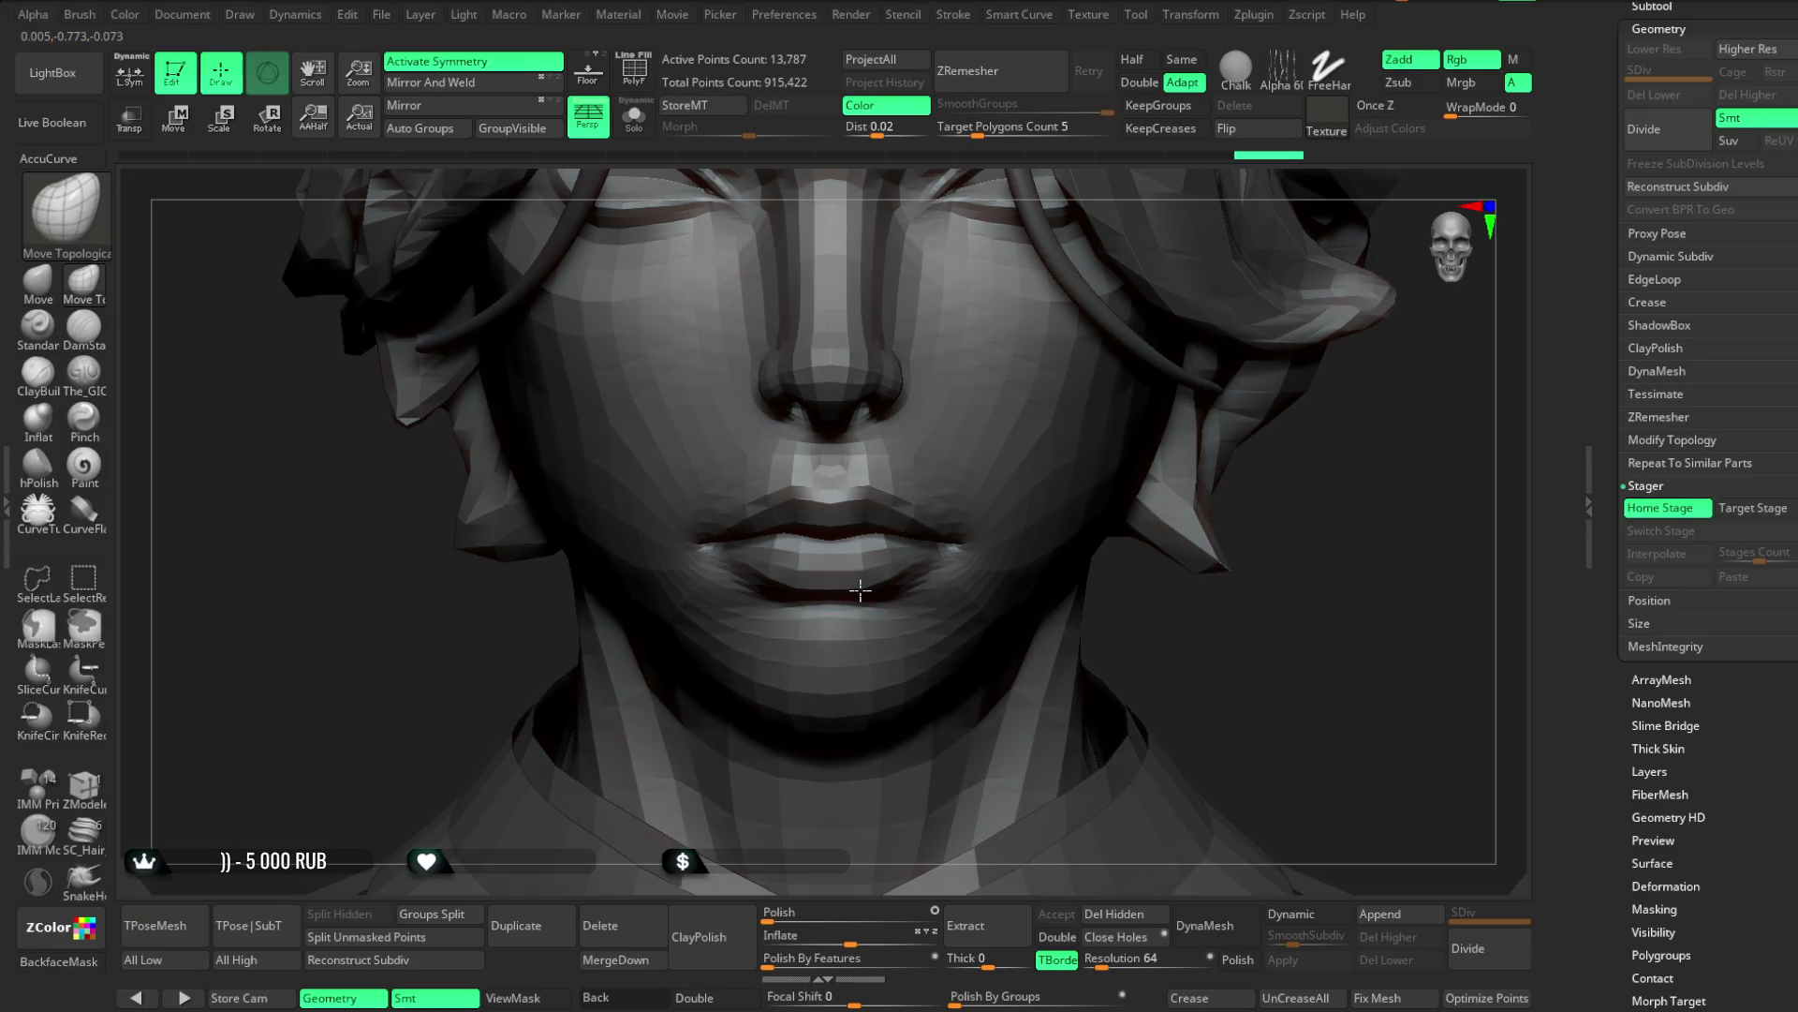
Pick the Move brush while framing the head and shoulders
{"action": "mouse_move", "coordinate": [883, 566]}
{"action": "left_mouse_down"}
{"action": "mouse_move", "coordinate": [1212, 562]}
{"action": "mouse_move", "coordinate": [1353, 614]}
{"action": "mouse_move", "coordinate": [1227, 506]}
{"action": "mouse_move", "coordinate": [1216, 518]}
{"action": "mouse_move", "coordinate": [1197, 474]}
{"action": "mouse_move", "coordinate": [1220, 466]}
{"action": "mouse_move", "coordinate": [1165, 462]}
{"action": "mouse_move", "coordinate": [1148, 594]}
{"action": "mouse_move", "coordinate": [1160, 534]}
{"action": "mouse_move", "coordinate": [903, 643]}
{"action": "mouse_move", "coordinate": [1010, 601]}
{"action": "left_mouse_up"}
{"action": "key", "text": "space"}
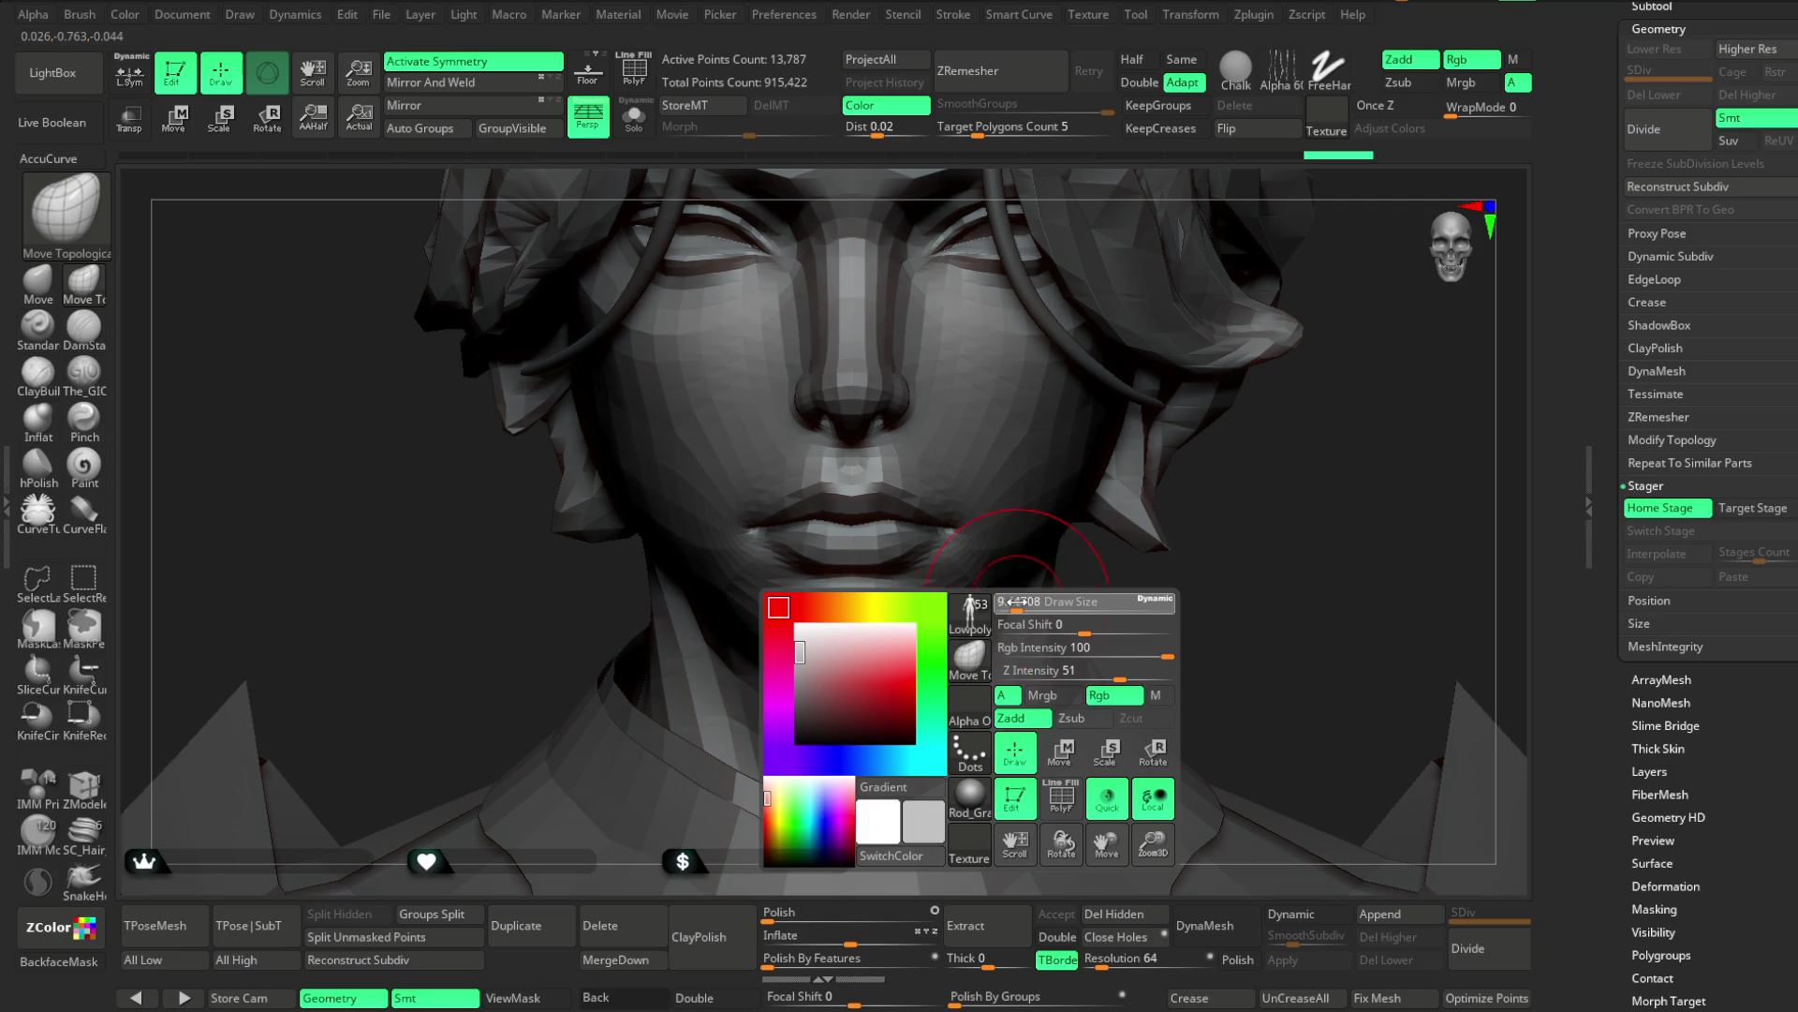
{"action": "mouse_move", "coordinate": [1010, 597]}
{"action": "right_mouse_down"}
{"action": "mouse_move", "coordinate": [1035, 578]}
{"action": "mouse_move", "coordinate": [1192, 606]}
{"action": "mouse_move", "coordinate": [1217, 526]}
{"action": "mouse_move", "coordinate": [1192, 546]}
{"action": "mouse_move", "coordinate": [1210, 531]}
{"action": "mouse_move", "coordinate": [1172, 526]}
{"action": "mouse_move", "coordinate": [1170, 544]}
{"action": "mouse_move", "coordinate": [1160, 466]}
{"action": "mouse_move", "coordinate": [1175, 599]}
{"action": "right_mouse_up"}
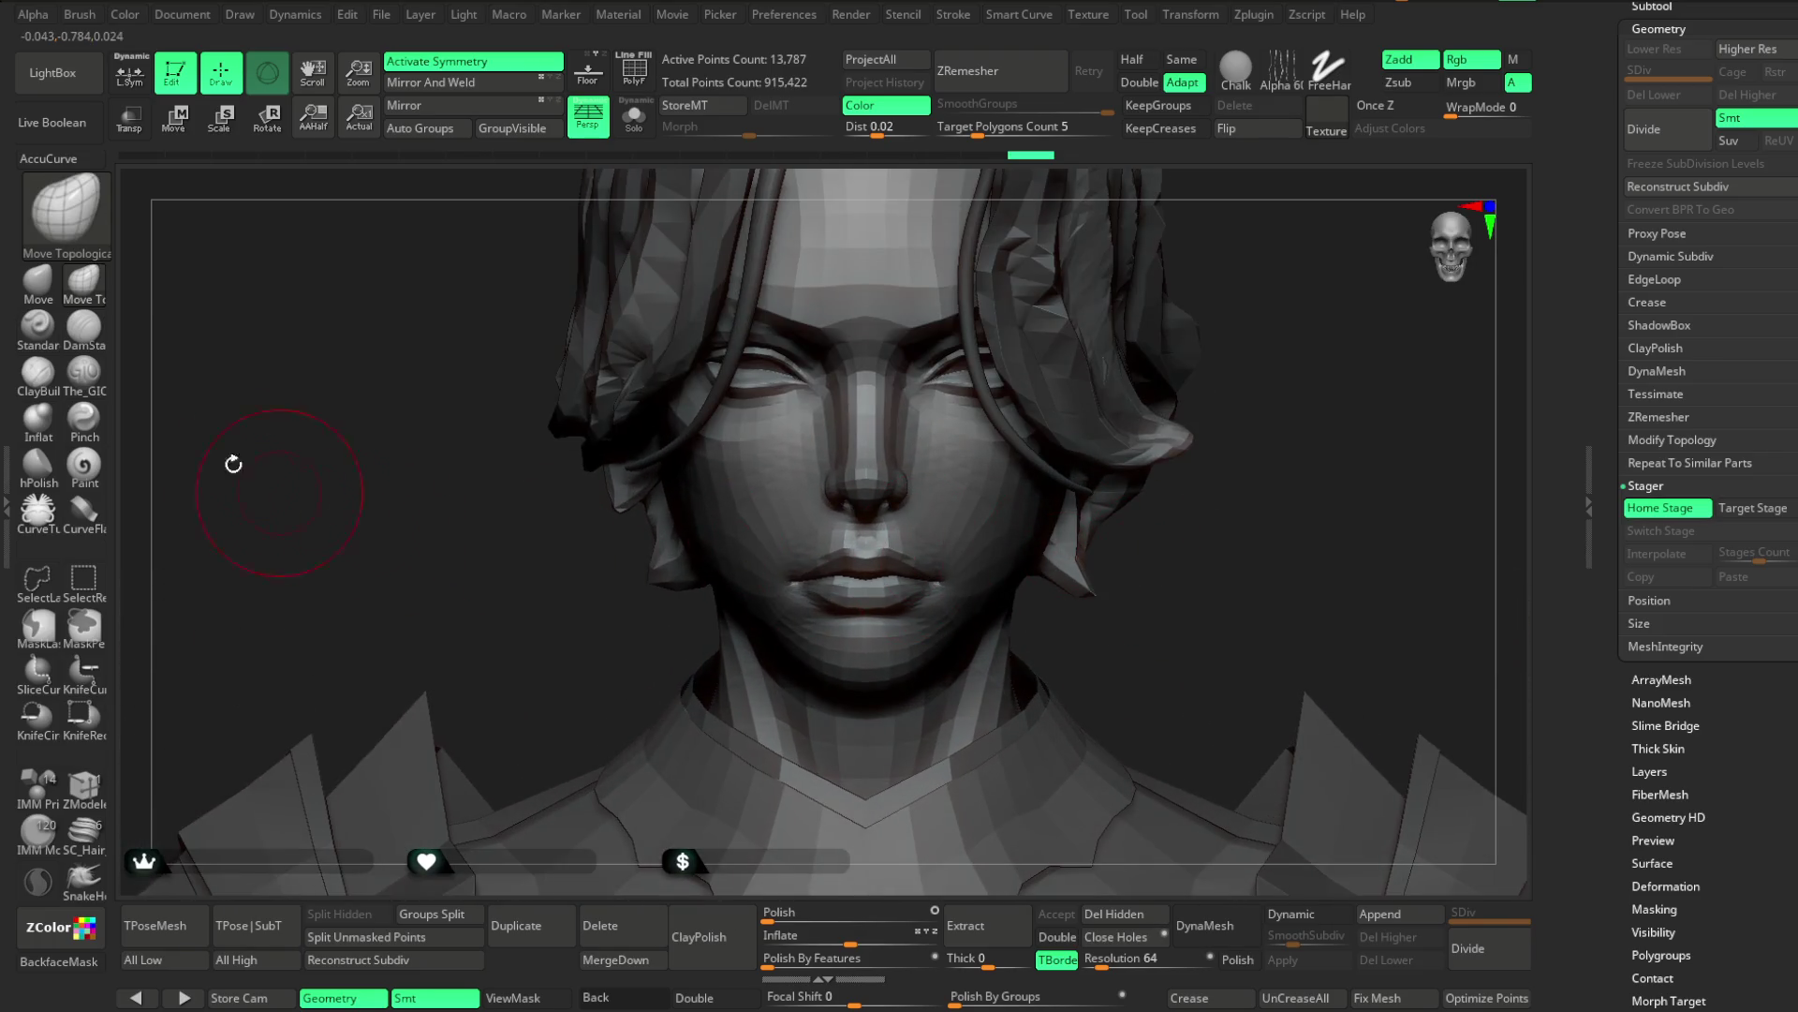
{"action": "left_click", "coordinate": [54, 300]}
{"action": "right_click_drag", "start_coordinate": [570, 618], "coordinate": [662, 456]}
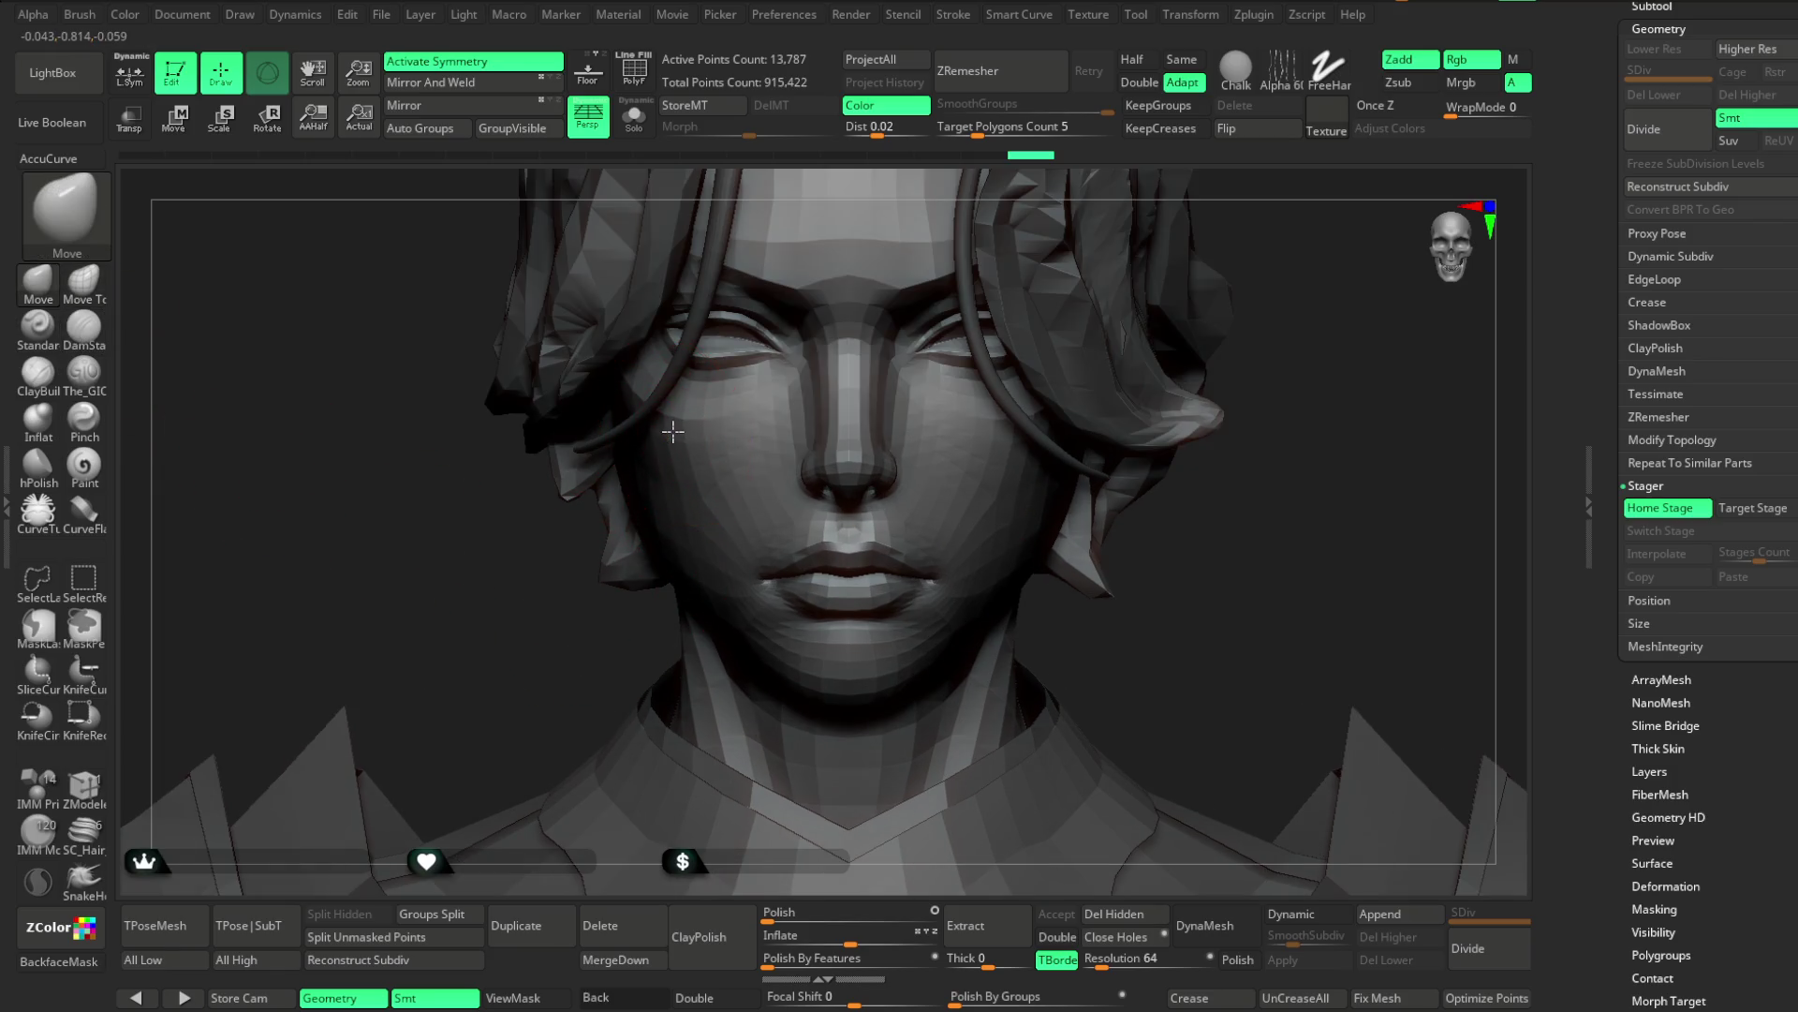
{"action": "mouse_move", "coordinate": [834, 423]}
{"action": "right_mouse_down", "text": "ctrl"}
{"action": "mouse_move", "coordinate": [1249, 481]}
{"action": "mouse_move", "coordinate": [1245, 370]}
{"action": "mouse_move", "coordinate": [1149, 469]}
{"action": "mouse_move", "coordinate": [1094, 482]}
{"action": "right_mouse_up", "text": "ctrl"}
Shrink the Move brush's Draw Size and rotate to a frontal view of the face and upper body
{"action": "right_click", "coordinate": [859, 516]}
{"action": "right_click_drag", "start_coordinate": [922, 501], "coordinate": [802, 582]}
{"action": "right_click", "coordinate": [816, 553]}
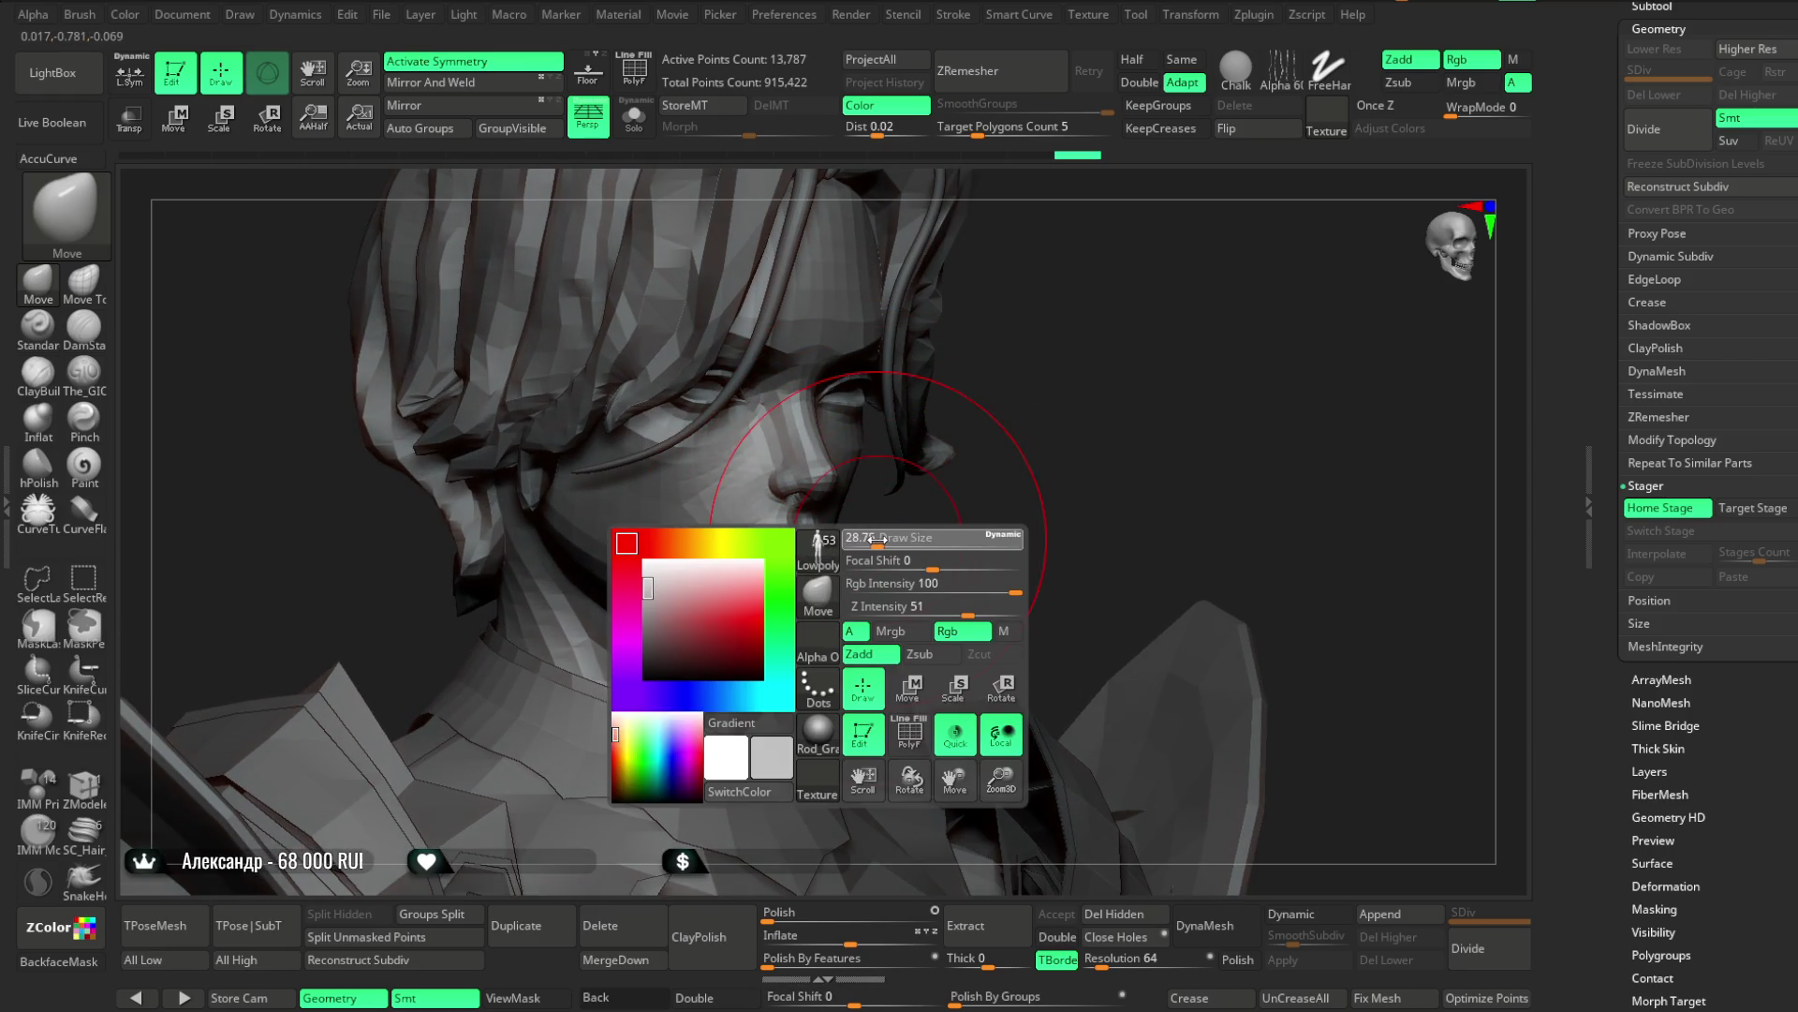
{"action": "left_click_drag", "start_coordinate": [878, 539], "coordinate": [863, 540]}
{"action": "mouse_move", "coordinate": [882, 530]}
{"action": "right_mouse_down"}
{"action": "mouse_move", "coordinate": [987, 509]}
{"action": "mouse_move", "coordinate": [995, 489]}
{"action": "mouse_move", "coordinate": [1009, 541]}
{"action": "mouse_move", "coordinate": [1064, 313]}
{"action": "mouse_move", "coordinate": [1056, 341]}
{"action": "right_mouse_up"}
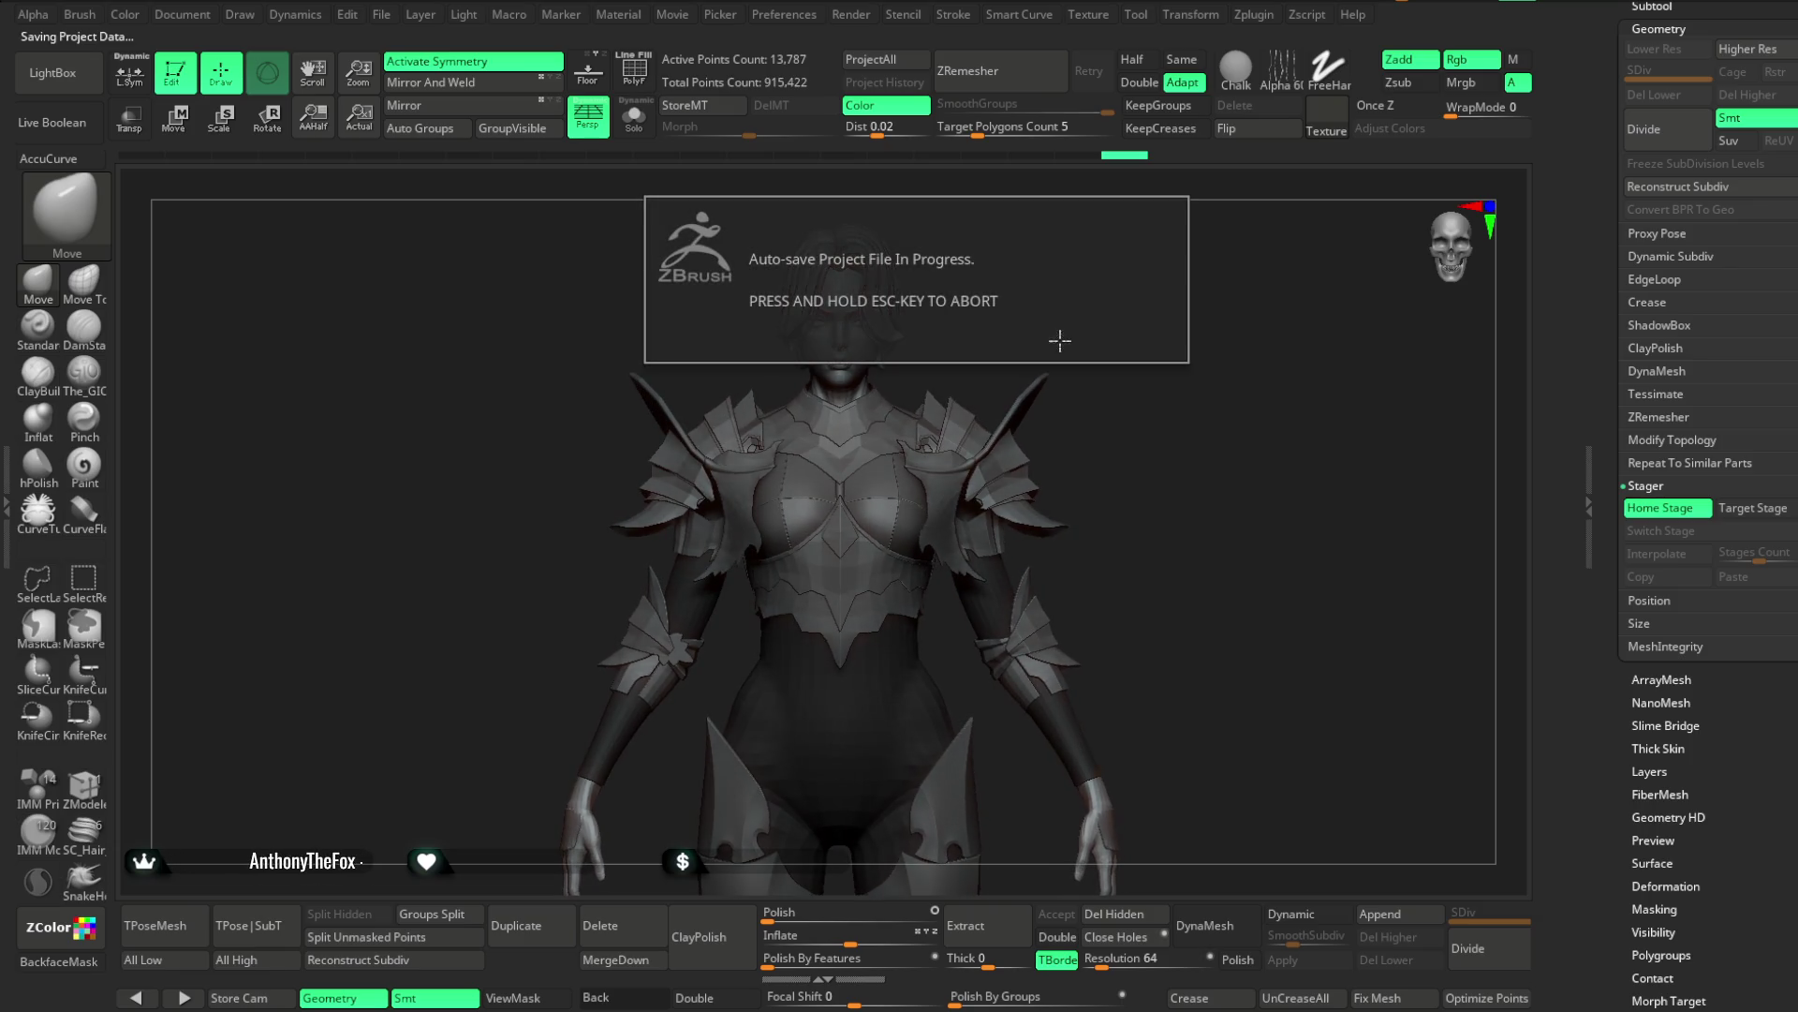
{"action": "mouse_move", "coordinate": [966, 361]}
{"action": "right_mouse_down", "text": "alt"}
{"action": "mouse_move", "coordinate": [965, 562]}
{"action": "mouse_move", "coordinate": [884, 402]}
{"action": "right_mouse_up", "text": "alt"}
Select PM3D_Sphere3D1, raise Draw Size to about 48, and tilt the view down onto the hair
{"action": "left_click", "coordinate": [918, 309], "text": "alt"}
{"action": "key", "text": "space"}
{"action": "left_click_drag", "start_coordinate": [918, 309], "coordinate": [946, 309]}
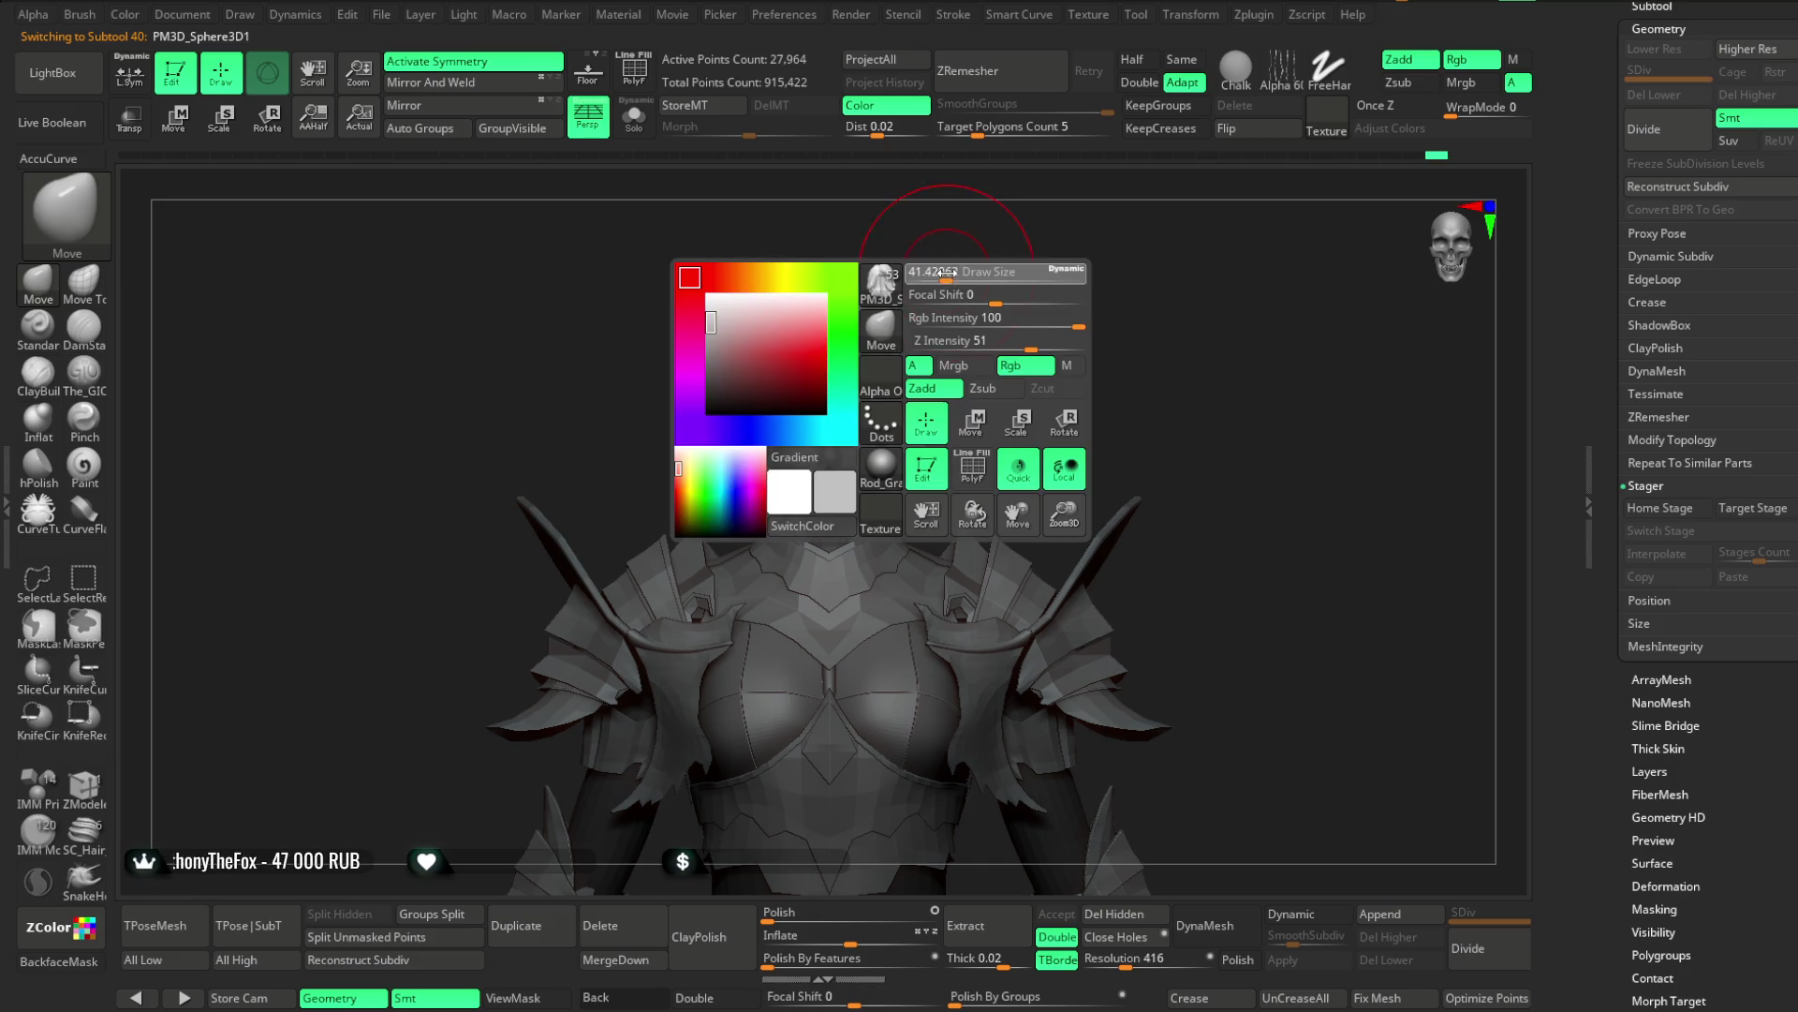
{"action": "key", "text": "space"}
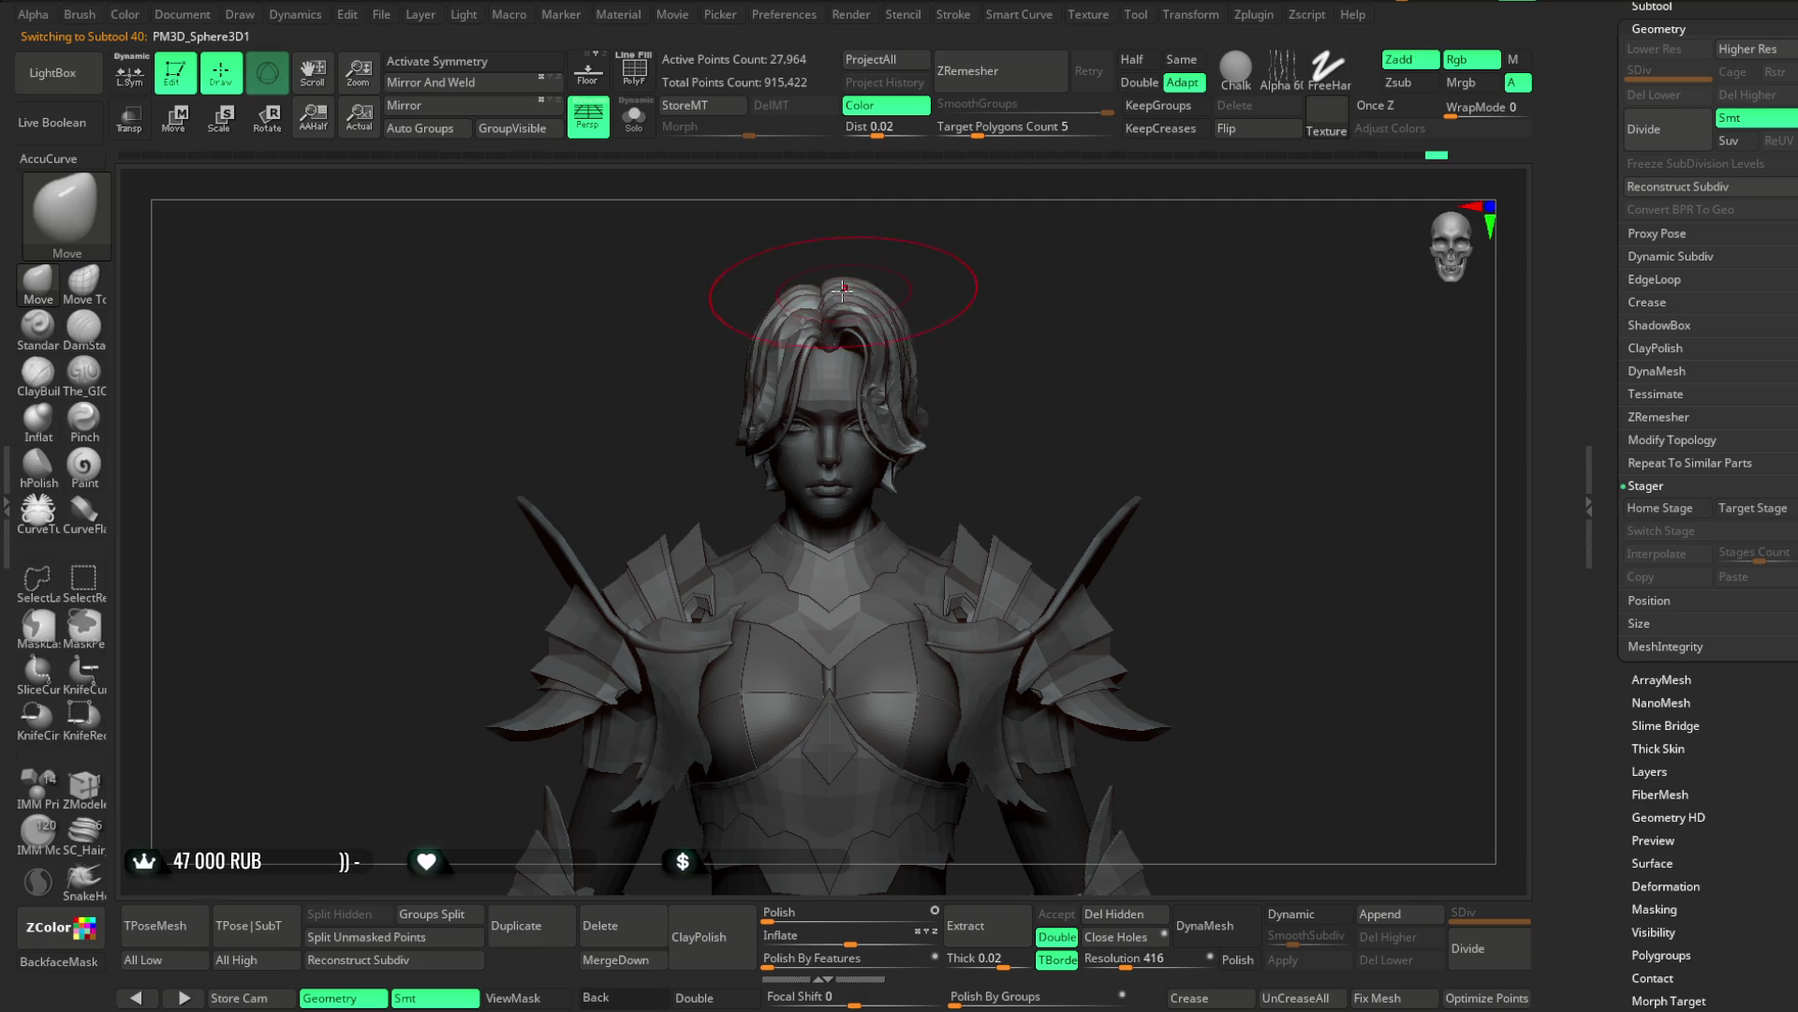
{"action": "mouse_move", "coordinate": [921, 249]}
{"action": "right_mouse_down"}
{"action": "mouse_move", "coordinate": [840, 324]}
{"action": "mouse_move", "coordinate": [871, 265]}
{"action": "mouse_move", "coordinate": [943, 244]}
{"action": "mouse_move", "coordinate": [825, 263]}
{"action": "mouse_move", "coordinate": [833, 311]}
{"action": "mouse_move", "coordinate": [962, 257]}
{"action": "mouse_move", "coordinate": [1024, 313]}
{"action": "mouse_move", "coordinate": [1007, 314]}
{"action": "mouse_move", "coordinate": [1040, 297]}
{"action": "mouse_move", "coordinate": [1040, 337]}
{"action": "mouse_move", "coordinate": [1038, 285]}
{"action": "mouse_move", "coordinate": [1112, 374]}
{"action": "mouse_move", "coordinate": [1176, 309]}
{"action": "mouse_move", "coordinate": [670, 658]}
{"action": "mouse_move", "coordinate": [698, 738]}
{"action": "mouse_move", "coordinate": [558, 702]}
{"action": "mouse_move", "coordinate": [691, 521]}
{"action": "mouse_move", "coordinate": [917, 399]}
{"action": "mouse_move", "coordinate": [795, 593]}
{"action": "mouse_move", "coordinate": [803, 553]}
{"action": "right_mouse_up"}
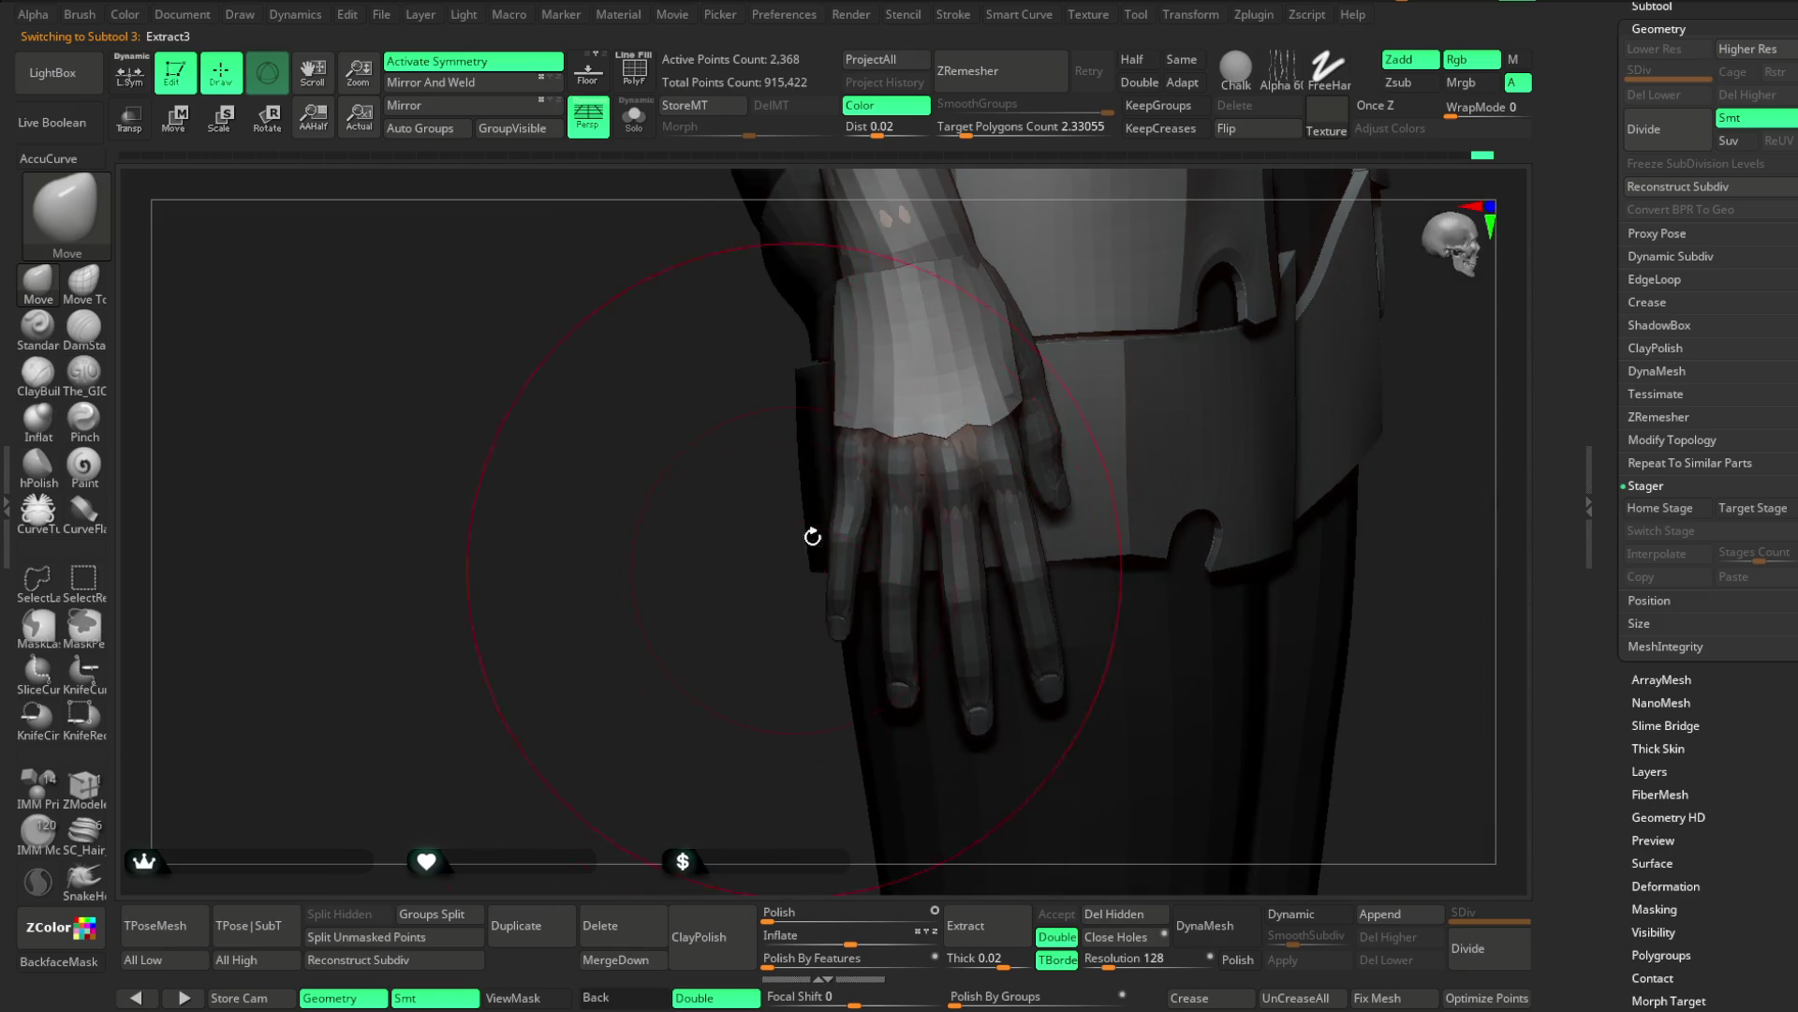
Zoom onto the hand and wrist and reduce the Move brush size for the knuckles
{"action": "key", "text": "space"}
{"action": "mouse_move", "coordinate": [938, 468]}
{"action": "right_mouse_down"}
{"action": "mouse_move", "coordinate": [674, 691]}
{"action": "mouse_move", "coordinate": [766, 691]}
{"action": "right_mouse_up"}
{"action": "key", "text": "space"}
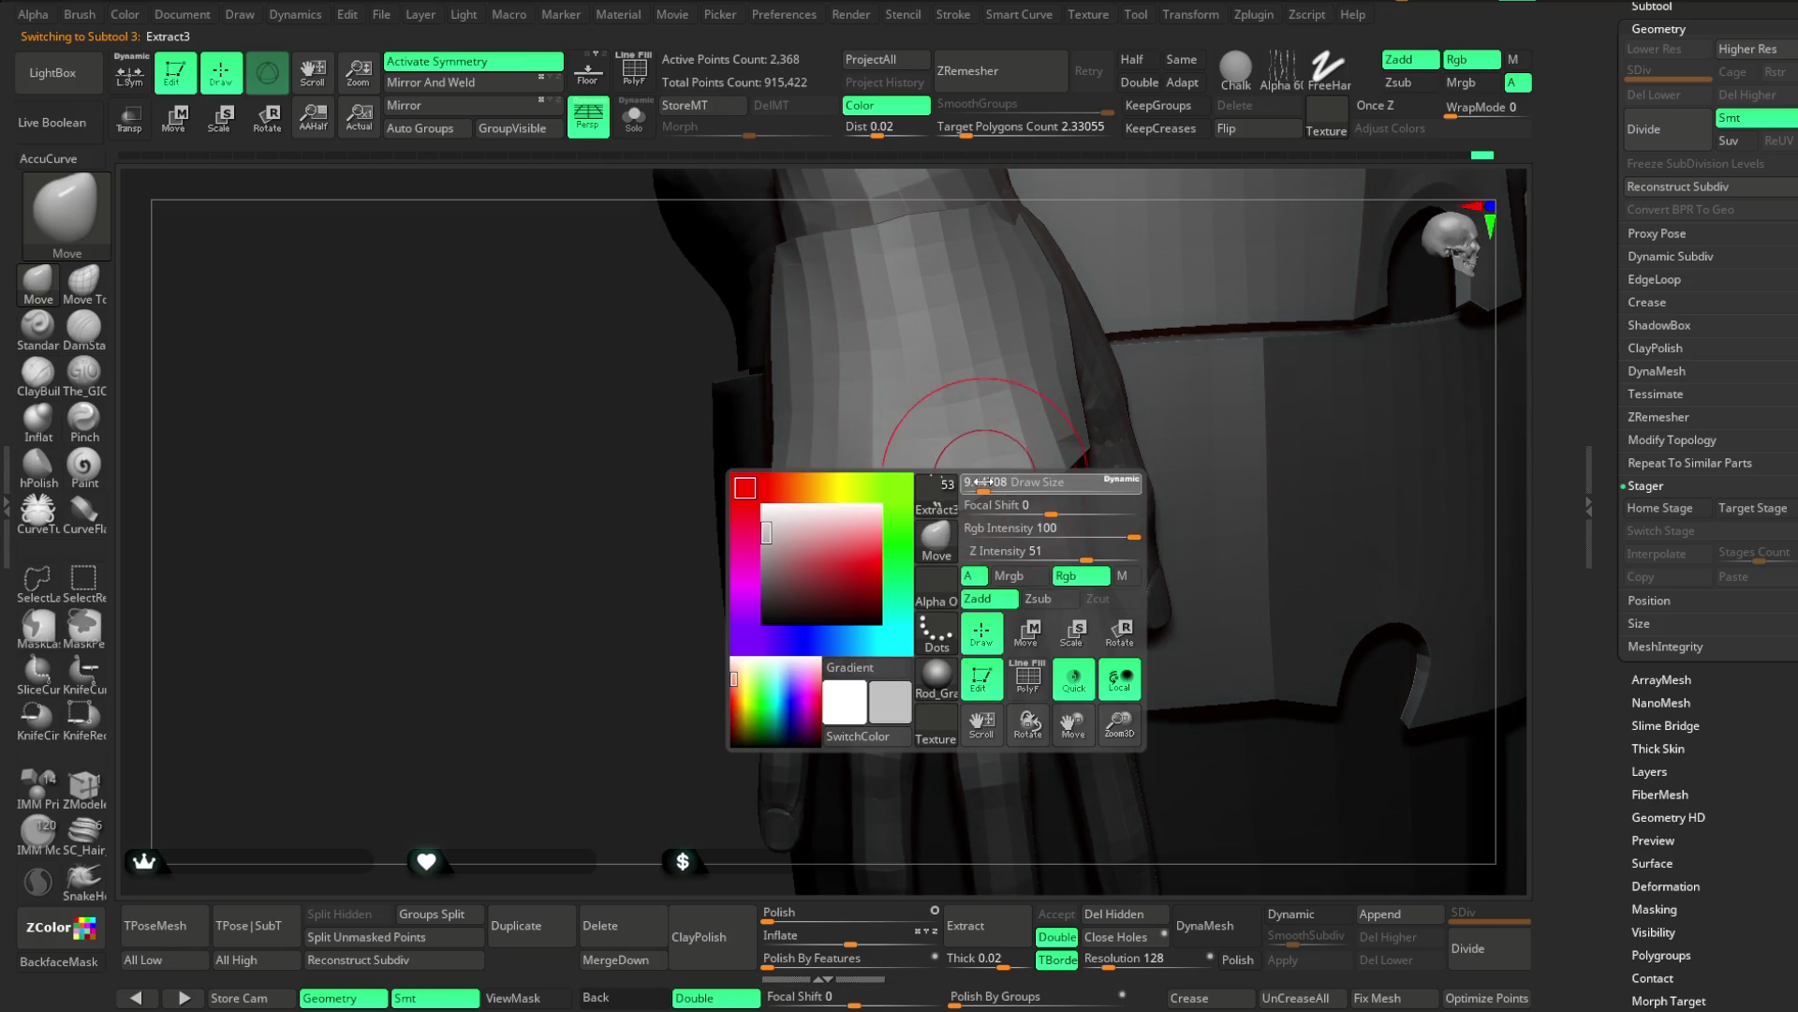
{"action": "left_click_drag", "start_coordinate": [983, 481], "coordinate": [955, 511]}
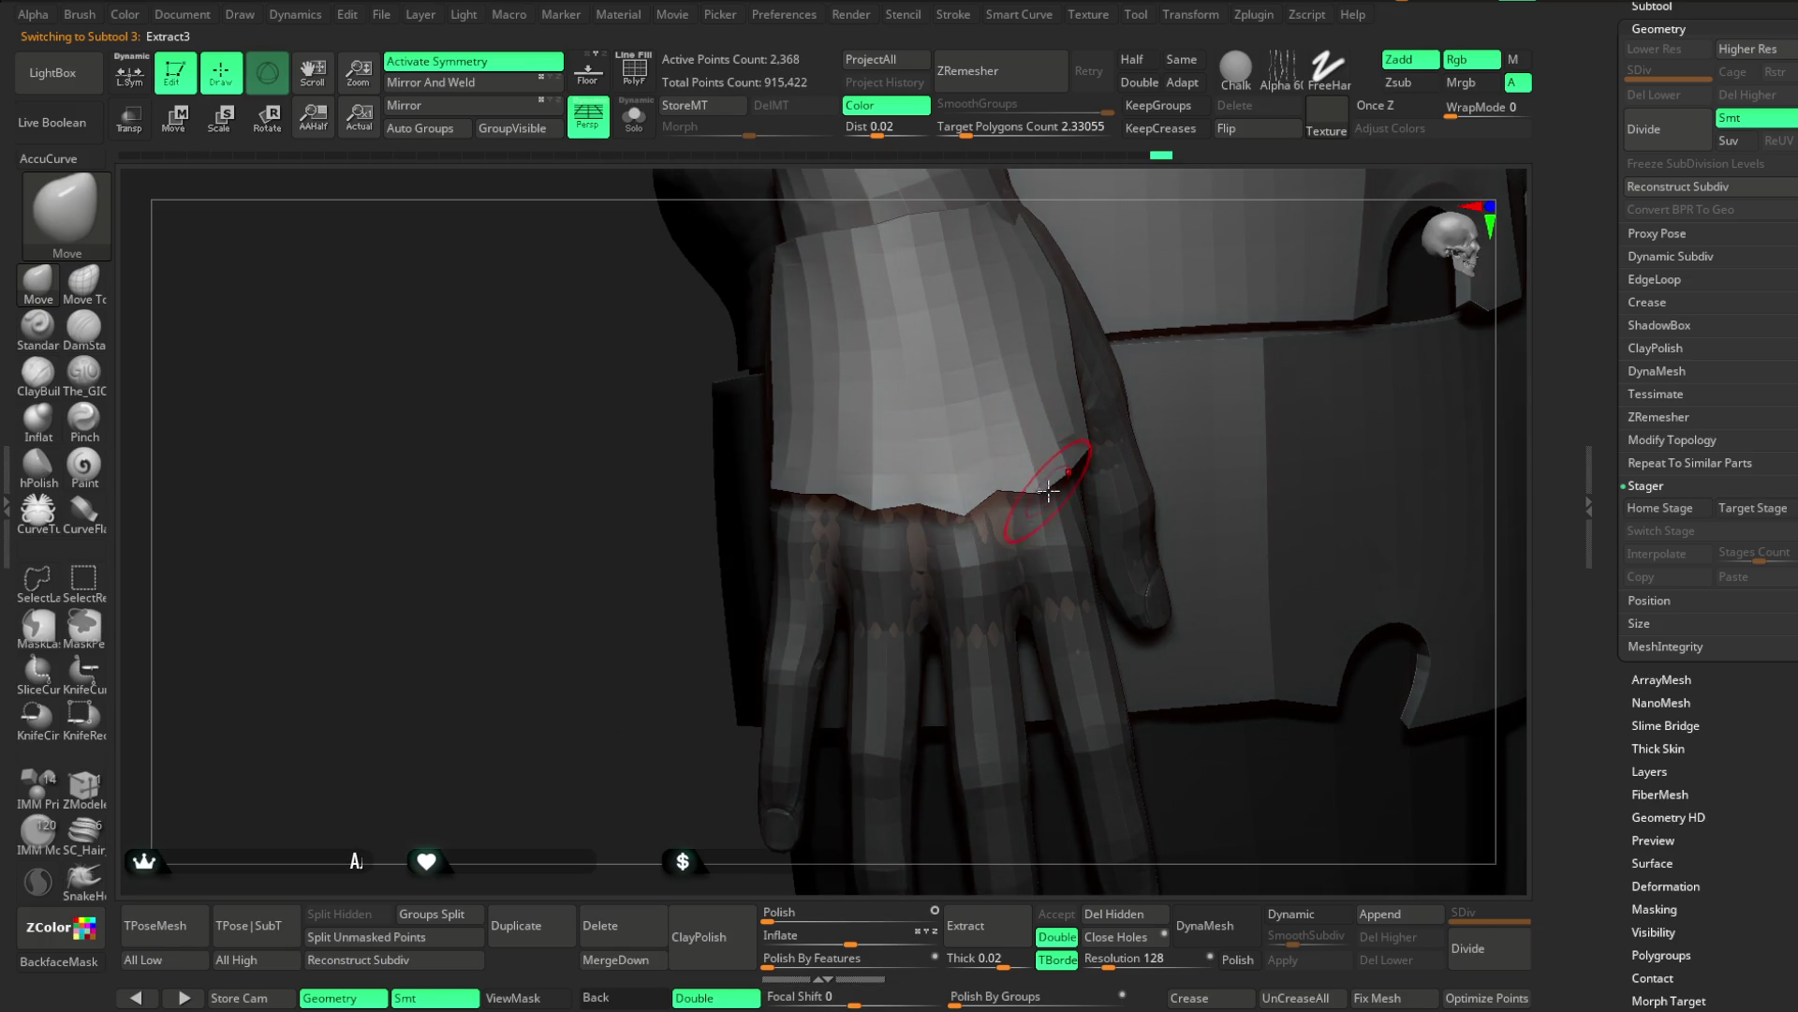
{"action": "mouse_move", "coordinate": [608, 769]}
{"action": "left_mouse_down"}
{"action": "mouse_move", "coordinate": [778, 488]}
{"action": "mouse_move", "coordinate": [1047, 338]}
{"action": "mouse_move", "coordinate": [852, 426]}
{"action": "left_mouse_up"}
Make the brush much smaller and work around the wrist cuff until the hand hangs downward
{"action": "key", "text": "space"}
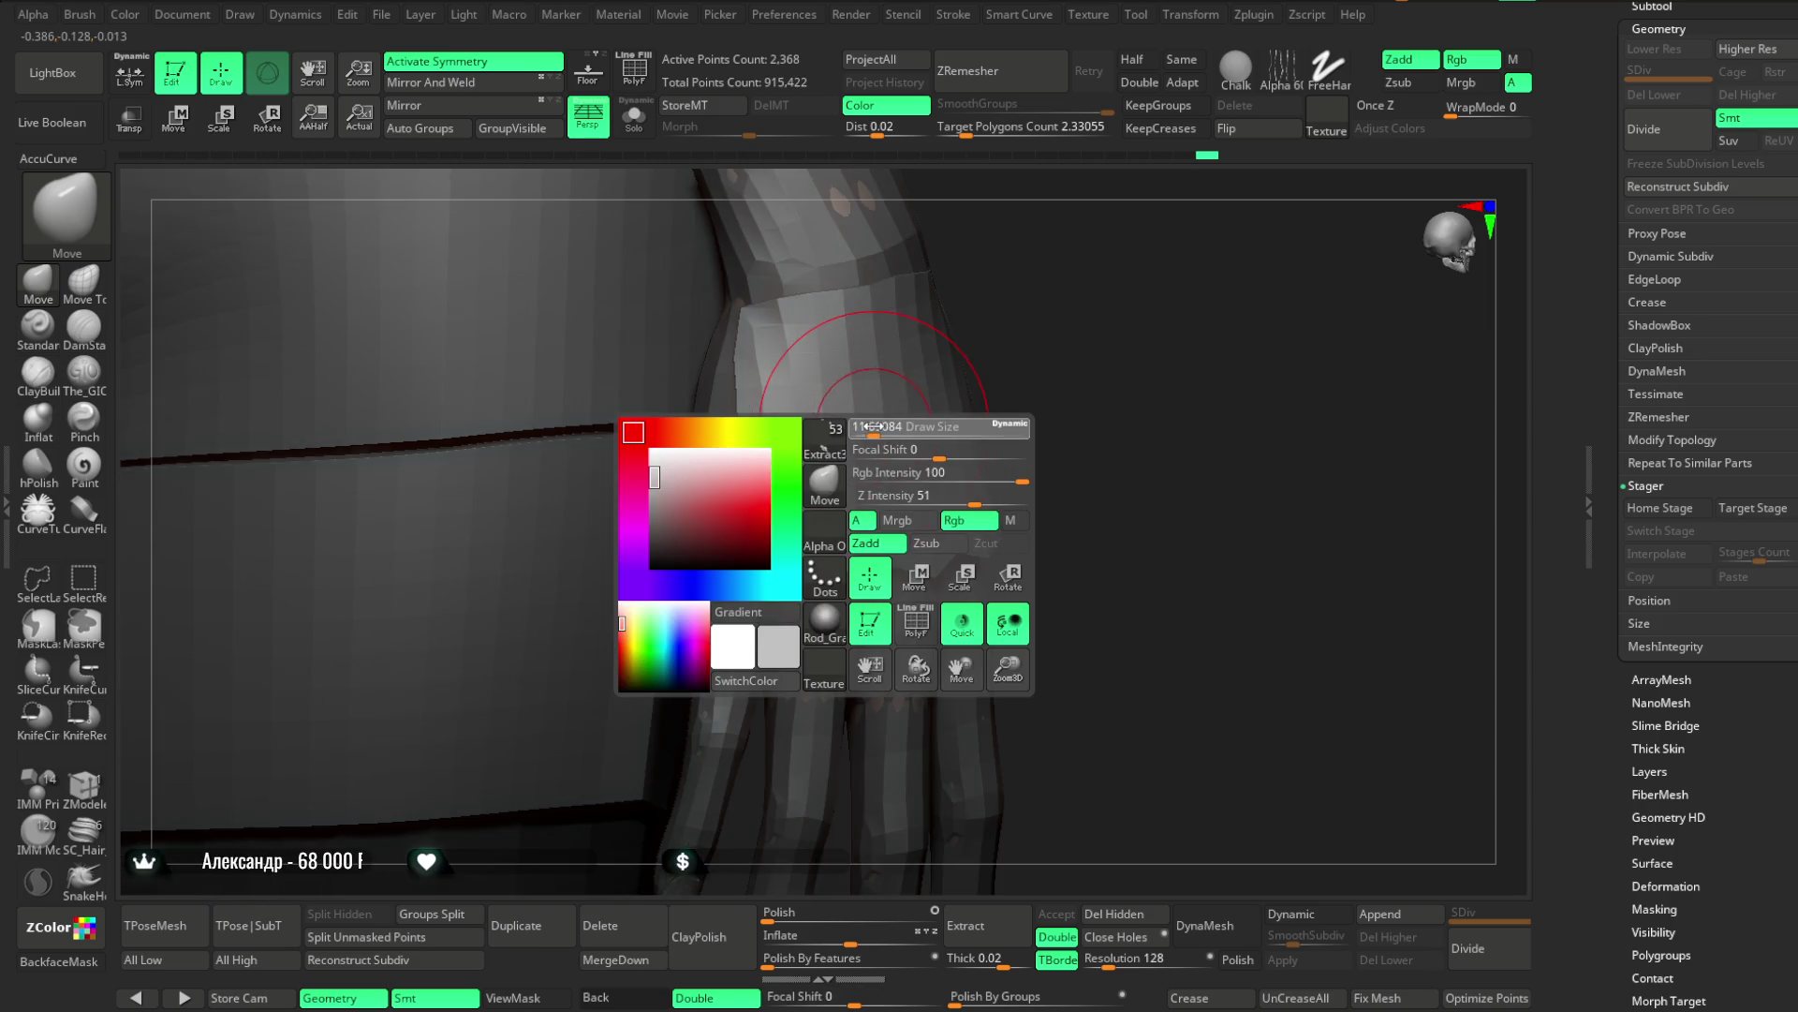
{"action": "mouse_move", "coordinate": [918, 393]}
{"action": "left_mouse_down"}
{"action": "mouse_move", "coordinate": [983, 313]}
{"action": "mouse_move", "coordinate": [736, 548]}
{"action": "left_mouse_up"}
{"action": "mouse_move", "coordinate": [729, 479]}
{"action": "right_mouse_down"}
{"action": "mouse_move", "coordinate": [739, 405]}
{"action": "mouse_move", "coordinate": [972, 337]}
{"action": "right_mouse_up"}
{"action": "key", "text": "space"}
{"action": "left_click_drag", "start_coordinate": [1049, 358], "coordinate": [928, 356]}
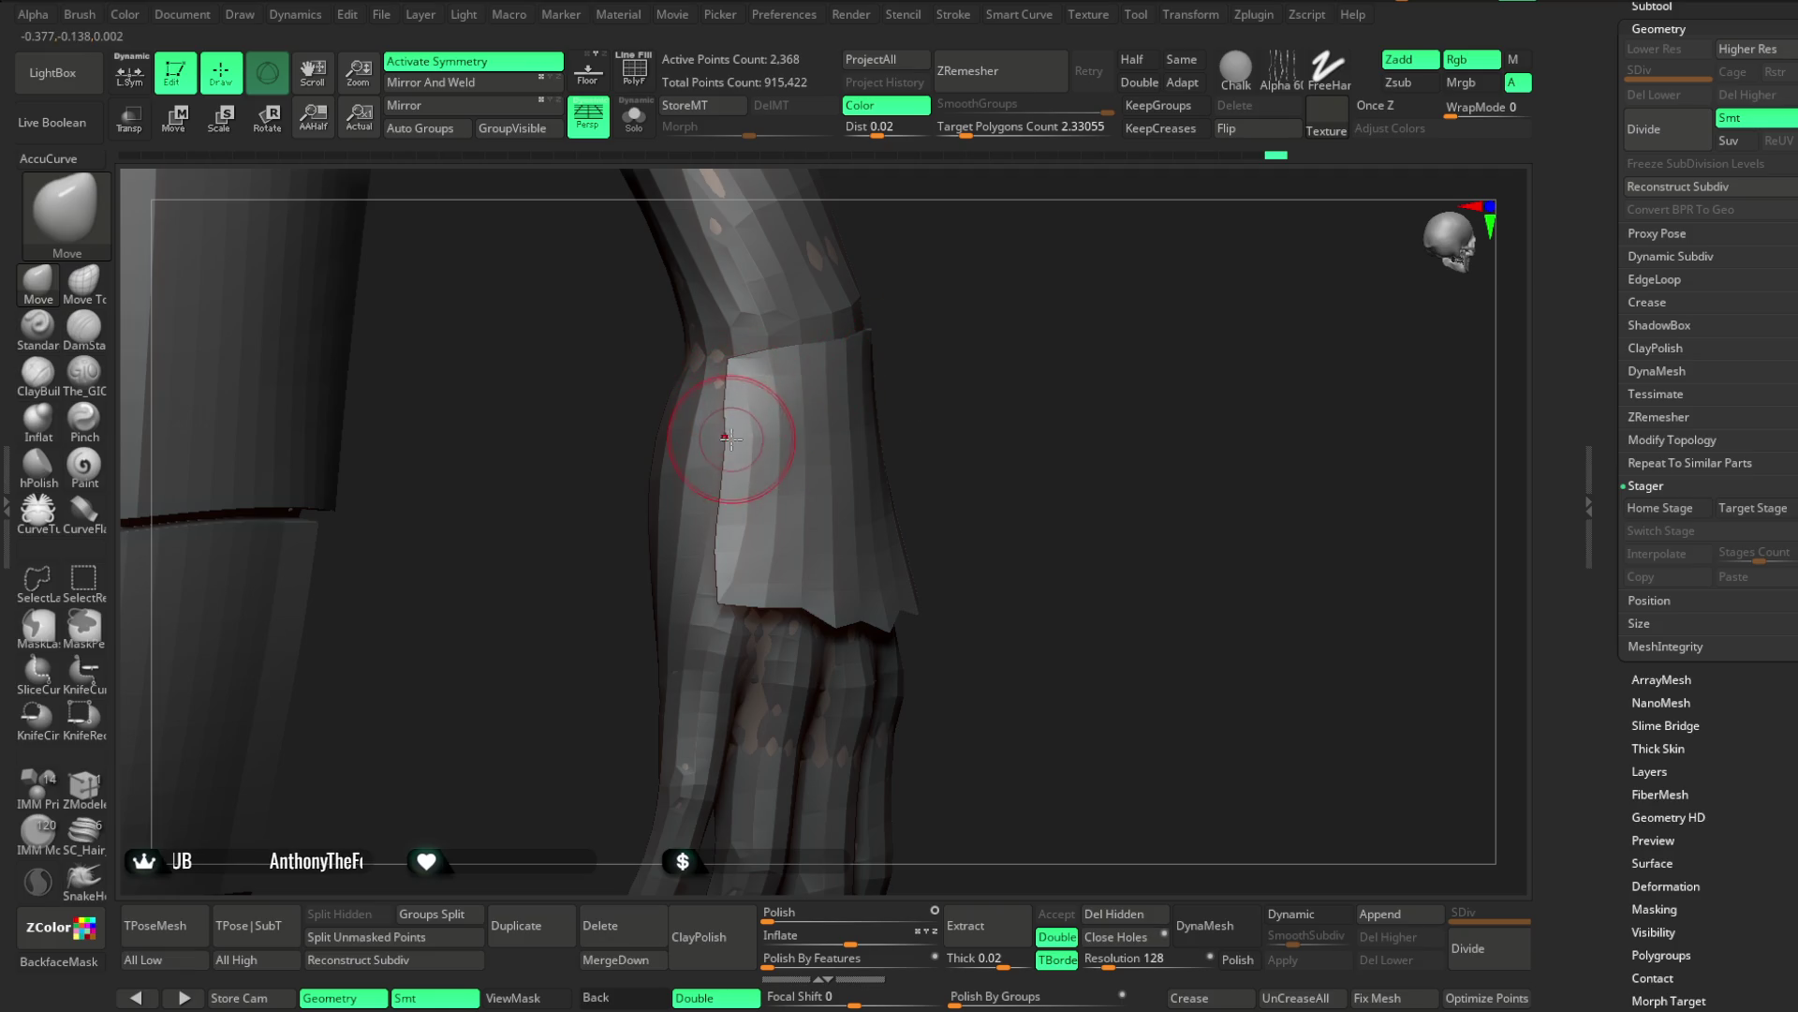
{"action": "mouse_move", "coordinate": [964, 432]}
{"action": "left_mouse_down"}
{"action": "mouse_move", "coordinate": [643, 594]}
{"action": "mouse_move", "coordinate": [728, 513]}
{"action": "left_mouse_up"}
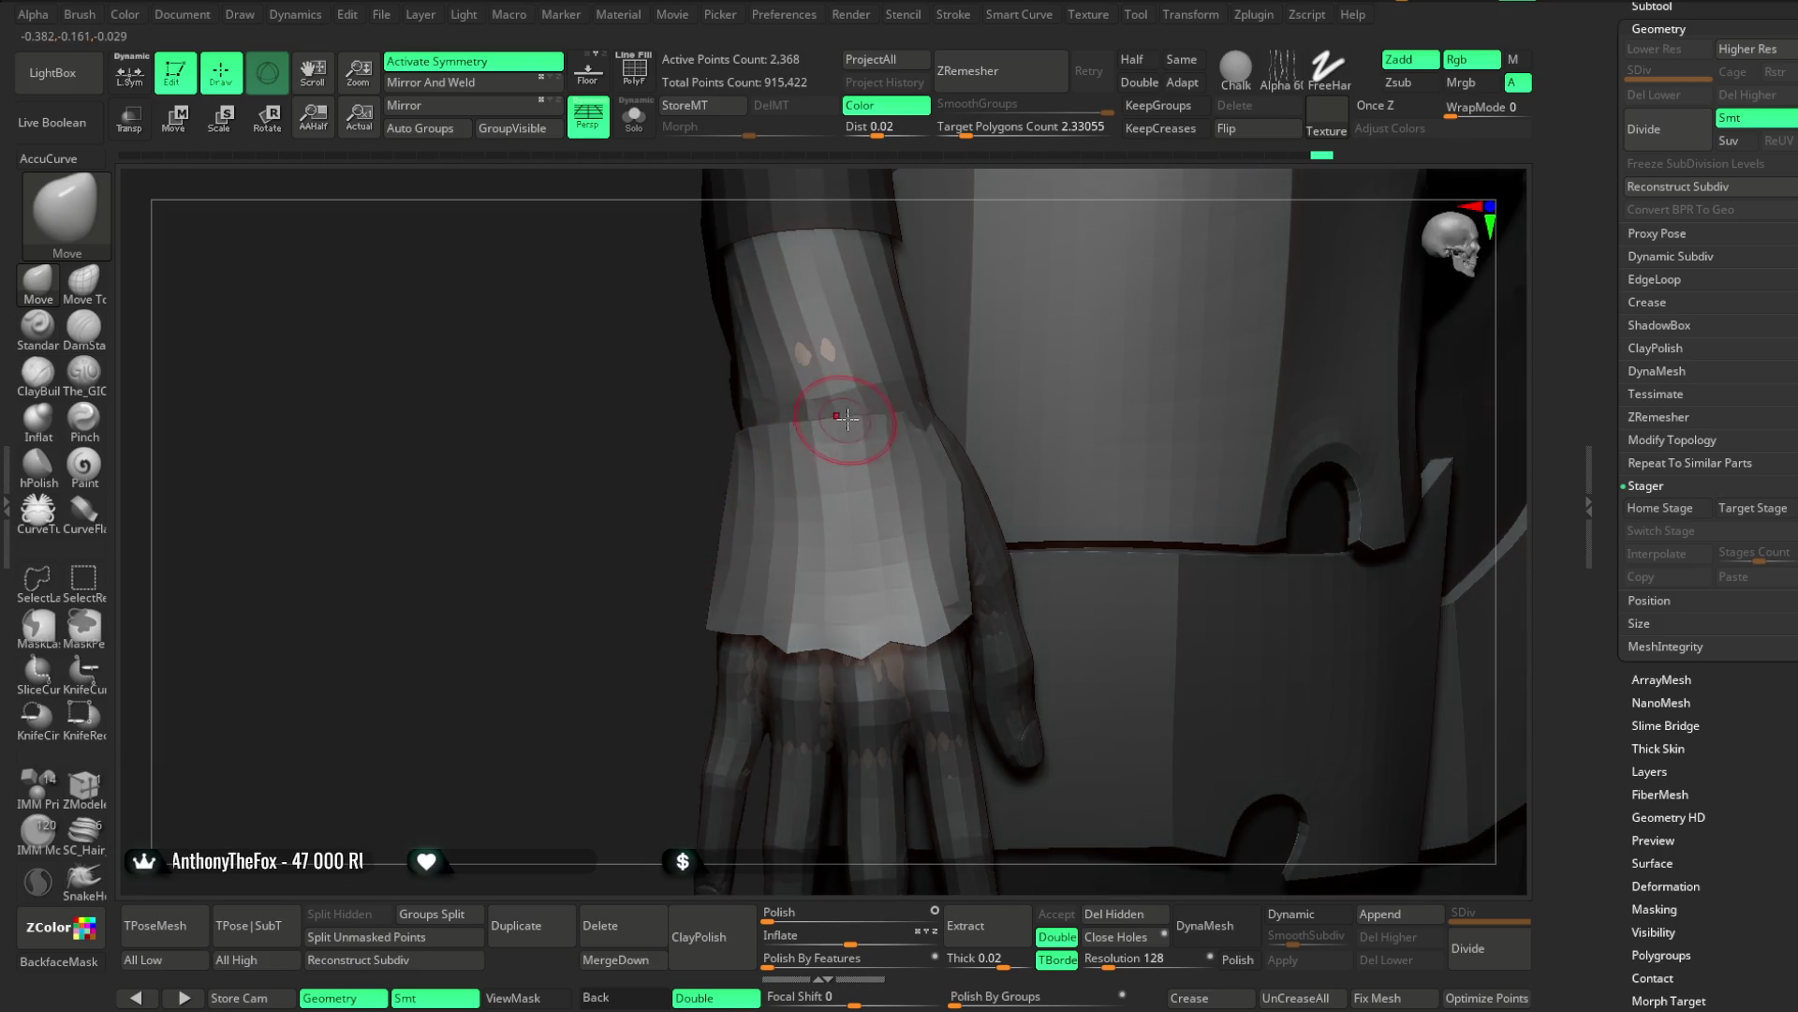
{"action": "mouse_move", "coordinate": [754, 524]}
{"action": "right_mouse_down"}
{"action": "mouse_move", "coordinate": [964, 369]}
{"action": "mouse_move", "coordinate": [1189, 305]}
{"action": "mouse_move", "coordinate": [1068, 305]}
{"action": "mouse_move", "coordinate": [1051, 454]}
{"action": "mouse_move", "coordinate": [1015, 462]}
{"action": "mouse_move", "coordinate": [992, 574]}
{"action": "mouse_move", "coordinate": [988, 495]}
{"action": "mouse_move", "coordinate": [928, 502]}
{"action": "mouse_move", "coordinate": [1245, 325]}
{"action": "mouse_move", "coordinate": [1152, 350]}
{"action": "mouse_move", "coordinate": [1160, 337]}
{"action": "mouse_move", "coordinate": [802, 691]}
{"action": "mouse_move", "coordinate": [852, 659]}
{"action": "mouse_move", "coordinate": [869, 668]}
{"action": "mouse_move", "coordinate": [750, 535]}
{"action": "mouse_move", "coordinate": [908, 542]}
{"action": "mouse_move", "coordinate": [855, 534]}
{"action": "mouse_move", "coordinate": [843, 559]}
{"action": "mouse_move", "coordinate": [1024, 373]}
{"action": "mouse_move", "coordinate": [1208, 347]}
{"action": "right_mouse_up"}
Zoom in on the torso, select Extract7_4, and orbit to a side view of the figure
{"action": "left_click_drag", "start_coordinate": [1773, 26], "coordinate": [1774, 286]}
{"action": "mouse_move", "coordinate": [1377, 406]}
{"action": "right_mouse_down"}
{"action": "mouse_move", "coordinate": [1161, 317]}
{"action": "mouse_move", "coordinate": [1325, 374]}
{"action": "mouse_move", "coordinate": [940, 493]}
{"action": "right_mouse_up"}
{"action": "left_click", "coordinate": [940, 494], "text": "alt"}
{"action": "key", "text": "f"}
{"action": "key", "text": "space"}
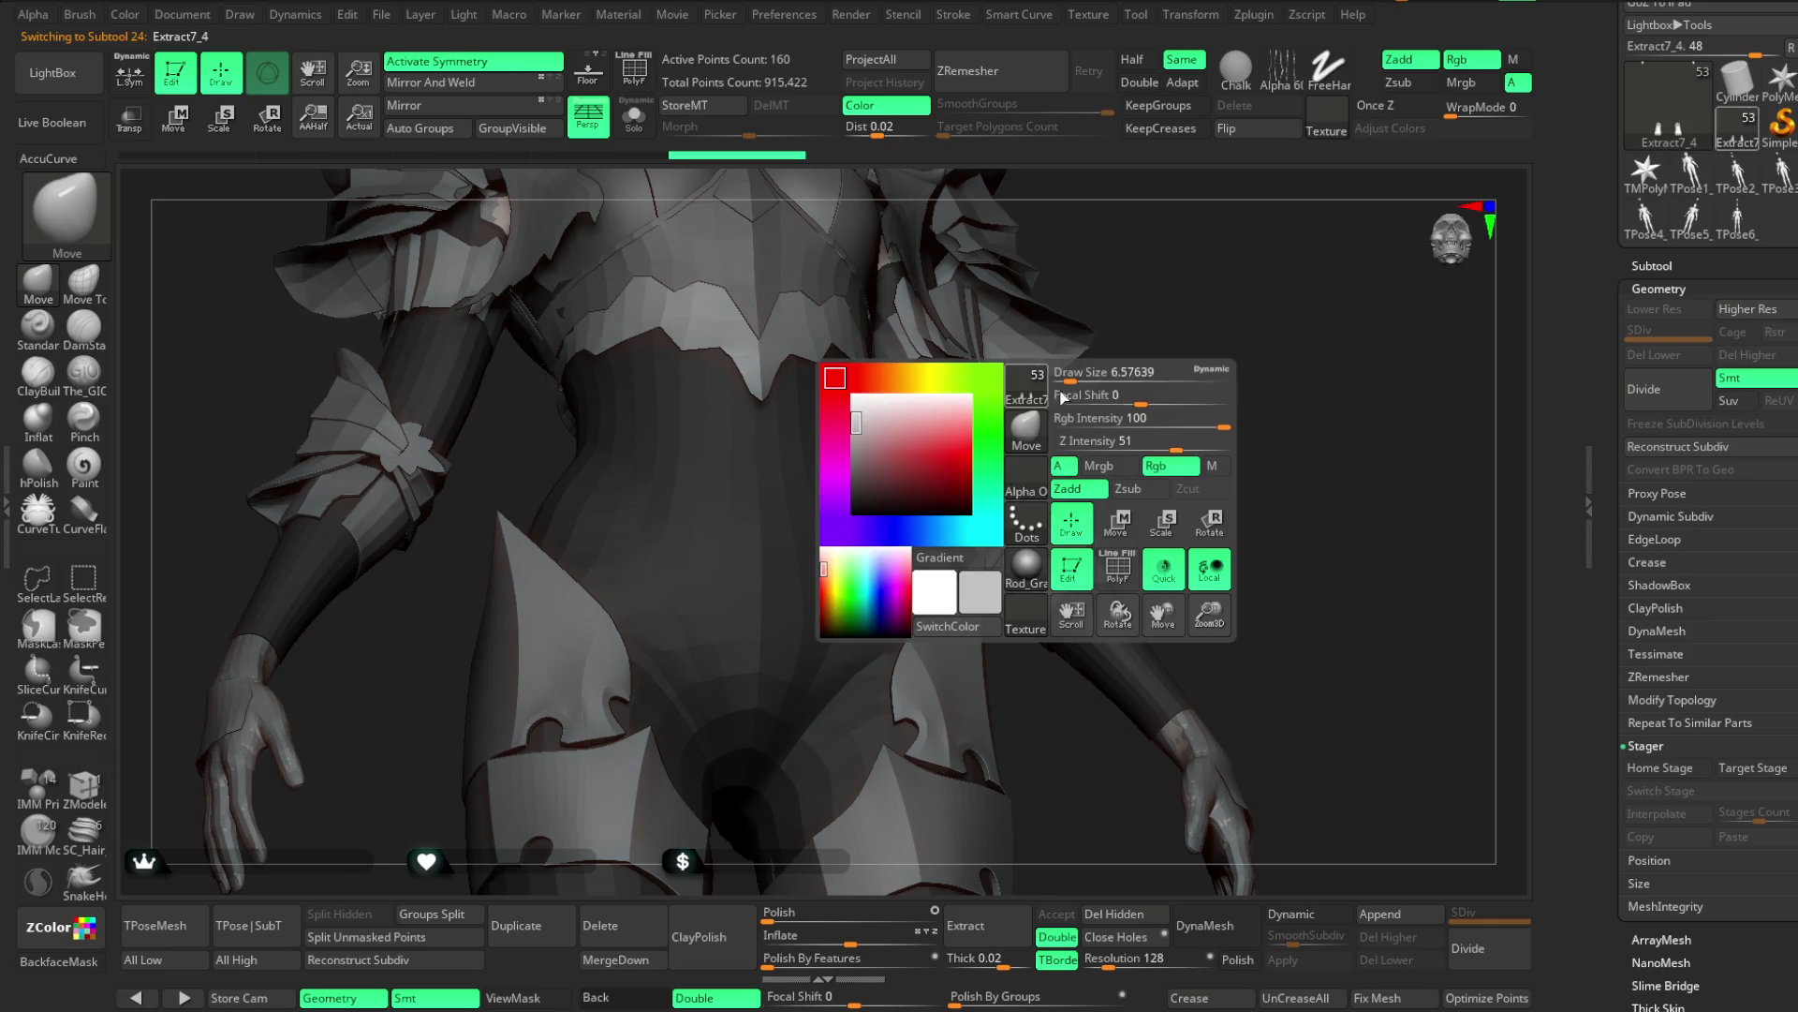
{"action": "mouse_move", "coordinate": [1228, 301]}
{"action": "right_mouse_down"}
{"action": "mouse_move", "coordinate": [1215, 333]}
{"action": "mouse_move", "coordinate": [828, 486]}
{"action": "mouse_move", "coordinate": [1071, 365]}
{"action": "mouse_move", "coordinate": [1092, 393]}
{"action": "mouse_move", "coordinate": [1109, 334]}
{"action": "mouse_move", "coordinate": [1078, 328]}
{"action": "mouse_move", "coordinate": [818, 478]}
{"action": "right_mouse_up"}
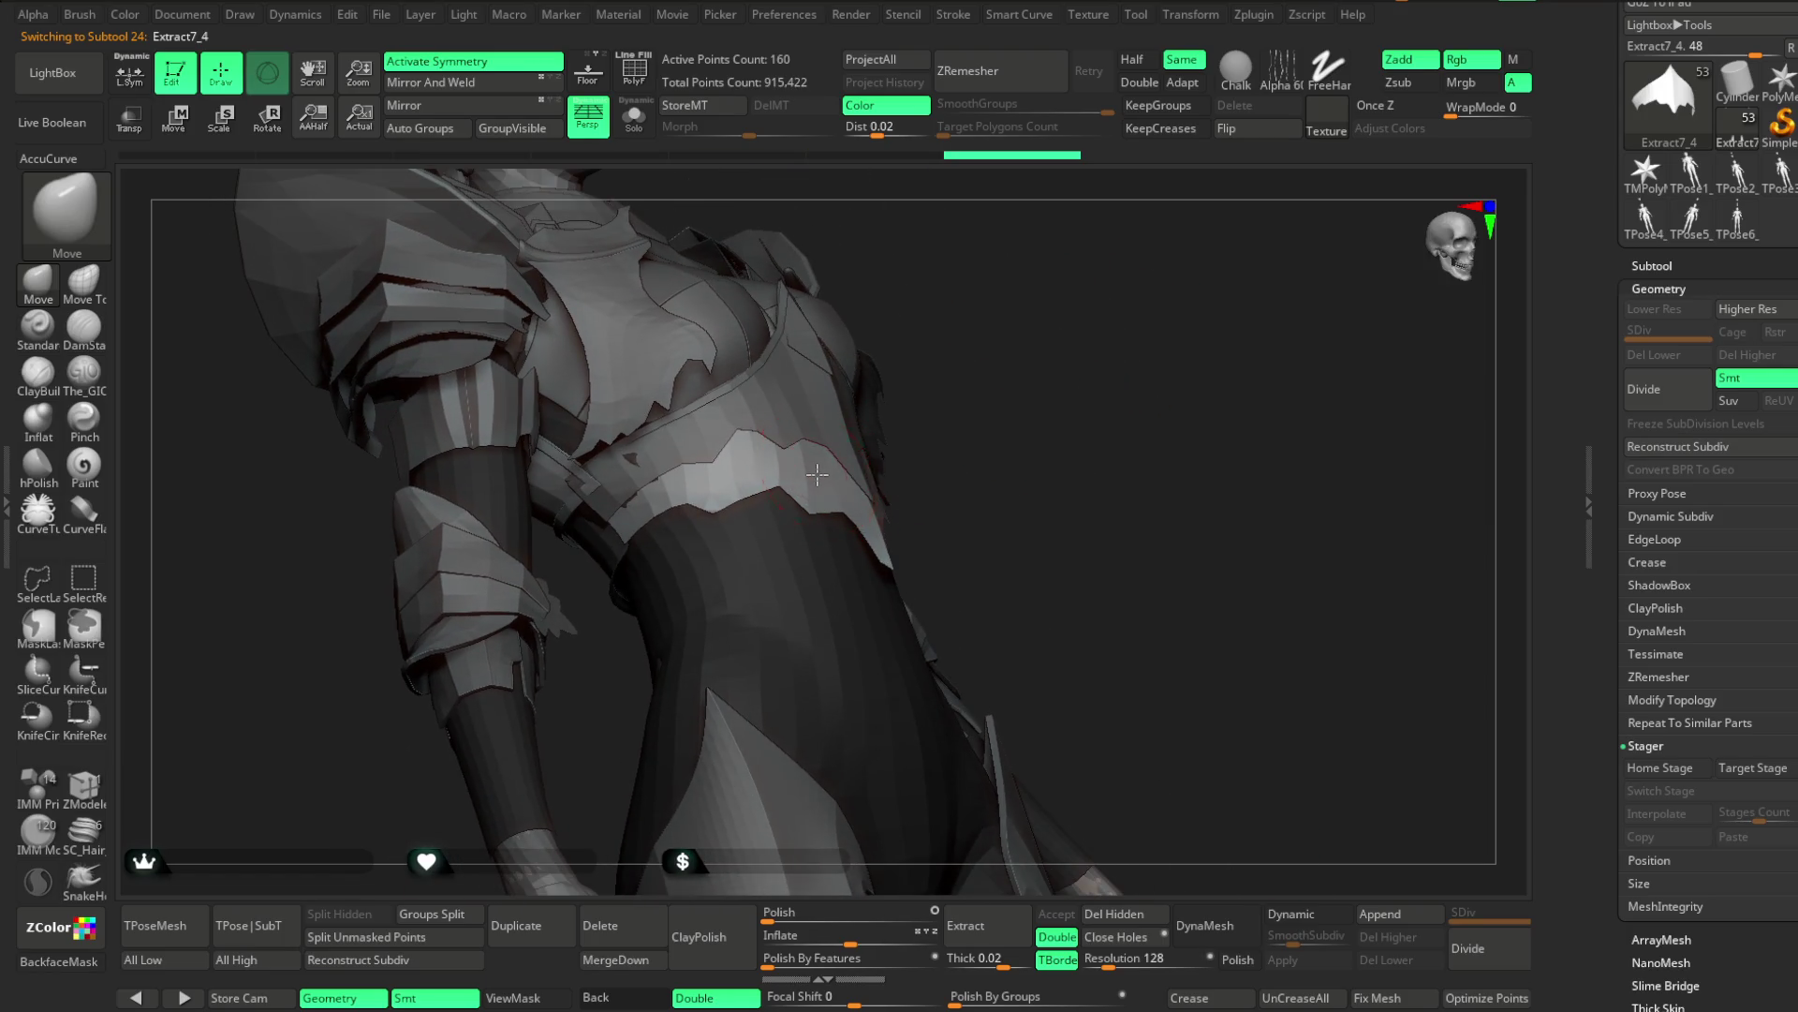
{"action": "mouse_move", "coordinate": [988, 390]}
{"action": "right_mouse_down"}
{"action": "mouse_move", "coordinate": [979, 409]}
{"action": "mouse_move", "coordinate": [752, 465]}
{"action": "right_mouse_up"}
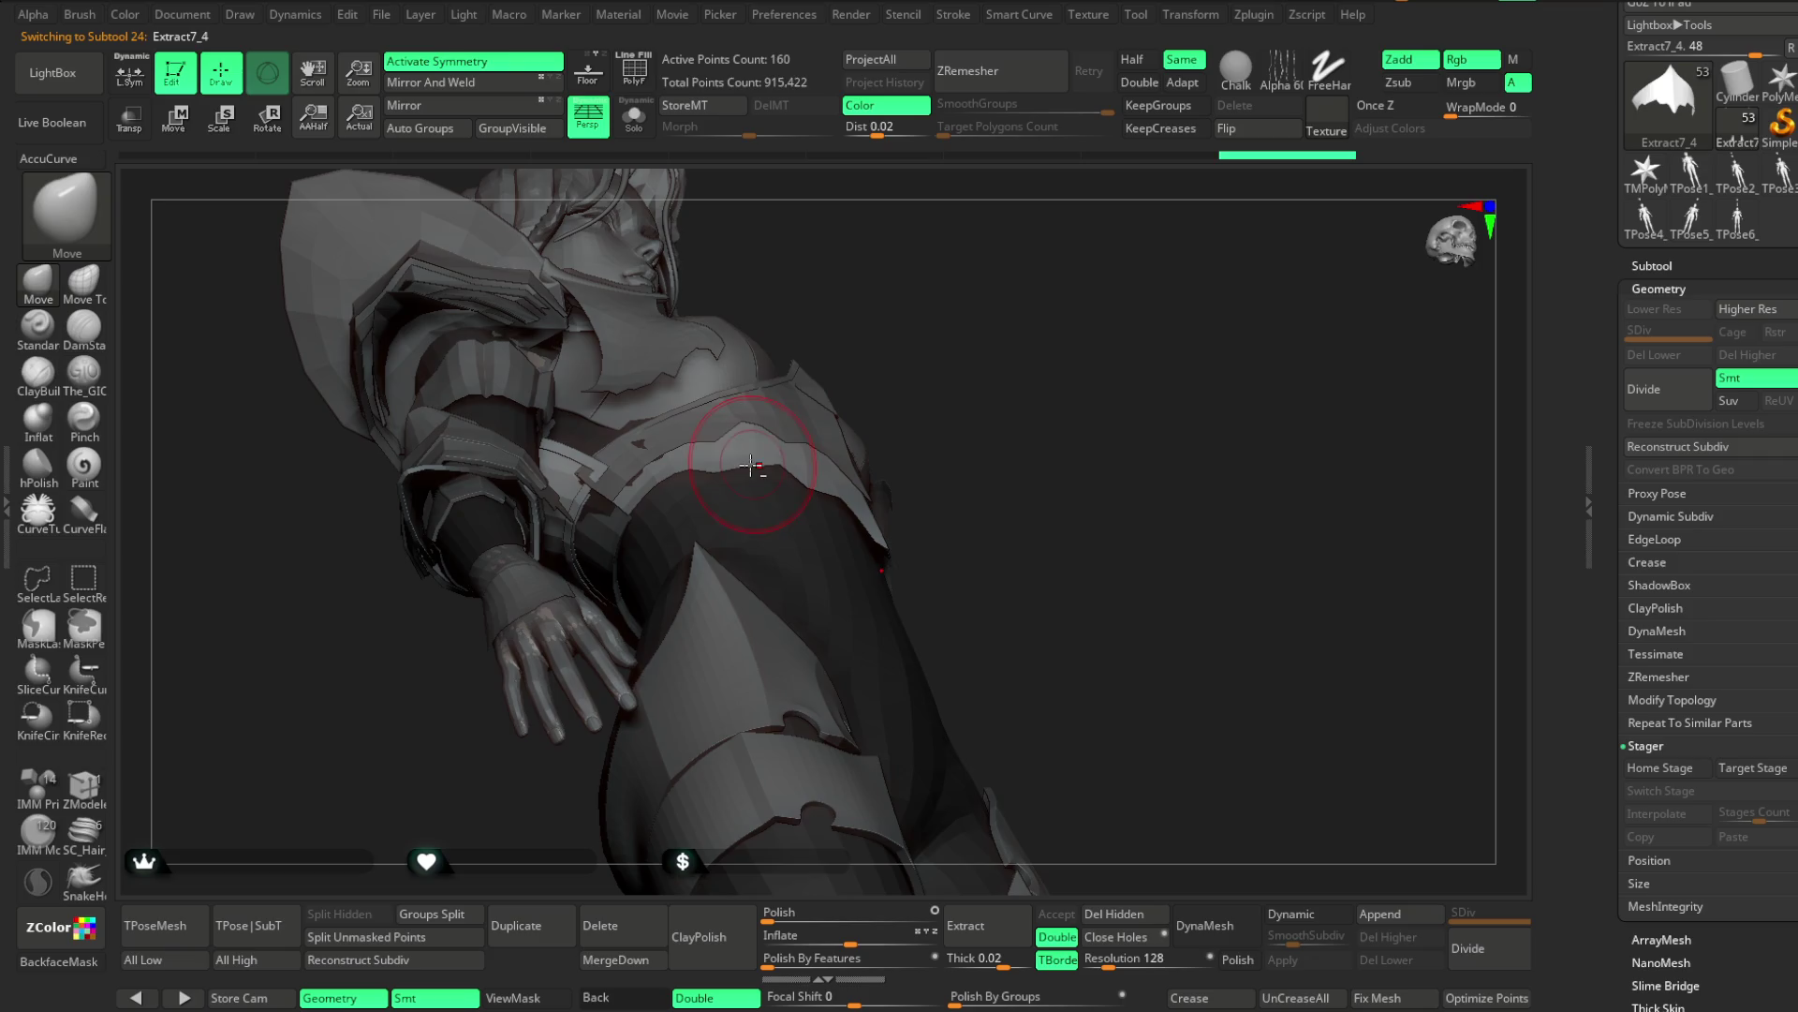
{"action": "mouse_move", "coordinate": [1023, 432]}
{"action": "right_mouse_down"}
{"action": "mouse_move", "coordinate": [1004, 543]}
{"action": "mouse_move", "coordinate": [1099, 385]}
{"action": "mouse_move", "coordinate": [1027, 394]}
{"action": "mouse_move", "coordinate": [1024, 409]}
{"action": "mouse_move", "coordinate": [1076, 402]}
{"action": "mouse_move", "coordinate": [1044, 414]}
{"action": "mouse_move", "coordinate": [1092, 406]}
{"action": "mouse_move", "coordinate": [1143, 437]}
{"action": "right_mouse_up"}
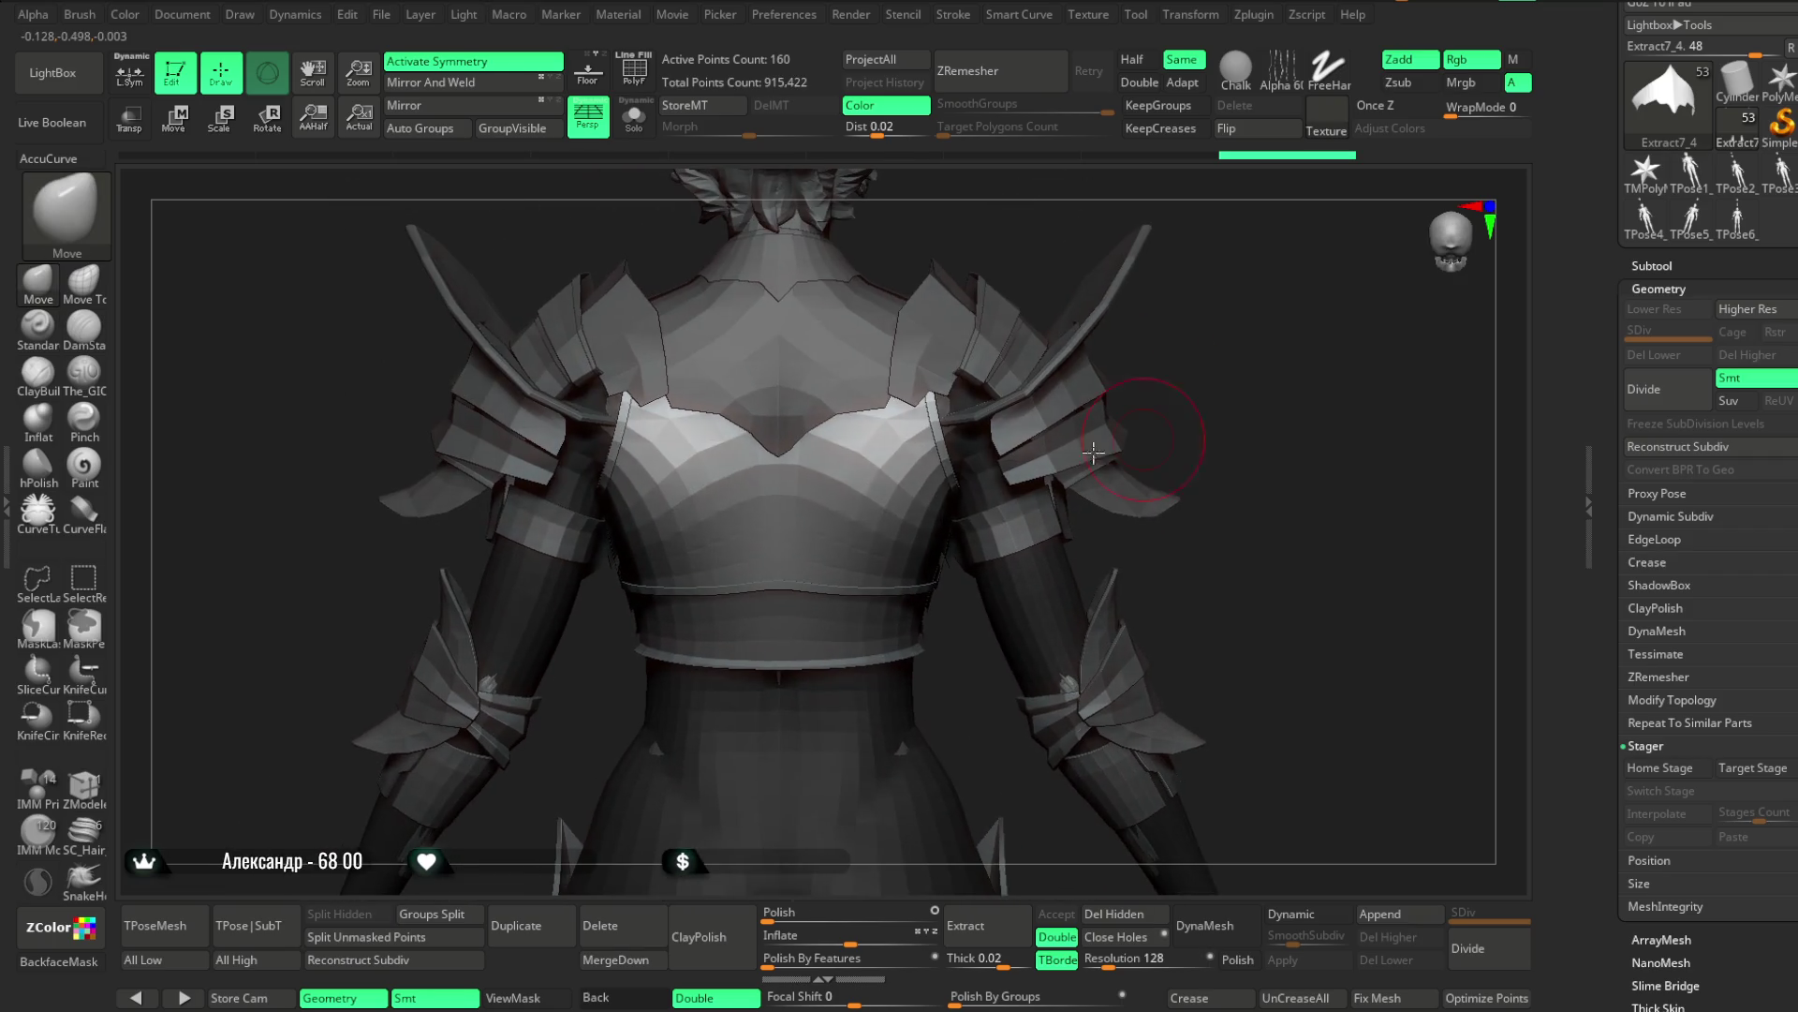
Solo the Extract6_2 chest piece and switch to The_GIO carving brush
{"action": "left_click", "coordinate": [817, 507], "text": "alt"}
{"action": "left_click", "coordinate": [634, 116]}
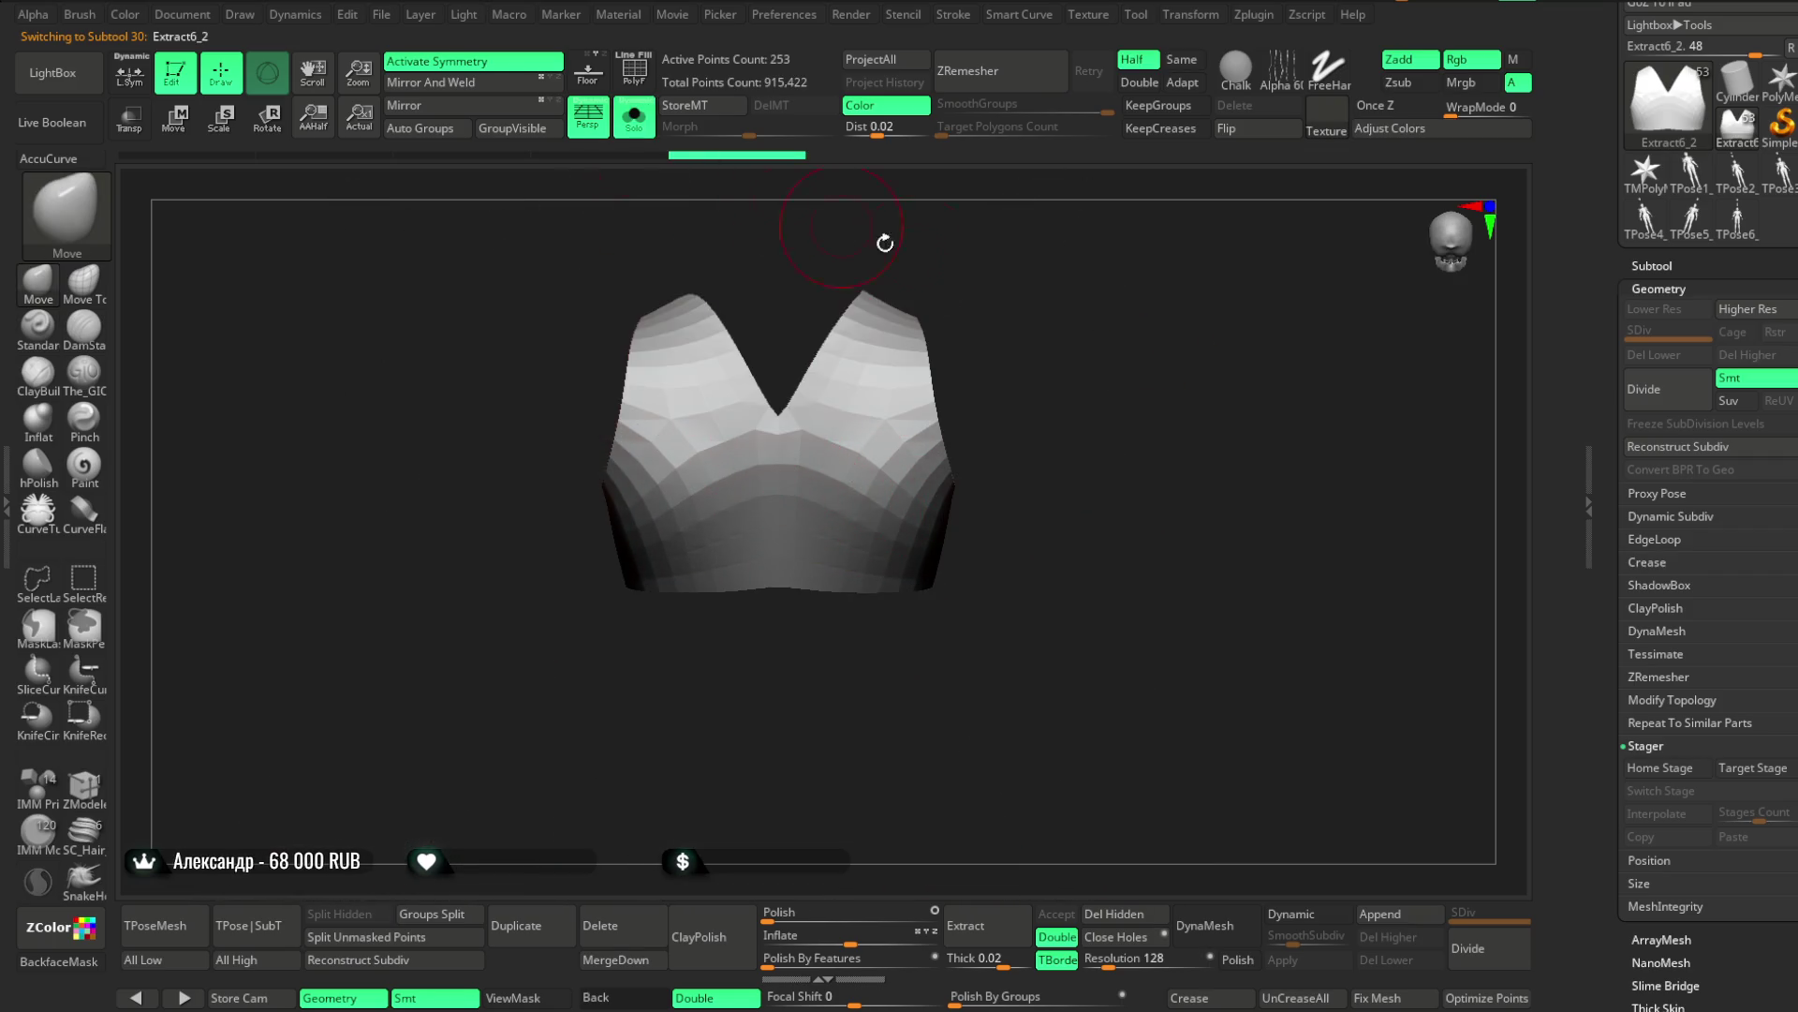
{"action": "right_click_drag", "start_coordinate": [1092, 271], "coordinate": [729, 425], "text": "alt"}
{"action": "left_click", "coordinate": [98, 386]}
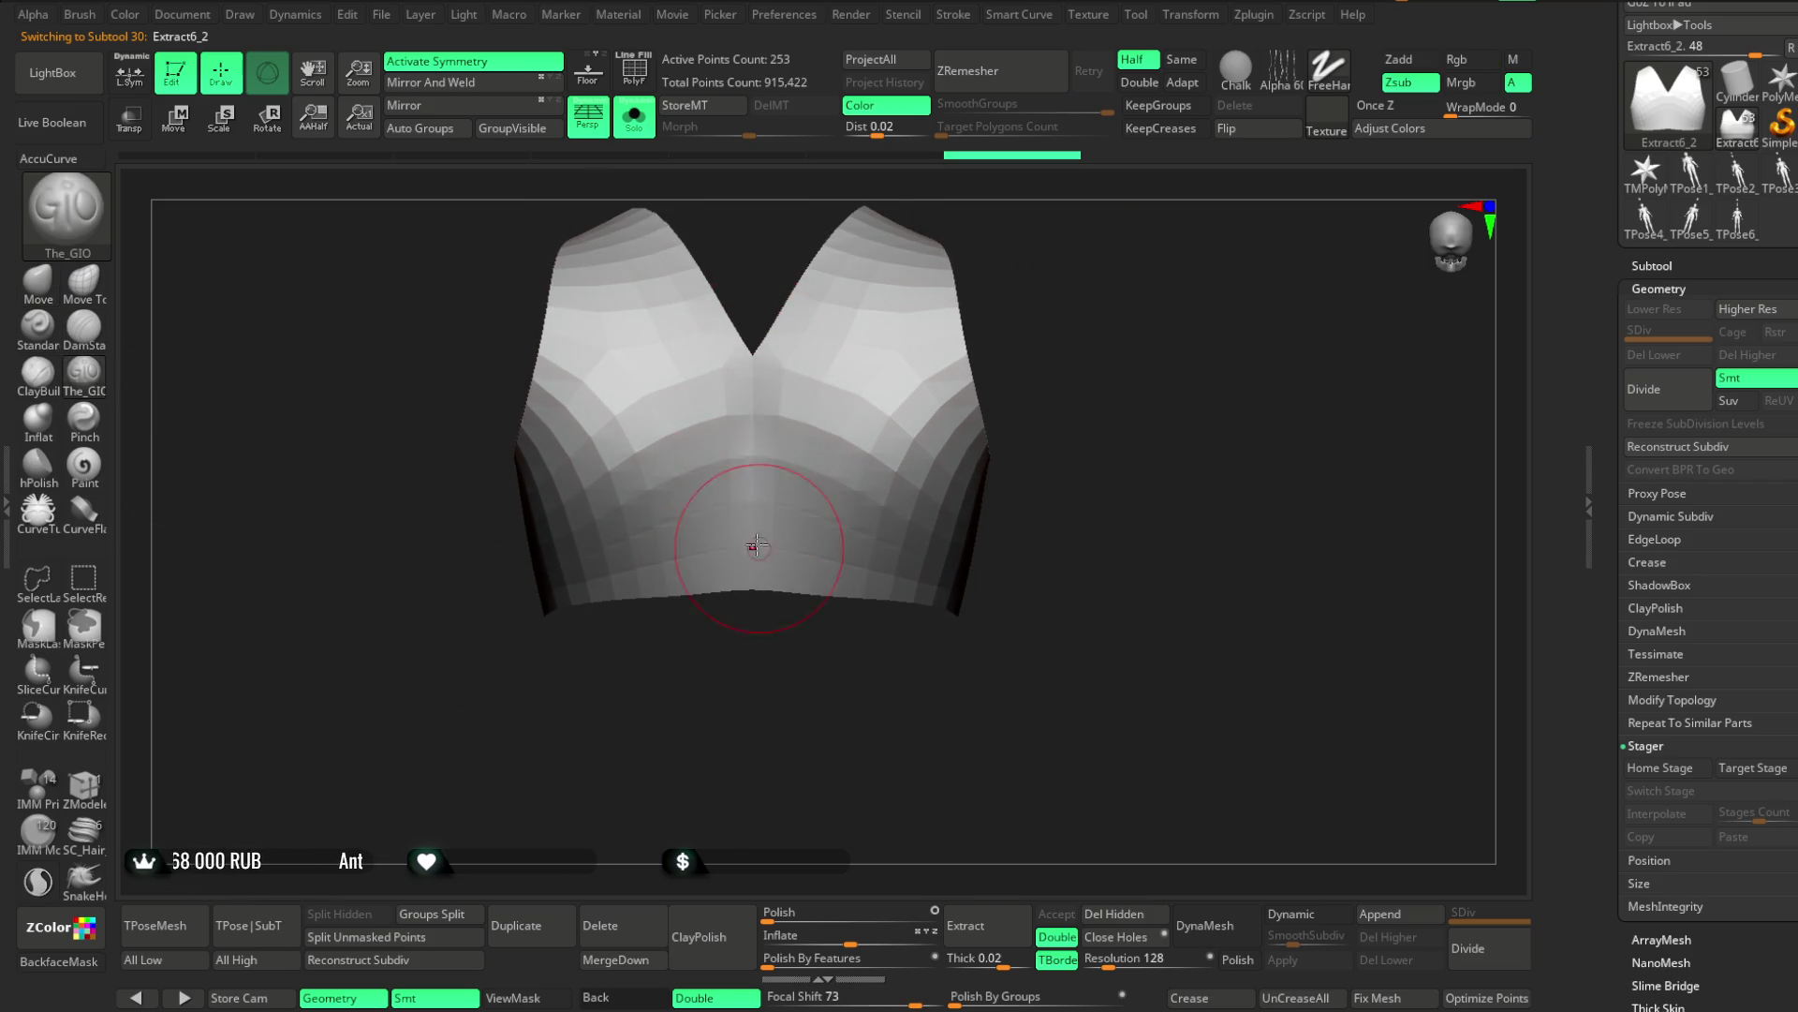
Turn Solo off, orbit to the back of the model, and select Extract3
{"action": "left_click", "coordinate": [628, 132]}
{"action": "mouse_move", "coordinate": [1285, 392]}
{"action": "right_mouse_down", "text": "alt"}
{"action": "mouse_move", "coordinate": [1285, 362]}
{"action": "mouse_move", "coordinate": [1276, 422]}
{"action": "mouse_move", "coordinate": [1272, 401]}
{"action": "mouse_move", "coordinate": [1377, 402]}
{"action": "right_mouse_up", "text": "alt"}
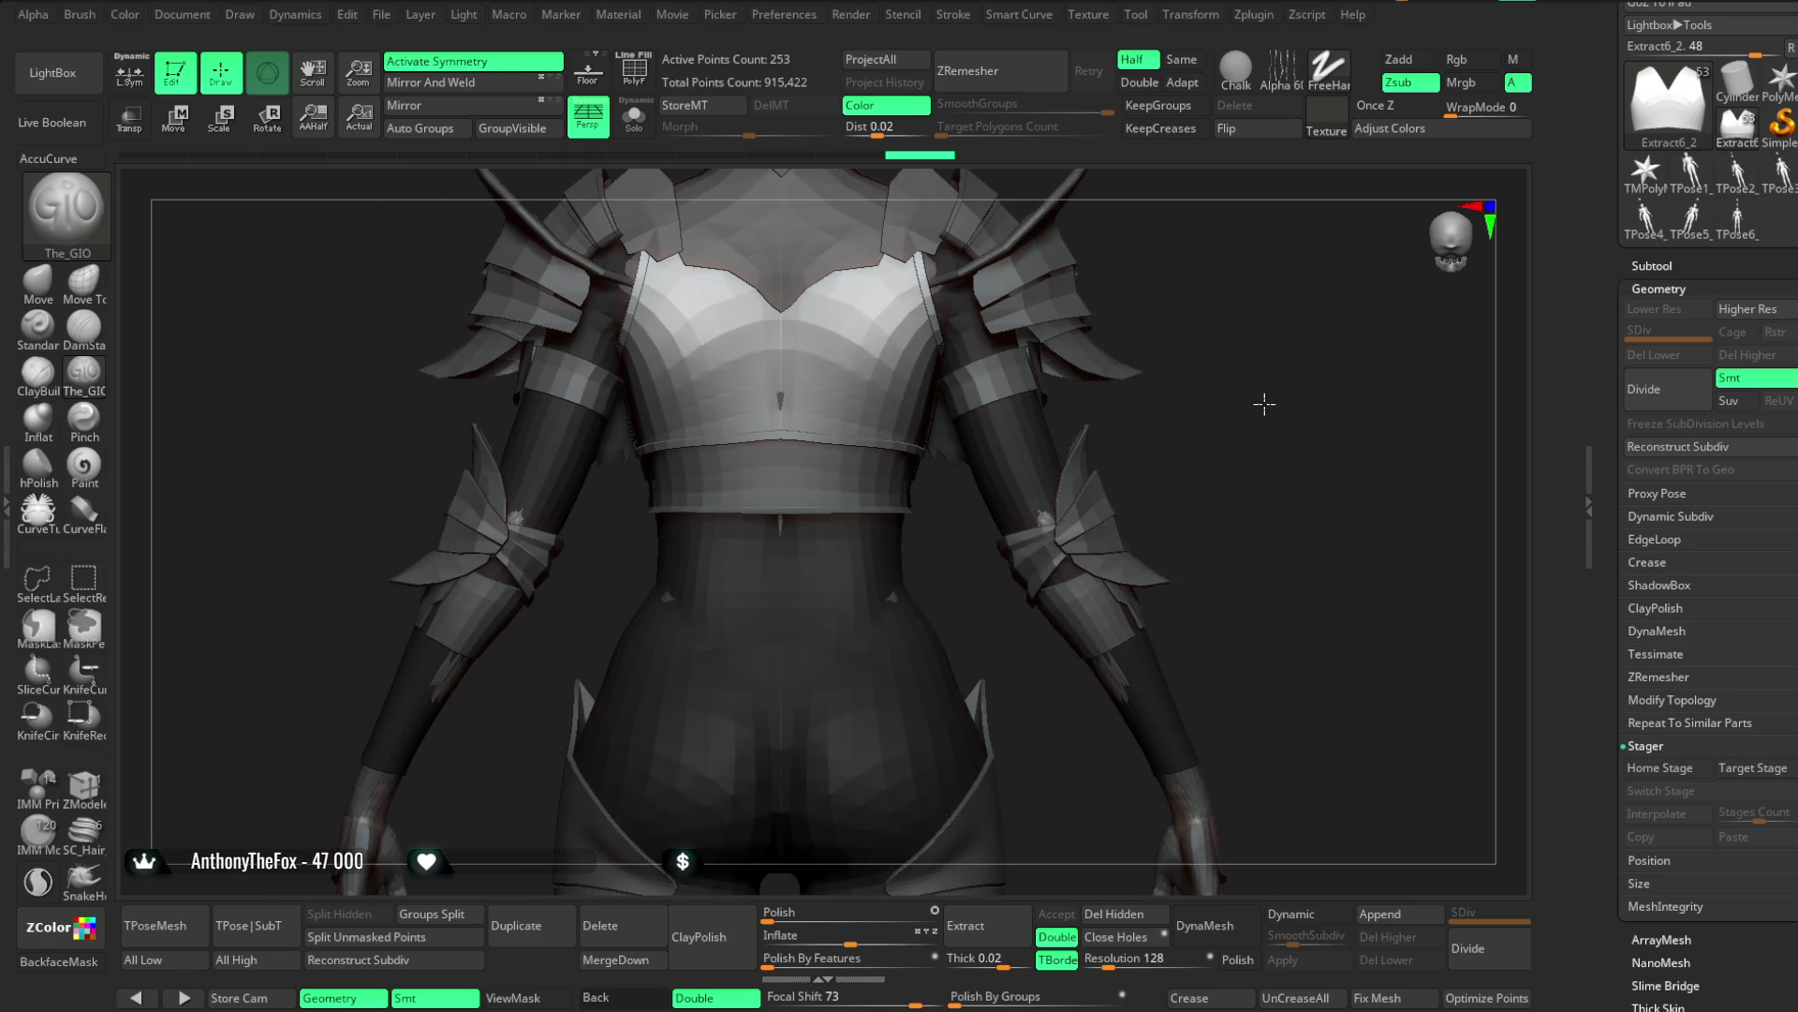
{"action": "key", "text": "space"}
{"action": "mouse_move", "coordinate": [1252, 454]}
{"action": "right_mouse_down"}
{"action": "mouse_move", "coordinate": [1473, 418]}
{"action": "mouse_move", "coordinate": [1255, 399]}
{"action": "right_mouse_up"}
{"action": "left_click", "coordinate": [885, 705], "text": "alt"}
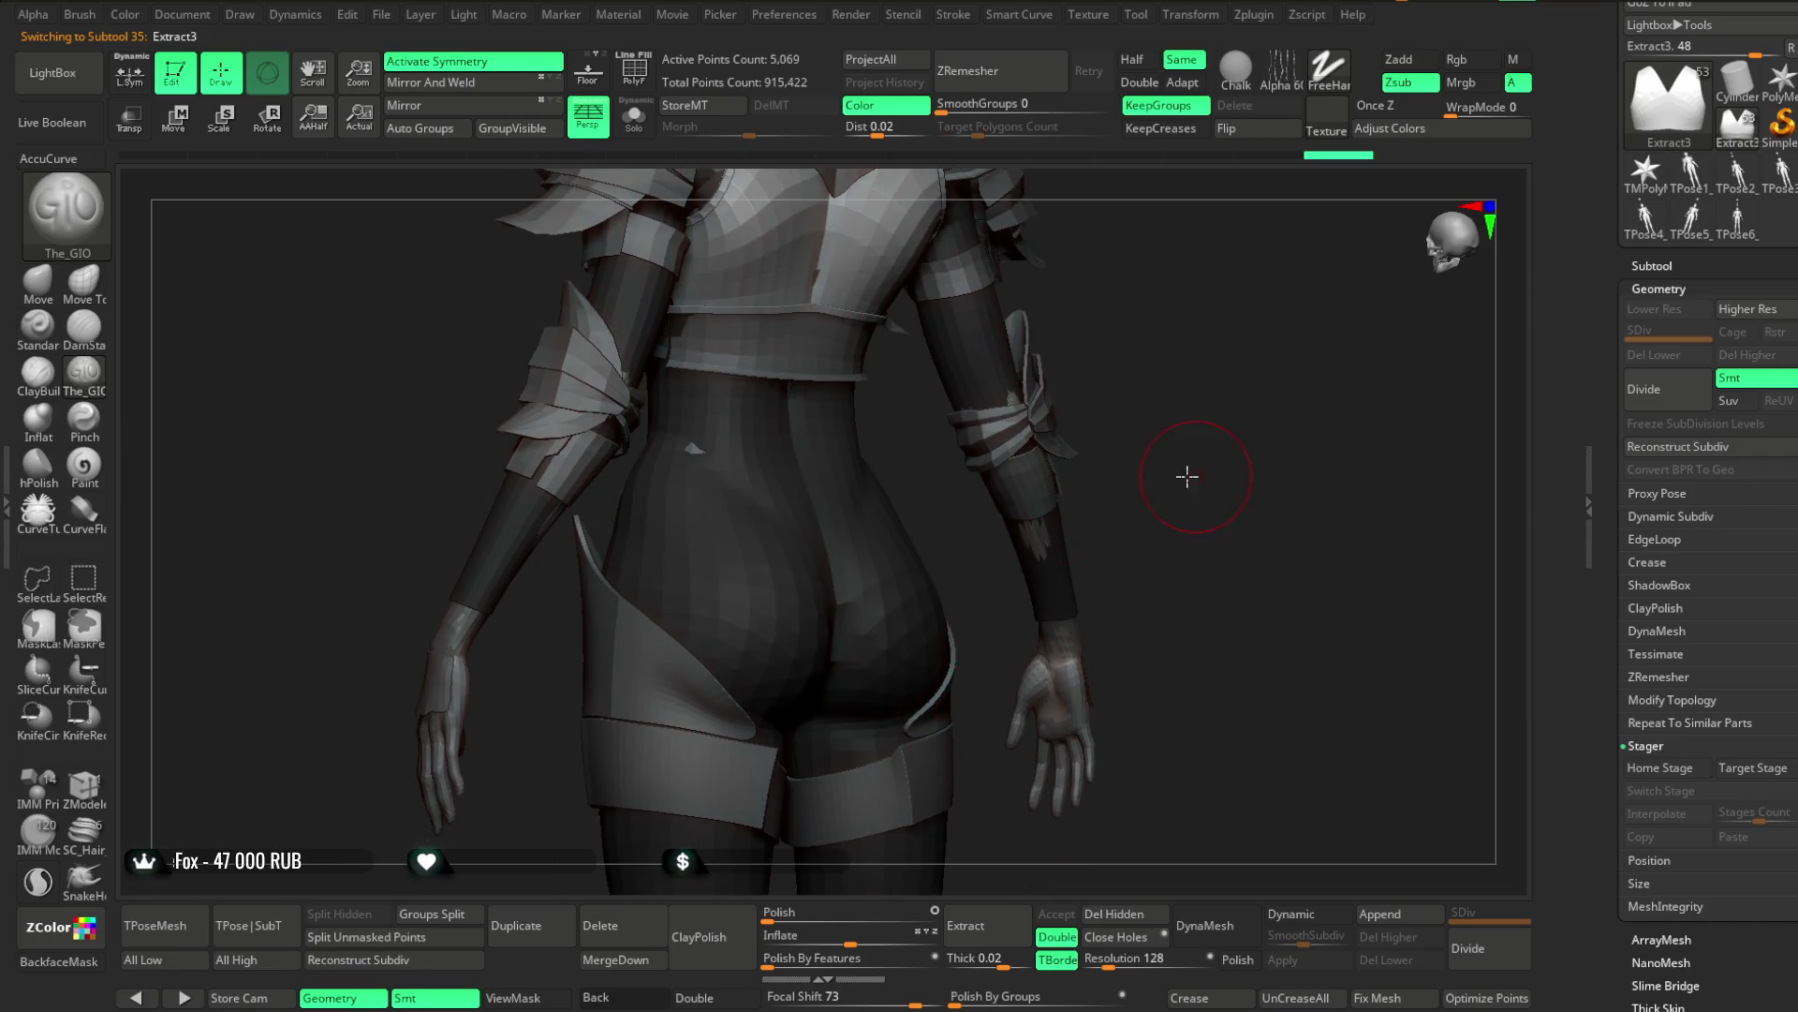
{"action": "right_click_drag", "start_coordinate": [1224, 474], "coordinate": [1224, 470]}
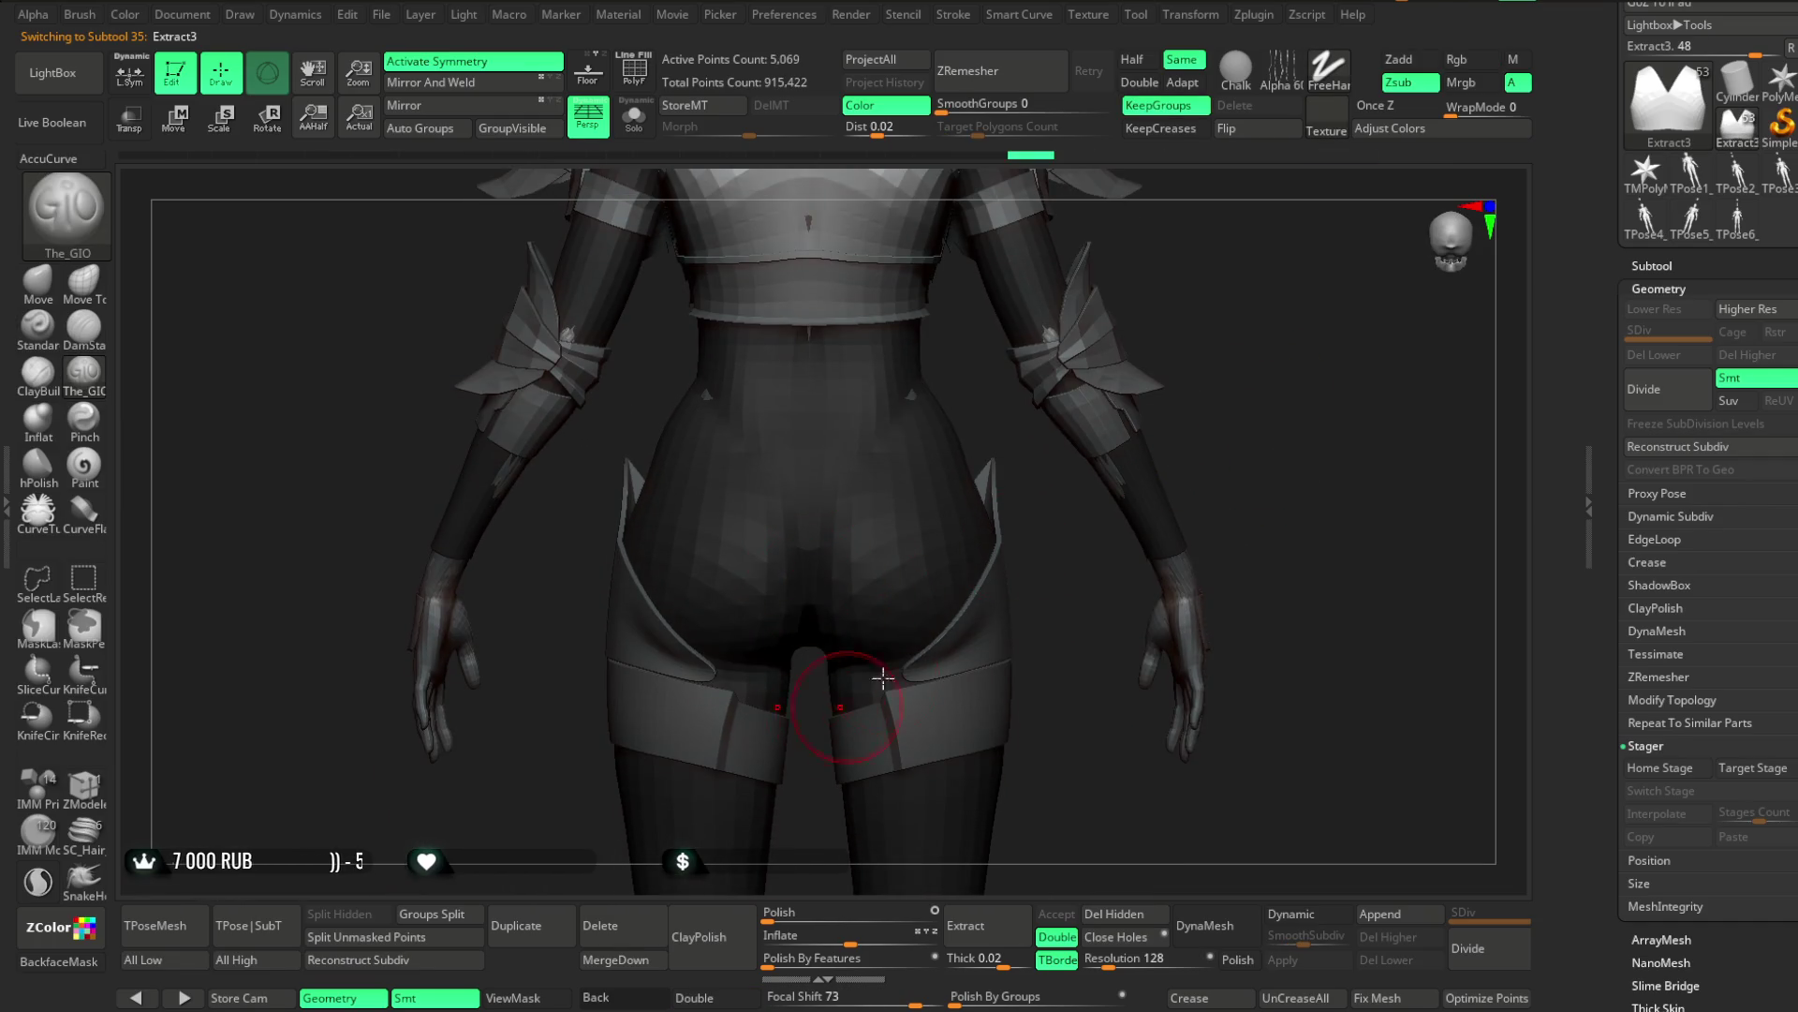
{"action": "right_click_drag", "start_coordinate": [865, 694], "coordinate": [901, 535]}
{"action": "right_click_drag", "start_coordinate": [1019, 546], "coordinate": [743, 462]}
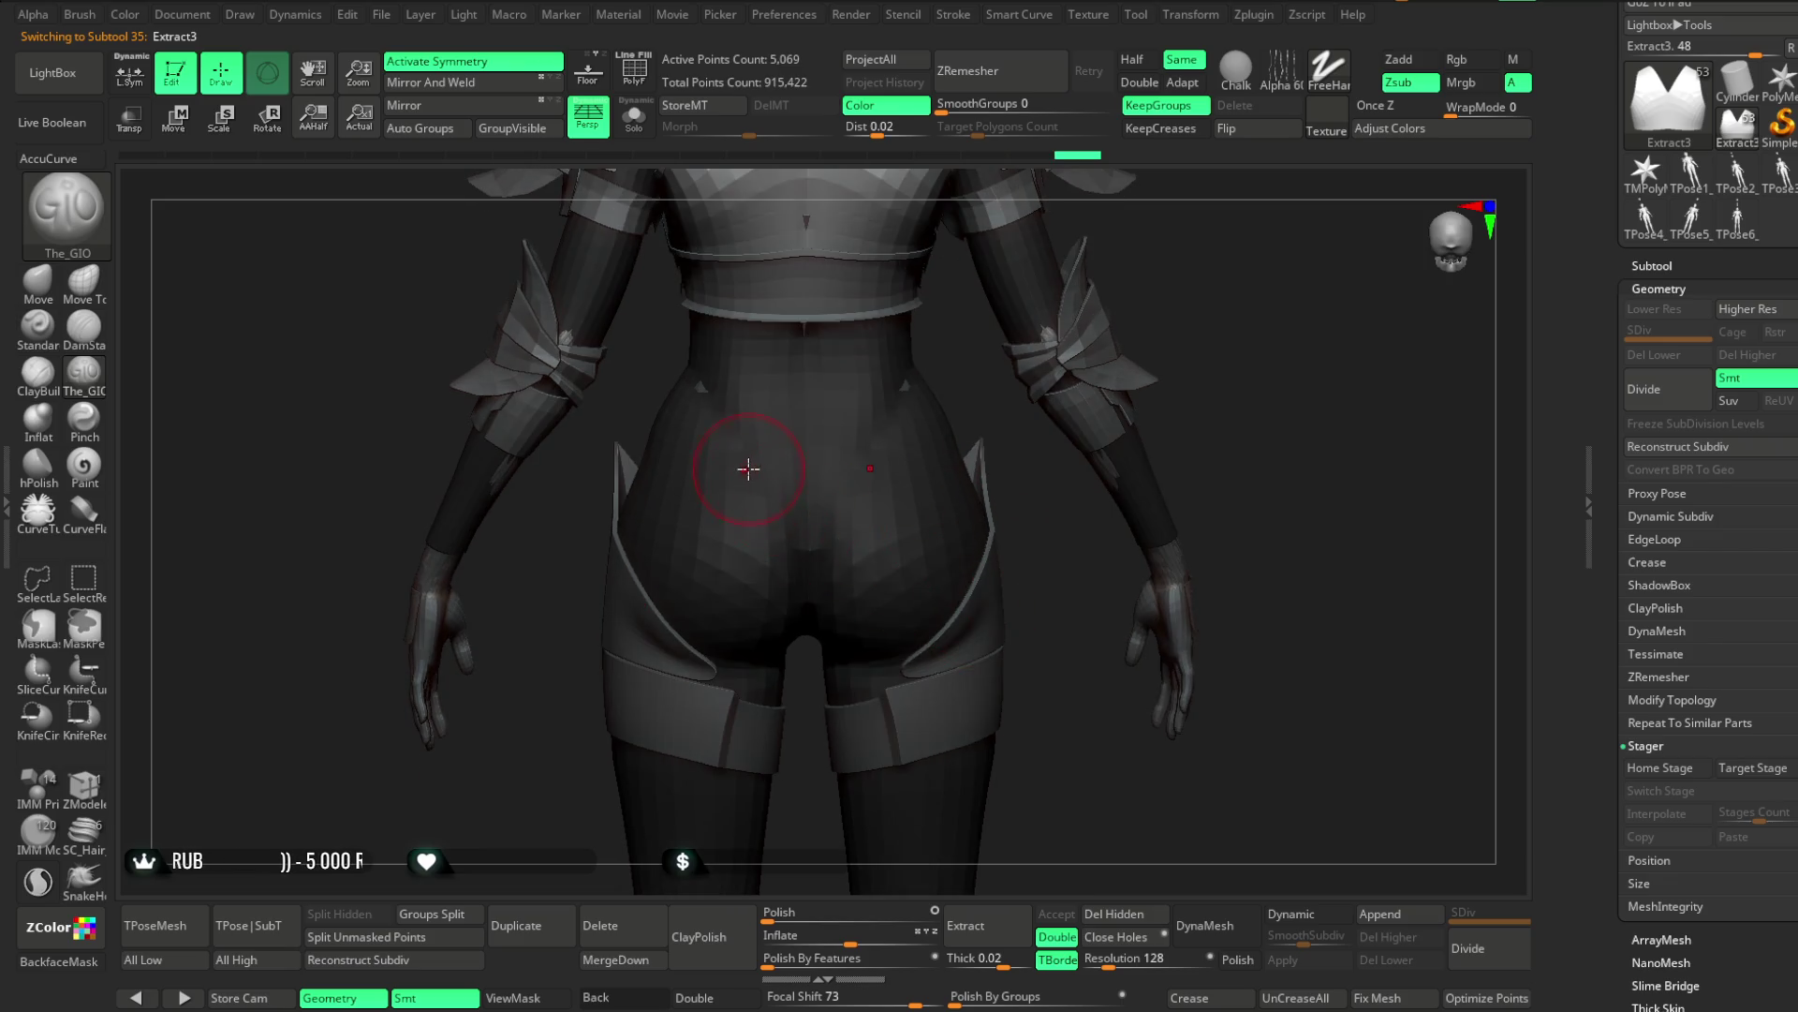
{"action": "key", "text": "space"}
{"action": "right_click_drag", "start_coordinate": [863, 410], "coordinate": [811, 456]}
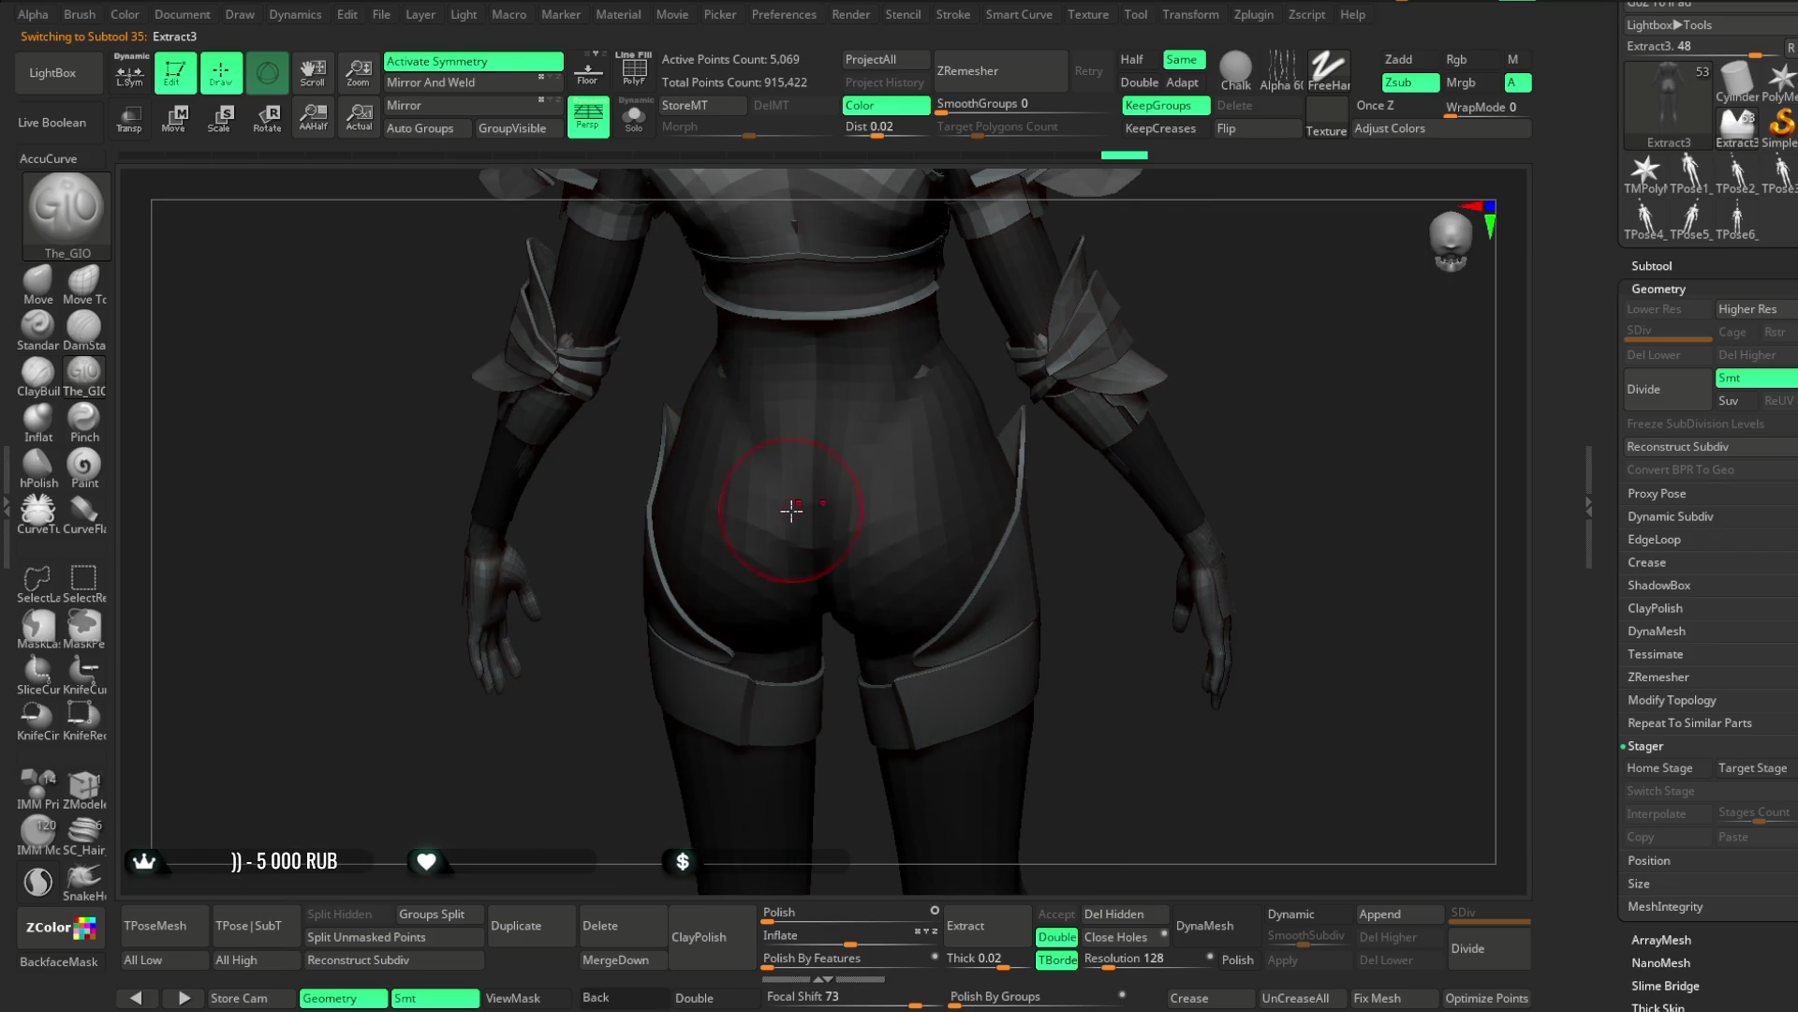
{"action": "right_click_drag", "start_coordinate": [1094, 649], "coordinate": [1079, 480]}
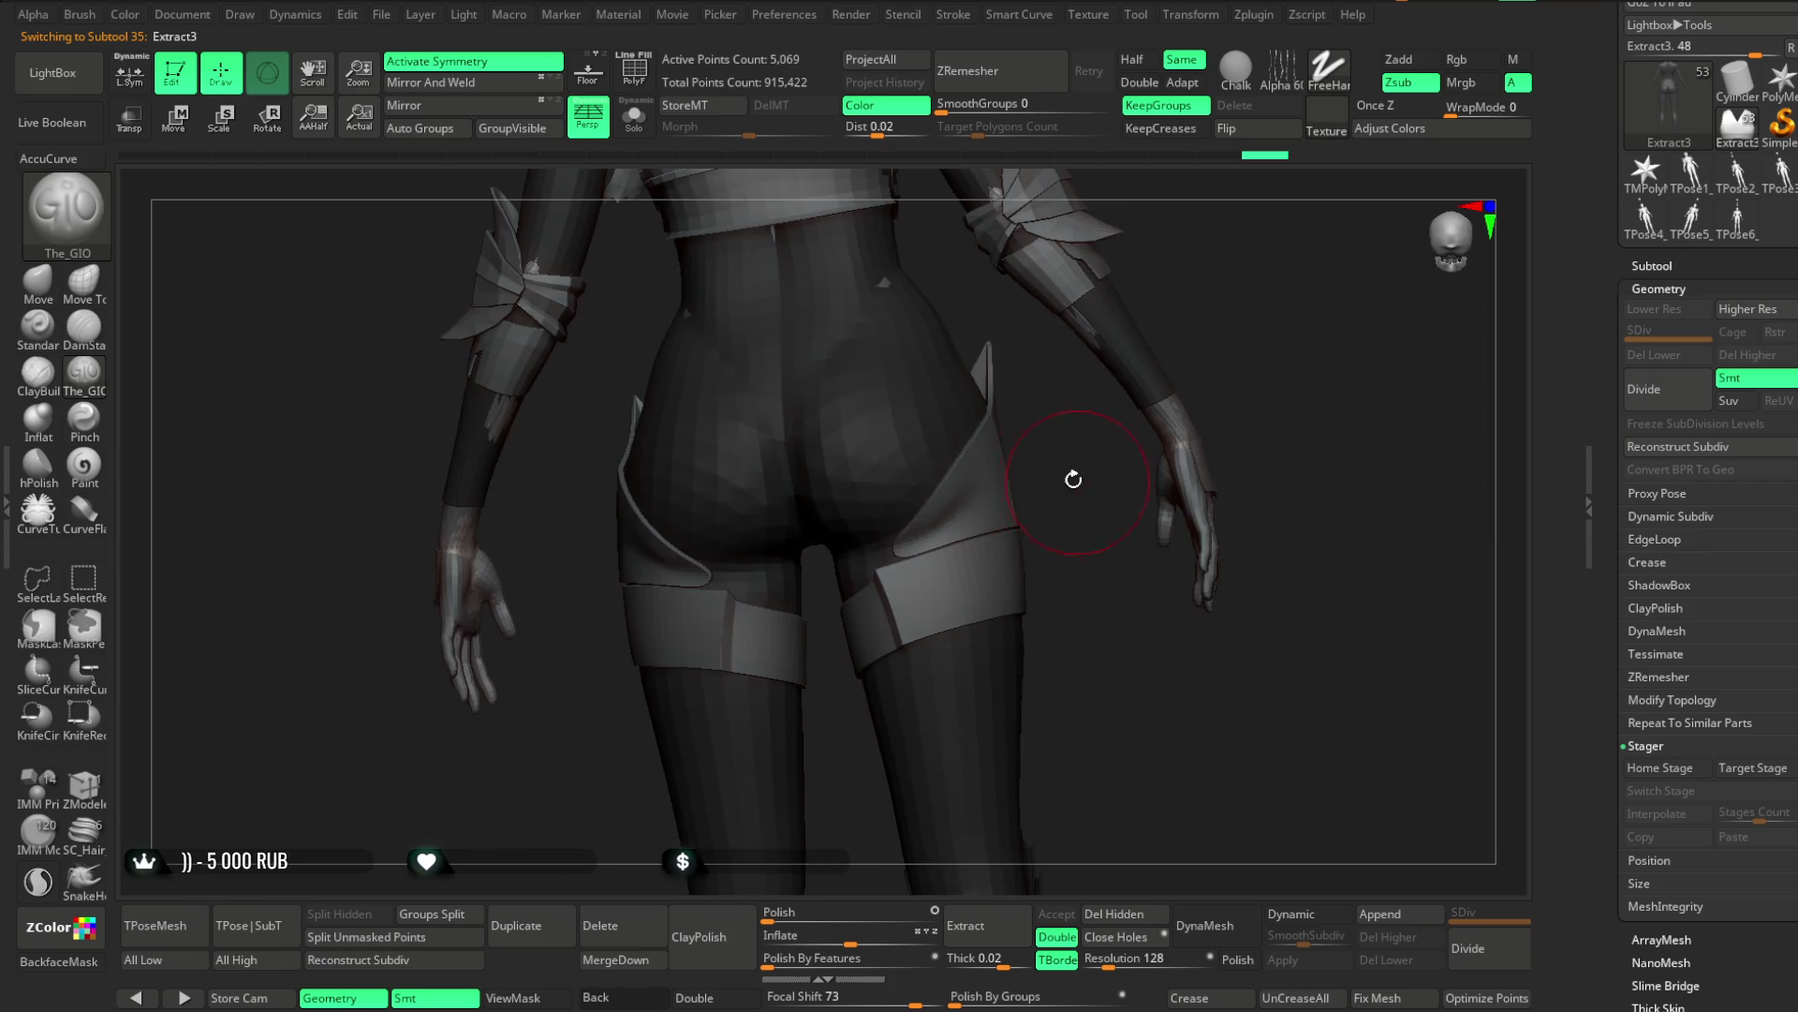
{"action": "left_click", "coordinate": [634, 118]}
{"action": "right_click_drag", "start_coordinate": [791, 230], "coordinate": [946, 491]}
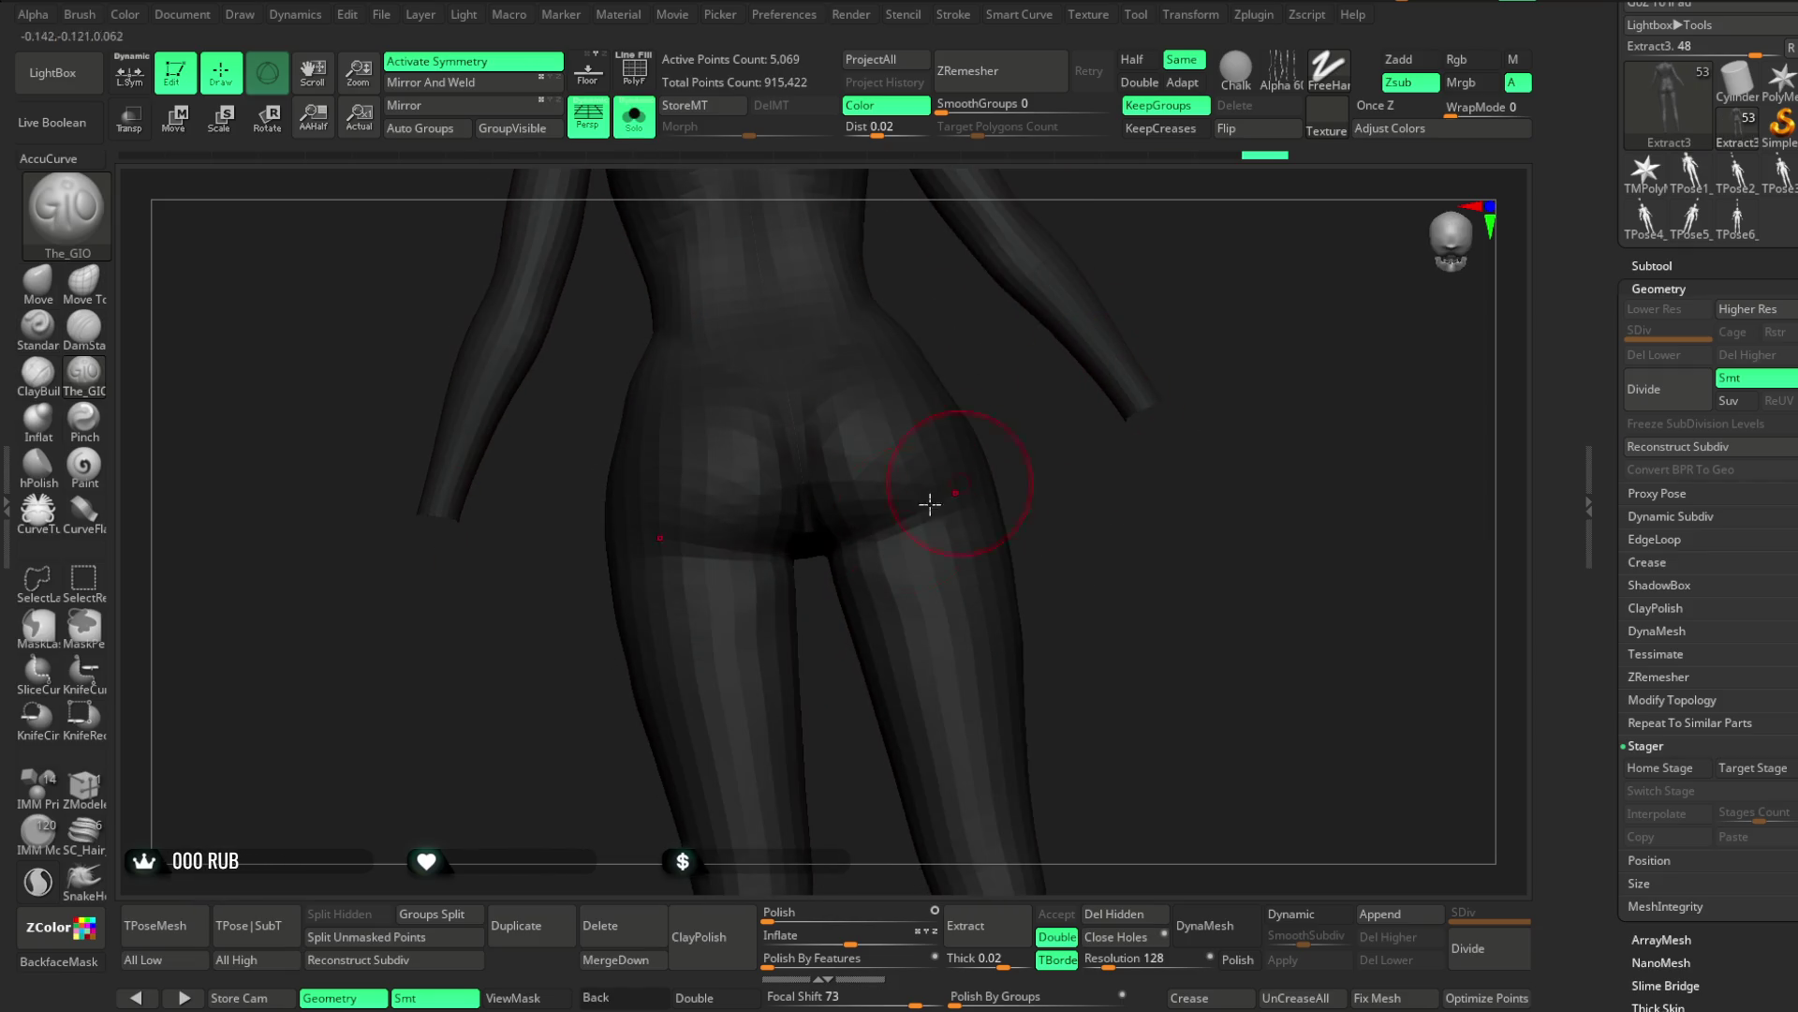
{"action": "right_click_drag", "start_coordinate": [1054, 537], "coordinate": [832, 524]}
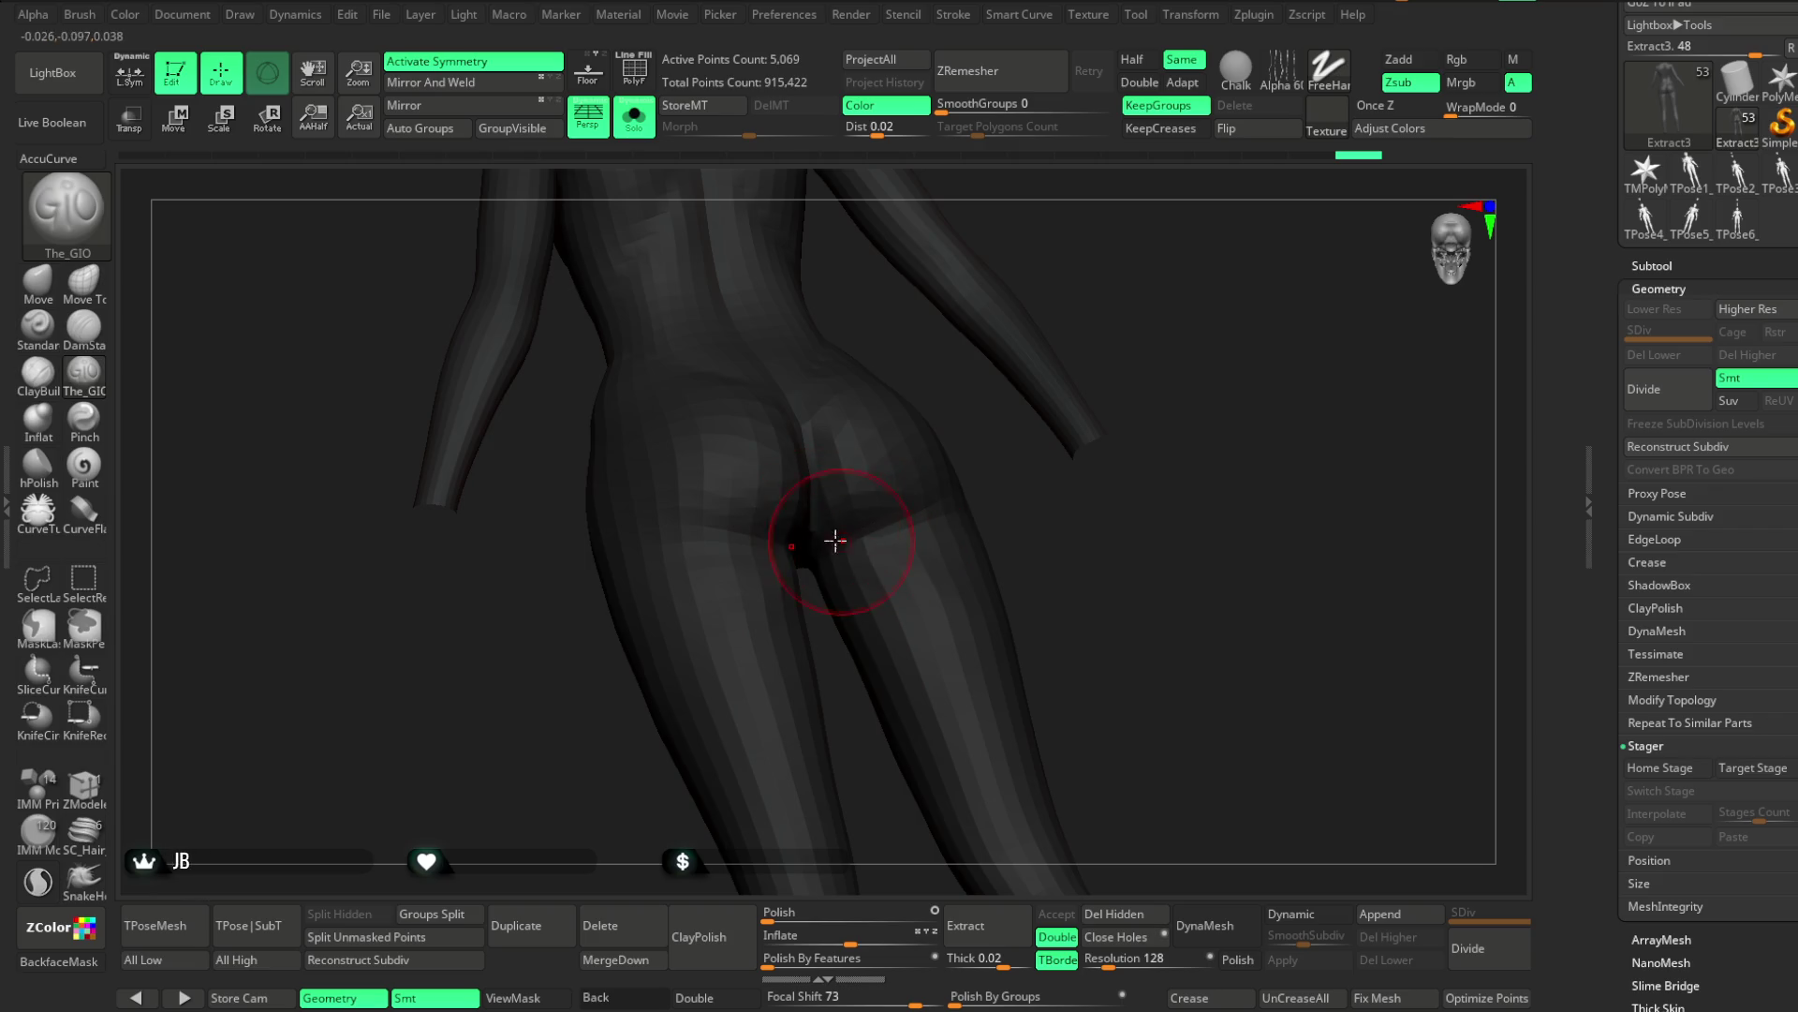
{"action": "right_click_drag", "start_coordinate": [1012, 521], "coordinate": [854, 538]}
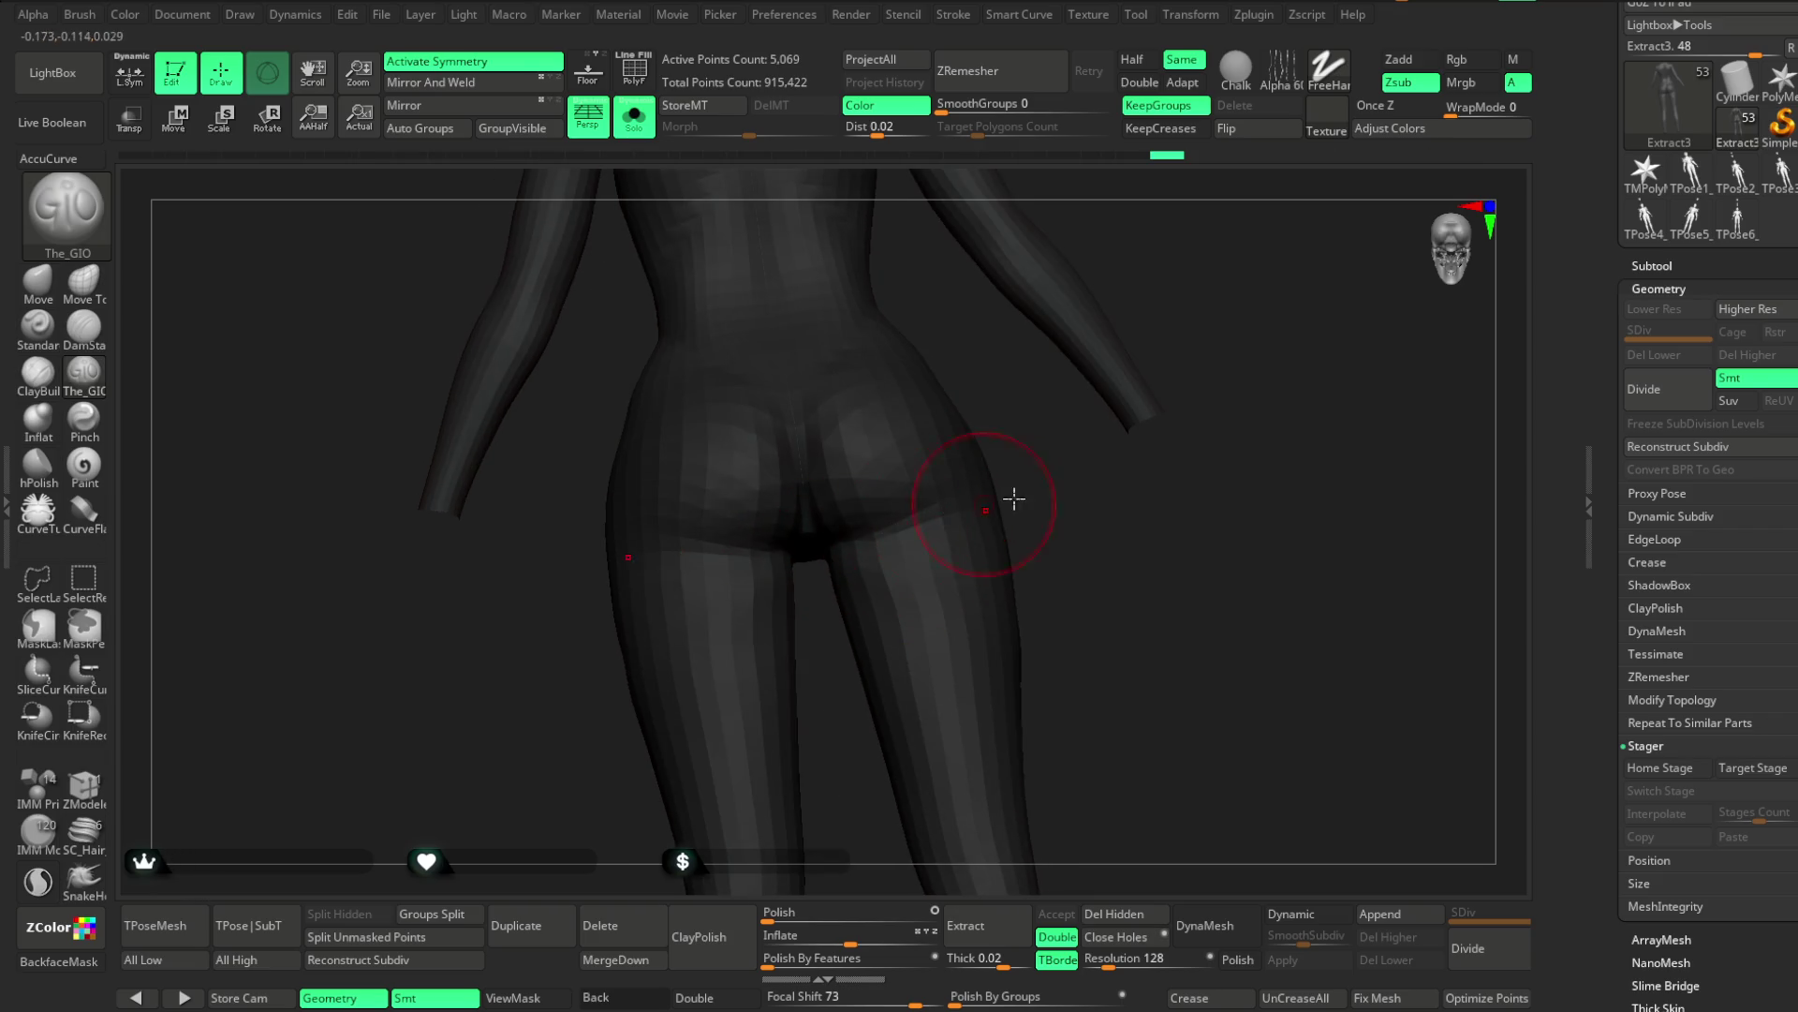
{"action": "right_click_drag", "start_coordinate": [1001, 501], "coordinate": [883, 536]}
{"action": "right_click_drag", "start_coordinate": [1072, 485], "coordinate": [803, 550]}
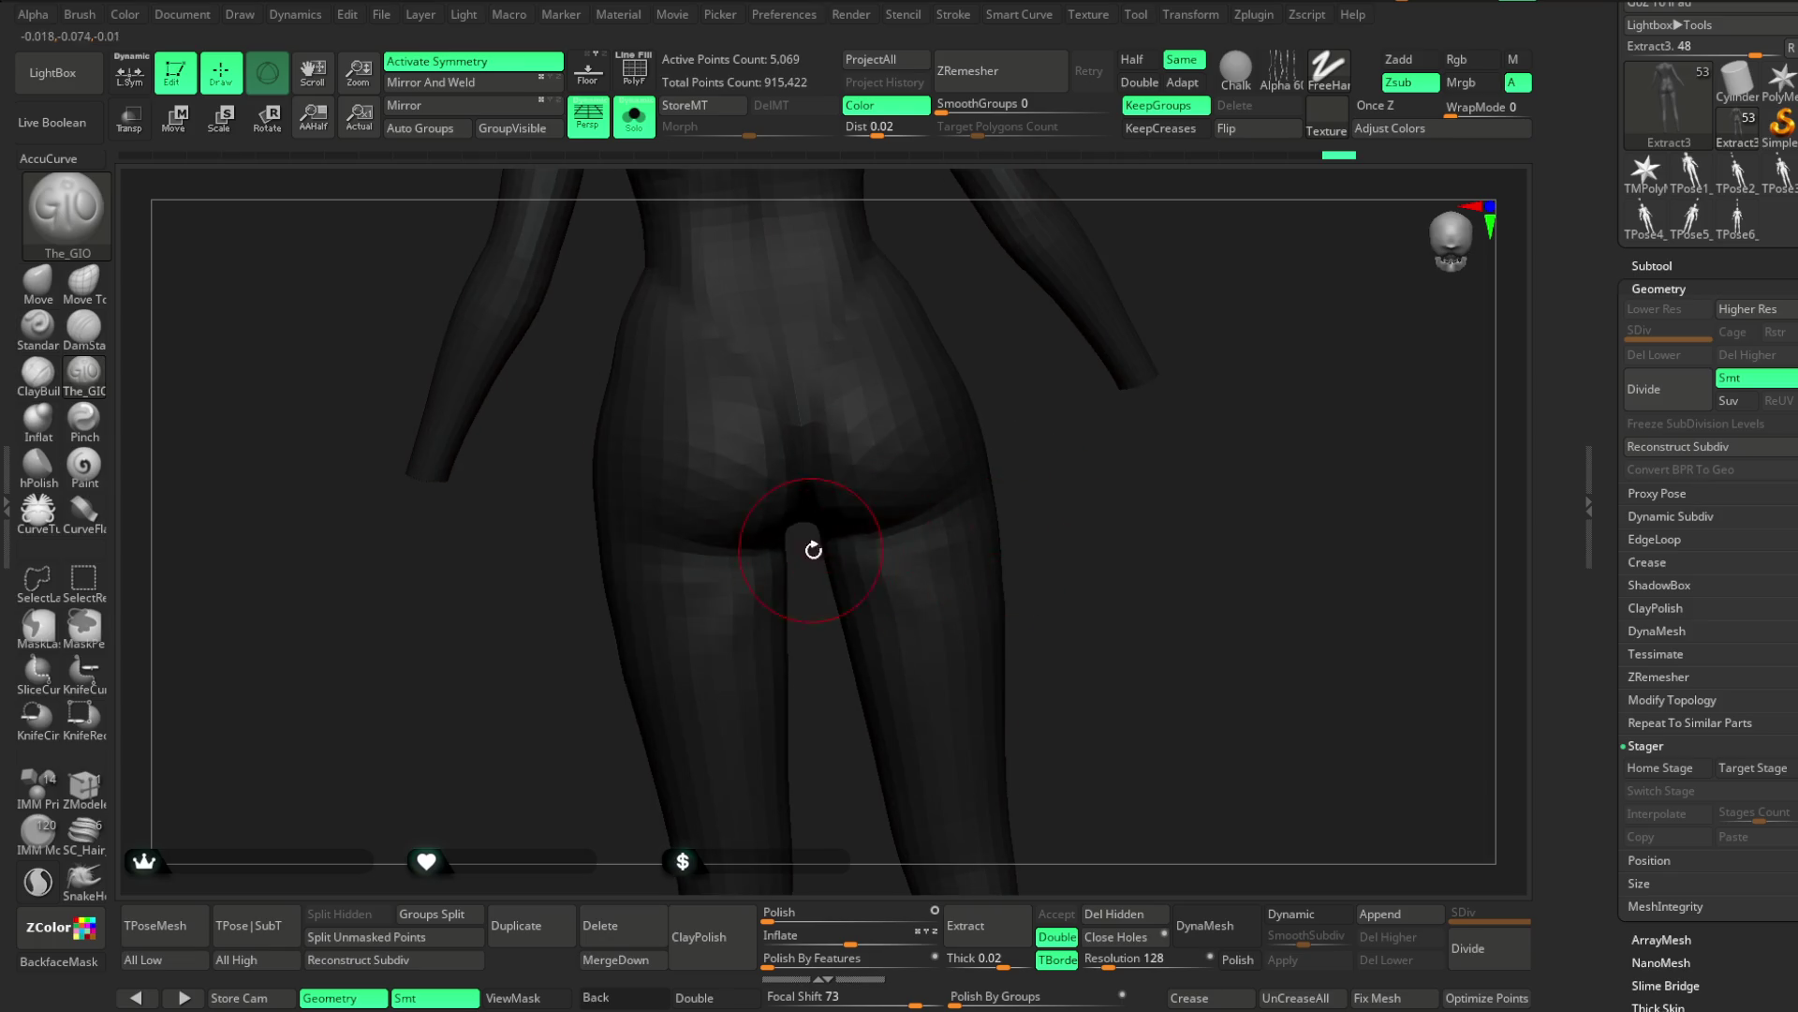
{"action": "key", "text": "space"}
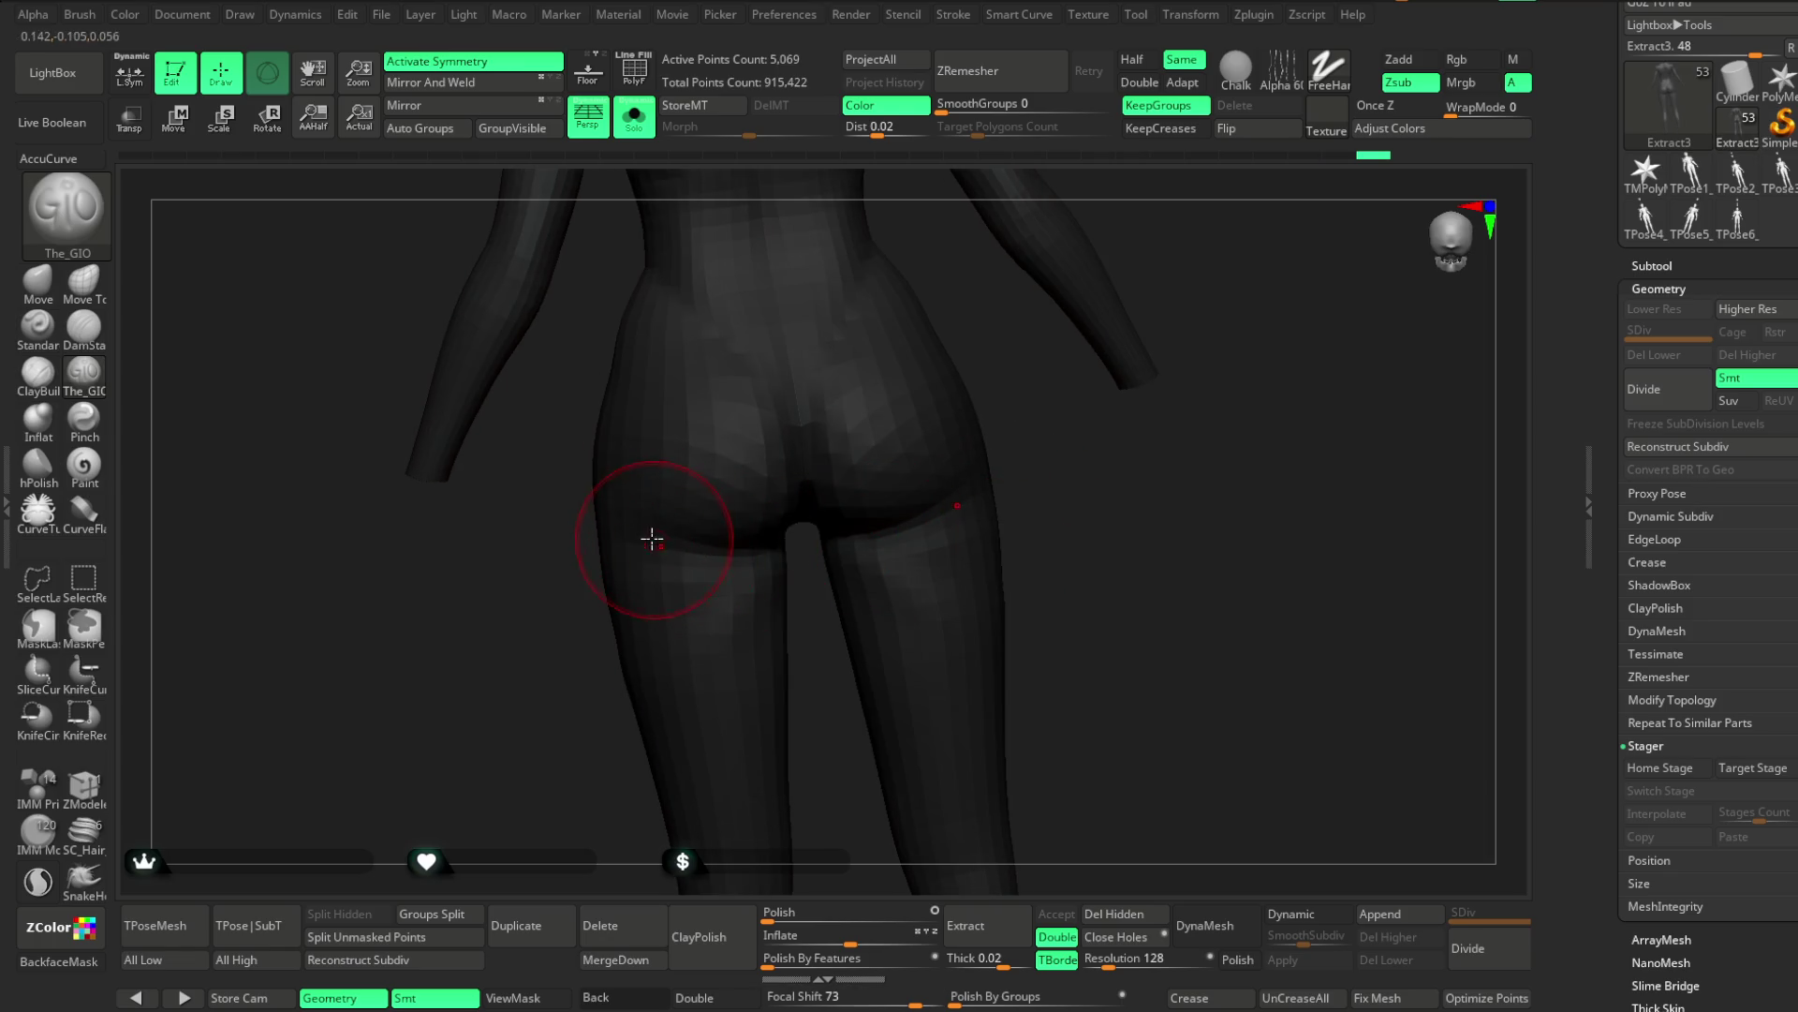
{"action": "right_click_drag", "start_coordinate": [1072, 502], "coordinate": [974, 487]}
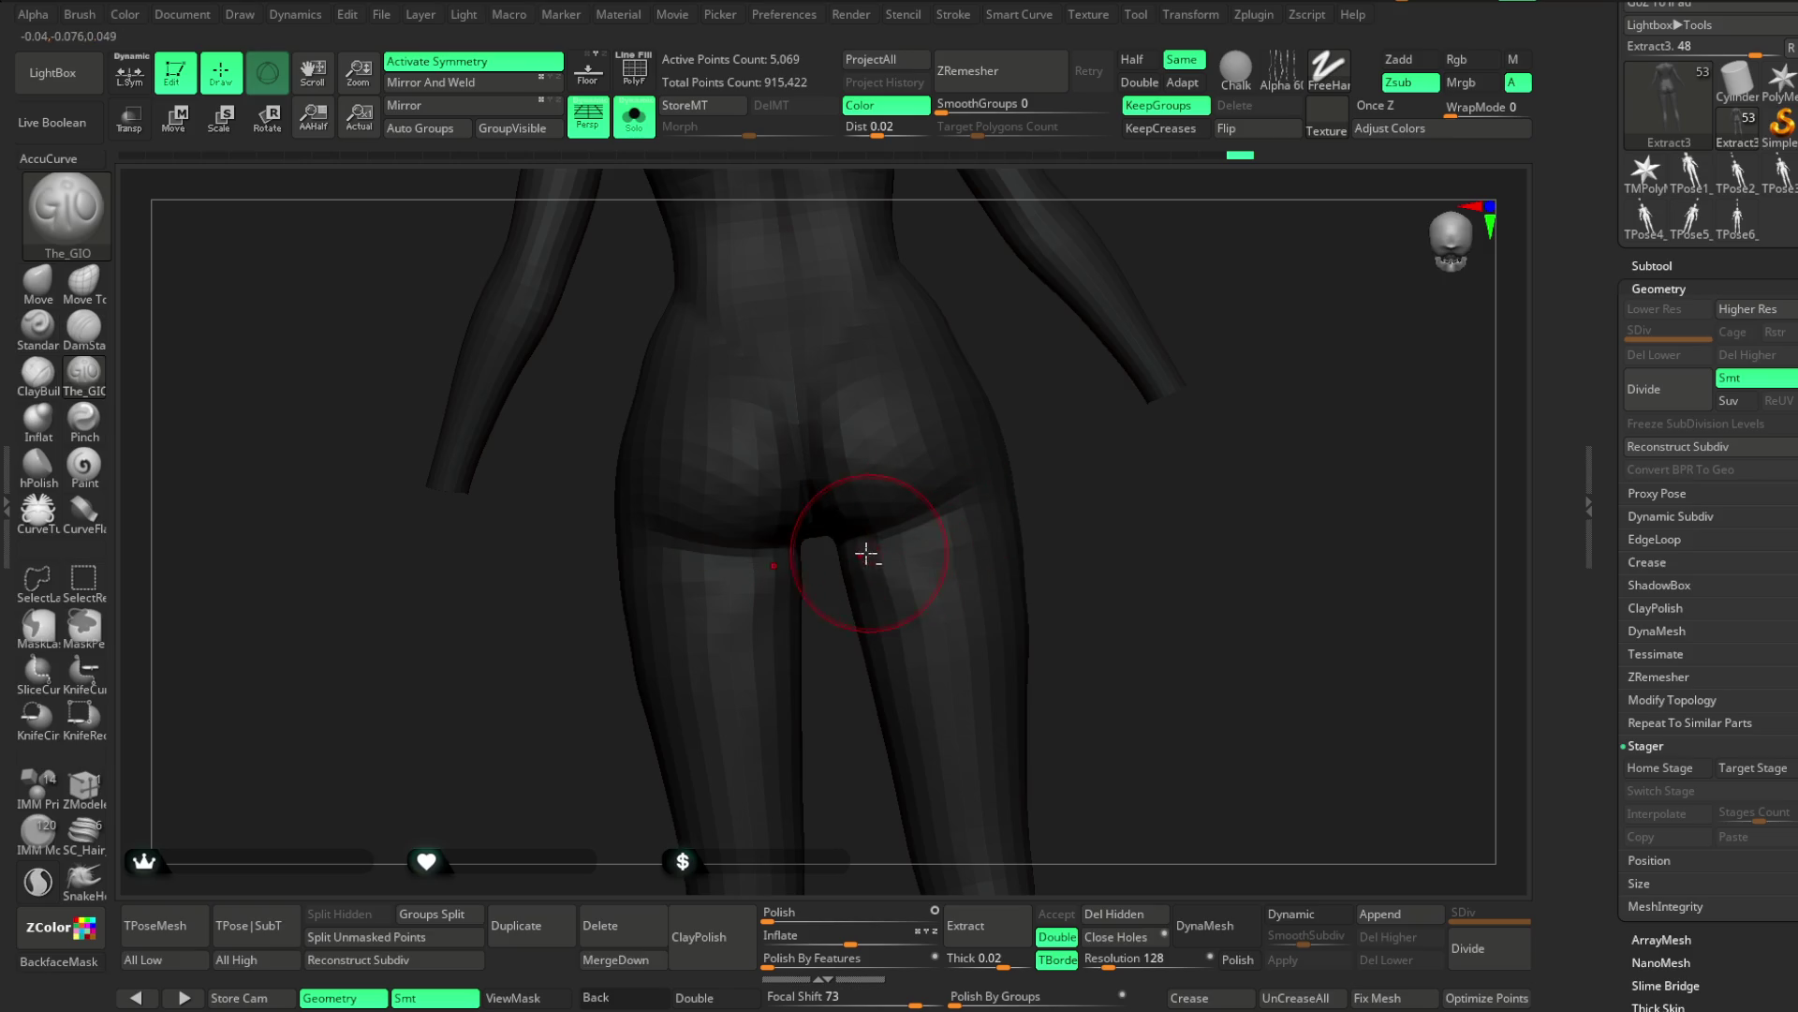
{"action": "mouse_move", "coordinate": [788, 592]}
{"action": "right_mouse_down"}
{"action": "mouse_move", "coordinate": [835, 746]}
{"action": "mouse_move", "coordinate": [891, 594]}
{"action": "mouse_move", "coordinate": [1043, 559]}
{"action": "mouse_move", "coordinate": [1033, 591]}
{"action": "mouse_move", "coordinate": [1037, 510]}
{"action": "right_mouse_up"}
{"action": "mouse_move", "coordinate": [976, 562]}
{"action": "right_mouse_down"}
{"action": "mouse_move", "coordinate": [855, 539]}
{"action": "mouse_move", "coordinate": [1003, 591]}
{"action": "mouse_move", "coordinate": [922, 632]}
{"action": "mouse_move", "coordinate": [1052, 566]}
{"action": "mouse_move", "coordinate": [934, 566]}
{"action": "right_mouse_up"}
{"action": "mouse_move", "coordinate": [827, 627]}
{"action": "right_mouse_down"}
{"action": "mouse_move", "coordinate": [1024, 582]}
{"action": "mouse_move", "coordinate": [1003, 543]}
{"action": "mouse_move", "coordinate": [1140, 405]}
{"action": "mouse_move", "coordinate": [1123, 376]}
{"action": "mouse_move", "coordinate": [883, 528]}
{"action": "mouse_move", "coordinate": [1183, 580]}
{"action": "right_mouse_up"}
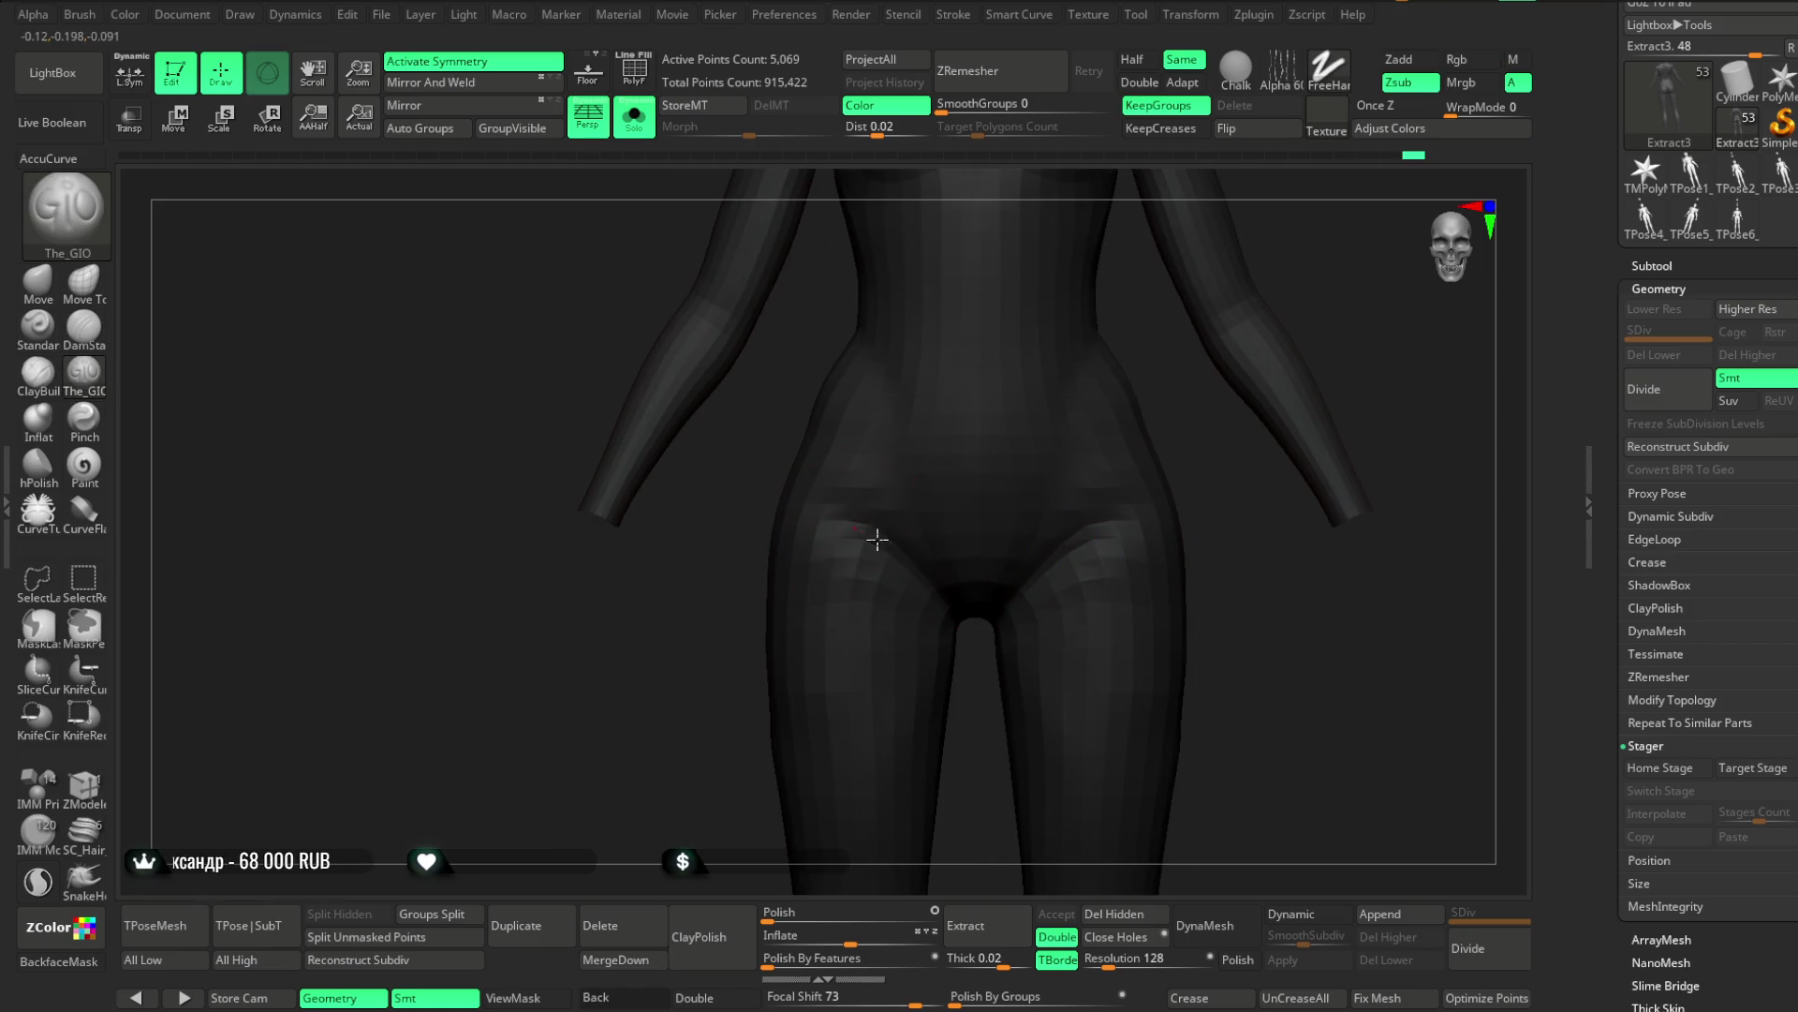
{"action": "mouse_move", "coordinate": [1185, 478]}
{"action": "right_mouse_down", "text": "ctrl"}
{"action": "mouse_move", "coordinate": [1100, 550]}
{"action": "mouse_move", "coordinate": [1096, 474]}
{"action": "mouse_move", "coordinate": [912, 474]}
{"action": "mouse_move", "coordinate": [1007, 405]}
{"action": "right_mouse_up", "text": "ctrl"}
{"action": "key", "text": "space"}
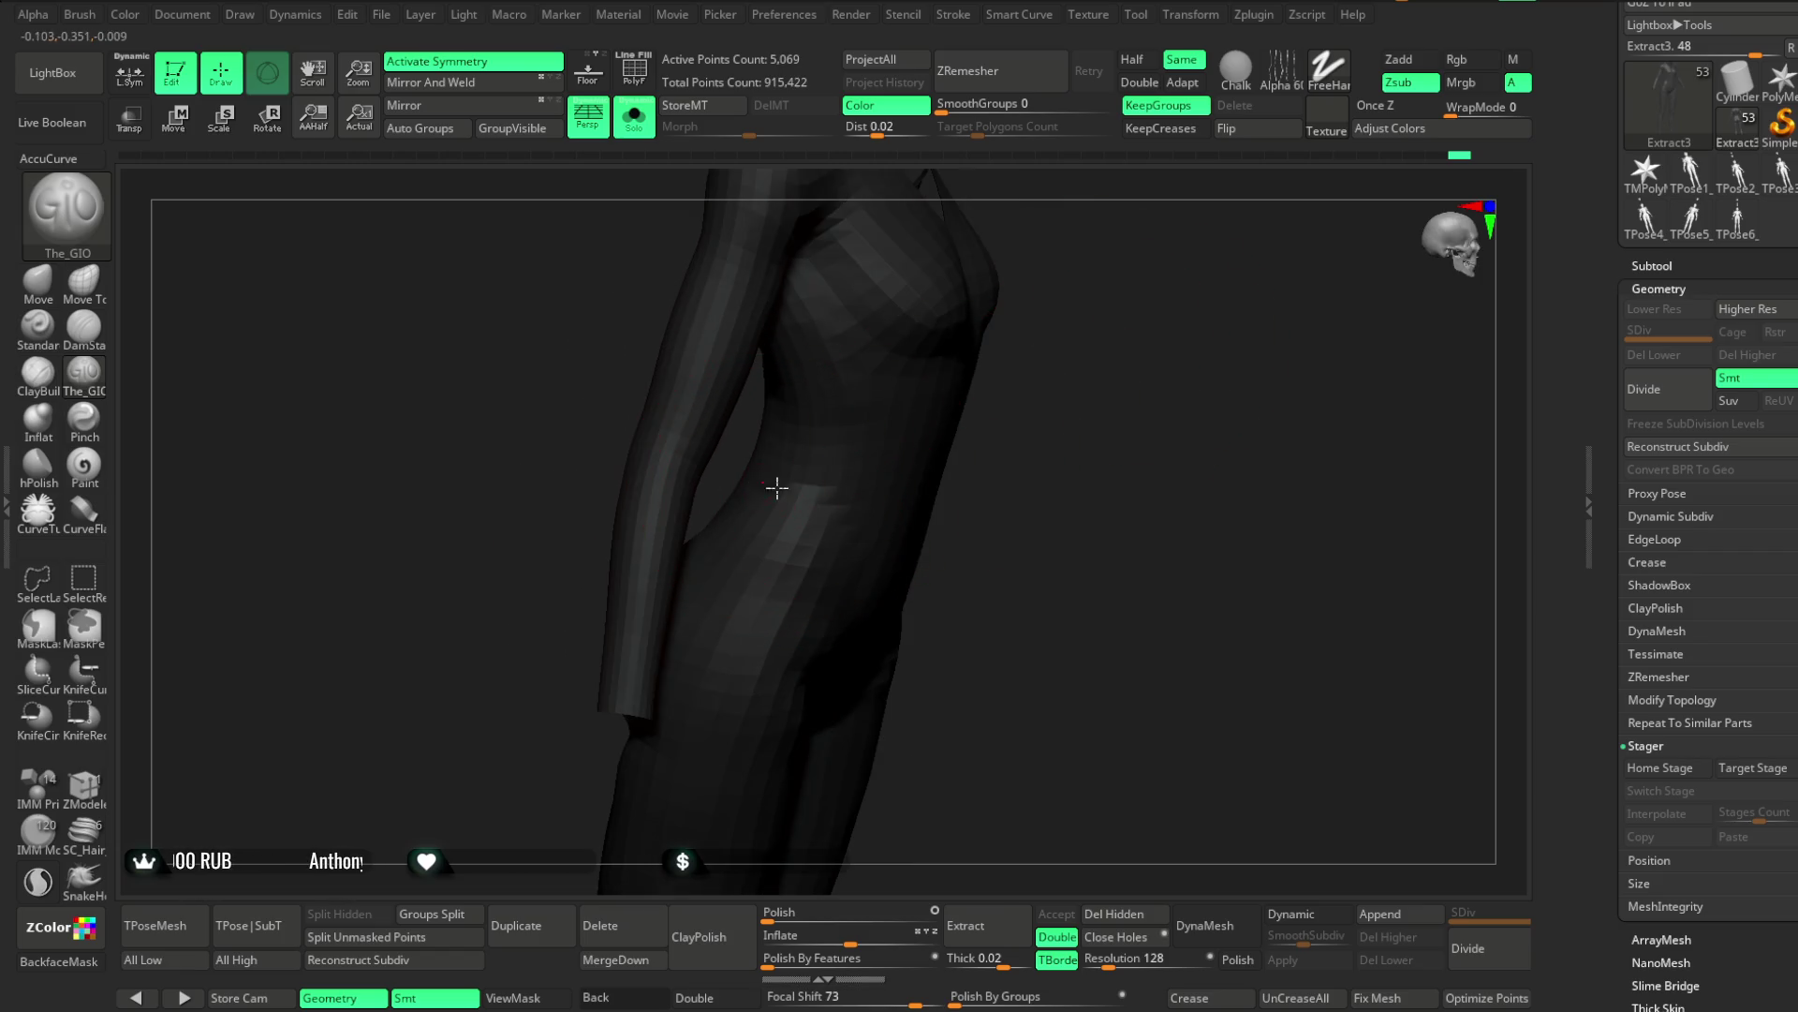
{"action": "mouse_move", "coordinate": [832, 534]}
{"action": "right_mouse_down"}
{"action": "mouse_move", "coordinate": [980, 446]}
{"action": "mouse_move", "coordinate": [811, 503]}
{"action": "right_mouse_up"}
{"action": "mouse_move", "coordinate": [1196, 278]}
{"action": "right_mouse_down"}
{"action": "mouse_move", "coordinate": [1063, 389]}
{"action": "mouse_move", "coordinate": [1124, 374]}
{"action": "right_mouse_up"}
{"action": "key", "text": "space"}
With the Move brush, pull the shoulder and armpit into a new shape
{"action": "left_click", "coordinate": [44, 291]}
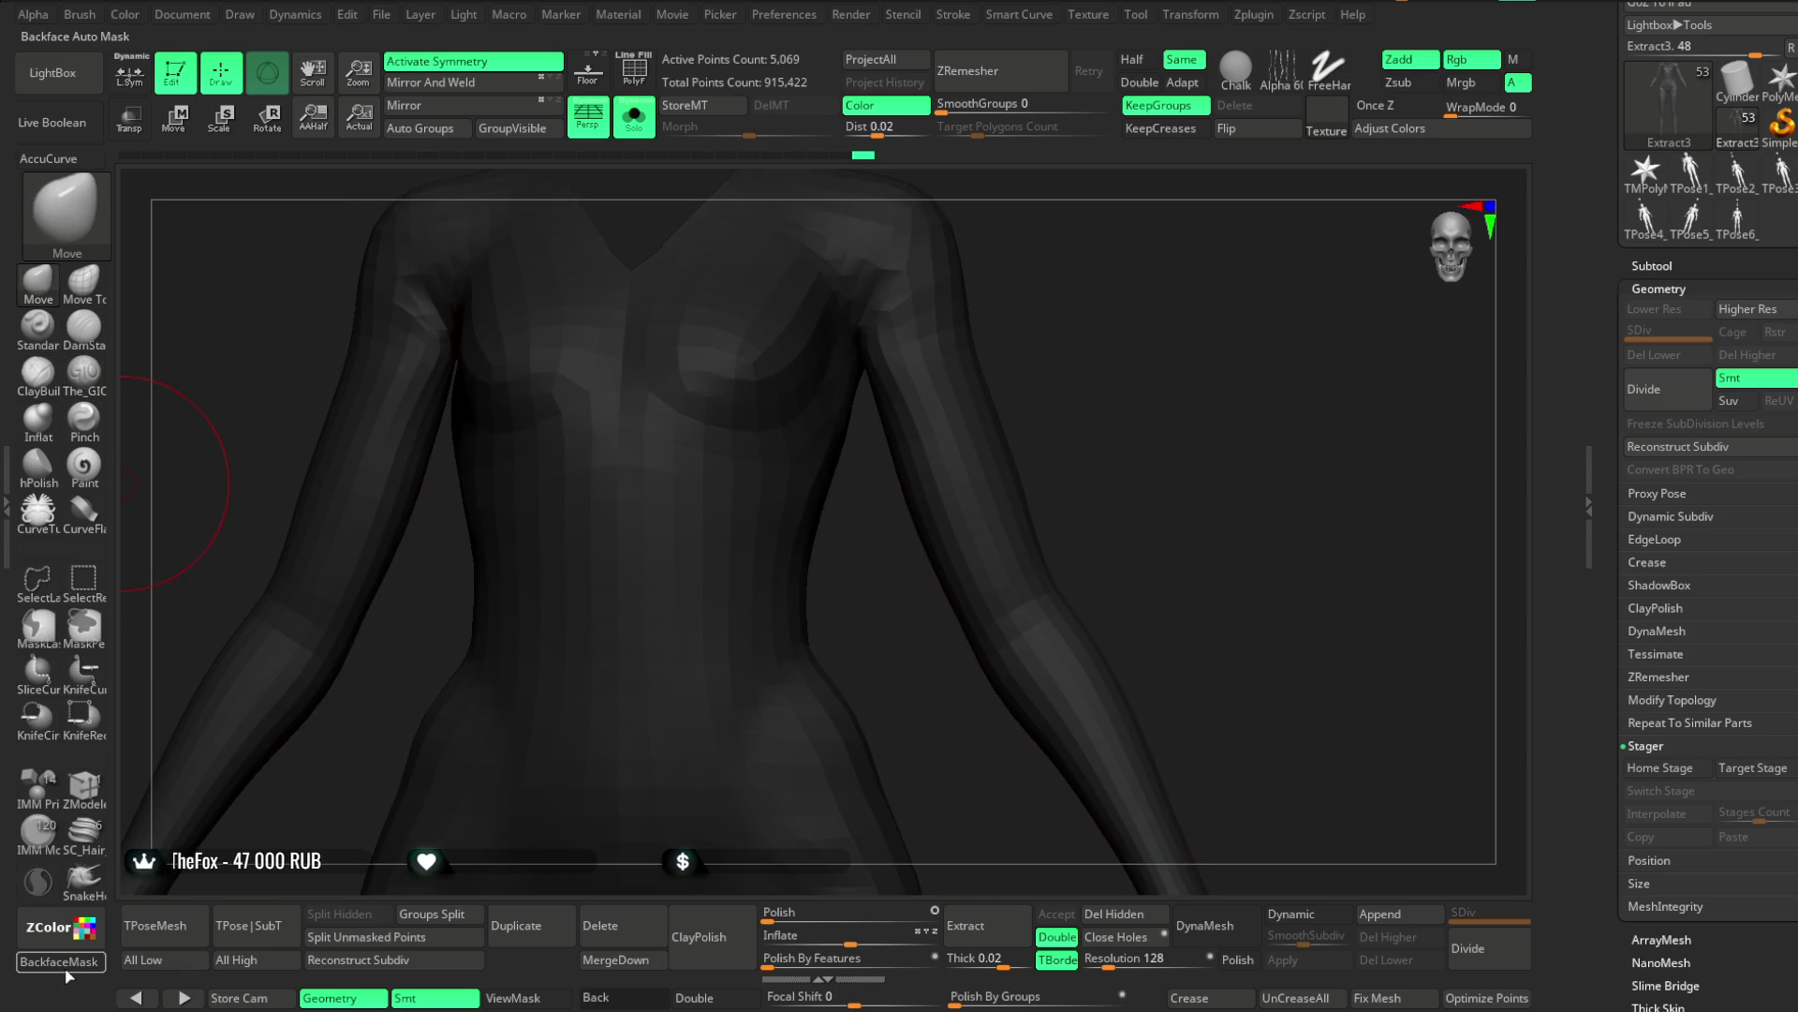
{"action": "mouse_move", "coordinate": [947, 375]}
{"action": "right_mouse_down"}
{"action": "mouse_move", "coordinate": [1072, 301]}
{"action": "mouse_move", "coordinate": [889, 424]}
{"action": "right_mouse_up"}
{"action": "mouse_move", "coordinate": [1050, 353]}
{"action": "right_mouse_down"}
{"action": "mouse_move", "coordinate": [1064, 281]}
{"action": "mouse_move", "coordinate": [1036, 350]}
{"action": "mouse_move", "coordinate": [1044, 290]}
{"action": "right_mouse_up"}
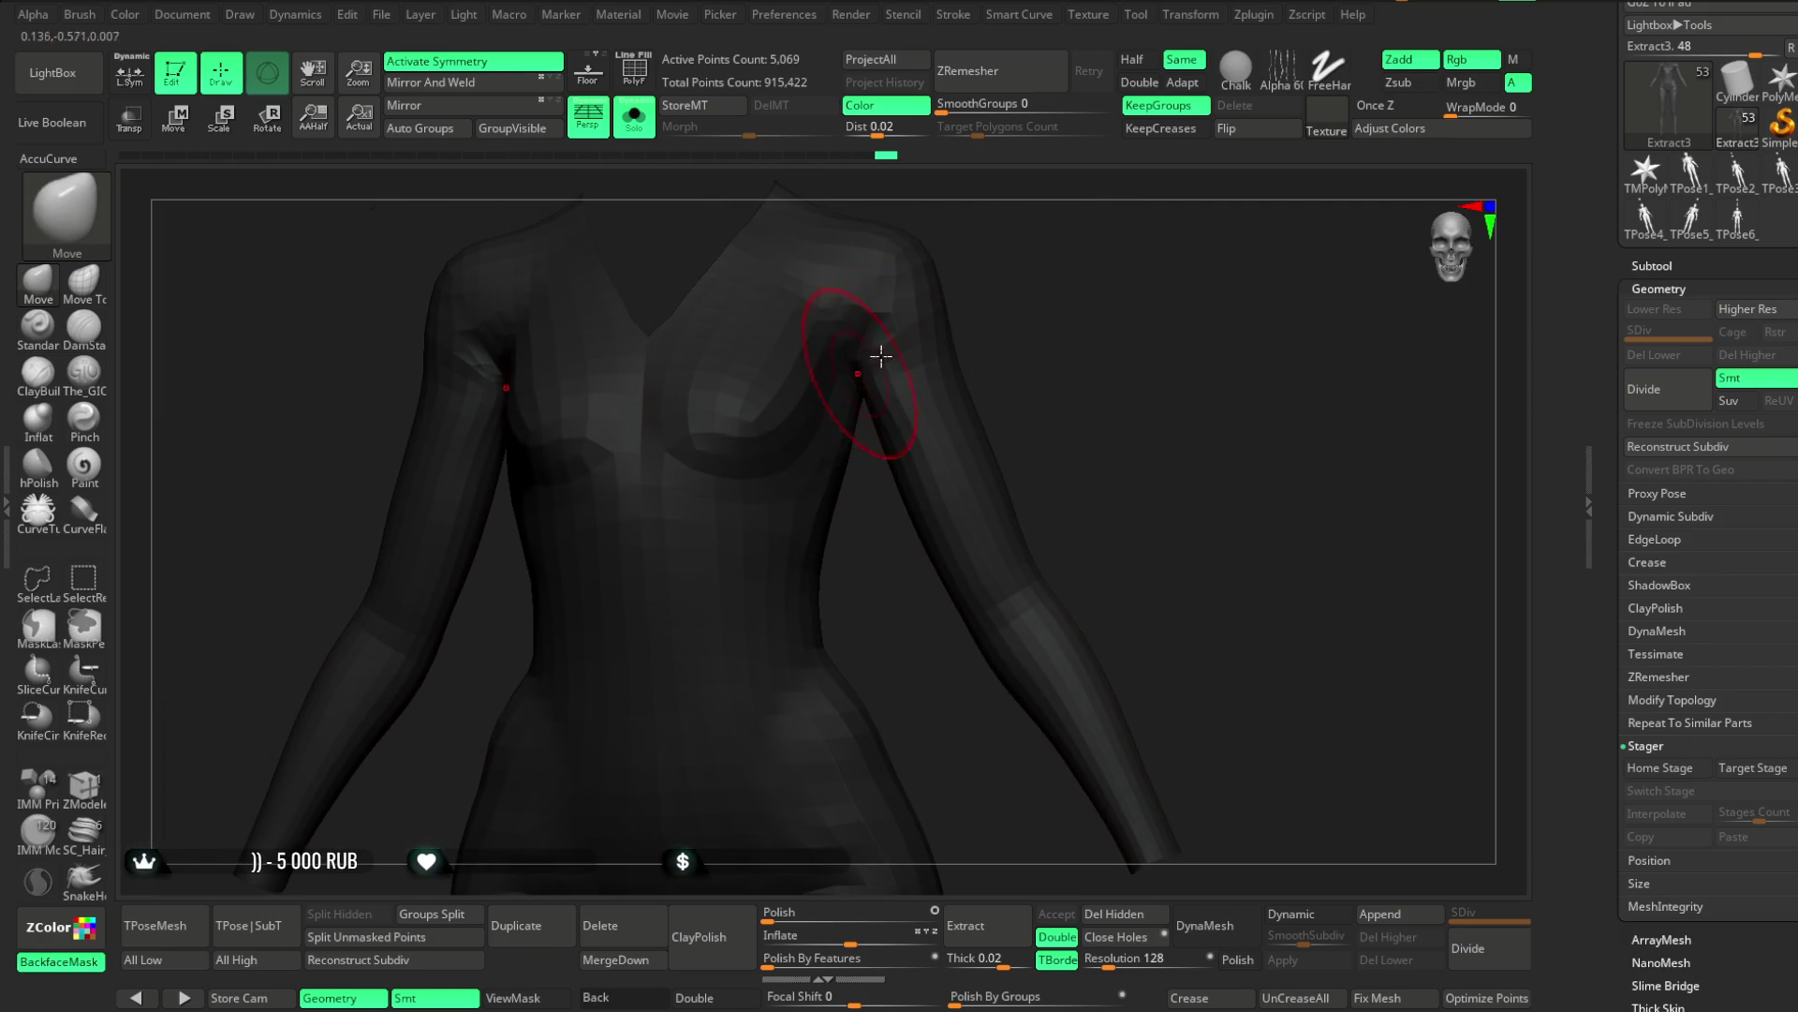
{"action": "left_click_drag", "start_coordinate": [869, 367], "coordinate": [852, 369]}
{"action": "mouse_move", "coordinate": [930, 336]}
{"action": "right_mouse_down"}
{"action": "mouse_move", "coordinate": [1008, 285]}
{"action": "mouse_move", "coordinate": [1040, 313]}
{"action": "mouse_move", "coordinate": [1059, 275]}
{"action": "mouse_move", "coordinate": [975, 253]}
{"action": "mouse_move", "coordinate": [1068, 229]}
{"action": "right_mouse_up"}
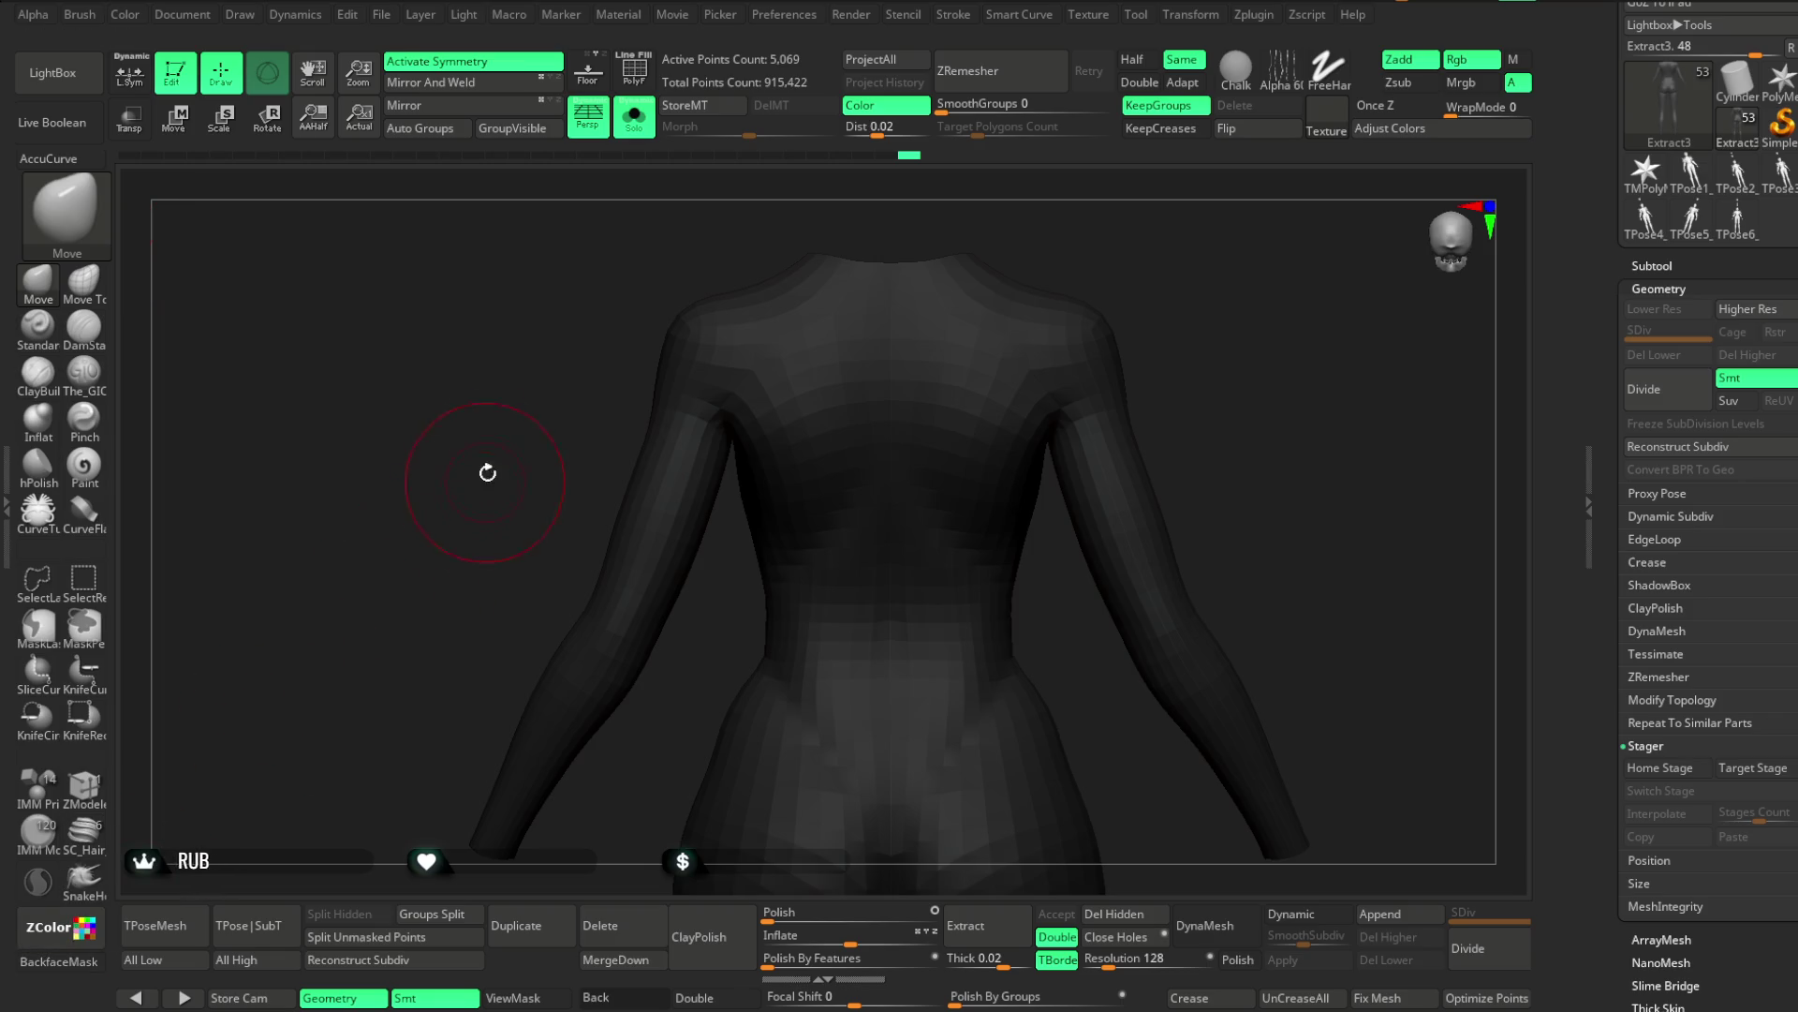
{"action": "right_click_drag", "start_coordinate": [487, 476], "coordinate": [697, 444]}
Check the reshaped shoulder and arm from side, back and front views
{"action": "key", "text": "space"}
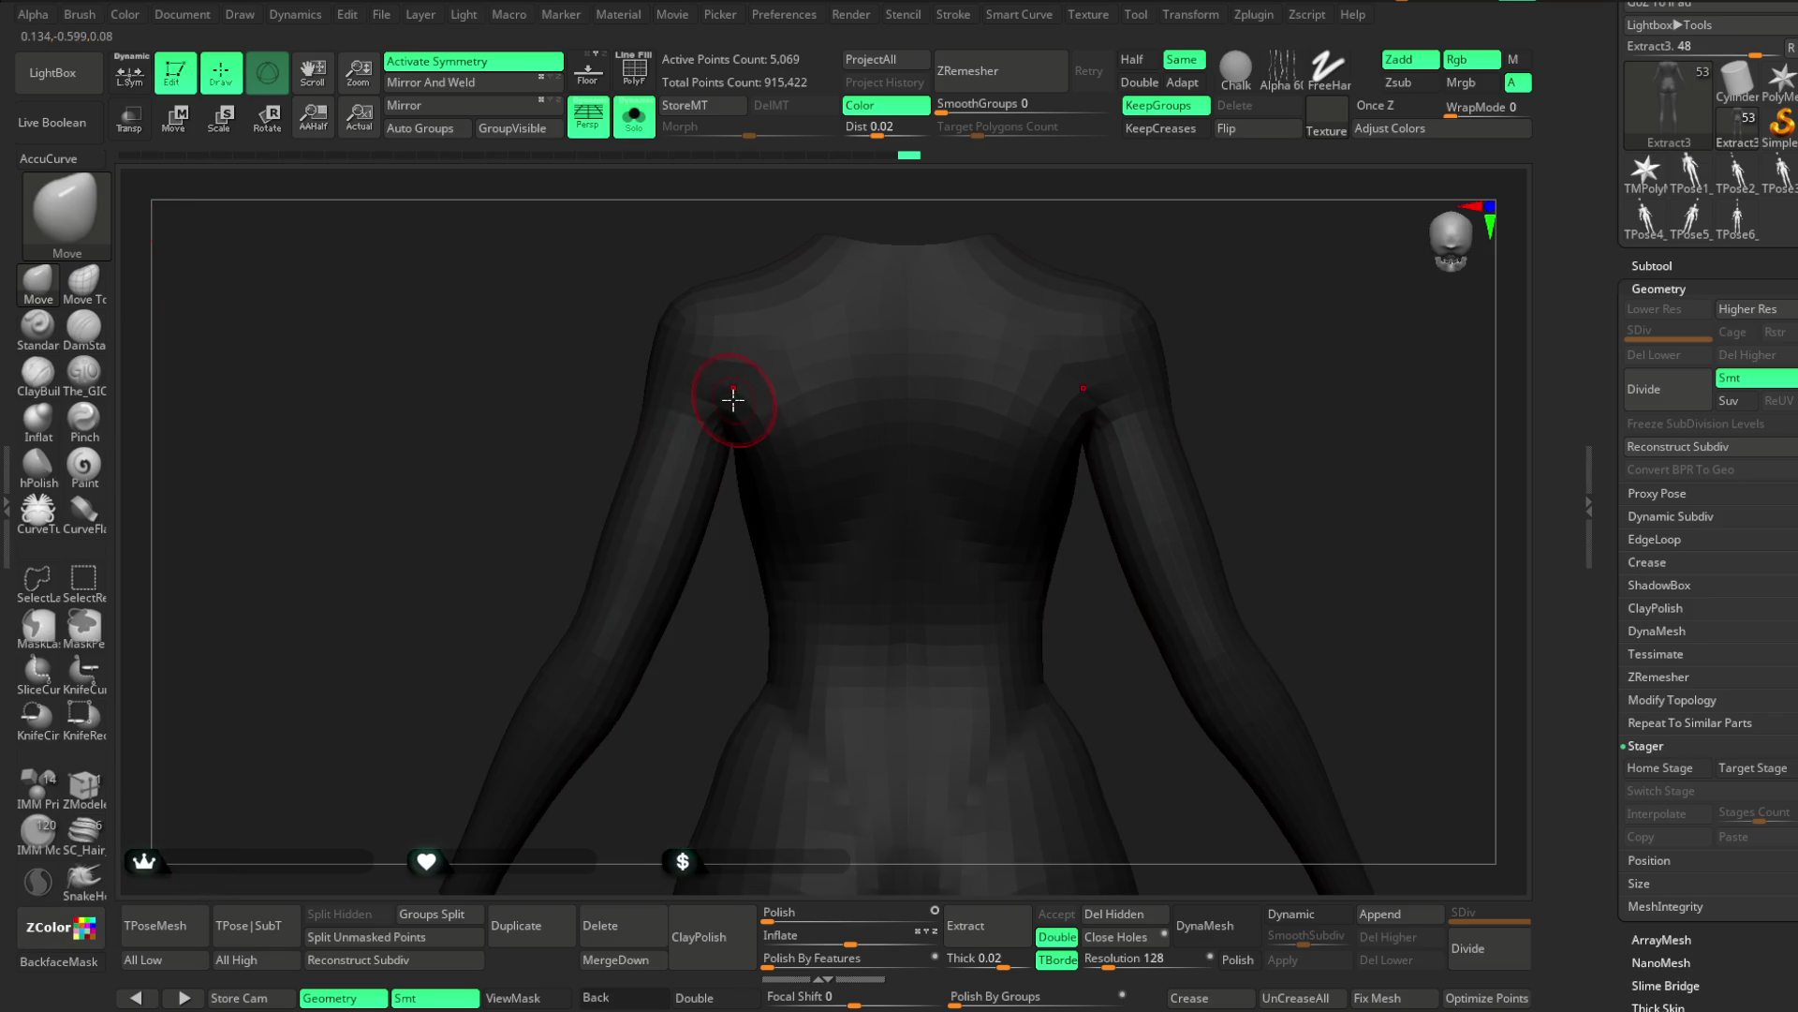
{"action": "right_click_drag", "start_coordinate": [1075, 255], "coordinate": [1063, 351]}
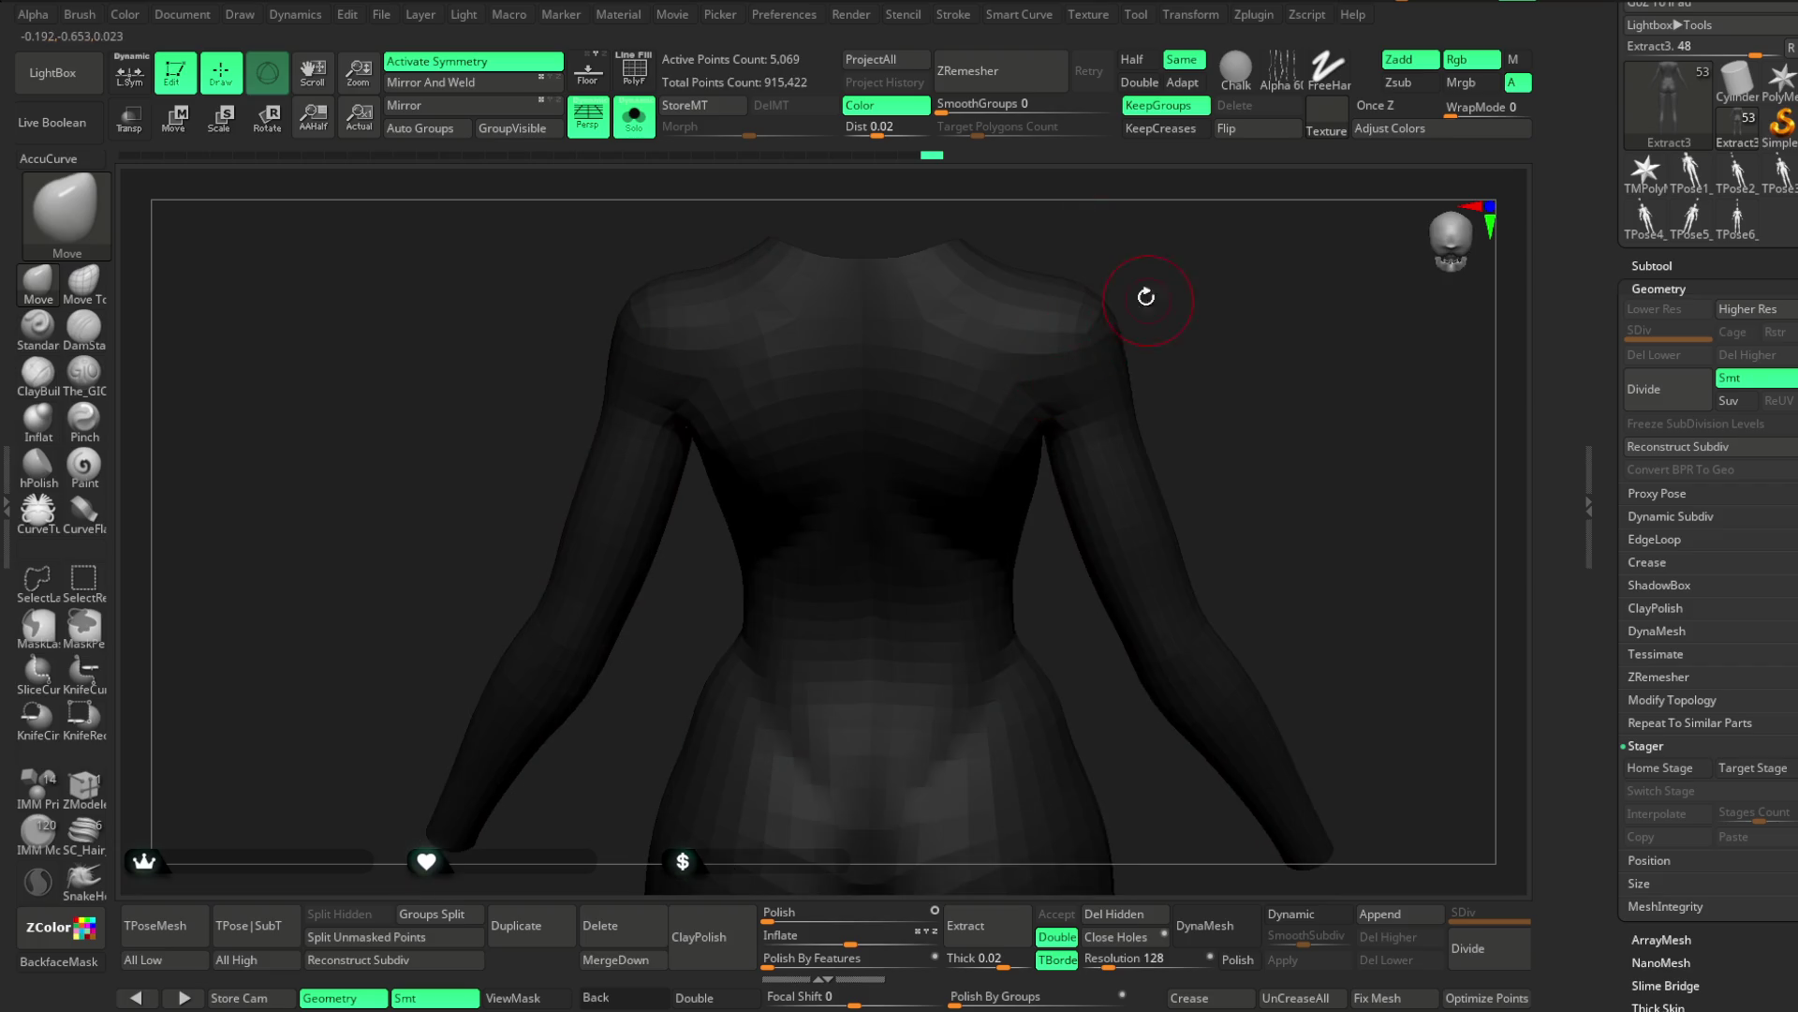
{"action": "right_click_drag", "start_coordinate": [1148, 298], "coordinate": [915, 405]}
{"action": "key", "text": "space"}
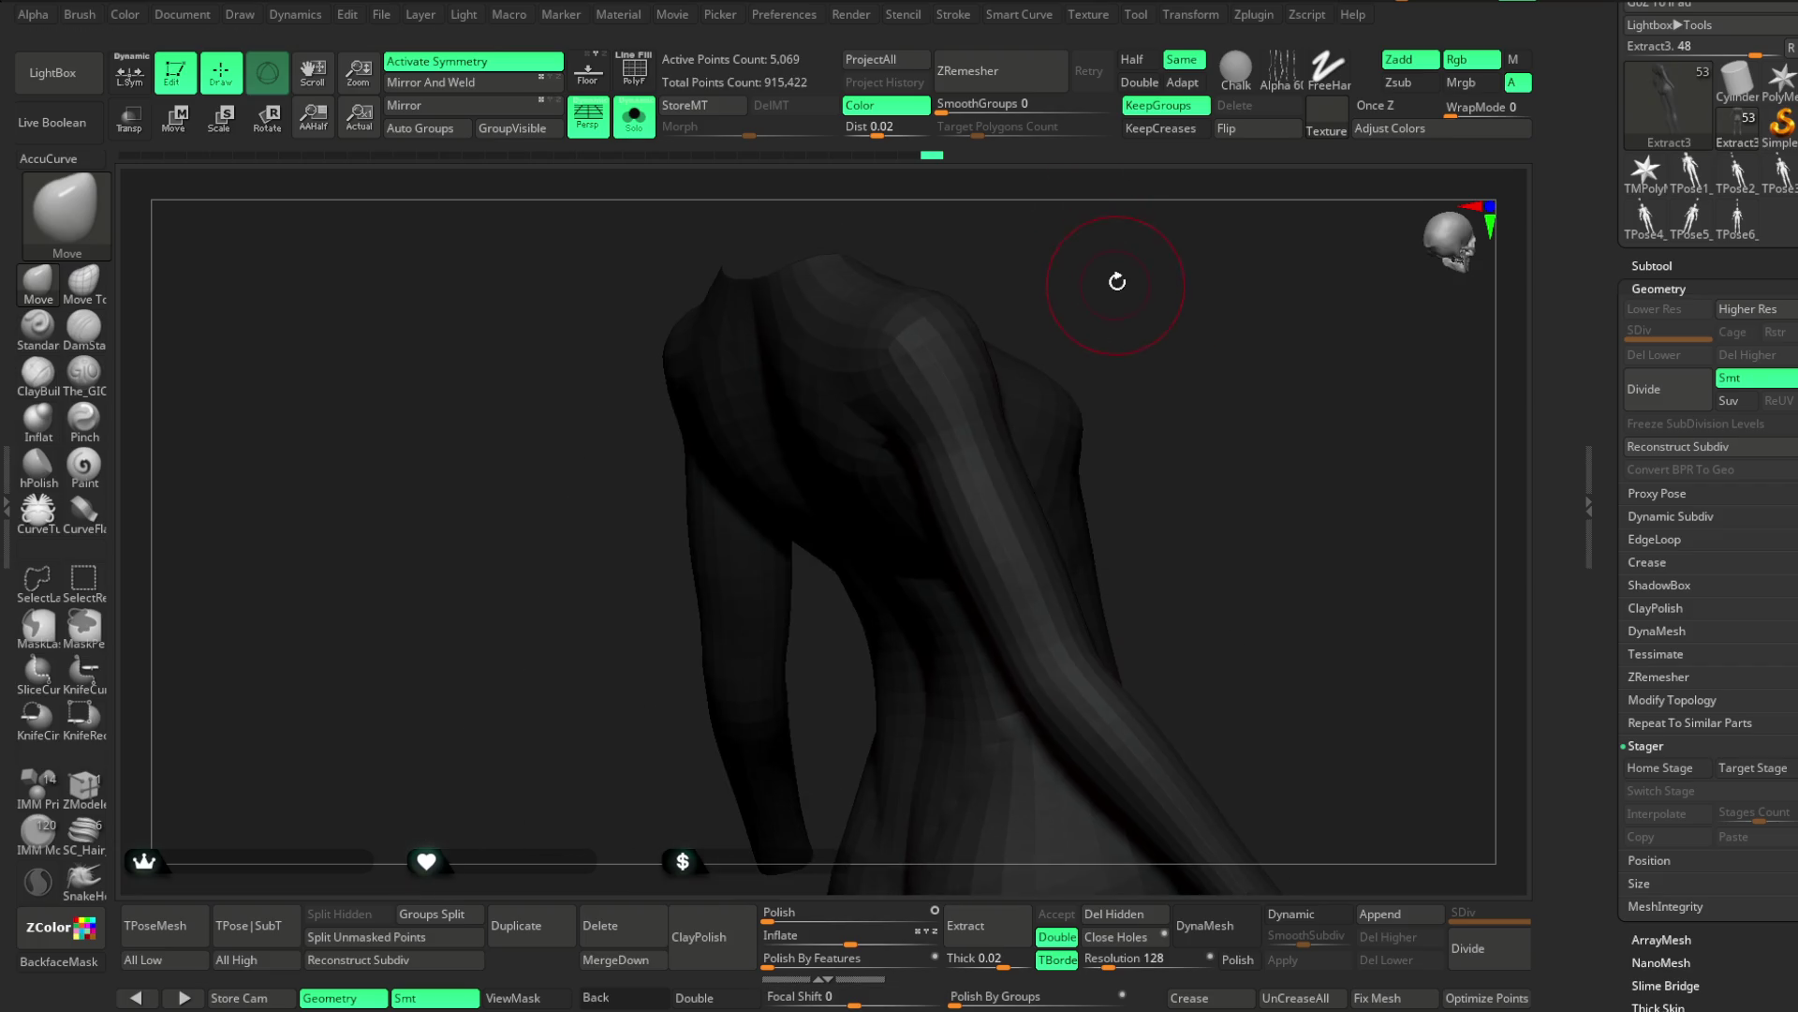
{"action": "right_click_drag", "start_coordinate": [1115, 284], "coordinate": [905, 382]}
{"action": "left_click_drag", "start_coordinate": [1050, 234], "coordinate": [985, 419]}
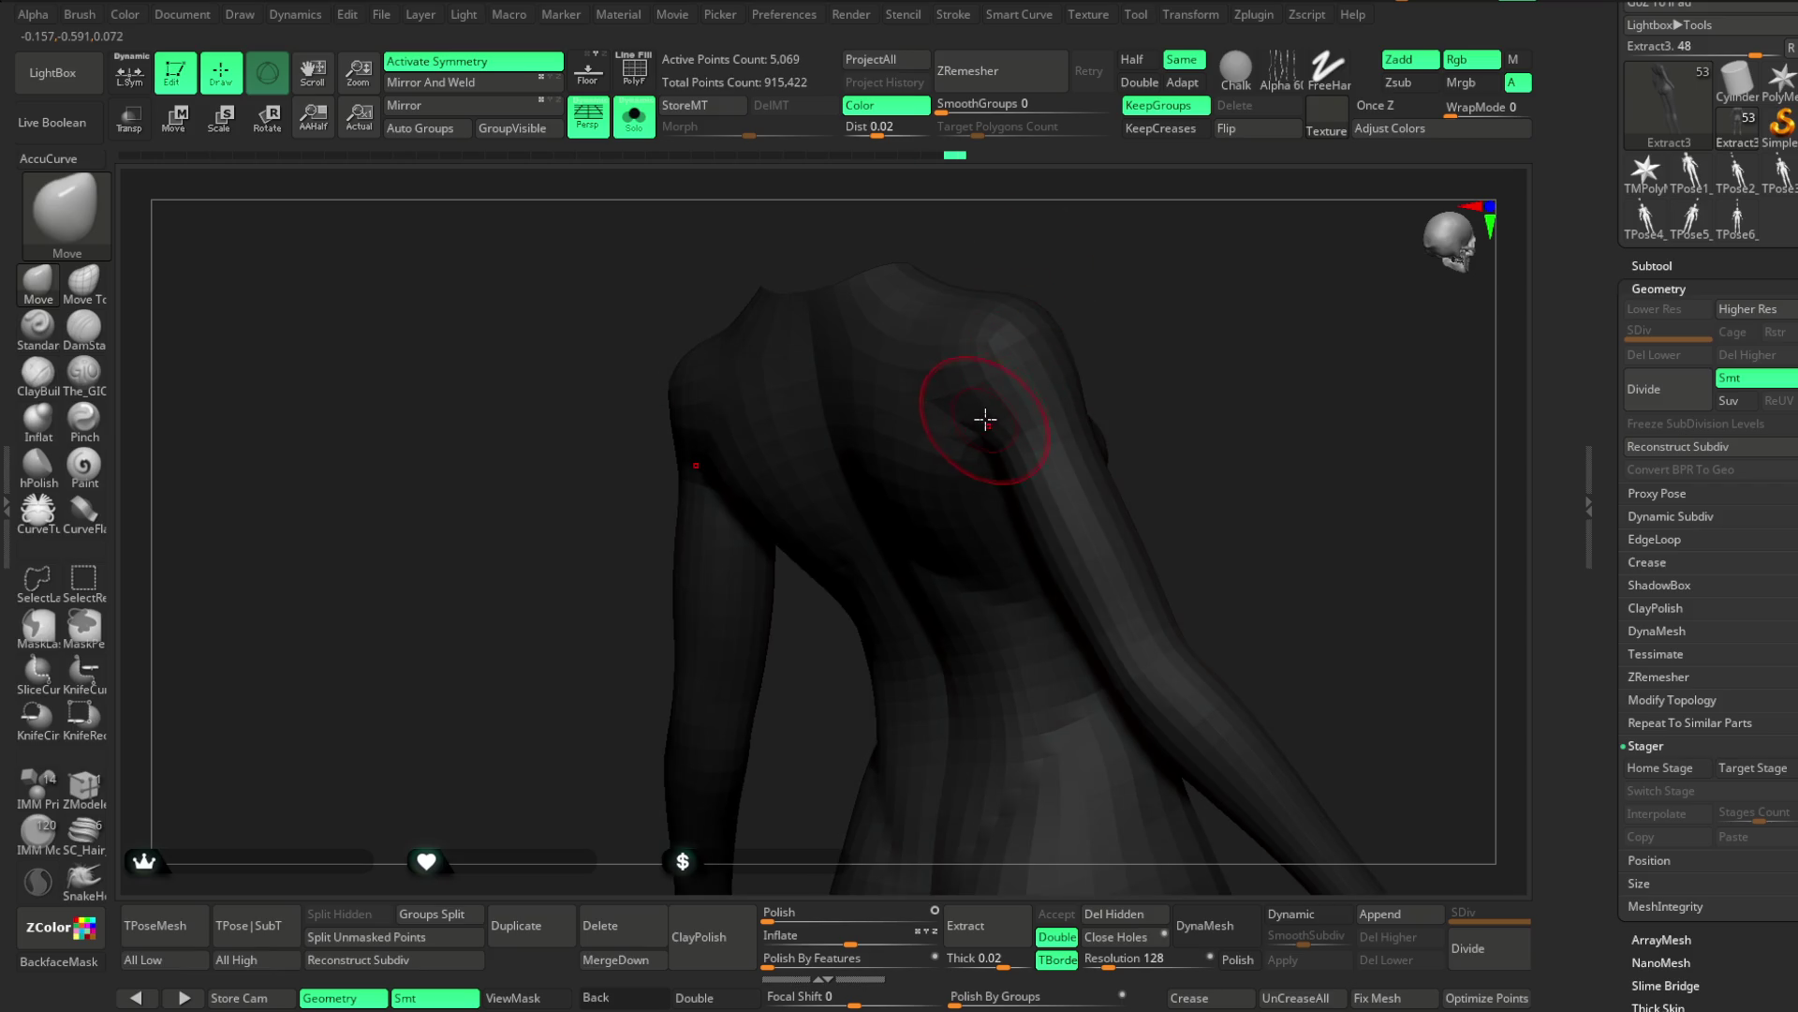
{"action": "mouse_move", "coordinate": [1089, 325]}
{"action": "left_mouse_down"}
{"action": "mouse_move", "coordinate": [963, 353]}
{"action": "mouse_move", "coordinate": [1193, 262]}
{"action": "mouse_move", "coordinate": [1143, 273]}
{"action": "mouse_move", "coordinate": [1107, 313]}
{"action": "mouse_move", "coordinate": [1164, 269]}
{"action": "left_mouse_up"}
{"action": "key", "text": "space"}
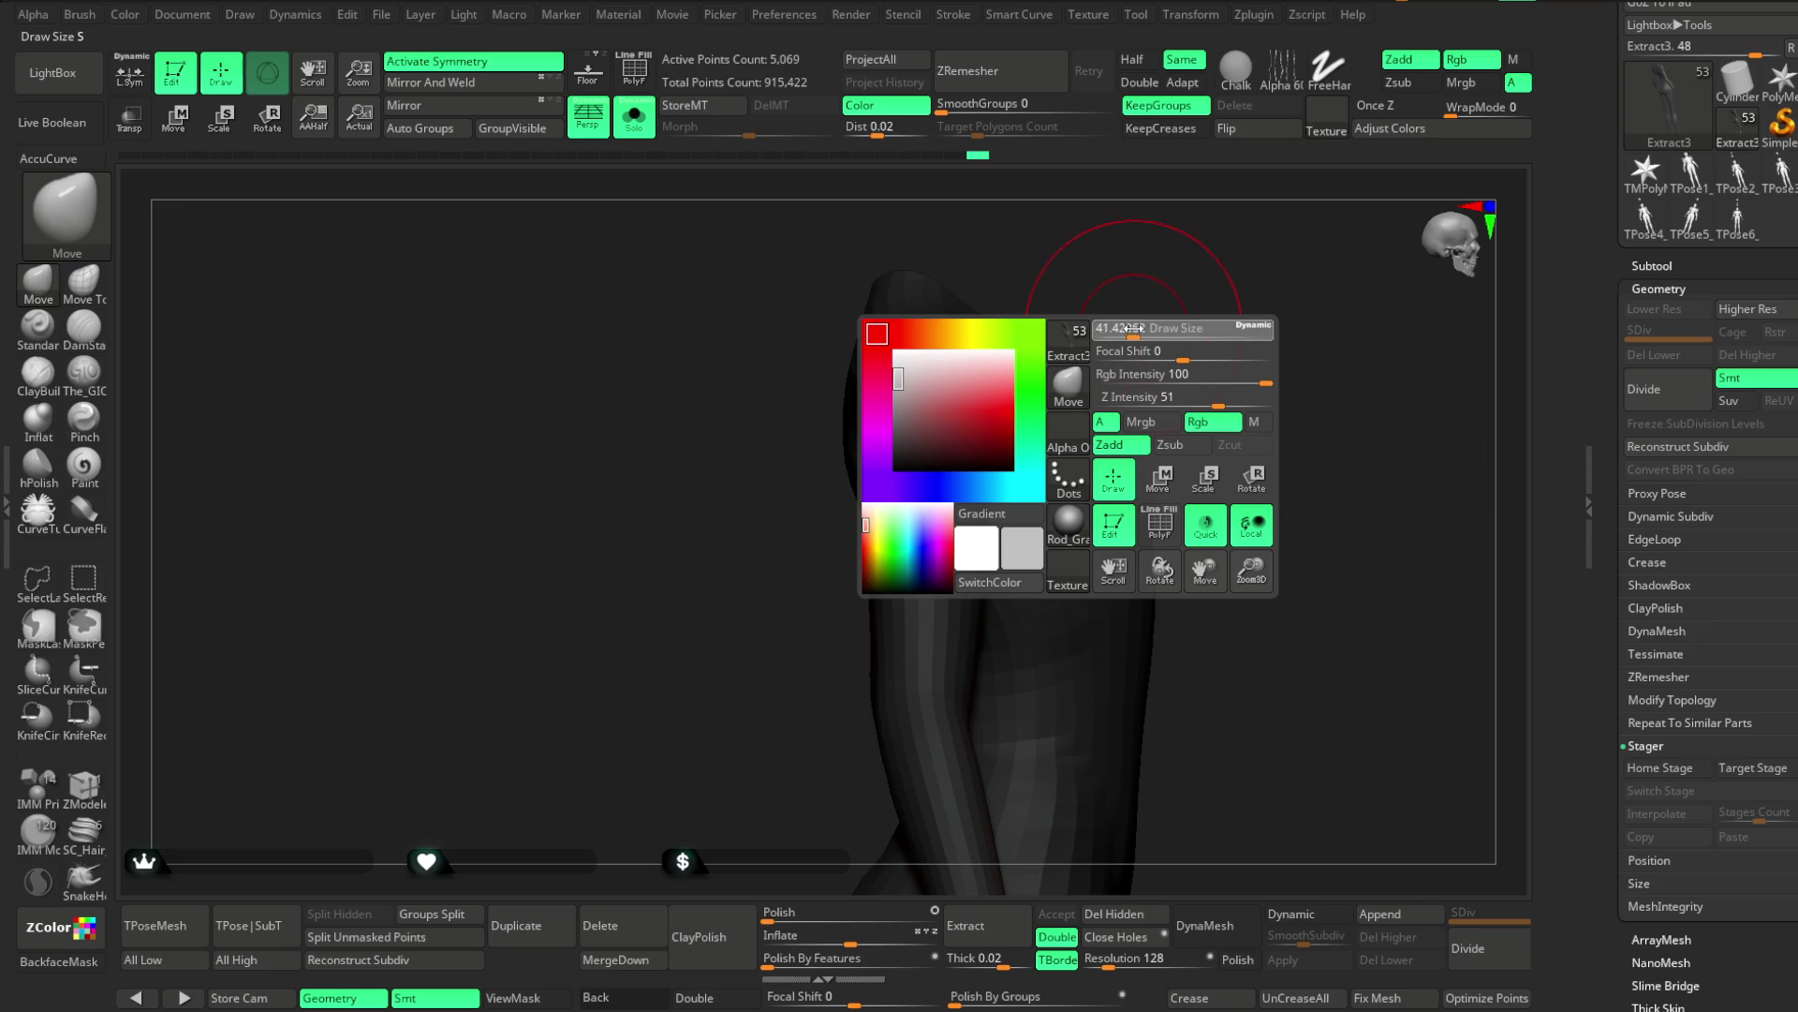
{"action": "mouse_move", "coordinate": [974, 376]}
{"action": "left_mouse_down"}
{"action": "mouse_move", "coordinate": [1003, 301]}
{"action": "mouse_move", "coordinate": [965, 378]}
{"action": "mouse_move", "coordinate": [1004, 380]}
{"action": "left_mouse_up"}
{"action": "mouse_move", "coordinate": [1148, 285]}
{"action": "left_mouse_down"}
{"action": "mouse_move", "coordinate": [1115, 346]}
{"action": "mouse_move", "coordinate": [1204, 244]}
{"action": "mouse_move", "coordinate": [1124, 229]}
{"action": "mouse_move", "coordinate": [946, 462]}
{"action": "mouse_move", "coordinate": [1168, 269]}
{"action": "mouse_move", "coordinate": [1249, 268]}
{"action": "mouse_move", "coordinate": [1161, 276]}
{"action": "mouse_move", "coordinate": [948, 485]}
{"action": "mouse_move", "coordinate": [1084, 369]}
{"action": "mouse_move", "coordinate": [984, 477]}
{"action": "left_mouse_up"}
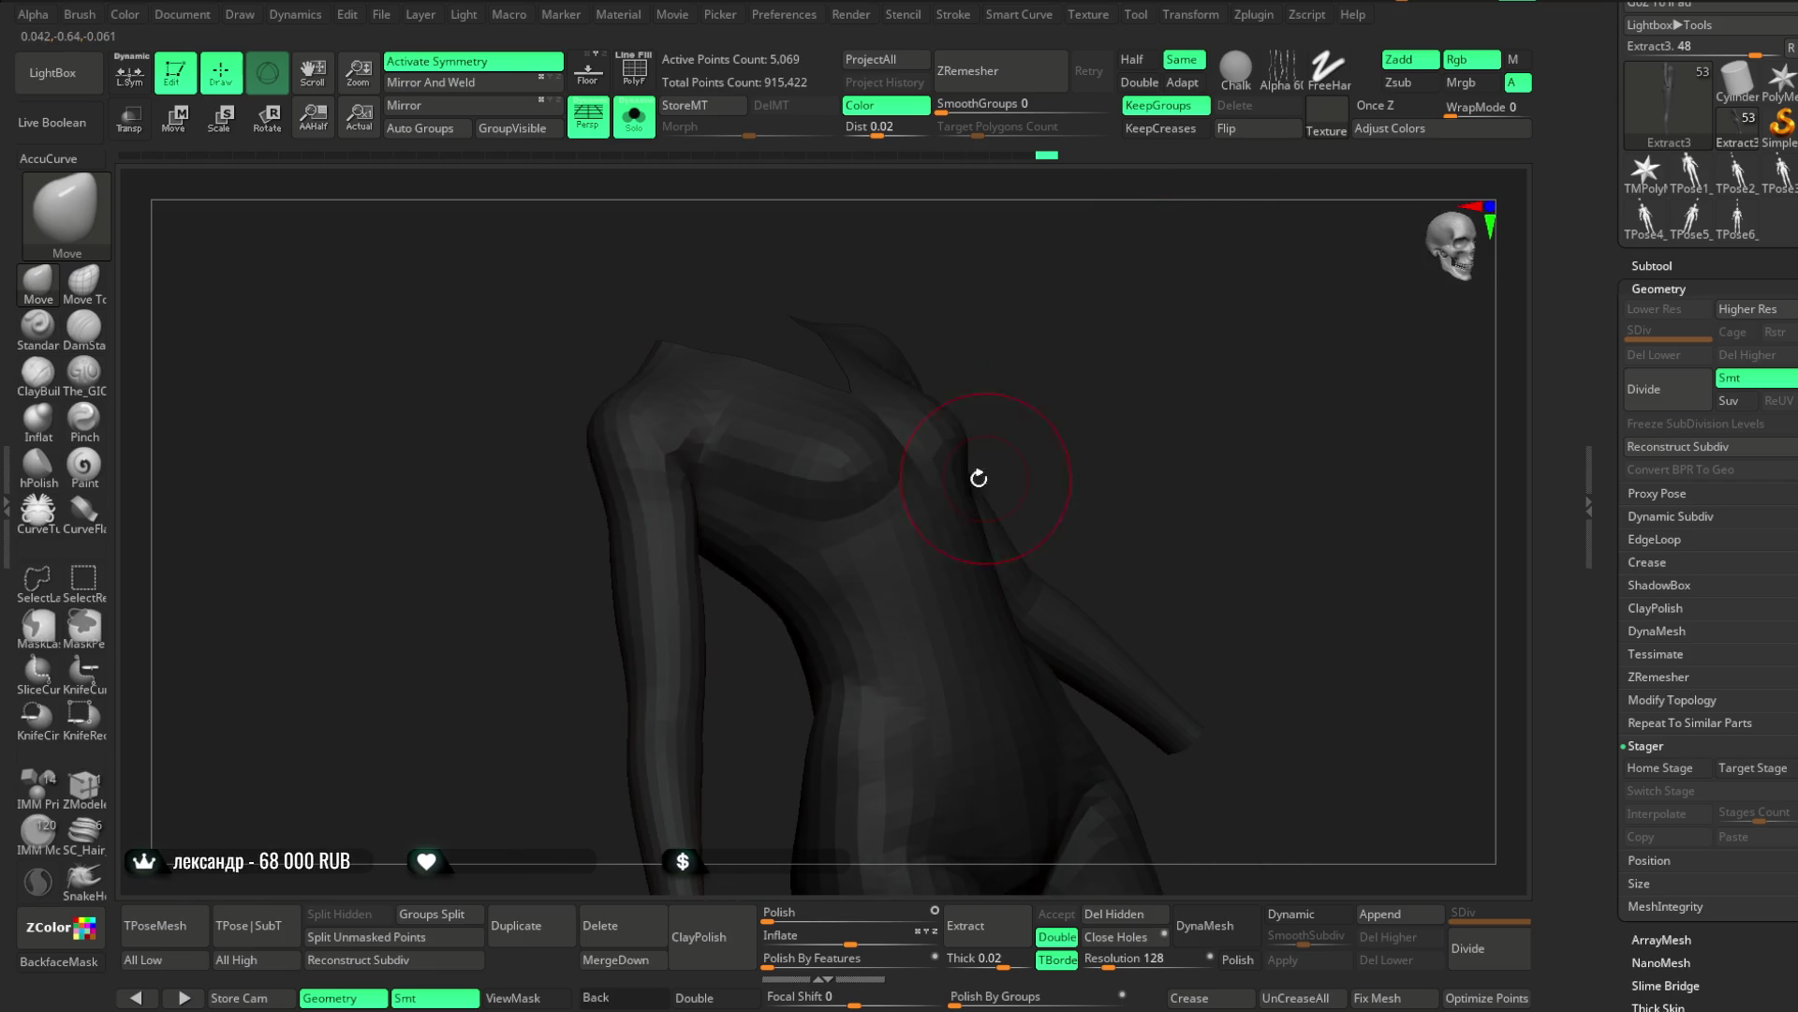
{"action": "mouse_move", "coordinate": [852, 485]}
{"action": "left_mouse_down"}
{"action": "mouse_move", "coordinate": [1031, 341]}
{"action": "mouse_move", "coordinate": [957, 230]}
{"action": "left_mouse_up"}
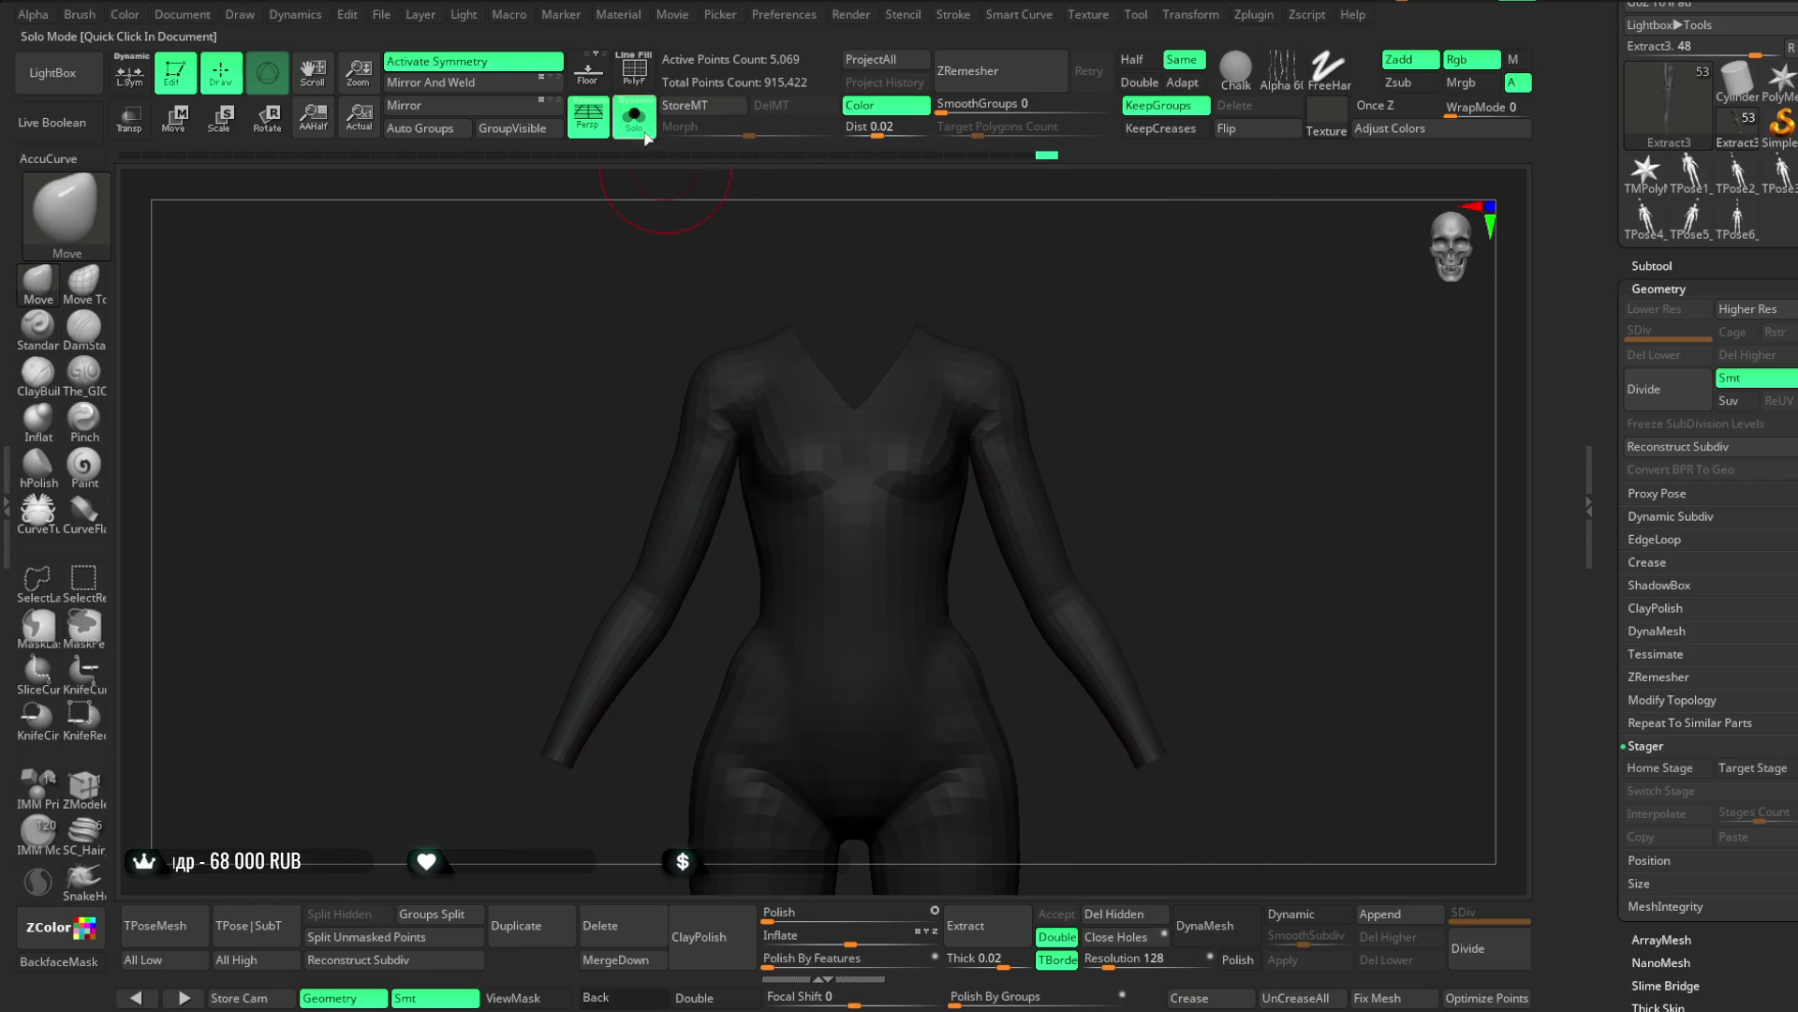
Turn Solo off to show the whole armored character and frame it
{"action": "left_click", "coordinate": [645, 139]}
{"action": "mouse_move", "coordinate": [1164, 365]}
{"action": "left_mouse_down", "text": "alt"}
{"action": "mouse_move", "coordinate": [1176, 421]}
{"action": "mouse_move", "coordinate": [969, 530]}
{"action": "left_mouse_up", "text": "alt"}
{"action": "mouse_move", "coordinate": [1210, 310]}
{"action": "left_mouse_down"}
{"action": "mouse_move", "coordinate": [1089, 434]}
{"action": "mouse_move", "coordinate": [1177, 322]}
{"action": "mouse_move", "coordinate": [955, 513]}
{"action": "left_mouse_up"}
{"action": "key", "text": "space"}
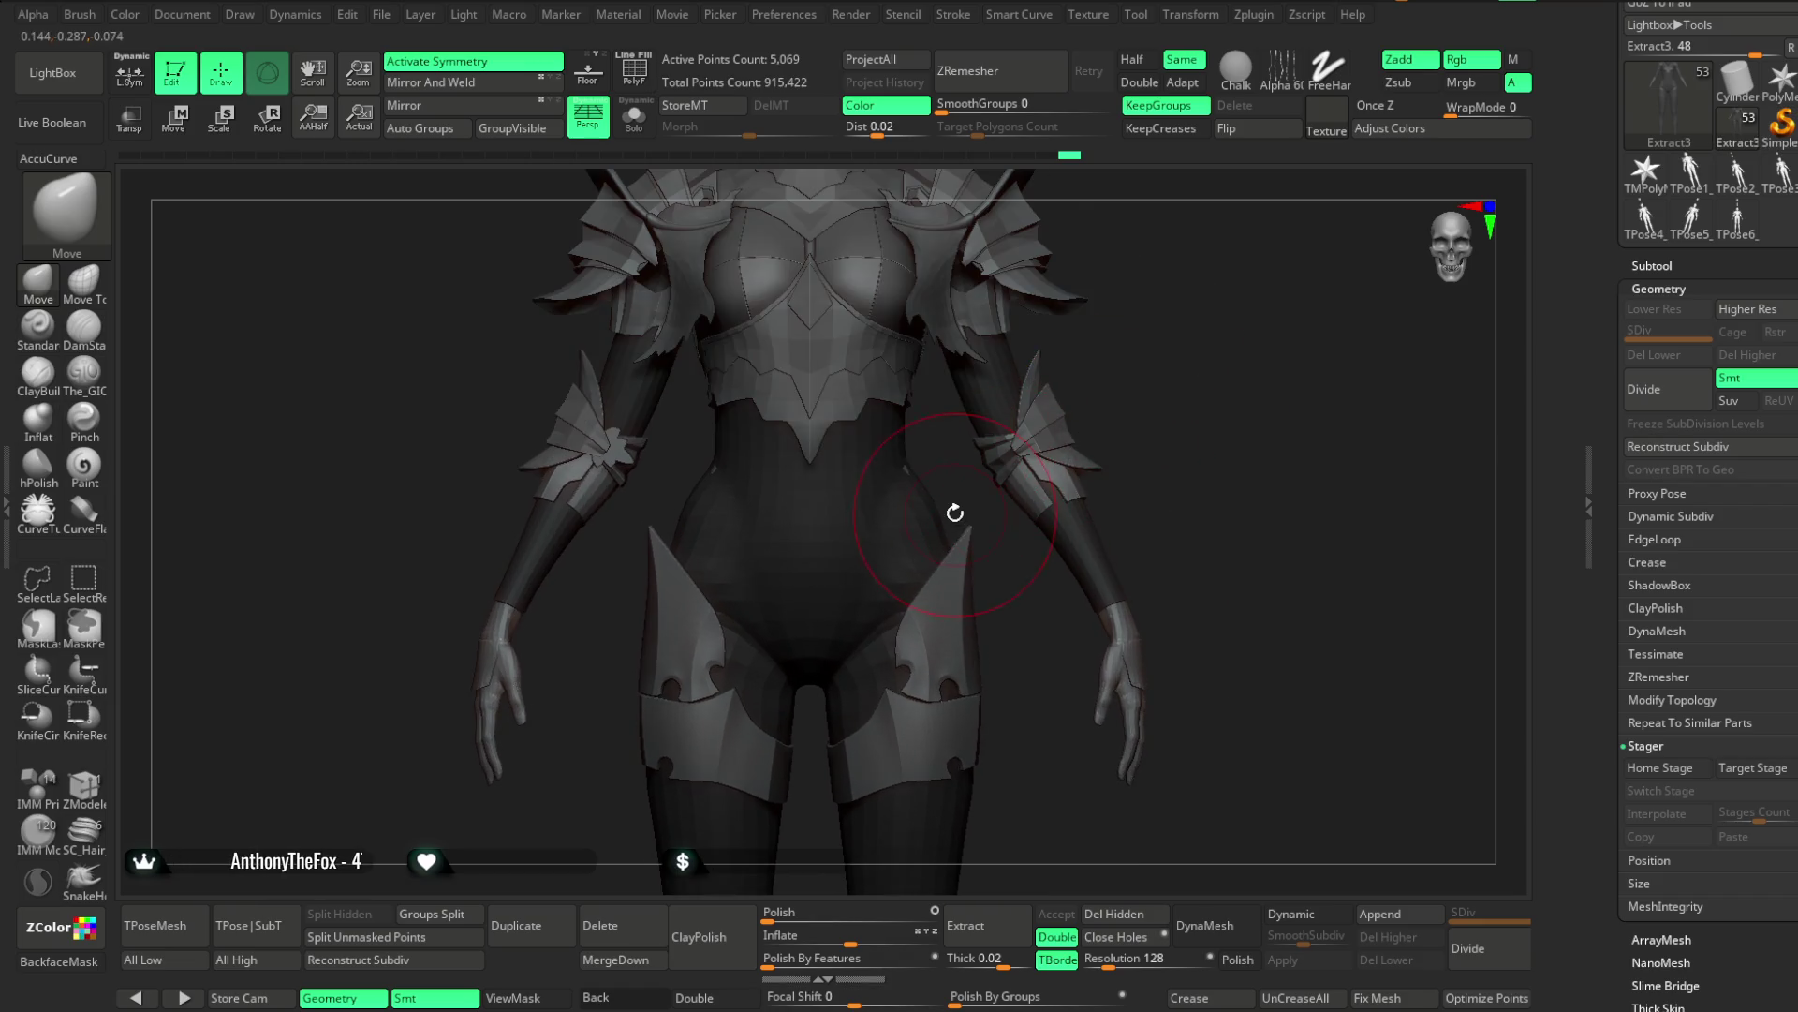
{"action": "mouse_move", "coordinate": [1041, 361]}
{"action": "left_mouse_down"}
{"action": "mouse_move", "coordinate": [1133, 402]}
{"action": "mouse_move", "coordinate": [1245, 374]}
{"action": "mouse_move", "coordinate": [1115, 421]}
{"action": "mouse_move", "coordinate": [1156, 362]}
{"action": "mouse_move", "coordinate": [921, 382]}
{"action": "left_mouse_up"}
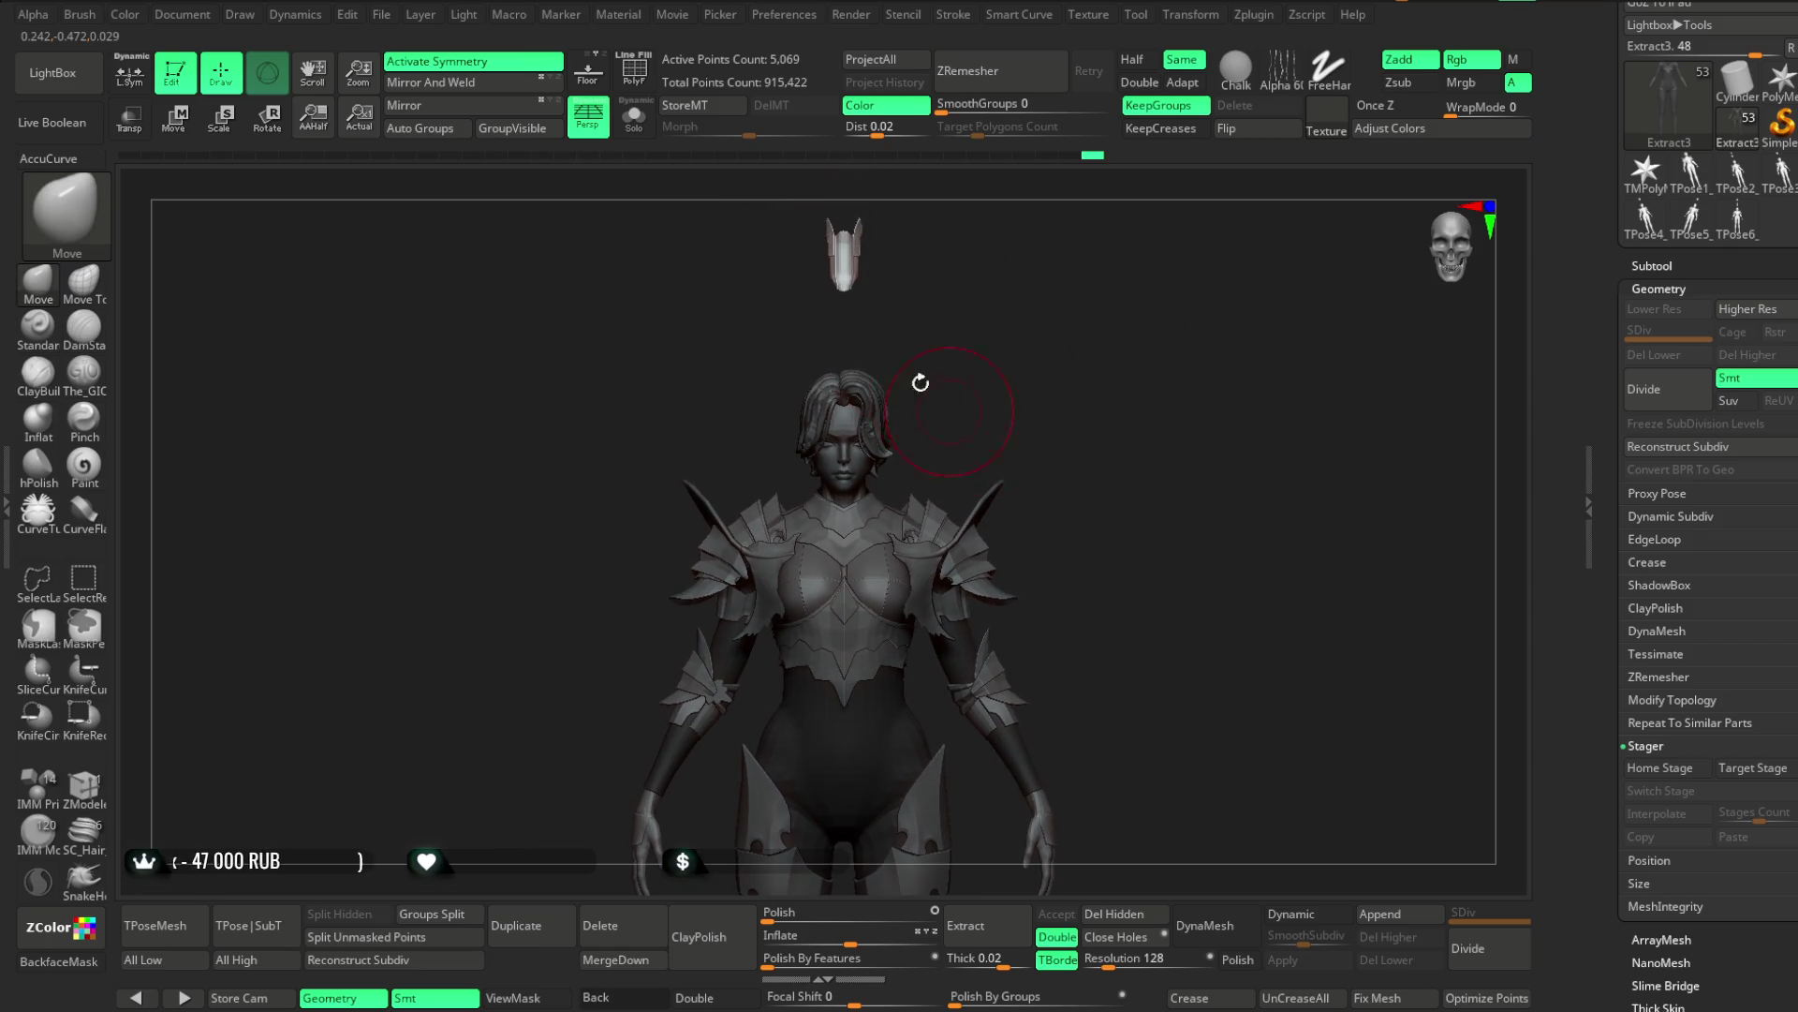
Select Extract1, then make the Extract2_5 forearm bracer the active subtool
{"action": "left_click", "coordinate": [843, 272], "text": "alt"}
{"action": "left_click_drag", "start_coordinate": [1074, 439], "coordinate": [1102, 338]}
{"action": "mouse_move", "coordinate": [1377, 727]}
{"action": "left_mouse_down"}
{"action": "mouse_move", "coordinate": [1052, 434]}
{"action": "mouse_move", "coordinate": [960, 440]}
{"action": "left_mouse_up"}
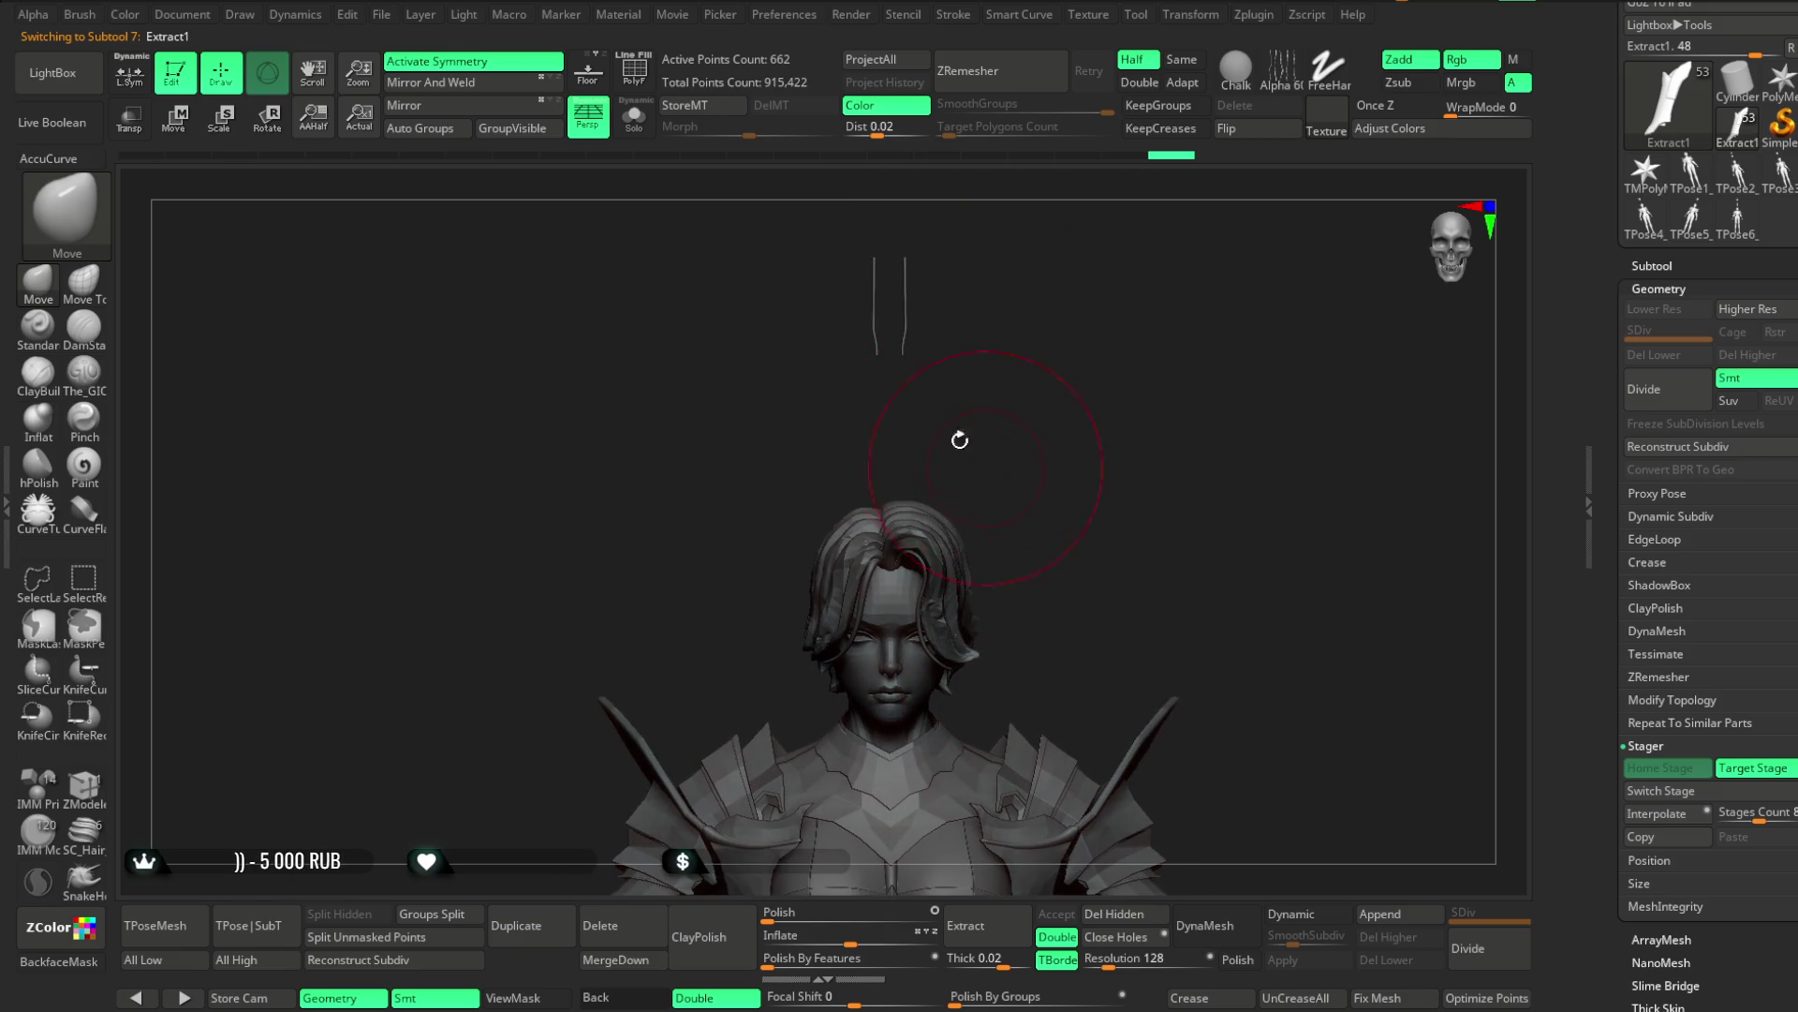
{"action": "left_click", "coordinate": [906, 341], "text": "alt"}
{"action": "mouse_move", "coordinate": [907, 329]}
{"action": "left_mouse_down"}
{"action": "mouse_move", "coordinate": [1044, 389]}
{"action": "mouse_move", "coordinate": [1076, 340]}
{"action": "mouse_move", "coordinate": [1151, 371]}
{"action": "mouse_move", "coordinate": [1562, 711]}
{"action": "left_mouse_up"}
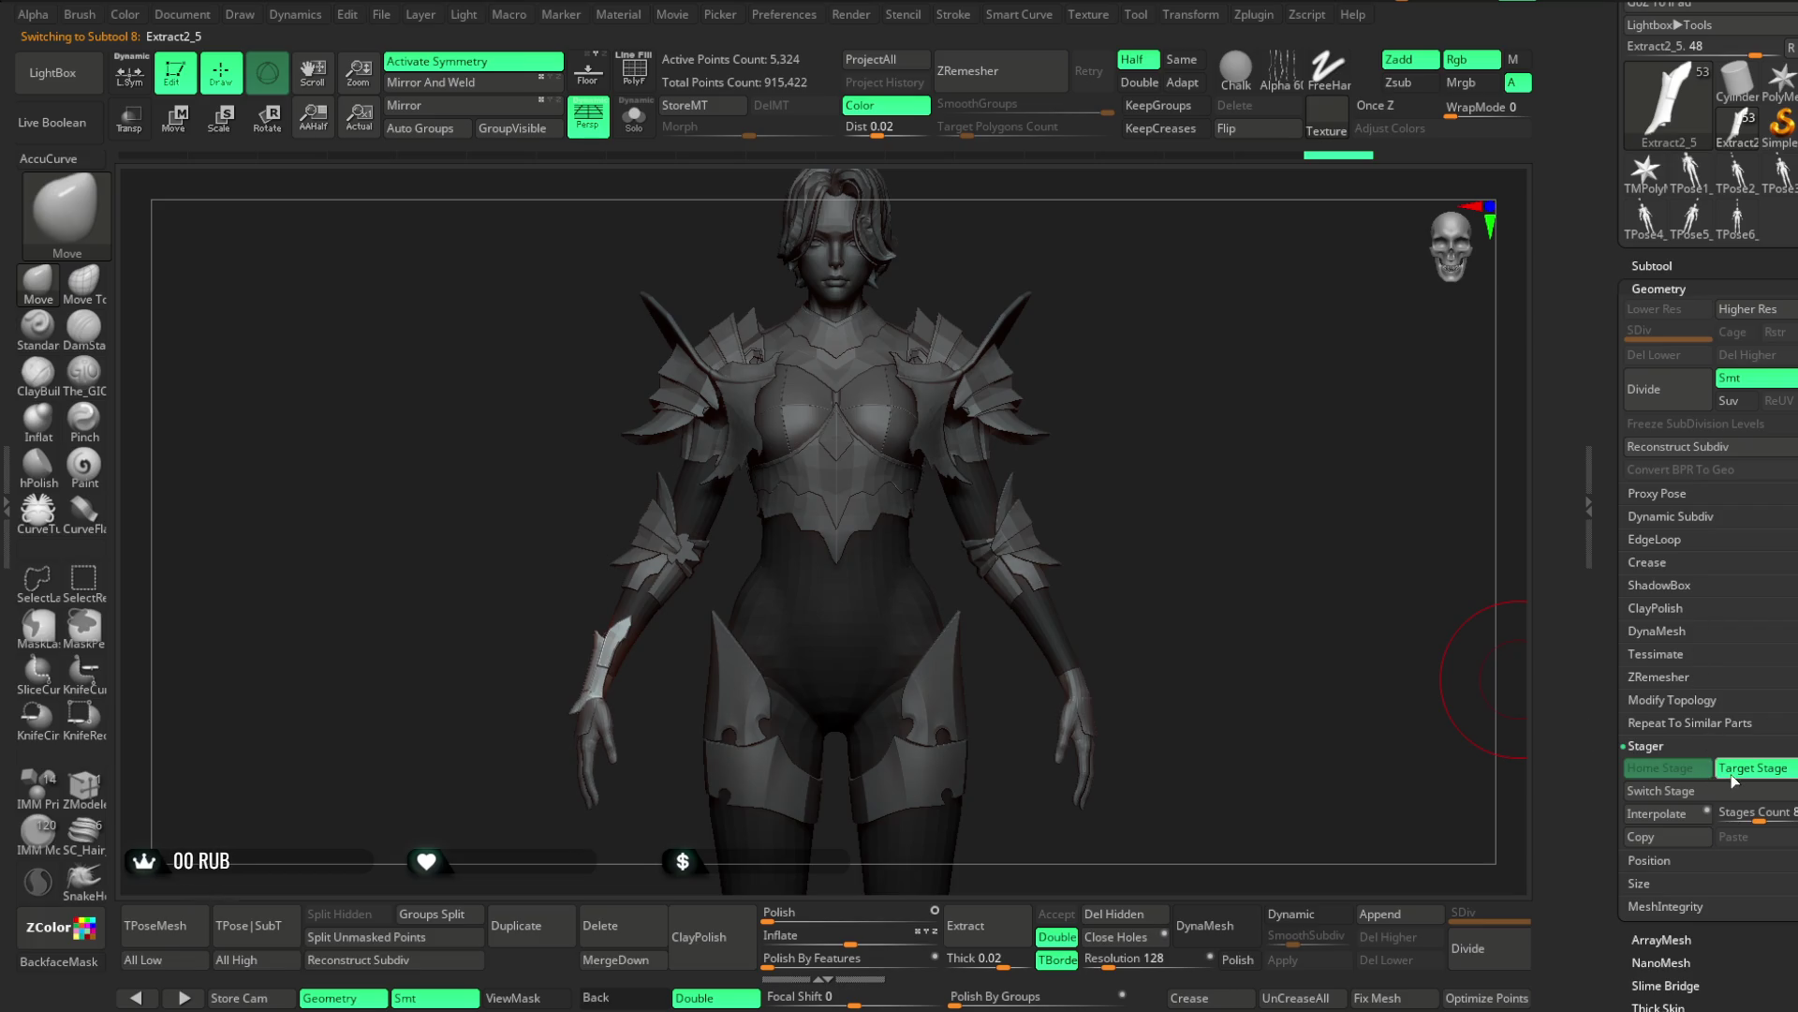
{"action": "mouse_move", "coordinate": [1160, 465]}
{"action": "left_mouse_down"}
{"action": "mouse_move", "coordinate": [1160, 413]}
{"action": "mouse_move", "coordinate": [1200, 603]}
{"action": "mouse_move", "coordinate": [1227, 460]}
{"action": "mouse_move", "coordinate": [1284, 422]}
{"action": "mouse_move", "coordinate": [1128, 428]}
{"action": "left_mouse_up"}
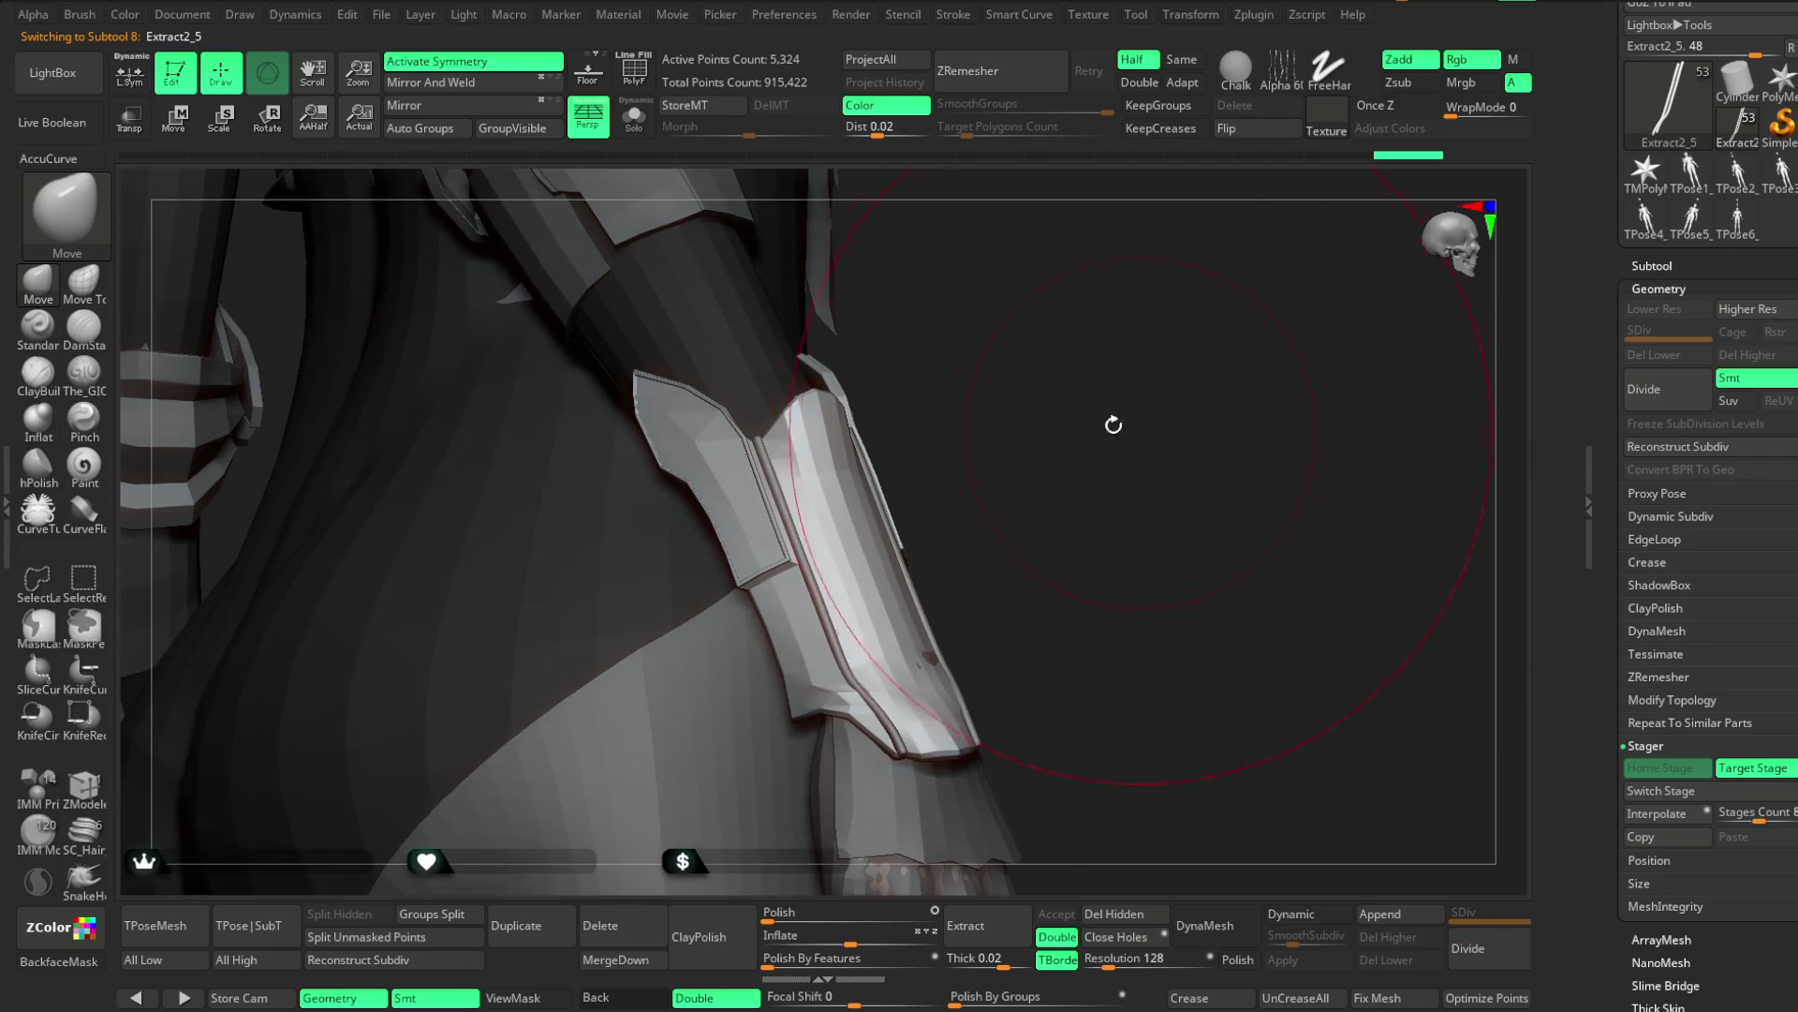
Turn on PolyF to show polygroups and switch to ZModeler on the Extract1 cuff
{"action": "left_click", "coordinate": [635, 71]}
{"action": "left_click_drag", "start_coordinate": [1084, 329], "coordinate": [864, 466]}
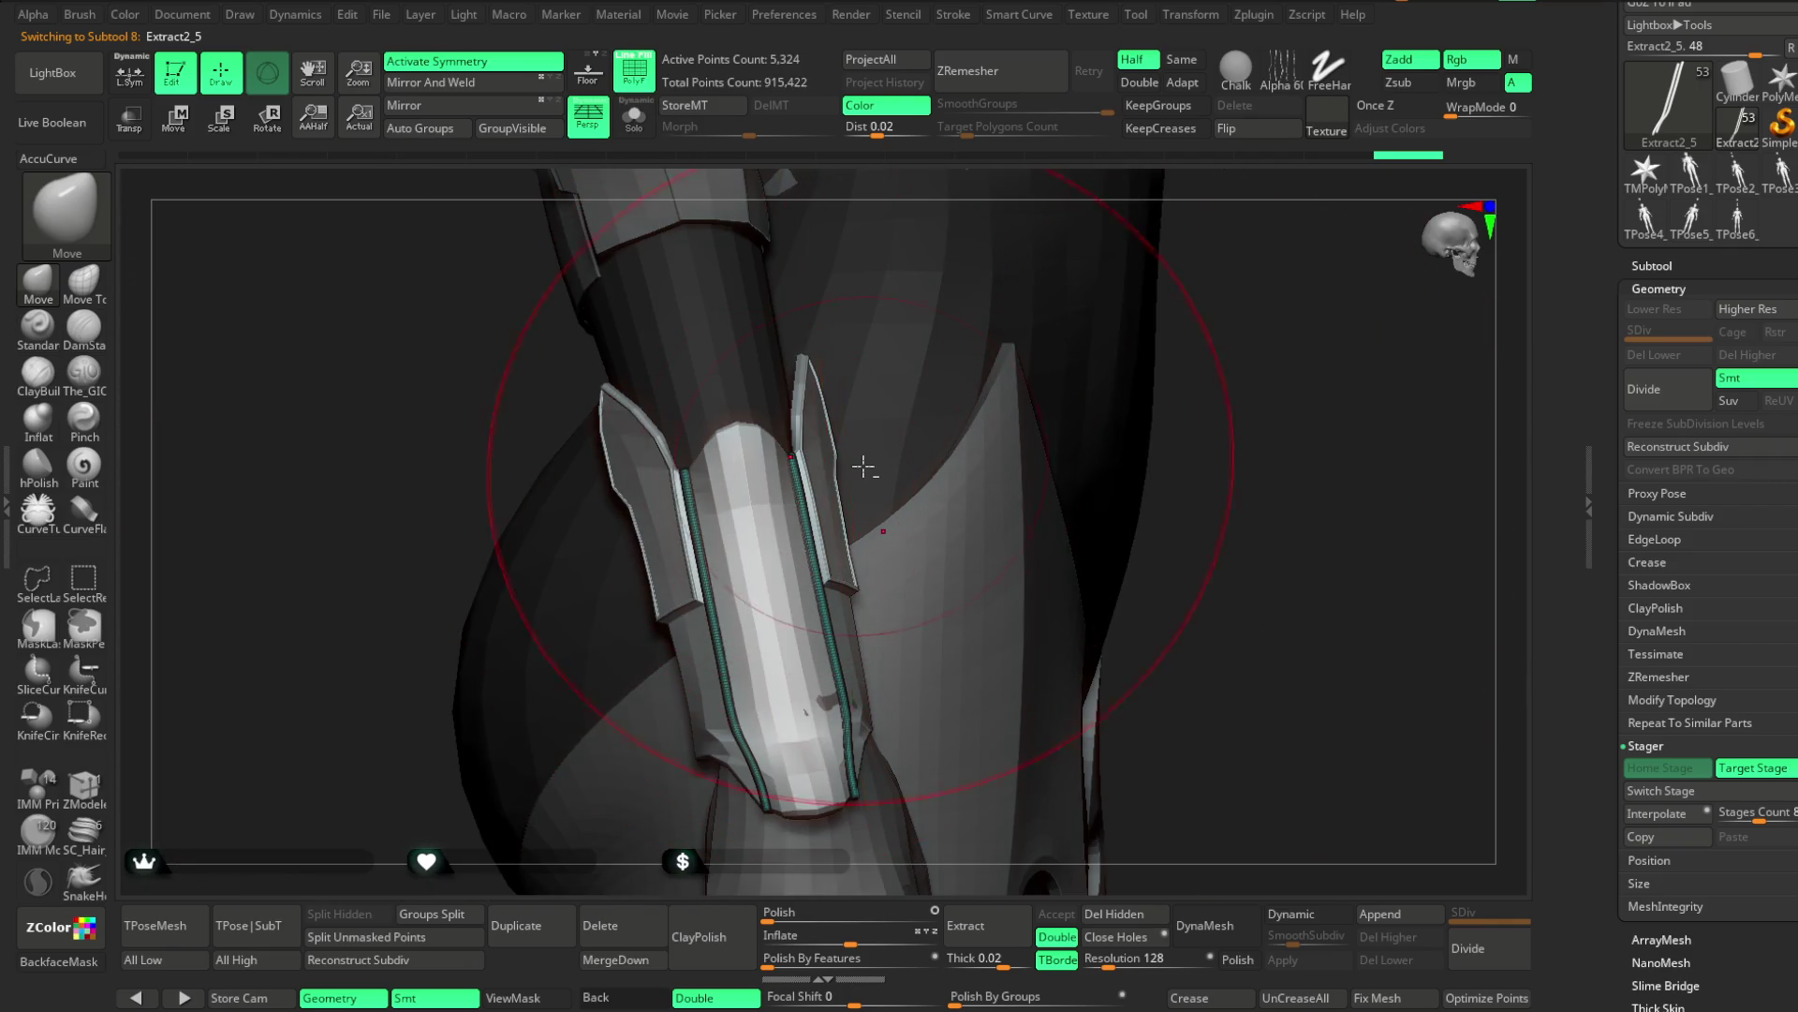
{"action": "key", "text": "space"}
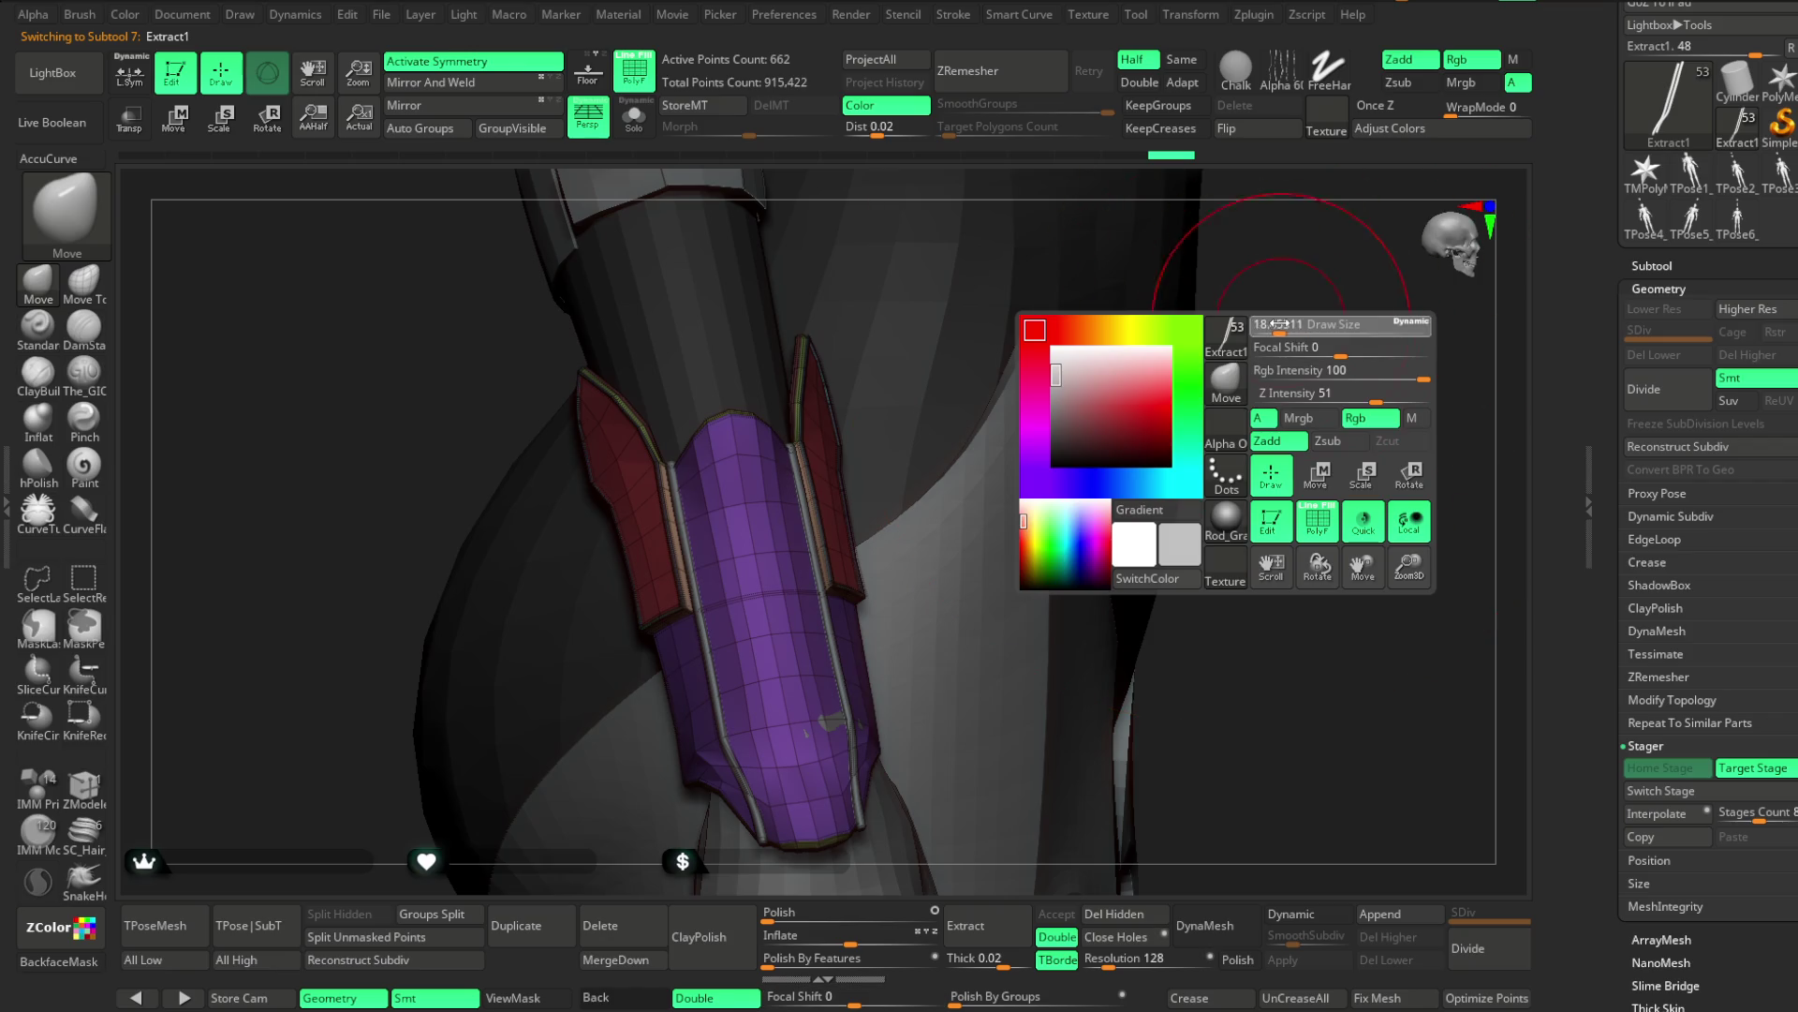
{"action": "left_click", "coordinate": [83, 785]}
{"action": "left_click_drag", "start_coordinate": [402, 663], "coordinate": [694, 430]}
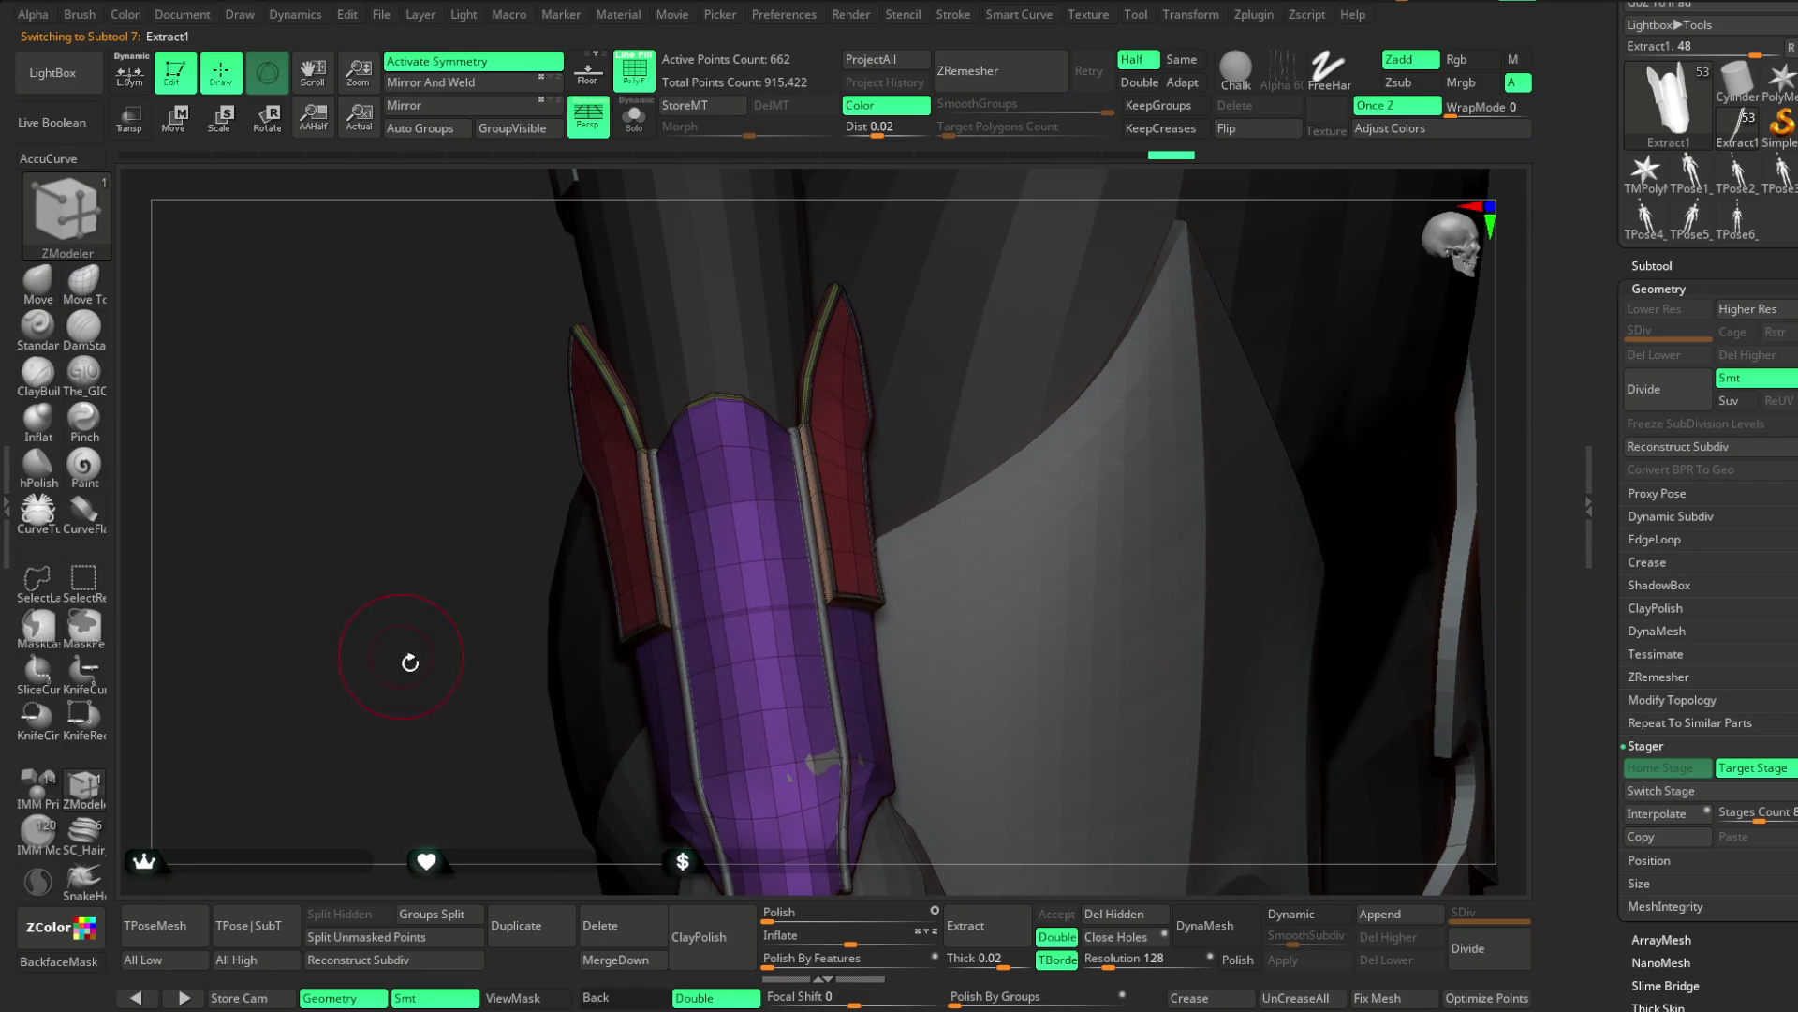
{"action": "key", "text": "space"}
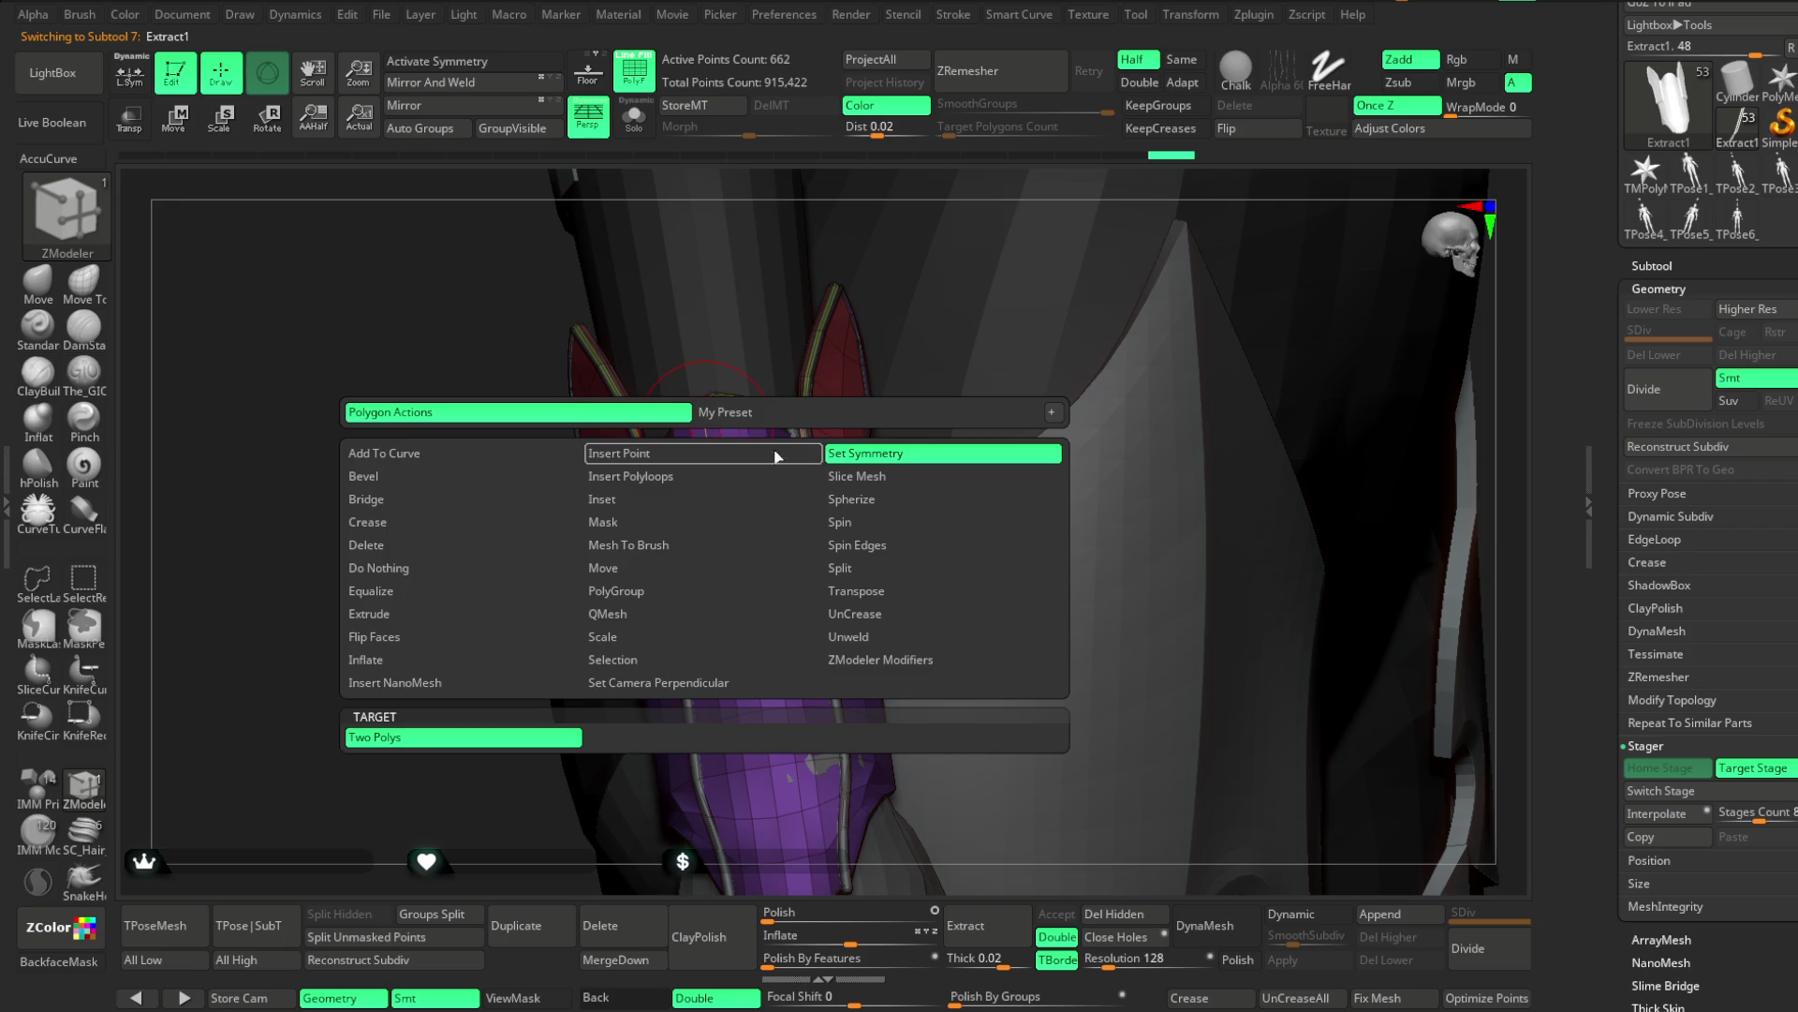
Use the transform gizmo and turn on local symmetry (L.Sym) around the cuff
{"action": "key", "text": "w"}
{"action": "left_click_drag", "start_coordinate": [454, 727], "coordinate": [666, 288]}
{"action": "key", "text": "x"}
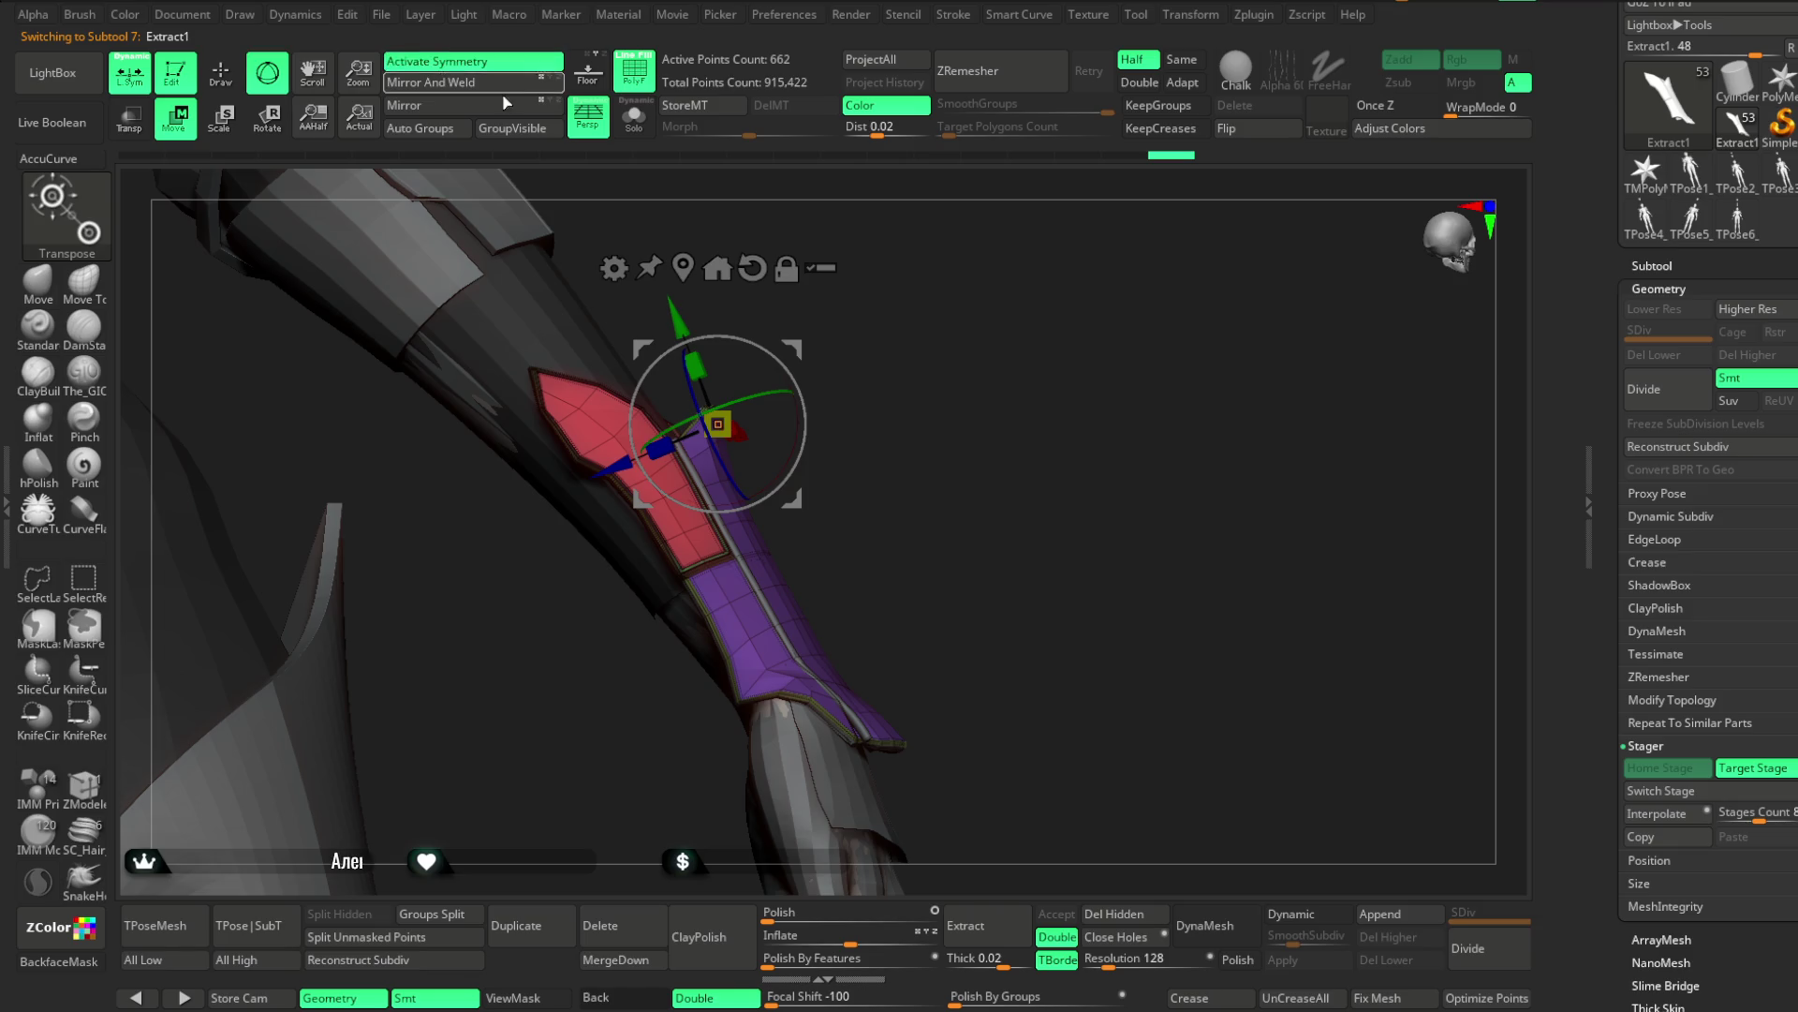
{"action": "key", "text": "q"}
{"action": "left_click_drag", "start_coordinate": [974, 366], "coordinate": [317, 530]}
Return to the Move brush with the cuff turned to face forward
{"action": "left_click", "coordinate": [38, 281]}
{"action": "mouse_move", "coordinate": [441, 637]}
{"action": "left_mouse_down"}
{"action": "mouse_move", "coordinate": [518, 590]}
{"action": "mouse_move", "coordinate": [661, 557]}
{"action": "left_mouse_up"}
{"action": "key", "text": "space"}
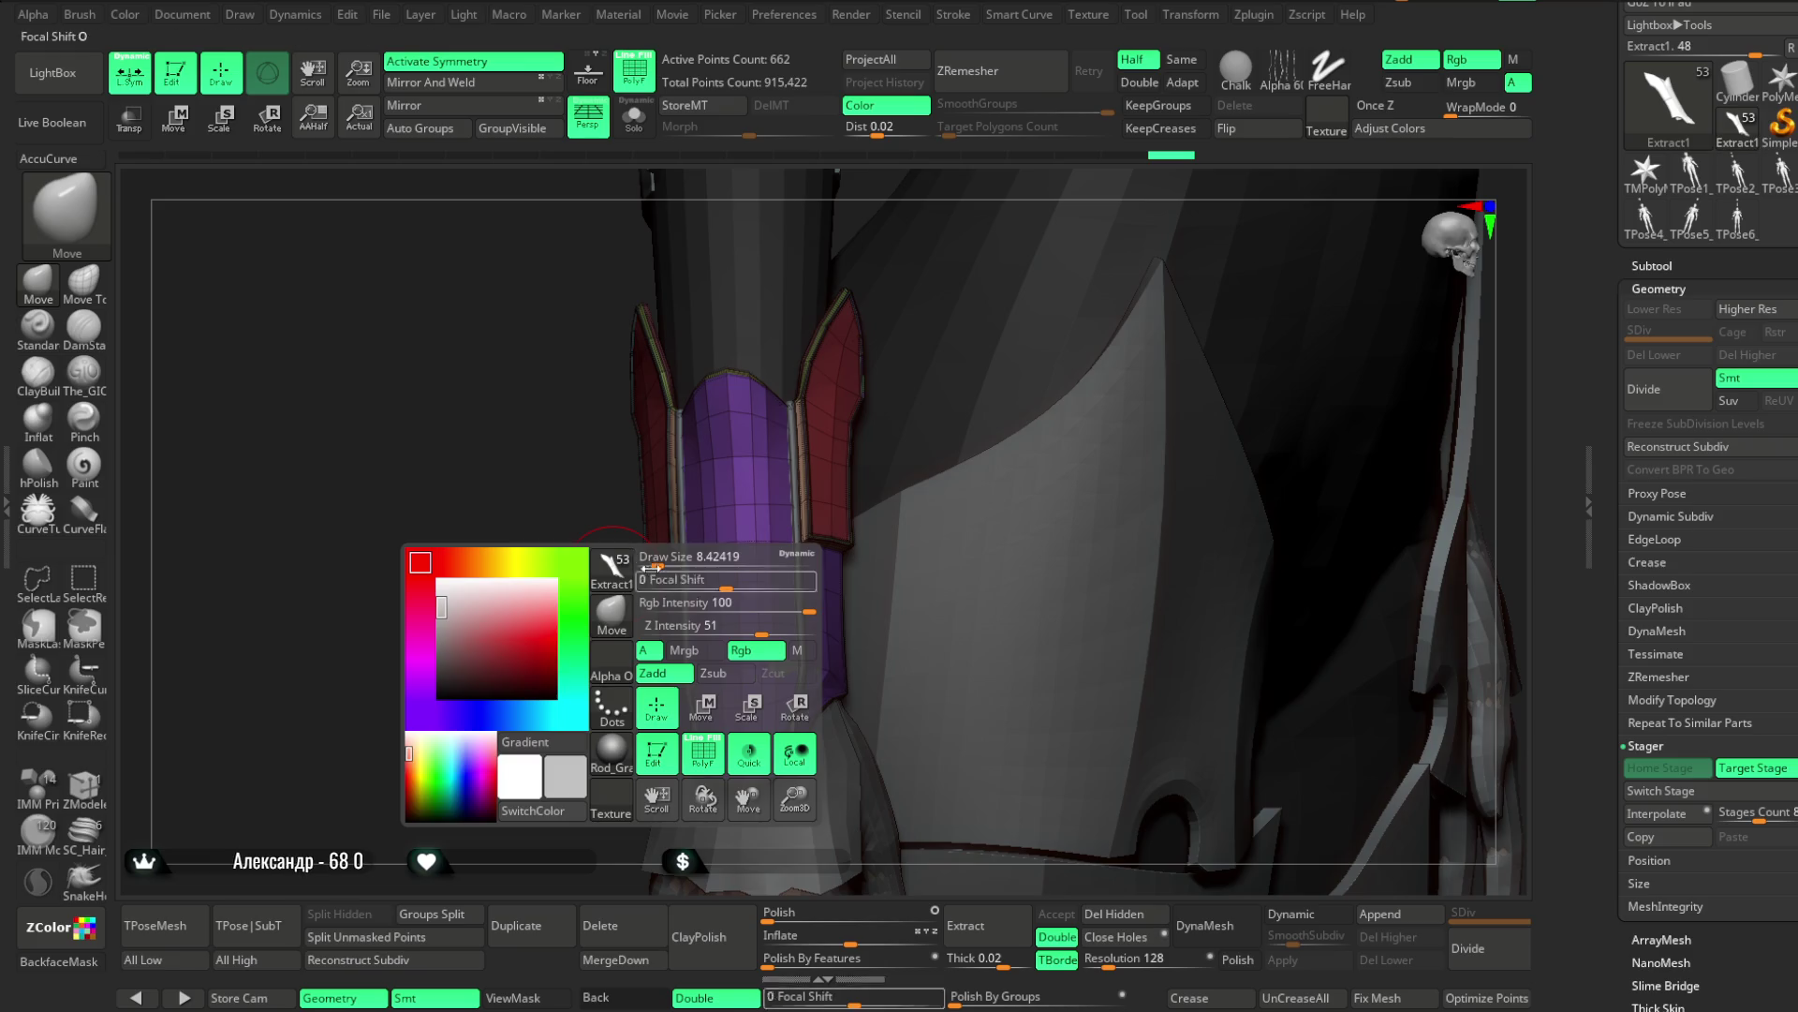
{"action": "left_click_drag", "start_coordinate": [590, 662], "coordinate": [644, 551]}
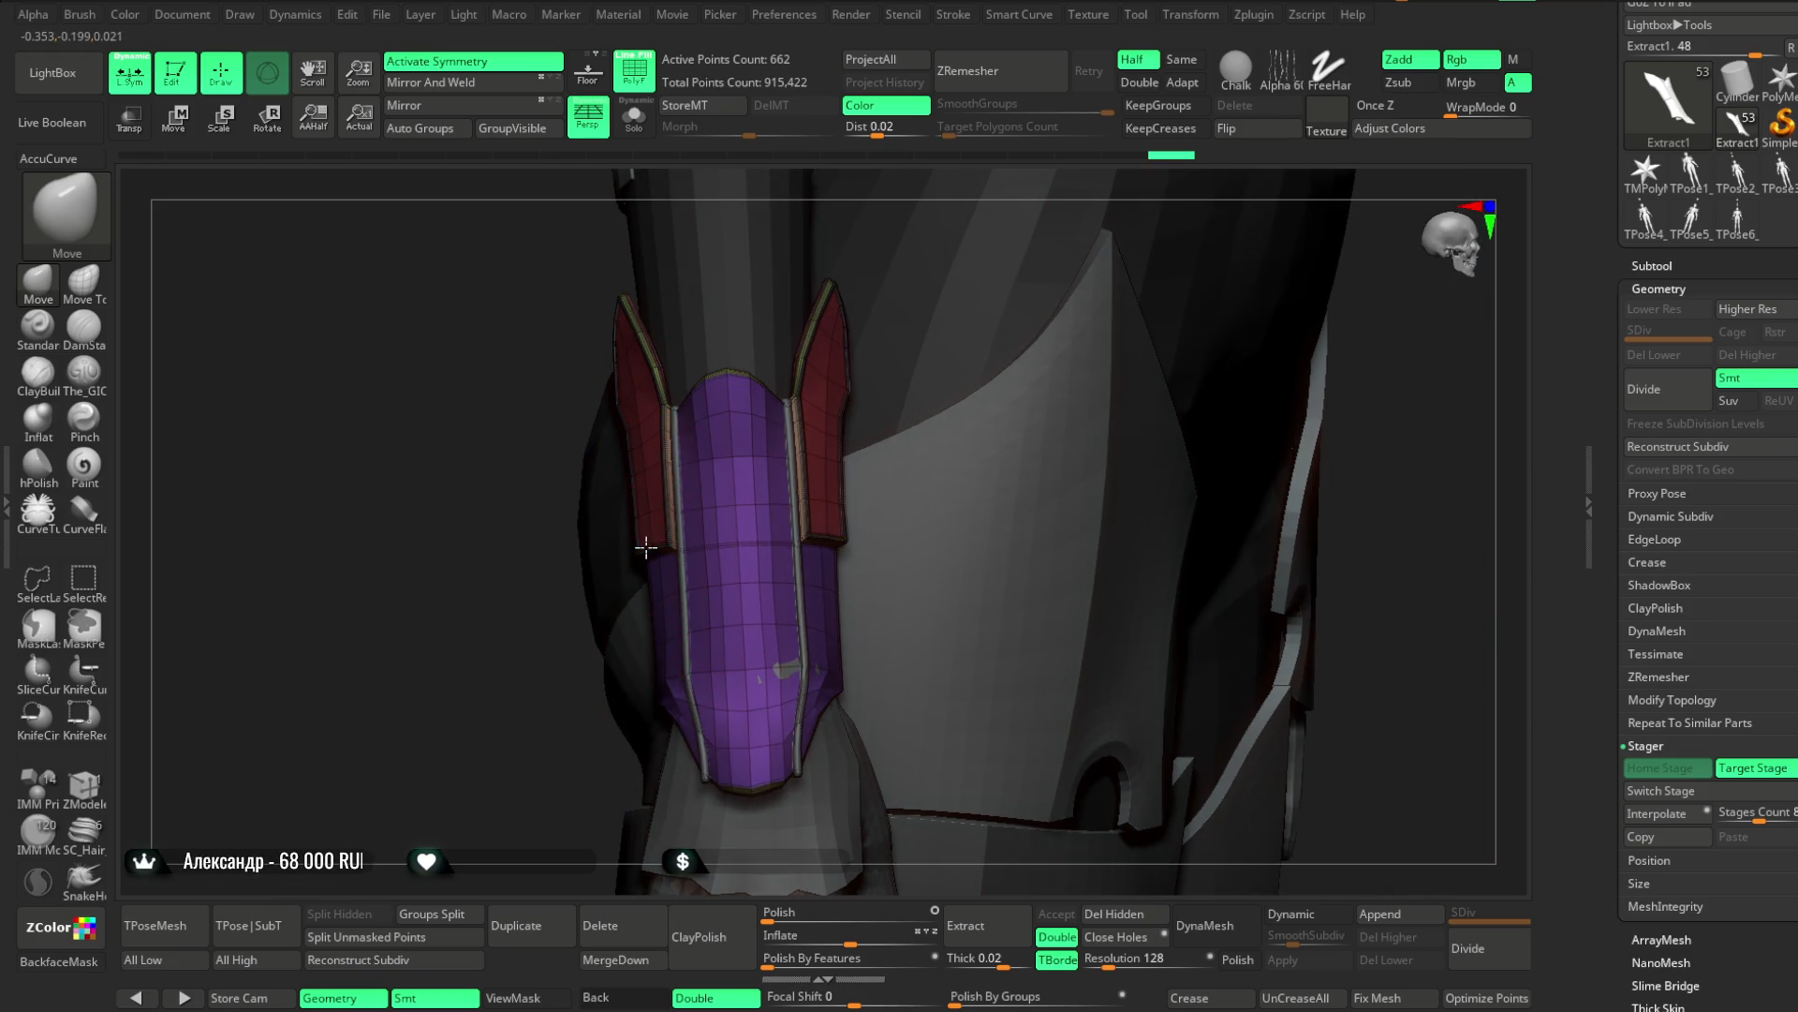
Set Draw Size to 5 from a side view of the arm
{"action": "mouse_move", "coordinate": [517, 686]}
{"action": "left_mouse_down"}
{"action": "mouse_move", "coordinate": [727, 418]}
{"action": "mouse_move", "coordinate": [640, 559]}
{"action": "left_mouse_up"}
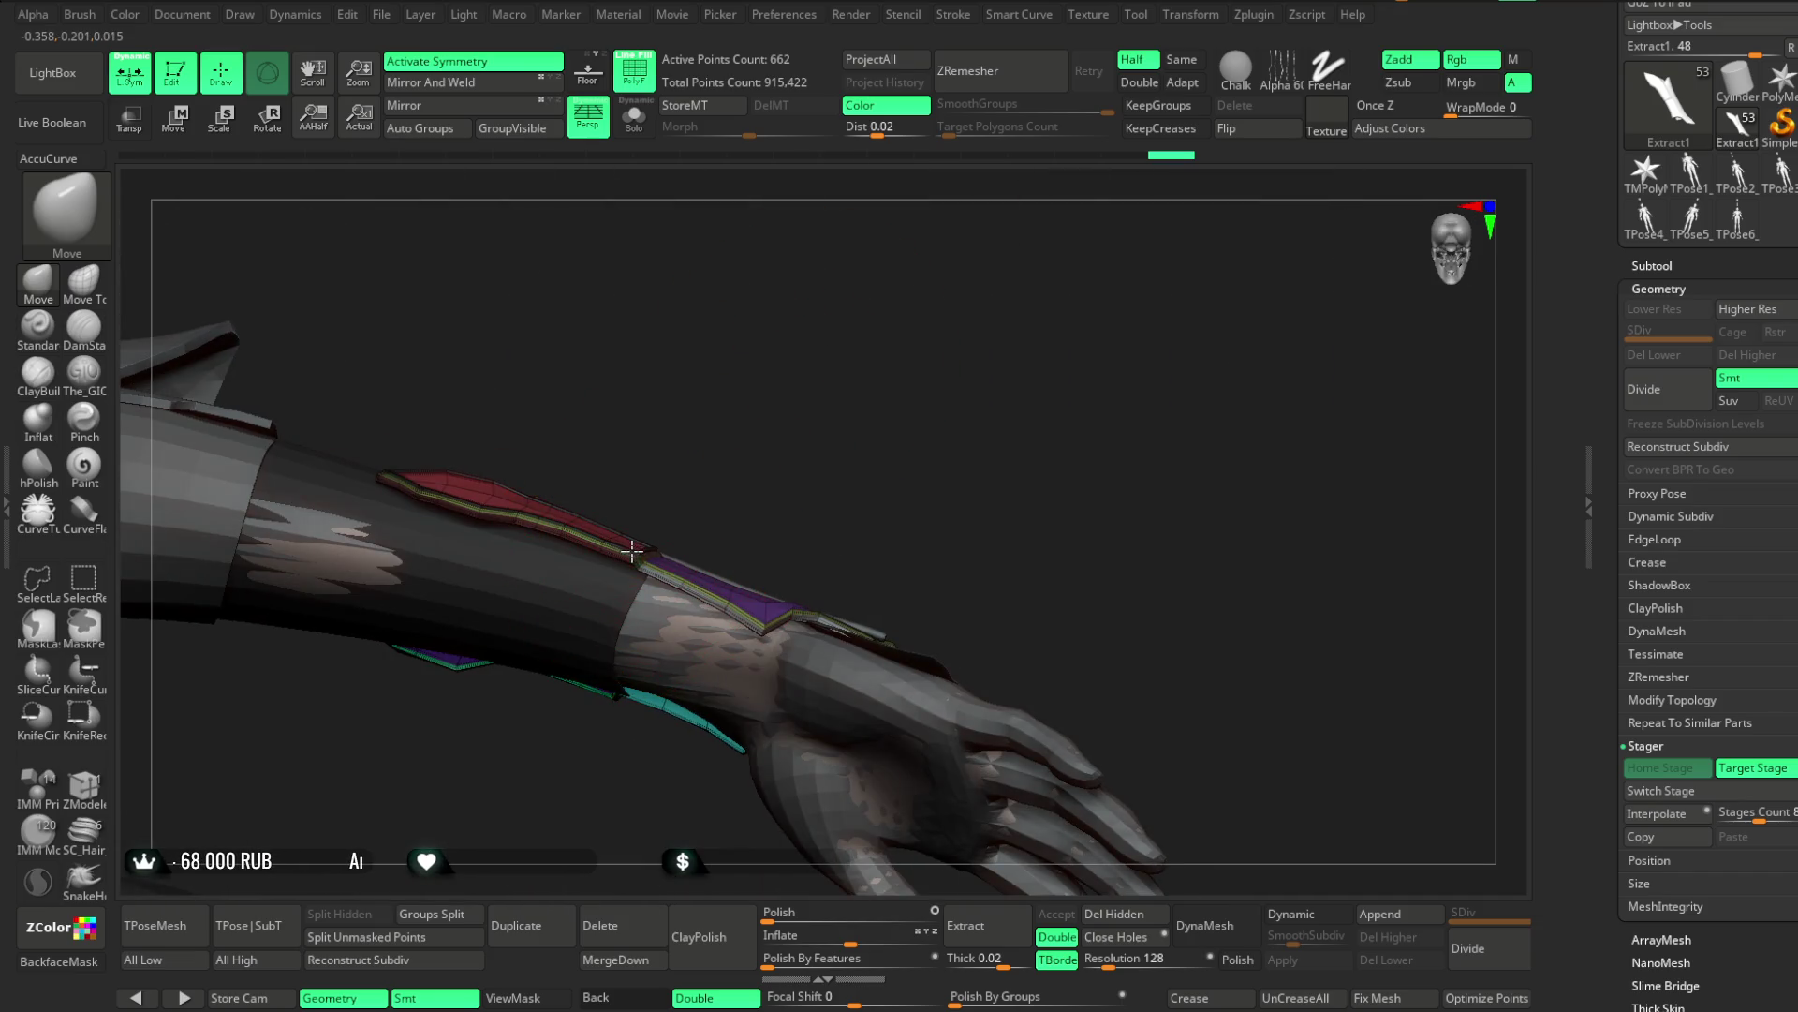
{"action": "left_click_drag", "start_coordinate": [710, 461], "coordinate": [733, 457]}
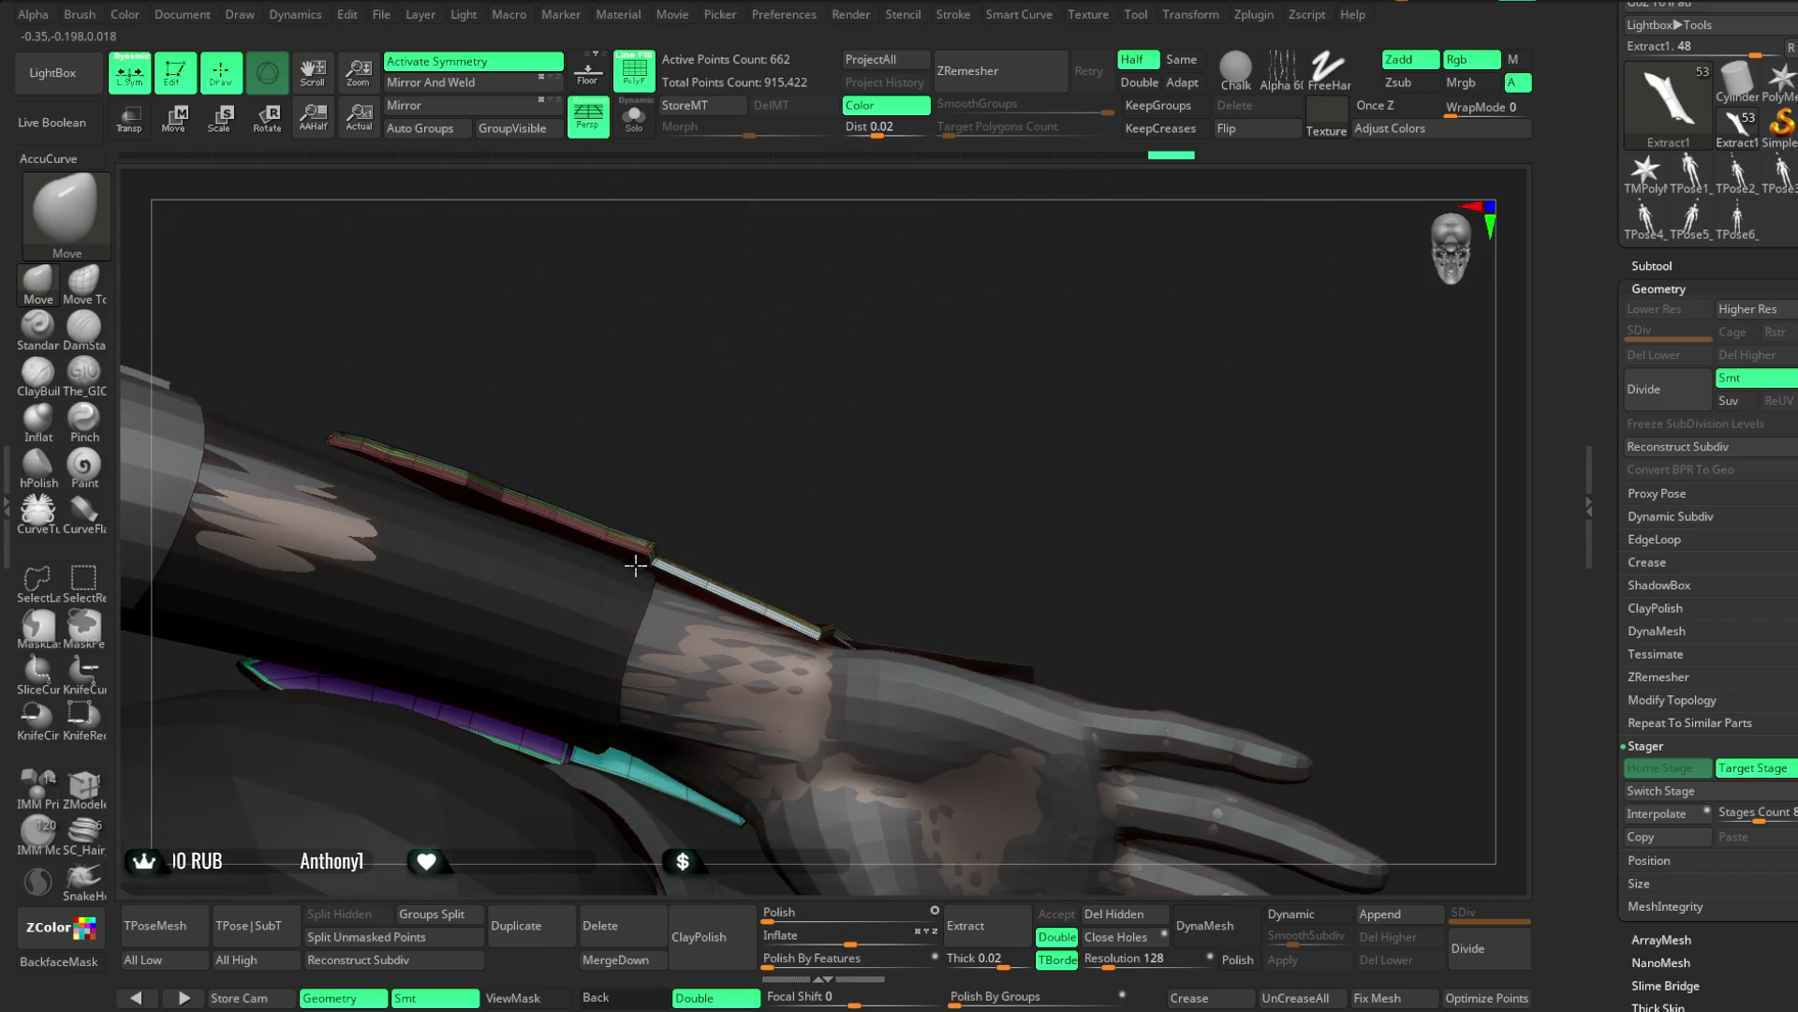
{"action": "key", "text": "space"}
{"action": "mouse_move", "coordinate": [717, 477]}
{"action": "left_mouse_down"}
{"action": "mouse_move", "coordinate": [823, 393]}
{"action": "mouse_move", "coordinate": [807, 367]}
{"action": "mouse_move", "coordinate": [855, 349]}
{"action": "mouse_move", "coordinate": [831, 350]}
{"action": "mouse_move", "coordinate": [887, 306]}
{"action": "mouse_move", "coordinate": [865, 315]}
{"action": "left_mouse_up"}
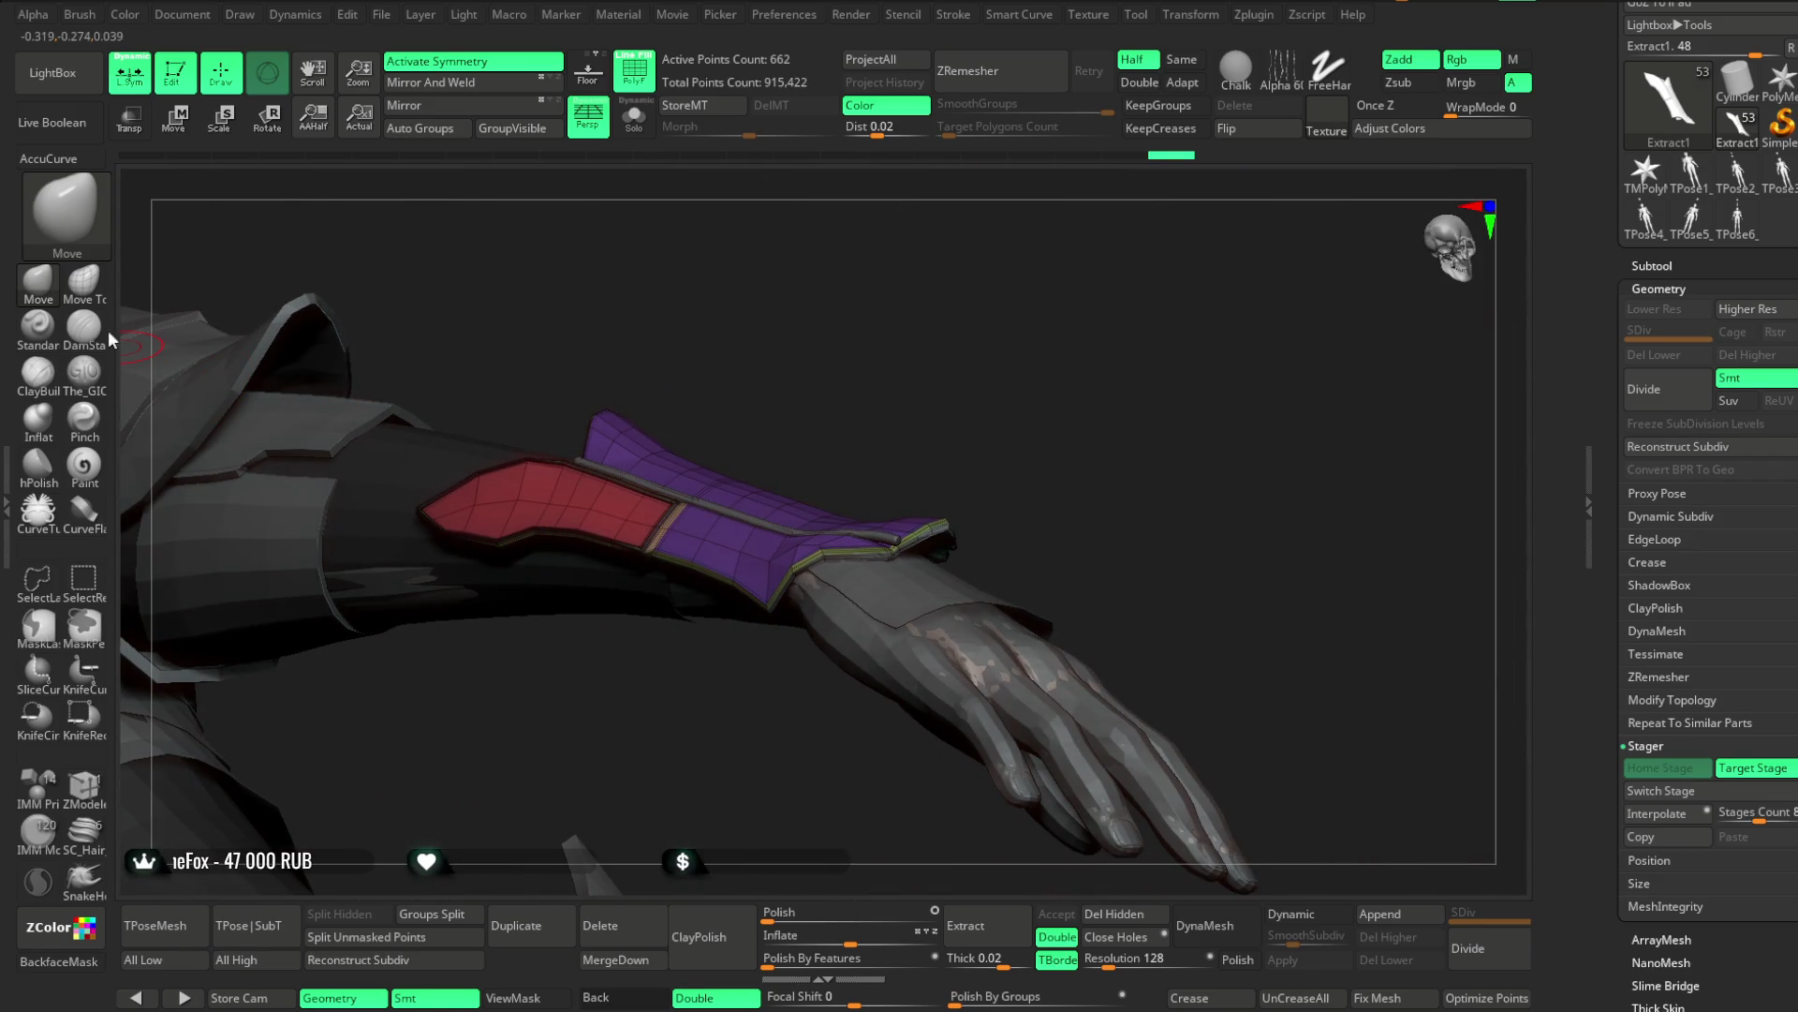
Try the Move Topological brush on the red and purple wrist plates
{"action": "left_click", "coordinate": [83, 281]}
{"action": "mouse_move", "coordinate": [843, 393]}
{"action": "left_mouse_down"}
{"action": "mouse_move", "coordinate": [852, 281]}
{"action": "mouse_move", "coordinate": [786, 390]}
{"action": "left_mouse_up"}
{"action": "key", "text": "space"}
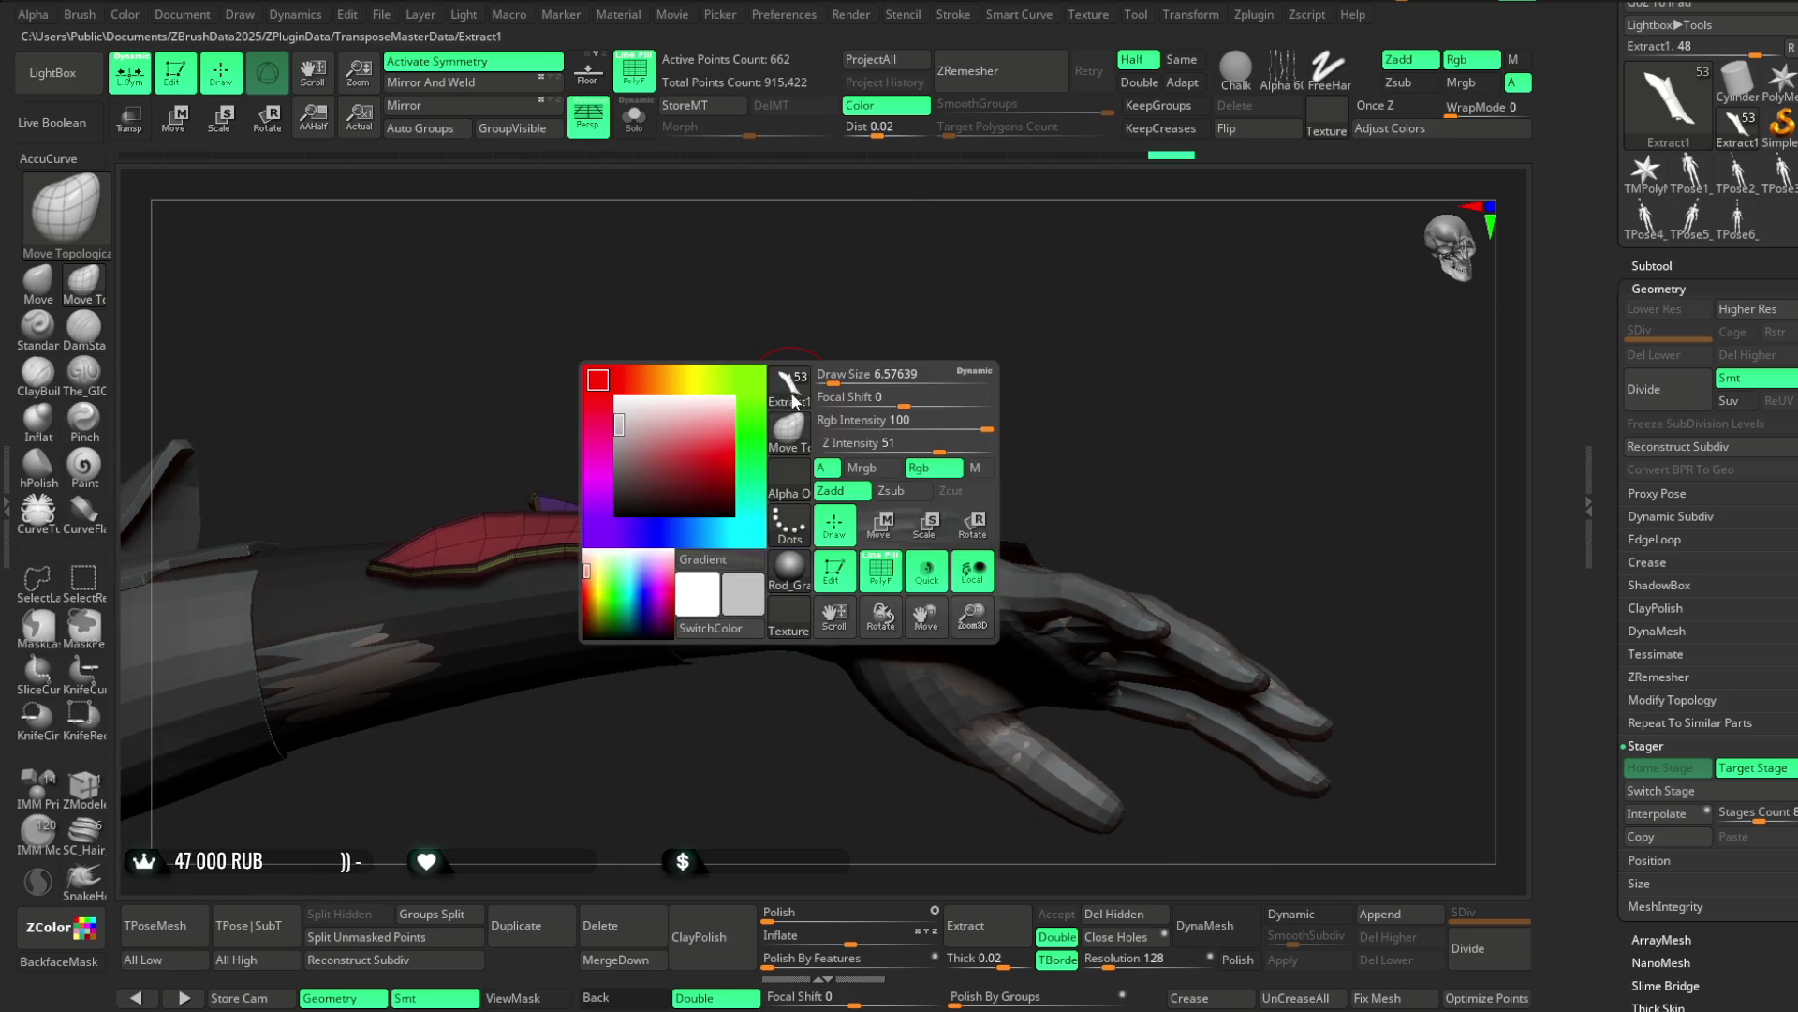
{"action": "mouse_move", "coordinate": [647, 552]}
{"action": "left_mouse_down"}
{"action": "mouse_move", "coordinate": [727, 369]}
{"action": "mouse_move", "coordinate": [642, 552]}
{"action": "left_mouse_up"}
{"action": "mouse_move", "coordinate": [796, 390]}
{"action": "left_mouse_down"}
{"action": "mouse_move", "coordinate": [830, 334]}
{"action": "mouse_move", "coordinate": [807, 470]}
{"action": "mouse_move", "coordinate": [670, 630]}
{"action": "mouse_move", "coordinate": [554, 634]}
{"action": "mouse_move", "coordinate": [803, 481]}
{"action": "mouse_move", "coordinate": [803, 462]}
{"action": "mouse_move", "coordinate": [834, 509]}
{"action": "mouse_move", "coordinate": [847, 477]}
{"action": "left_mouse_up"}
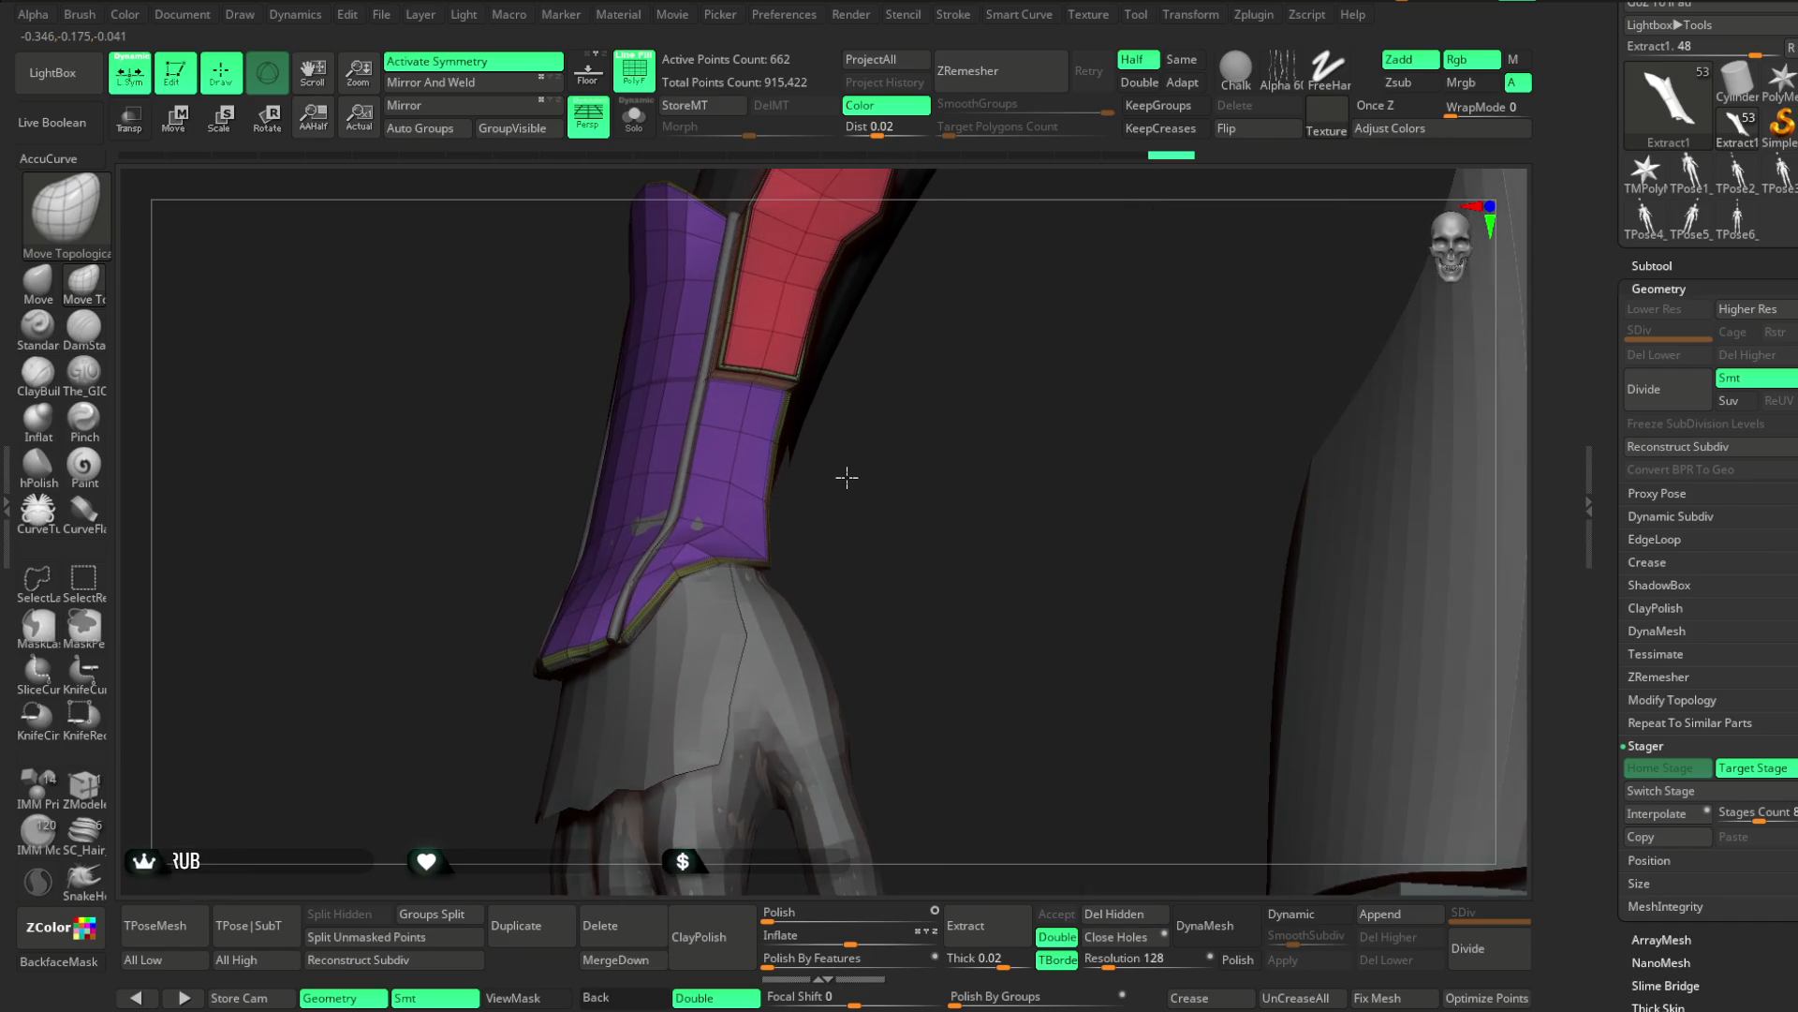
Return to the Move brush, view the cuff's spike, and select the Extract3 wrist piece
{"action": "left_click", "coordinate": [50, 286]}
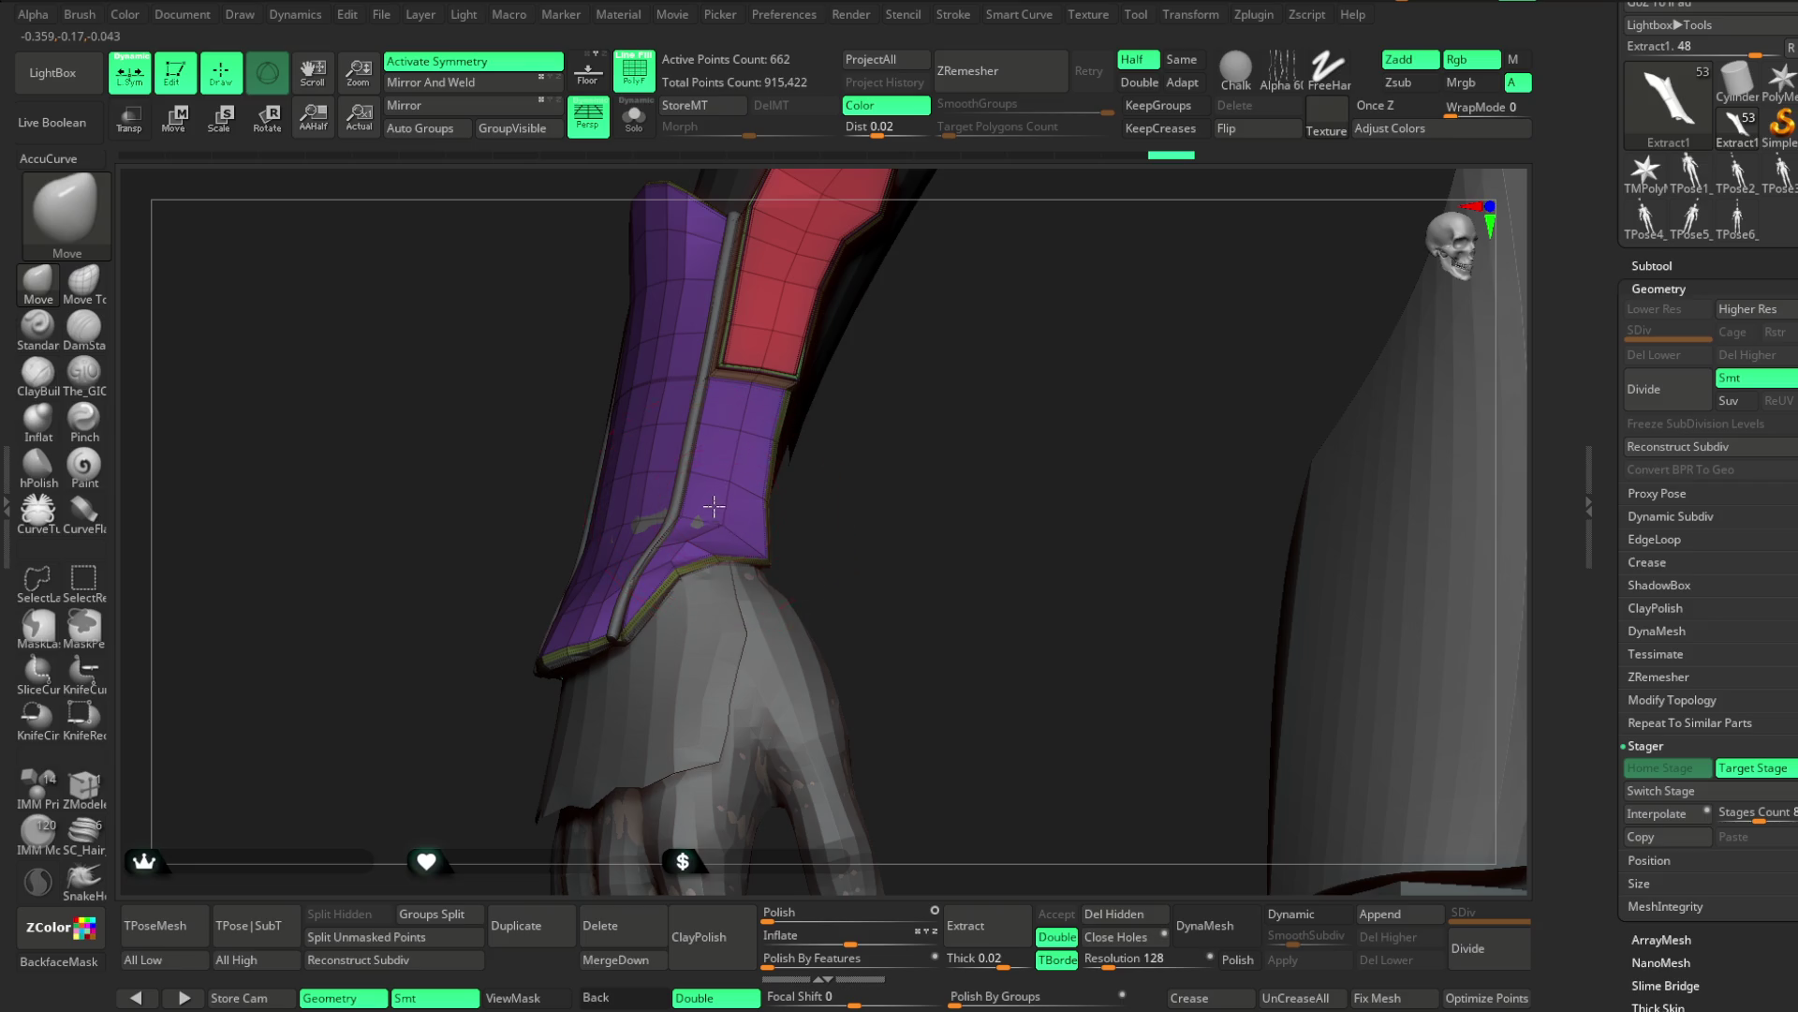
{"action": "mouse_move", "coordinate": [882, 480]}
{"action": "left_mouse_down"}
{"action": "mouse_move", "coordinate": [875, 440]}
{"action": "mouse_move", "coordinate": [890, 469]}
{"action": "mouse_move", "coordinate": [947, 478]}
{"action": "mouse_move", "coordinate": [930, 466]}
{"action": "left_mouse_up"}
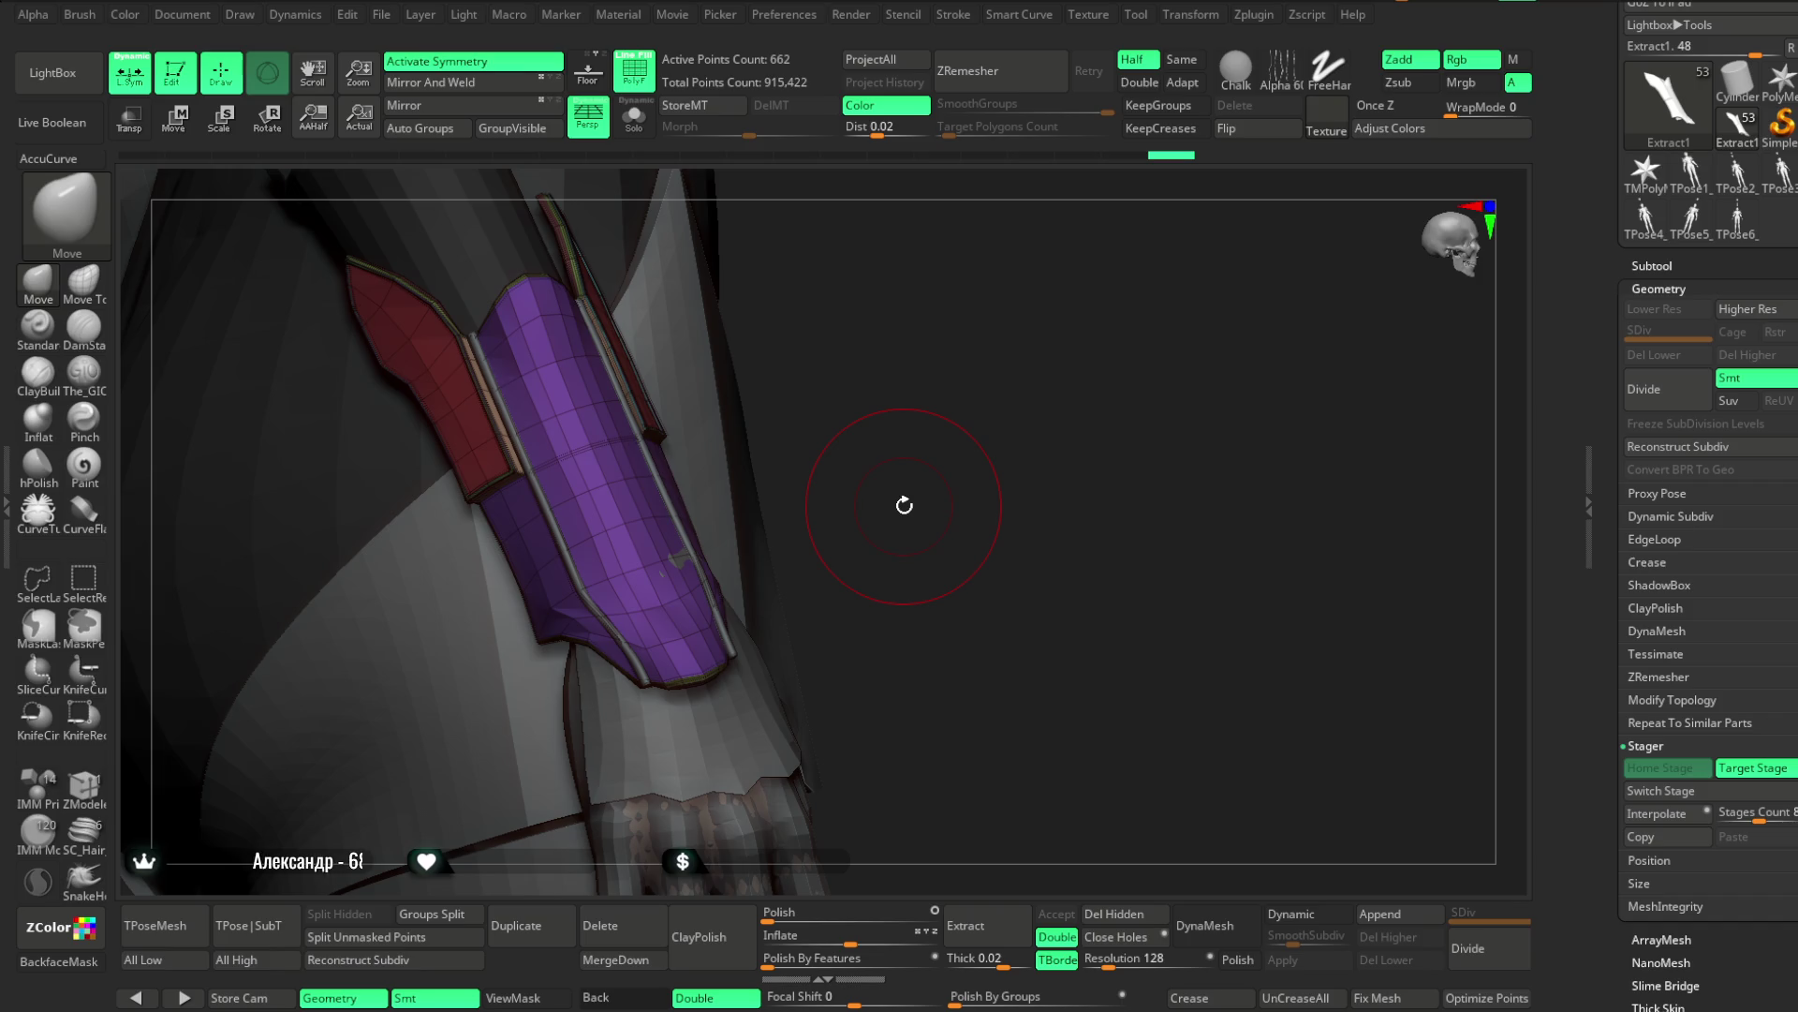
{"action": "mouse_move", "coordinate": [884, 517]}
{"action": "left_mouse_down"}
{"action": "mouse_move", "coordinate": [928, 477]}
{"action": "mouse_move", "coordinate": [938, 420]}
{"action": "mouse_move", "coordinate": [825, 476]}
{"action": "left_mouse_up"}
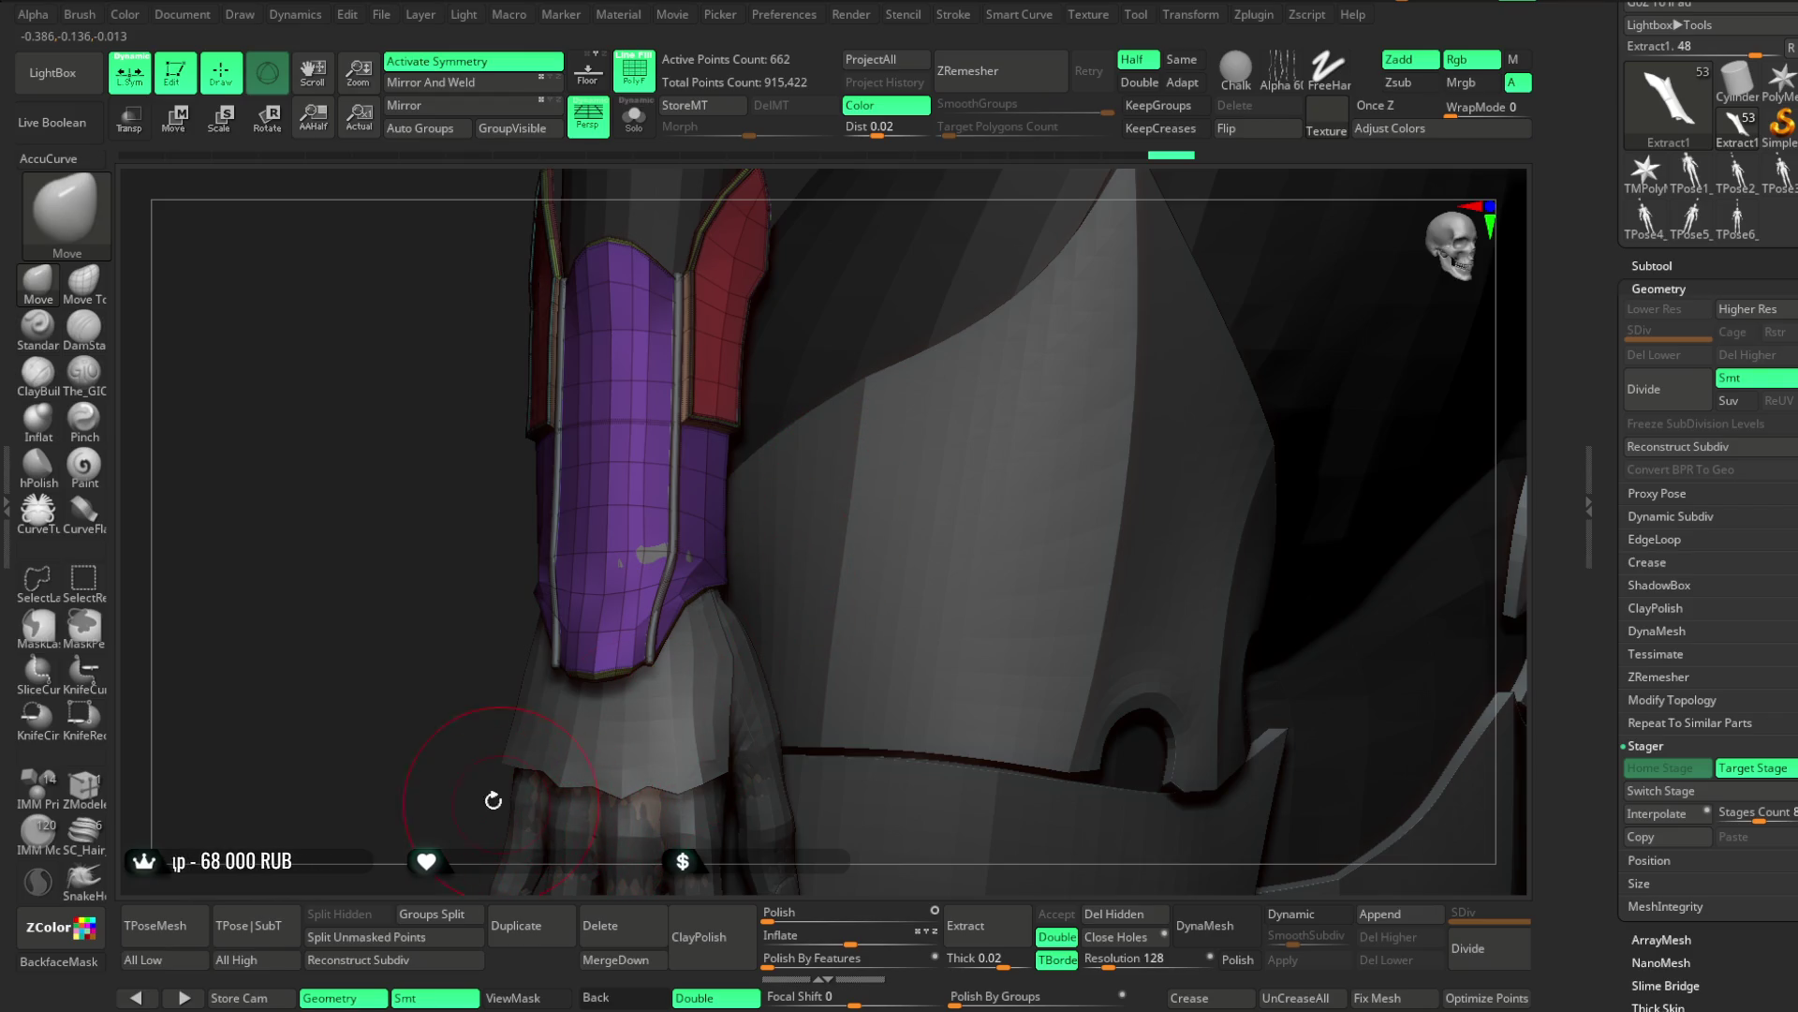
{"action": "left_click_drag", "start_coordinate": [436, 768], "coordinate": [437, 622], "text": "alt"}
{"action": "left_click", "coordinate": [522, 683], "text": "alt"}
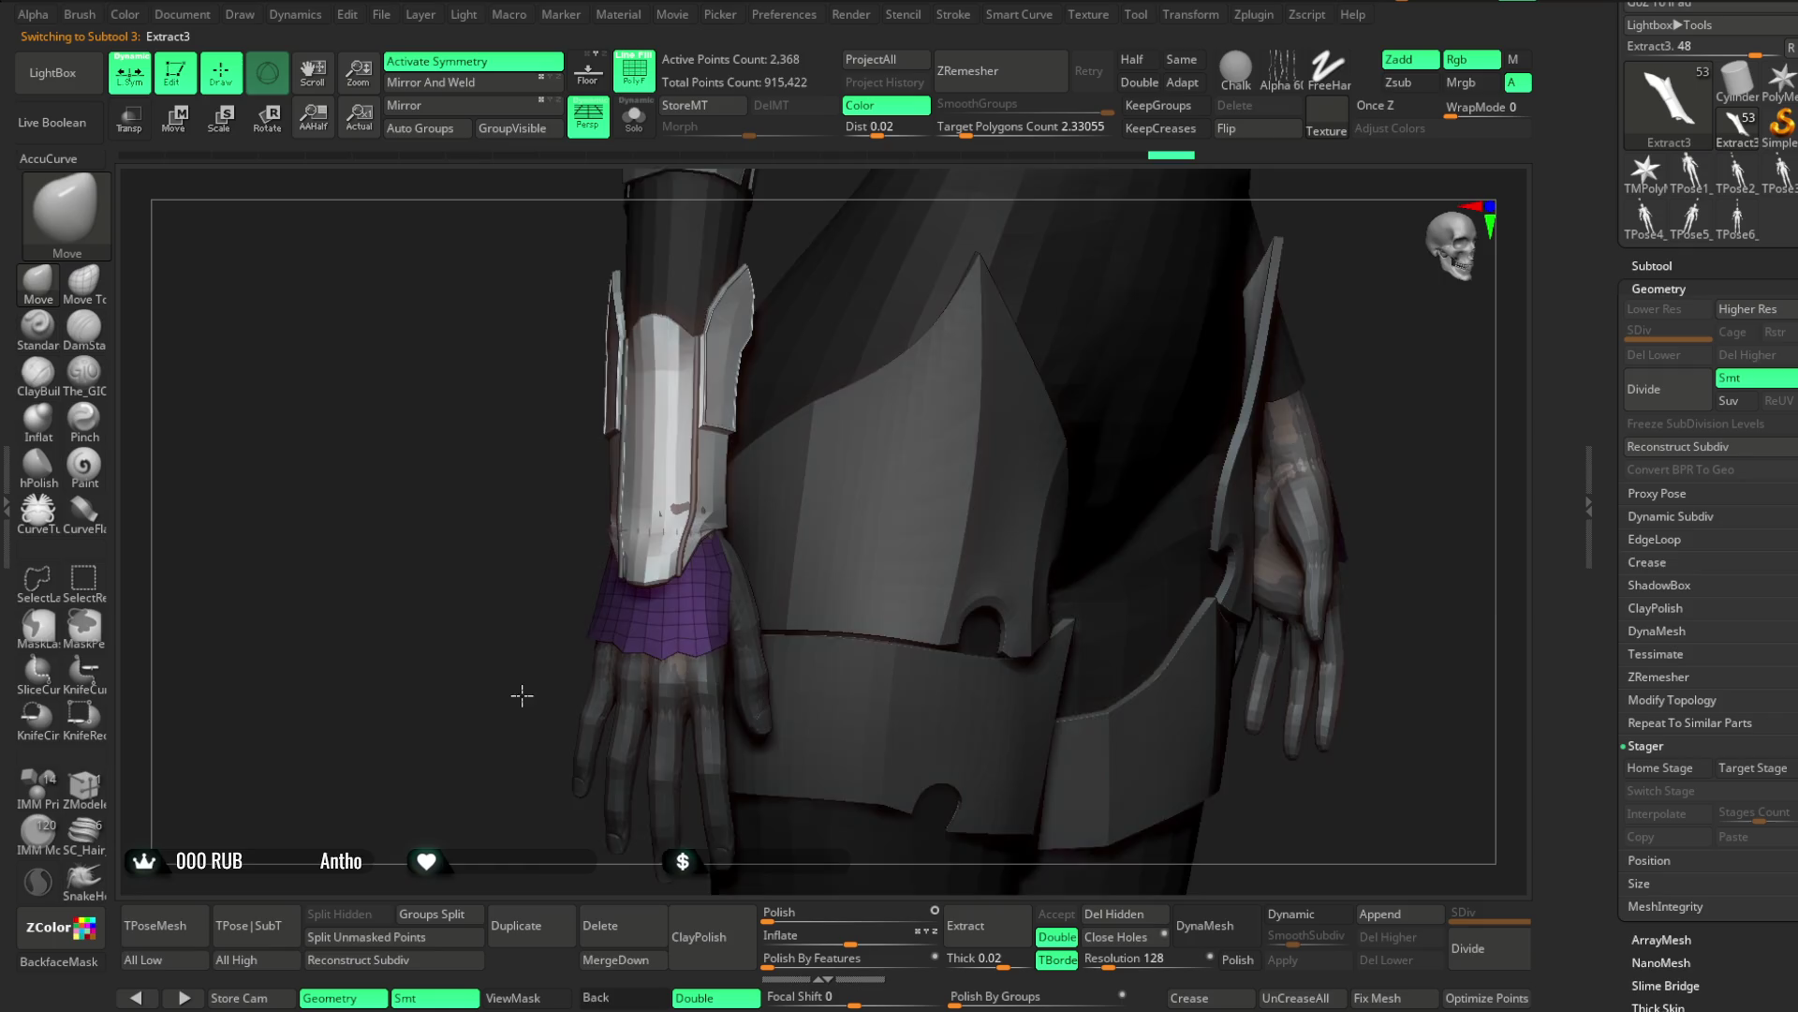
Select the Lowpoly_Fantasy_slim_girl_basemesh1_1 body and orbit around the hand and forearm
{"action": "left_click_drag", "start_coordinate": [521, 683], "coordinate": [684, 505], "text": "alt"}
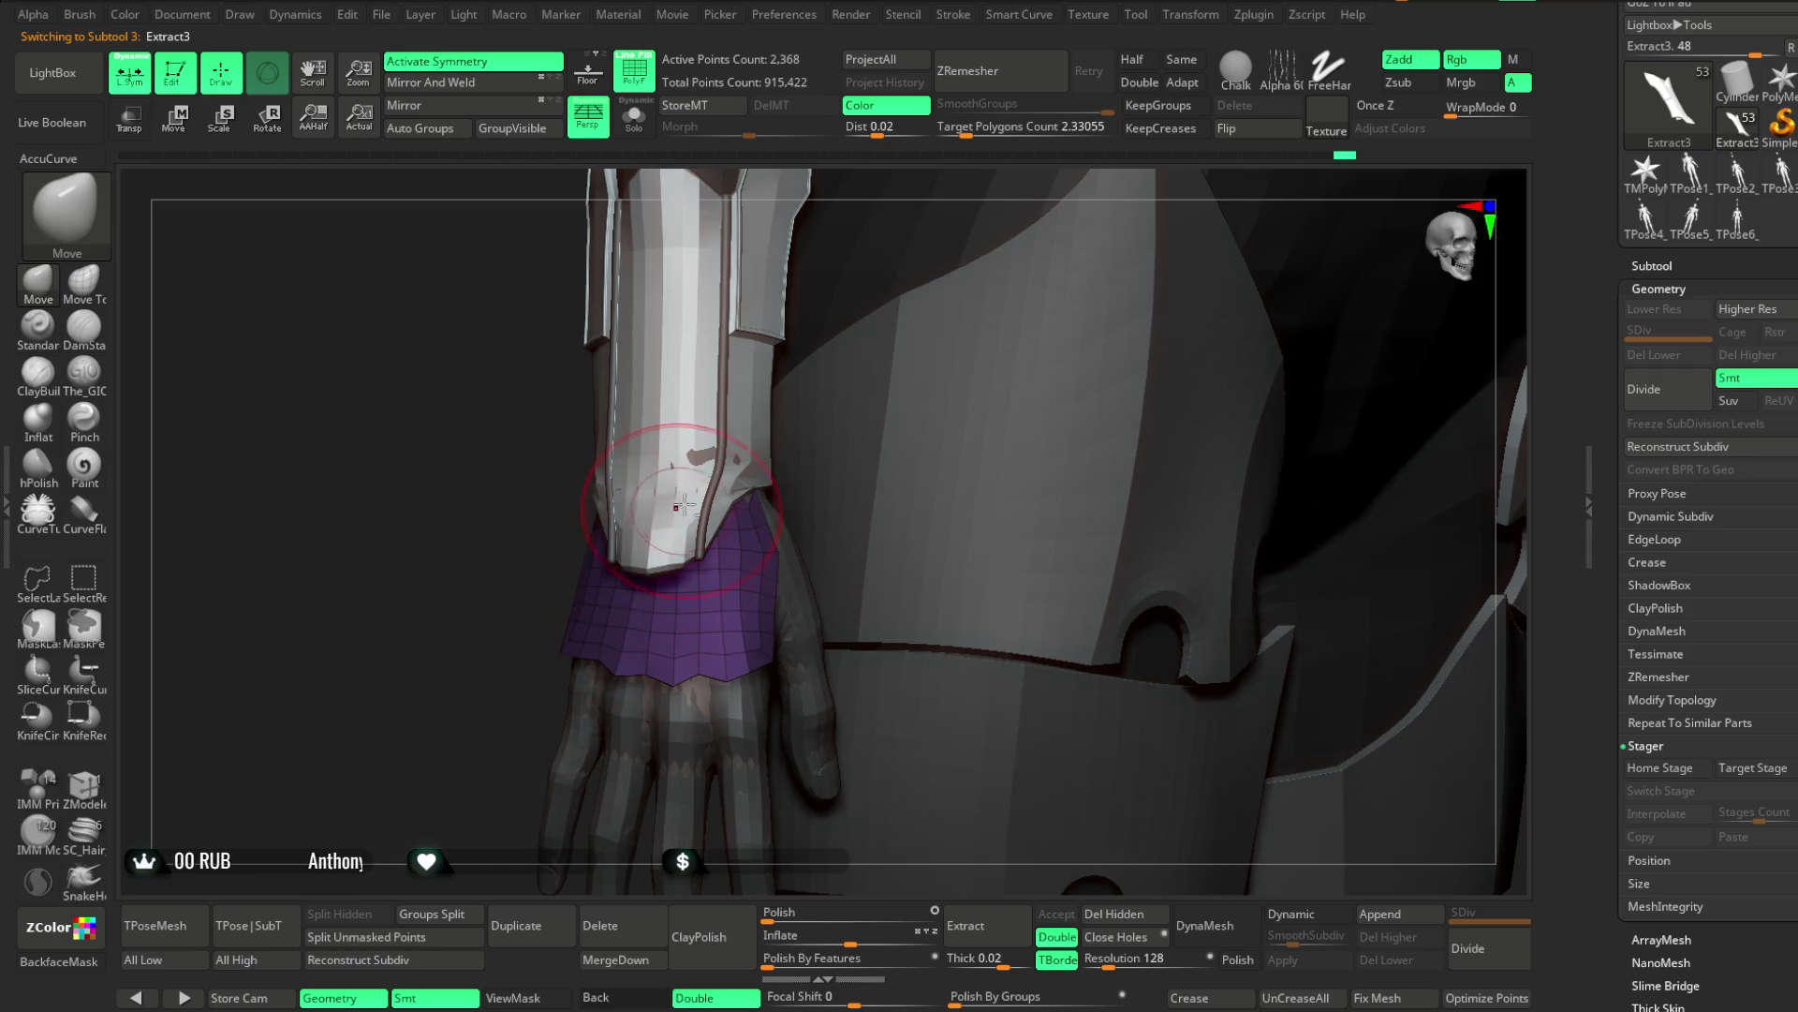
{"action": "left_click", "coordinate": [704, 454], "text": "alt"}
{"action": "left_click_drag", "start_coordinate": [500, 672], "coordinate": [663, 522]}
{"action": "mouse_move", "coordinate": [824, 487]}
{"action": "left_mouse_down"}
{"action": "mouse_move", "coordinate": [871, 441]}
{"action": "mouse_move", "coordinate": [750, 466]}
{"action": "left_mouse_up"}
{"action": "mouse_move", "coordinate": [873, 426]}
{"action": "left_mouse_down"}
{"action": "mouse_move", "coordinate": [863, 442]}
{"action": "mouse_move", "coordinate": [824, 429]}
{"action": "left_mouse_up"}
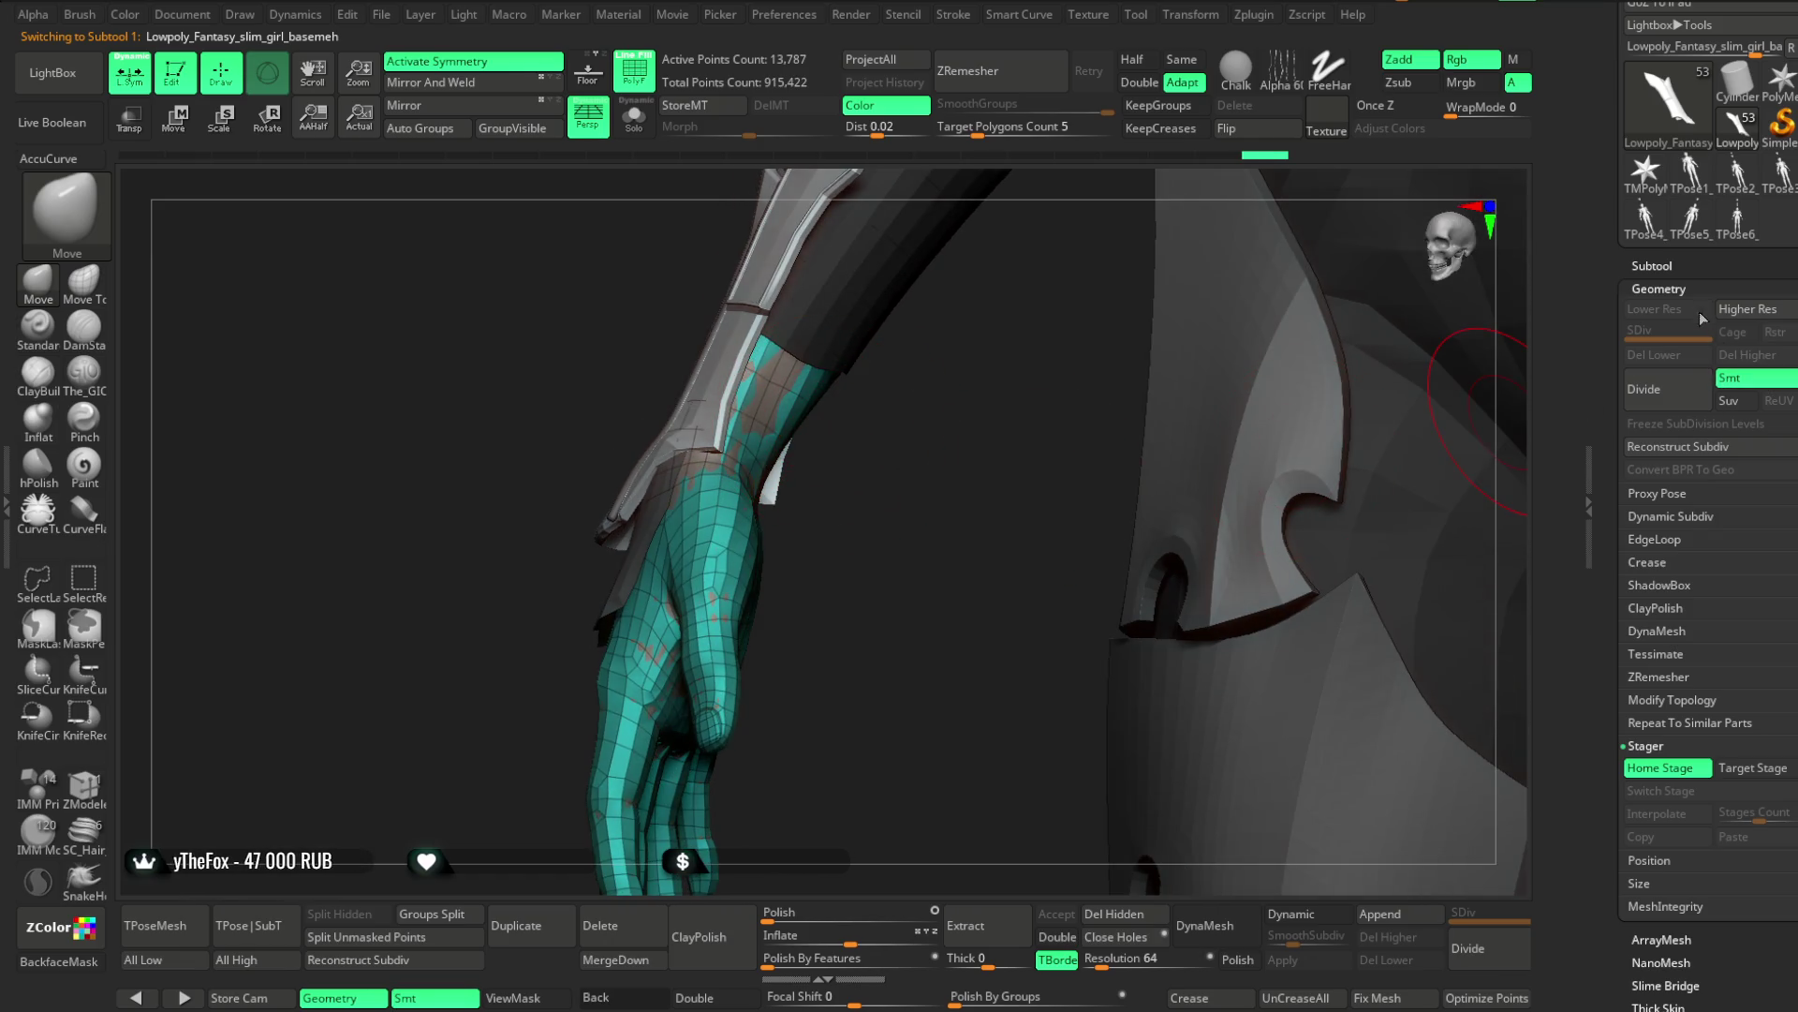
{"action": "left_click", "coordinate": [1665, 265]}
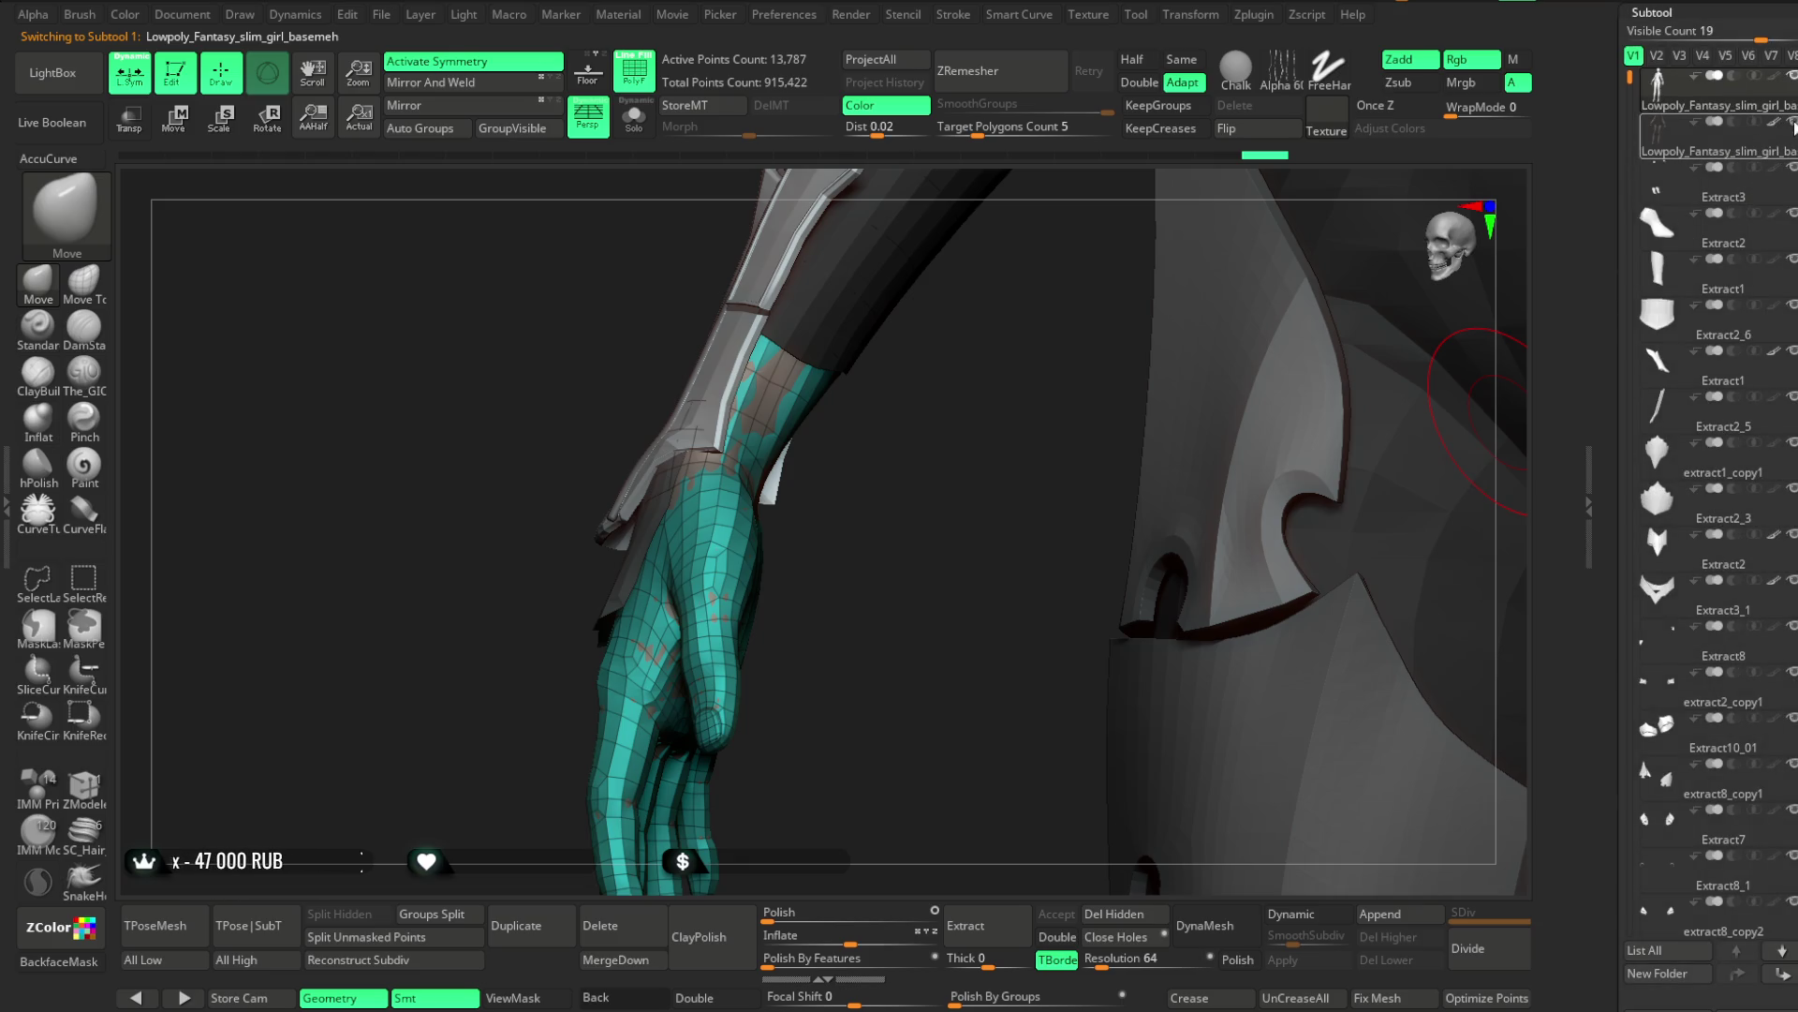
{"action": "mouse_move", "coordinate": [857, 470]}
{"action": "left_mouse_down"}
{"action": "mouse_move", "coordinate": [874, 418]}
{"action": "mouse_move", "coordinate": [750, 404]}
{"action": "mouse_move", "coordinate": [827, 413]}
{"action": "mouse_move", "coordinate": [778, 527]}
{"action": "mouse_move", "coordinate": [823, 654]}
{"action": "mouse_move", "coordinate": [787, 608]}
{"action": "mouse_move", "coordinate": [814, 568]}
{"action": "left_mouse_up"}
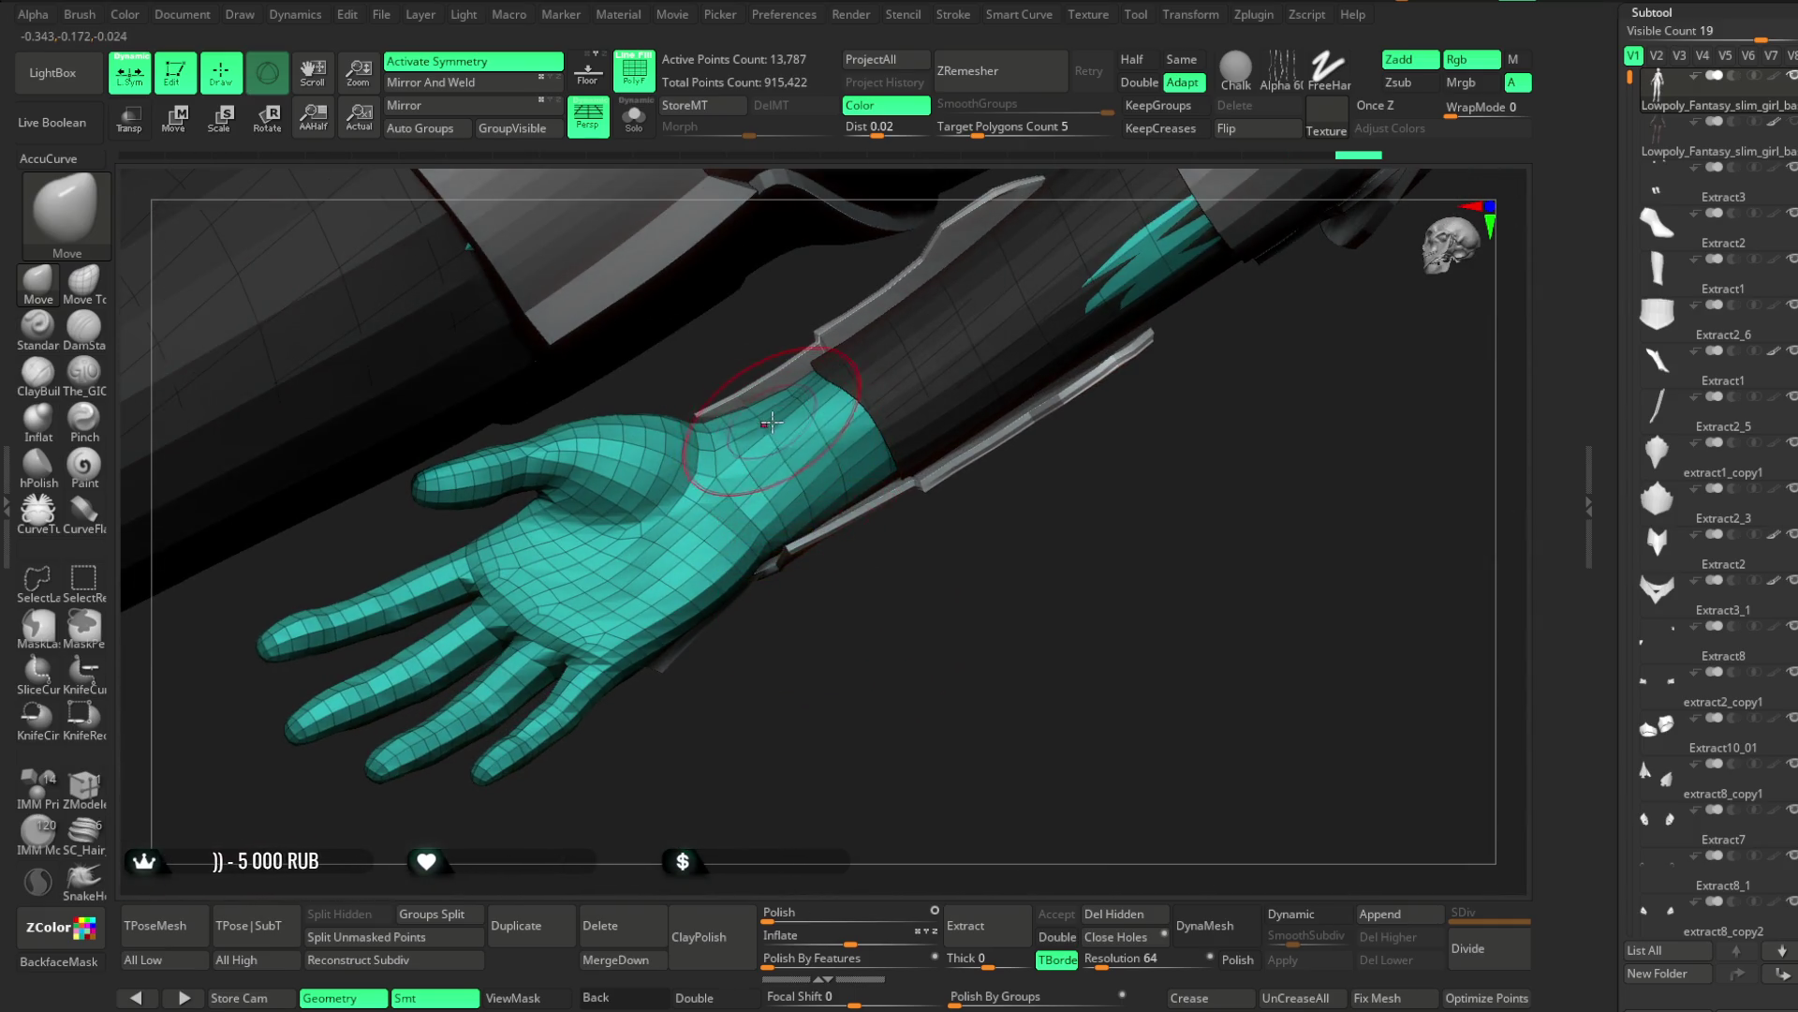
{"action": "key", "text": "space"}
{"action": "mouse_move", "coordinate": [771, 423]}
{"action": "left_mouse_down"}
{"action": "mouse_move", "coordinate": [931, 763]}
{"action": "mouse_move", "coordinate": [840, 548]}
{"action": "mouse_move", "coordinate": [856, 630]}
{"action": "mouse_move", "coordinate": [407, 562]}
{"action": "left_mouse_up"}
Load ClayBuildup, solo the arm and smooth the forearm with Shift
{"action": "left_click", "coordinate": [59, 391]}
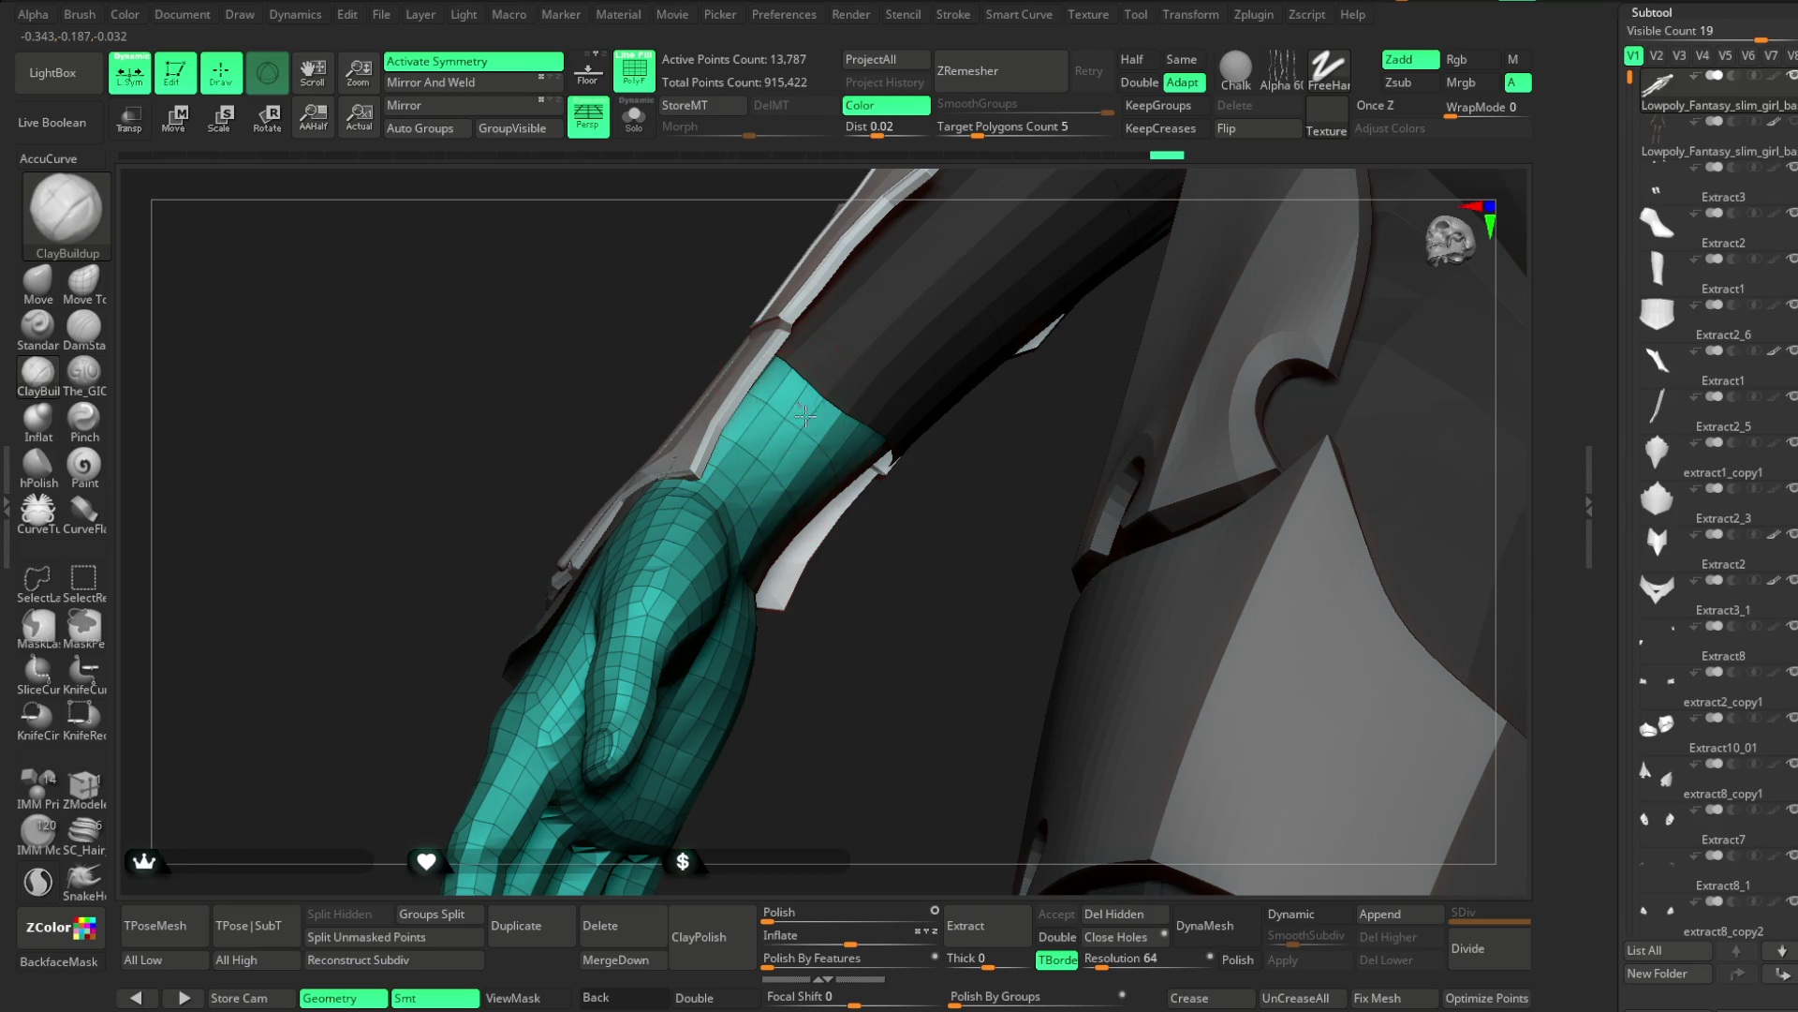
{"action": "left_click", "coordinate": [634, 117]}
{"action": "mouse_move", "coordinate": [862, 349]}
{"action": "left_mouse_down"}
{"action": "mouse_move", "coordinate": [871, 643]}
{"action": "mouse_move", "coordinate": [787, 418]}
{"action": "mouse_move", "coordinate": [807, 467]}
{"action": "mouse_move", "coordinate": [948, 333]}
{"action": "left_mouse_up"}
{"action": "key", "text": "shift"}
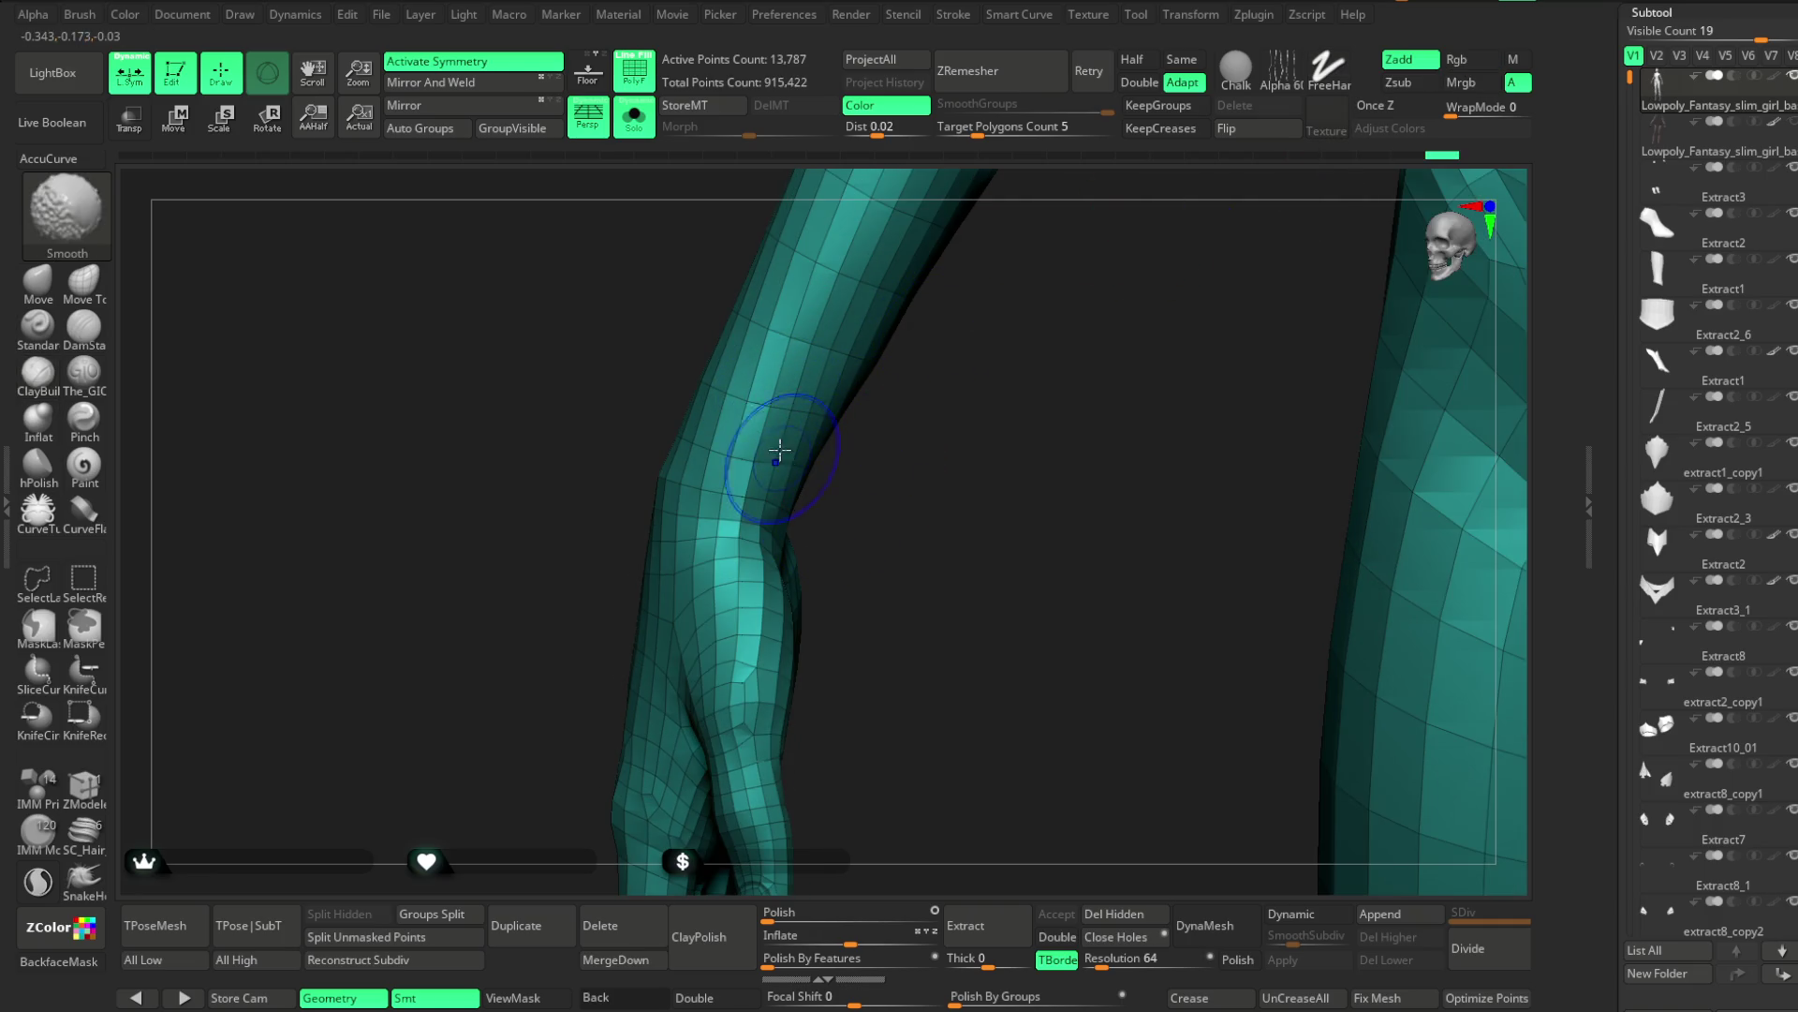
{"action": "mouse_move", "coordinate": [844, 541]}
{"action": "left_mouse_down"}
{"action": "mouse_move", "coordinate": [924, 474]}
{"action": "mouse_move", "coordinate": [1008, 458]}
{"action": "mouse_move", "coordinate": [935, 346]}
{"action": "left_mouse_up"}
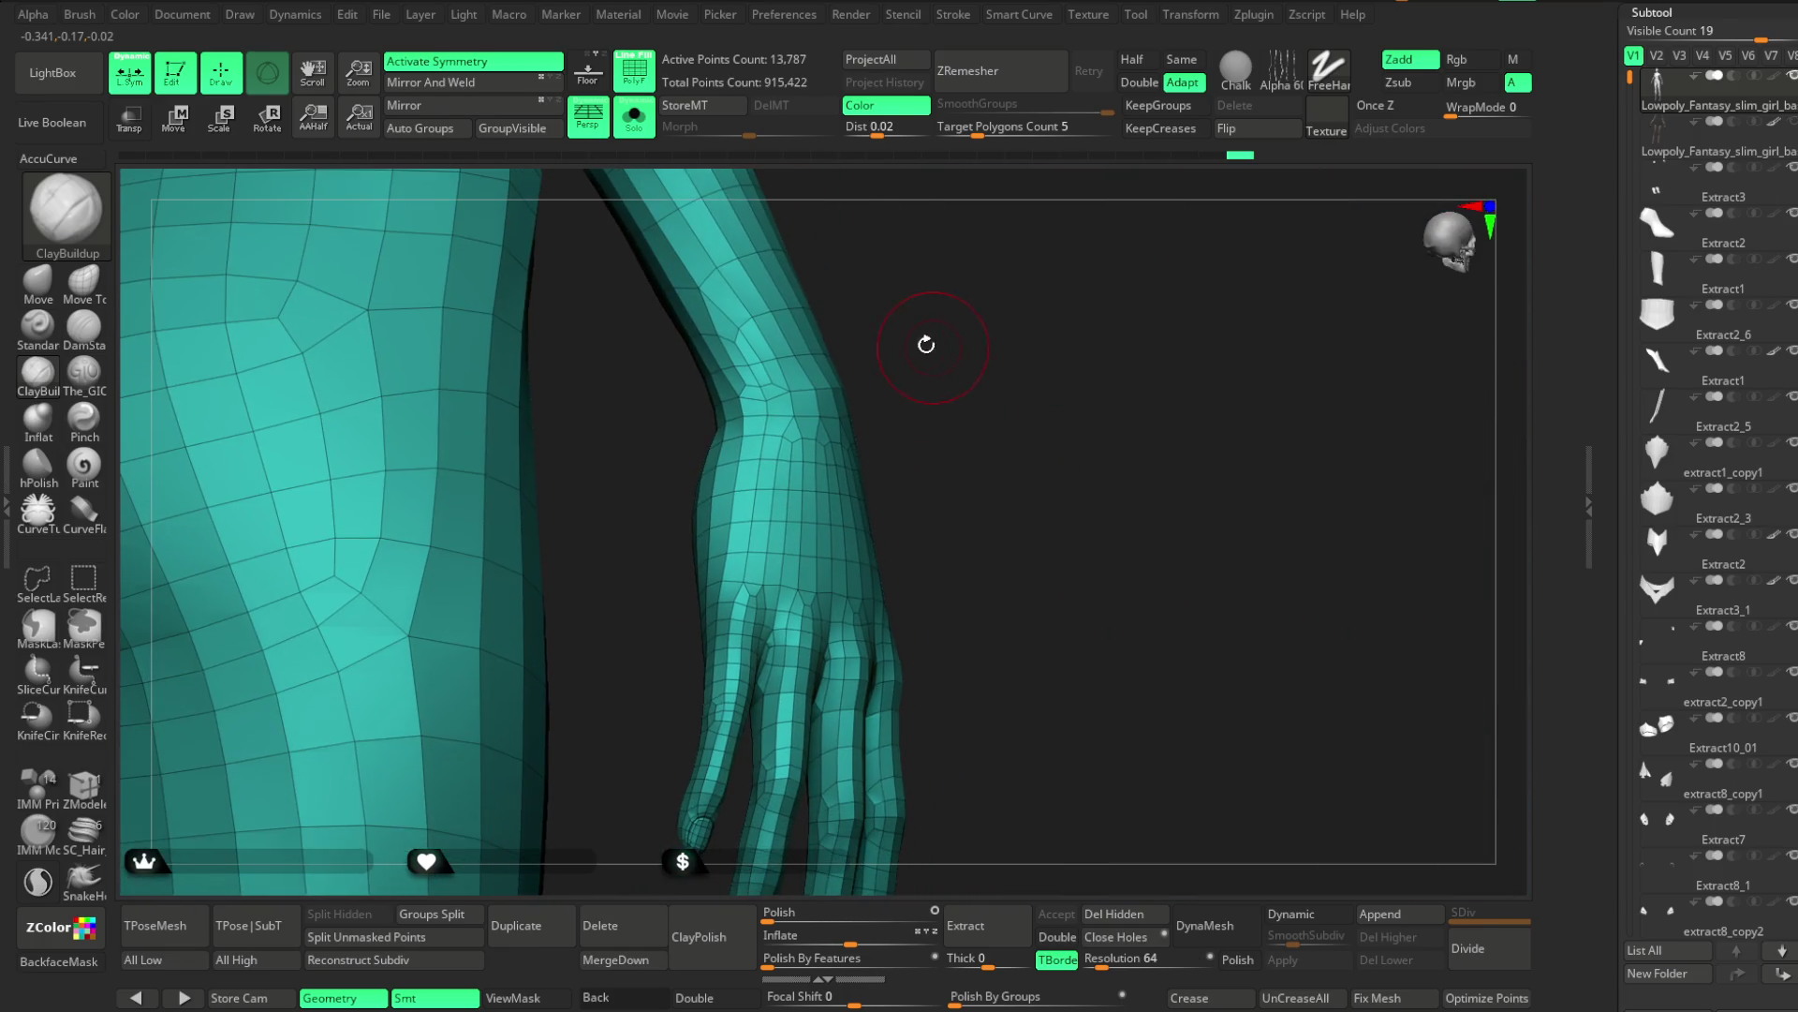
Turn Solo off, select Extract1, then return to the body basemesh
{"action": "left_click", "coordinate": [629, 125]}
{"action": "mouse_move", "coordinate": [1024, 397]}
{"action": "left_mouse_down"}
{"action": "mouse_move", "coordinate": [1011, 374]}
{"action": "mouse_move", "coordinate": [919, 366]}
{"action": "mouse_move", "coordinate": [903, 419]}
{"action": "mouse_move", "coordinate": [931, 446]}
{"action": "mouse_move", "coordinate": [874, 425]}
{"action": "mouse_move", "coordinate": [967, 418]}
{"action": "mouse_move", "coordinate": [1019, 357]}
{"action": "mouse_move", "coordinate": [1042, 371]}
{"action": "left_mouse_up"}
{"action": "left_click", "coordinate": [1716, 397]}
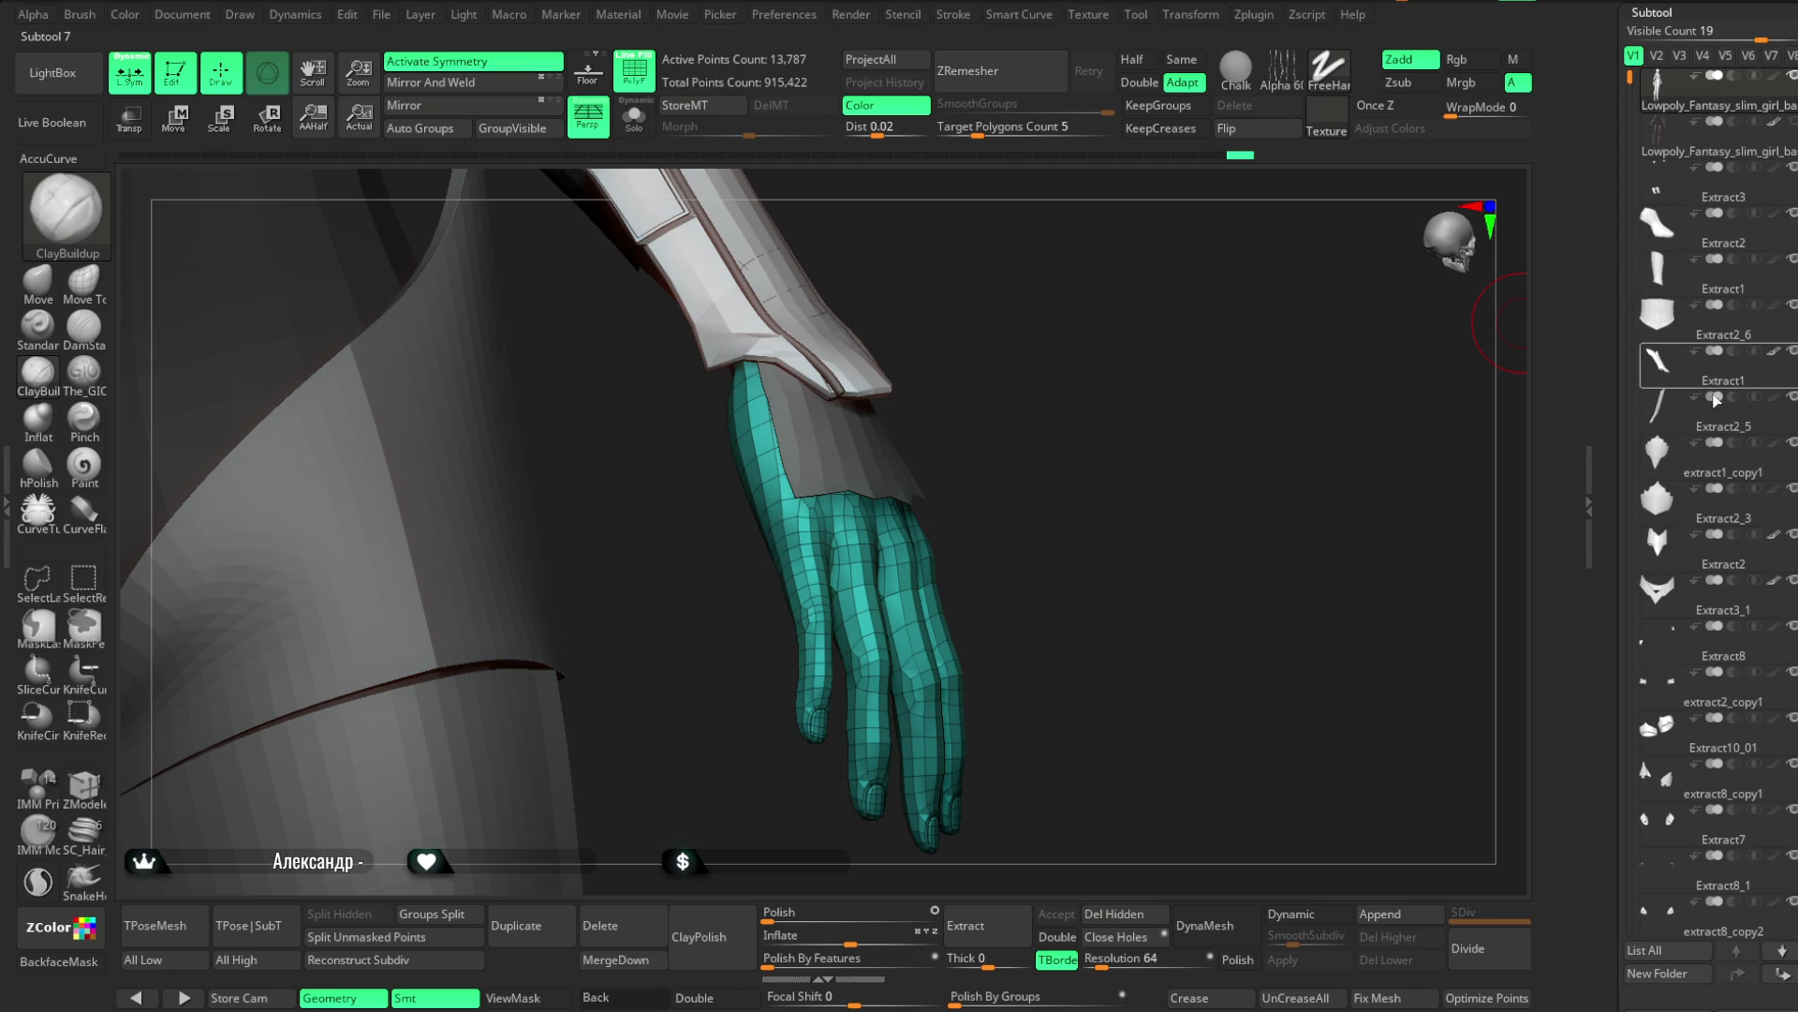
{"action": "left_click", "coordinate": [1720, 156]}
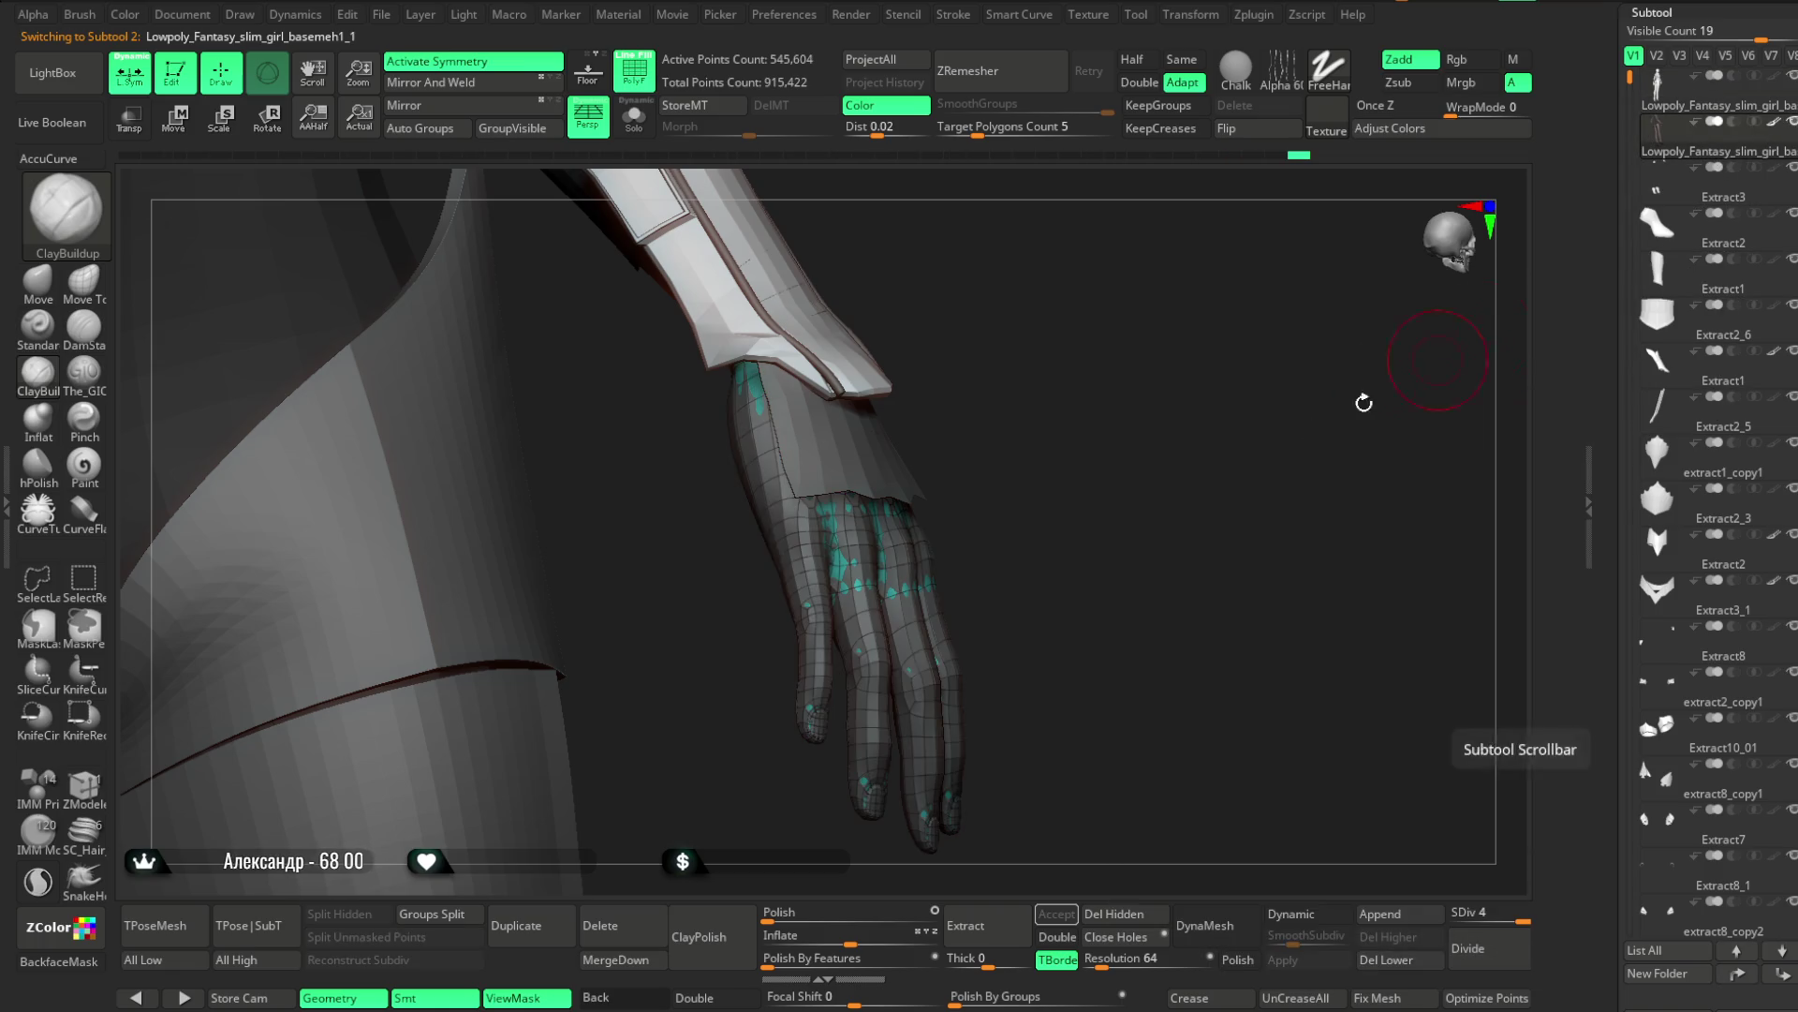
Solo the body basemesh and lasso-mask a band around the wrist, unmasking the thumb side
{"action": "left_click", "coordinate": [634, 117]}
{"action": "mouse_move", "coordinate": [772, 216]}
{"action": "left_mouse_down"}
{"action": "mouse_move", "coordinate": [1036, 349]}
{"action": "mouse_move", "coordinate": [1036, 393]}
{"action": "mouse_move", "coordinate": [1072, 425]}
{"action": "mouse_move", "coordinate": [1058, 387]}
{"action": "mouse_move", "coordinate": [947, 406]}
{"action": "mouse_move", "coordinate": [979, 399]}
{"action": "left_mouse_up"}
{"action": "key", "text": "ctrl"}
{"action": "left_click", "coordinate": [959, 481], "text": "ctrl"}
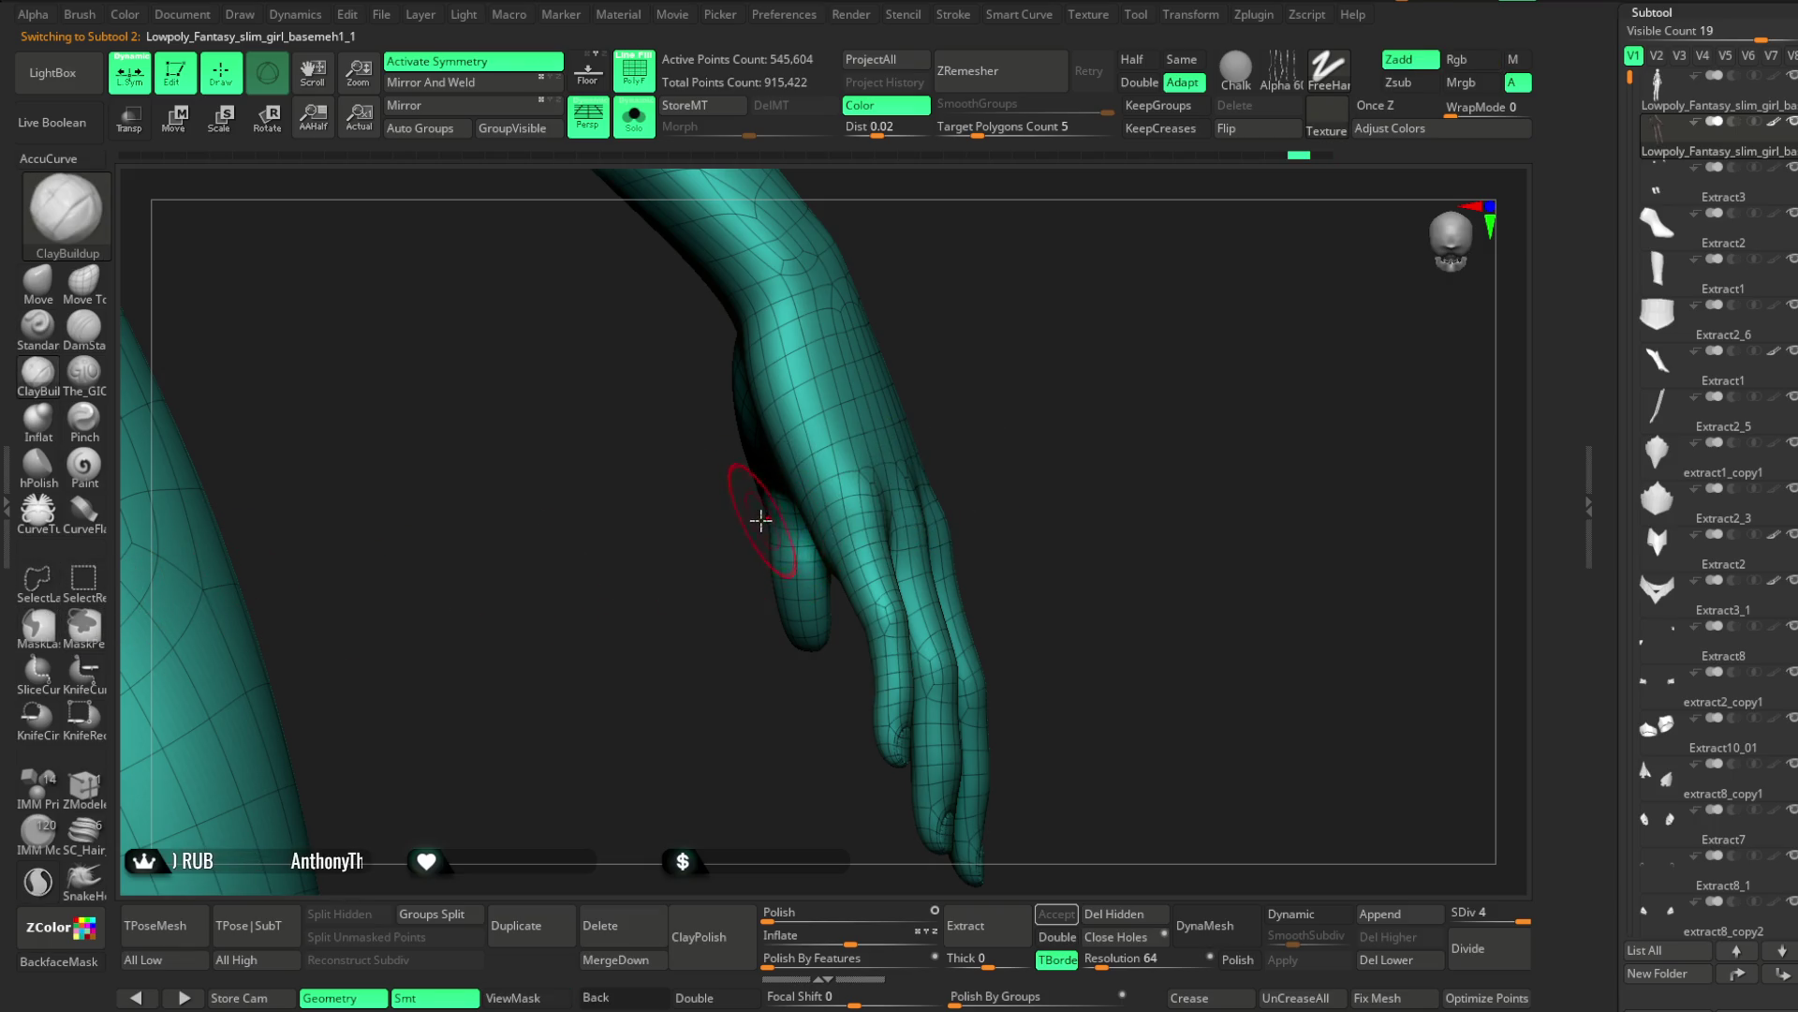
{"action": "key", "text": "ctrl"}
{"action": "mouse_move", "coordinate": [898, 508]}
{"action": "left_mouse_down", "text": "ctrl"}
{"action": "mouse_move", "coordinate": [1012, 393]}
{"action": "mouse_move", "coordinate": [743, 353]}
{"action": "mouse_move", "coordinate": [735, 450]}
{"action": "left_mouse_up", "text": "ctrl"}
{"action": "mouse_move", "coordinate": [933, 327]}
{"action": "right_mouse_down"}
{"action": "mouse_move", "coordinate": [851, 349]}
{"action": "mouse_move", "coordinate": [824, 422]}
{"action": "mouse_move", "coordinate": [883, 406]}
{"action": "mouse_move", "coordinate": [789, 312]}
{"action": "right_mouse_up"}
{"action": "key", "text": "ctrl"}
{"action": "mouse_move", "coordinate": [789, 312]}
{"action": "left_mouse_down", "text": "ctrl+alt"}
{"action": "mouse_move", "coordinate": [711, 337]}
{"action": "mouse_move", "coordinate": [698, 459]}
{"action": "mouse_move", "coordinate": [738, 674]}
{"action": "mouse_move", "coordinate": [824, 759]}
{"action": "left_mouse_up", "text": "ctrl+alt"}
Paint the mask across the wrist and palm, softening its edge, and view it shaded
{"action": "mouse_move", "coordinate": [952, 316]}
{"action": "right_mouse_down"}
{"action": "mouse_move", "coordinate": [891, 385]}
{"action": "mouse_move", "coordinate": [851, 390]}
{"action": "mouse_move", "coordinate": [874, 301]}
{"action": "mouse_move", "coordinate": [947, 260]}
{"action": "mouse_move", "coordinate": [975, 313]}
{"action": "mouse_move", "coordinate": [910, 307]}
{"action": "right_mouse_up"}
{"action": "mouse_move", "coordinate": [552, 453]}
{"action": "right_mouse_down"}
{"action": "mouse_move", "coordinate": [984, 281]}
{"action": "mouse_move", "coordinate": [1031, 229]}
{"action": "mouse_move", "coordinate": [1021, 241]}
{"action": "right_mouse_up"}
{"action": "left_click_drag", "start_coordinate": [868, 264], "coordinate": [765, 327], "text": "ctrl"}
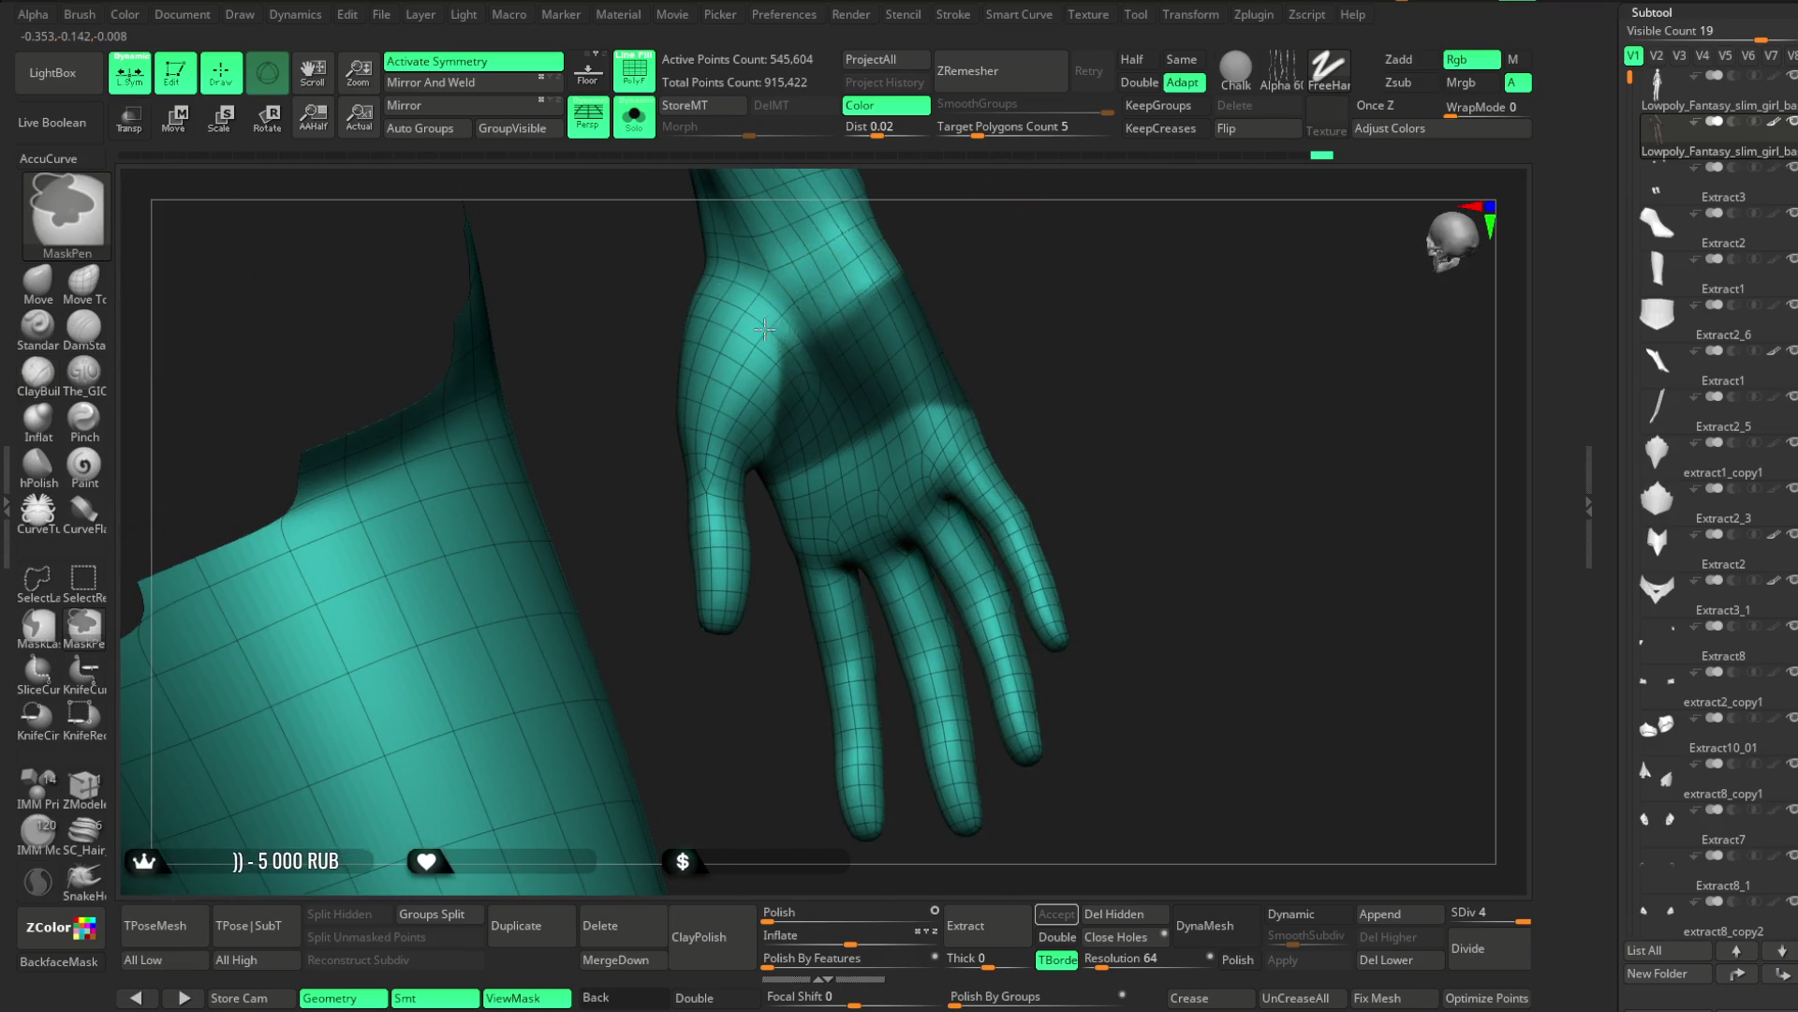
{"action": "left_click", "coordinate": [772, 356], "text": "ctrl"}
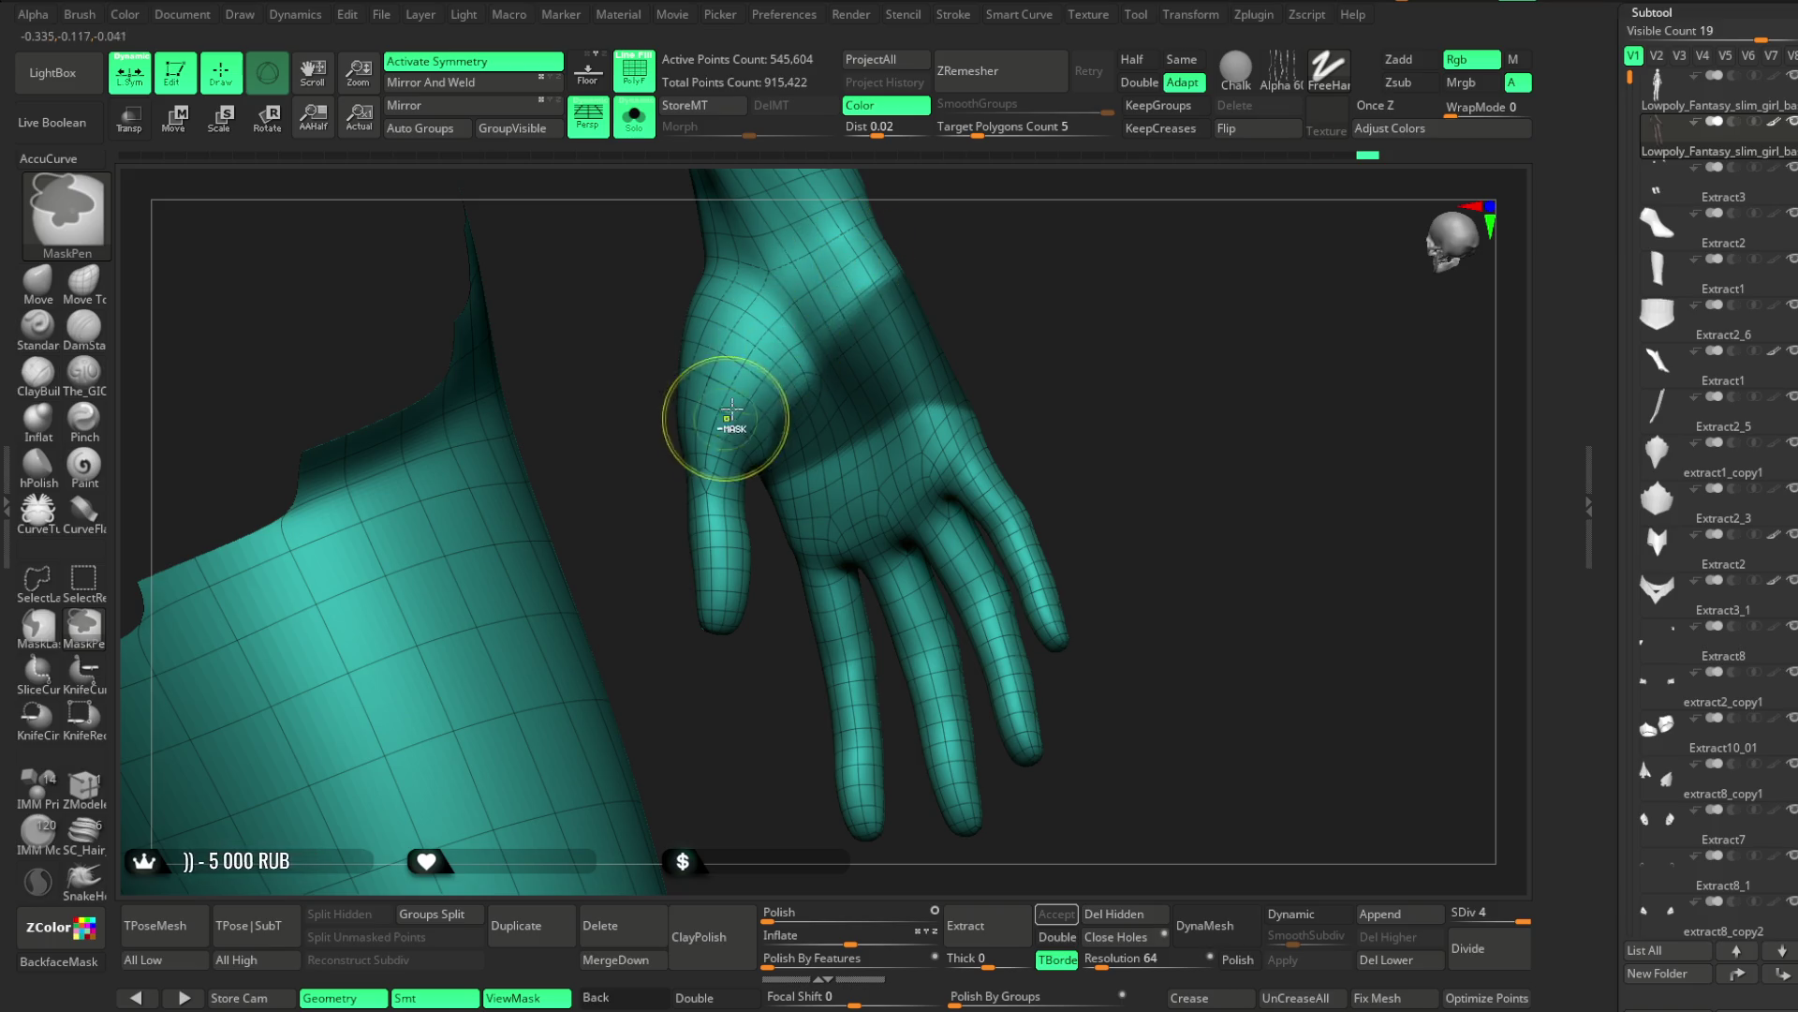
{"action": "left_click", "coordinate": [915, 401], "text": "ctrl"}
{"action": "left_click", "coordinate": [924, 384], "text": "ctrl"}
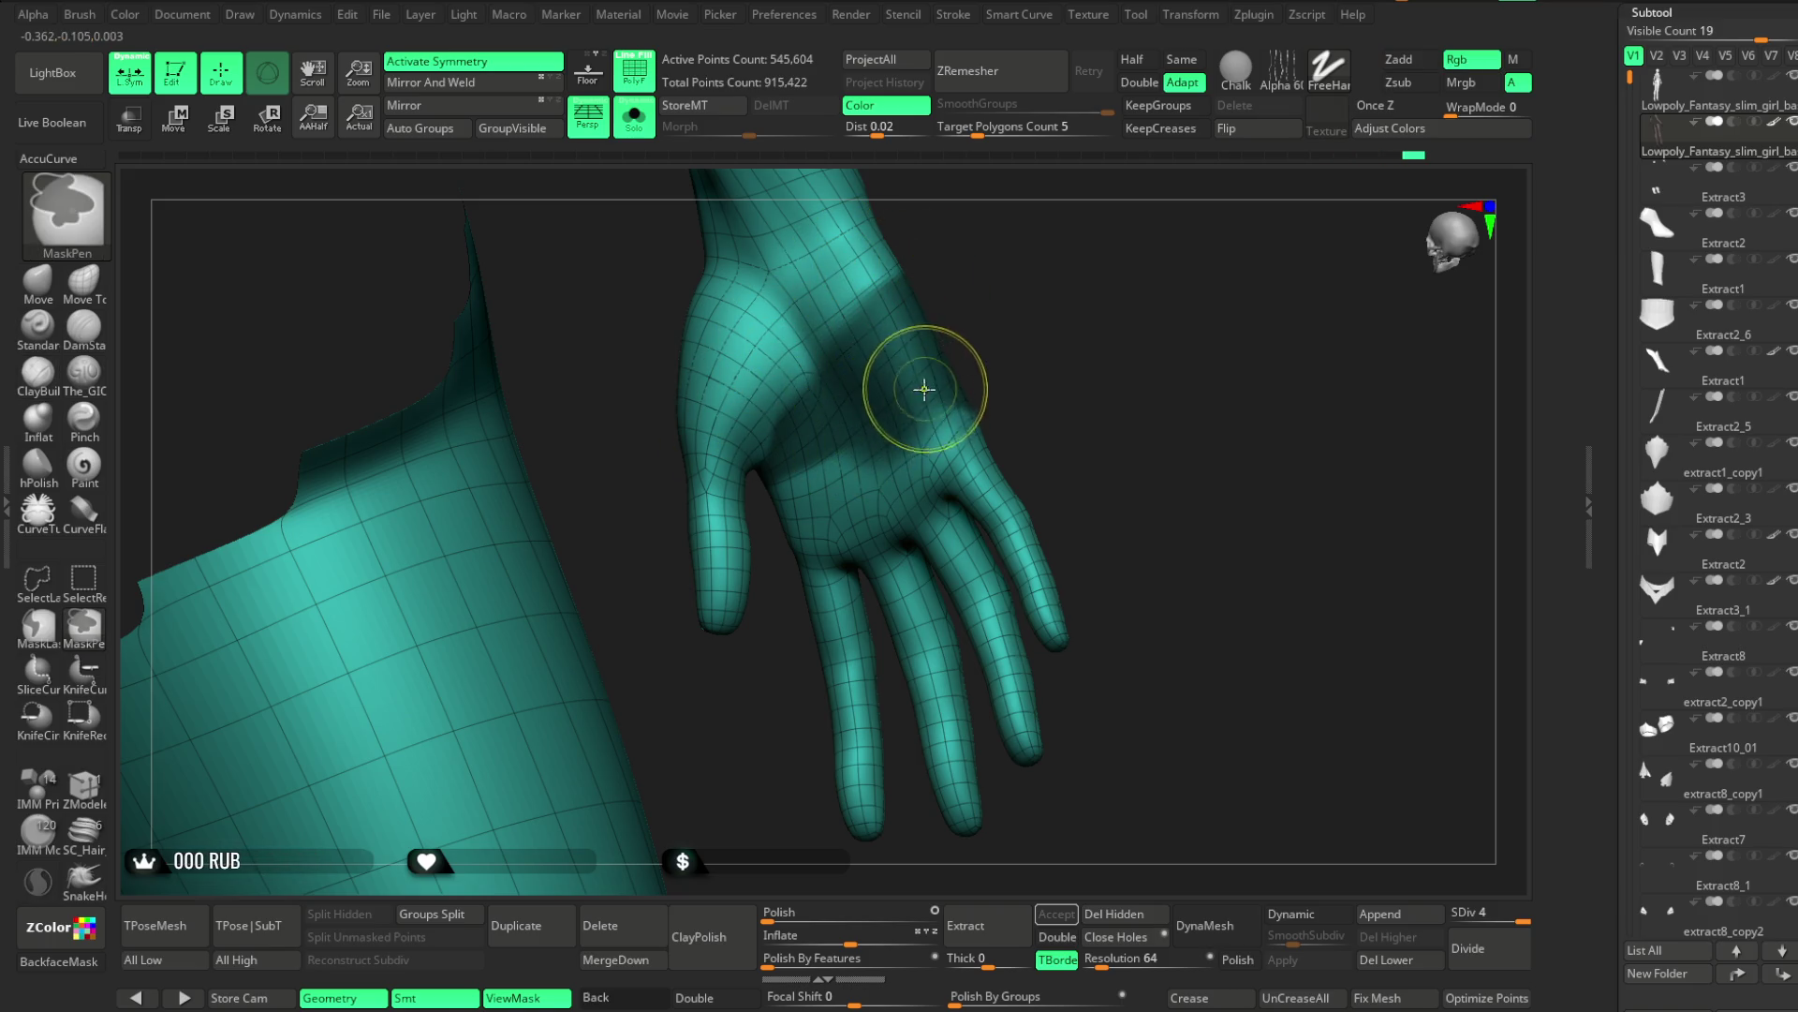
{"action": "key", "text": "shift+f"}
{"action": "key", "text": "space"}
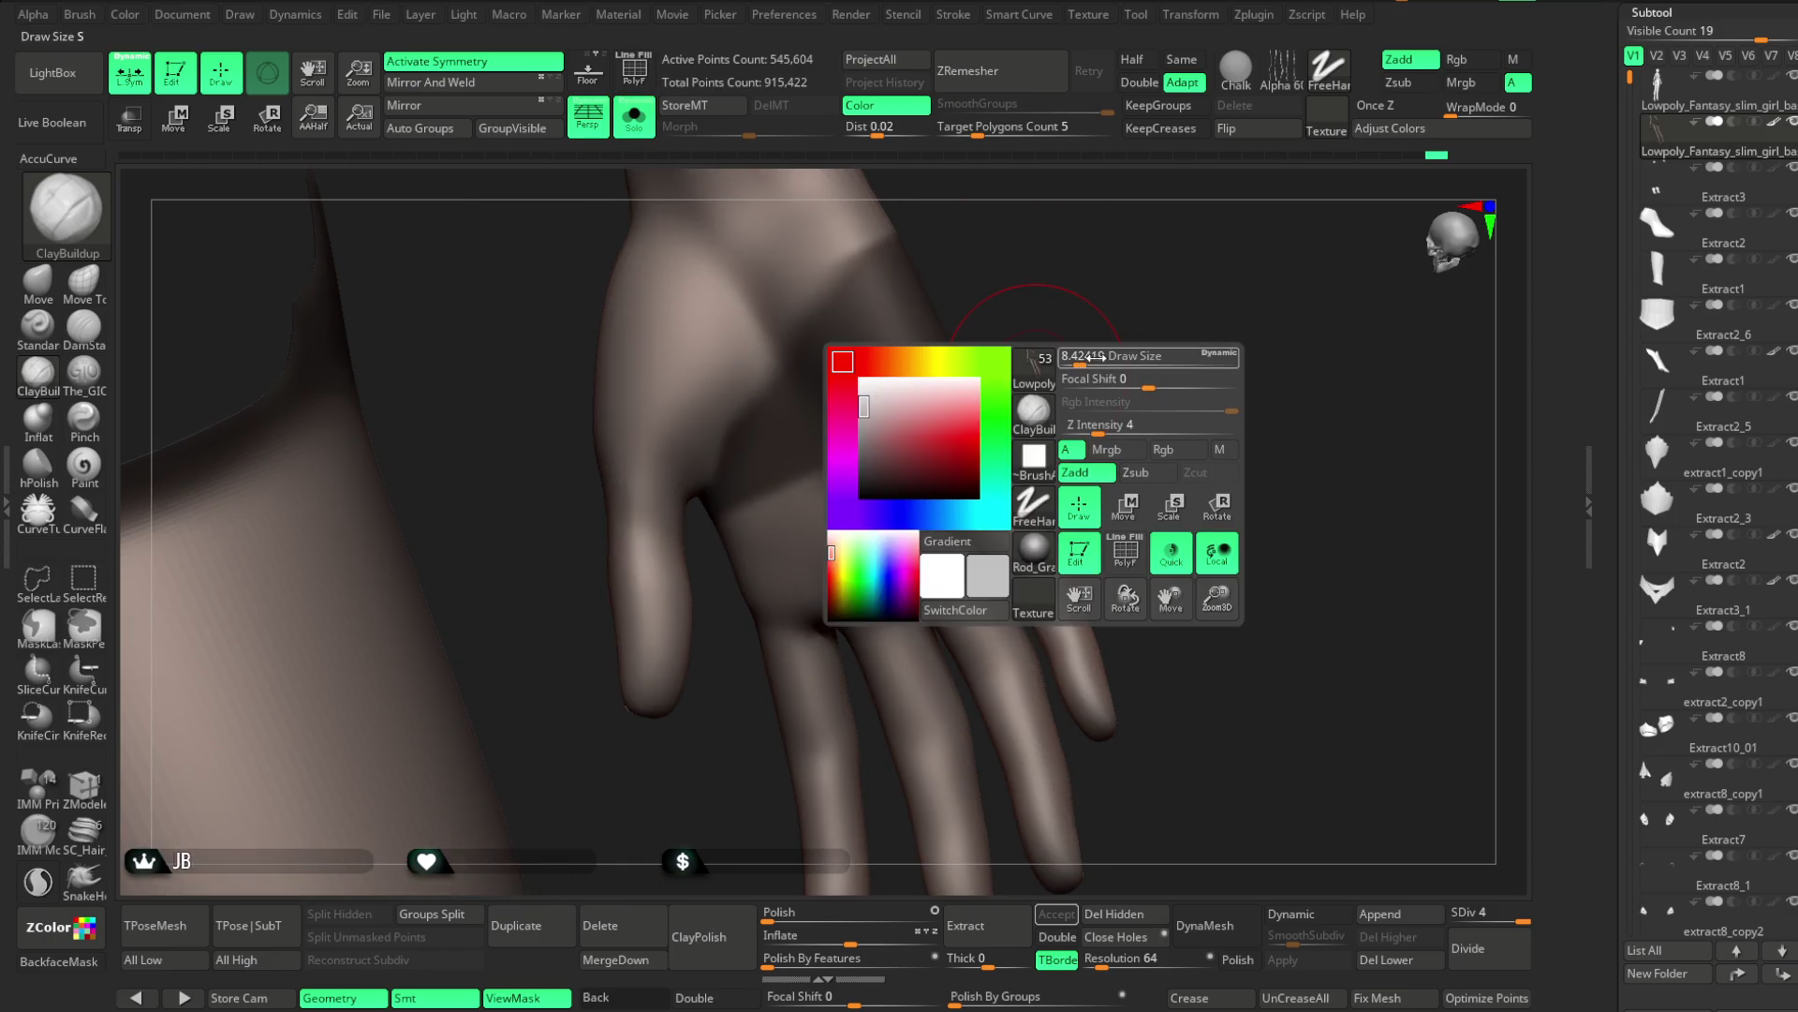
{"action": "mouse_move", "coordinate": [1087, 356]}
{"action": "left_mouse_down"}
{"action": "mouse_move", "coordinate": [1003, 379]}
{"action": "mouse_move", "coordinate": [1040, 309]}
{"action": "mouse_move", "coordinate": [787, 520]}
{"action": "left_mouse_up"}
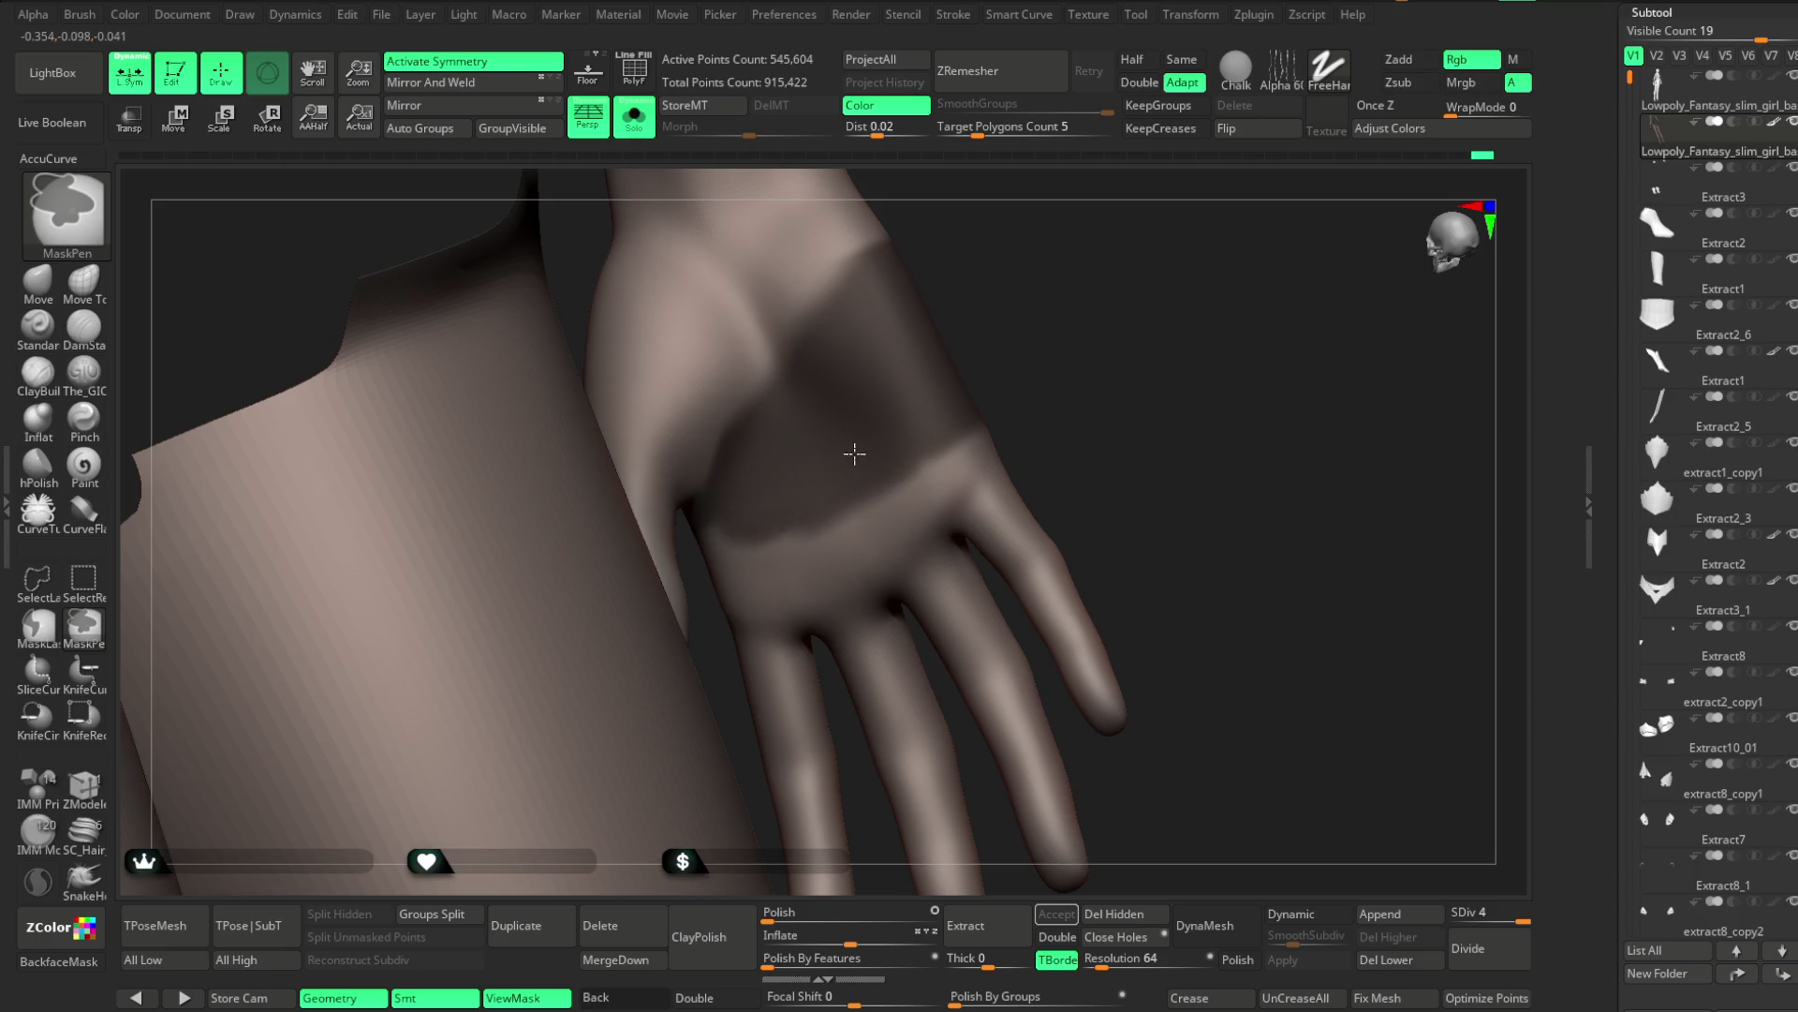
{"action": "mouse_move", "coordinate": [974, 393]}
{"action": "left_mouse_down"}
{"action": "mouse_move", "coordinate": [1136, 253]}
{"action": "mouse_move", "coordinate": [896, 397]}
{"action": "mouse_move", "coordinate": [845, 457]}
{"action": "left_mouse_up"}
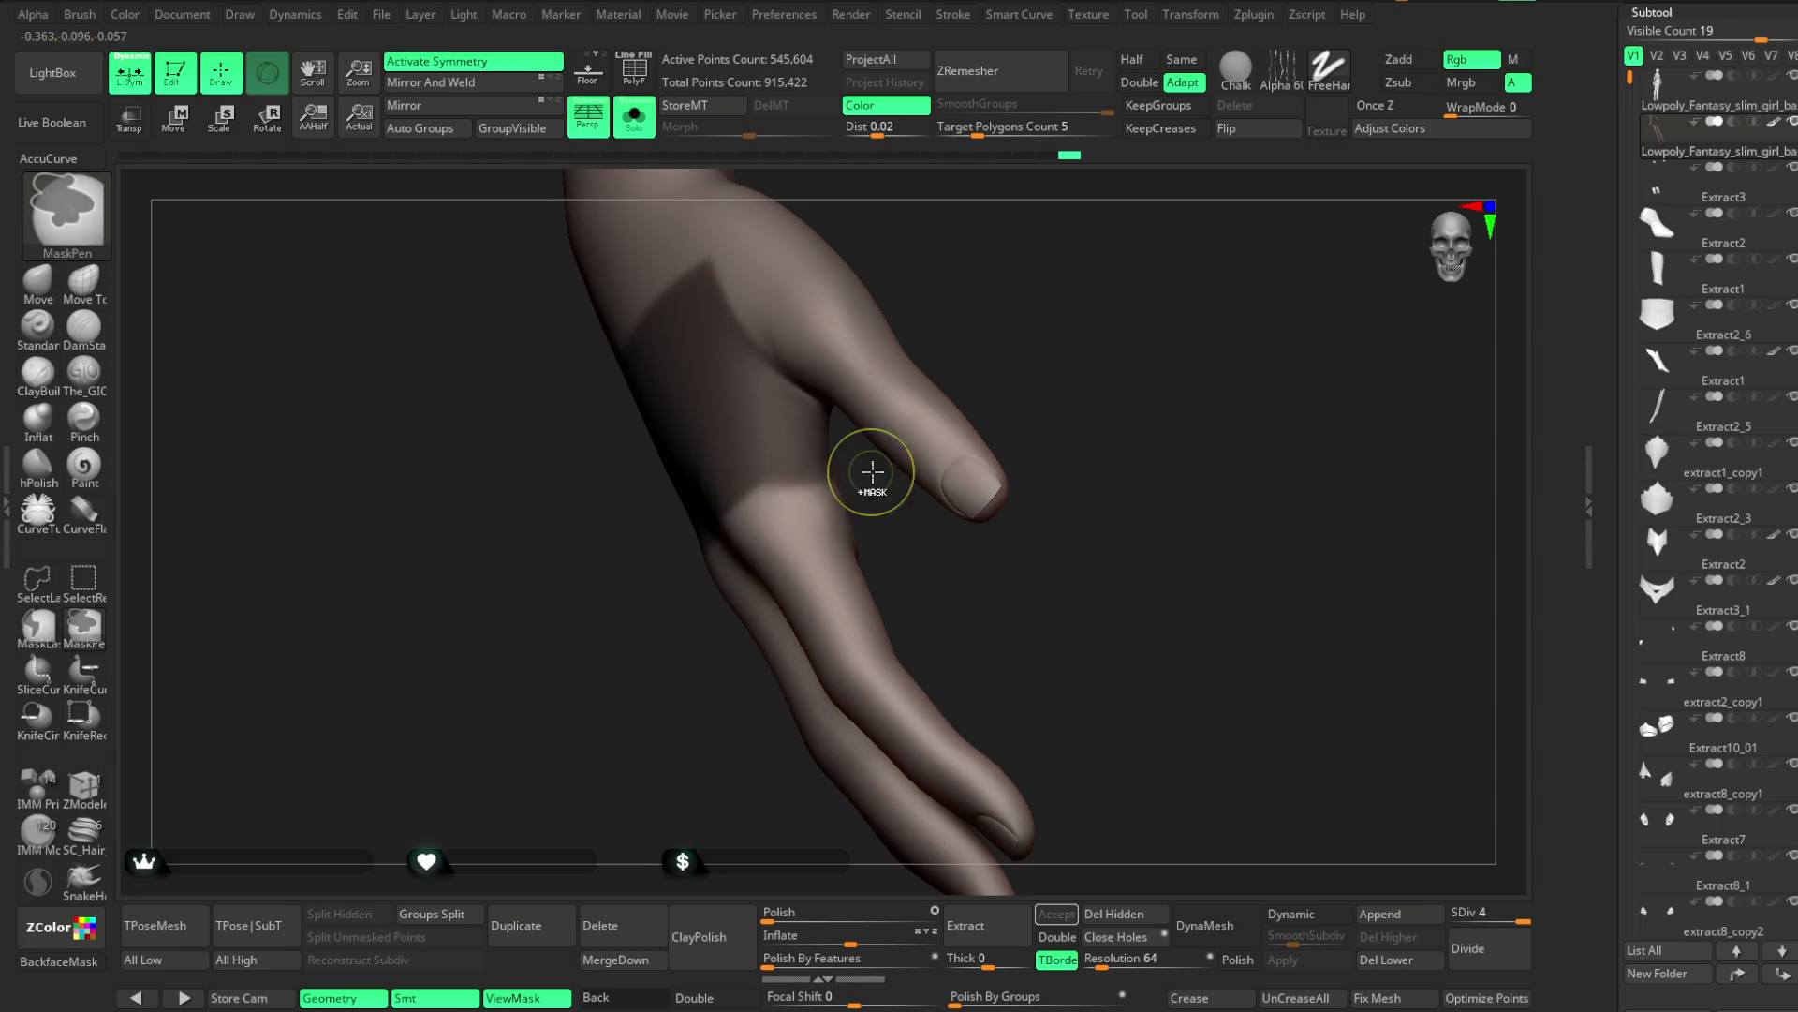
{"action": "left_click_drag", "start_coordinate": [919, 515], "coordinate": [735, 475]}
Trim and reshape the mask band across the wrist with Ctrl+Alt lasso
{"action": "key", "text": "ctrl"}
{"action": "key", "text": "ctrl"}
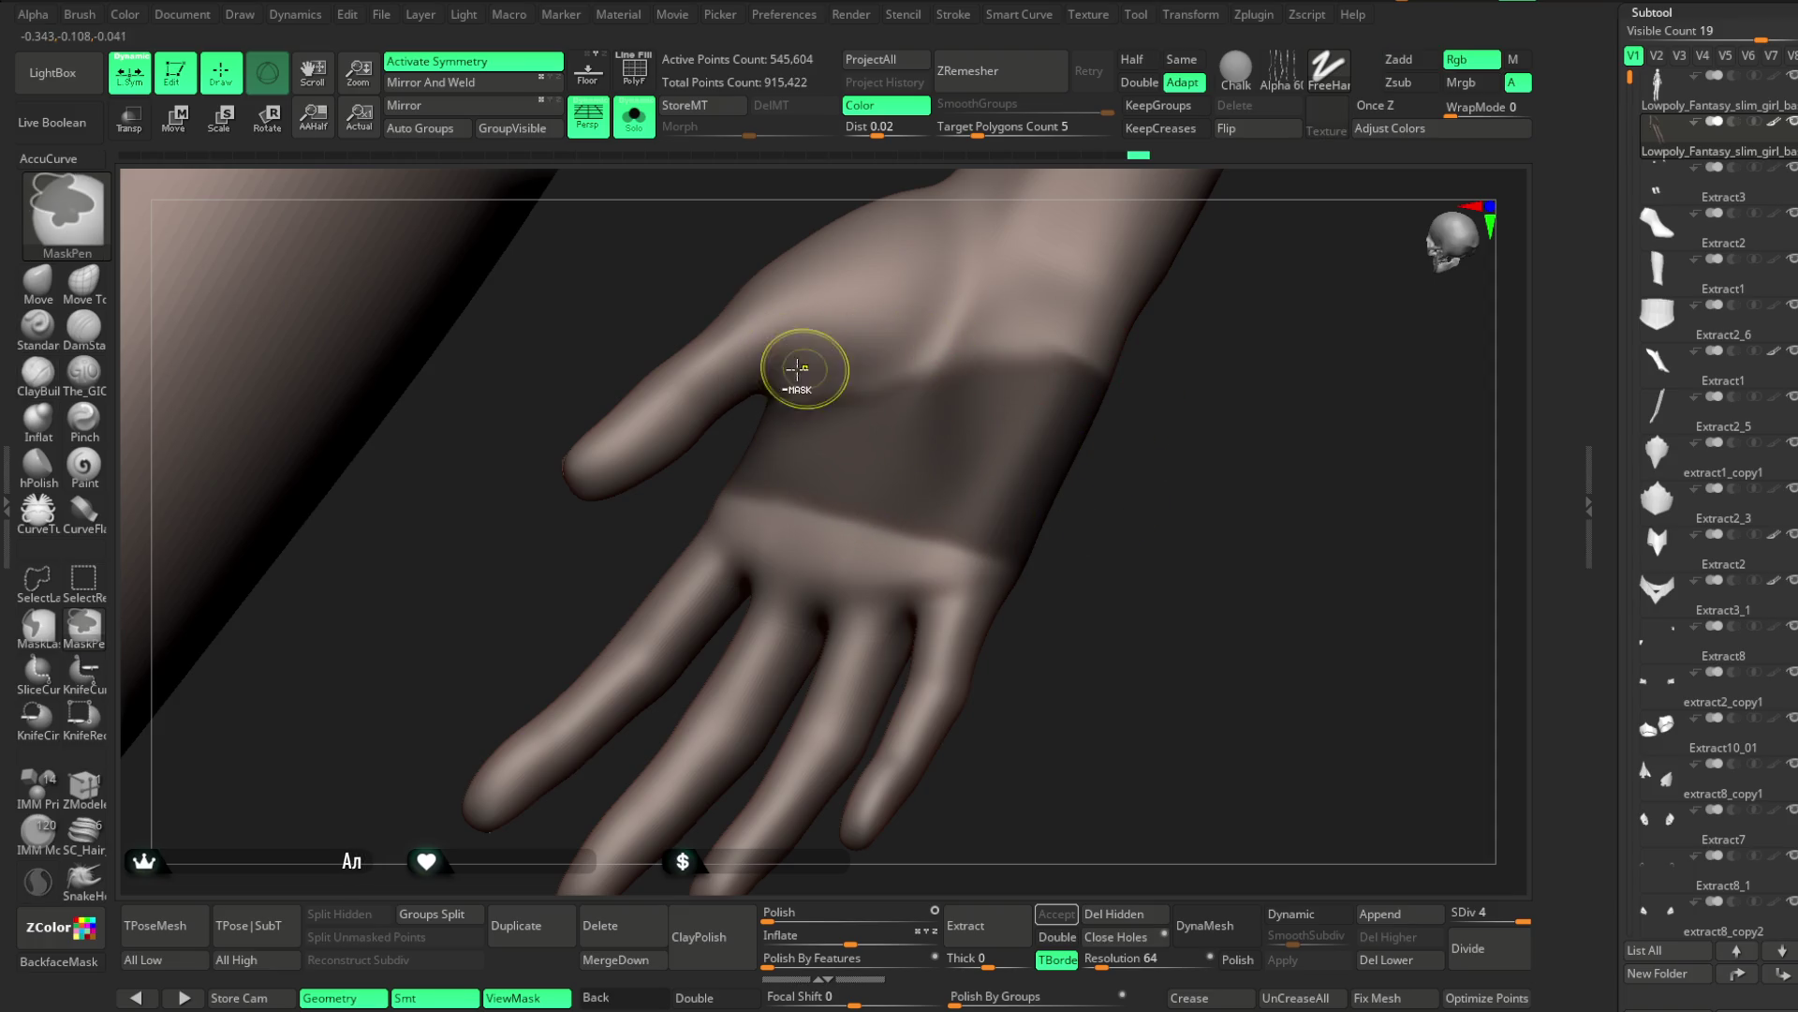
{"action": "mouse_move", "coordinate": [1192, 341]}
{"action": "left_mouse_down"}
{"action": "mouse_move", "coordinate": [1150, 344]}
{"action": "mouse_move", "coordinate": [1140, 430]}
{"action": "mouse_move", "coordinate": [1064, 300]}
{"action": "mouse_move", "coordinate": [988, 300]}
{"action": "left_mouse_up"}
{"action": "mouse_move", "coordinate": [434, 617]}
{"action": "left_mouse_down"}
{"action": "mouse_move", "coordinate": [373, 635]}
{"action": "mouse_move", "coordinate": [975, 322]}
{"action": "mouse_move", "coordinate": [937, 322]}
{"action": "left_mouse_up"}
{"action": "mouse_move", "coordinate": [934, 352]}
{"action": "left_mouse_down"}
{"action": "mouse_move", "coordinate": [1055, 313]}
{"action": "mouse_move", "coordinate": [1030, 295]}
{"action": "left_mouse_up"}
{"action": "key", "text": "space"}
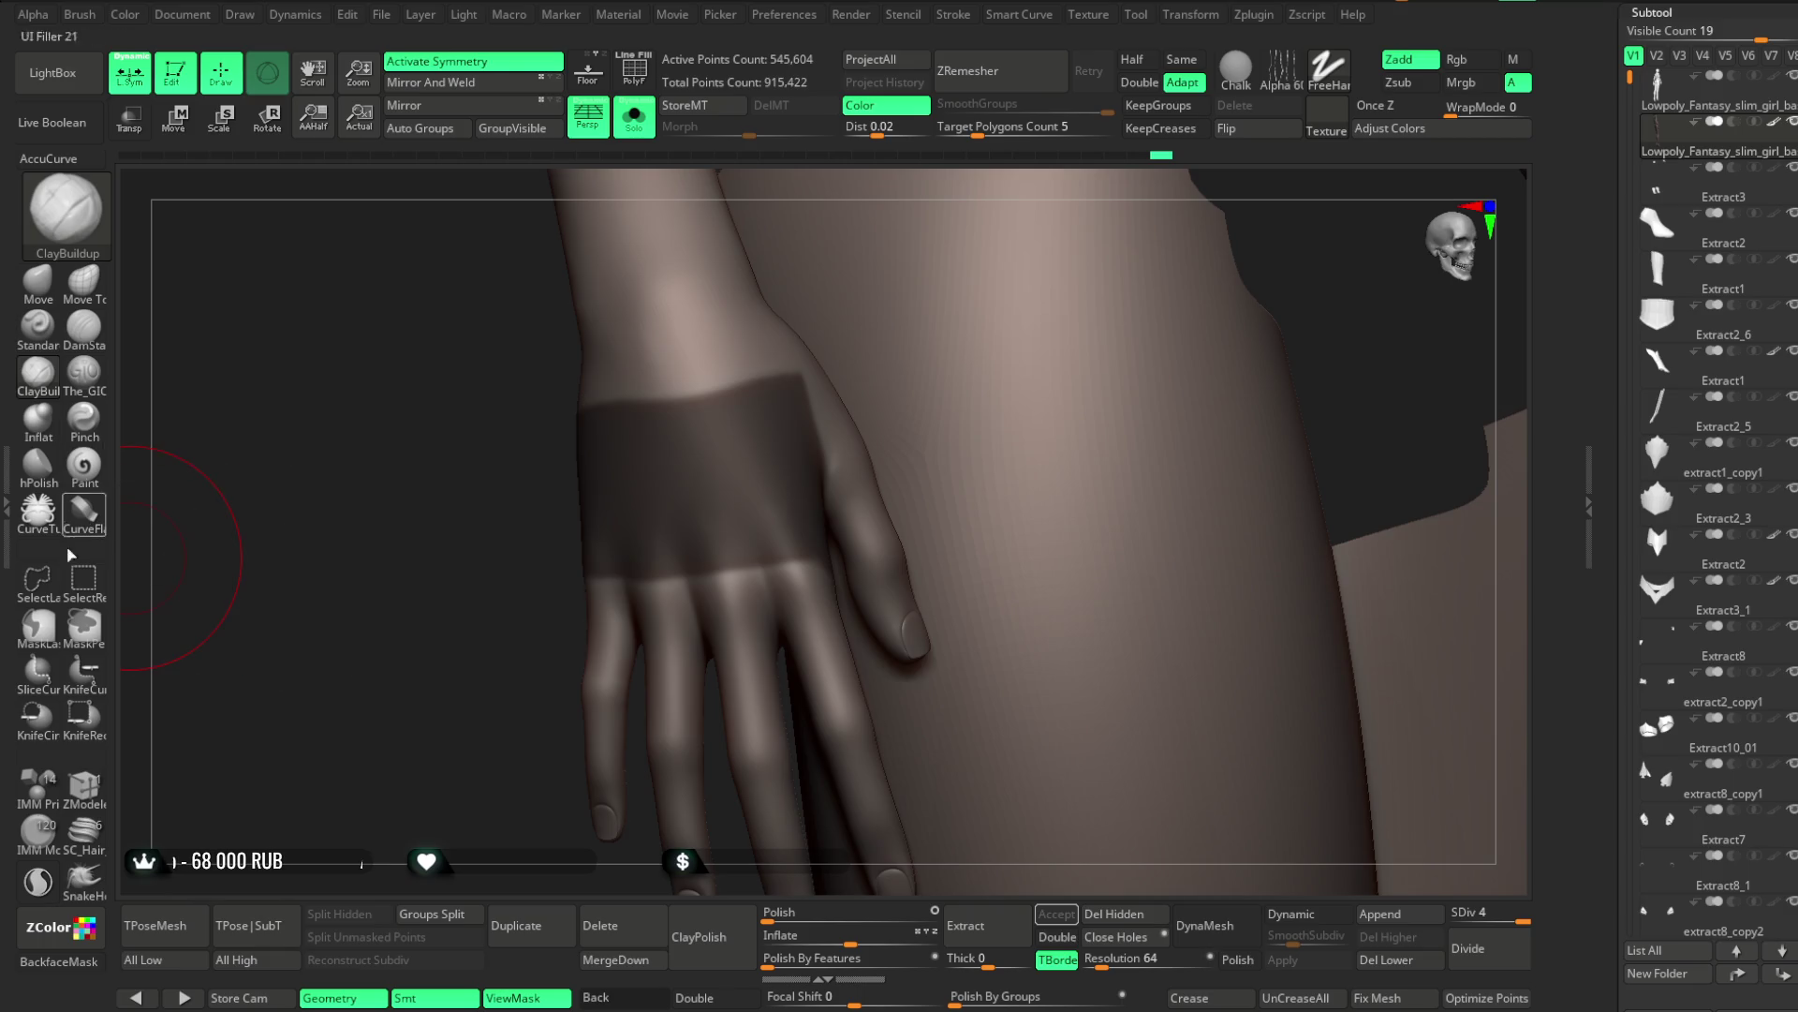
{"action": "key", "text": "ctrl"}
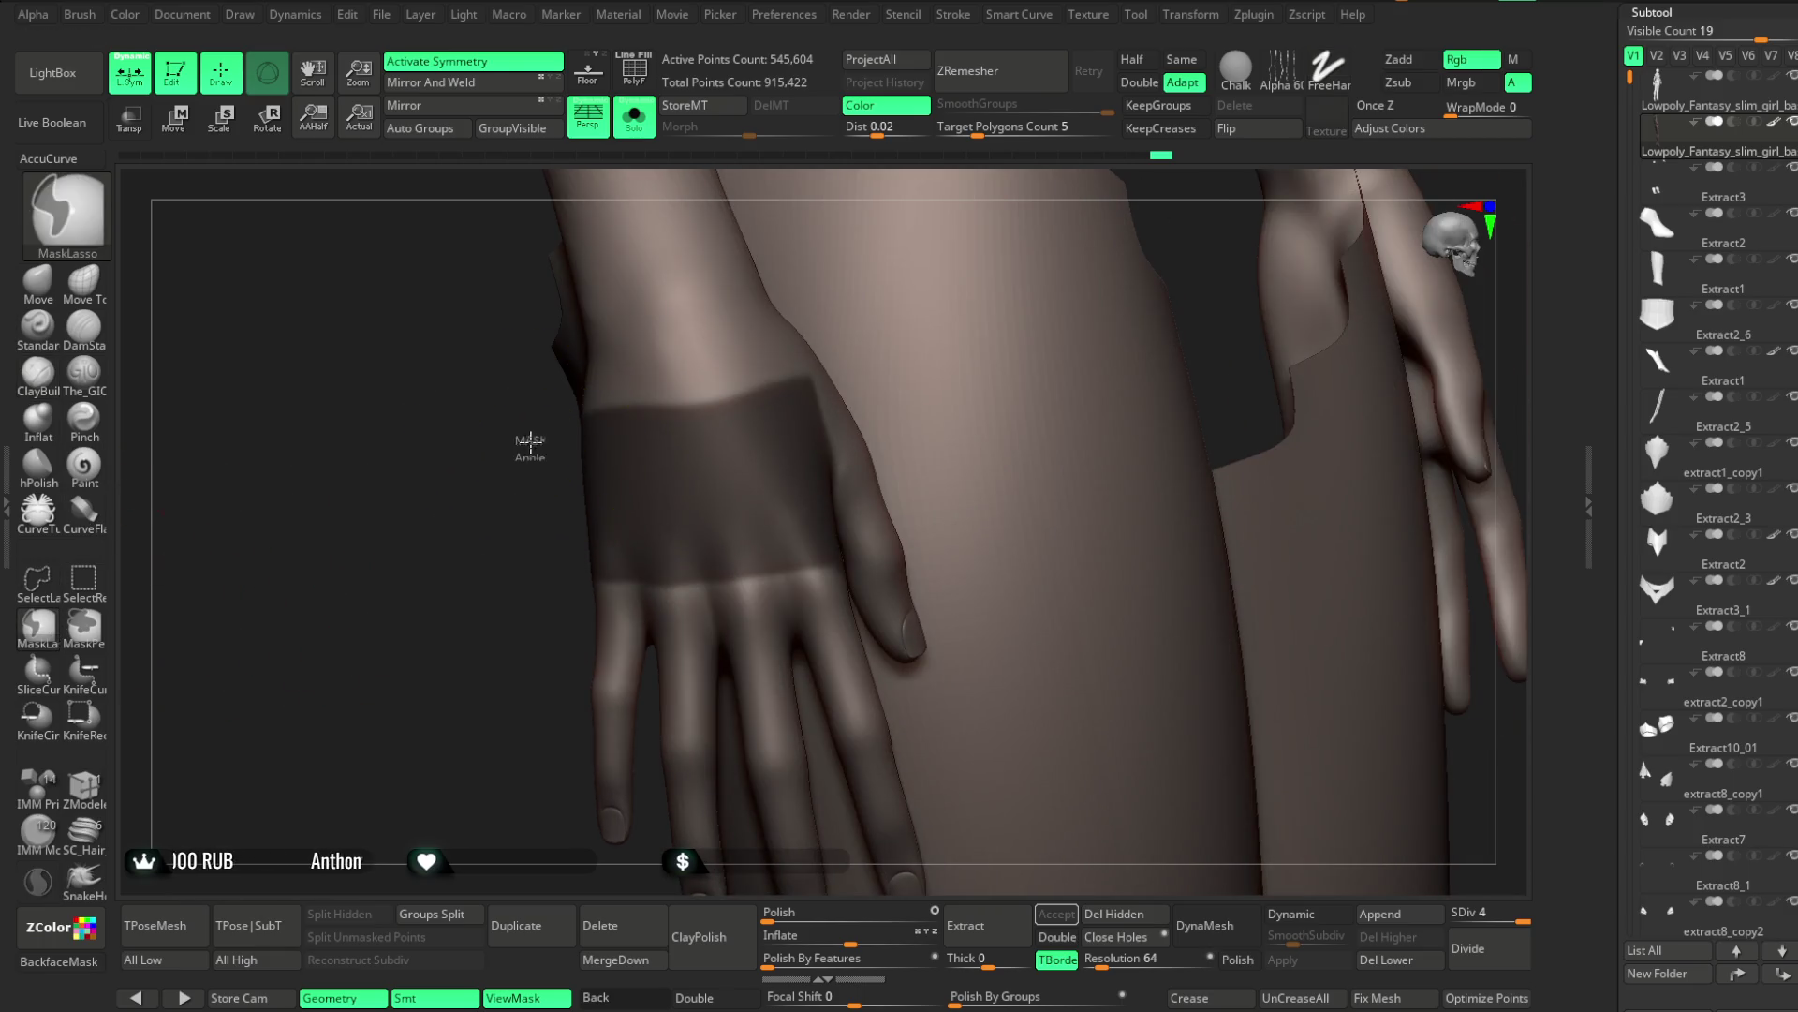
{"action": "mouse_move", "coordinate": [772, 466]}
{"action": "left_mouse_down", "text": "ctrl"}
{"action": "mouse_move", "coordinate": [838, 557]}
{"action": "mouse_move", "coordinate": [544, 496]}
{"action": "mouse_move", "coordinate": [413, 511]}
{"action": "left_mouse_up", "text": "ctrl"}
{"action": "key", "text": "ctrl"}
{"action": "mouse_move", "coordinate": [676, 482]}
{"action": "left_mouse_down", "text": "ctrl"}
{"action": "mouse_move", "coordinate": [434, 530]}
{"action": "mouse_move", "coordinate": [446, 647]}
{"action": "mouse_move", "coordinate": [727, 463]}
{"action": "mouse_move", "coordinate": [1008, 337]}
{"action": "mouse_move", "coordinate": [1024, 369]}
{"action": "mouse_move", "coordinate": [1013, 340]}
{"action": "mouse_move", "coordinate": [1064, 337]}
{"action": "mouse_move", "coordinate": [992, 393]}
{"action": "left_mouse_up", "text": "ctrl"}
Lasso a wide band across the palm and extract the masked band as a shell
{"action": "key", "text": "ctrl"}
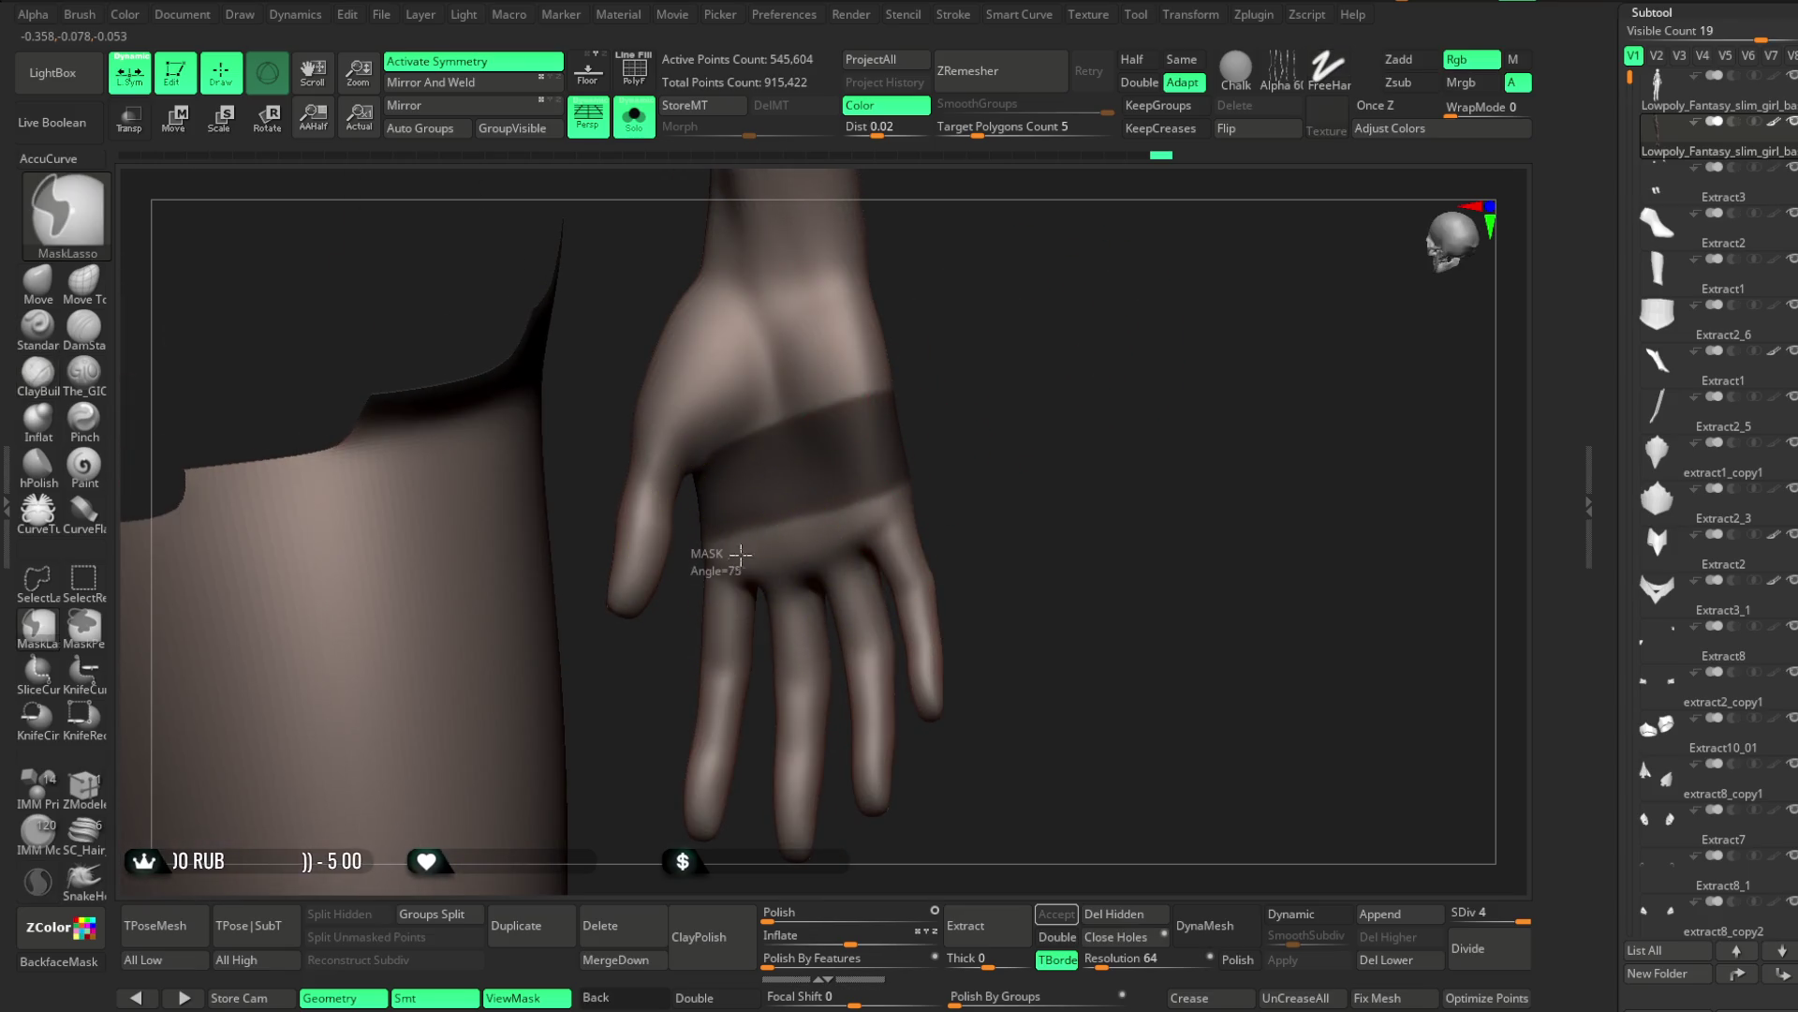
{"action": "left_click_drag", "start_coordinate": [932, 488], "coordinate": [774, 462], "text": "ctrl"}
{"action": "left_click_drag", "start_coordinate": [680, 503], "coordinate": [681, 506], "text": "ctrl"}
{"action": "mouse_move", "coordinate": [1060, 306]}
{"action": "left_mouse_down"}
{"action": "mouse_move", "coordinate": [847, 349]}
{"action": "mouse_move", "coordinate": [834, 391]}
{"action": "mouse_move", "coordinate": [806, 390]}
{"action": "mouse_move", "coordinate": [847, 402]}
{"action": "mouse_move", "coordinate": [961, 376]}
{"action": "mouse_move", "coordinate": [944, 455]}
{"action": "left_mouse_up"}
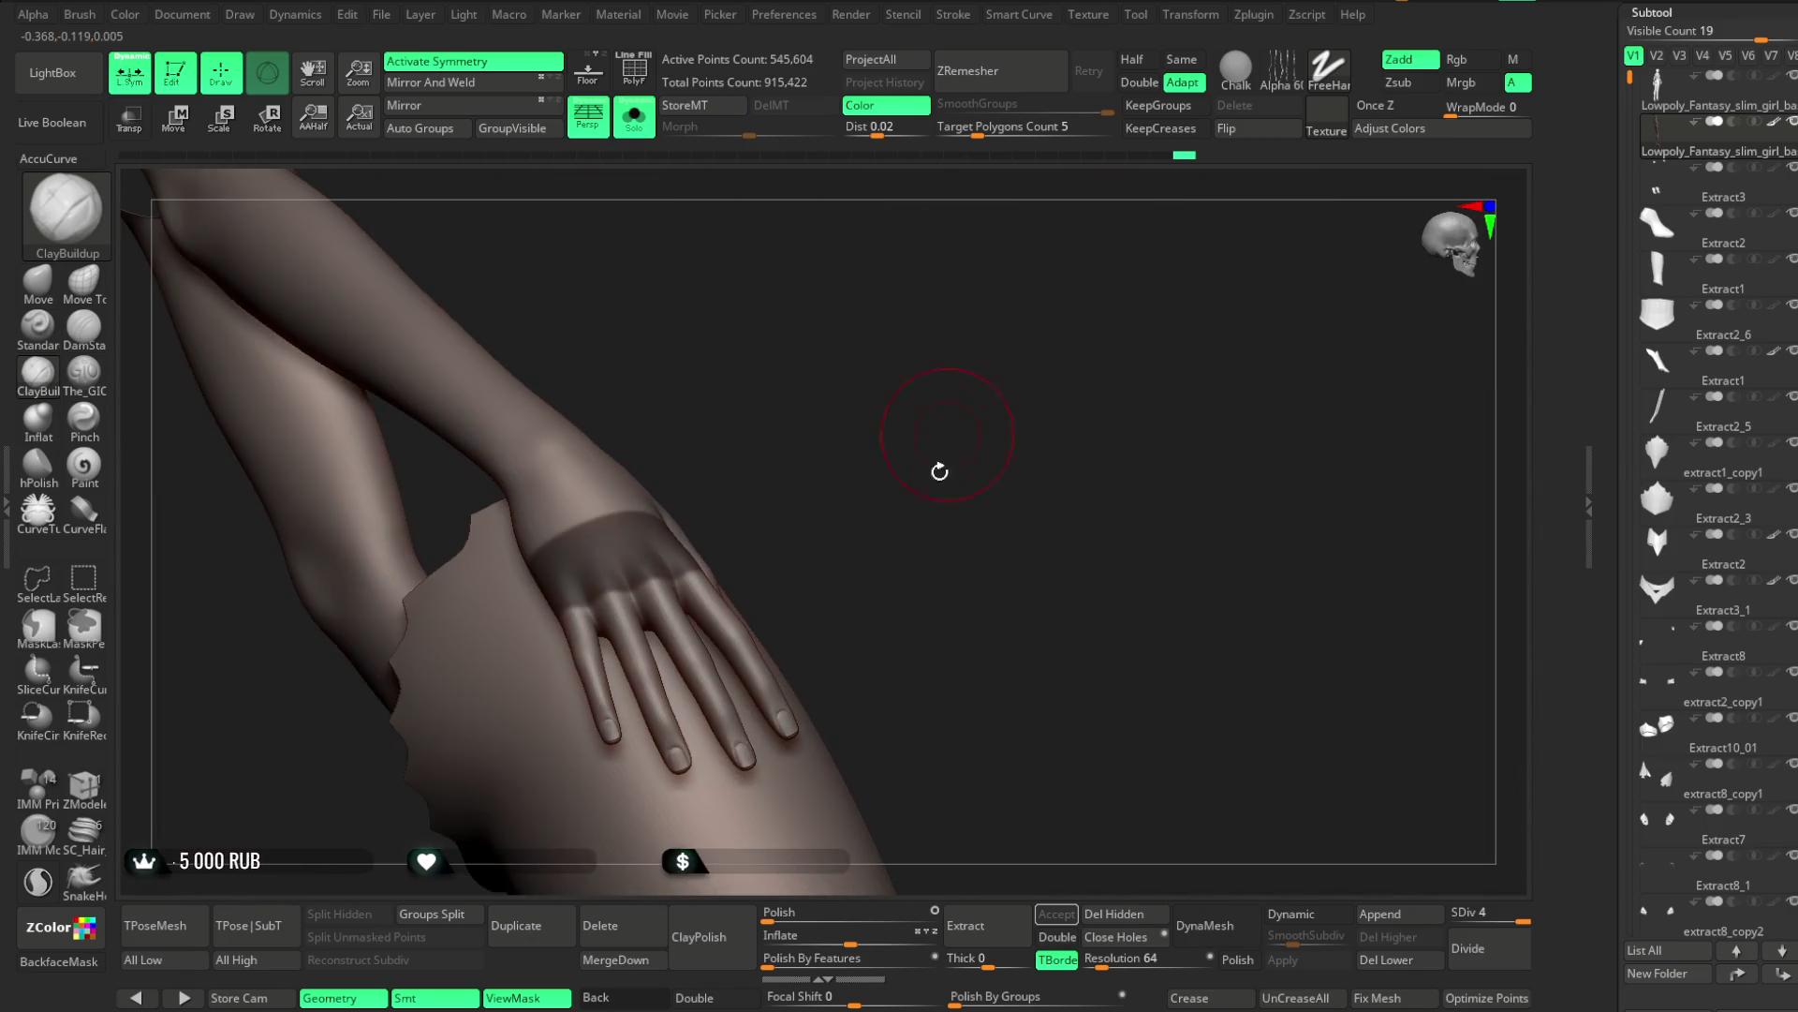
{"action": "left_click", "coordinate": [999, 928]}
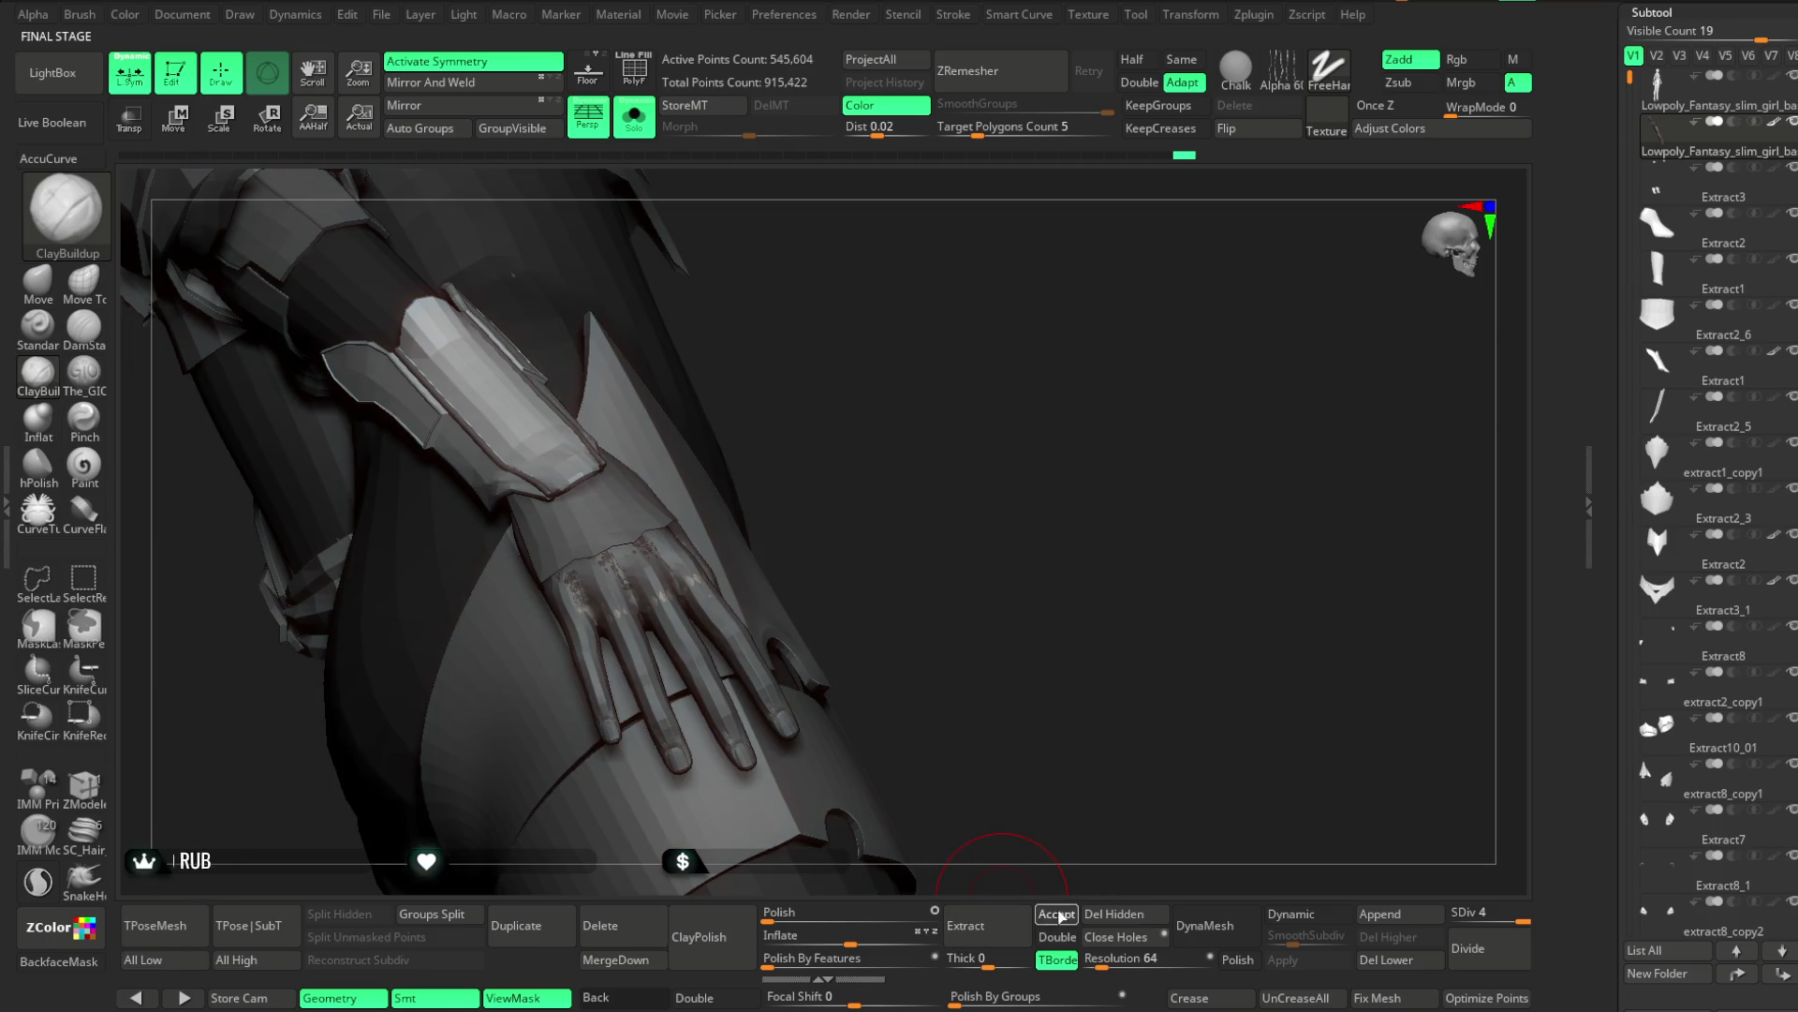
Accept the band as Extract4, turn Solo off, and set Inflate to 2
{"action": "left_click", "coordinate": [1056, 913]}
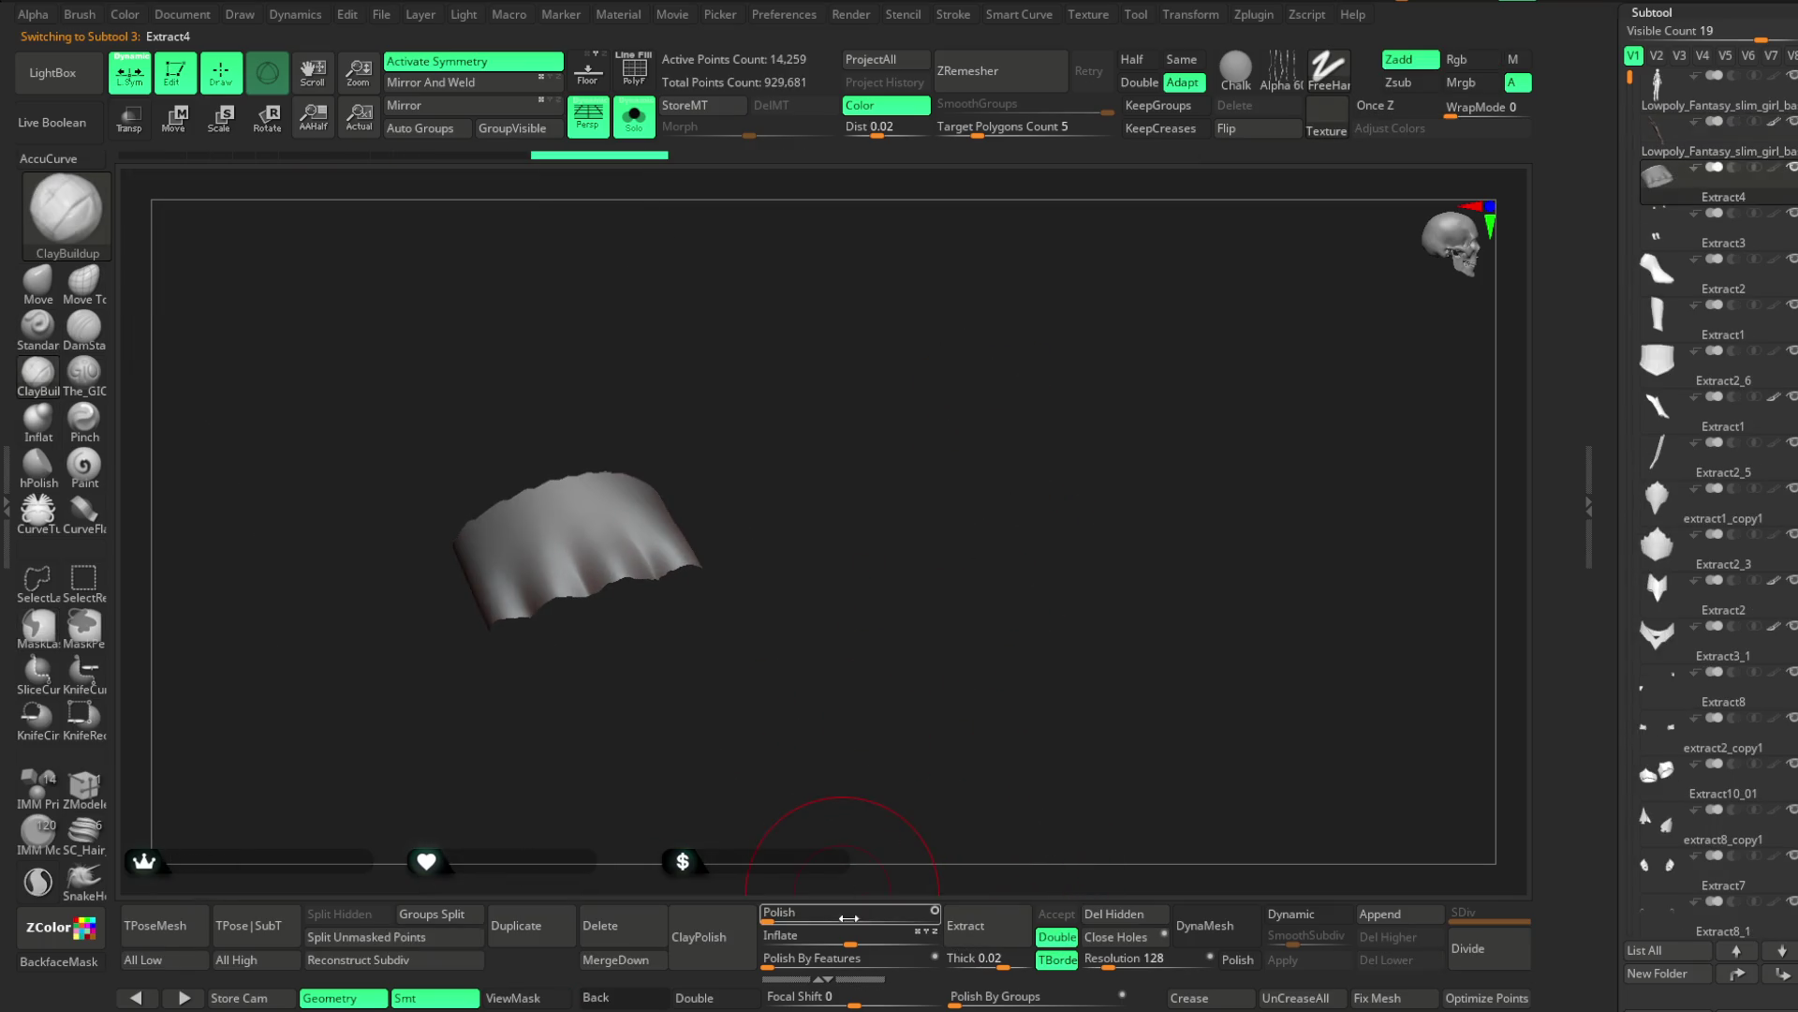
{"action": "left_click", "coordinate": [636, 117]}
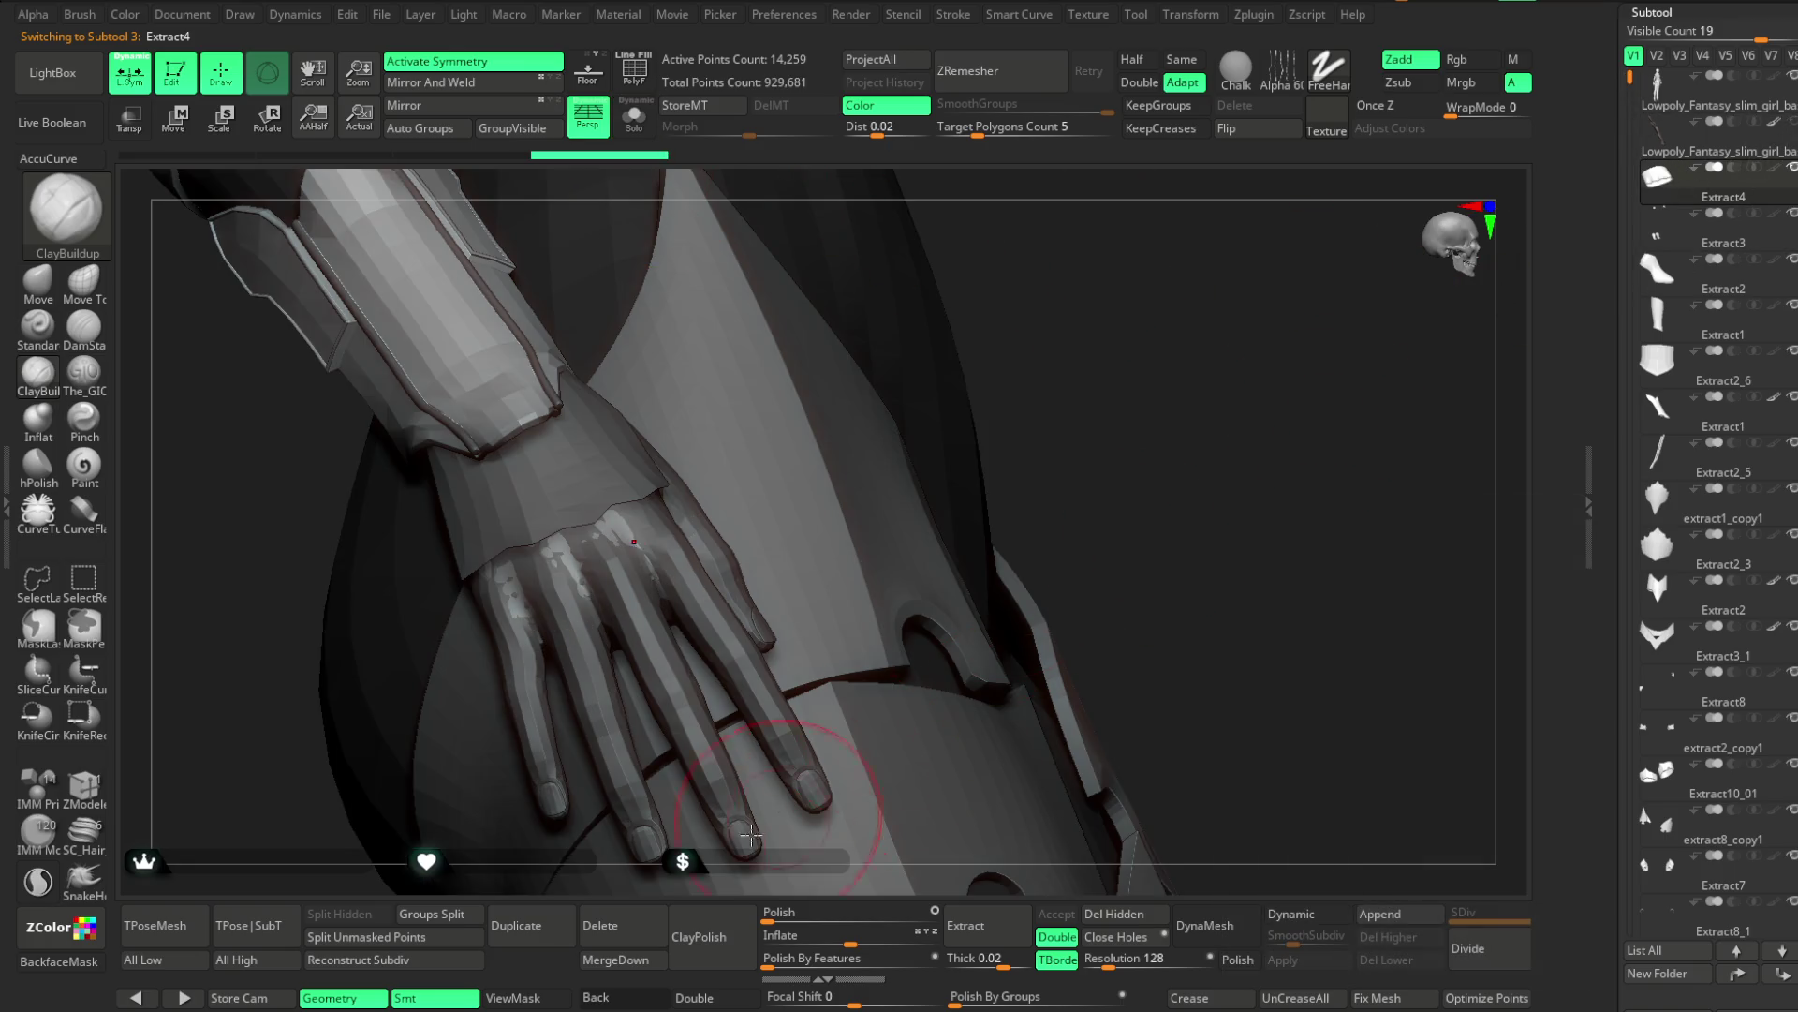
{"action": "left_click_drag", "start_coordinate": [850, 936], "coordinate": [854, 938]}
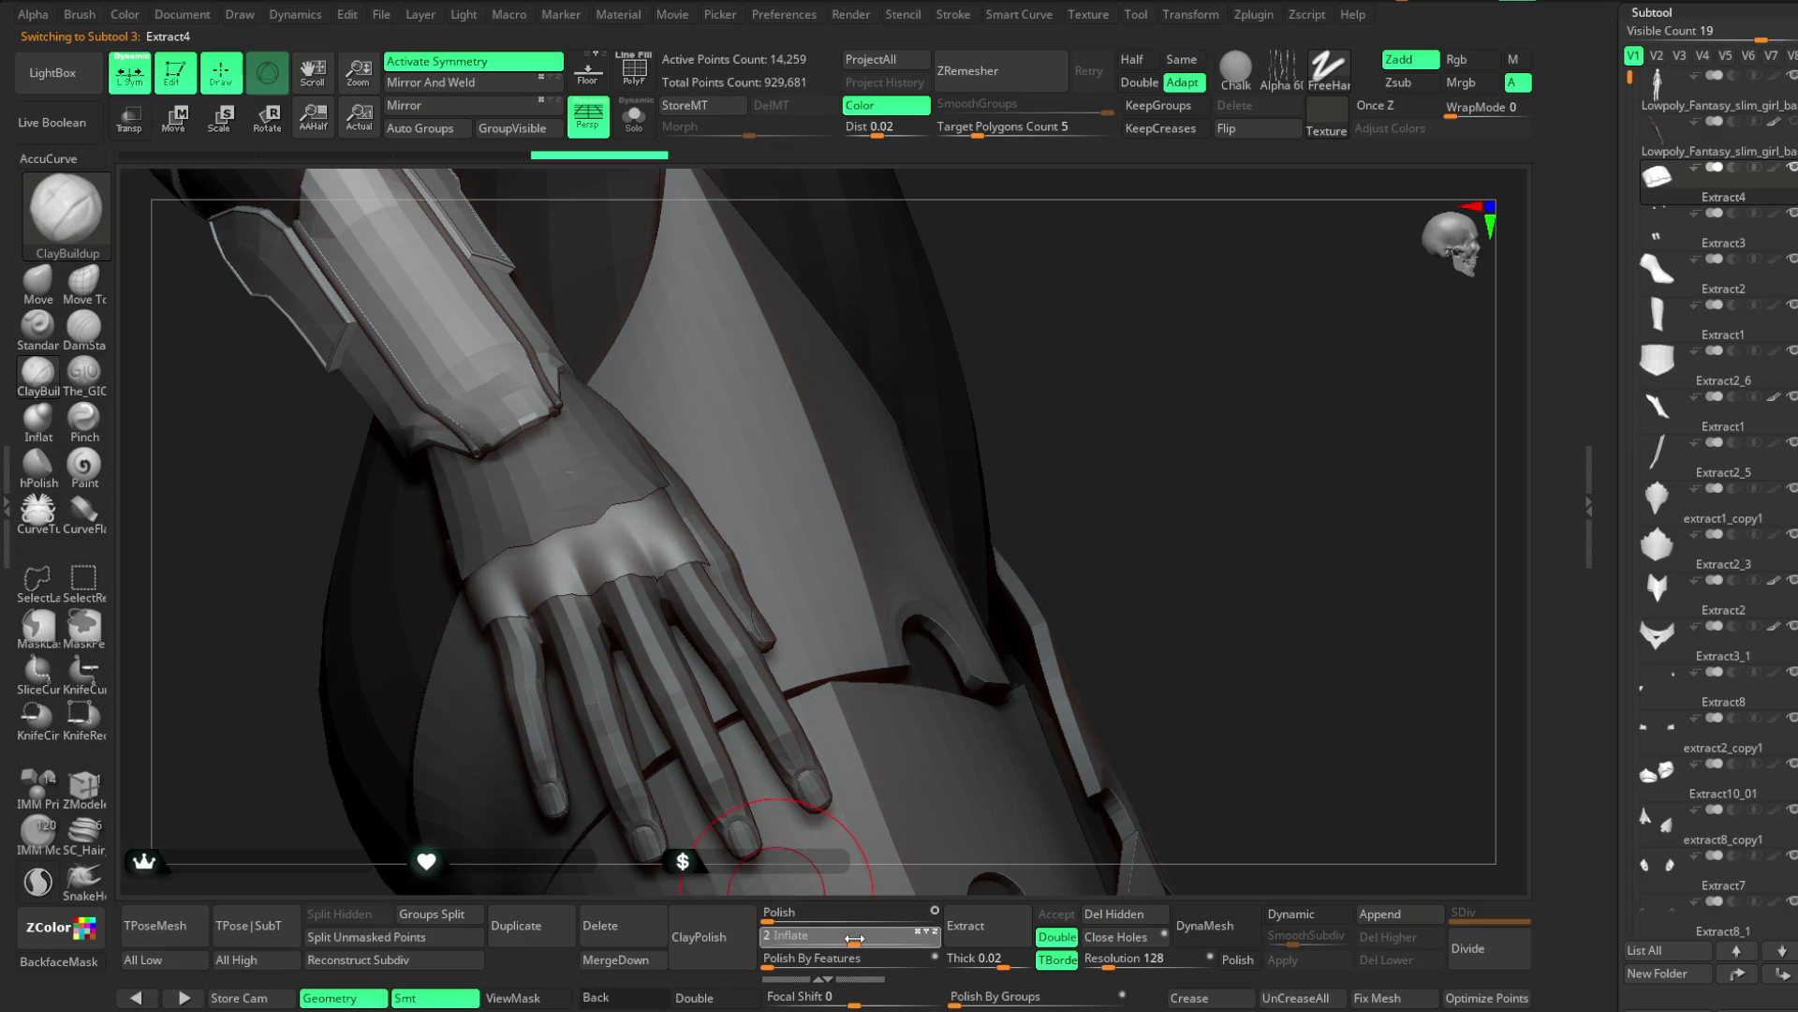
{"action": "mouse_move", "coordinate": [1162, 356]}
{"action": "left_mouse_down"}
{"action": "mouse_move", "coordinate": [947, 514]}
{"action": "mouse_move", "coordinate": [959, 554]}
{"action": "mouse_move", "coordinate": [1018, 232]}
{"action": "left_mouse_up"}
{"action": "key", "text": "space"}
ZRemesh the band at a lower target polygon count, trying then undoing Mirror and Weld
{"action": "left_click_drag", "start_coordinate": [966, 136], "coordinate": [964, 136]}
{"action": "left_click", "coordinate": [987, 85]}
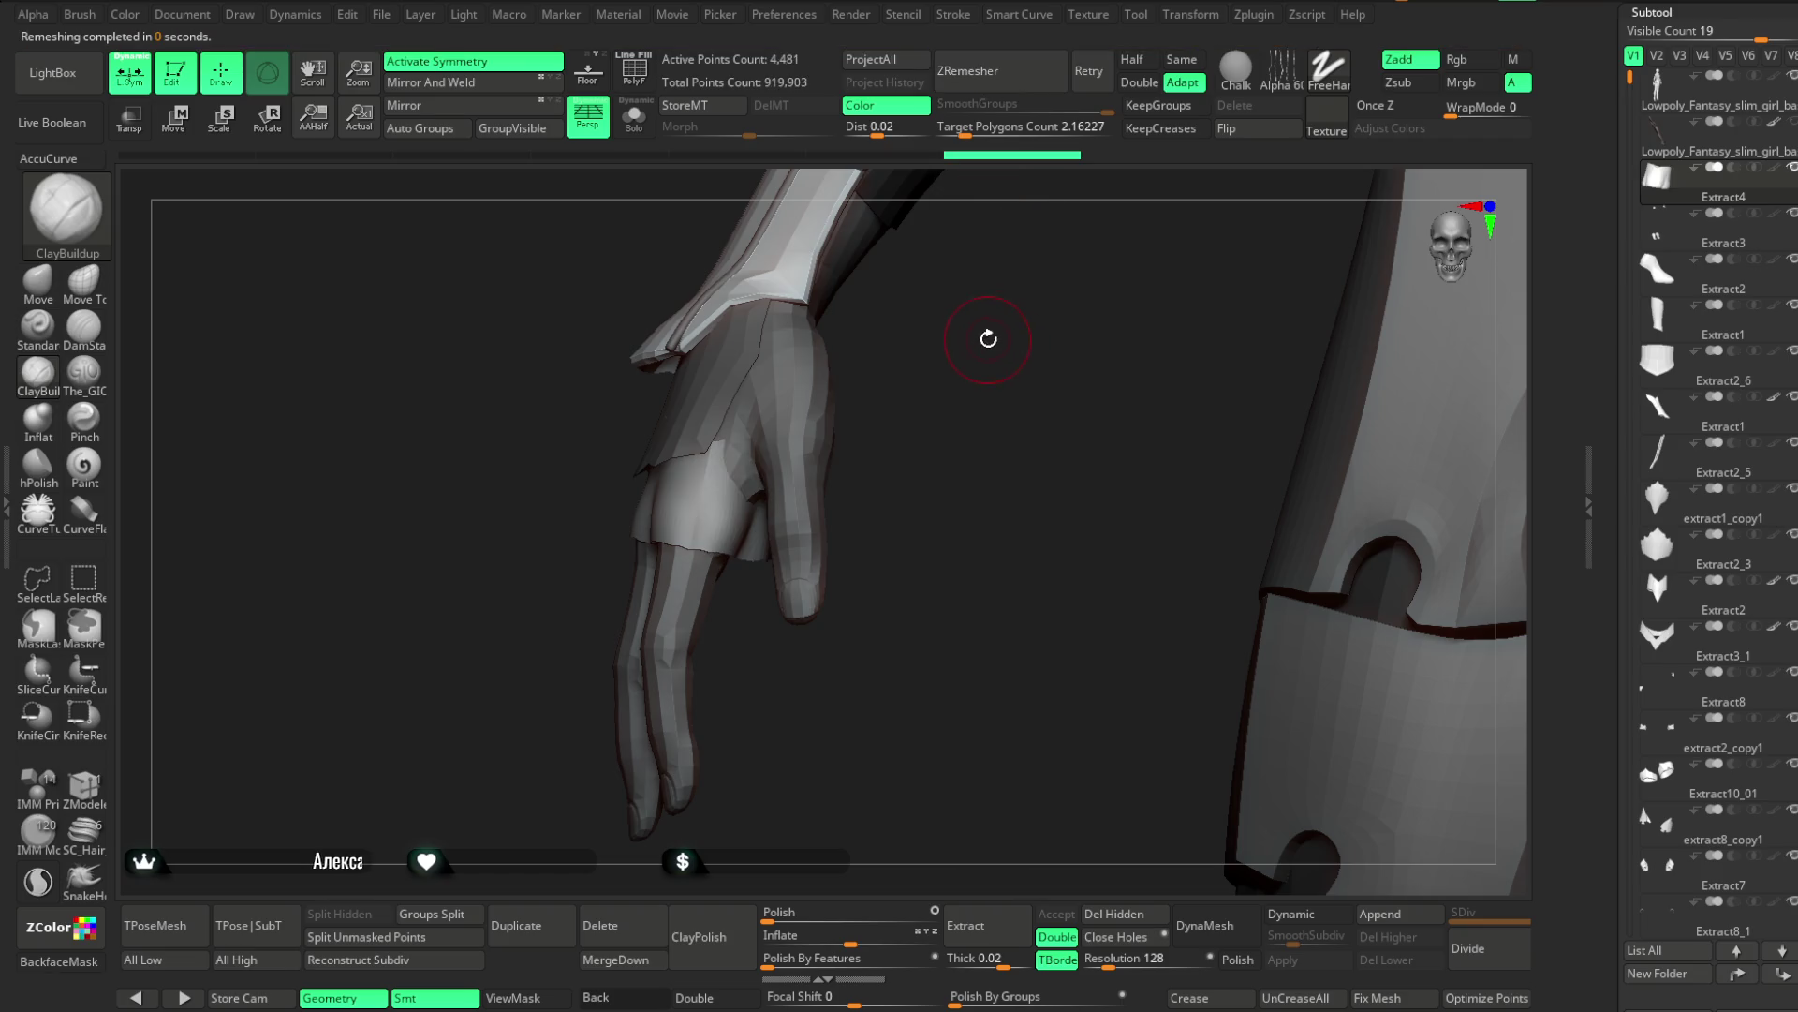
{"action": "left_click", "coordinate": [1008, 86]}
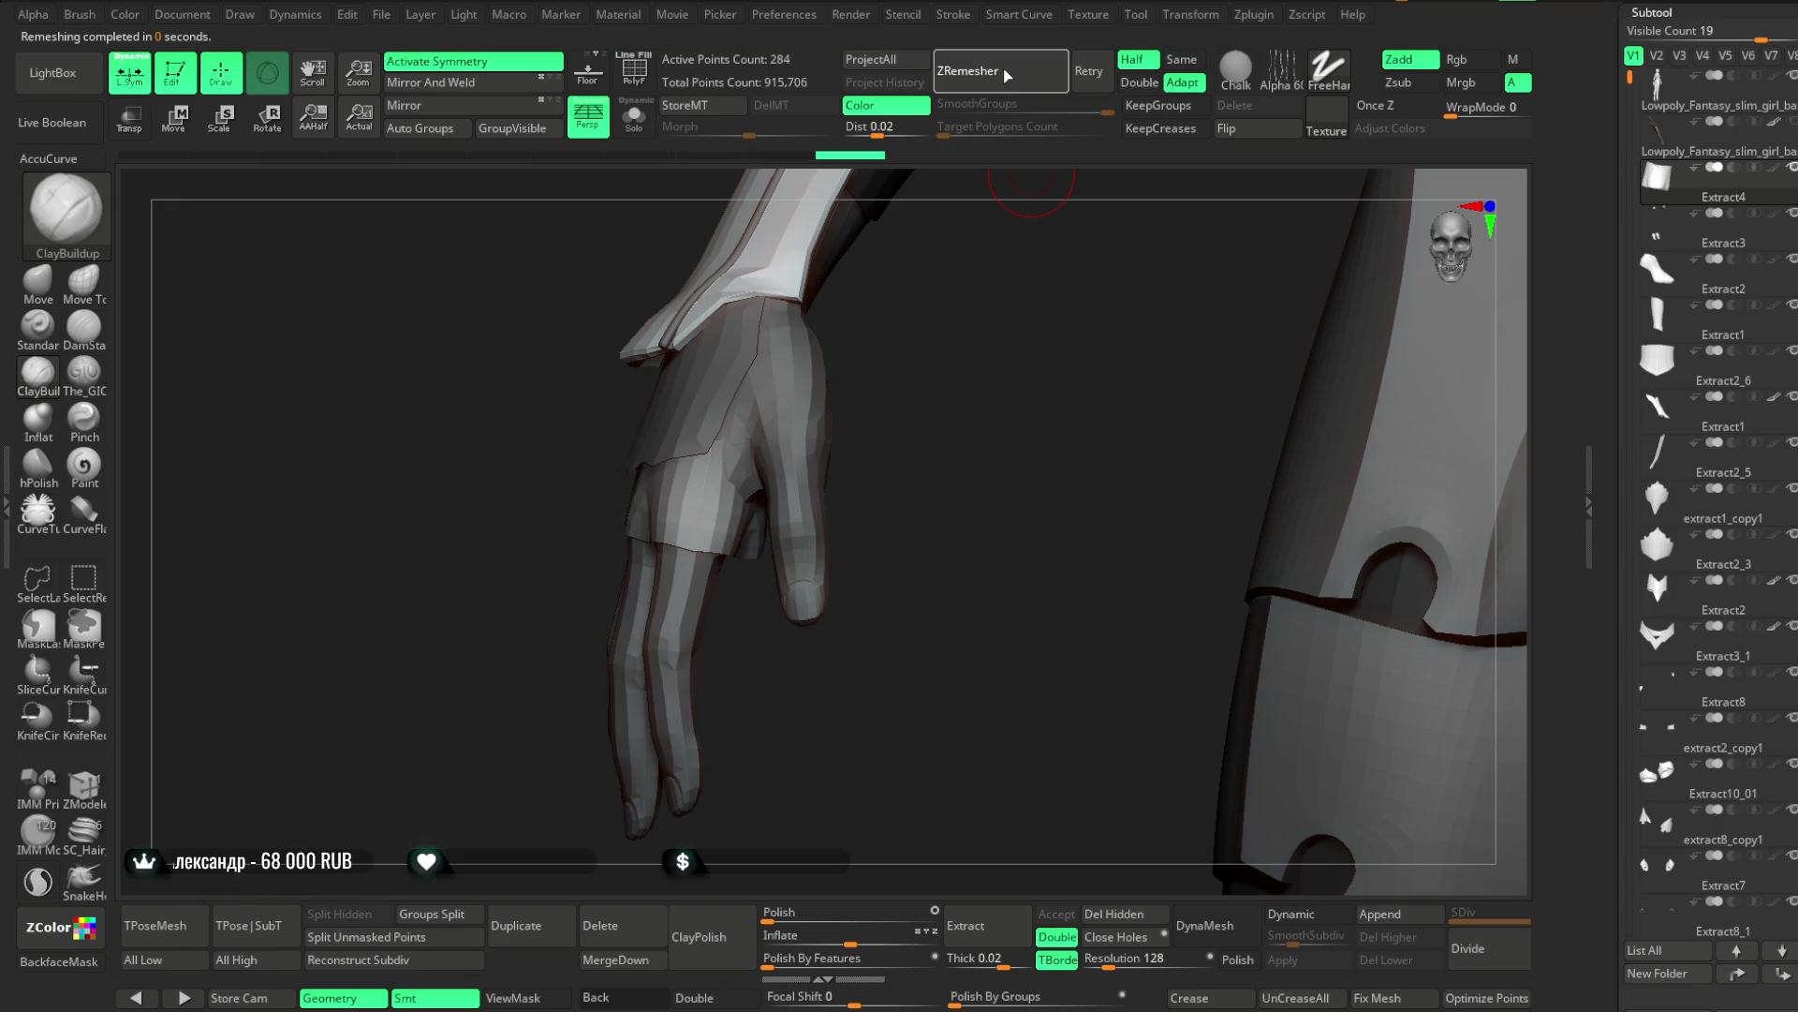
{"action": "mouse_move", "coordinate": [895, 353]}
{"action": "left_mouse_down"}
{"action": "mouse_move", "coordinate": [1015, 373]}
{"action": "mouse_move", "coordinate": [1015, 319]}
{"action": "mouse_move", "coordinate": [947, 337]}
{"action": "mouse_move", "coordinate": [959, 201]}
{"action": "mouse_move", "coordinate": [941, 284]}
{"action": "mouse_move", "coordinate": [913, 305]}
{"action": "left_mouse_up"}
{"action": "key", "text": "space"}
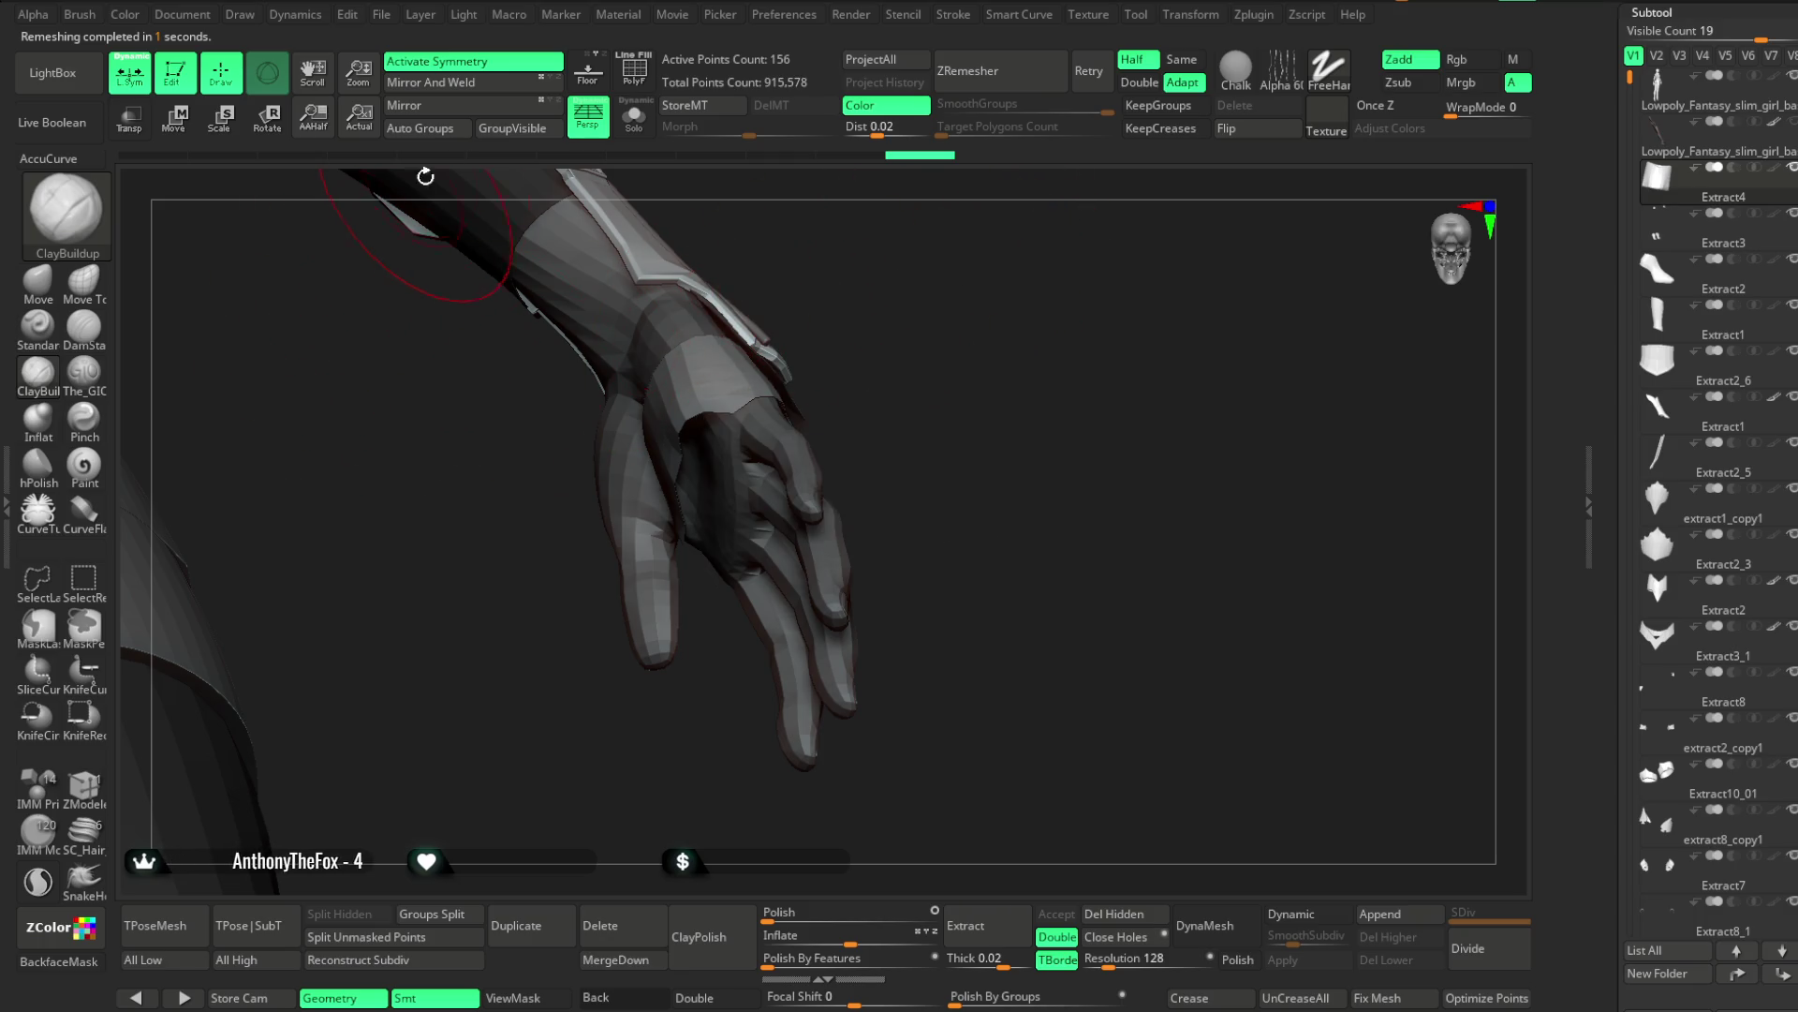
{"action": "left_click", "coordinate": [469, 84]}
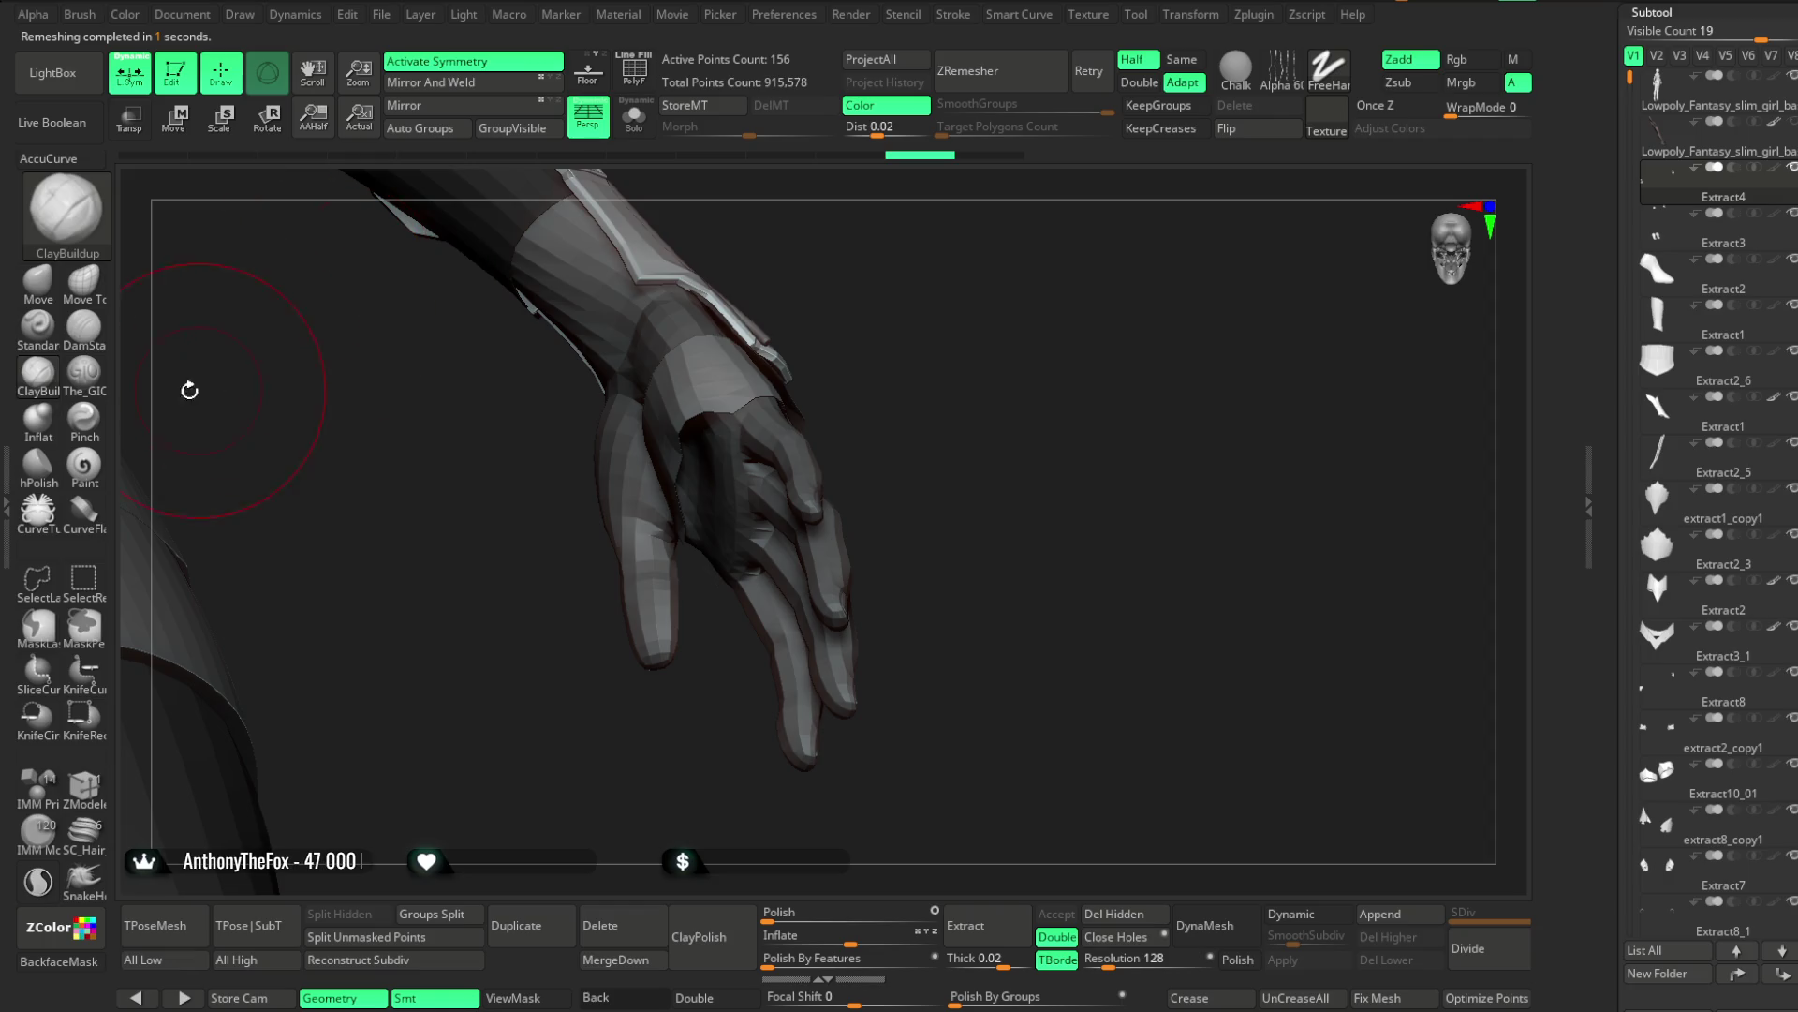
{"action": "left_click", "coordinate": [37, 281]}
{"action": "key", "text": "ctrl+z"}
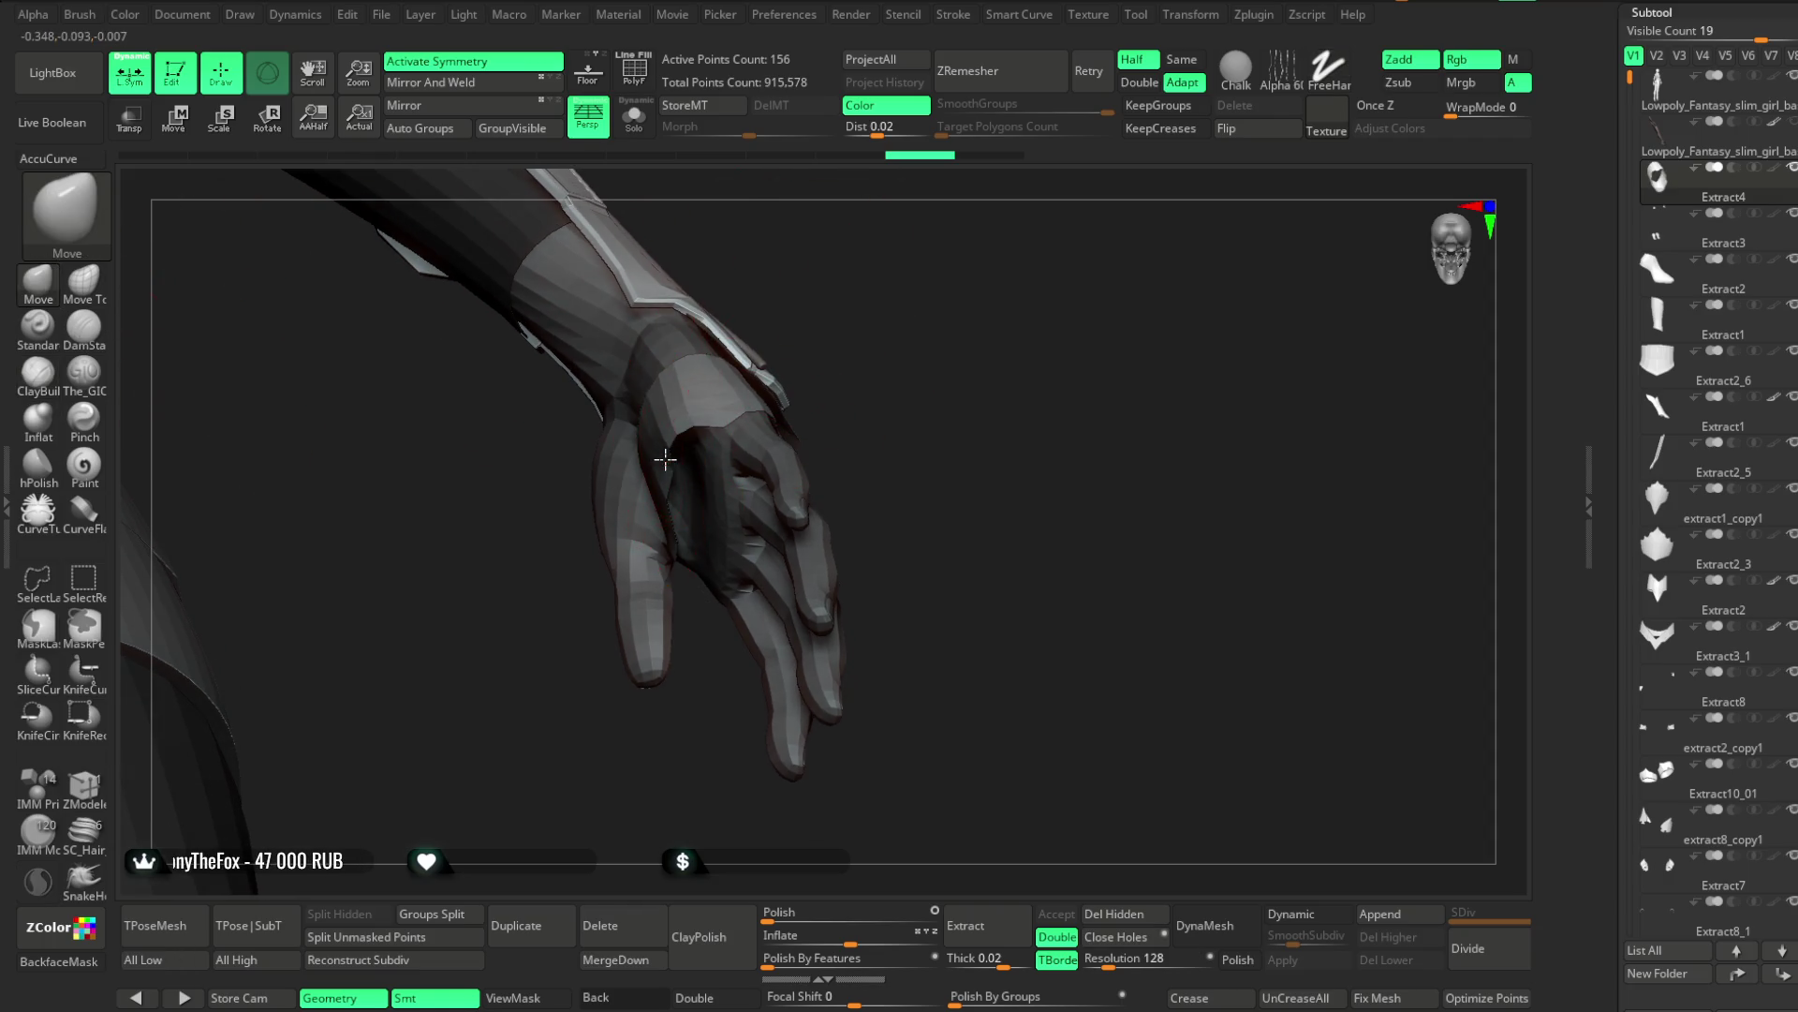
Inspect the cuff around the hand from several sides and request deleting Extract4
{"action": "mouse_move", "coordinate": [691, 442]}
{"action": "right_mouse_down"}
{"action": "mouse_move", "coordinate": [811, 301]}
{"action": "mouse_move", "coordinate": [696, 474]}
{"action": "right_mouse_up"}
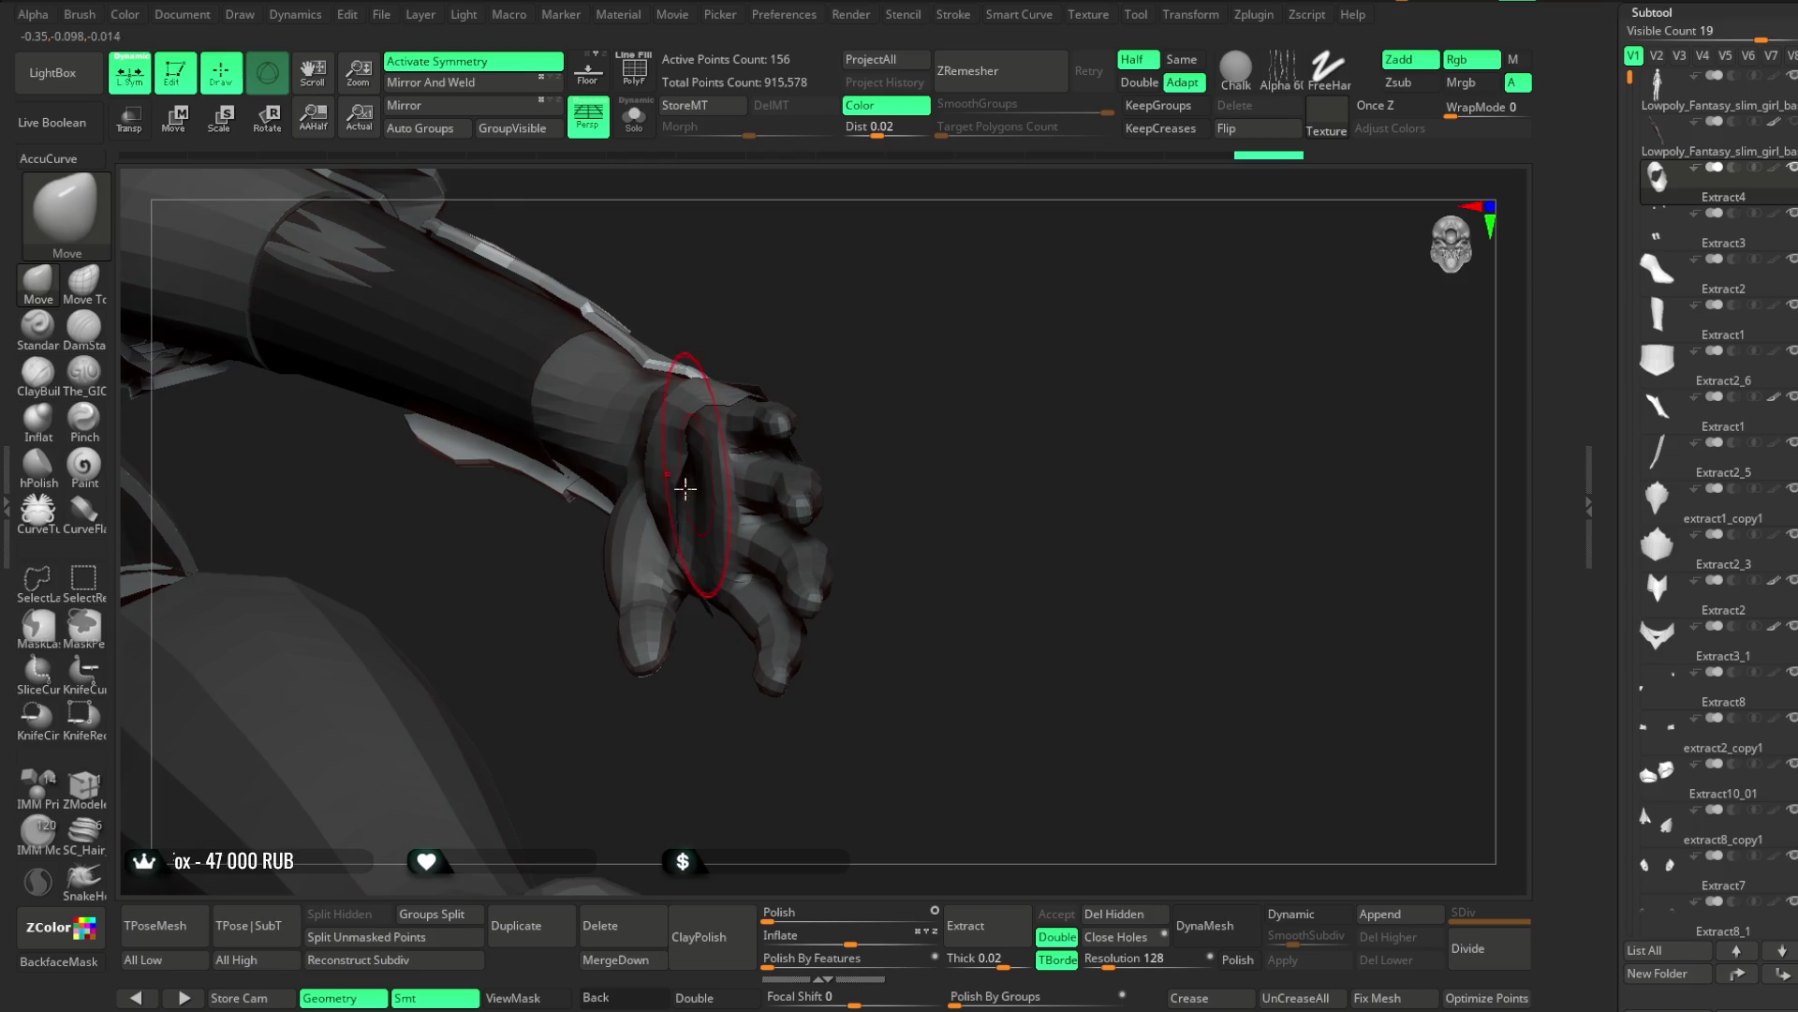
{"action": "right_click_drag", "start_coordinate": [757, 413], "coordinate": [681, 507]}
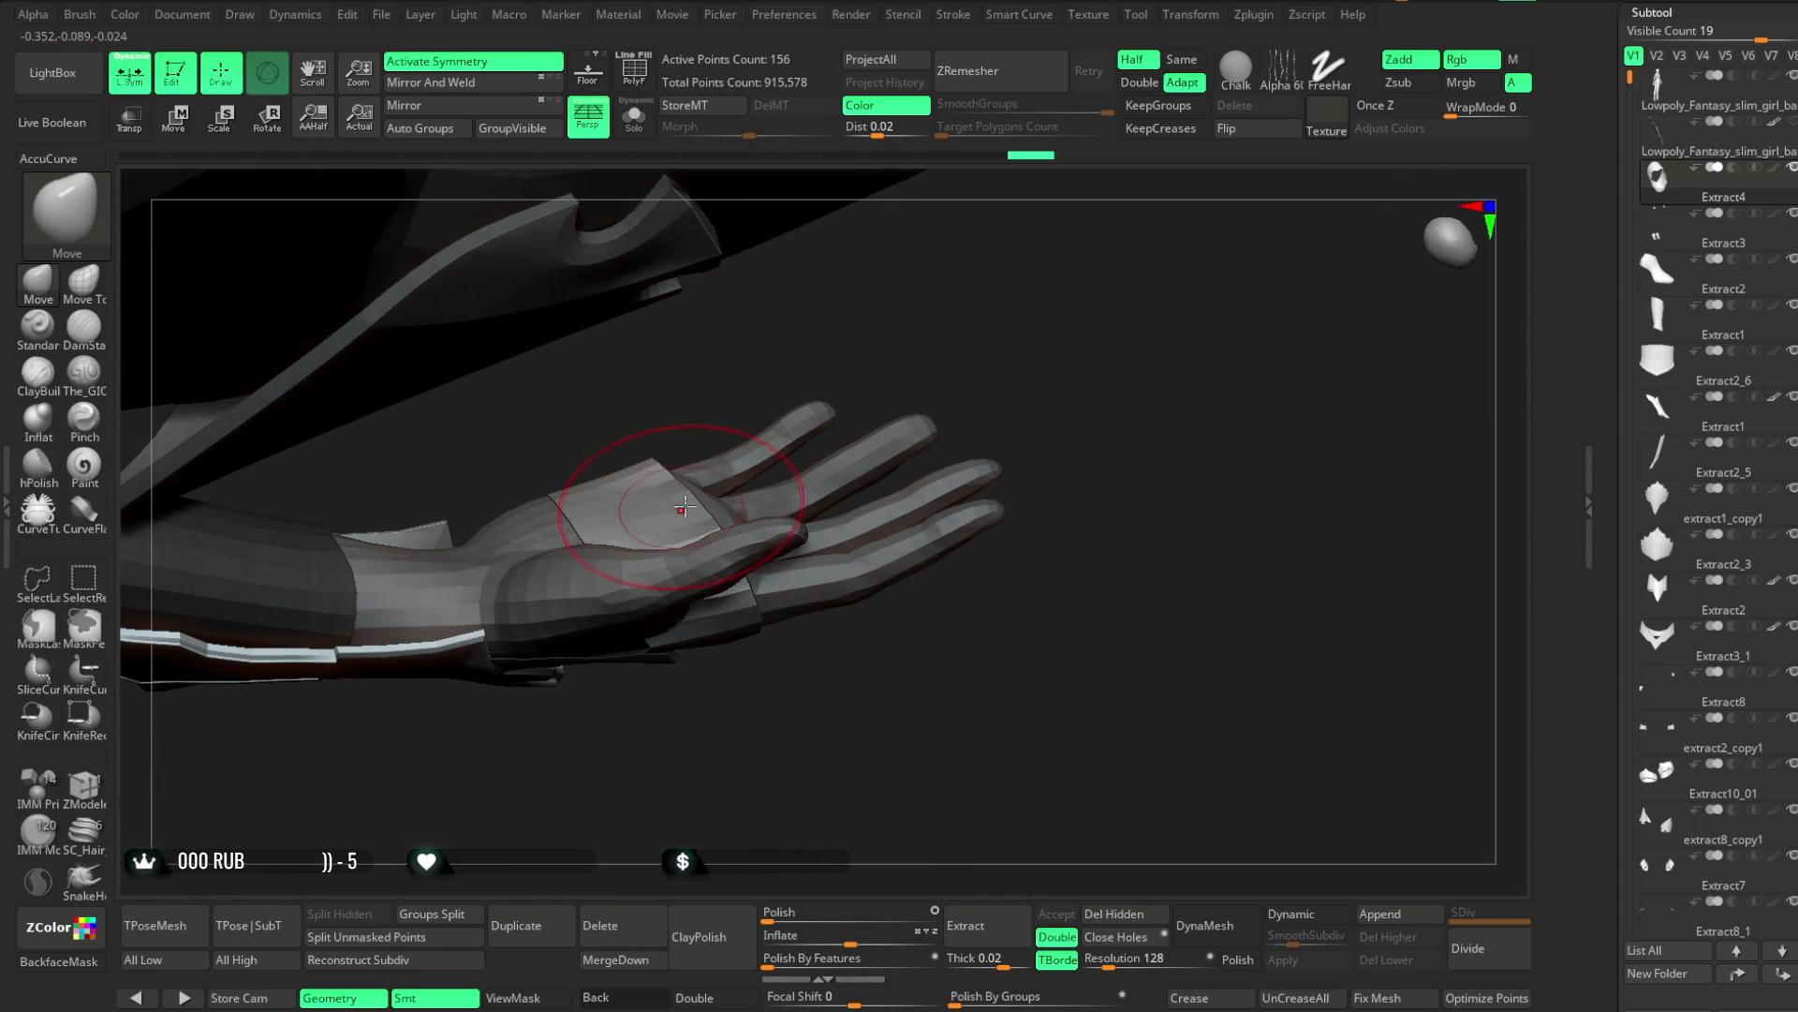
{"action": "mouse_move", "coordinate": [749, 418]}
{"action": "right_mouse_down"}
{"action": "mouse_move", "coordinate": [689, 523]}
{"action": "mouse_move", "coordinate": [806, 409]}
{"action": "mouse_move", "coordinate": [863, 655]}
{"action": "mouse_move", "coordinate": [972, 468]}
{"action": "right_mouse_up"}
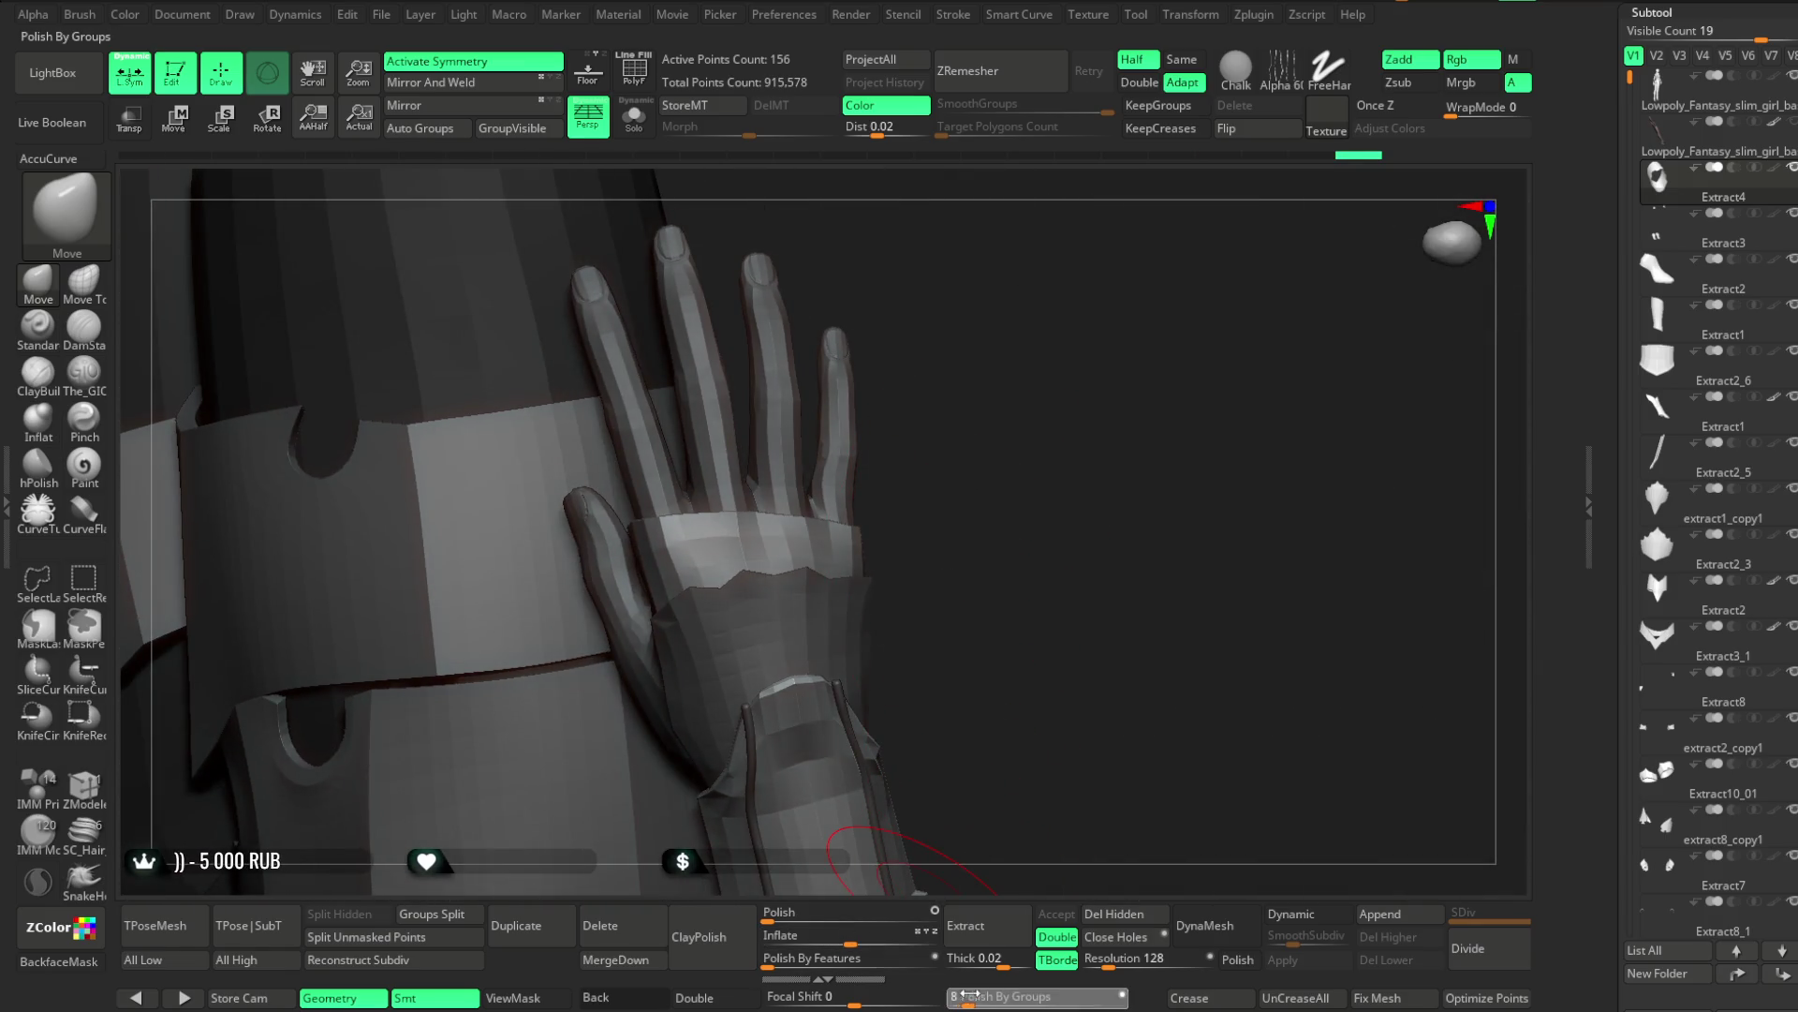
{"action": "mouse_move", "coordinate": [1040, 656]}
{"action": "right_mouse_down"}
{"action": "mouse_move", "coordinate": [1072, 594]}
{"action": "mouse_move", "coordinate": [1128, 558]}
{"action": "mouse_move", "coordinate": [1229, 537]}
{"action": "mouse_move", "coordinate": [903, 514]}
{"action": "mouse_move", "coordinate": [936, 534]}
{"action": "mouse_move", "coordinate": [704, 684]}
{"action": "right_mouse_up"}
{"action": "right_click_drag", "start_coordinate": [913, 515], "coordinate": [913, 449]}
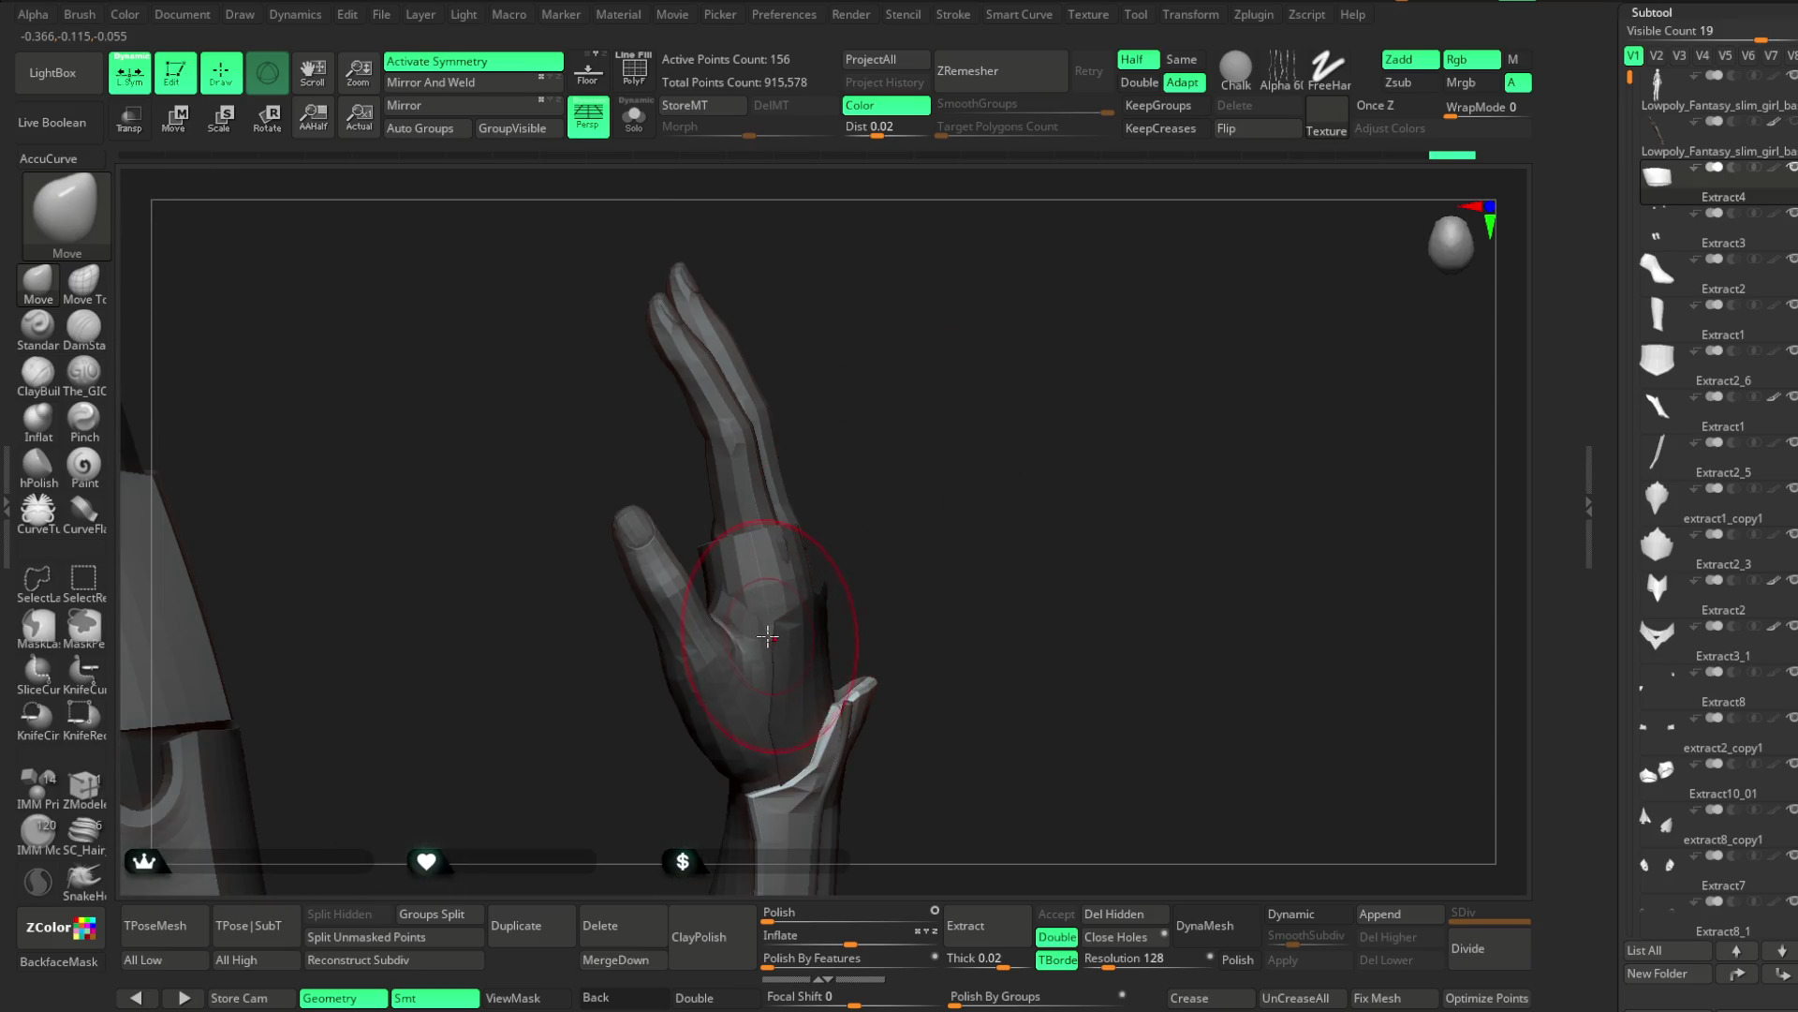
{"action": "right_click_drag", "start_coordinate": [760, 634], "coordinate": [869, 517]}
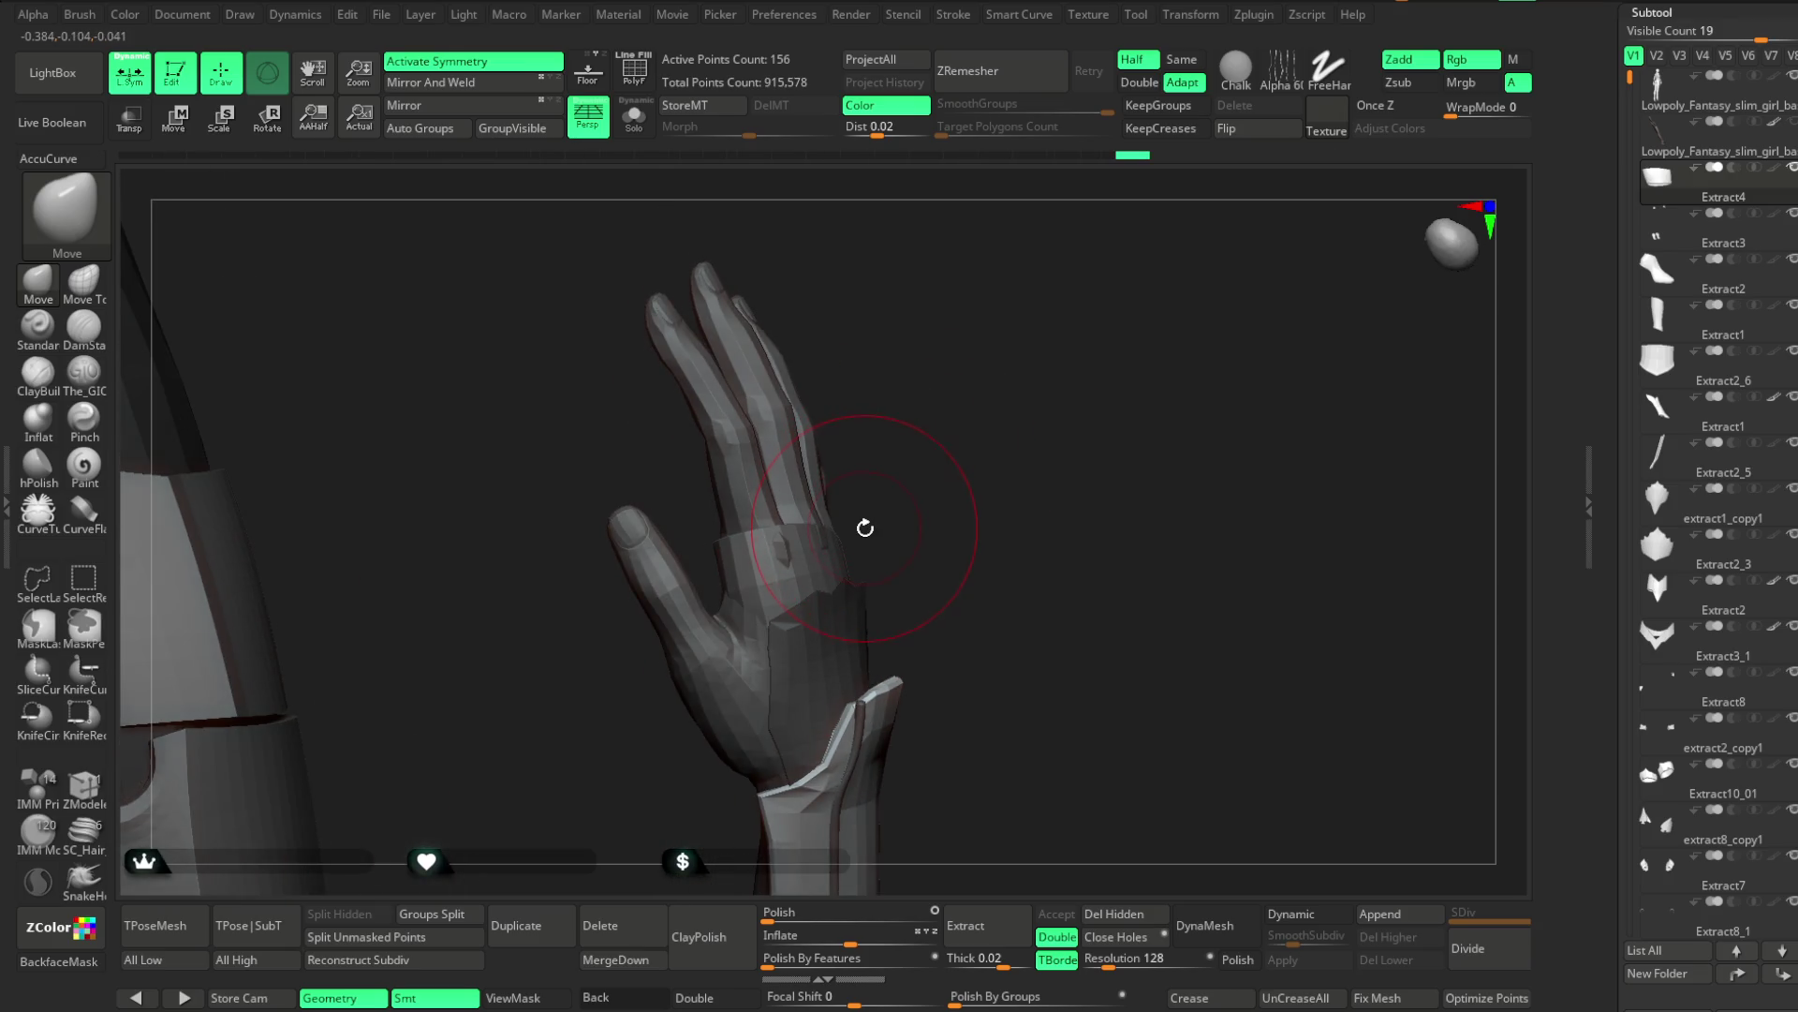
{"action": "left_click", "coordinate": [600, 926]}
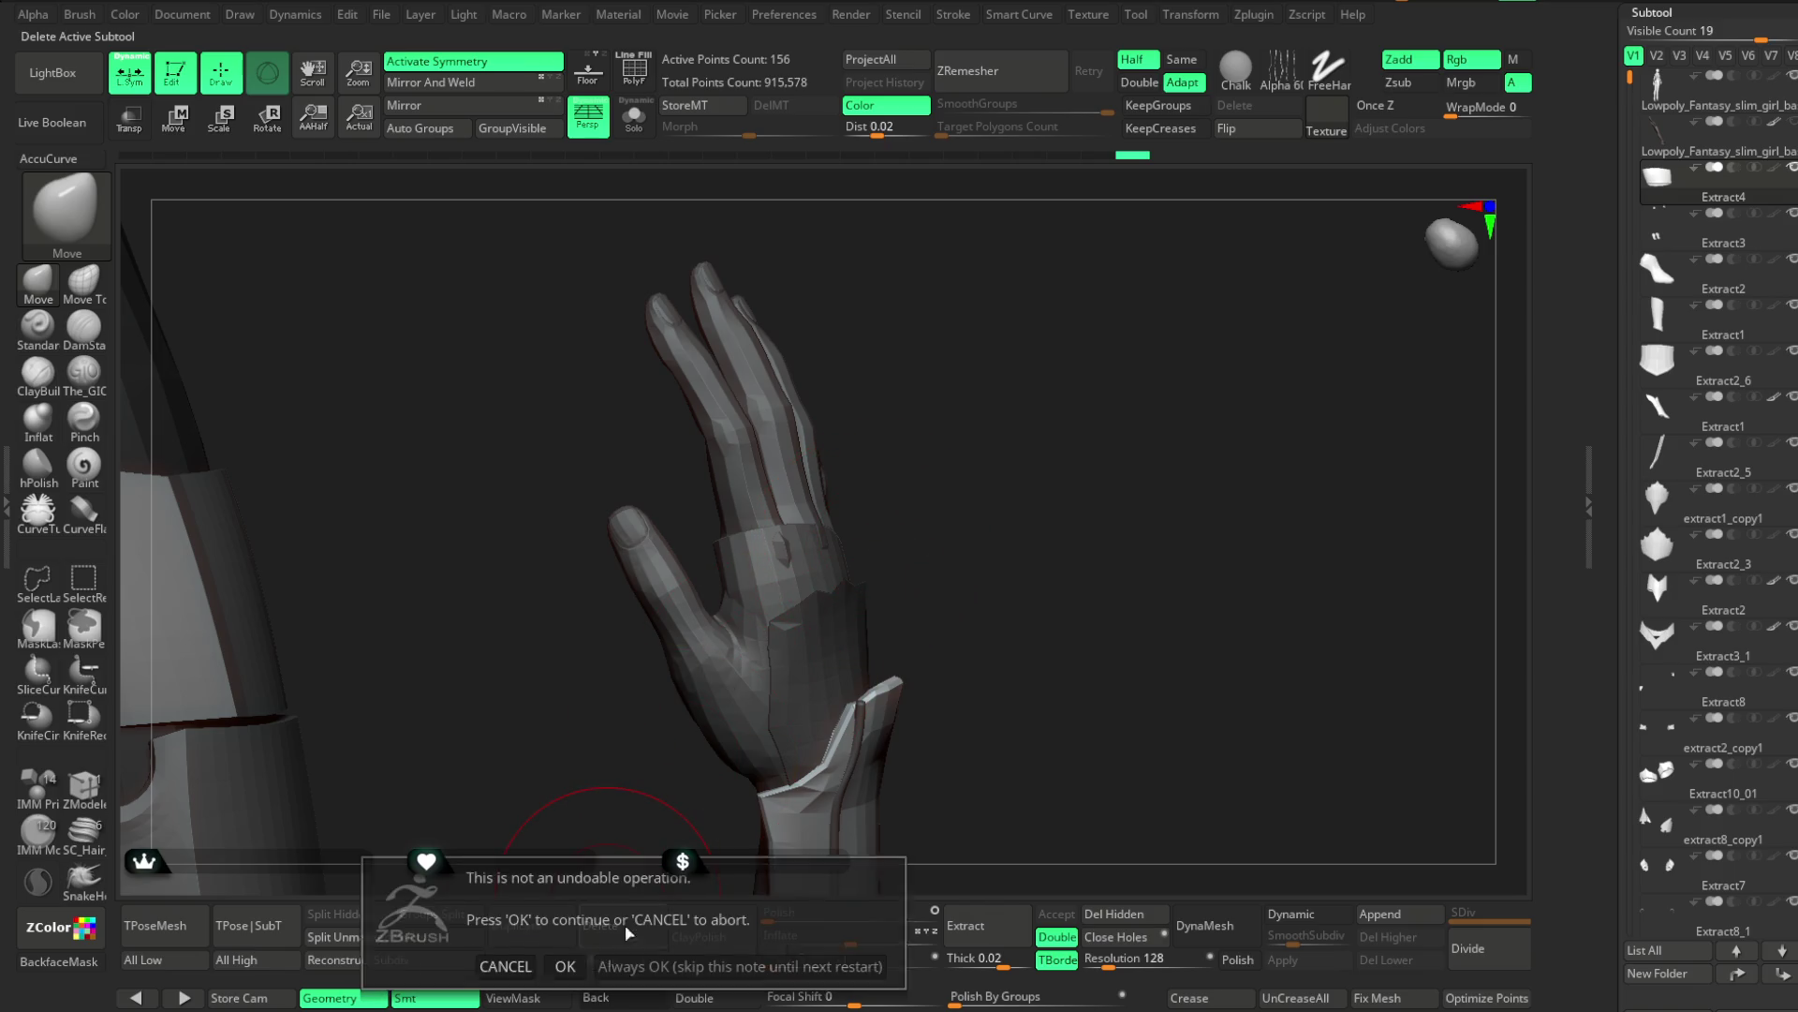
Confirm deleting Extract4, solo the body, and extract the masked hand band as Extract5
{"action": "left_click", "coordinate": [562, 963]}
{"action": "left_click", "coordinate": [1691, 148]}
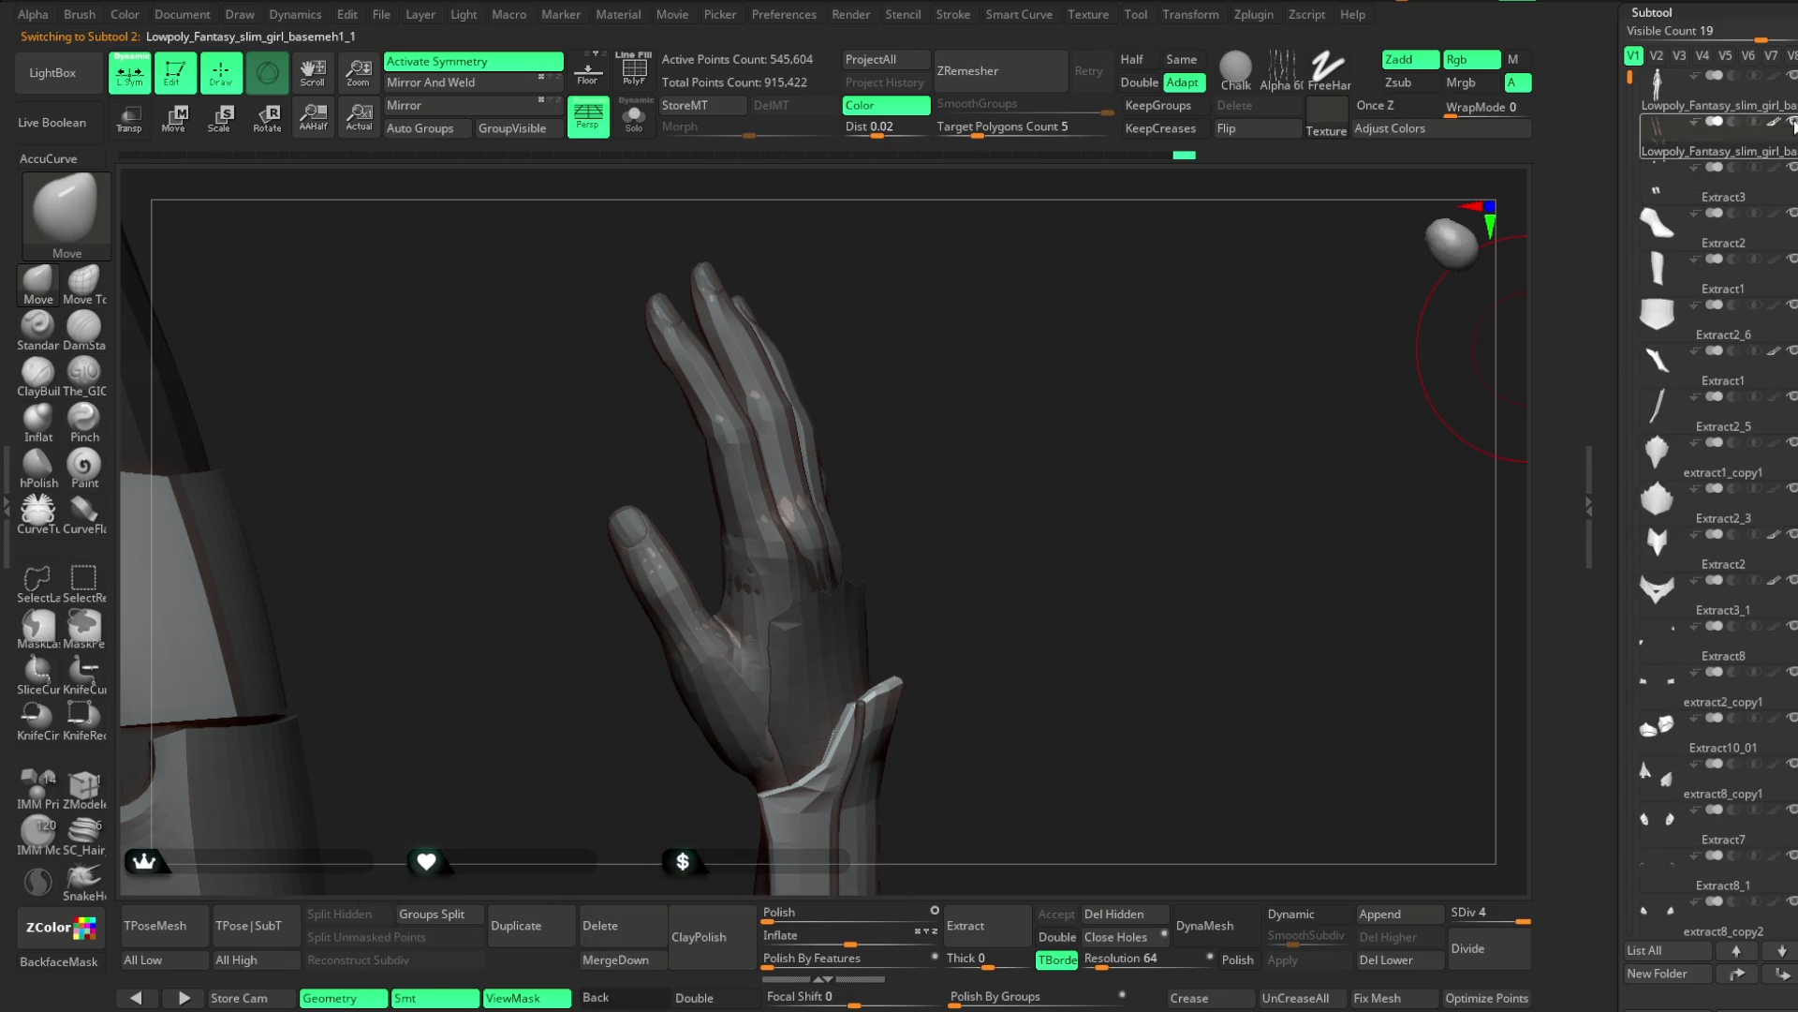
{"action": "left_click", "coordinate": [643, 134]}
{"action": "mouse_move", "coordinate": [964, 369]}
{"action": "right_mouse_down"}
{"action": "mouse_move", "coordinate": [1032, 361]}
{"action": "mouse_move", "coordinate": [932, 475]}
{"action": "mouse_move", "coordinate": [947, 514]}
{"action": "mouse_move", "coordinate": [926, 513]}
{"action": "right_mouse_up"}
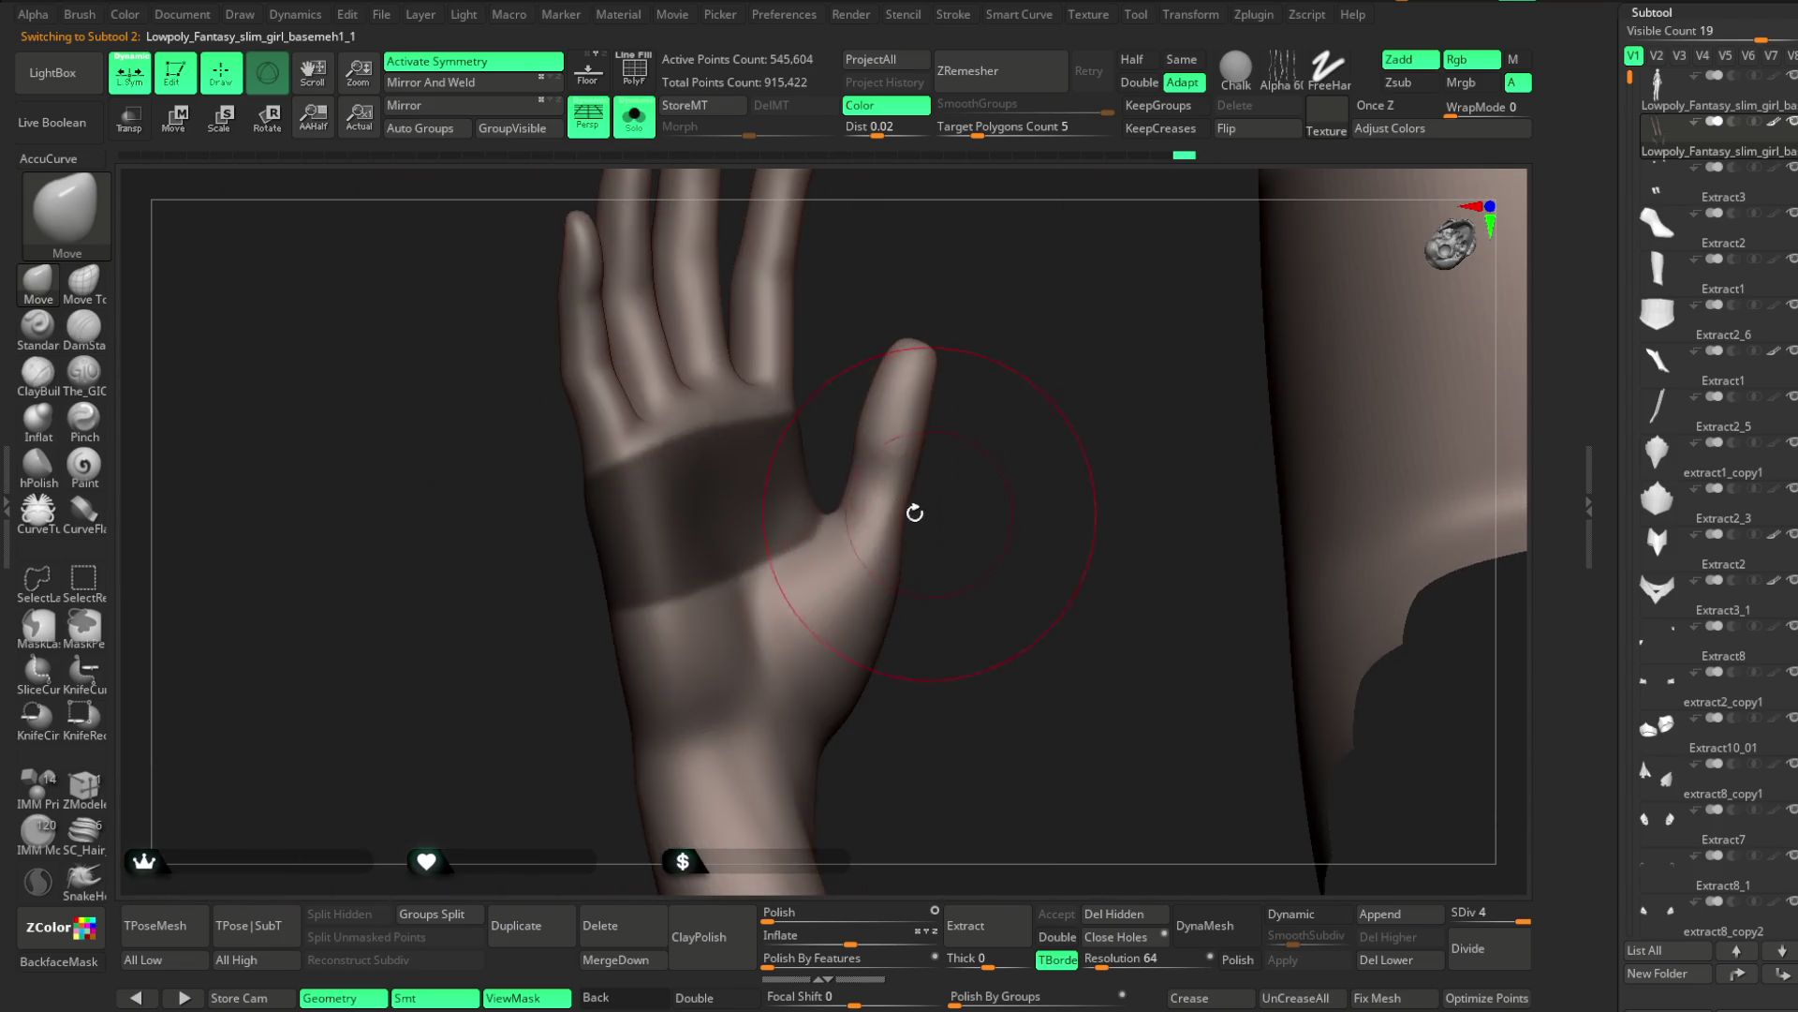
{"action": "key", "text": "space"}
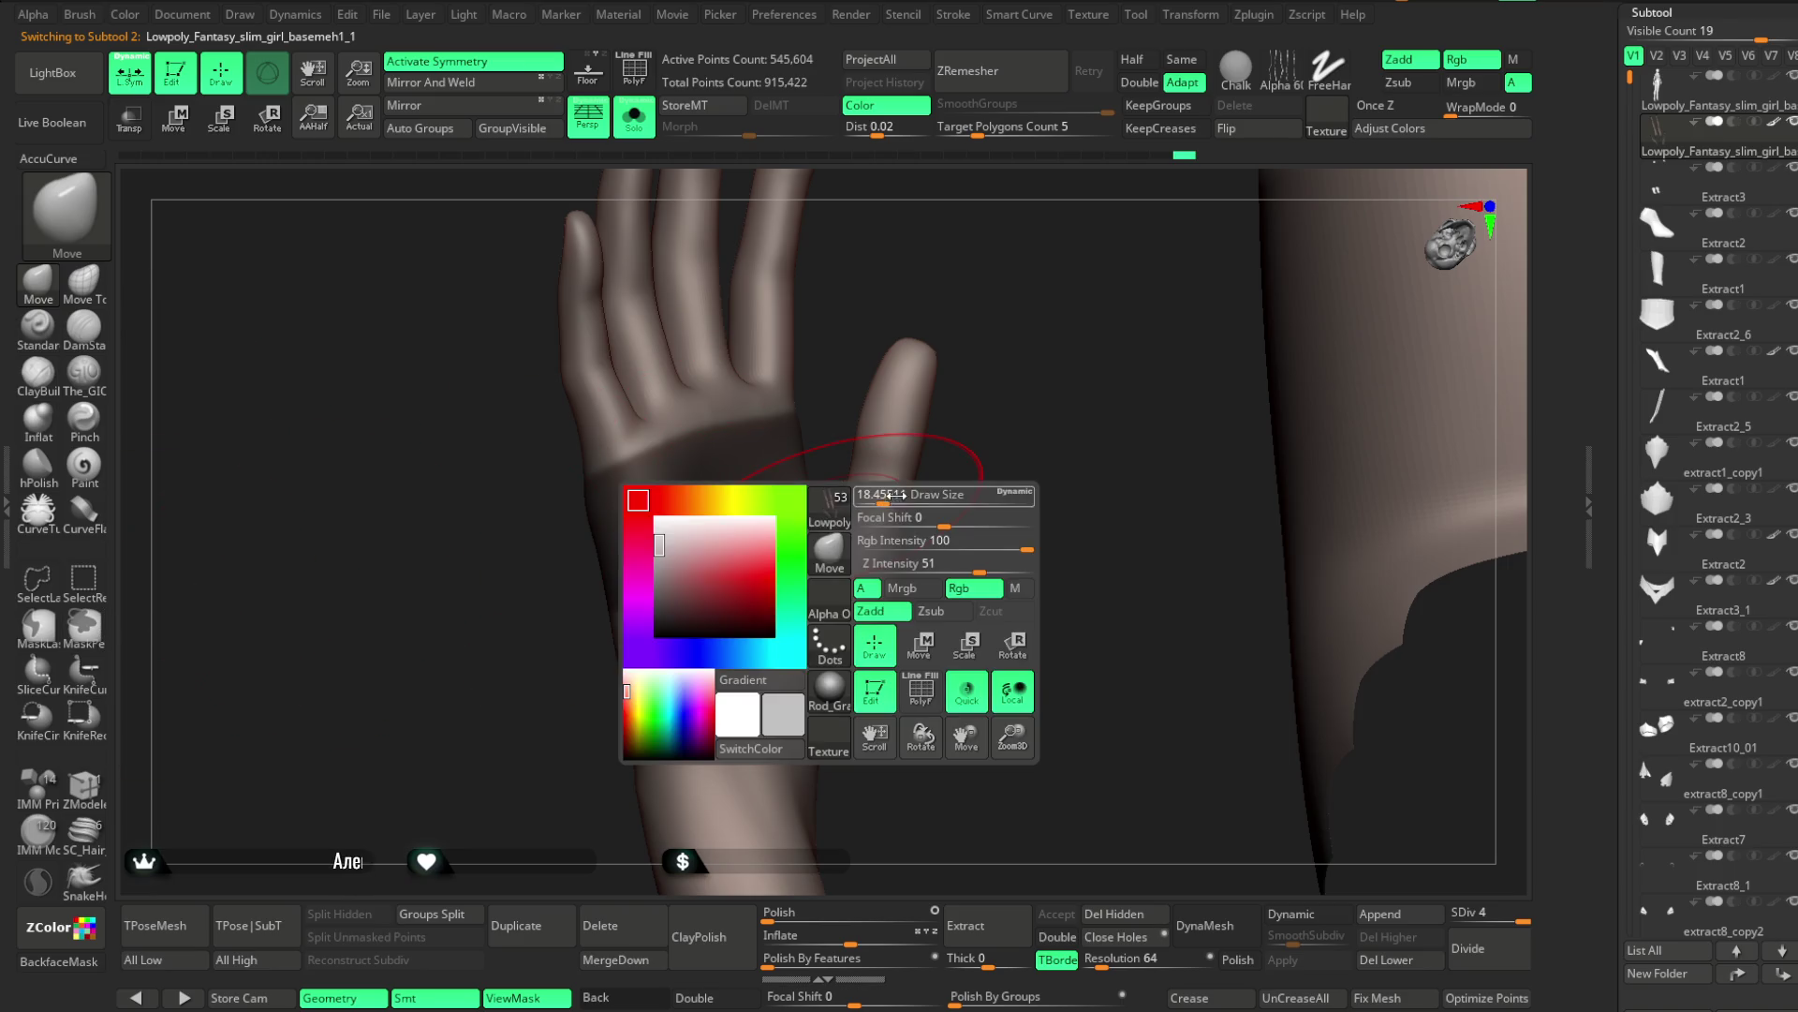
{"action": "mouse_move", "coordinate": [875, 497]}
{"action": "right_mouse_down"}
{"action": "mouse_move", "coordinate": [947, 502]}
{"action": "mouse_move", "coordinate": [815, 575]}
{"action": "mouse_move", "coordinate": [1121, 350]}
{"action": "mouse_move", "coordinate": [1019, 339]}
{"action": "mouse_move", "coordinate": [1080, 341]}
{"action": "mouse_move", "coordinate": [1005, 616]}
{"action": "right_mouse_up"}
{"action": "key", "text": "ctrl"}
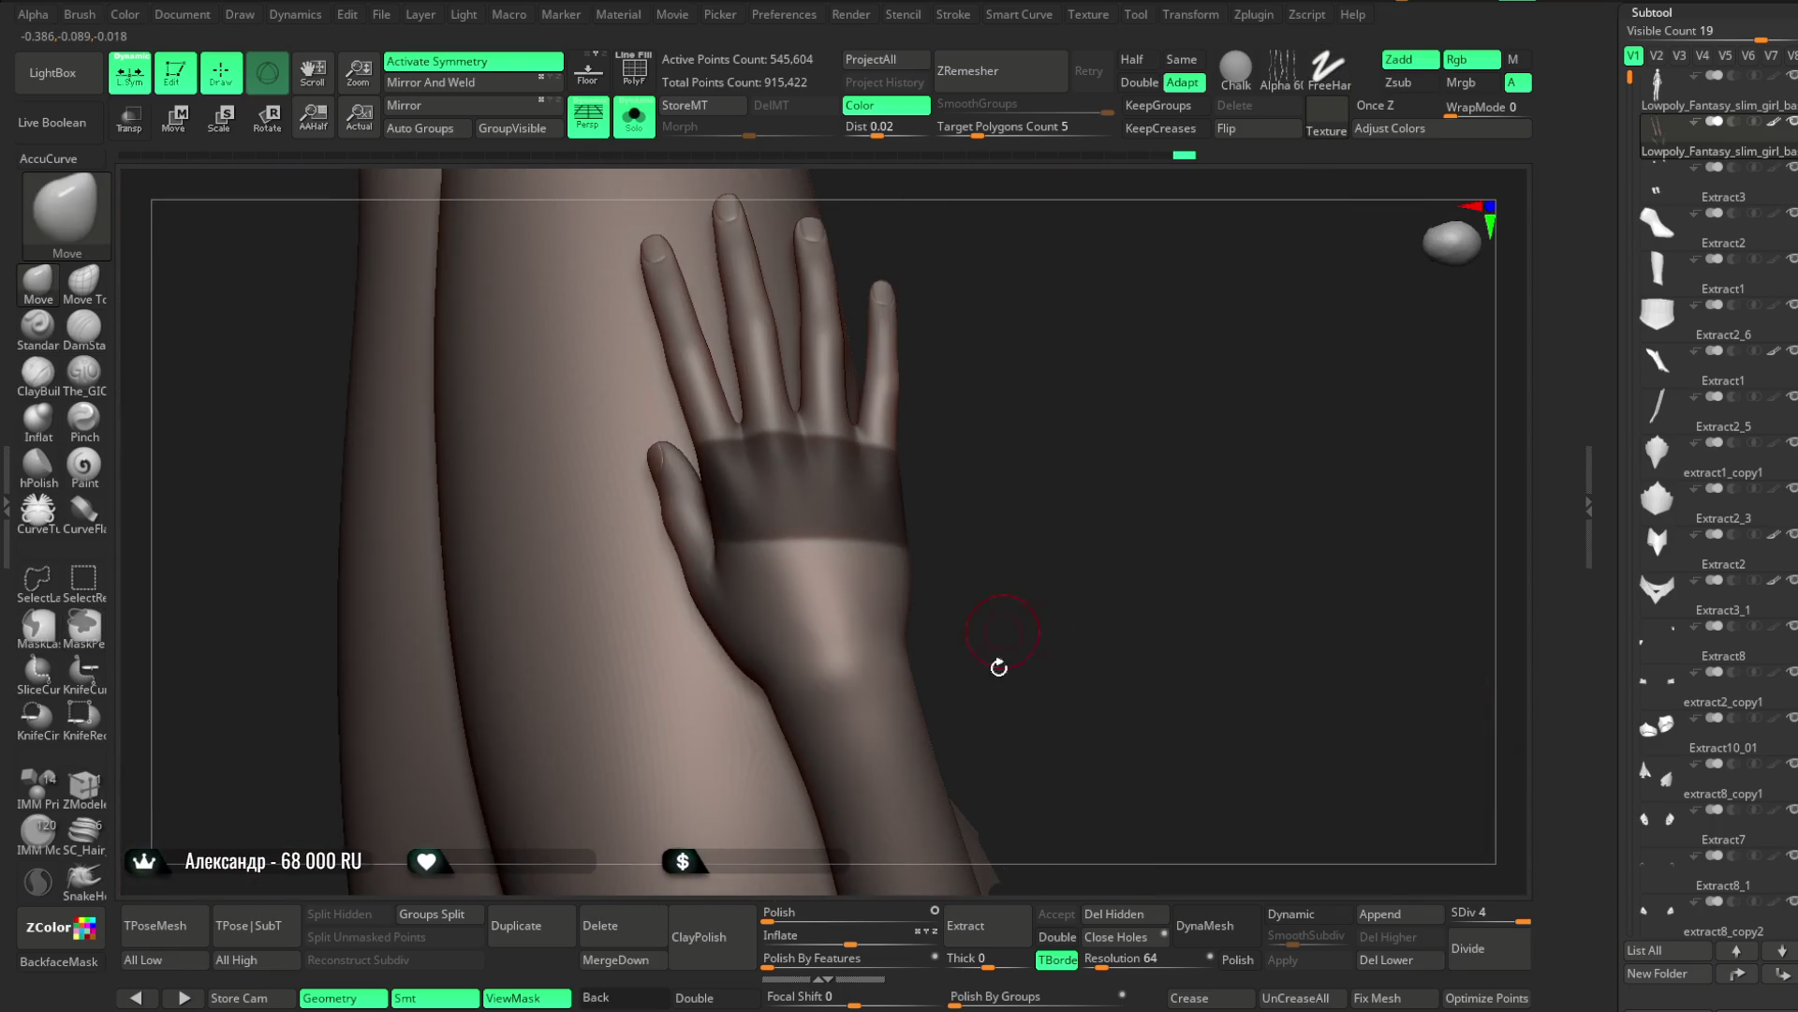
{"action": "left_click", "coordinate": [974, 927]}
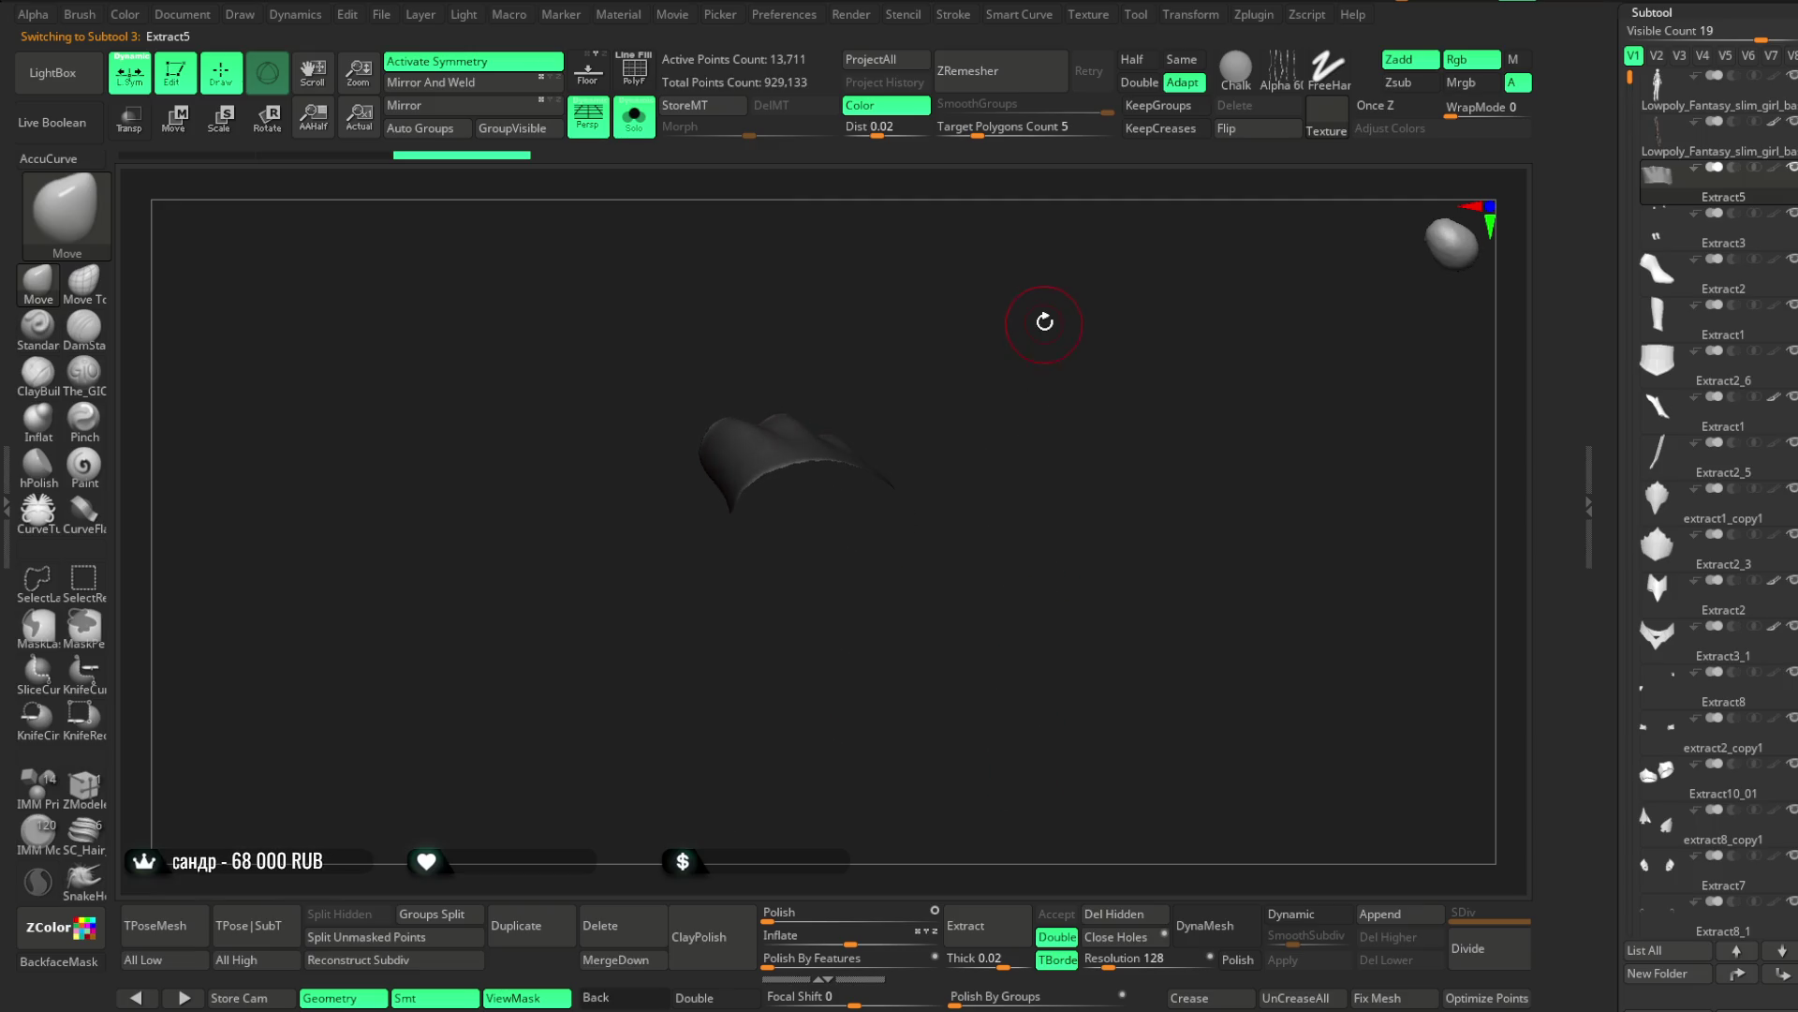
ZRemesh Extract5 from 13,711 to 186 points, enable Double display, and turn Solo off
{"action": "mouse_move", "coordinate": [1034, 328]}
{"action": "right_mouse_down"}
{"action": "mouse_move", "coordinate": [1036, 409]}
{"action": "mouse_move", "coordinate": [1005, 404]}
{"action": "right_mouse_up"}
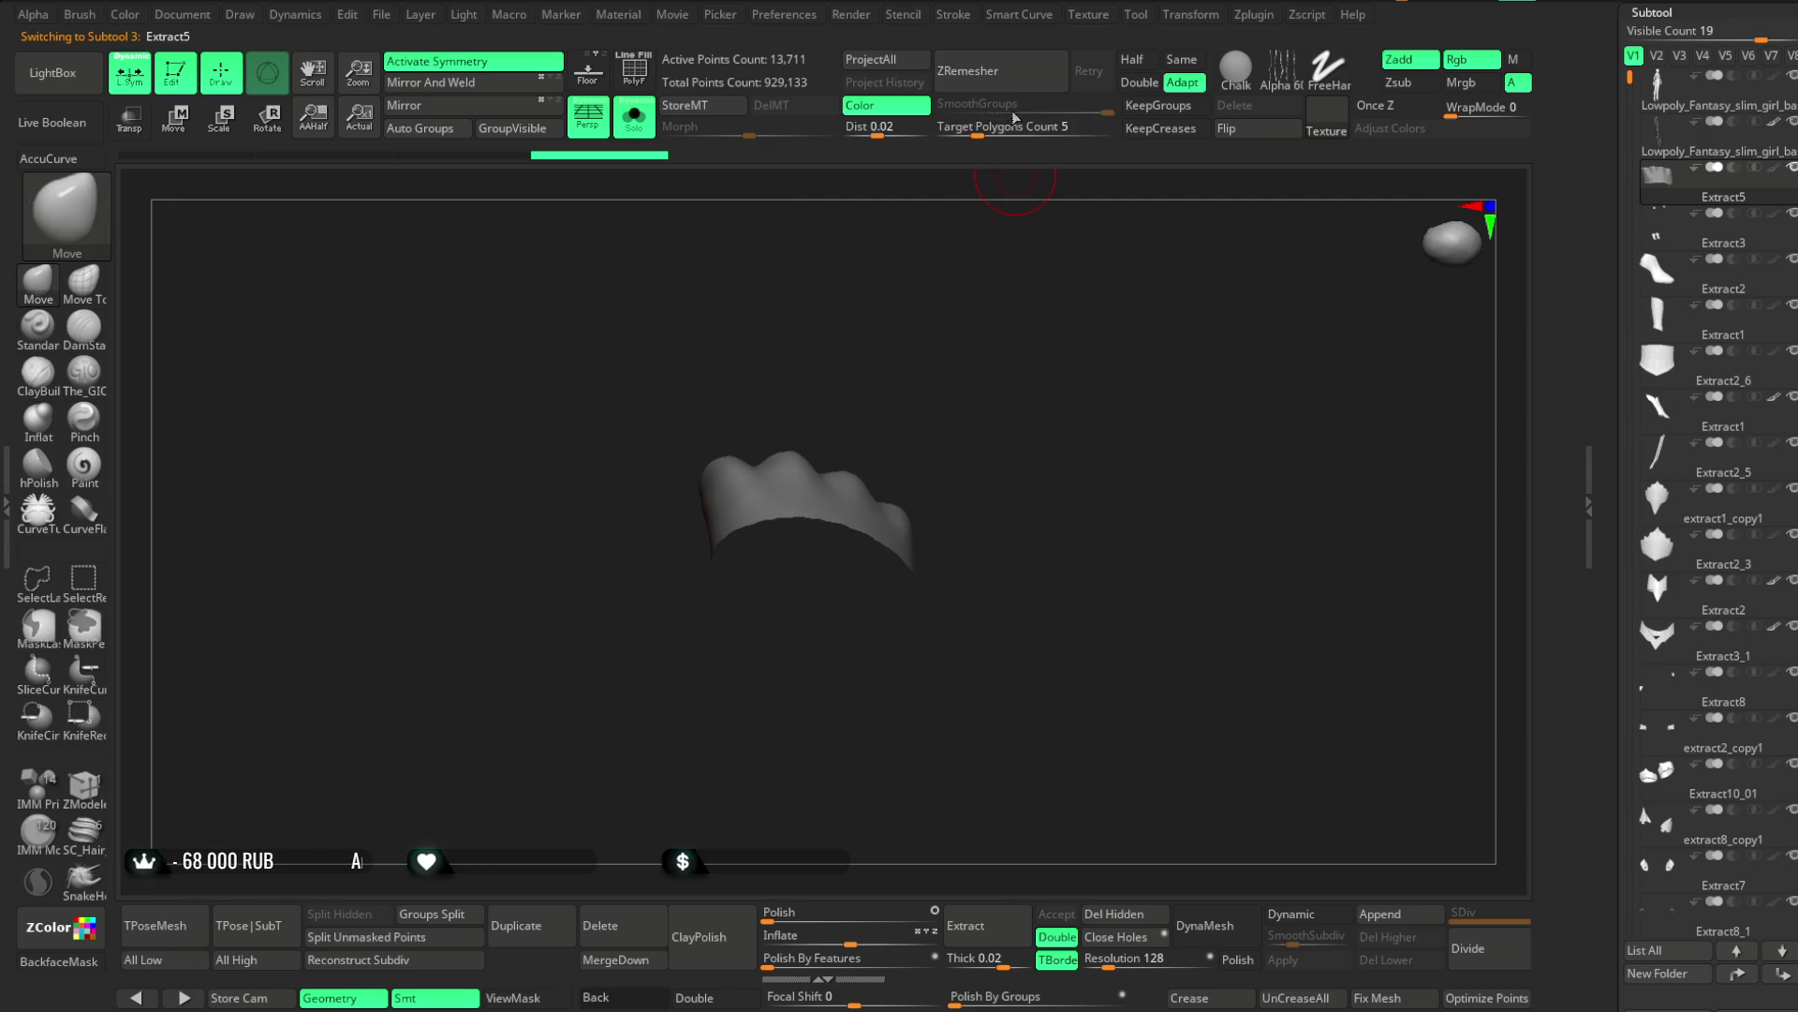
{"action": "left_click", "coordinate": [982, 71]}
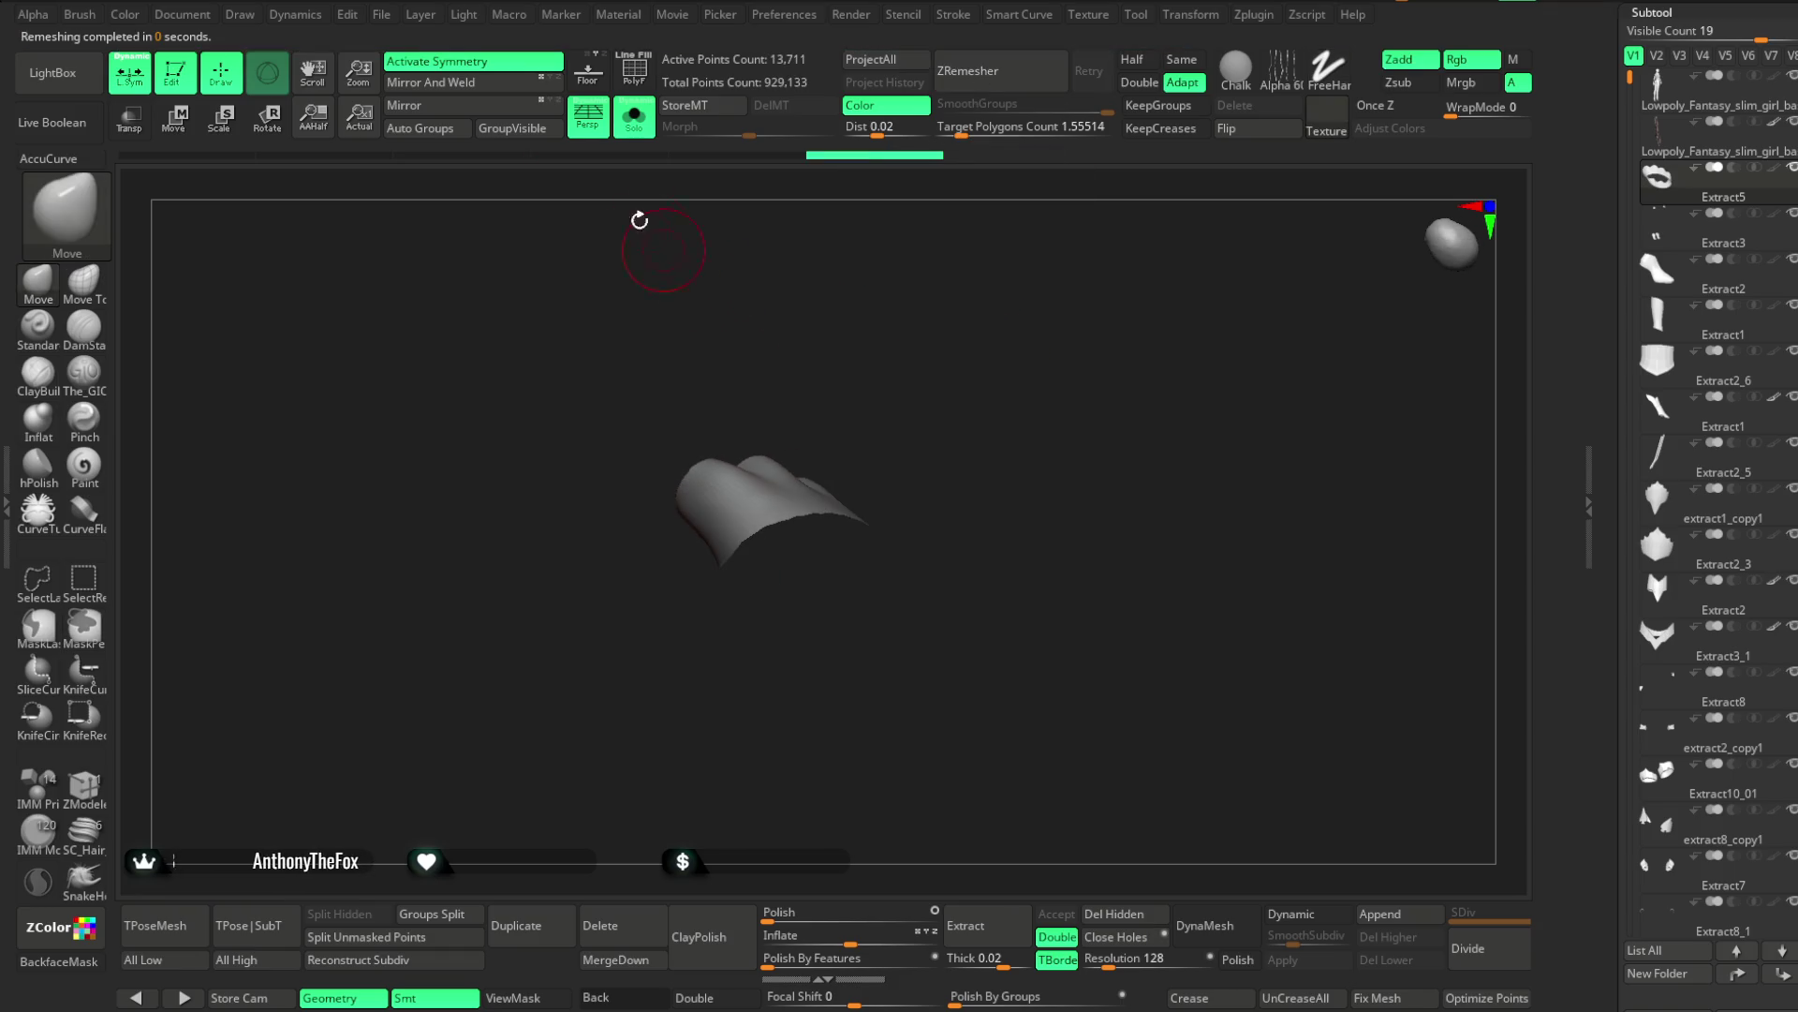
{"action": "key", "text": "ctrl+z"}
{"action": "mouse_move", "coordinate": [984, 490]}
{"action": "right_mouse_down"}
{"action": "mouse_move", "coordinate": [975, 321]}
{"action": "mouse_move", "coordinate": [964, 369]}
{"action": "mouse_move", "coordinate": [951, 357]}
{"action": "mouse_move", "coordinate": [939, 542]}
{"action": "mouse_move", "coordinate": [1015, 627]}
{"action": "mouse_move", "coordinate": [976, 186]}
{"action": "mouse_move", "coordinate": [934, 532]}
{"action": "mouse_move", "coordinate": [887, 450]}
{"action": "mouse_move", "coordinate": [855, 821]}
{"action": "right_mouse_up"}
{"action": "mouse_move", "coordinate": [1012, 768]}
{"action": "right_mouse_down"}
{"action": "mouse_move", "coordinate": [987, 722]}
{"action": "mouse_move", "coordinate": [919, 742]}
{"action": "mouse_move", "coordinate": [964, 715]}
{"action": "mouse_move", "coordinate": [1066, 209]}
{"action": "right_mouse_up"}
{"action": "left_click", "coordinate": [1004, 84]}
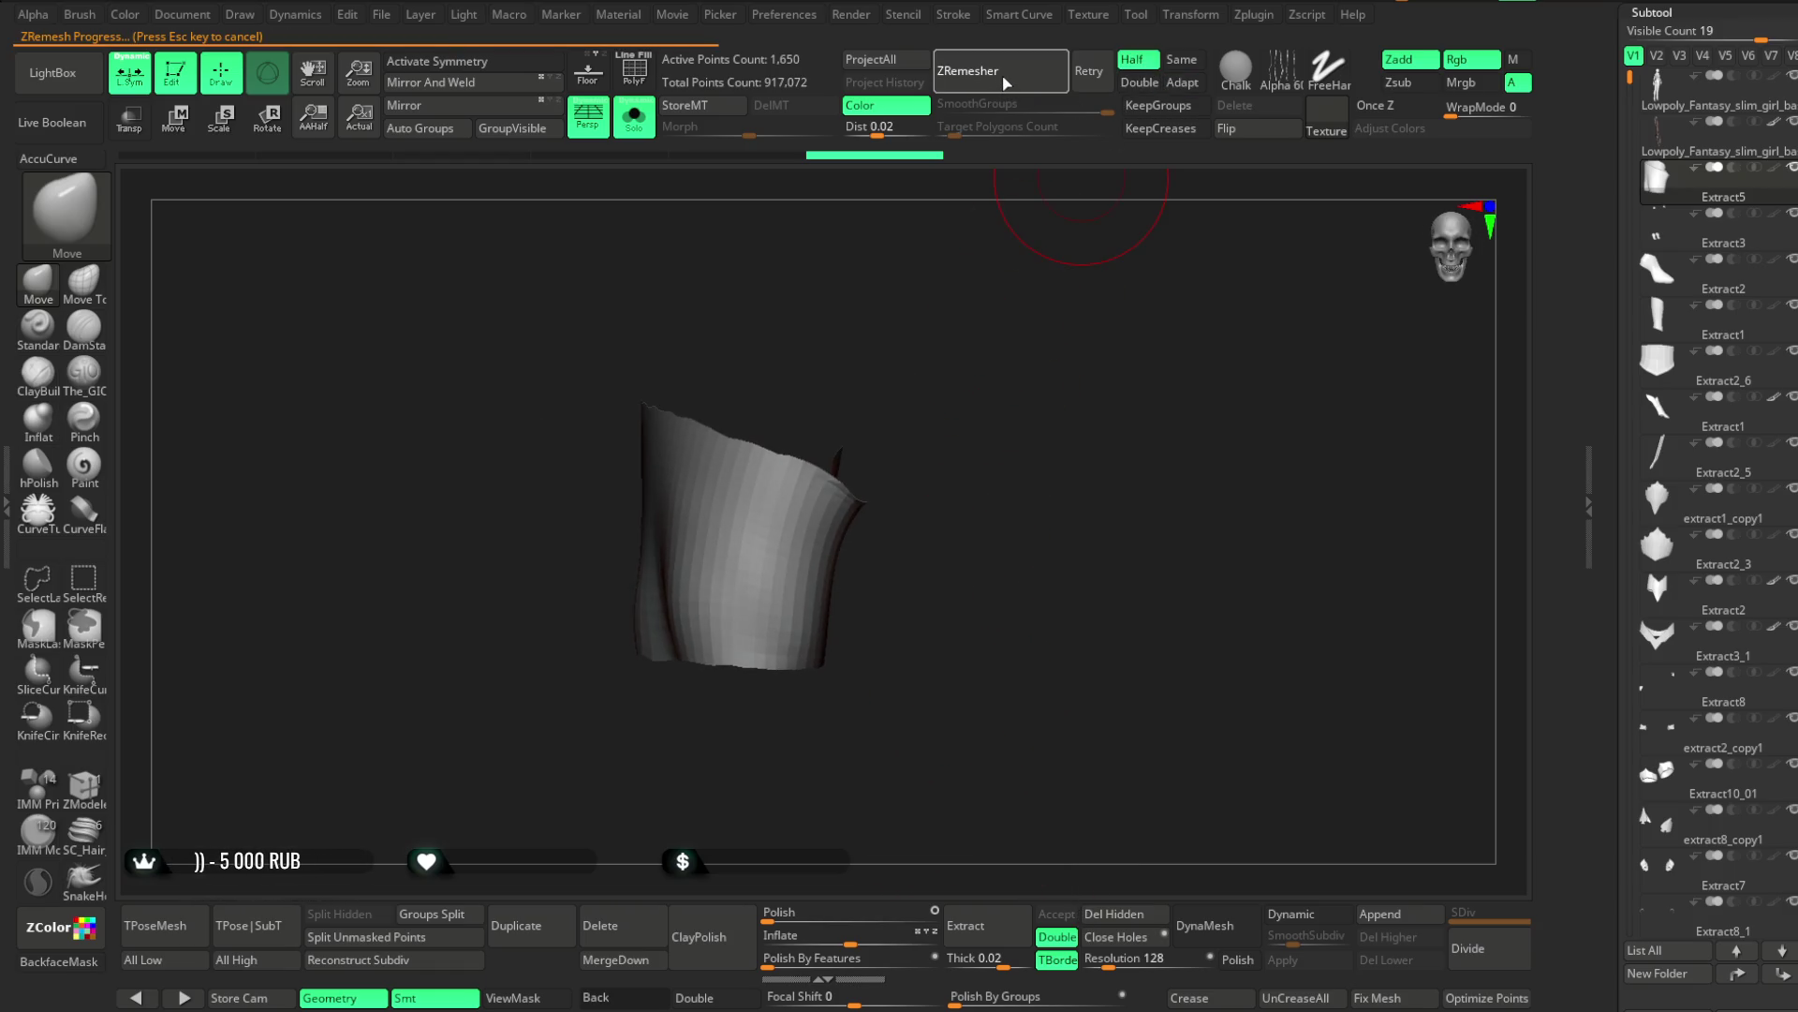
{"action": "left_click", "coordinate": [1007, 82]}
{"action": "left_click", "coordinate": [1007, 83]}
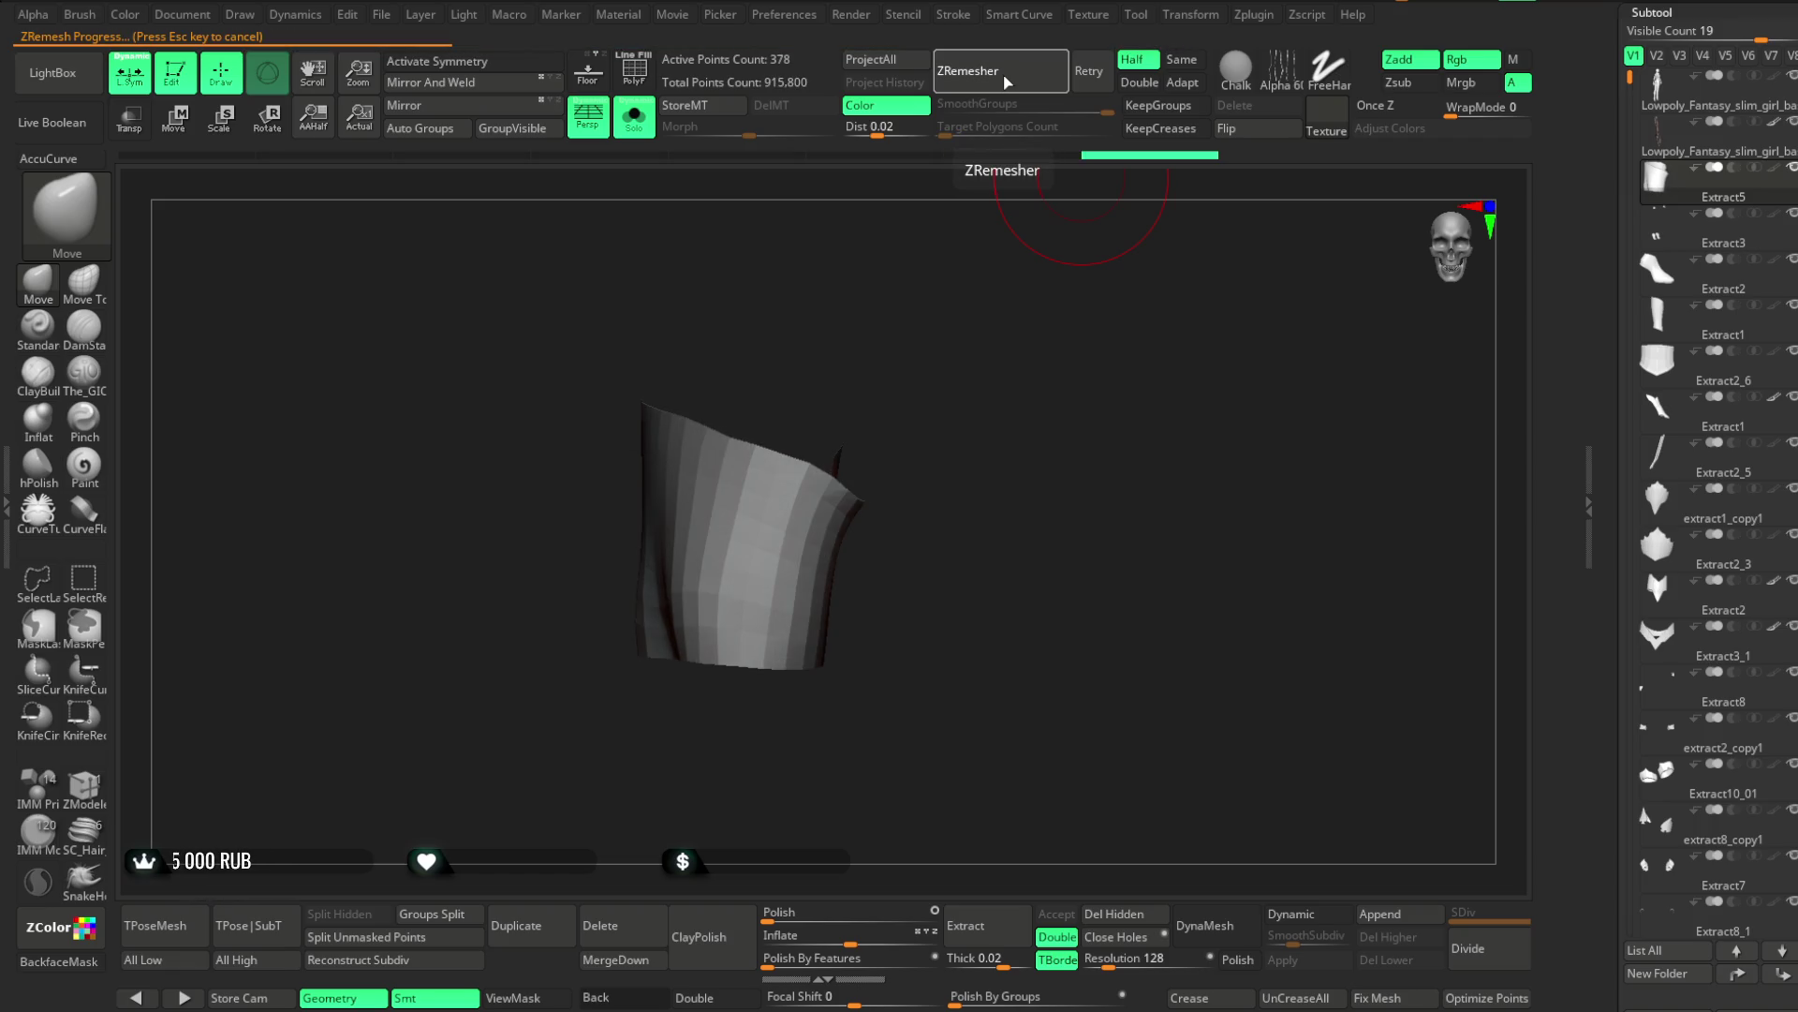
{"action": "left_click", "coordinate": [716, 985]}
{"action": "mouse_move", "coordinate": [924, 594]}
{"action": "left_mouse_down"}
{"action": "mouse_move", "coordinate": [908, 553]}
{"action": "mouse_move", "coordinate": [858, 534]}
{"action": "left_mouse_up"}
{"action": "left_click", "coordinate": [641, 132]}
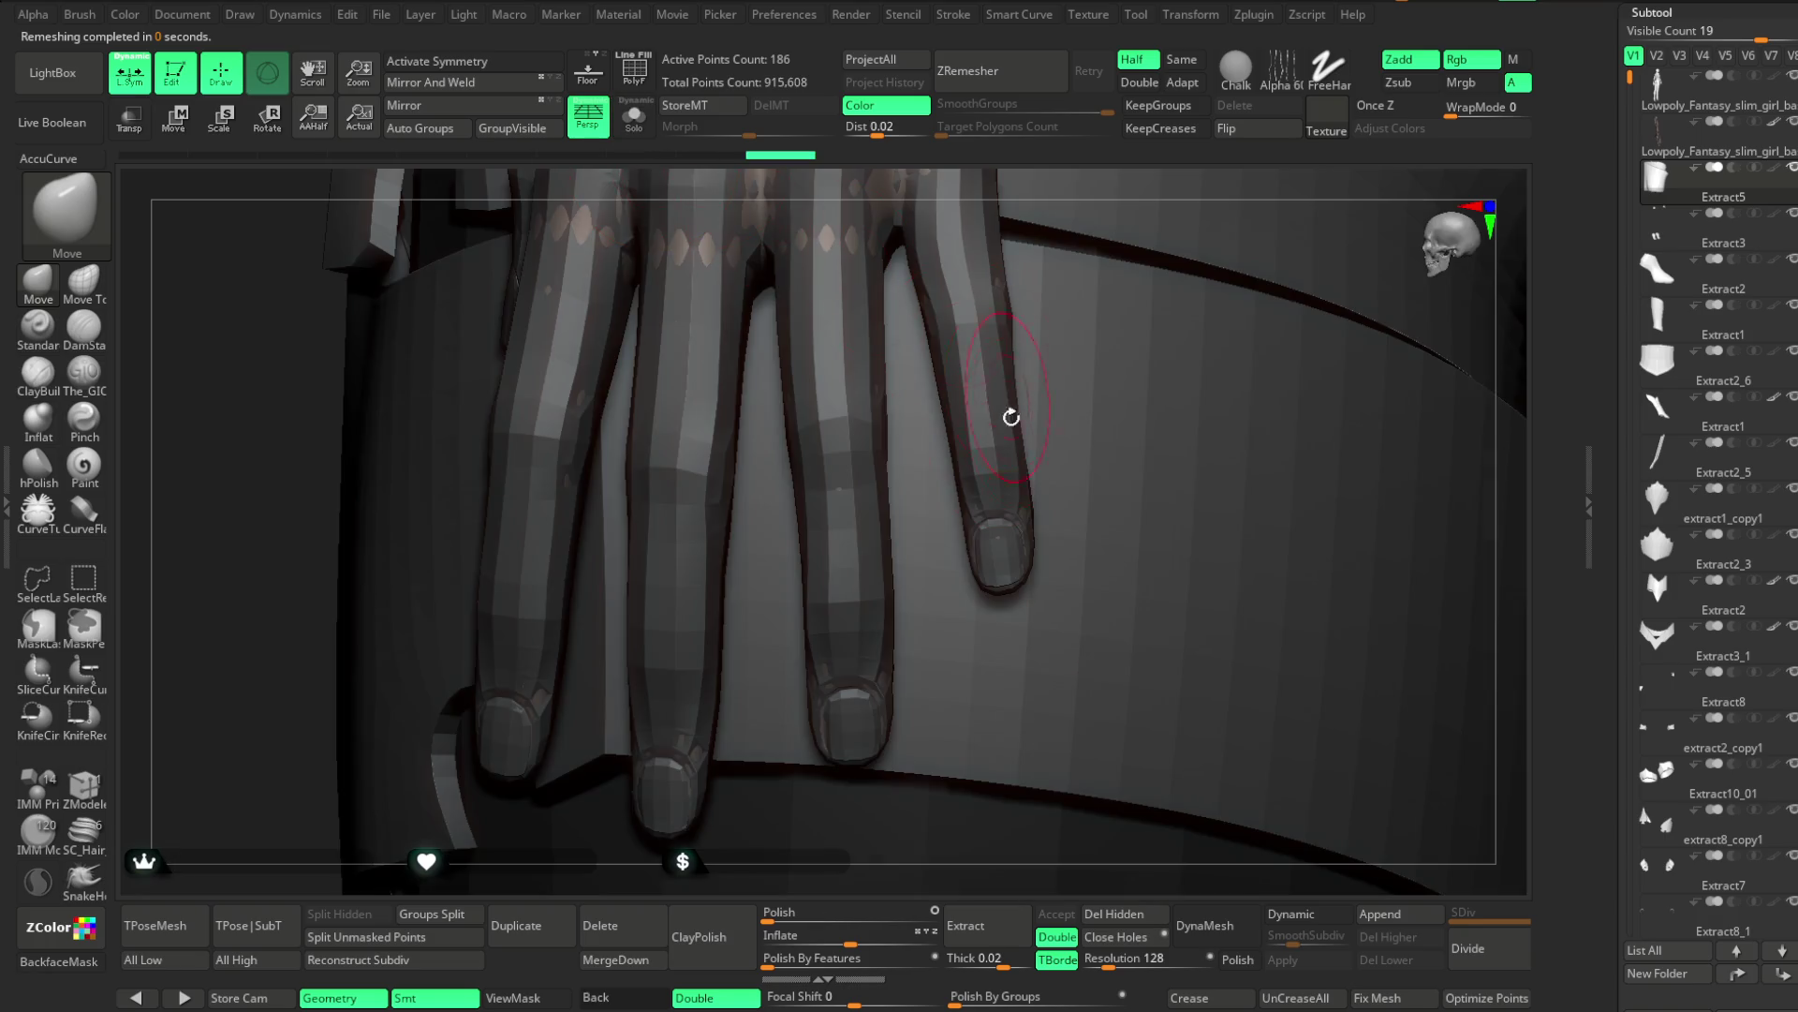
Inflate Extract5 once and check the band from several angles around the hand
{"action": "mouse_move", "coordinate": [622, 272]}
{"action": "left_mouse_down"}
{"action": "mouse_move", "coordinate": [755, 161]}
{"action": "mouse_move", "coordinate": [803, 149]}
{"action": "mouse_move", "coordinate": [1120, 409]}
{"action": "left_mouse_up"}
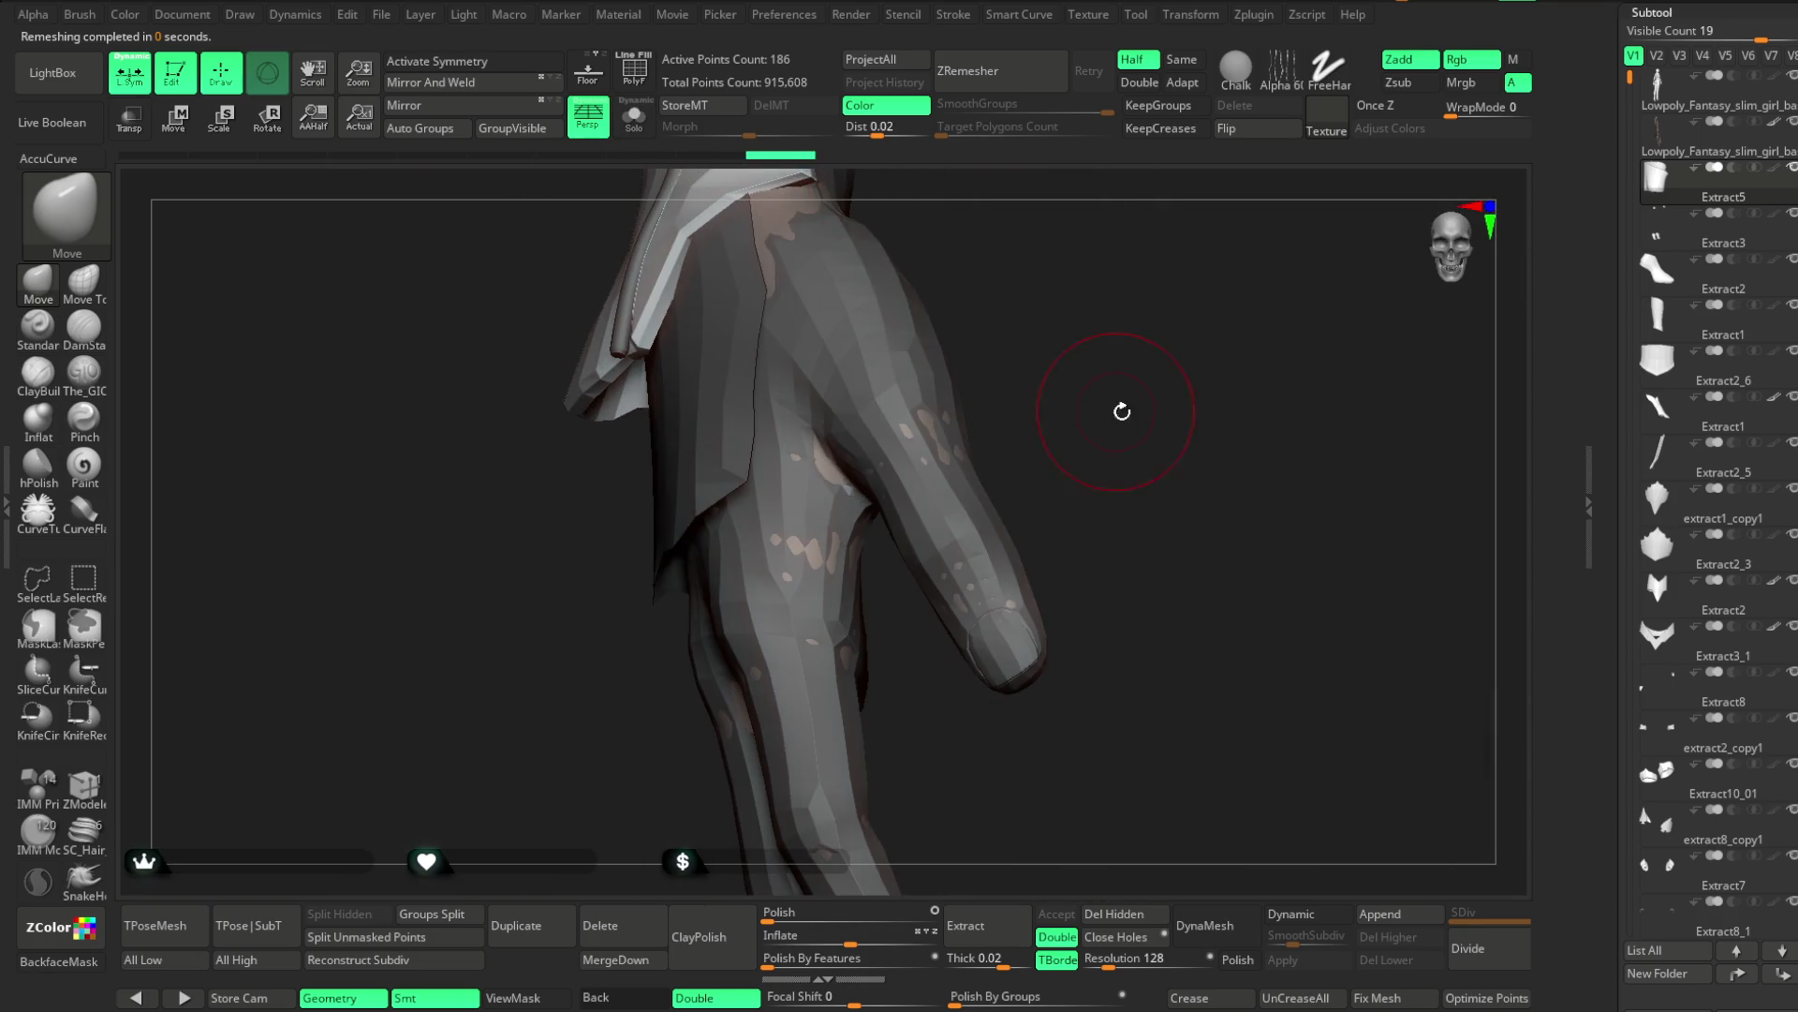
{"action": "left_click", "coordinate": [854, 942]}
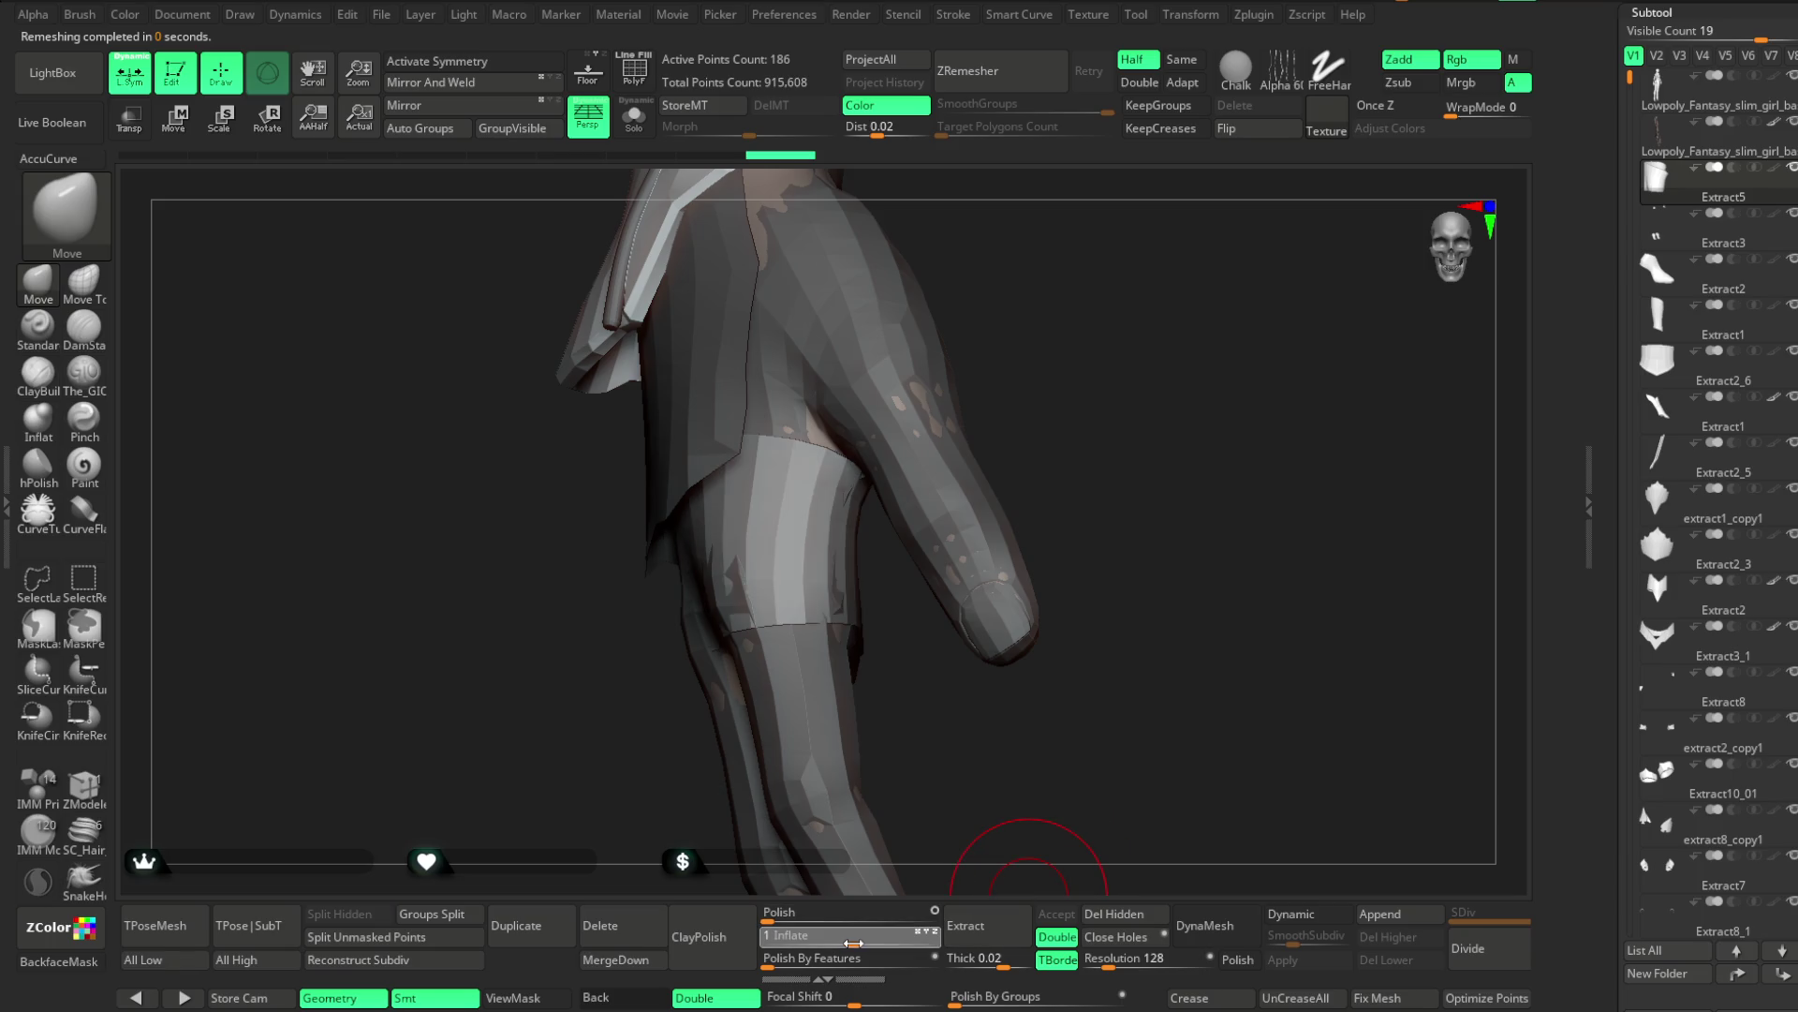
{"action": "left_click_drag", "start_coordinate": [1075, 554], "coordinate": [1181, 449]}
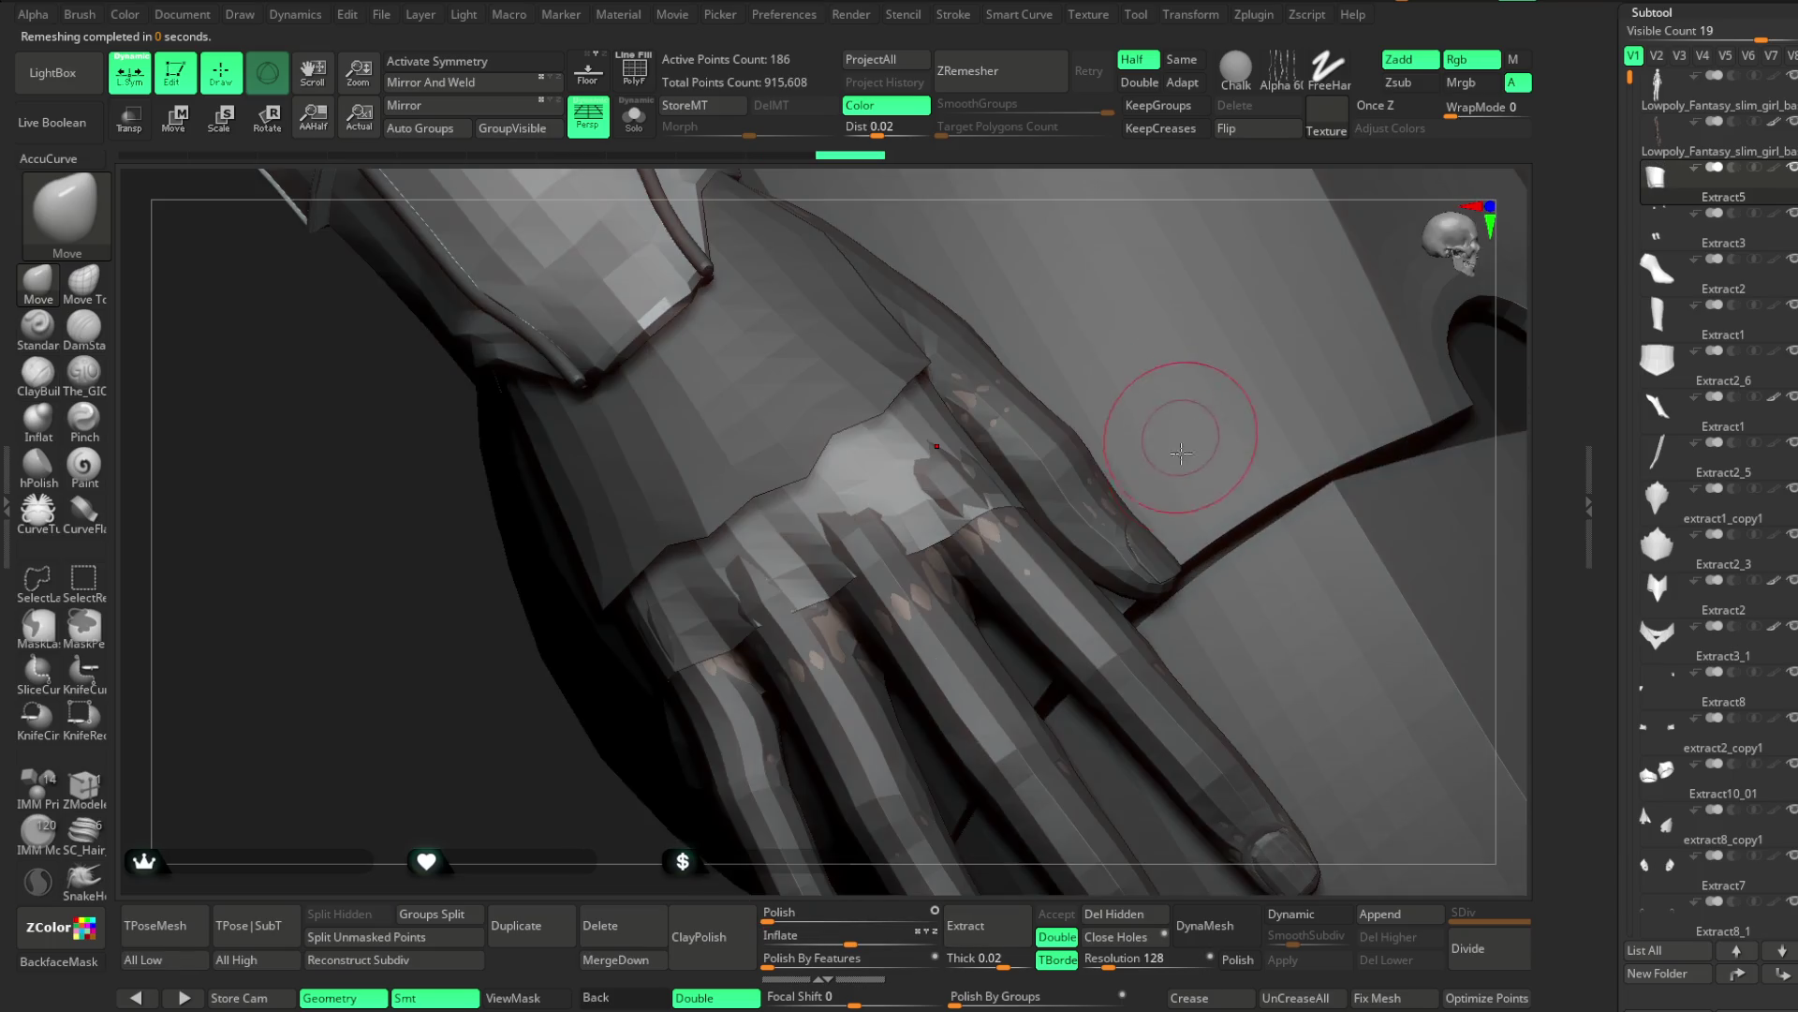
{"action": "mouse_move", "coordinate": [851, 654]}
{"action": "left_mouse_down"}
{"action": "mouse_move", "coordinate": [353, 703]}
{"action": "mouse_move", "coordinate": [734, 401]}
{"action": "mouse_move", "coordinate": [1012, 312]}
{"action": "mouse_move", "coordinate": [974, 300]}
{"action": "mouse_move", "coordinate": [807, 465]}
{"action": "left_mouse_up"}
{"action": "key", "text": "space"}
{"action": "right_click_drag", "start_coordinate": [809, 462], "coordinate": [893, 370]}
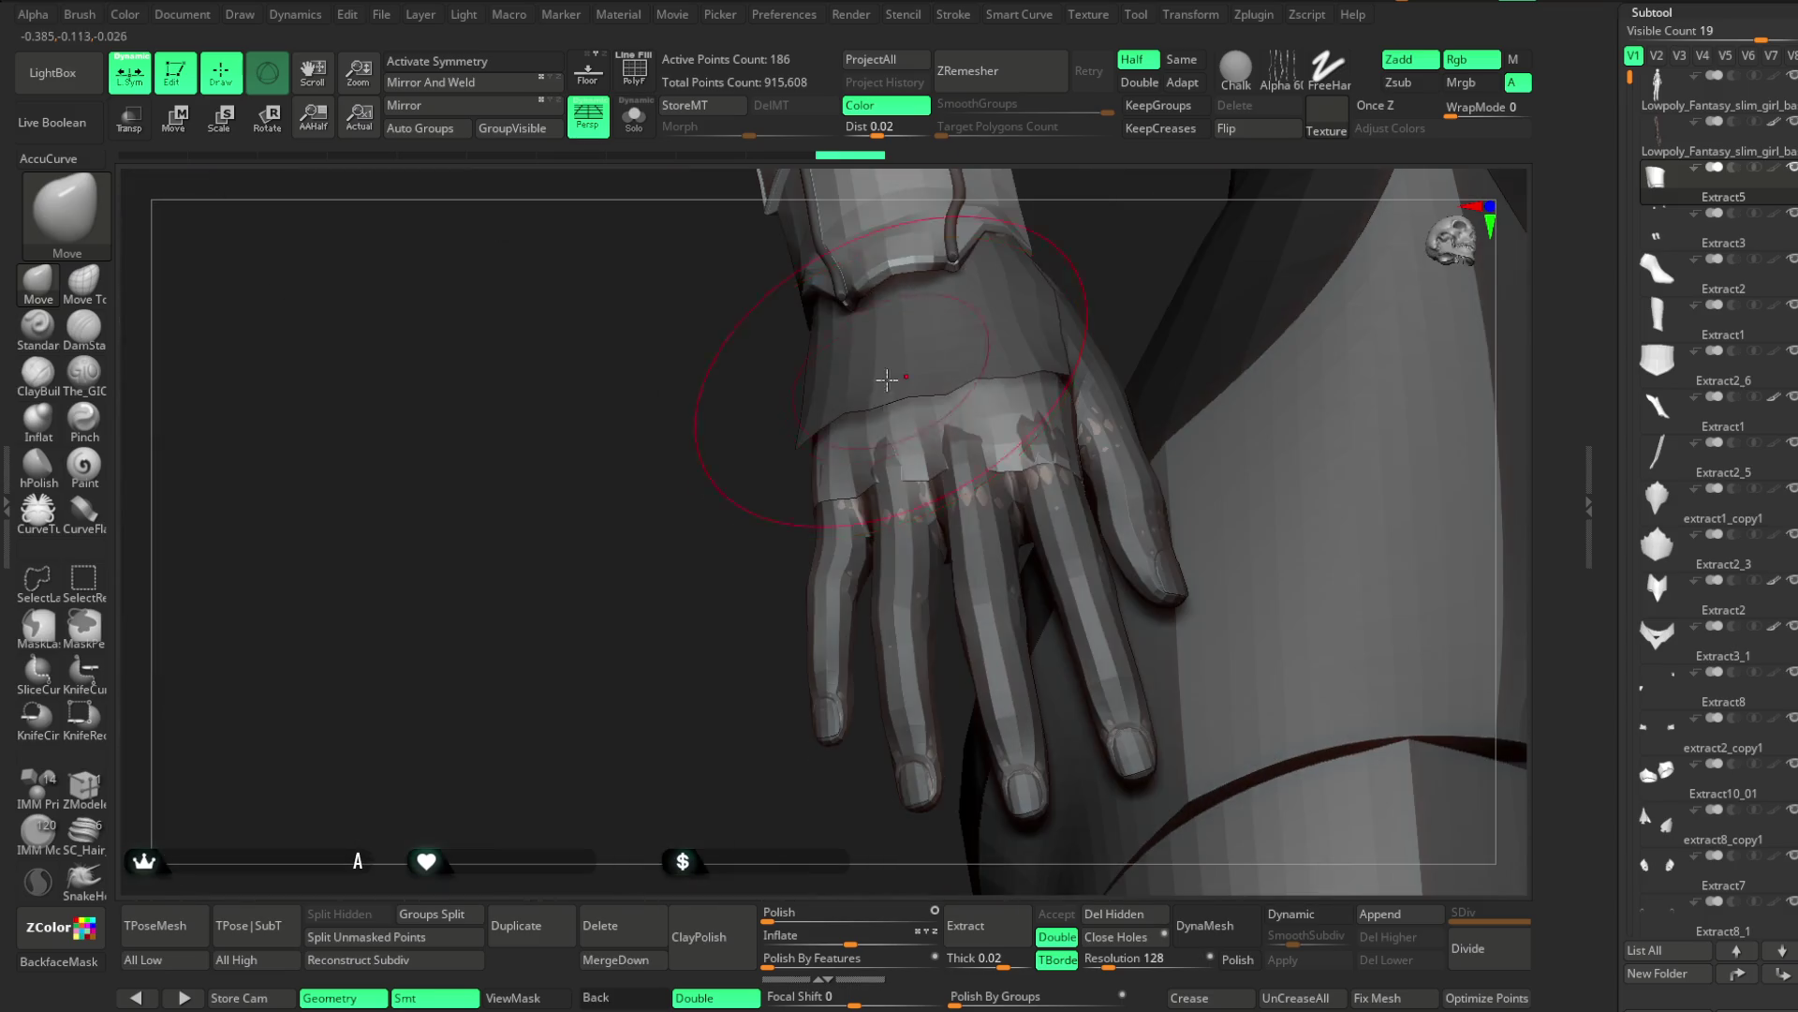
{"action": "left_click_drag", "start_coordinate": [717, 585], "coordinate": [634, 597]}
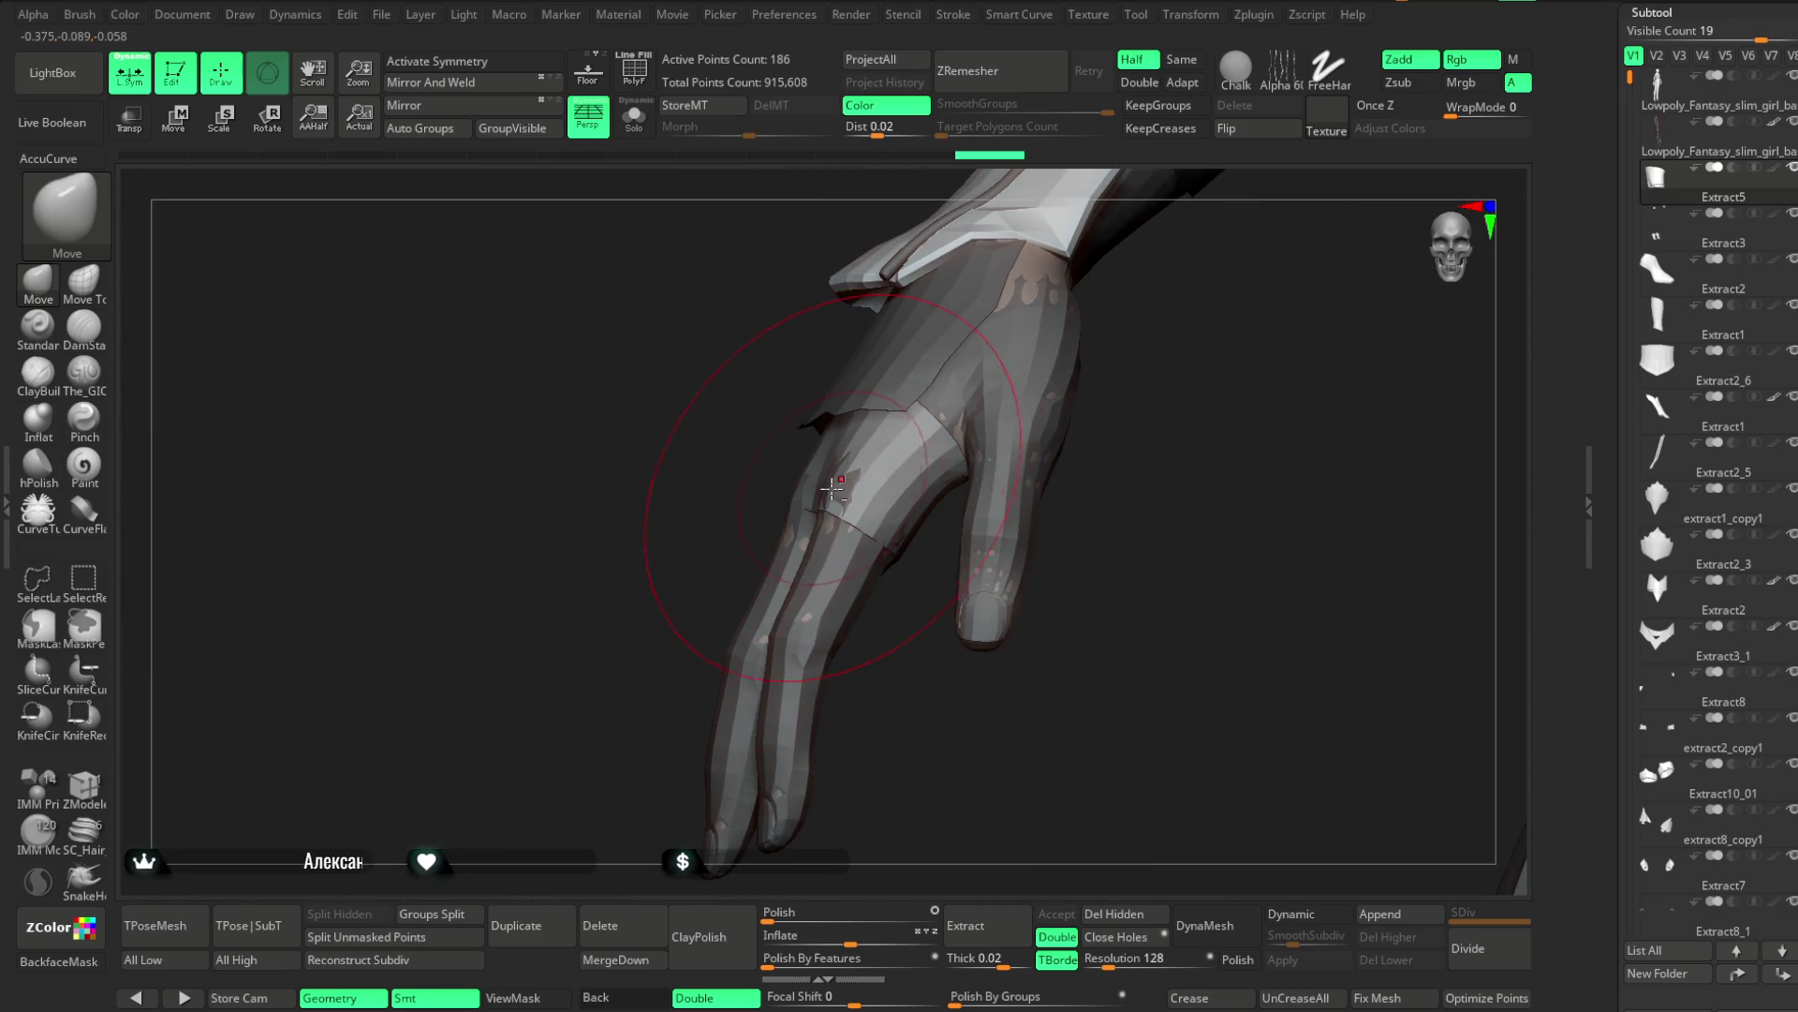
{"action": "mouse_move", "coordinate": [833, 487]}
{"action": "right_mouse_down"}
{"action": "mouse_move", "coordinate": [1035, 374]}
{"action": "mouse_move", "coordinate": [873, 468]}
{"action": "right_mouse_up"}
{"action": "mouse_move", "coordinate": [1037, 387]}
{"action": "right_mouse_down"}
{"action": "mouse_move", "coordinate": [913, 473]}
{"action": "mouse_move", "coordinate": [1024, 348]}
{"action": "mouse_move", "coordinate": [804, 534]}
{"action": "right_mouse_up"}
{"action": "right_click", "coordinate": [914, 473]}
{"action": "mouse_move", "coordinate": [856, 665]}
{"action": "right_mouse_down"}
{"action": "mouse_move", "coordinate": [1036, 366]}
{"action": "mouse_move", "coordinate": [824, 489]}
{"action": "mouse_move", "coordinate": [764, 503]}
{"action": "mouse_move", "coordinate": [849, 462]}
{"action": "right_mouse_up"}
Examine the band up close, then make the 545,604-point body basemesh active
{"action": "left_click", "coordinate": [764, 503], "text": "alt"}
{"action": "left_click", "coordinate": [751, 516], "text": "alt"}
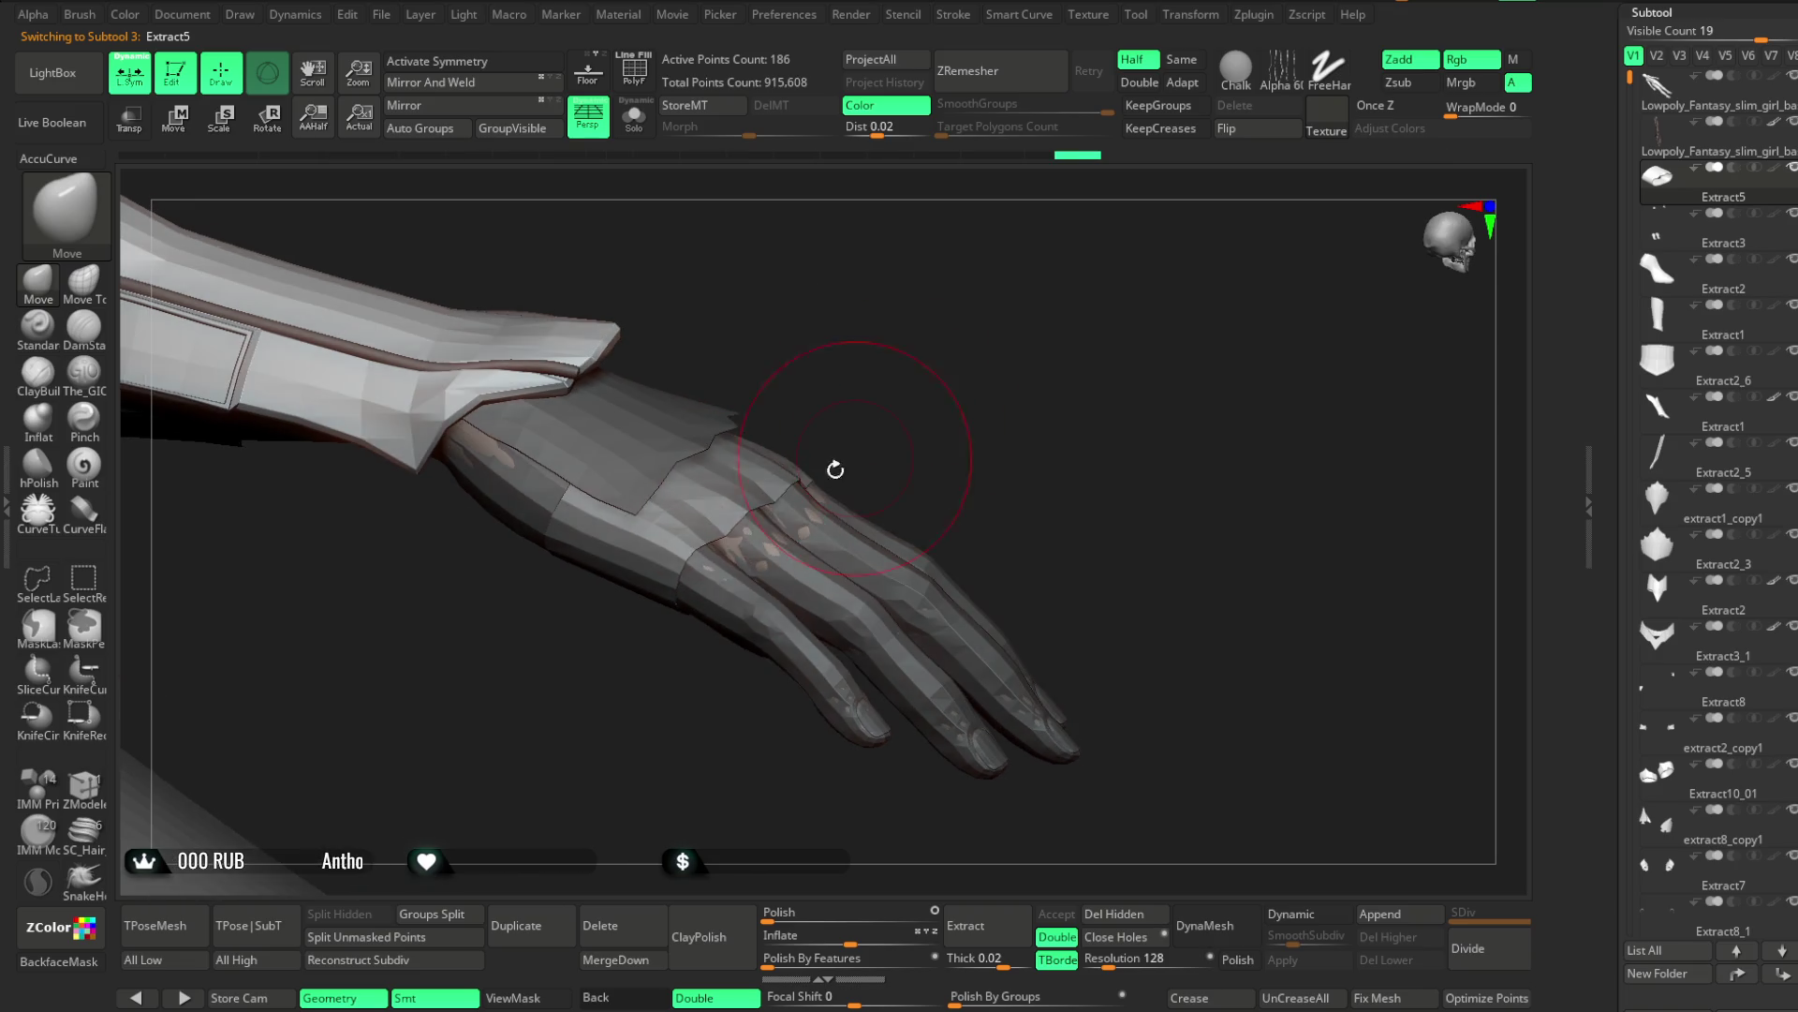
{"action": "mouse_move", "coordinate": [928, 384]}
{"action": "right_mouse_down", "text": "ctrl"}
{"action": "mouse_move", "coordinate": [890, 474]}
{"action": "mouse_move", "coordinate": [916, 321]}
{"action": "mouse_move", "coordinate": [790, 537]}
{"action": "mouse_move", "coordinate": [943, 418]}
{"action": "mouse_move", "coordinate": [808, 548]}
{"action": "mouse_move", "coordinate": [643, 521]}
{"action": "mouse_move", "coordinate": [915, 353]}
{"action": "mouse_move", "coordinate": [613, 515]}
{"action": "mouse_move", "coordinate": [924, 313]}
{"action": "mouse_move", "coordinate": [952, 474]}
{"action": "mouse_move", "coordinate": [975, 341]}
{"action": "mouse_move", "coordinate": [837, 401]}
{"action": "mouse_move", "coordinate": [803, 441]}
{"action": "mouse_move", "coordinate": [790, 405]}
{"action": "mouse_move", "coordinate": [729, 560]}
{"action": "mouse_move", "coordinate": [775, 583]}
{"action": "mouse_move", "coordinate": [687, 587]}
{"action": "mouse_move", "coordinate": [875, 486]}
{"action": "mouse_move", "coordinate": [803, 422]}
{"action": "mouse_move", "coordinate": [803, 325]}
{"action": "mouse_move", "coordinate": [821, 495]}
{"action": "mouse_move", "coordinate": [859, 337]}
{"action": "mouse_move", "coordinate": [829, 448]}
{"action": "right_mouse_up", "text": "ctrl"}
{"action": "key", "text": "space"}
{"action": "right_click", "coordinate": [729, 560]}
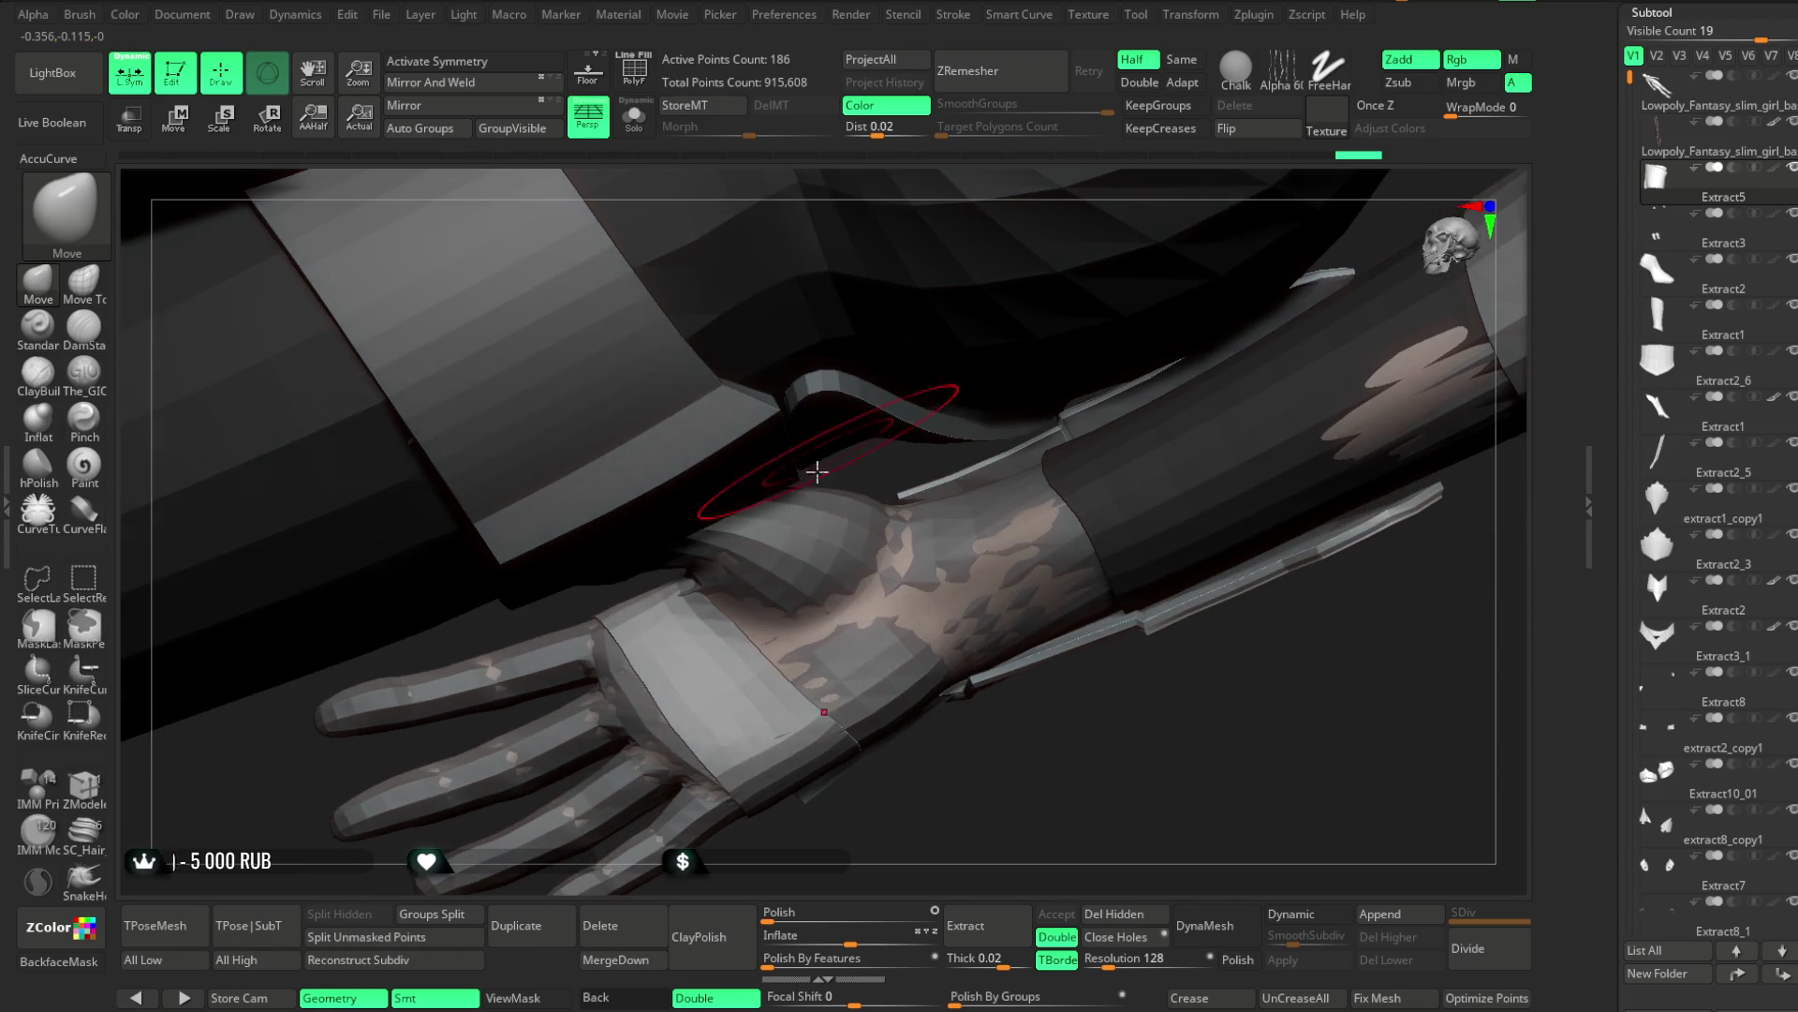
{"action": "mouse_move", "coordinate": [894, 806]}
{"action": "right_mouse_down"}
{"action": "mouse_move", "coordinate": [851, 727]}
{"action": "mouse_move", "coordinate": [669, 666]}
{"action": "mouse_move", "coordinate": [867, 823]}
{"action": "mouse_move", "coordinate": [829, 533]}
{"action": "mouse_move", "coordinate": [983, 481]}
{"action": "mouse_move", "coordinate": [943, 466]}
{"action": "mouse_move", "coordinate": [875, 482]}
{"action": "mouse_move", "coordinate": [903, 453]}
{"action": "mouse_move", "coordinate": [887, 466]}
{"action": "mouse_move", "coordinate": [903, 469]}
{"action": "mouse_move", "coordinate": [851, 457]}
{"action": "right_mouse_up"}
{"action": "right_click", "coordinate": [867, 491]}
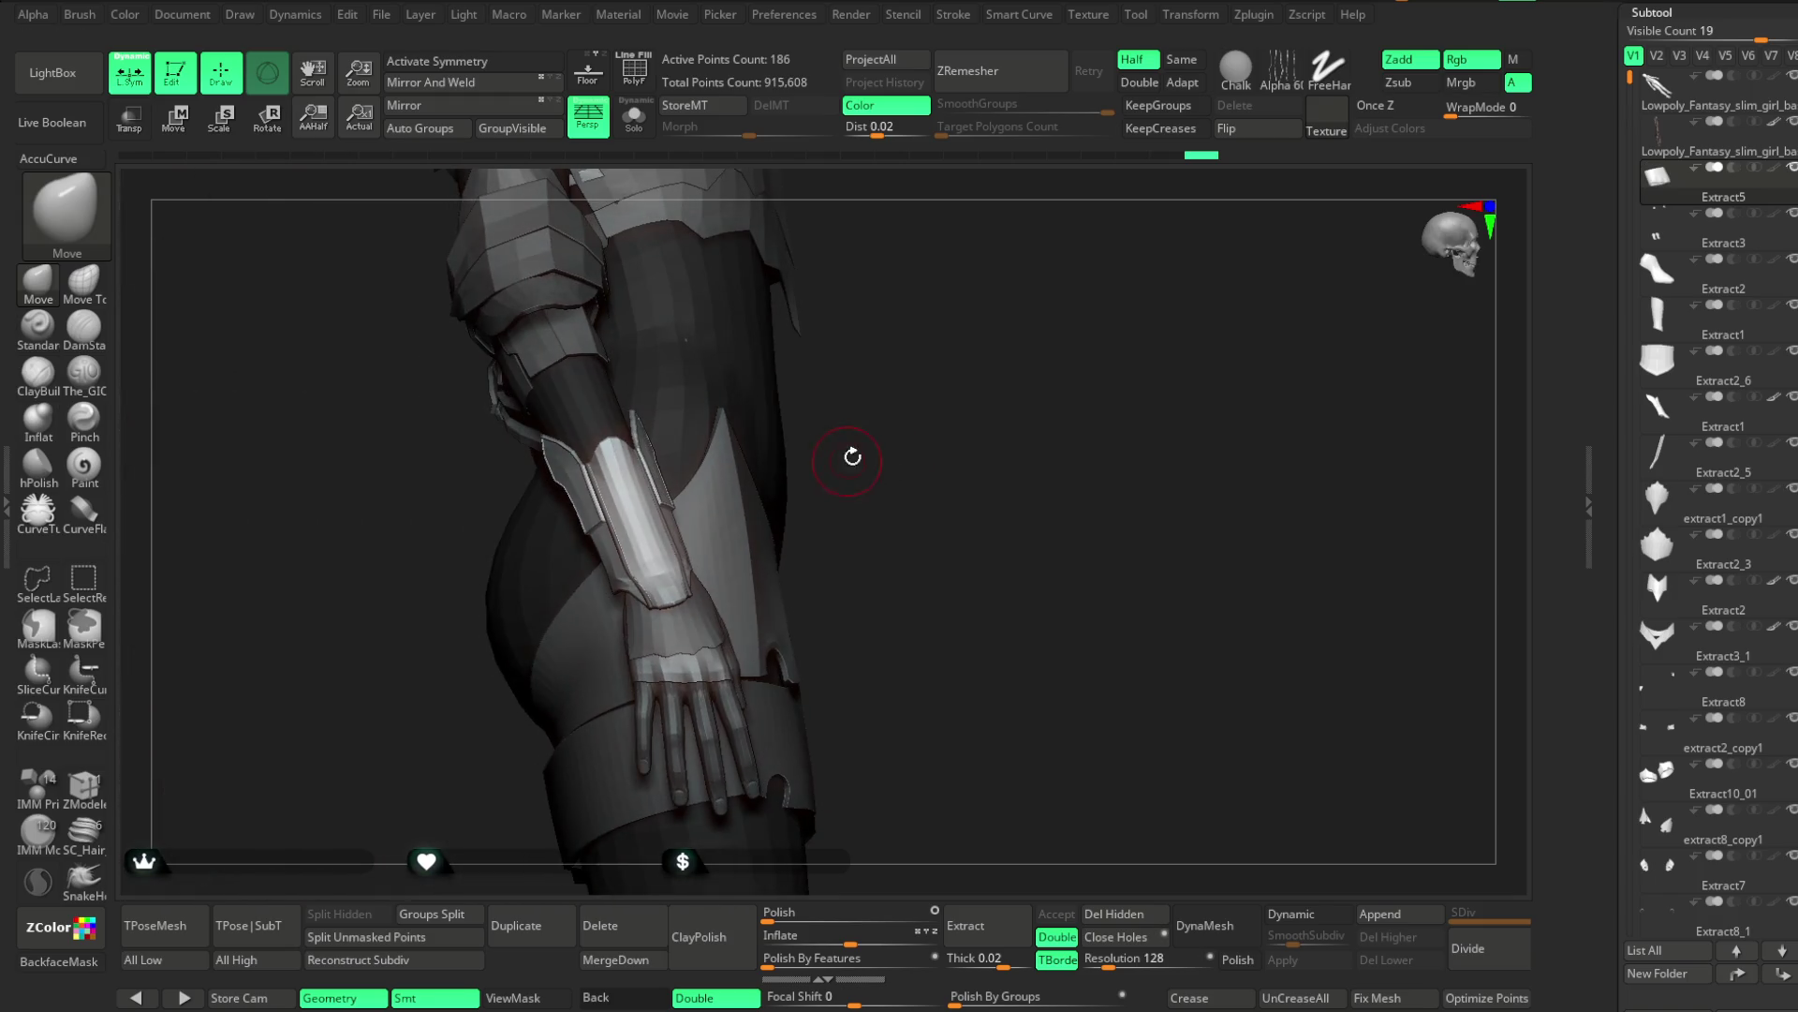
{"action": "left_click", "coordinate": [1716, 153]}
Solo the body and lasso-mask the whole hand, checking the mask from several angles
{"action": "key", "text": "ctrl+shift+s"}
{"action": "mouse_move", "coordinate": [664, 172]}
{"action": "right_mouse_down"}
{"action": "mouse_move", "coordinate": [803, 305]}
{"action": "mouse_move", "coordinate": [977, 394]}
{"action": "mouse_move", "coordinate": [1097, 486]}
{"action": "mouse_move", "coordinate": [982, 424]}
{"action": "mouse_move", "coordinate": [991, 468]}
{"action": "right_mouse_up"}
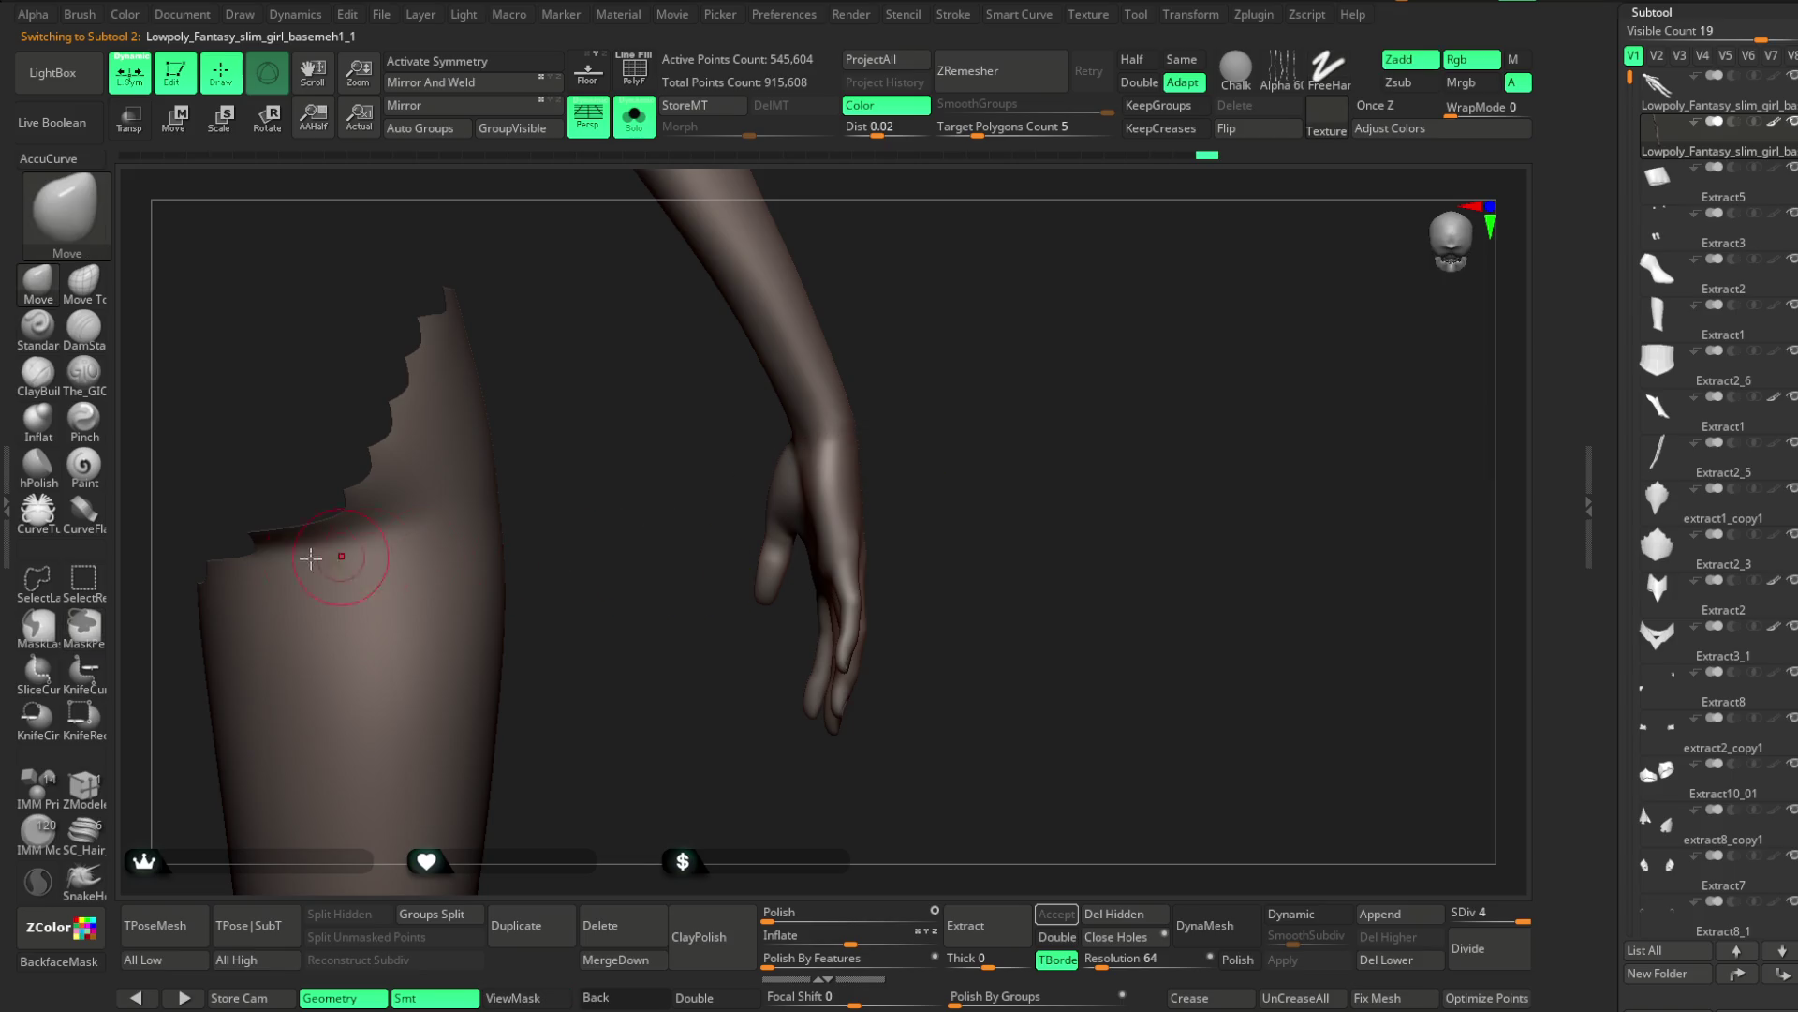
{"action": "key", "text": "ctrl"}
{"action": "mouse_move", "coordinate": [809, 437]}
{"action": "left_mouse_down", "text": "ctrl"}
{"action": "mouse_move", "coordinate": [670, 695]}
{"action": "mouse_move", "coordinate": [926, 771]}
{"action": "left_mouse_up", "text": "ctrl"}
{"action": "right_click_drag", "start_coordinate": [1025, 374], "coordinate": [901, 393]}
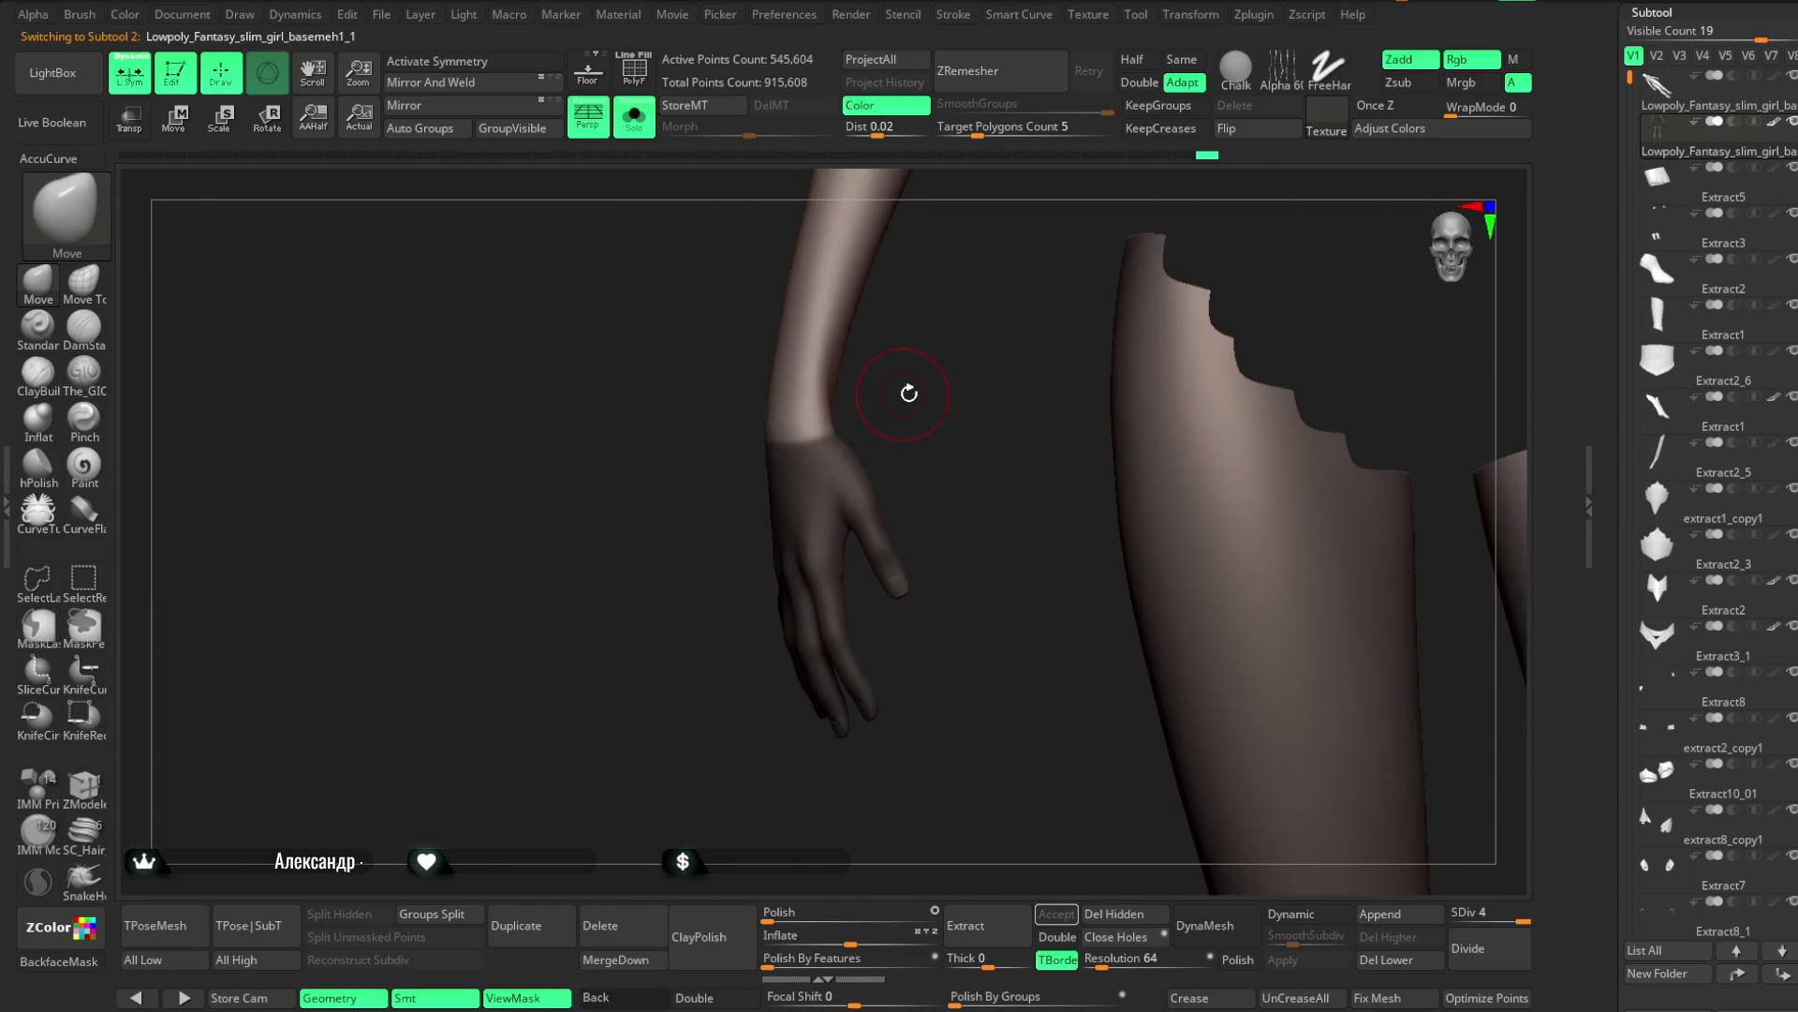
{"action": "left_click_drag", "start_coordinate": [763, 442], "coordinate": [811, 582], "text": "ctrl"}
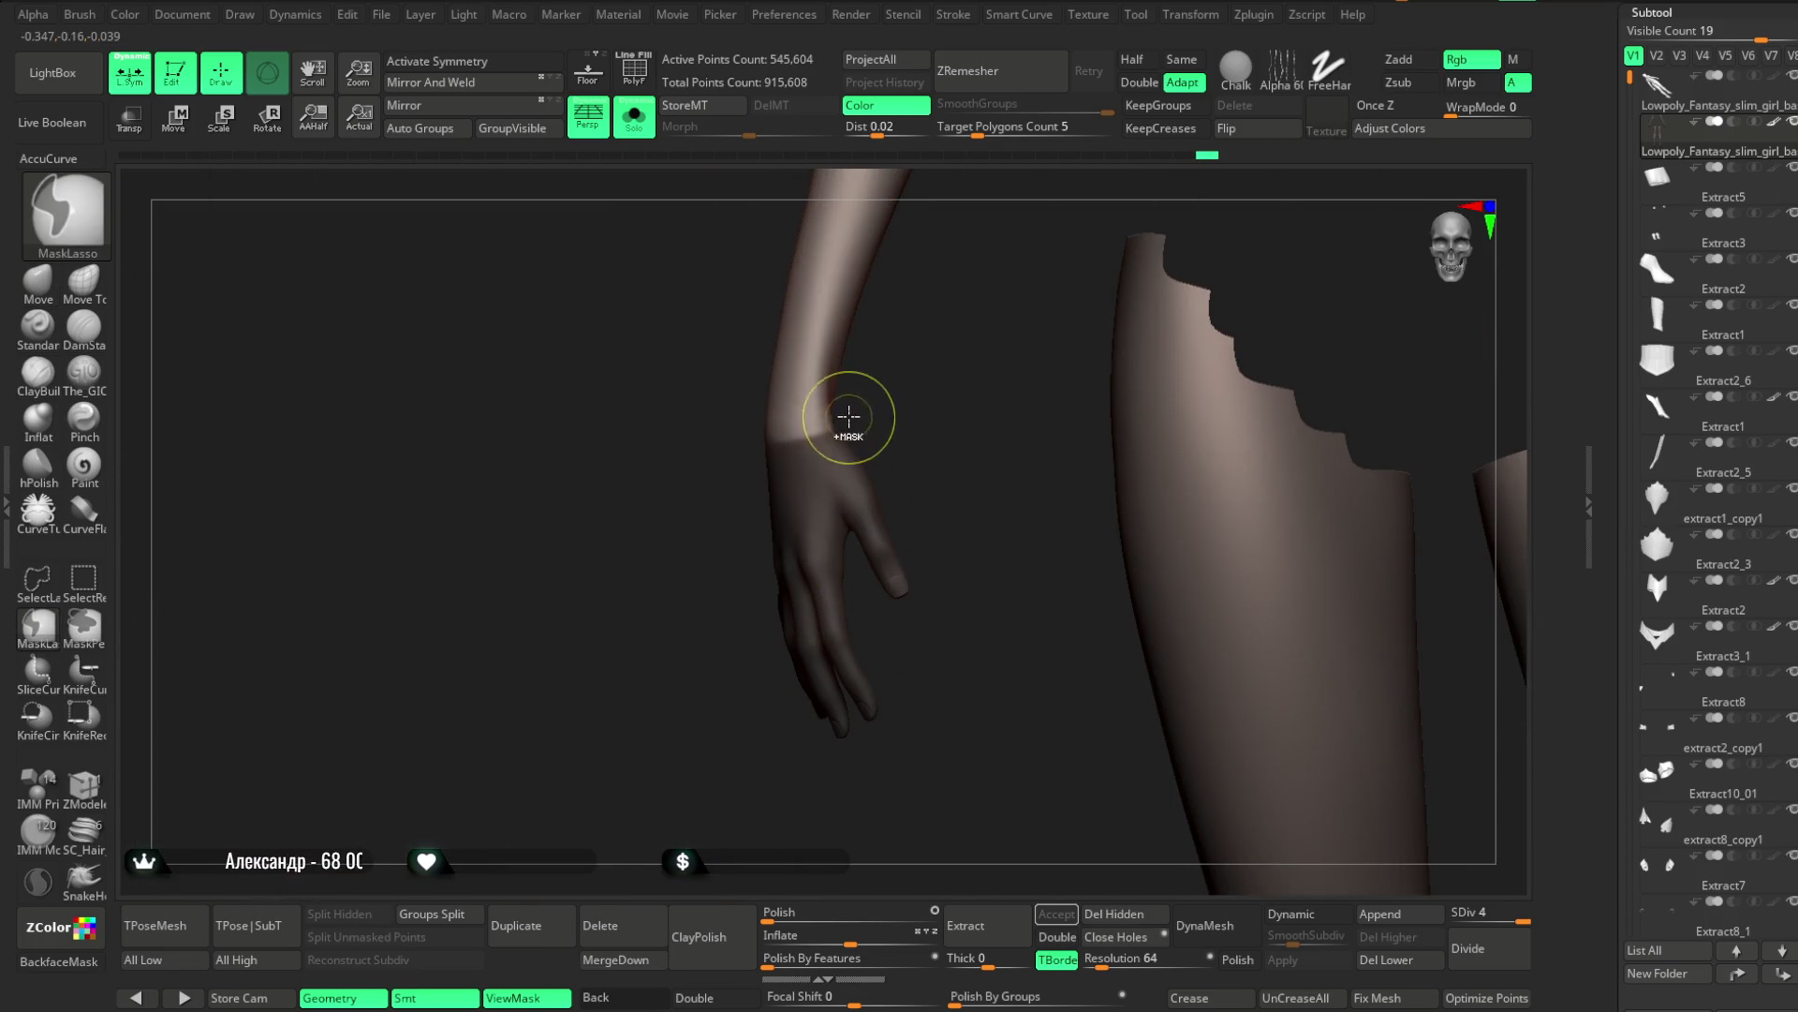
{"action": "mouse_move", "coordinate": [920, 389]}
{"action": "right_mouse_down"}
{"action": "mouse_move", "coordinate": [1028, 361]}
{"action": "mouse_move", "coordinate": [1009, 342]}
{"action": "mouse_move", "coordinate": [947, 377]}
{"action": "mouse_move", "coordinate": [931, 346]}
{"action": "mouse_move", "coordinate": [727, 406]}
{"action": "right_mouse_up"}
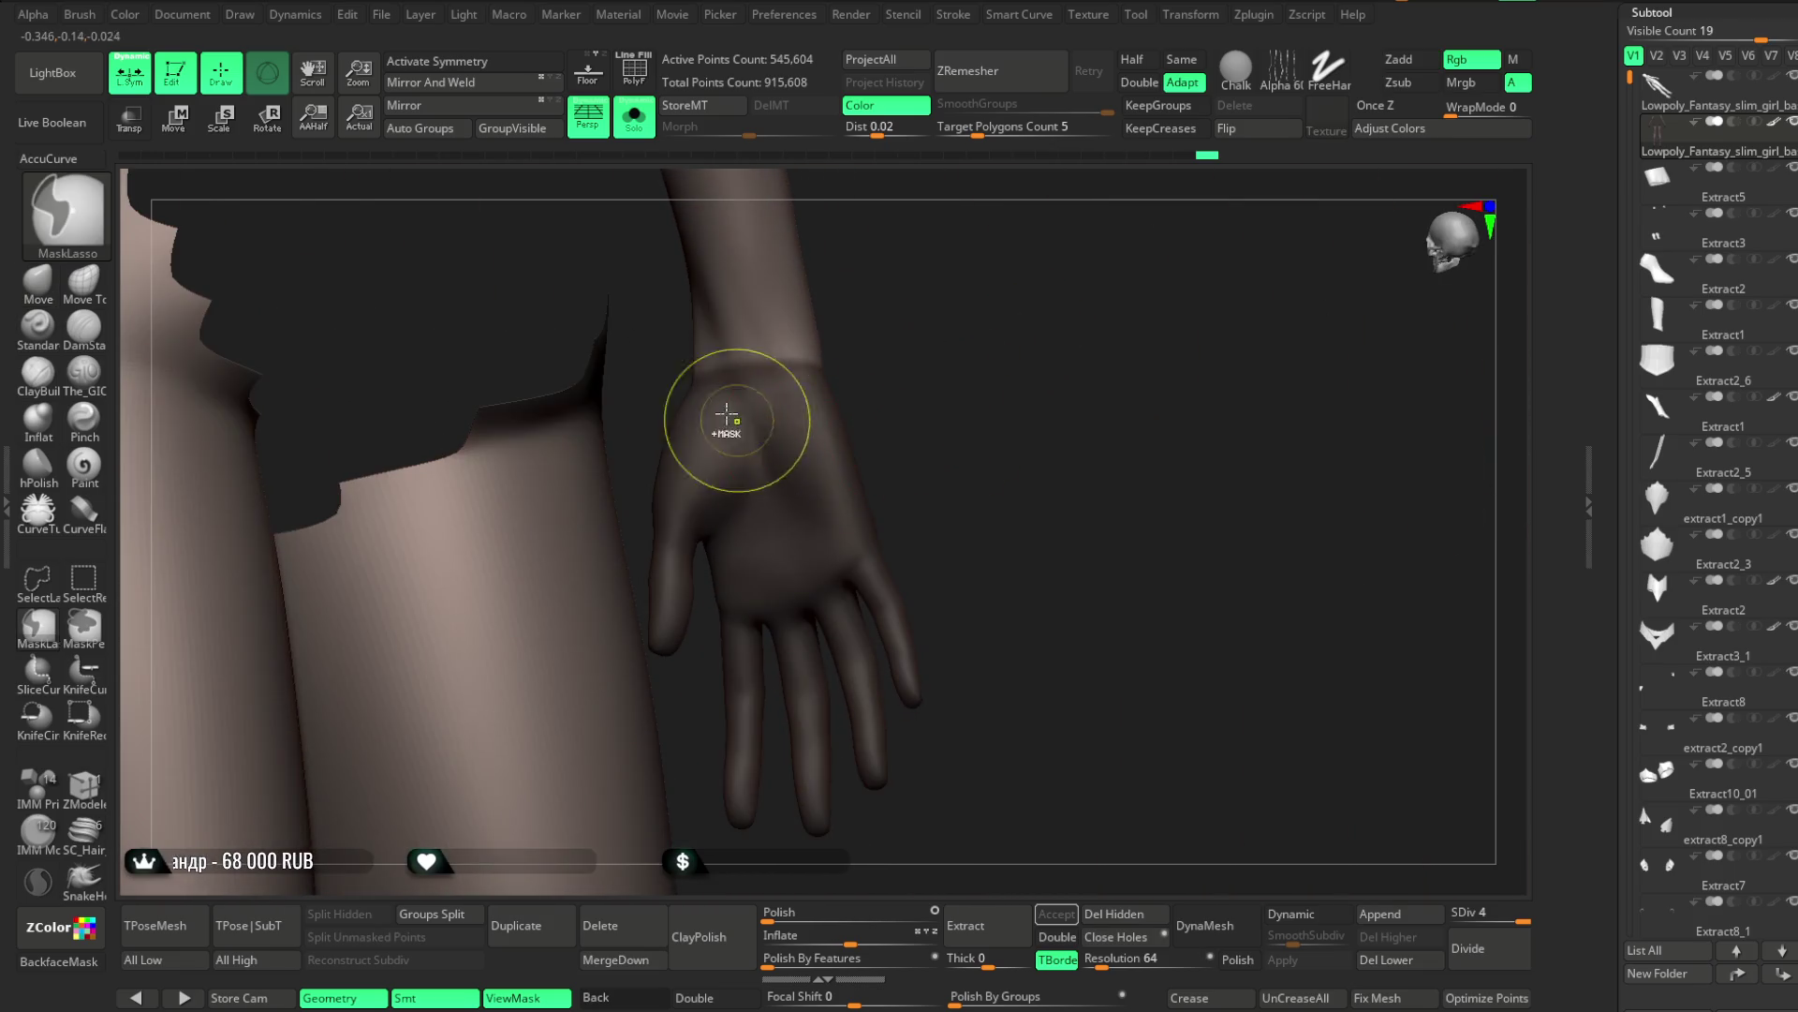
{"action": "mouse_move", "coordinate": [654, 322]}
{"action": "right_mouse_down"}
{"action": "mouse_move", "coordinate": [936, 312]}
{"action": "mouse_move", "coordinate": [759, 337]}
{"action": "mouse_move", "coordinate": [658, 546]}
{"action": "mouse_move", "coordinate": [650, 534]}
{"action": "mouse_move", "coordinate": [747, 450]}
{"action": "mouse_move", "coordinate": [935, 405]}
{"action": "right_mouse_up"}
{"action": "mouse_move", "coordinate": [755, 703]}
{"action": "right_mouse_down"}
{"action": "mouse_move", "coordinate": [871, 515]}
{"action": "mouse_move", "coordinate": [1036, 369]}
{"action": "mouse_move", "coordinate": [889, 563]}
{"action": "right_mouse_up"}
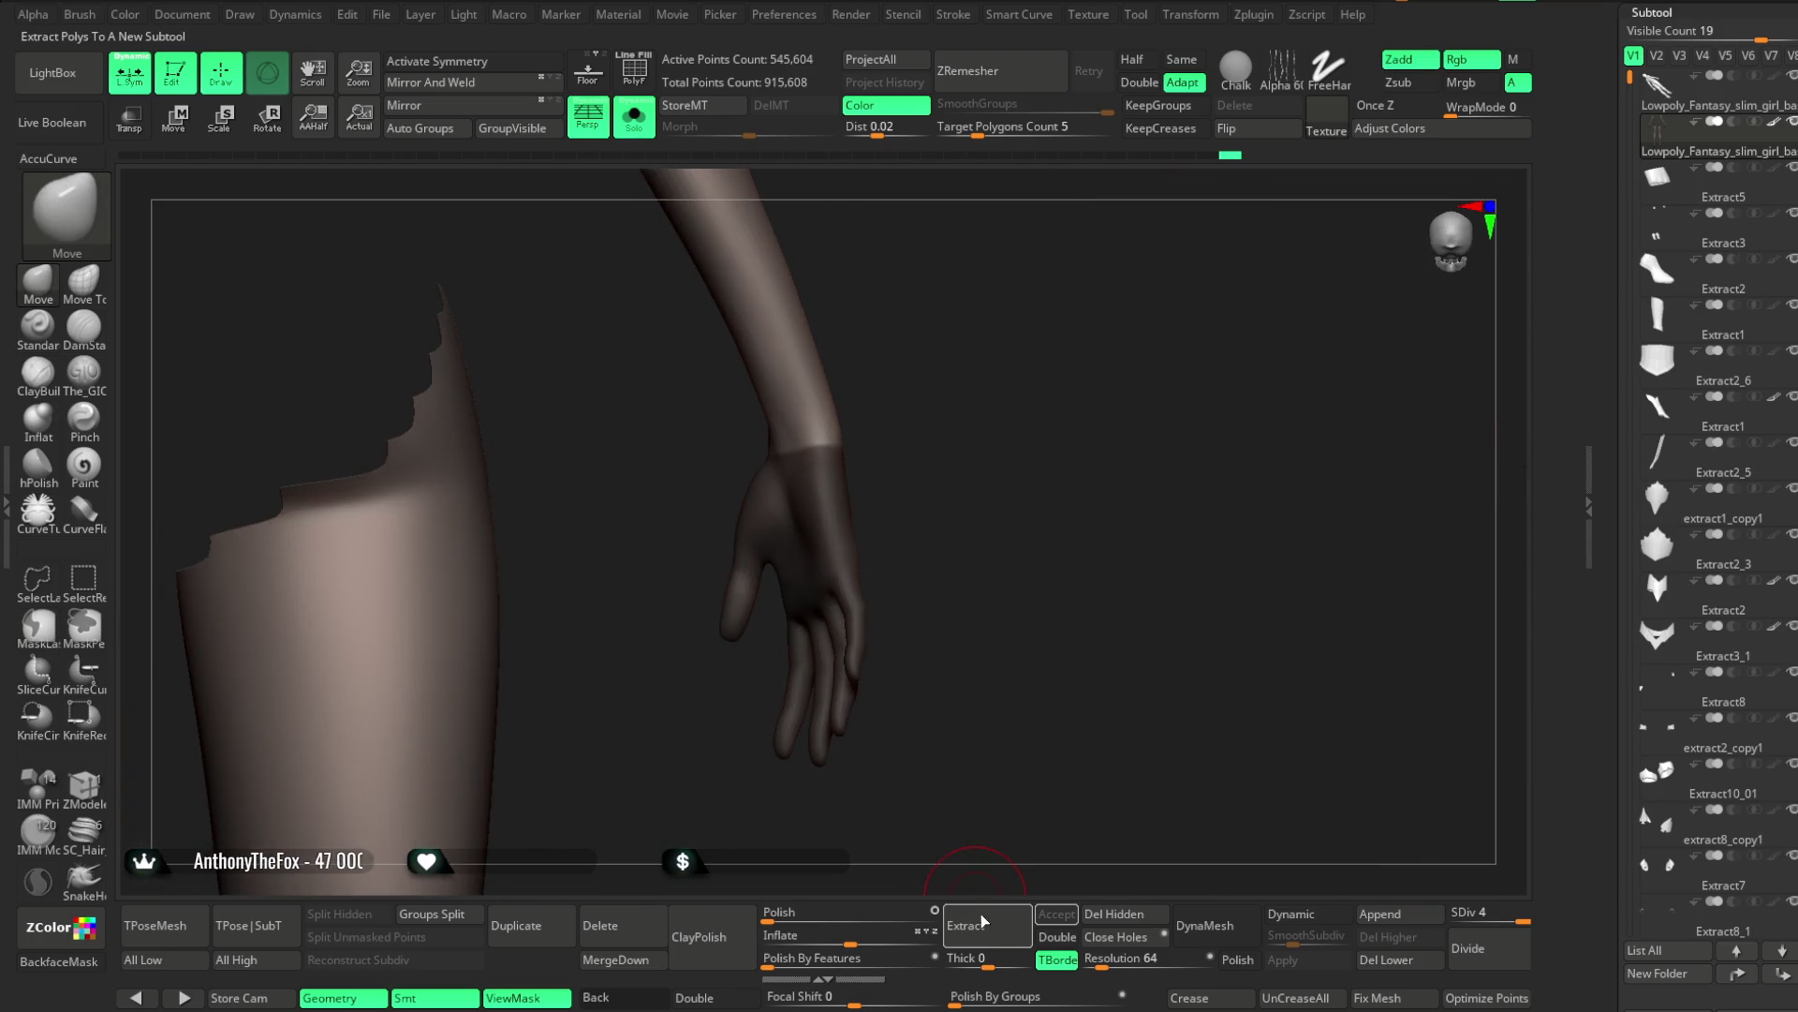
Extract the masked hand and accept it as Extract6, a 100,913-point glove shell
{"action": "left_click", "coordinate": [982, 919]}
{"action": "left_click", "coordinate": [1056, 913]}
{"action": "mouse_move", "coordinate": [1063, 557]}
{"action": "left_mouse_down"}
{"action": "mouse_move", "coordinate": [1028, 554]}
{"action": "mouse_move", "coordinate": [999, 490]}
{"action": "mouse_move", "coordinate": [1112, 221]}
{"action": "mouse_move", "coordinate": [1058, 293]}
{"action": "mouse_move", "coordinate": [1083, 229]}
{"action": "left_mouse_up"}
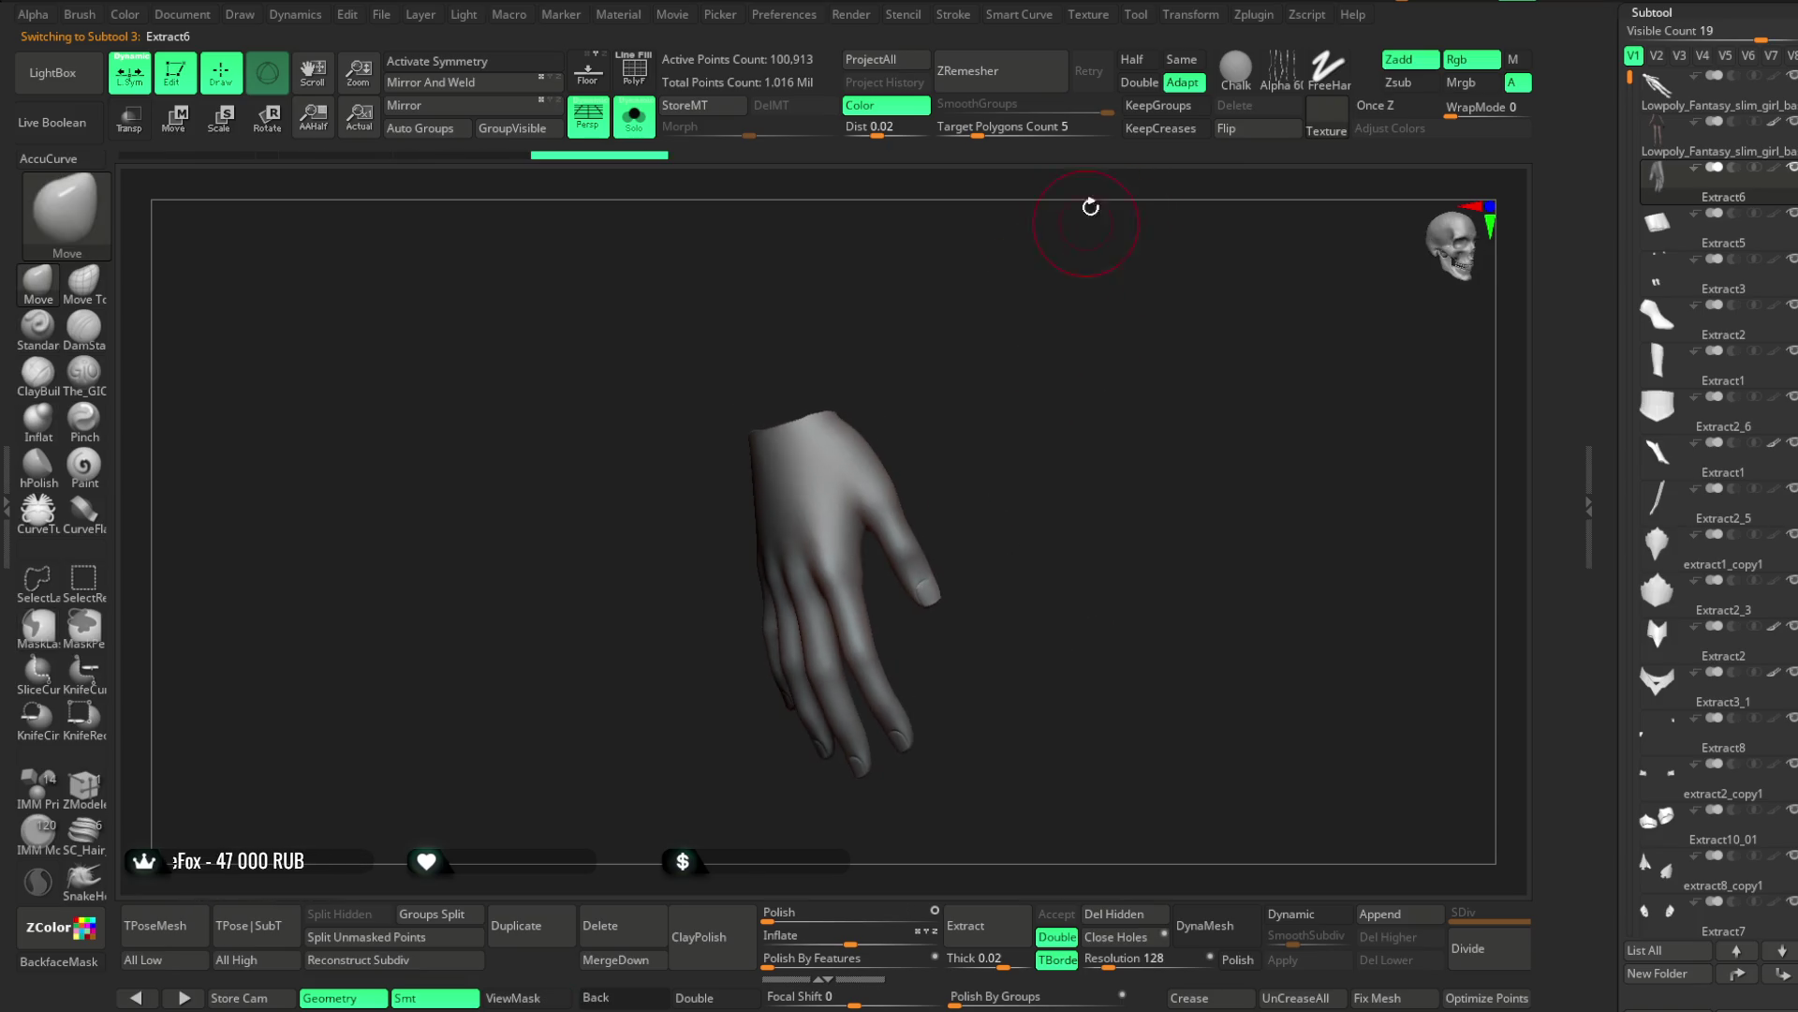
ZRemesh Extract6 at Target Polygons Count 1.69, down to 2,615 points, and inflate slightly
{"action": "left_click_drag", "start_coordinate": [974, 135], "coordinate": [962, 136]}
{"action": "left_click", "coordinate": [991, 83]}
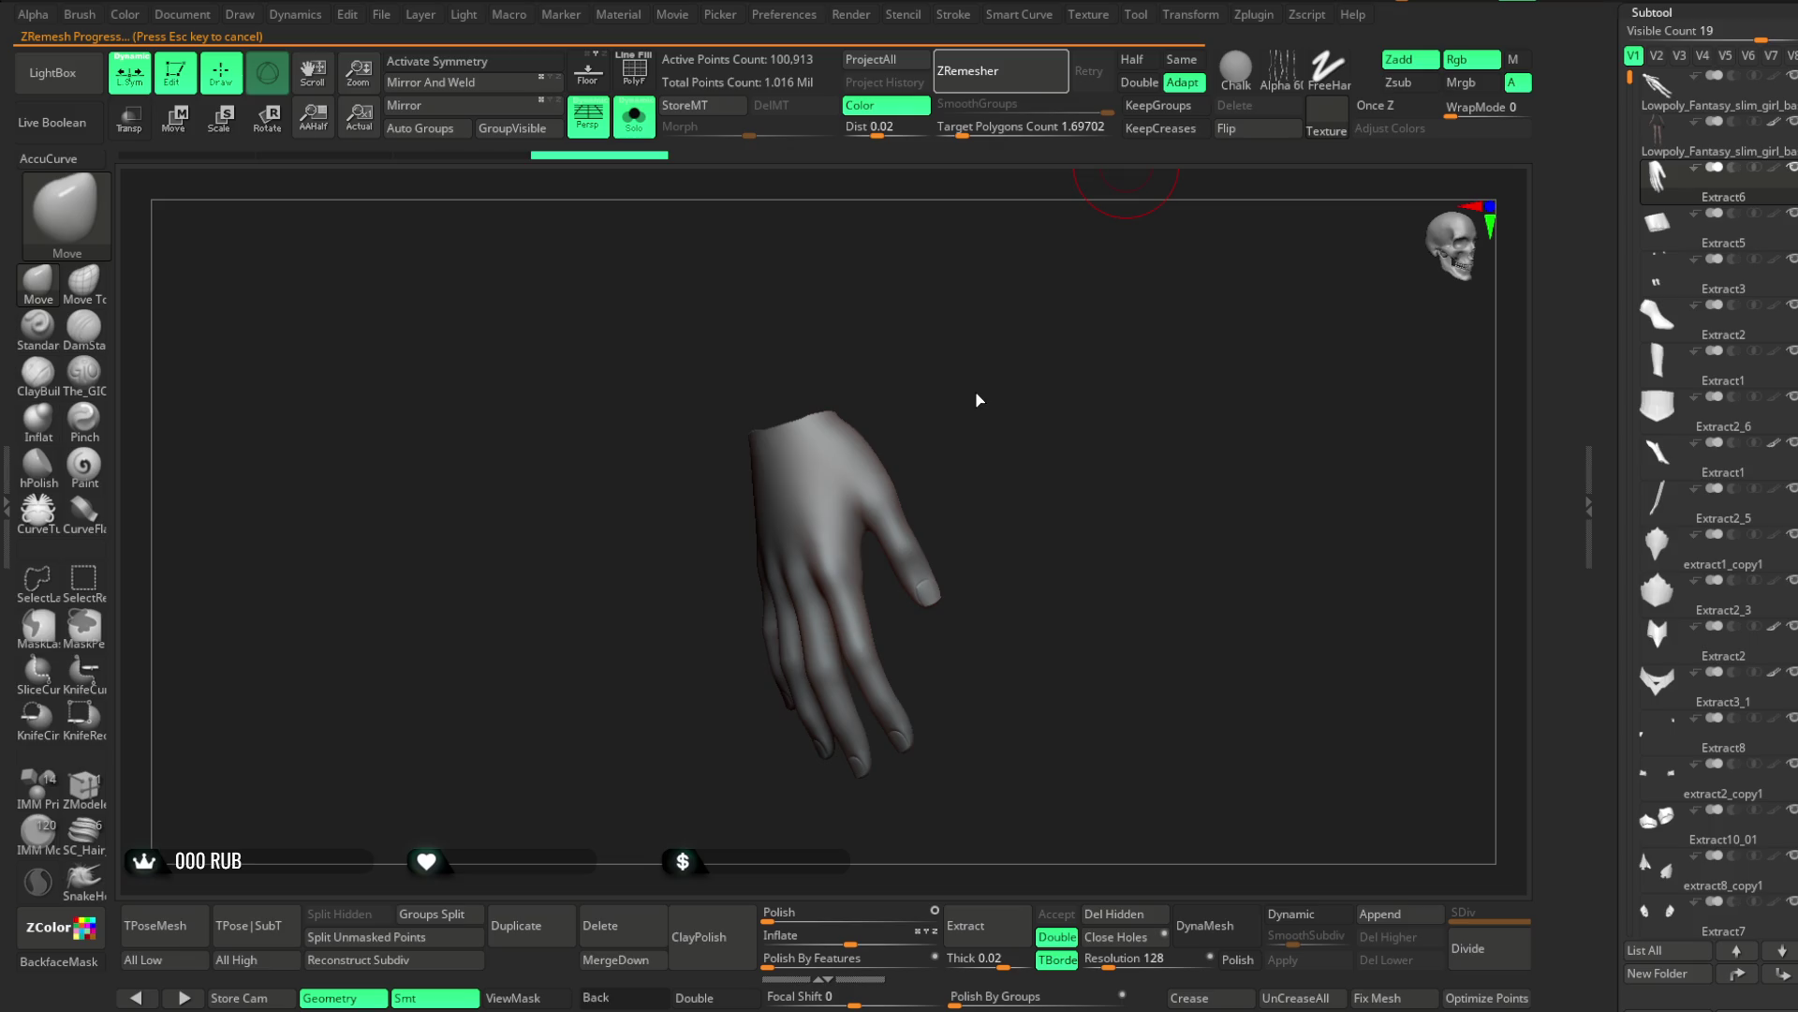
{"action": "mouse_move", "coordinate": [975, 397]}
{"action": "left_mouse_down"}
{"action": "mouse_move", "coordinate": [1044, 321]}
{"action": "mouse_move", "coordinate": [1018, 456]}
{"action": "left_mouse_up"}
{"action": "left_click_drag", "start_coordinate": [853, 942], "coordinate": [850, 939]}
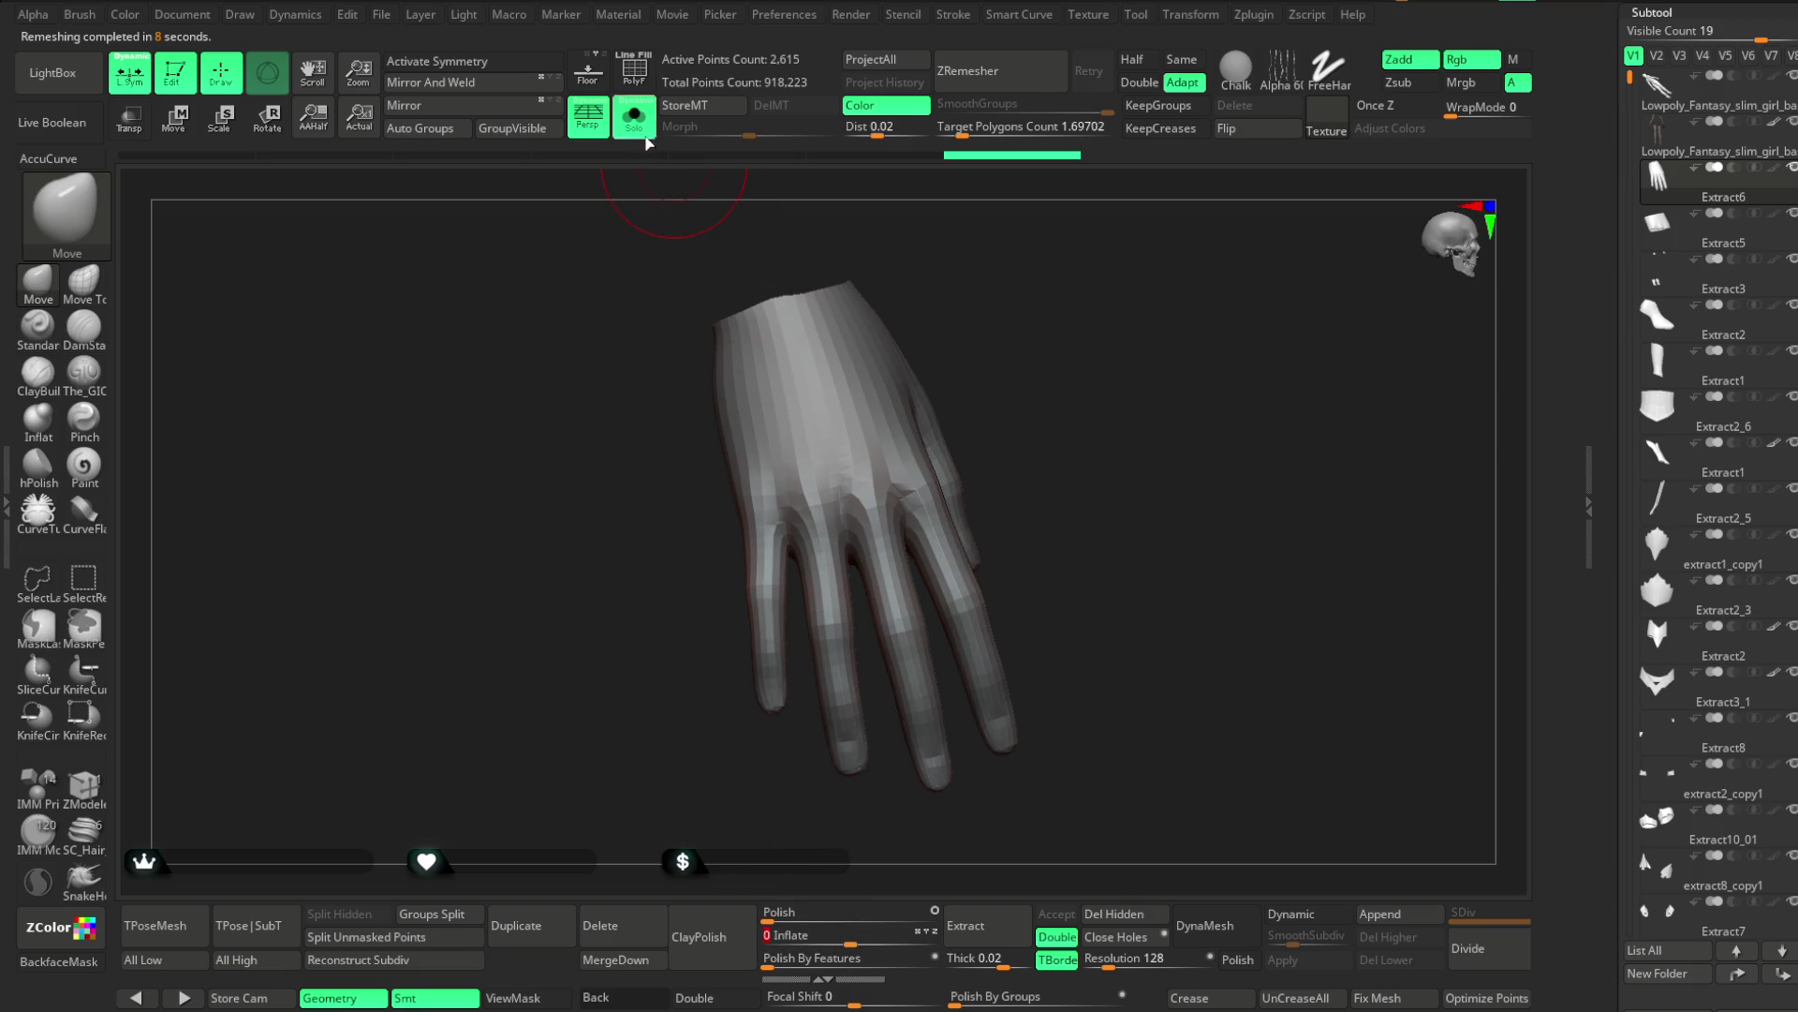
Turn Solo off to show the whole character and select the hand piece Extract6
{"action": "left_click", "coordinate": [635, 117]}
{"action": "mouse_move", "coordinate": [1165, 431]}
{"action": "left_mouse_down"}
{"action": "mouse_move", "coordinate": [1165, 481]}
{"action": "mouse_move", "coordinate": [1036, 558]}
{"action": "mouse_move", "coordinate": [1036, 598]}
{"action": "mouse_move", "coordinate": [1540, 281]}
{"action": "left_mouse_up"}
{"action": "left_click", "coordinate": [1077, 525], "text": "alt"}
{"action": "mouse_move", "coordinate": [1077, 524]}
{"action": "left_mouse_down"}
{"action": "mouse_move", "coordinate": [1036, 554]}
{"action": "mouse_move", "coordinate": [1236, 525]}
{"action": "mouse_move", "coordinate": [1133, 614]}
{"action": "mouse_move", "coordinate": [1165, 534]}
{"action": "mouse_move", "coordinate": [1084, 581]}
{"action": "mouse_move", "coordinate": [1076, 530]}
{"action": "mouse_move", "coordinate": [915, 591]}
{"action": "mouse_move", "coordinate": [936, 634]}
{"action": "mouse_move", "coordinate": [947, 614]}
{"action": "mouse_move", "coordinate": [927, 614]}
{"action": "mouse_move", "coordinate": [949, 608]}
{"action": "mouse_move", "coordinate": [951, 650]}
{"action": "mouse_move", "coordinate": [867, 627]}
{"action": "left_mouse_up"}
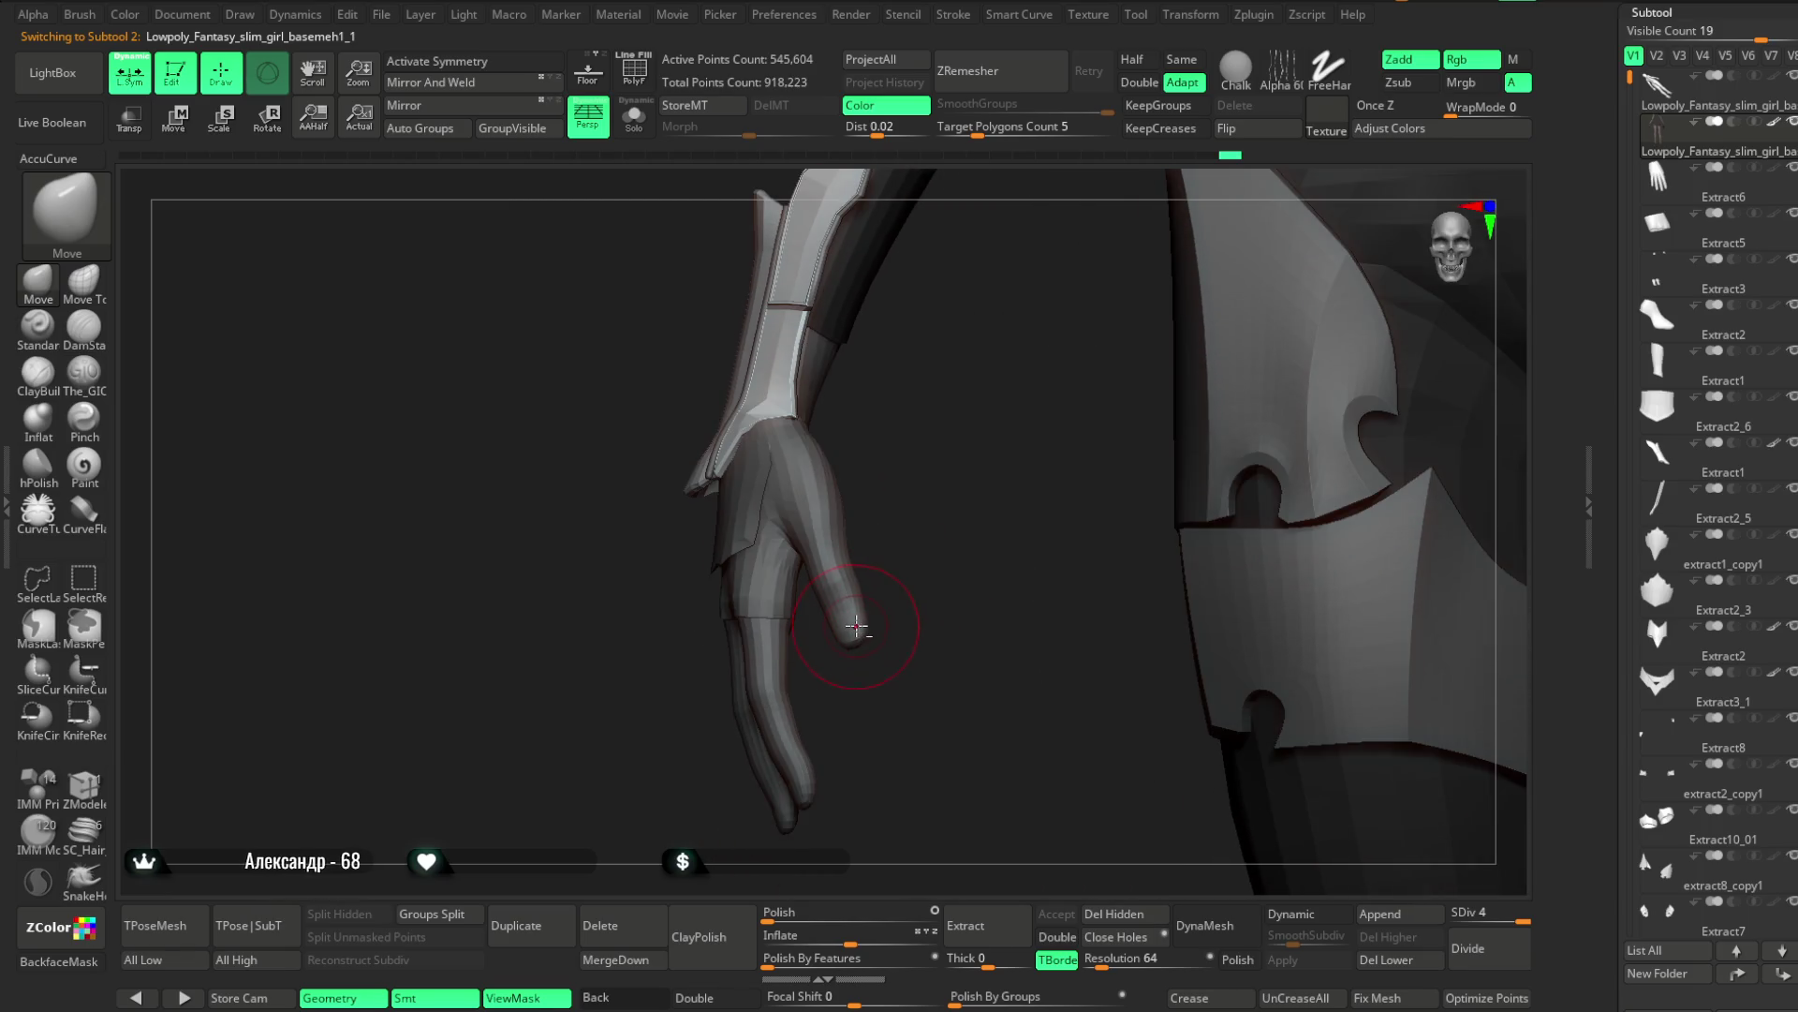
{"action": "left_click", "coordinate": [855, 628], "text": "alt"}
Make the hand Extract6 the active subtool, briefly checking it in Solo
{"action": "mouse_move", "coordinate": [908, 548]}
{"action": "left_mouse_down"}
{"action": "mouse_move", "coordinate": [924, 622]}
{"action": "mouse_move", "coordinate": [875, 458]}
{"action": "left_mouse_up"}
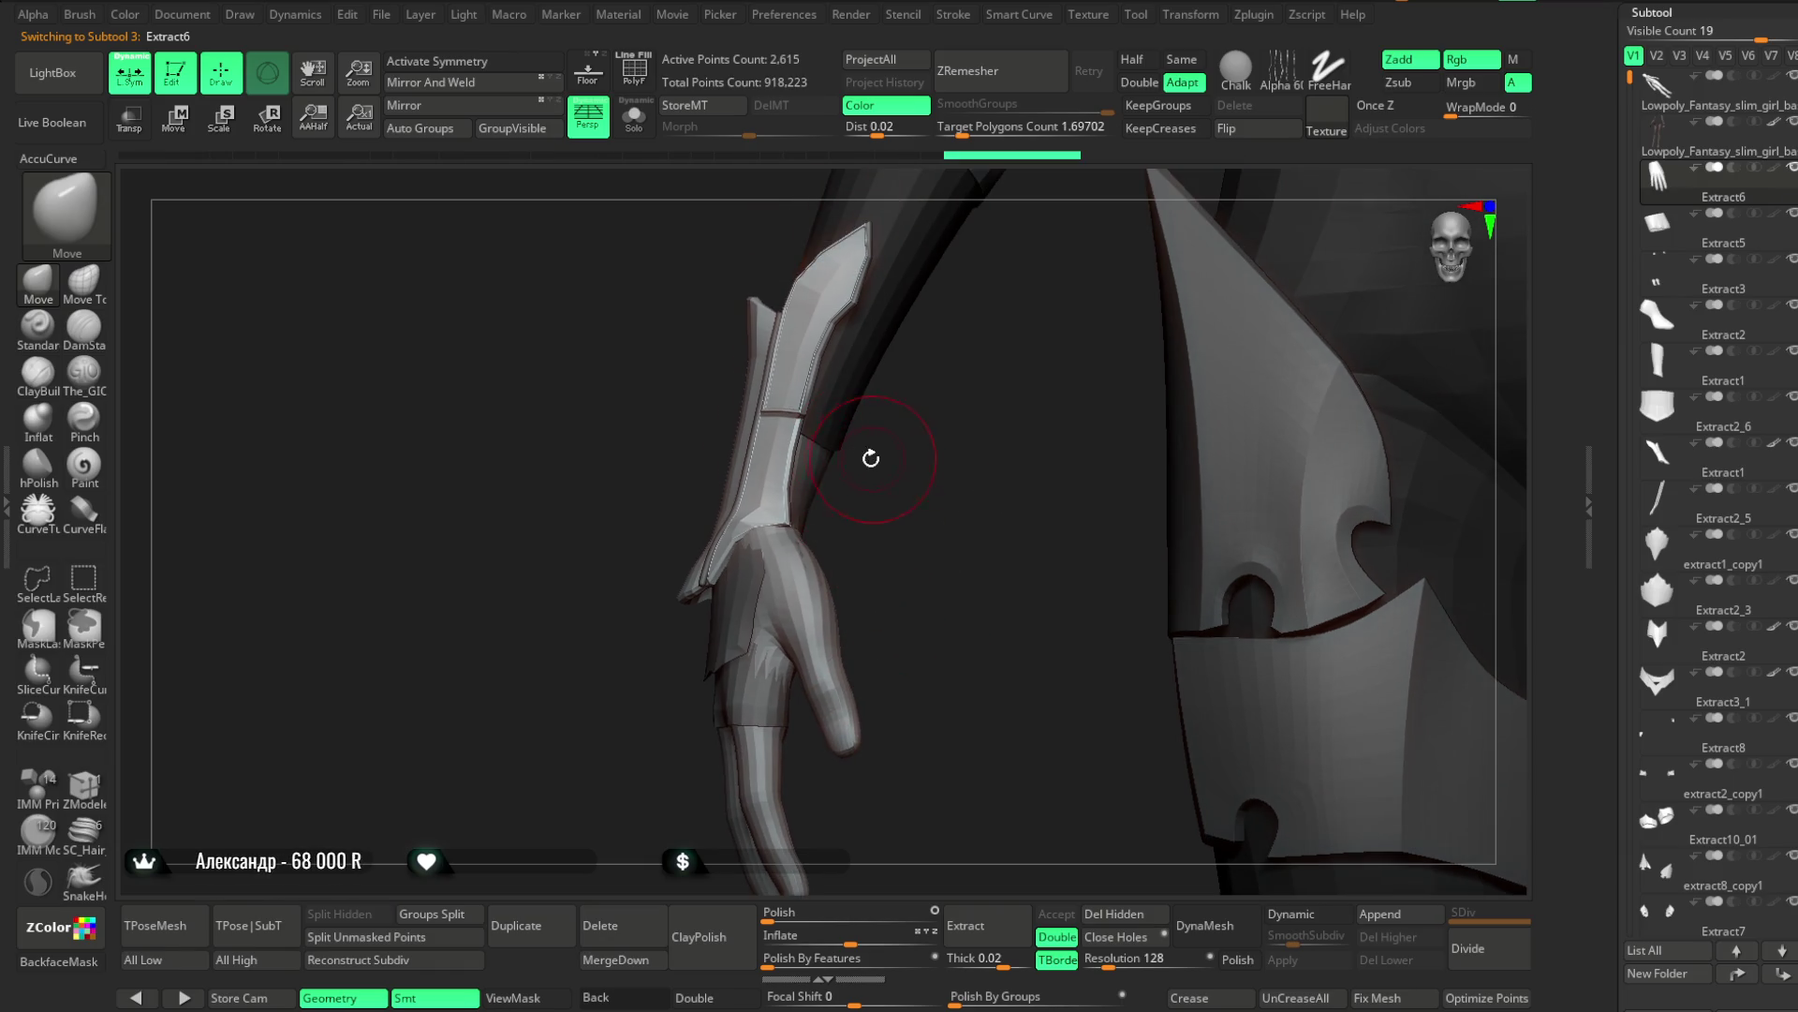
{"action": "left_click", "coordinate": [635, 117]}
{"action": "left_click", "coordinate": [634, 117]}
{"action": "left_click", "coordinate": [856, 353], "text": "alt"}
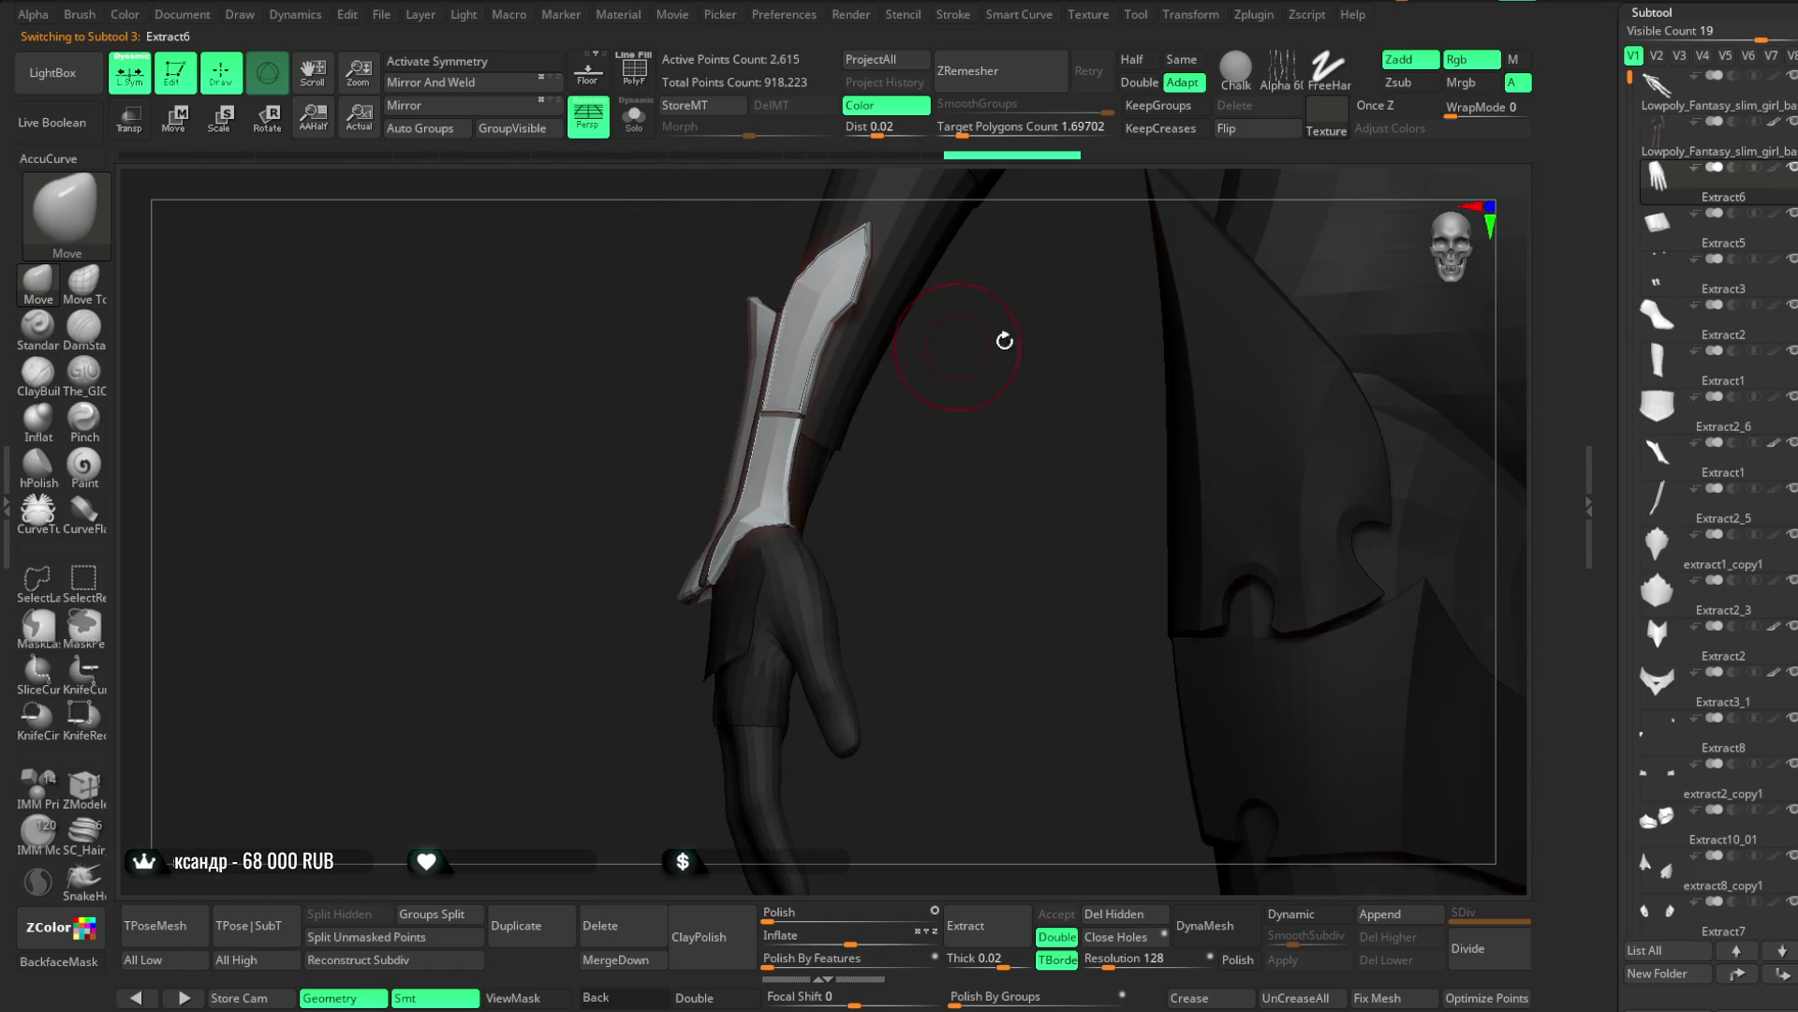
Set the paint colour to pure white, RGB 255/255/255, in the Color palette
{"action": "scroll", "coordinate": [1653, 171], "scroll_direction": "up", "scroll_amount": 10}
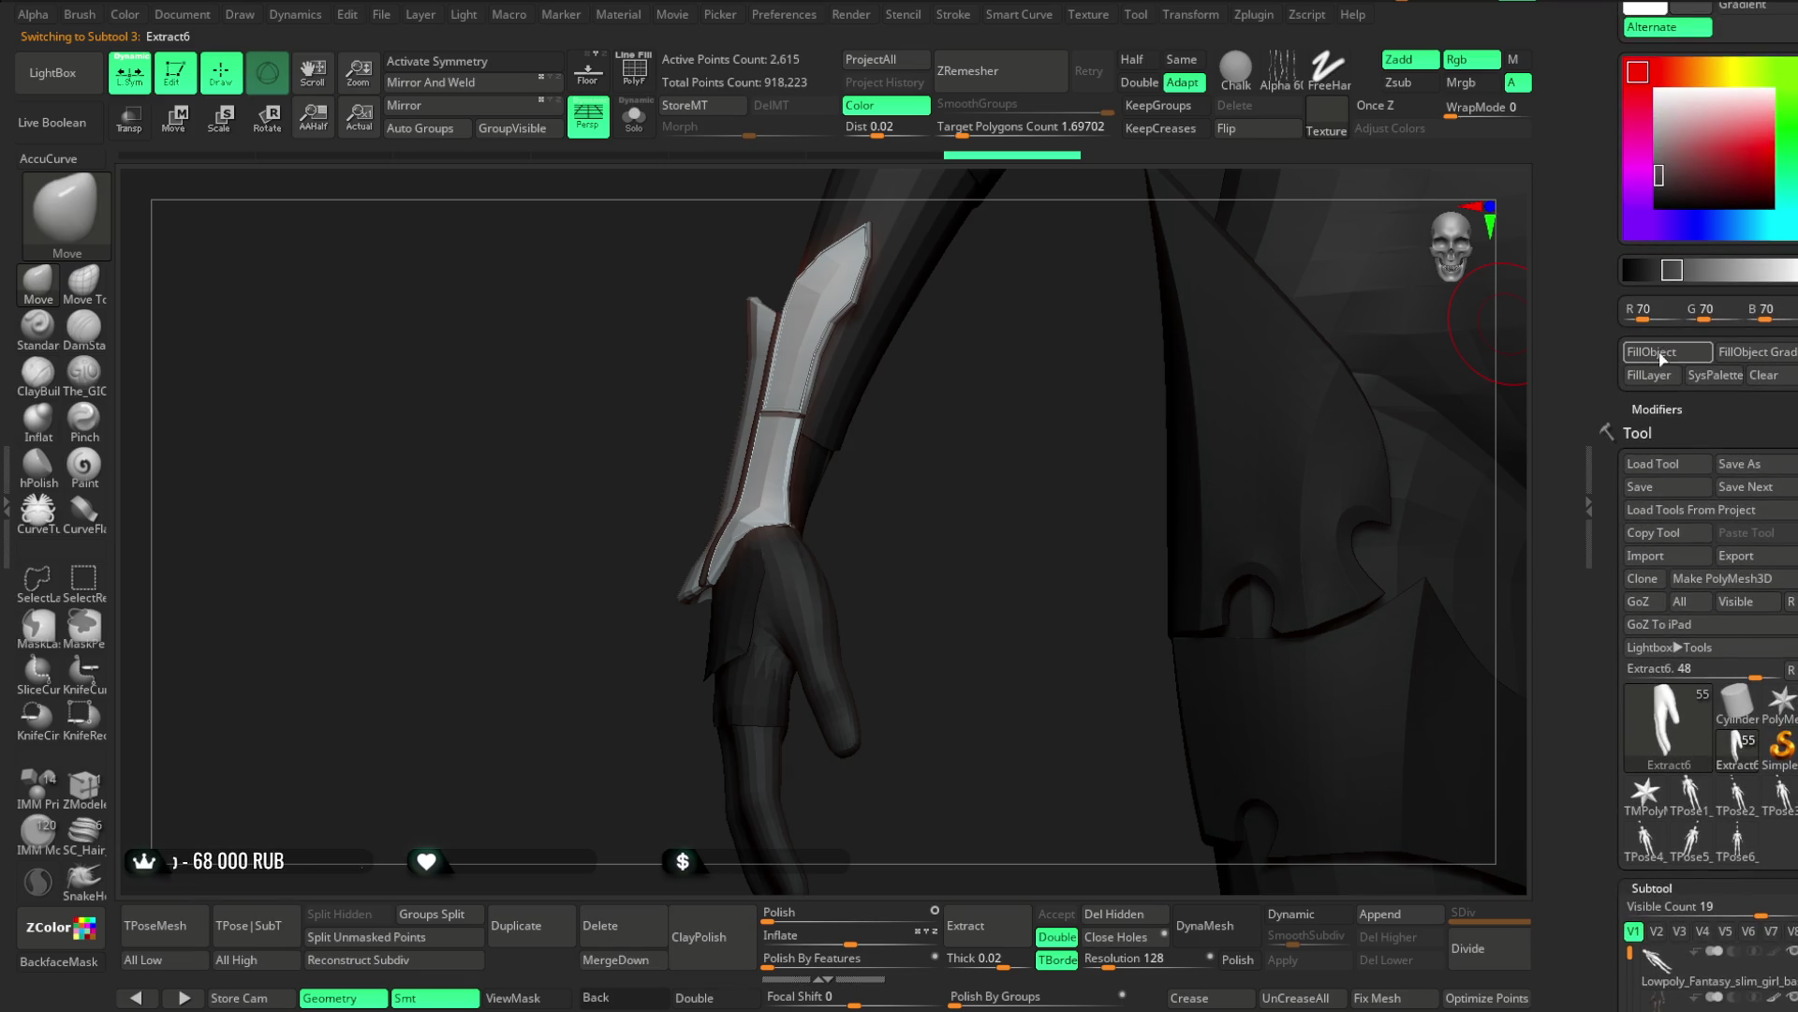
{"action": "left_click", "coordinate": [1645, 166]}
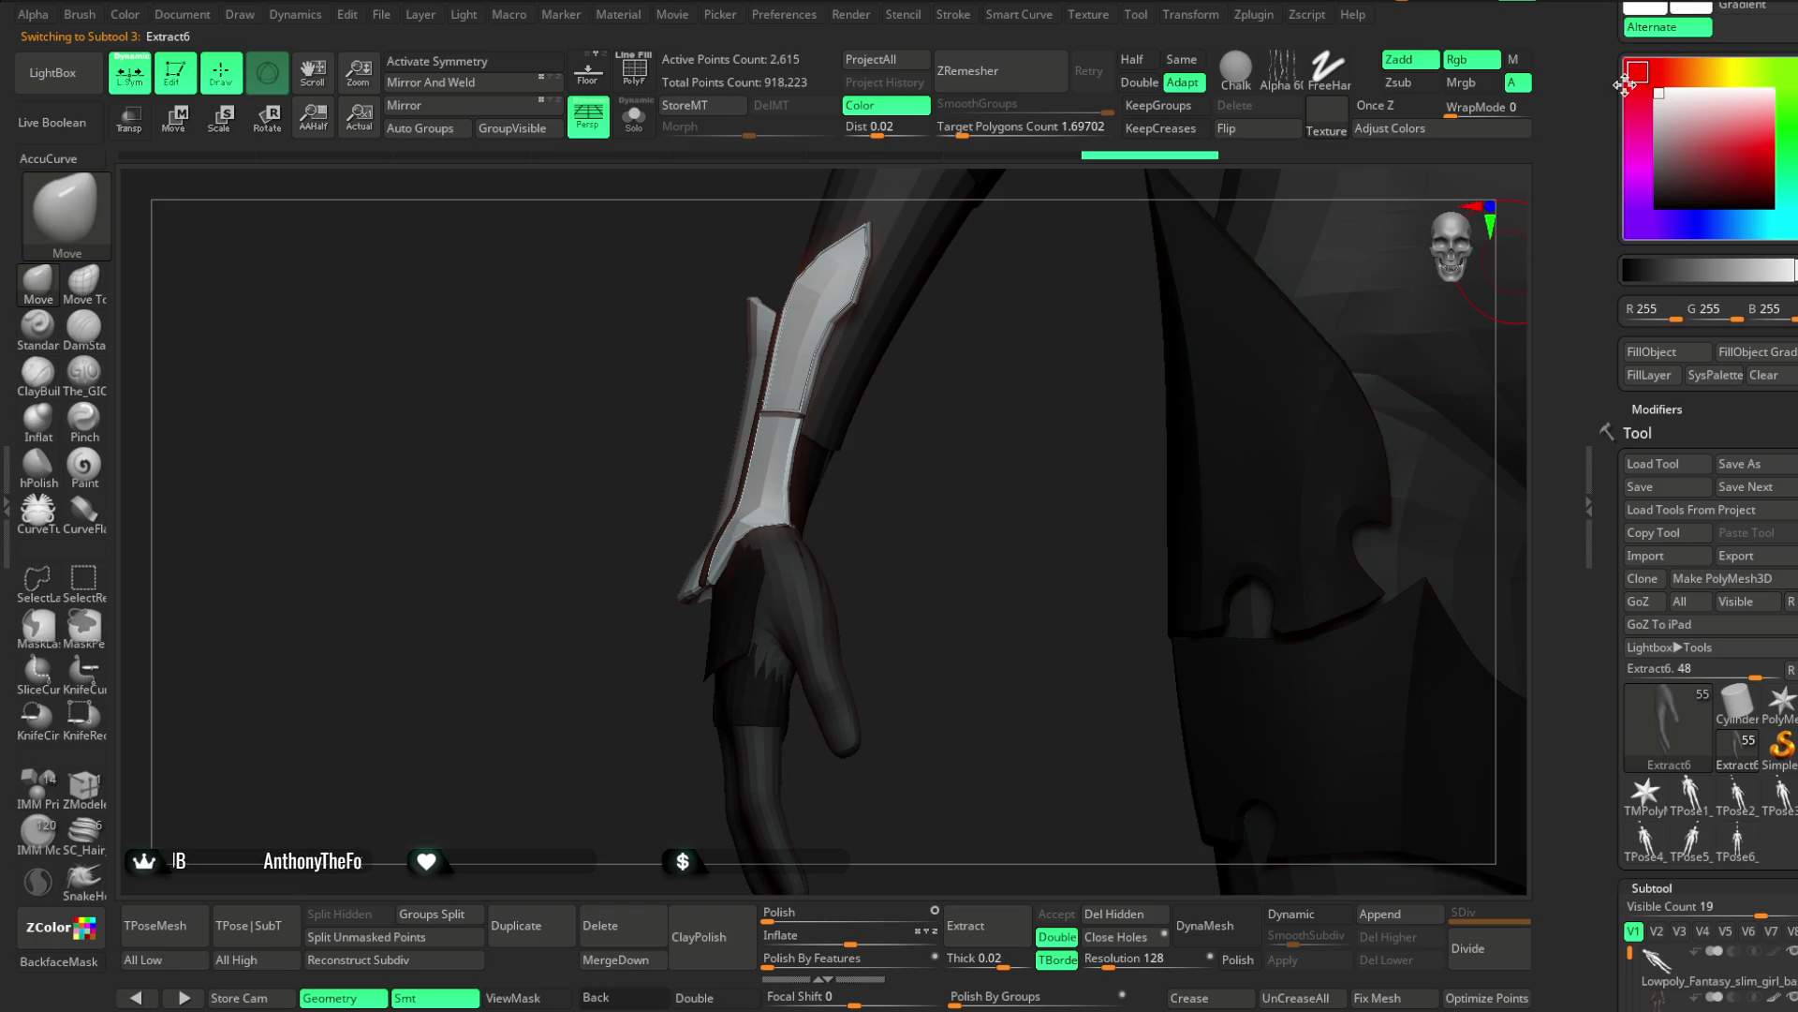
{"action": "left_click", "coordinate": [1657, 93]}
{"action": "mouse_move", "coordinate": [984, 567]}
{"action": "left_mouse_down"}
{"action": "mouse_move", "coordinate": [975, 546]}
{"action": "mouse_move", "coordinate": [1116, 514]}
{"action": "mouse_move", "coordinate": [1105, 490]}
{"action": "mouse_move", "coordinate": [1072, 504]}
{"action": "mouse_move", "coordinate": [1072, 477]}
{"action": "left_mouse_up"}
{"action": "left_click_drag", "start_coordinate": [918, 544], "coordinate": [1414, 518]}
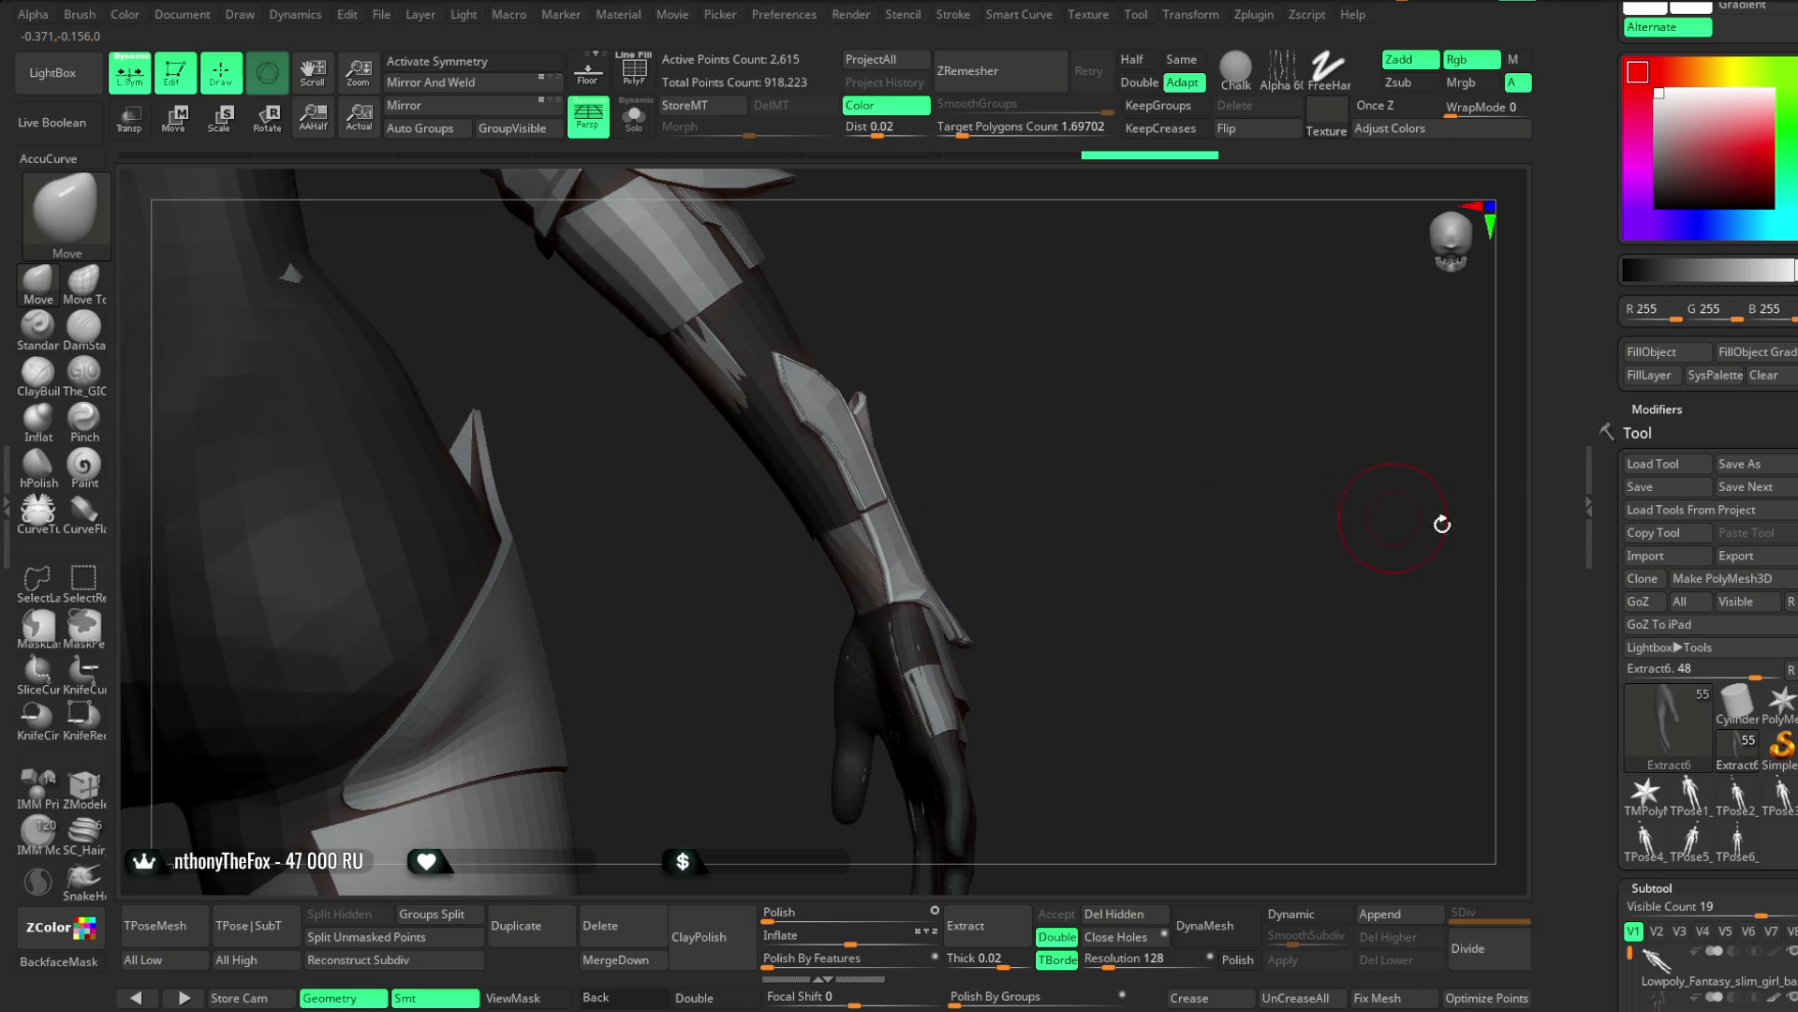
{"action": "scroll", "coordinate": [1686, 468], "scroll_direction": "down", "scroll_amount": 5}
{"action": "mouse_move", "coordinate": [1067, 585]}
{"action": "left_mouse_down"}
{"action": "mouse_move", "coordinate": [1091, 522]}
{"action": "mouse_move", "coordinate": [1092, 542]}
{"action": "mouse_move", "coordinate": [915, 534]}
{"action": "mouse_move", "coordinate": [939, 586]}
{"action": "mouse_move", "coordinate": [963, 540]}
{"action": "mouse_move", "coordinate": [924, 569]}
{"action": "mouse_move", "coordinate": [931, 526]}
{"action": "mouse_move", "coordinate": [883, 515]}
{"action": "mouse_move", "coordinate": [931, 502]}
{"action": "mouse_move", "coordinate": [908, 590]}
{"action": "mouse_move", "coordinate": [862, 609]}
{"action": "mouse_move", "coordinate": [839, 690]}
{"action": "mouse_move", "coordinate": [1236, 365]}
{"action": "mouse_move", "coordinate": [1221, 296]}
{"action": "mouse_move", "coordinate": [1205, 329]}
{"action": "mouse_move", "coordinate": [1158, 321]}
{"action": "mouse_move", "coordinate": [855, 602]}
{"action": "mouse_move", "coordinate": [819, 707]}
{"action": "mouse_move", "coordinate": [863, 654]}
{"action": "left_mouse_up"}
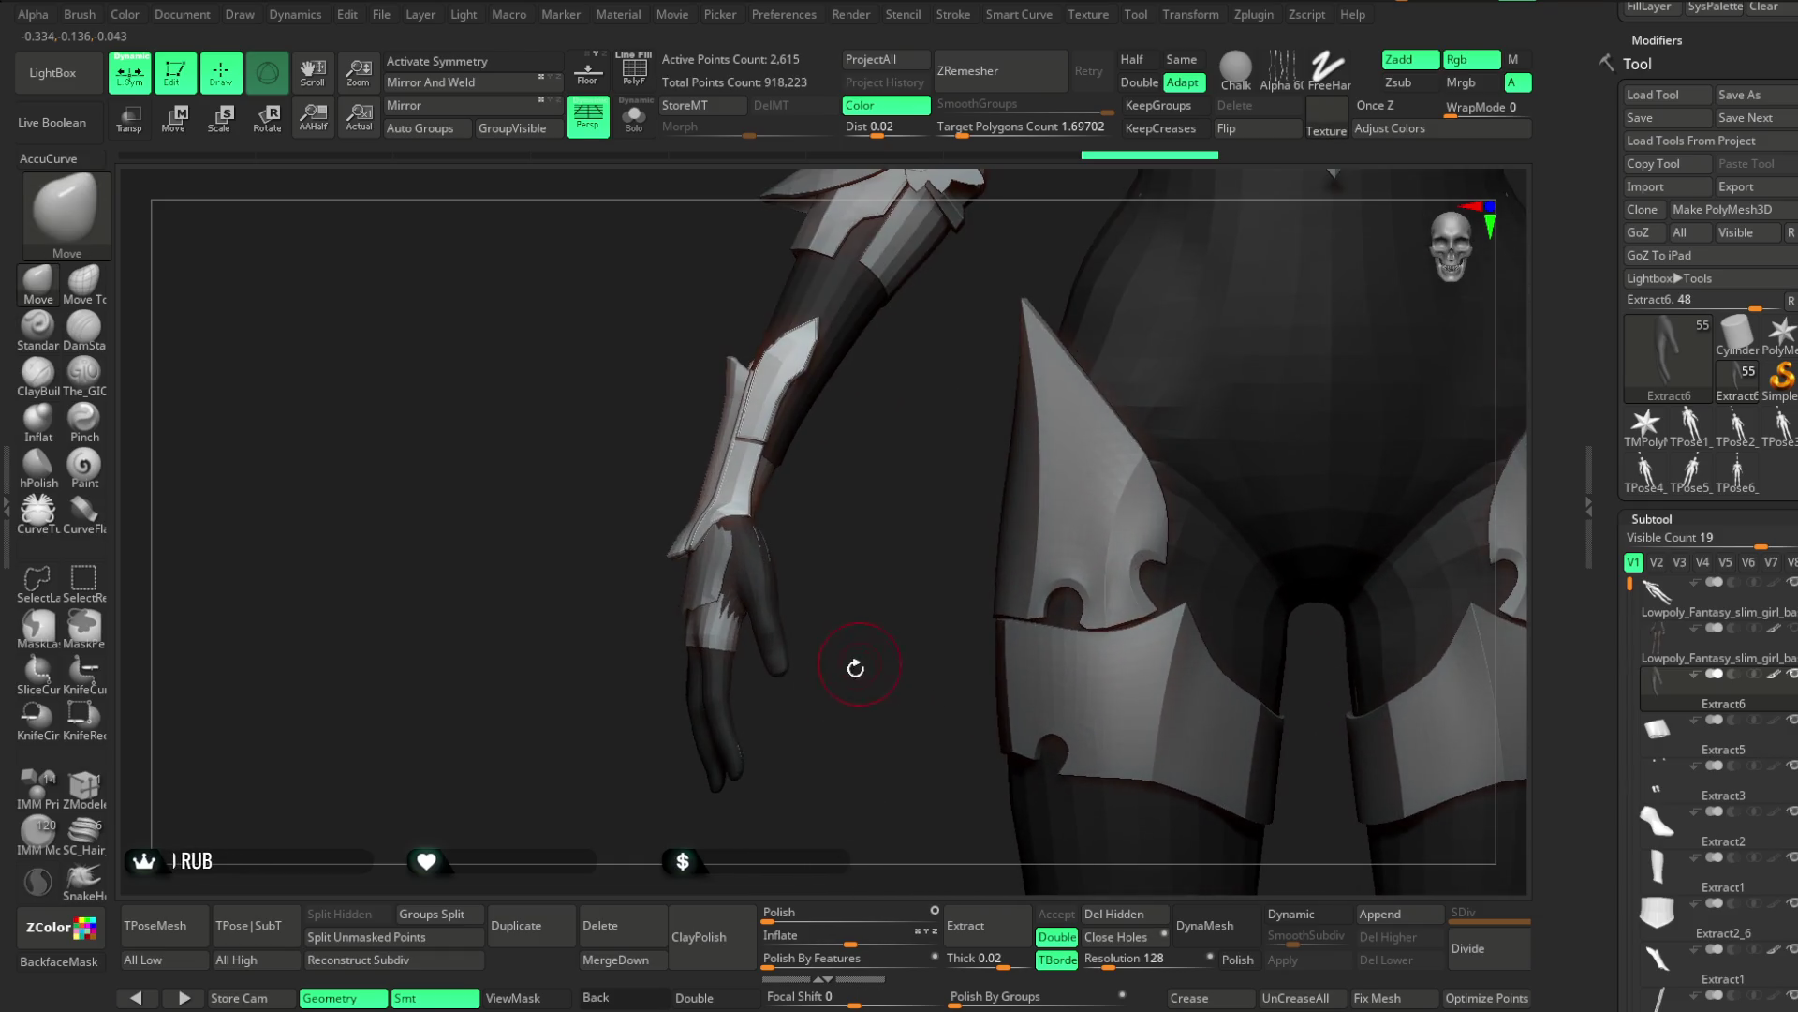
{"action": "left_click", "coordinate": [382, 17]}
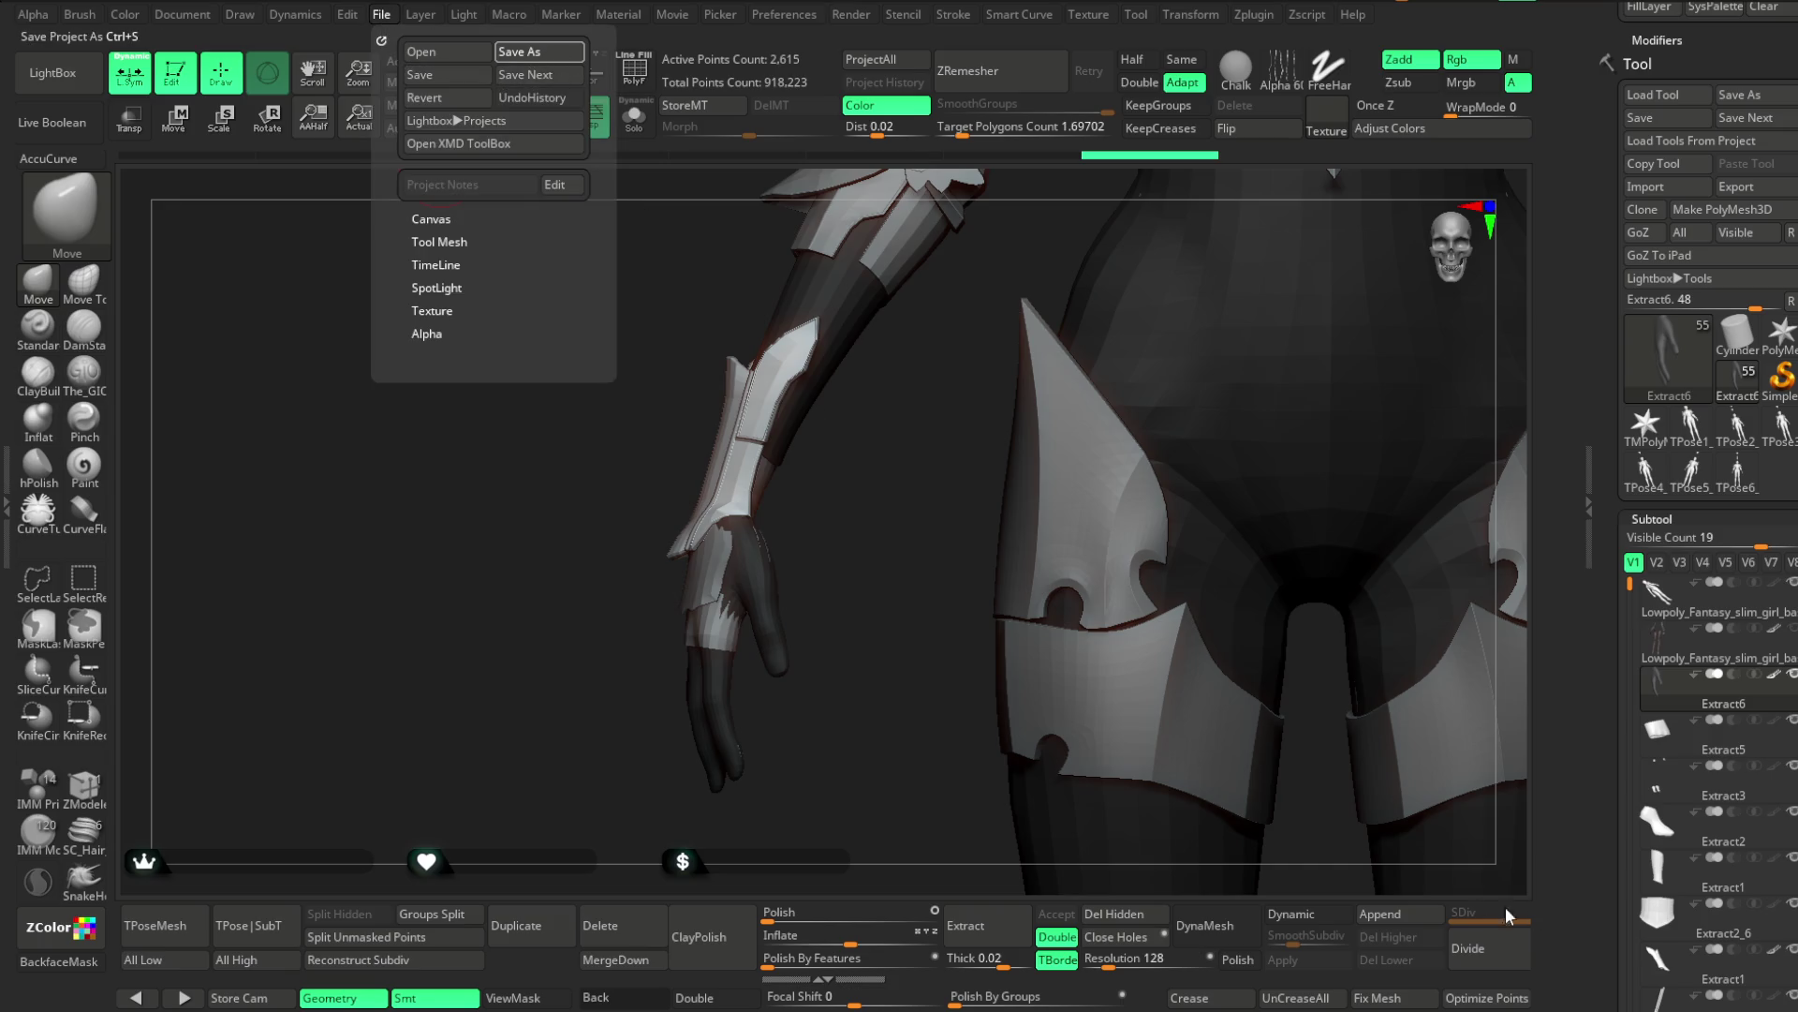
Save the project with Ctrl+S
{"action": "key", "text": "ctrl+s"}
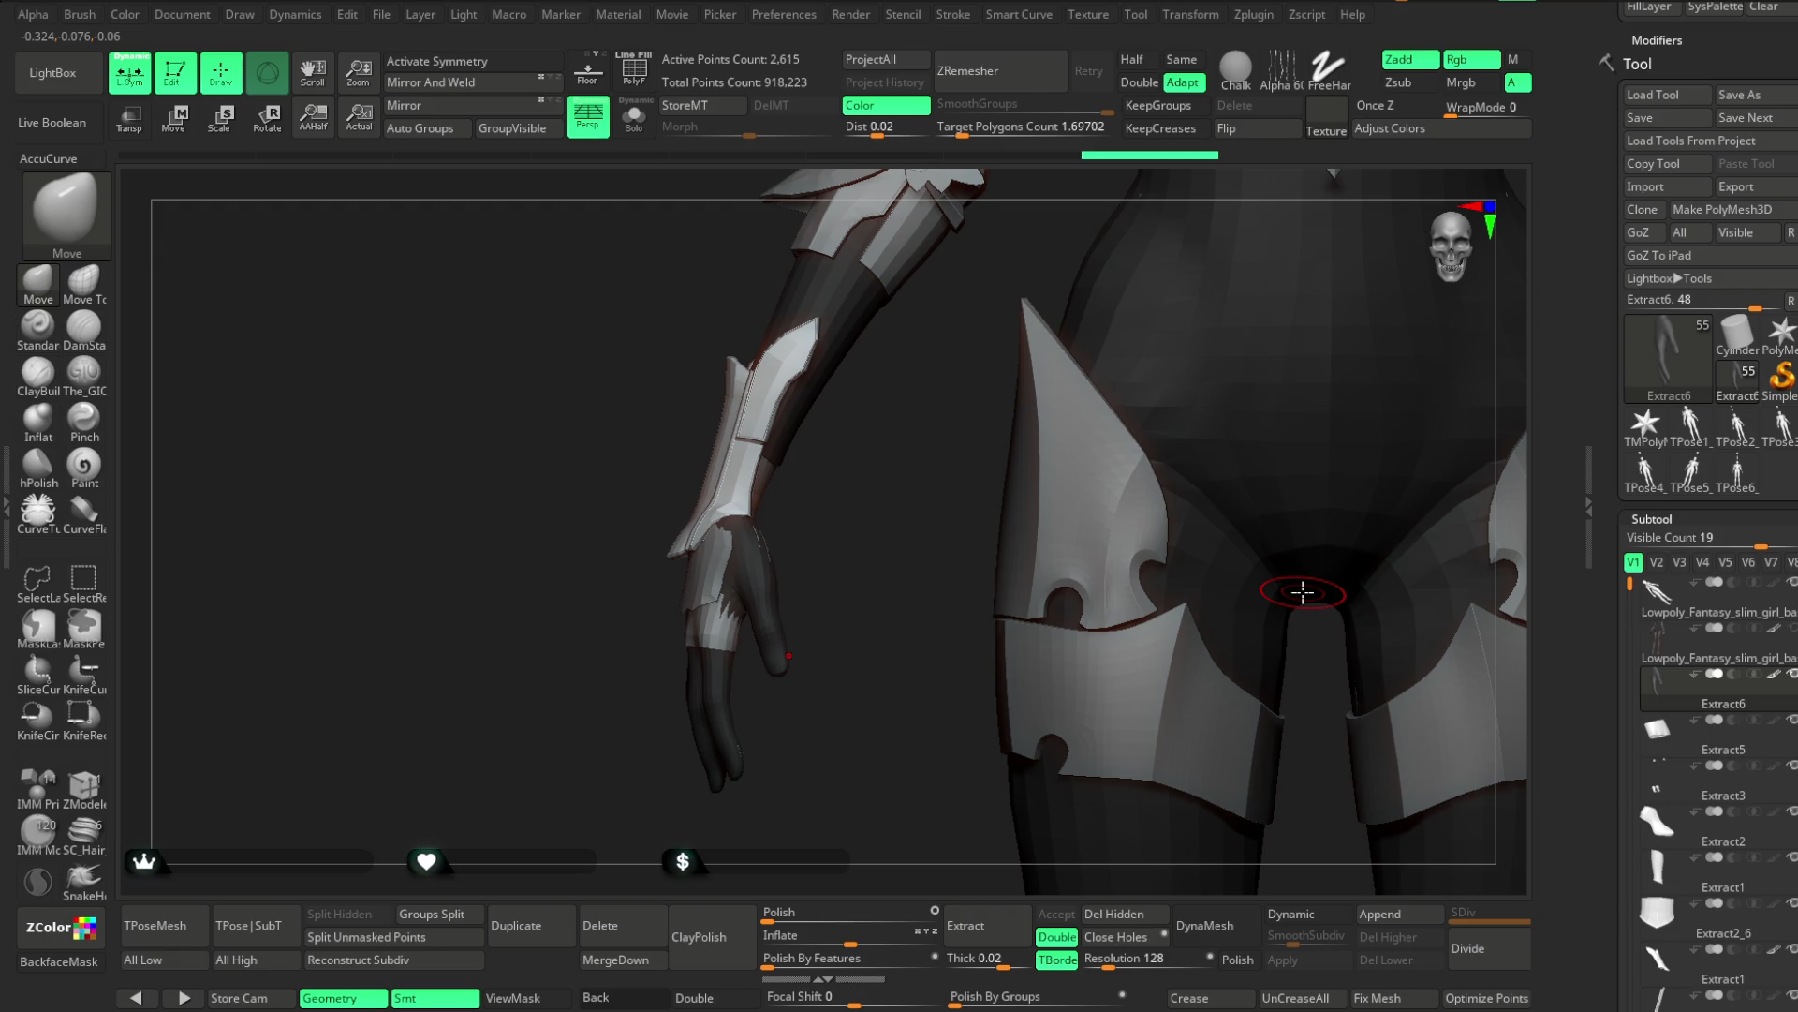
Zoom to the hand and make the wrist cuff band, Extract5, the active subtool
{"action": "mouse_move", "coordinate": [824, 574]}
{"action": "right_mouse_down"}
{"action": "mouse_move", "coordinate": [852, 486]}
{"action": "mouse_move", "coordinate": [887, 574]}
{"action": "mouse_move", "coordinate": [693, 540]}
{"action": "right_mouse_up"}
{"action": "right_click_drag", "start_coordinate": [847, 431], "coordinate": [843, 529]}
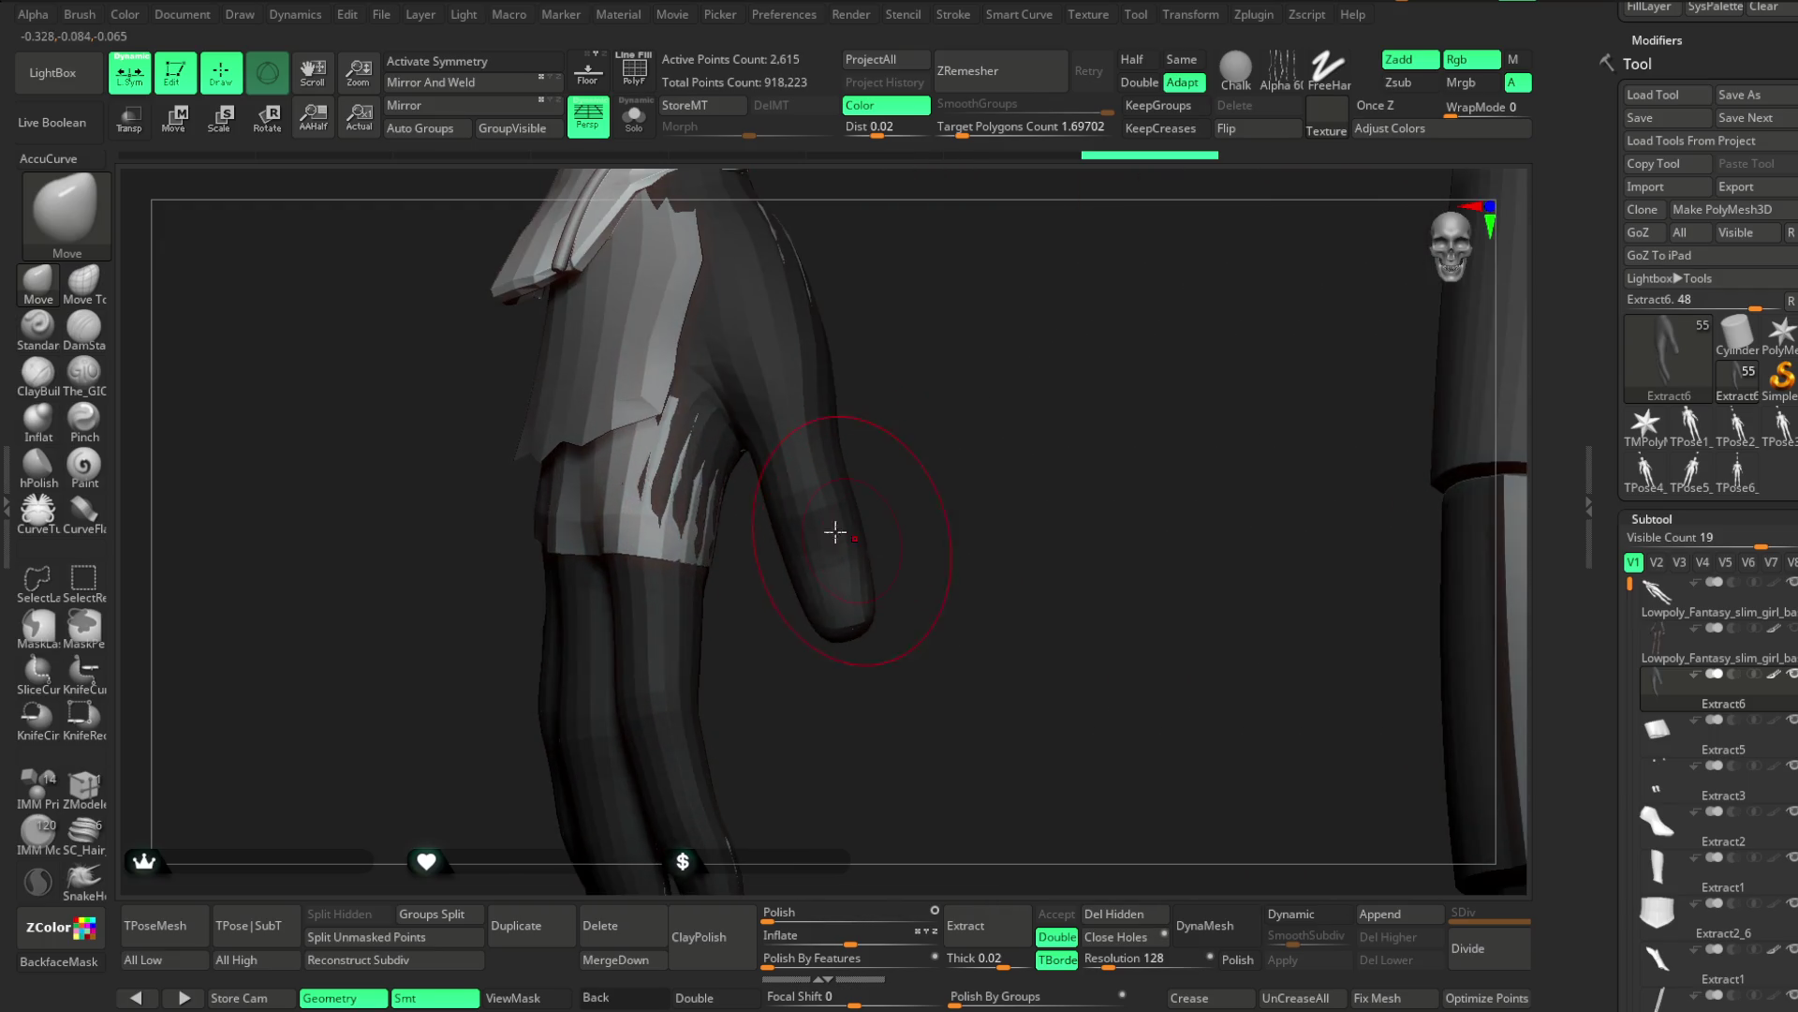
{"action": "left_click", "coordinate": [615, 543], "text": "alt"}
{"action": "mouse_move", "coordinate": [843, 350]}
{"action": "right_mouse_down"}
{"action": "mouse_move", "coordinate": [712, 440]}
{"action": "mouse_move", "coordinate": [972, 309]}
{"action": "mouse_move", "coordinate": [856, 388]}
{"action": "mouse_move", "coordinate": [899, 334]}
{"action": "mouse_move", "coordinate": [626, 540]}
{"action": "right_mouse_up"}
{"action": "key", "text": "space"}
{"action": "mouse_move", "coordinate": [988, 272]}
{"action": "right_mouse_down"}
{"action": "mouse_move", "coordinate": [693, 518]}
{"action": "mouse_move", "coordinate": [735, 526]}
{"action": "right_mouse_up"}
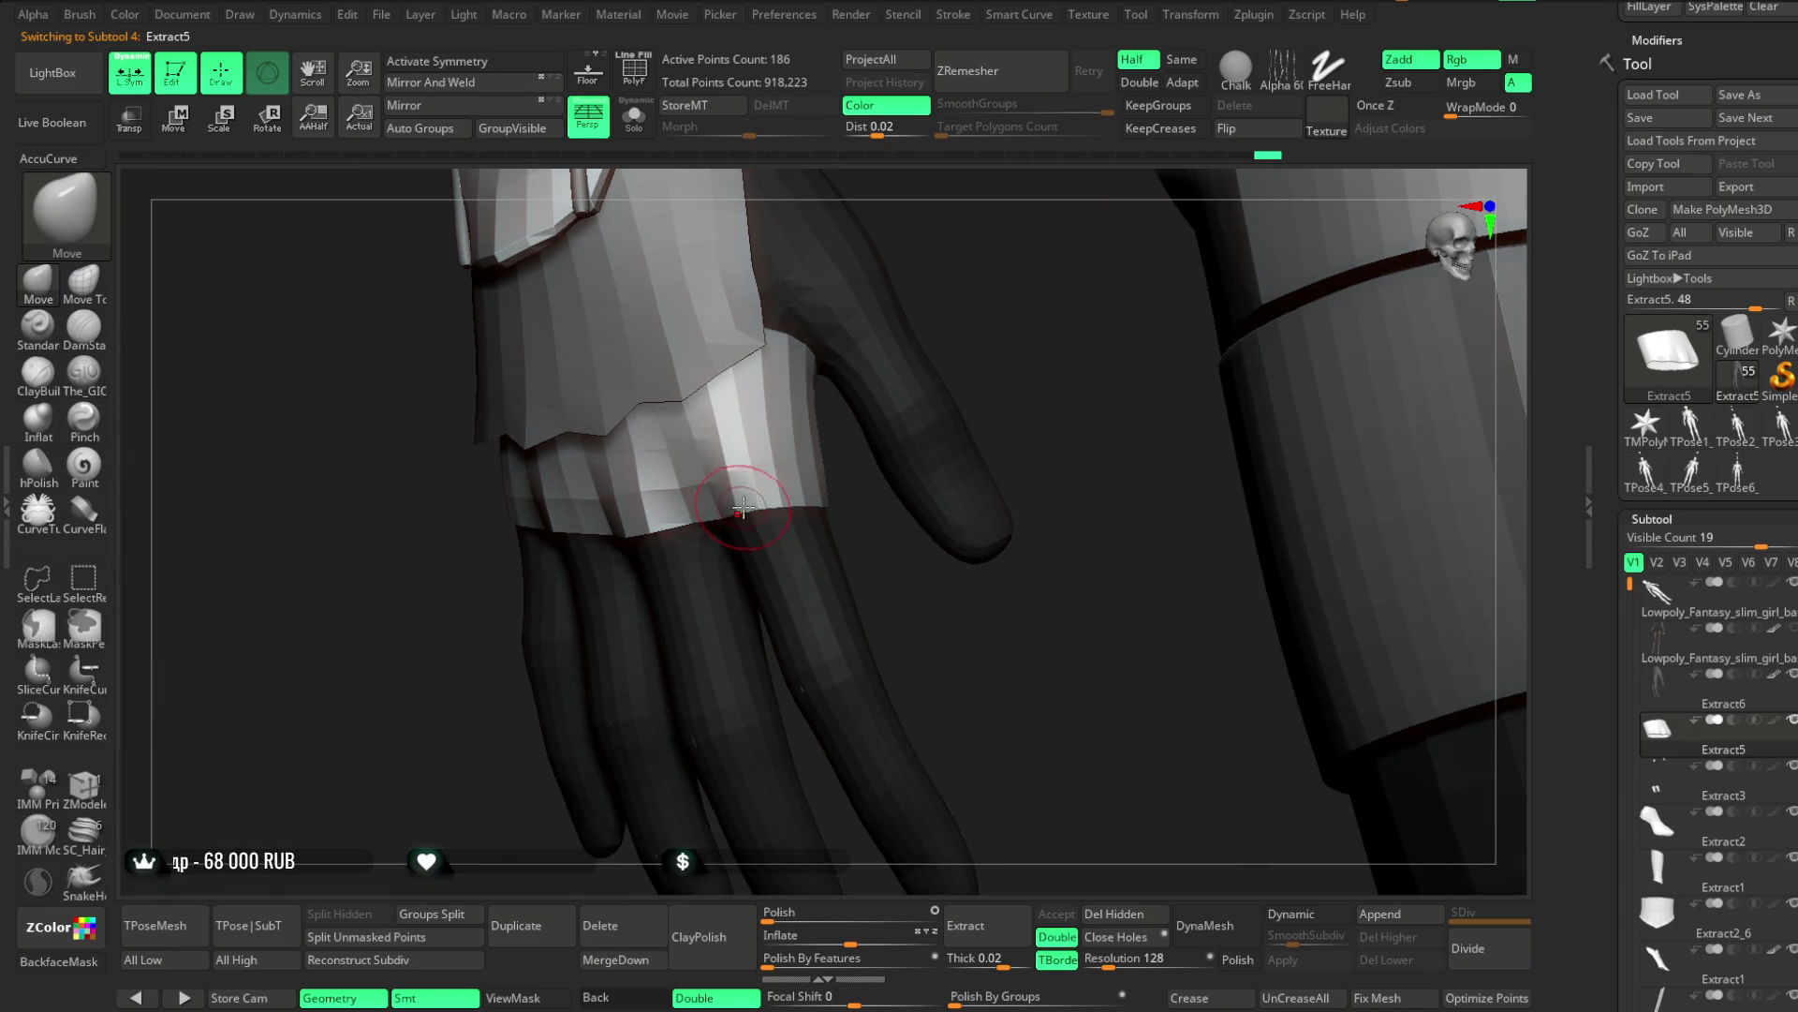
{"action": "right_click_drag", "start_coordinate": [846, 542], "coordinate": [692, 525]}
Enlarge the Draw Size and load the ZModeler brush (BZM) facing the cuff's edge
{"action": "key", "text": "space"}
{"action": "left_click_drag", "start_coordinate": [736, 503], "coordinate": [782, 503]}
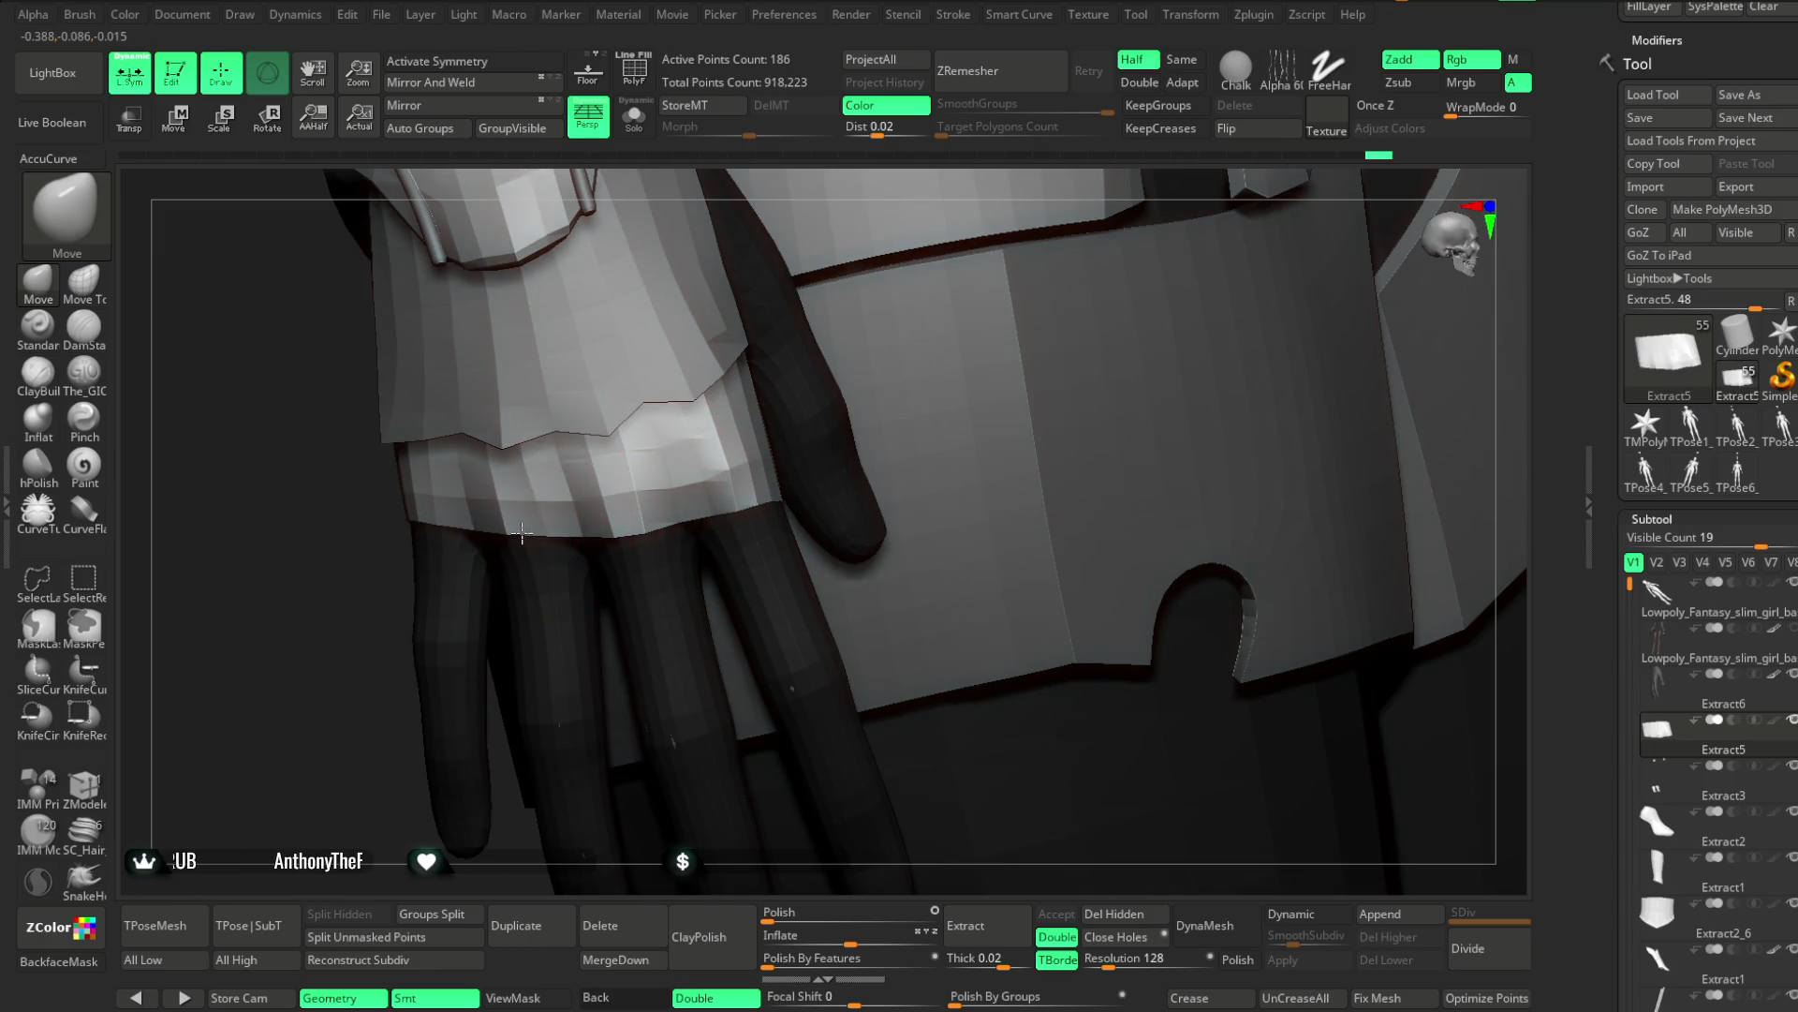
{"action": "mouse_move", "coordinate": [361, 688]}
{"action": "right_mouse_down"}
{"action": "mouse_move", "coordinate": [798, 410]}
{"action": "mouse_move", "coordinate": [739, 473]}
{"action": "mouse_move", "coordinate": [775, 534]}
{"action": "right_mouse_up"}
{"action": "right_click", "coordinate": [798, 465]}
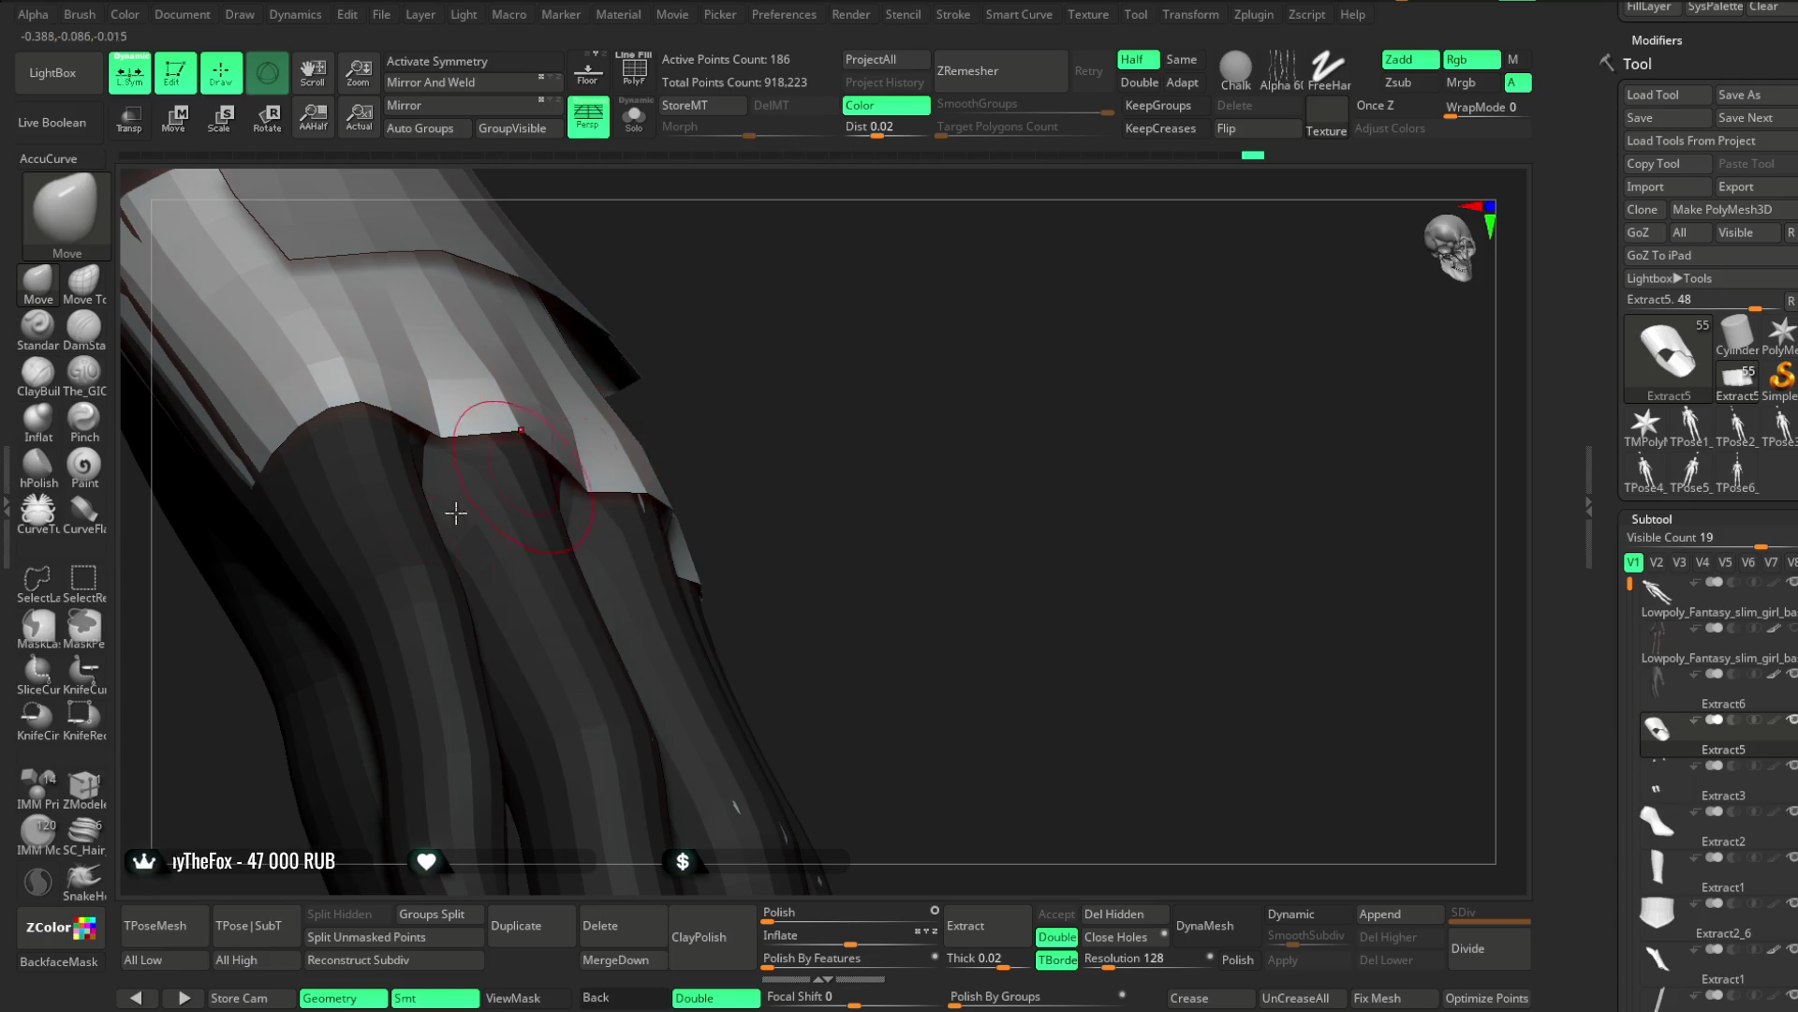
{"action": "key", "text": "b"}
{"action": "key", "text": "z"}
{"action": "key", "text": "m"}
{"action": "right_click_drag", "start_coordinate": [730, 314], "coordinate": [643, 488]}
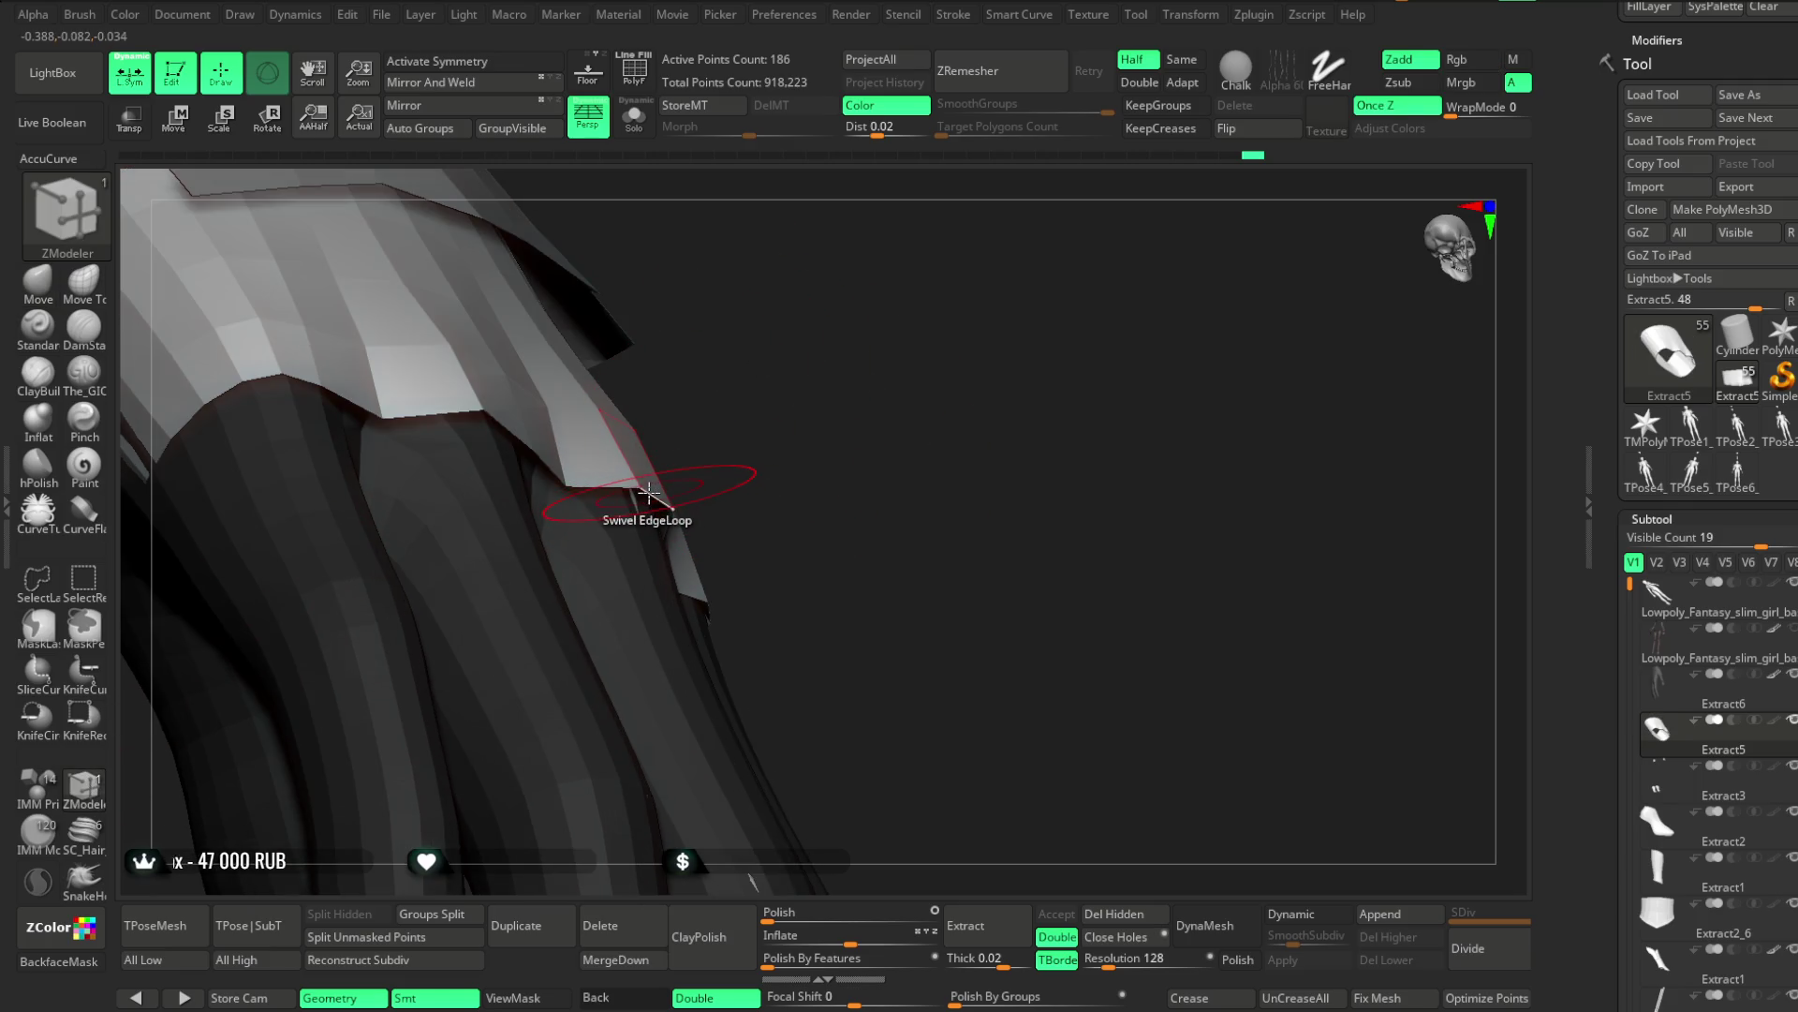
Tilt the cuff's lower hem loop with ZModeler's Swivel EdgeLoop action
{"action": "key", "text": "space"}
{"action": "left_click", "coordinate": [693, 693]}
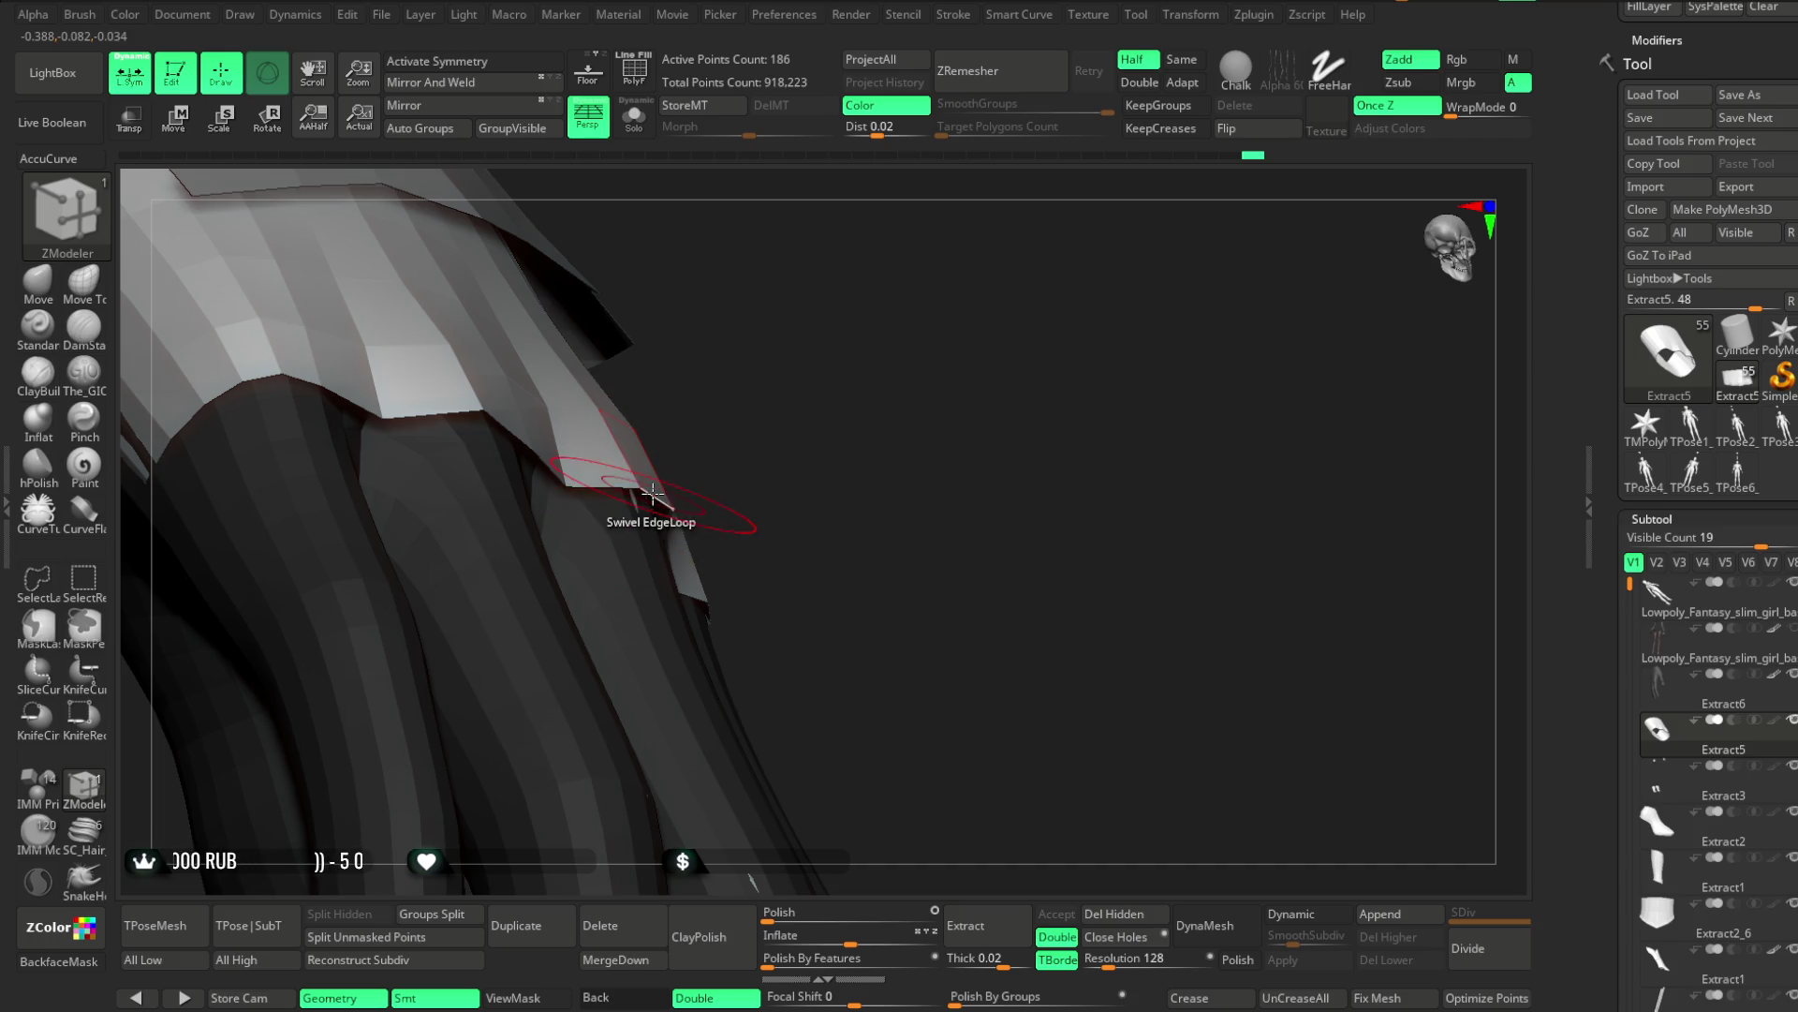
{"action": "left_click_drag", "start_coordinate": [653, 494], "coordinate": [661, 485]}
{"action": "mouse_move", "coordinate": [660, 484]}
{"action": "right_mouse_down"}
{"action": "mouse_move", "coordinate": [803, 366]}
{"action": "mouse_move", "coordinate": [847, 353]}
{"action": "mouse_move", "coordinate": [858, 281]}
{"action": "mouse_move", "coordinate": [836, 332]}
{"action": "mouse_move", "coordinate": [590, 430]}
{"action": "mouse_move", "coordinate": [812, 429]}
{"action": "mouse_move", "coordinate": [803, 366]}
{"action": "mouse_move", "coordinate": [783, 382]}
{"action": "right_mouse_up"}
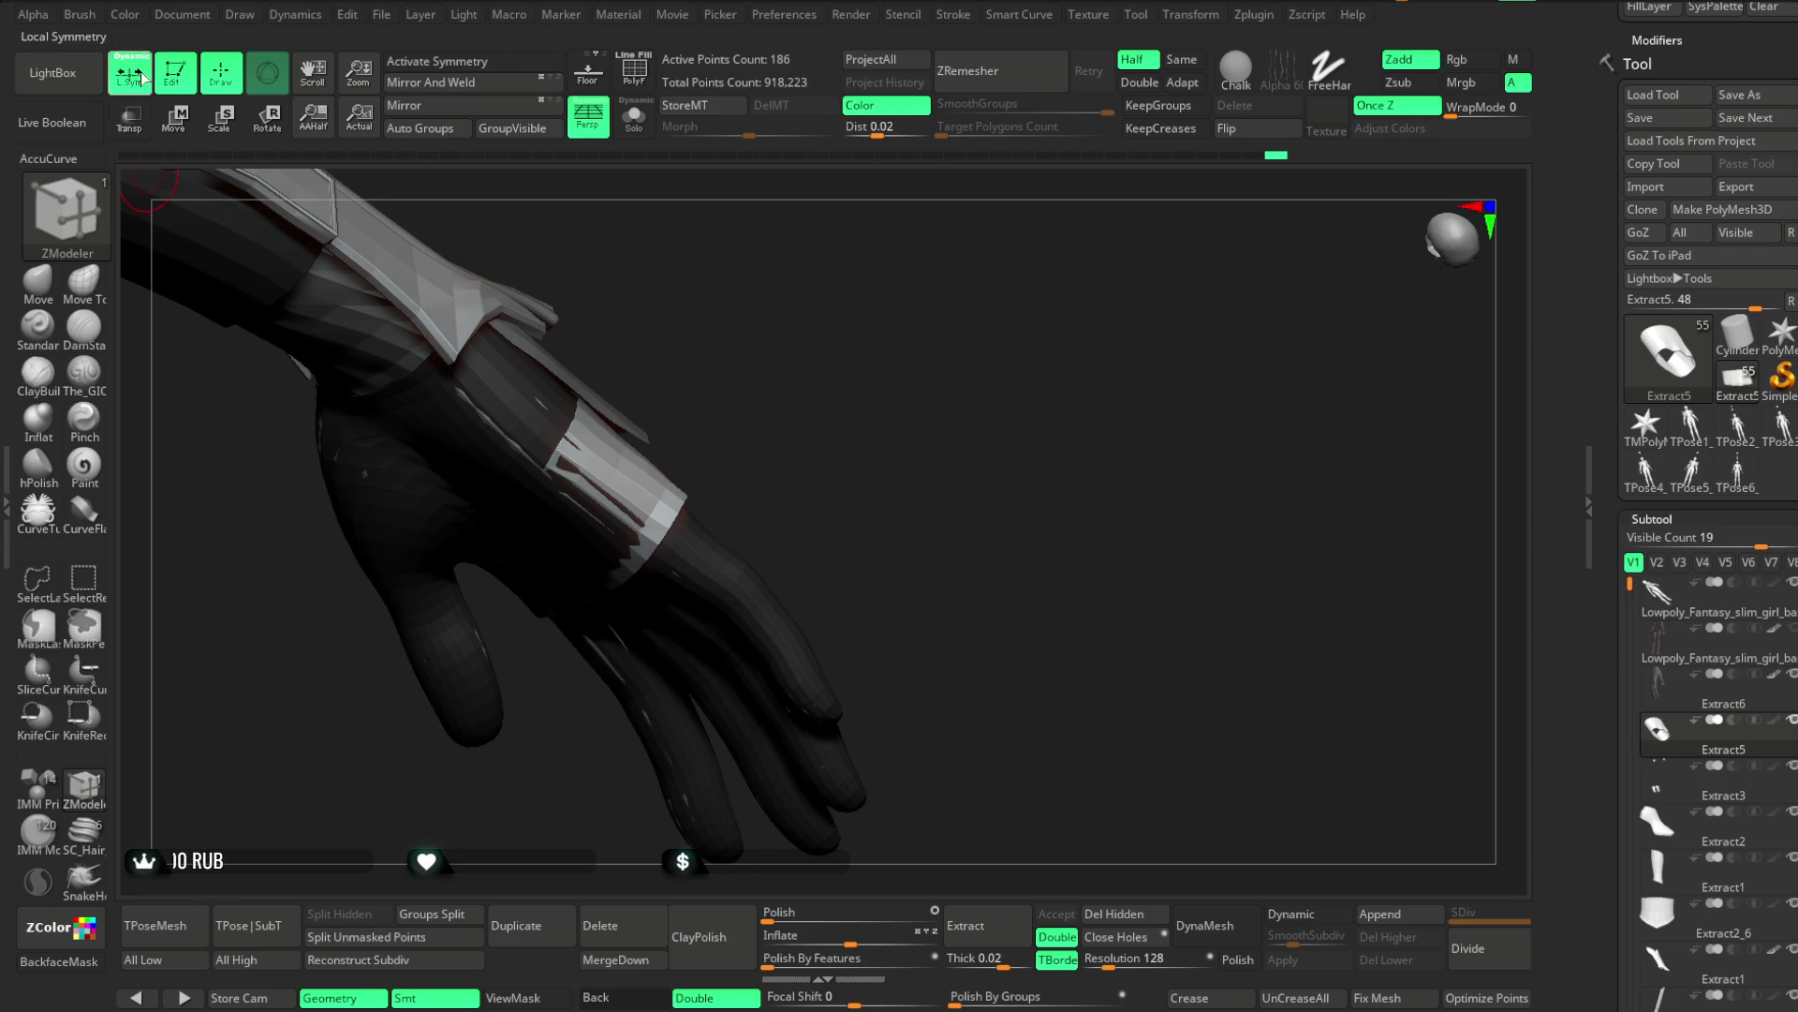
Switch back to the Move brush at Draw Size about 3 and frame the hand in side view
{"action": "left_click", "coordinate": [39, 288]}
{"action": "key", "text": "space"}
{"action": "left_click_drag", "start_coordinate": [674, 434], "coordinate": [609, 434]}
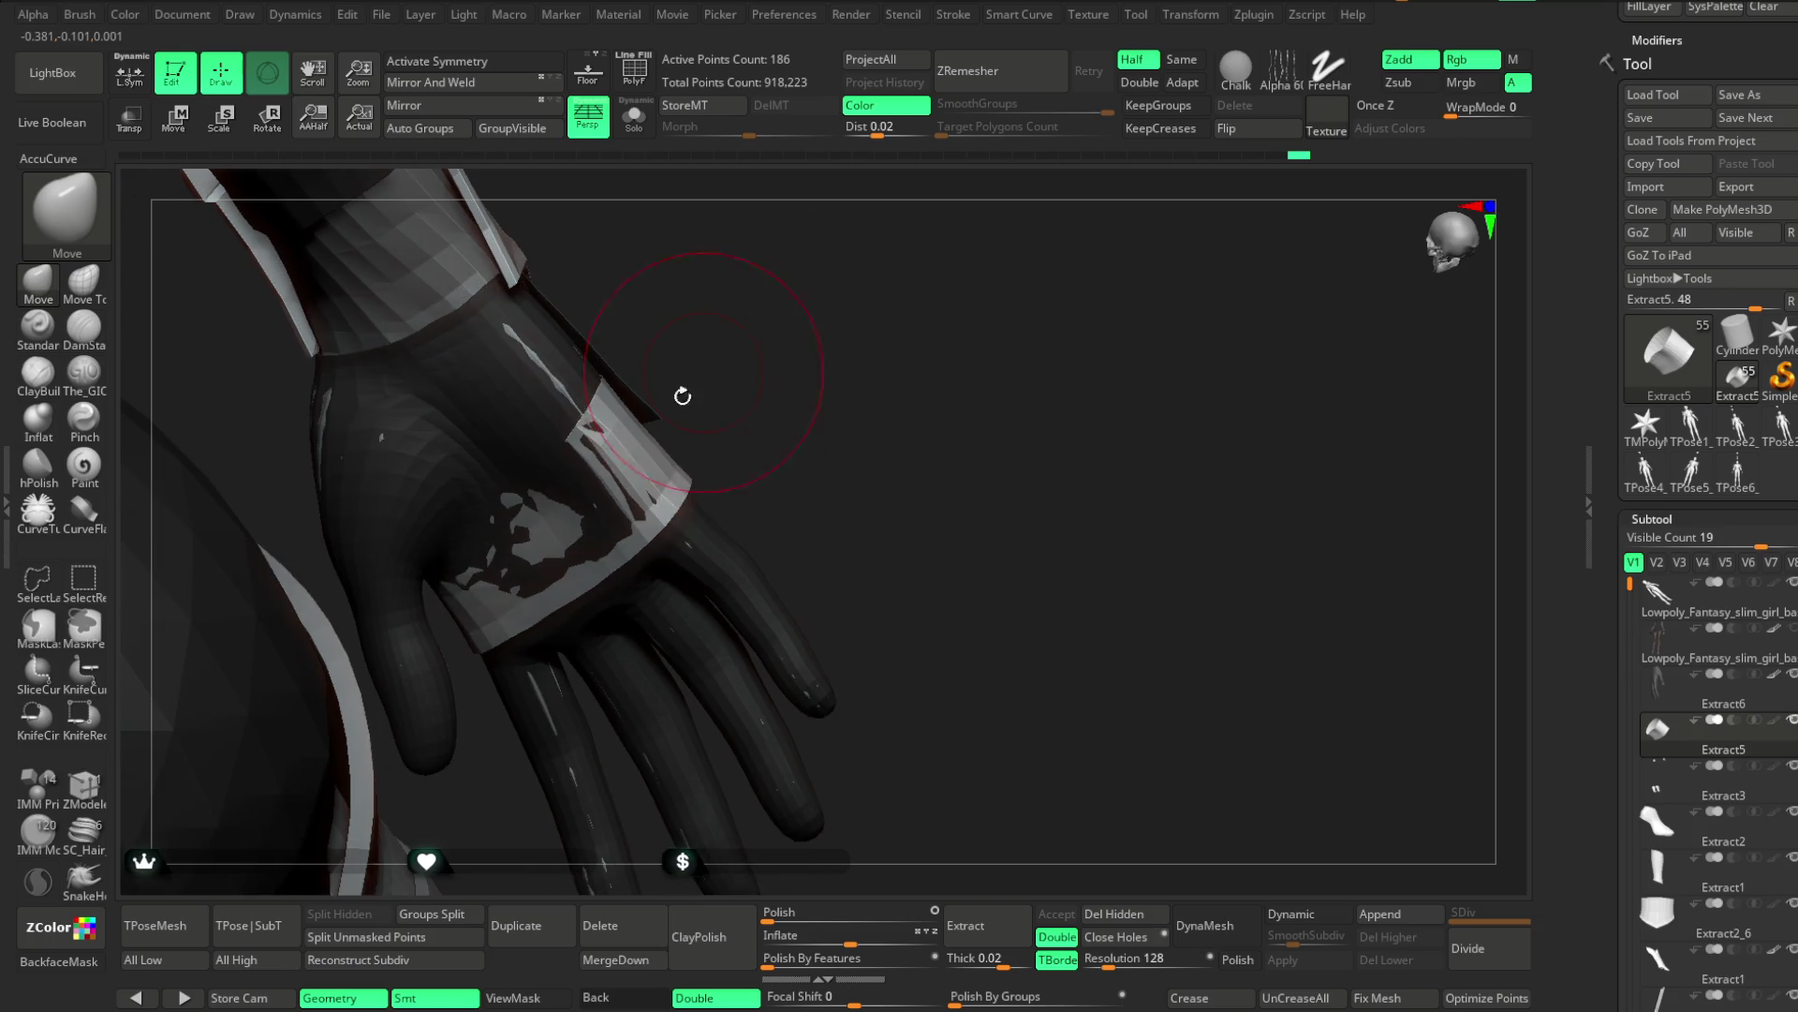
{"action": "mouse_move", "coordinate": [924, 269]}
{"action": "left_mouse_down"}
{"action": "mouse_move", "coordinate": [768, 544]}
{"action": "mouse_move", "coordinate": [654, 470]}
{"action": "left_mouse_up"}
{"action": "mouse_move", "coordinate": [656, 466]}
{"action": "right_mouse_down"}
{"action": "mouse_move", "coordinate": [722, 462]}
{"action": "mouse_move", "coordinate": [665, 460]}
{"action": "right_mouse_up"}
{"action": "mouse_move", "coordinate": [747, 521]}
{"action": "right_mouse_down"}
{"action": "mouse_move", "coordinate": [706, 590]}
{"action": "mouse_move", "coordinate": [750, 502]}
{"action": "mouse_move", "coordinate": [669, 562]}
{"action": "mouse_move", "coordinate": [795, 453]}
{"action": "mouse_move", "coordinate": [799, 414]}
{"action": "mouse_move", "coordinate": [666, 161]}
{"action": "right_mouse_up"}
Isolate the hand with Solo (Ctrl+Shift+S) and zoom in close on it
{"action": "right_click", "coordinate": [799, 414]}
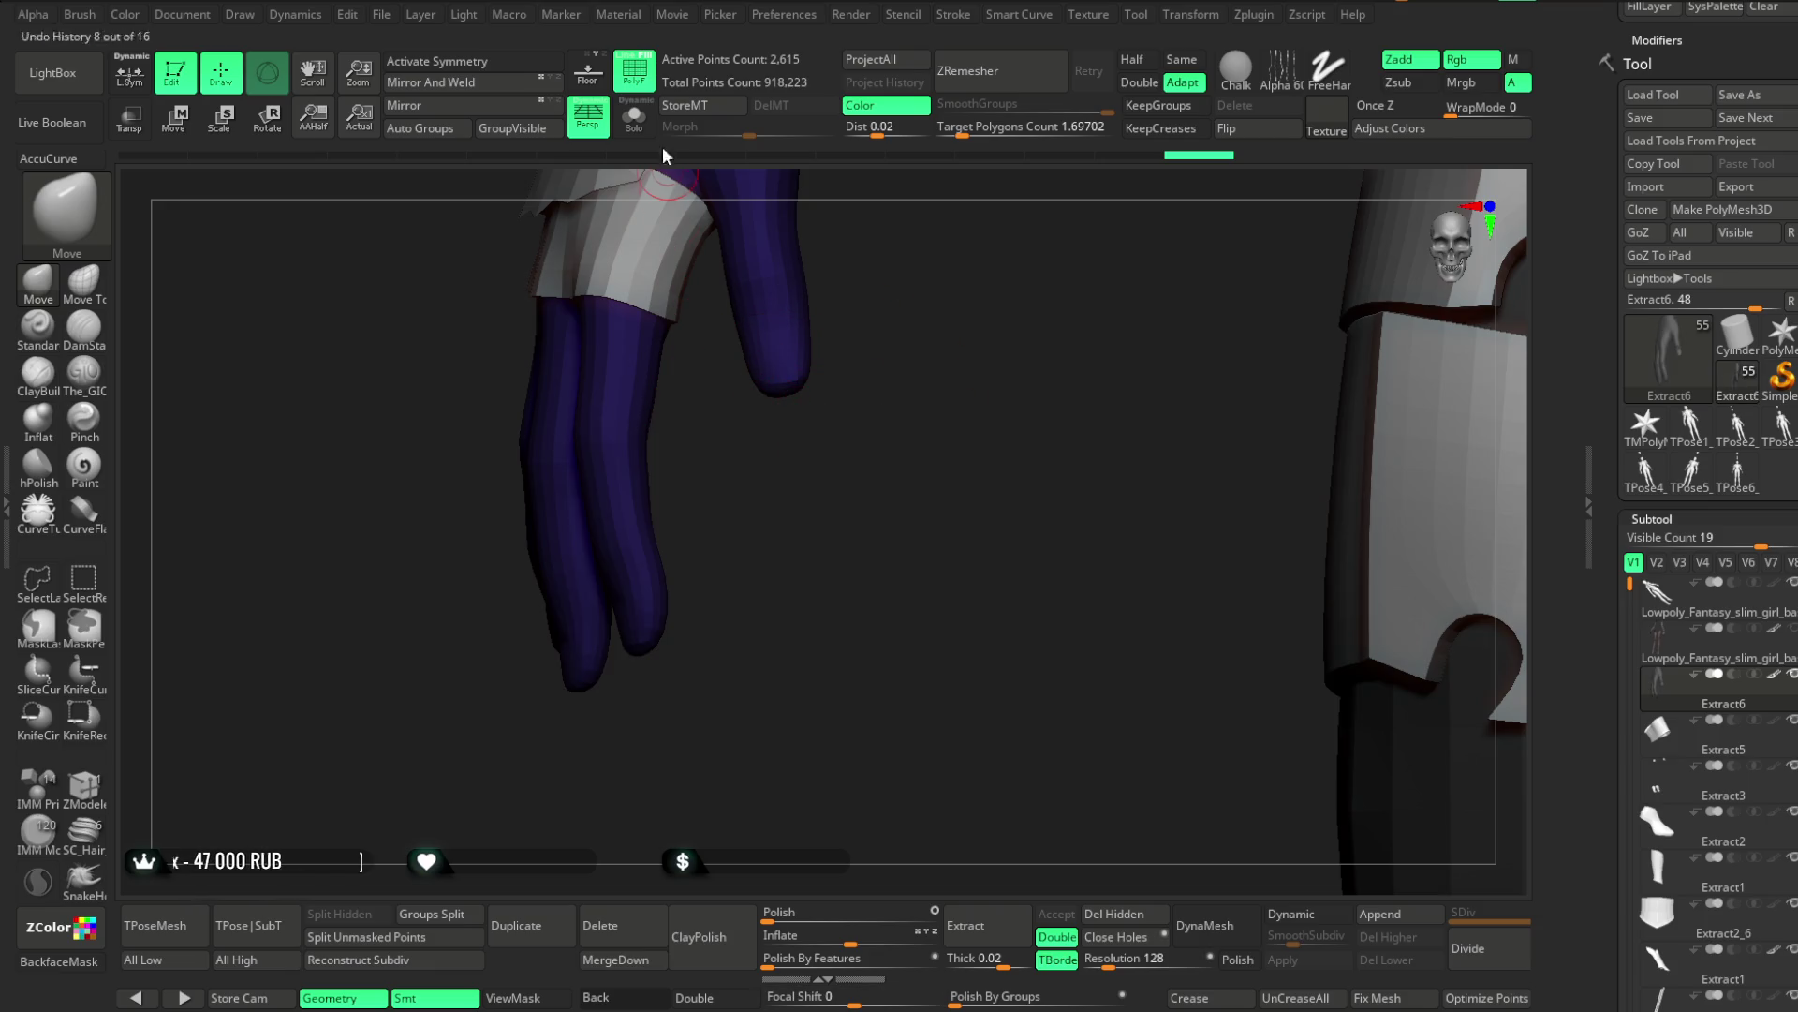
{"action": "mouse_move", "coordinate": [876, 511]}
{"action": "right_mouse_down"}
{"action": "mouse_move", "coordinate": [736, 418]}
{"action": "mouse_move", "coordinate": [737, 336]}
{"action": "right_mouse_up"}
{"action": "key", "text": "ctrl+shift+s"}
{"action": "mouse_move", "coordinate": [1069, 655]}
{"action": "right_mouse_down"}
{"action": "mouse_move", "coordinate": [1087, 647]}
{"action": "mouse_move", "coordinate": [1078, 684]}
{"action": "right_mouse_up"}
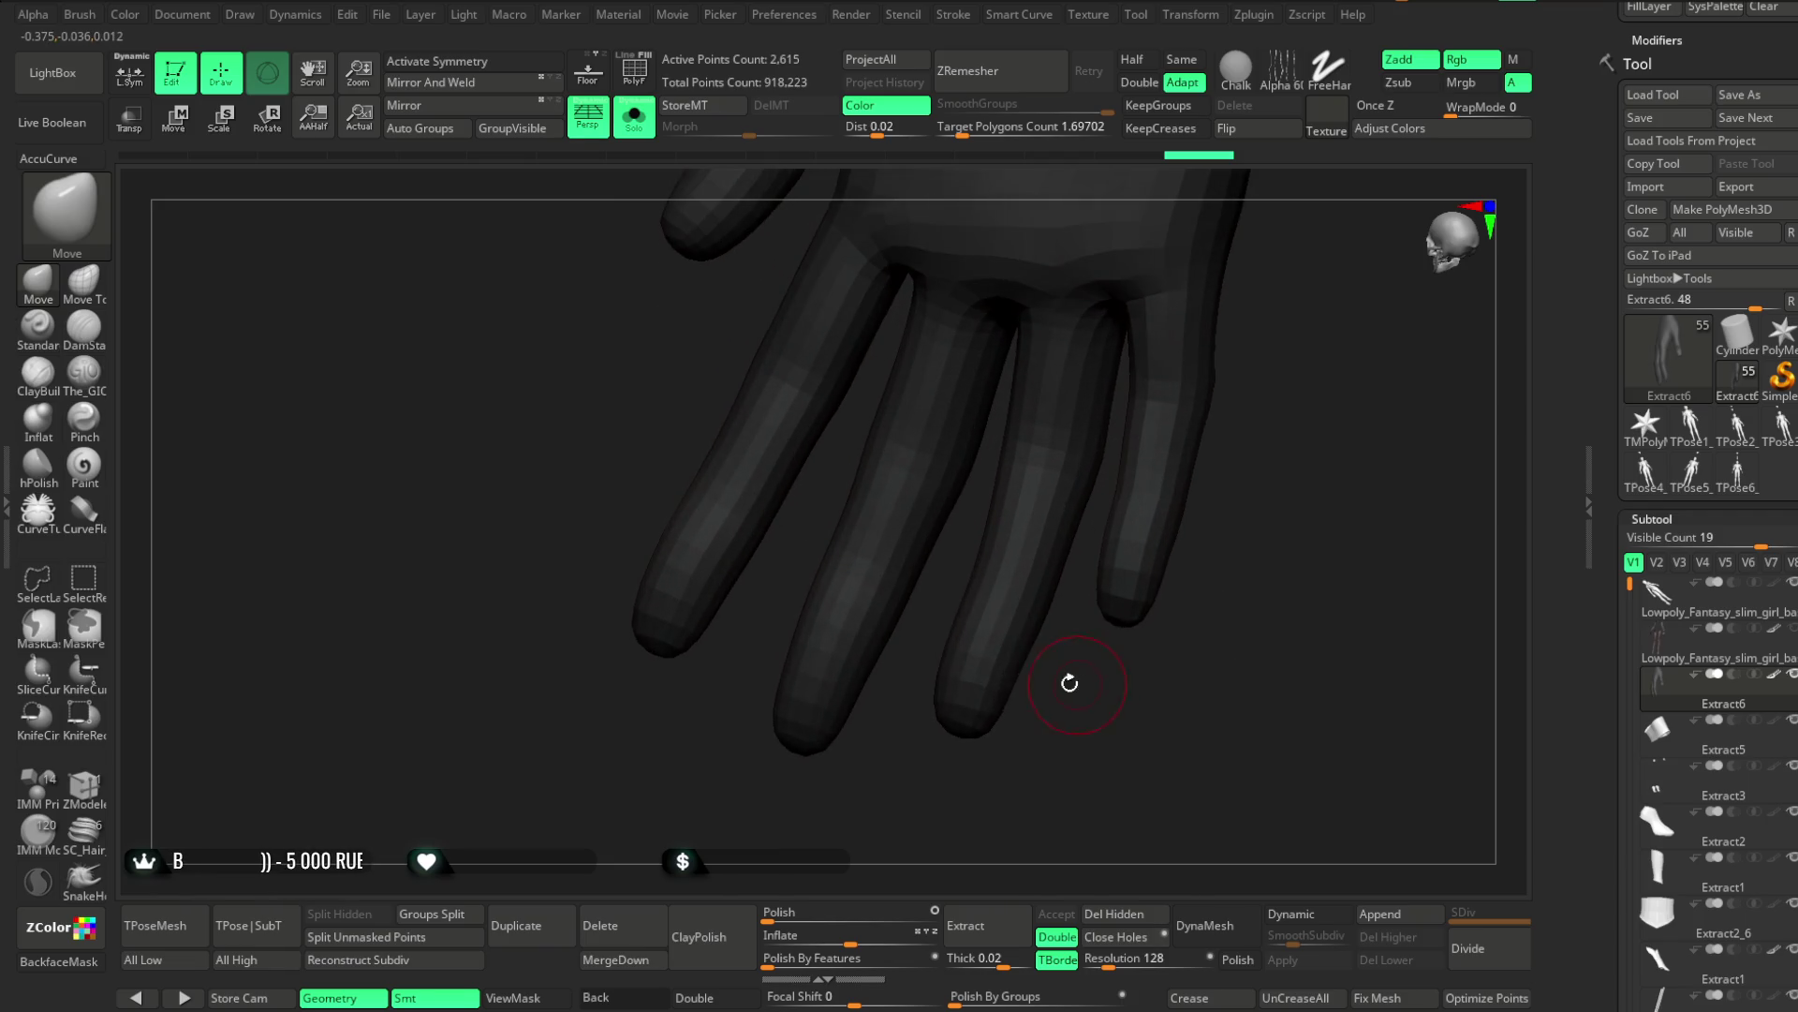
Carve subtle detail along the fingers, little finger and thumb with The_GIO brush in Zsub
{"action": "left_click", "coordinate": [83, 371]}
{"action": "right_click", "coordinate": [752, 415]}
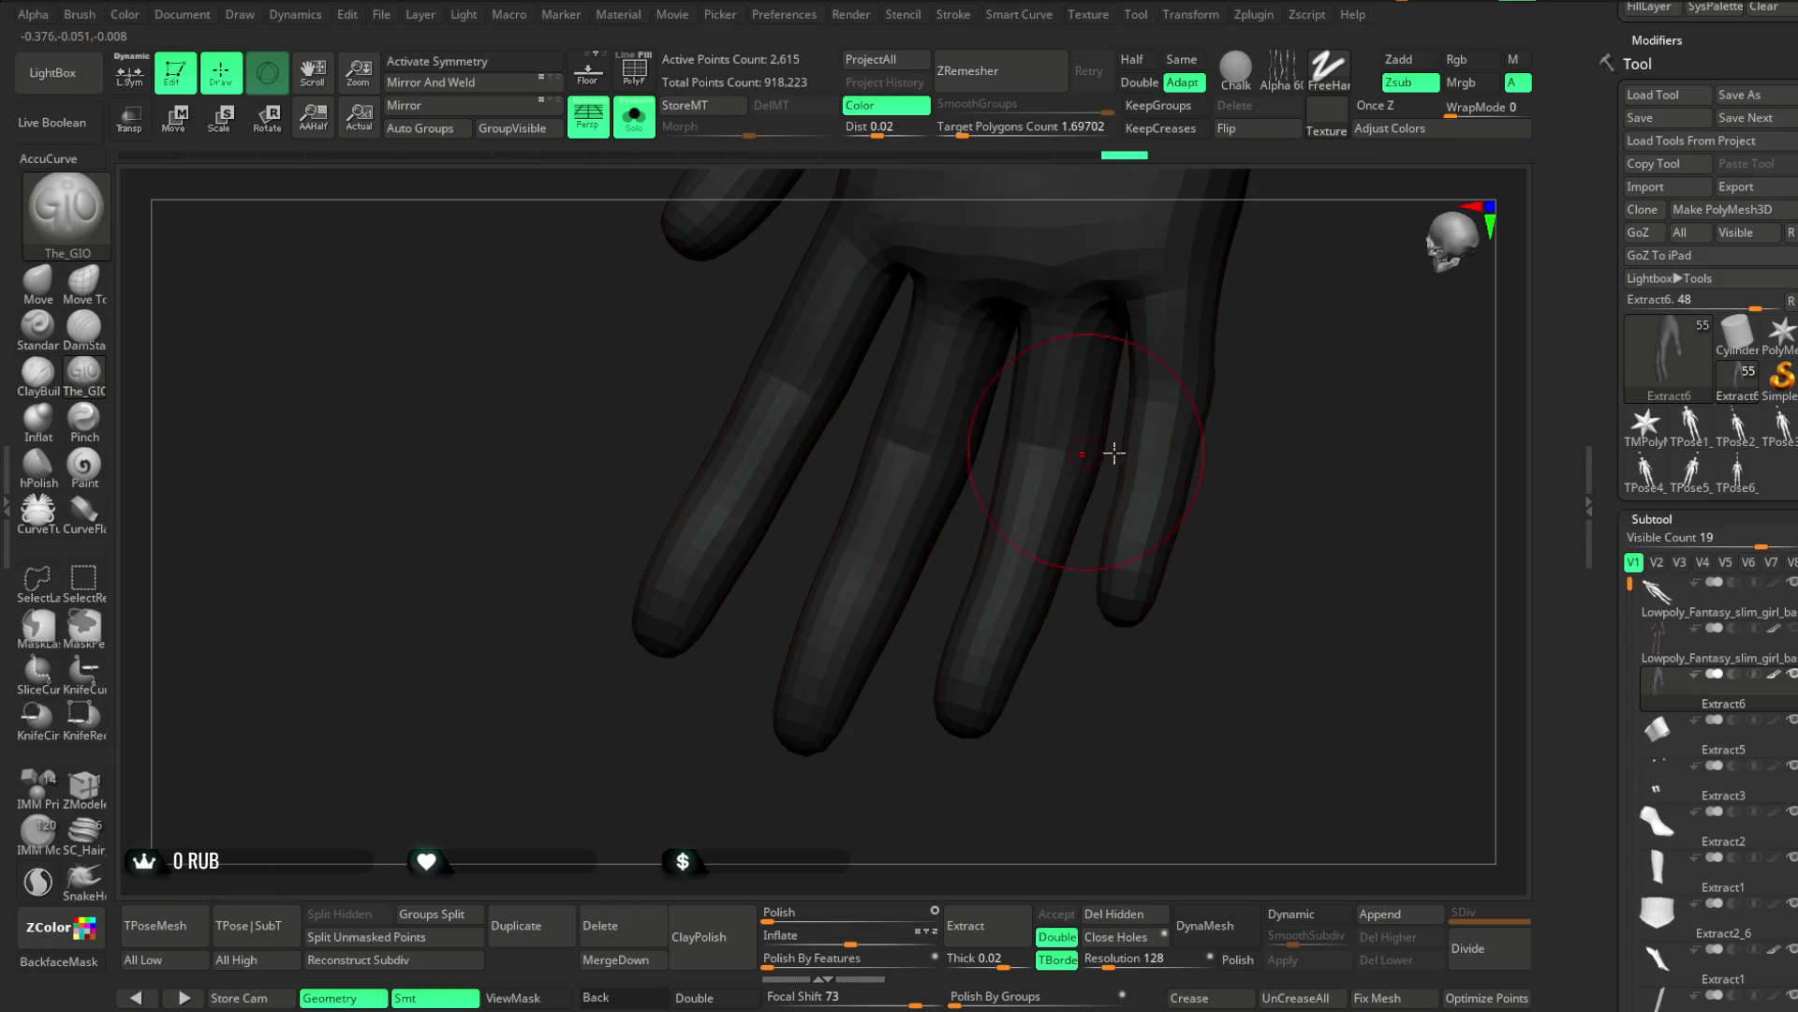
{"action": "right_click_drag", "start_coordinate": [1084, 449], "coordinate": [1161, 402]}
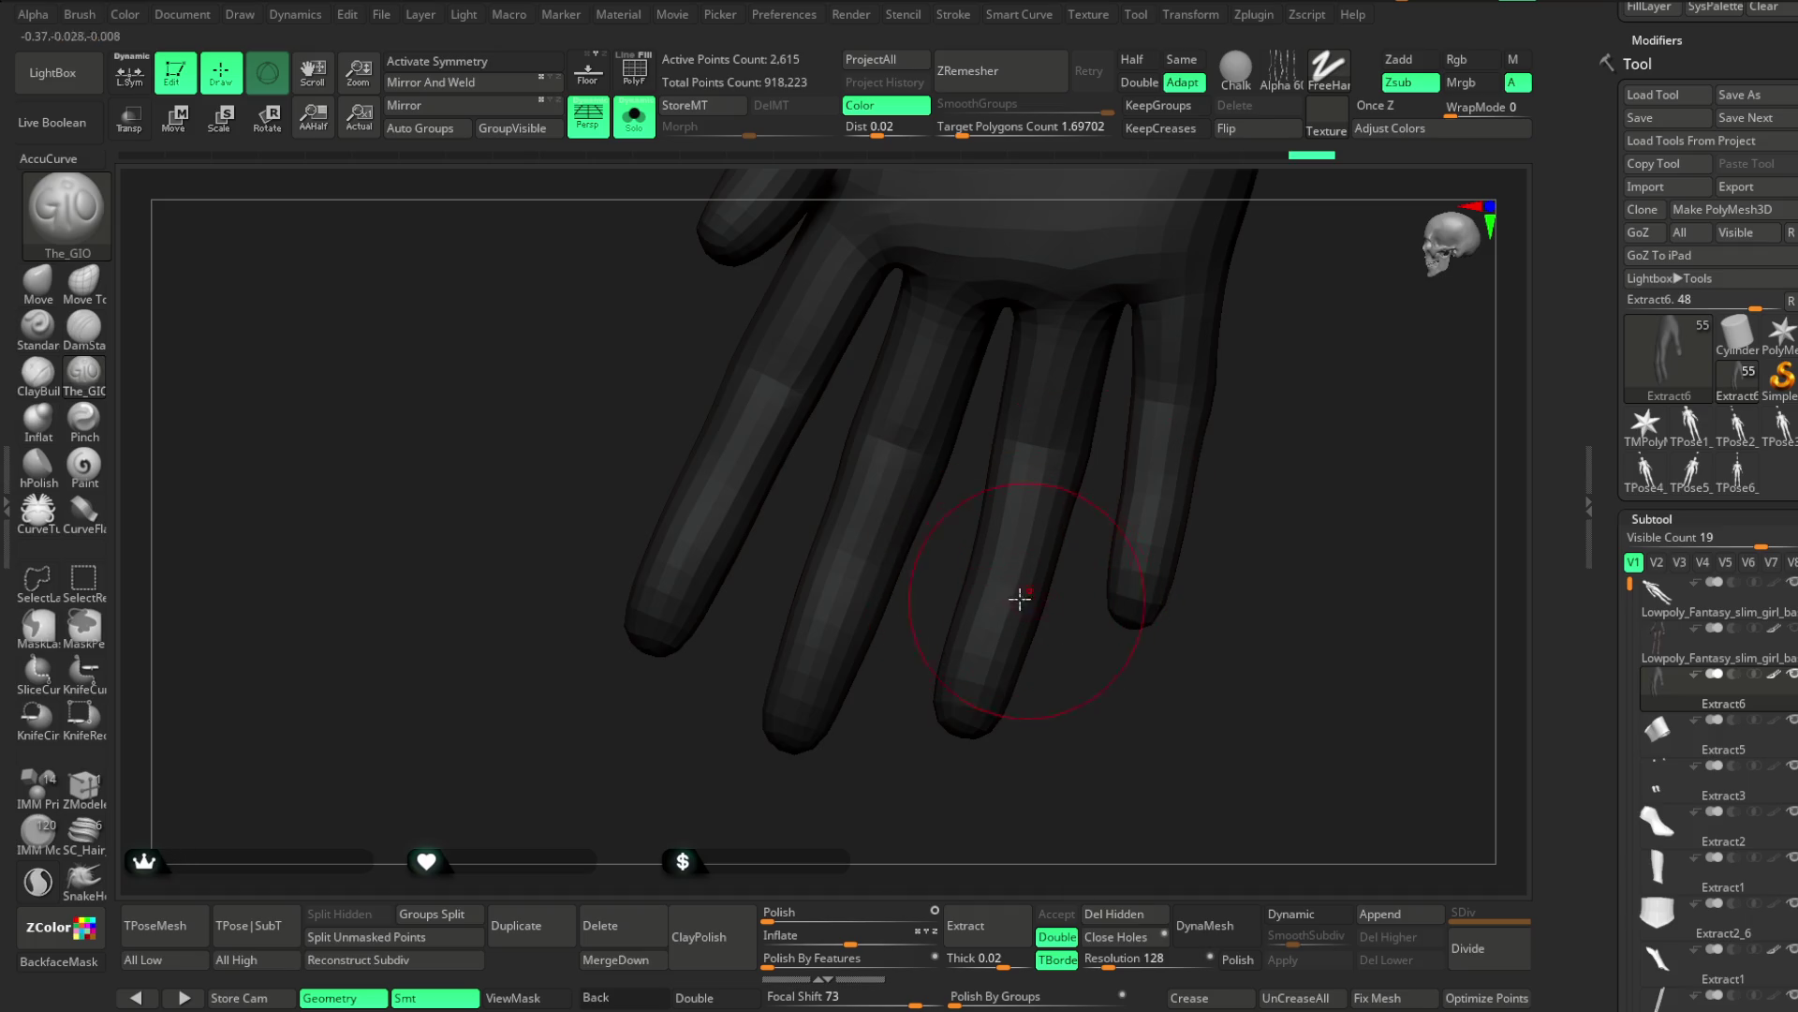
{"action": "right_click_drag", "start_coordinate": [1078, 682], "coordinate": [975, 586]}
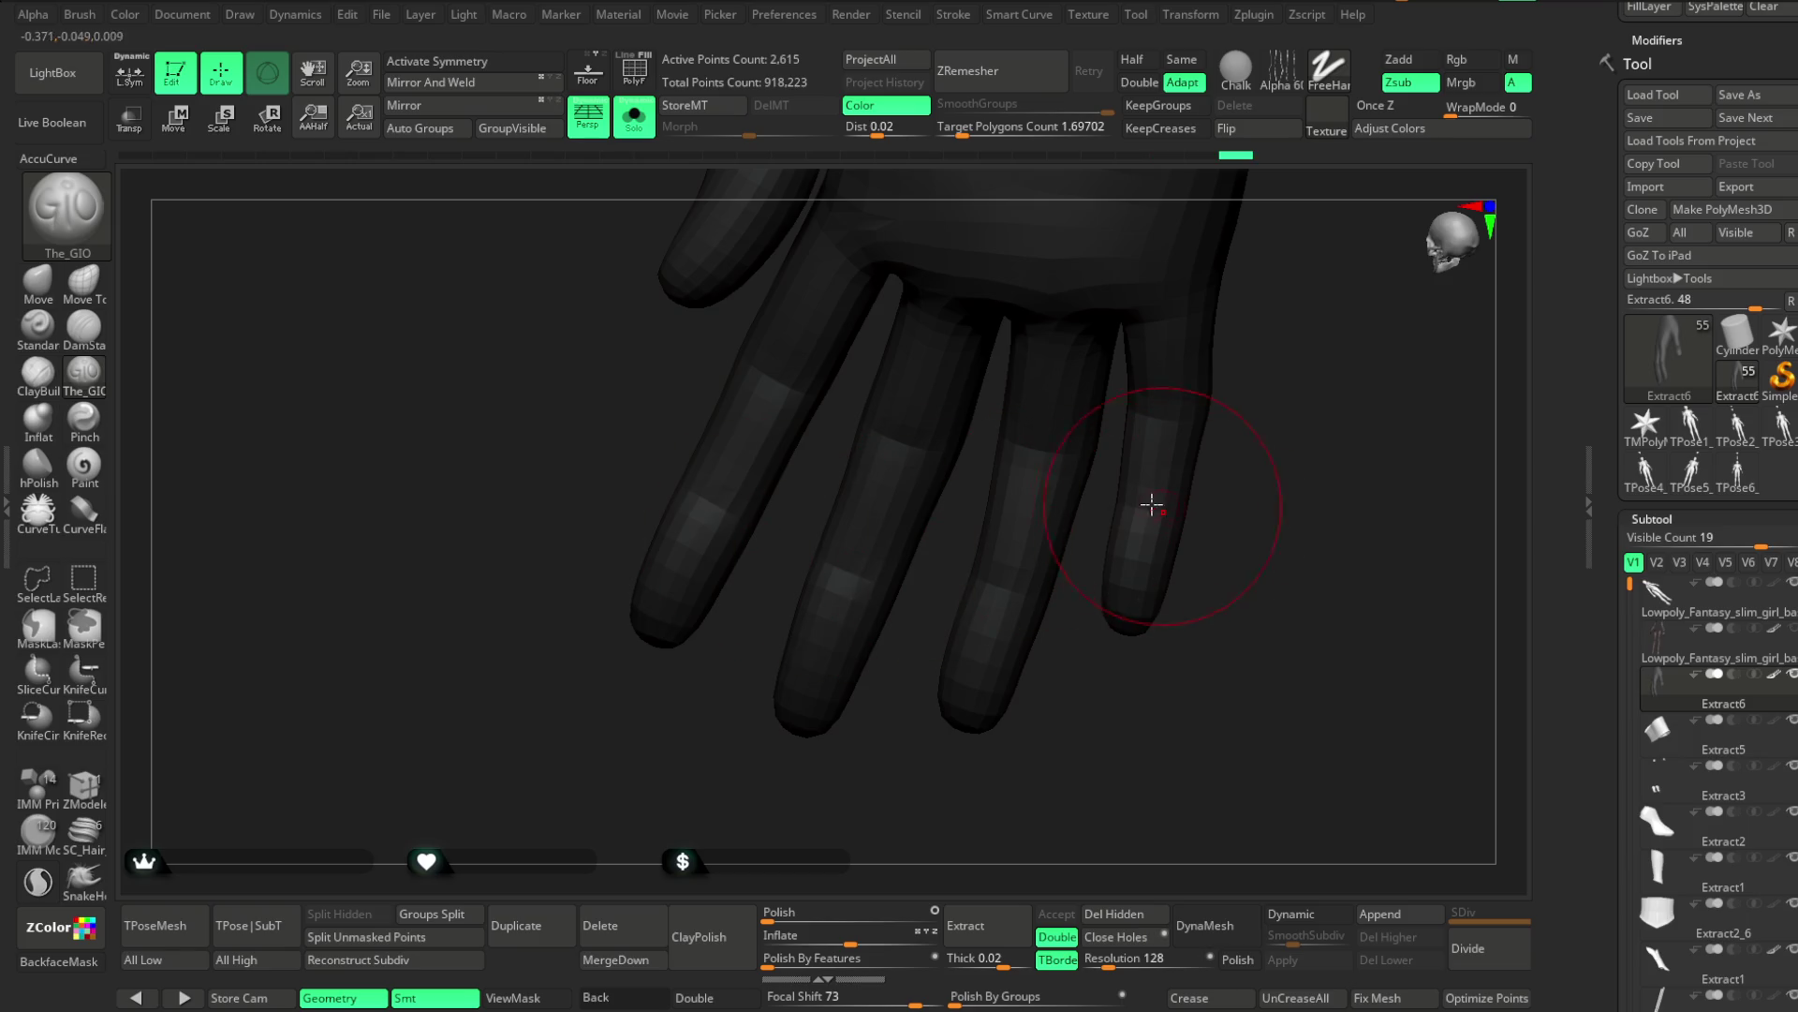
{"action": "right_click_drag", "start_coordinate": [1171, 508], "coordinate": [1142, 587]}
{"action": "right_click_drag", "start_coordinate": [568, 586], "coordinate": [563, 634]}
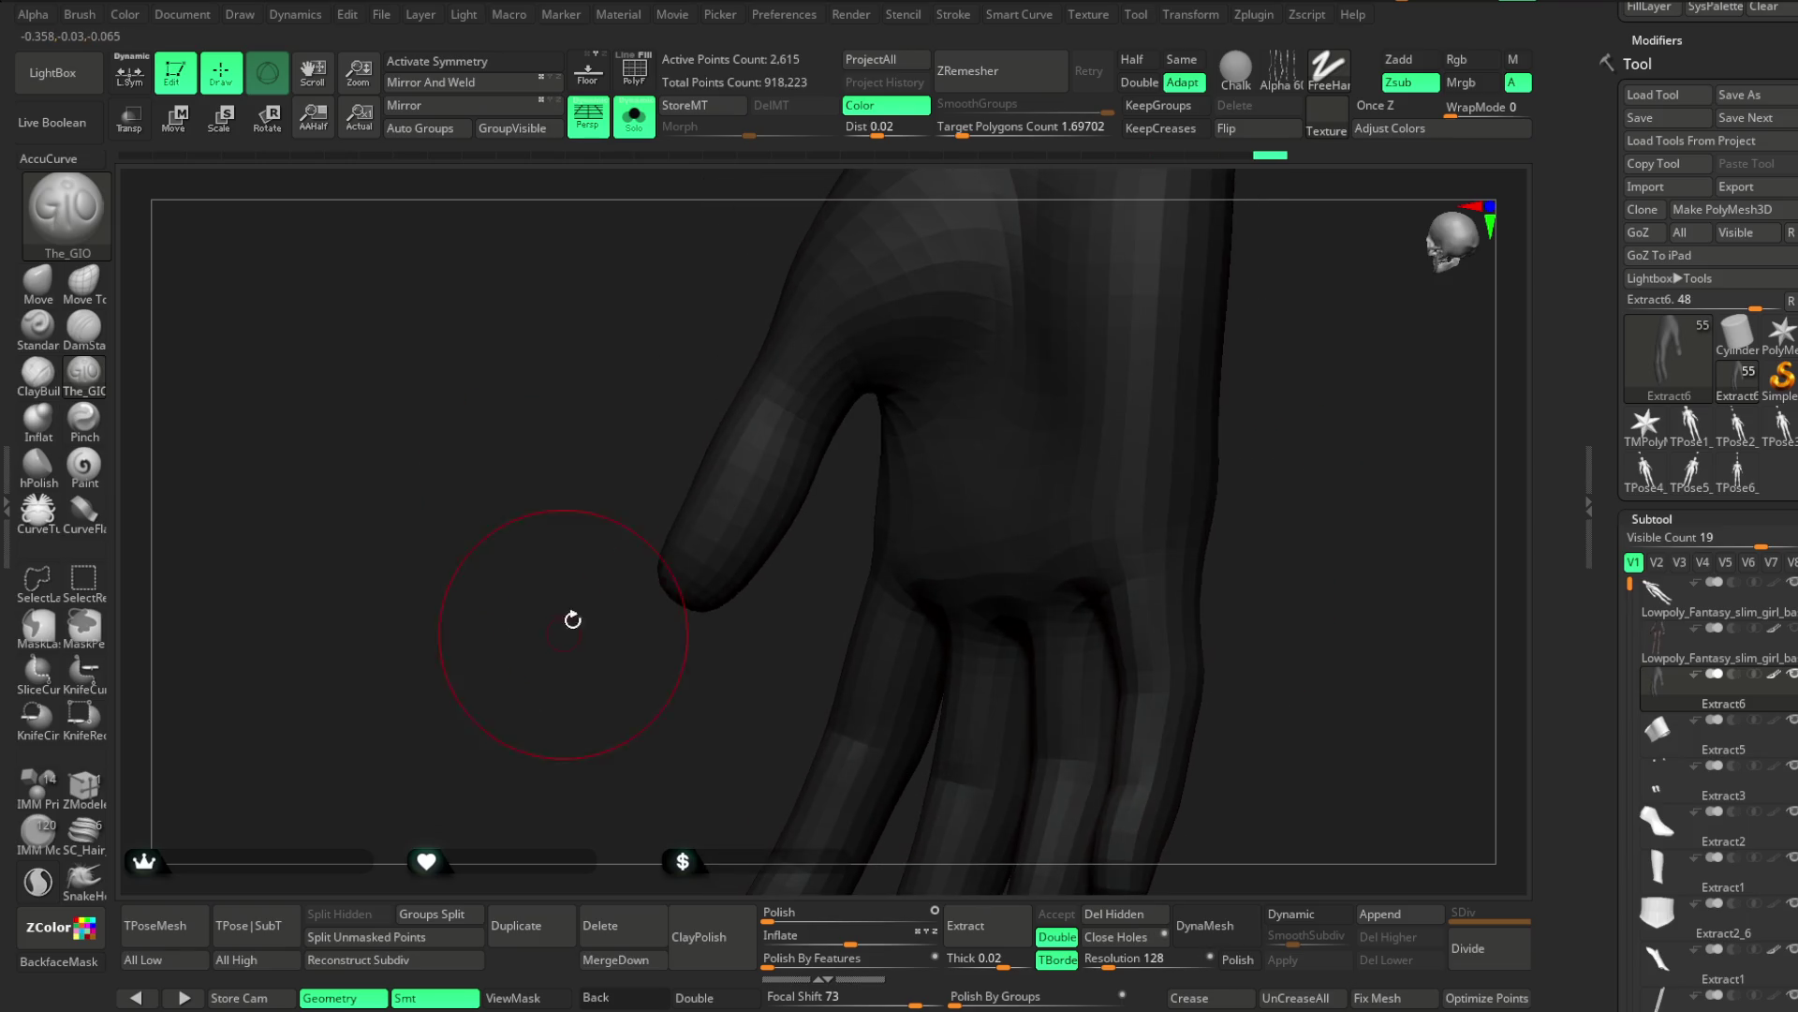
{"action": "right_click_drag", "start_coordinate": [848, 494], "coordinate": [837, 350]}
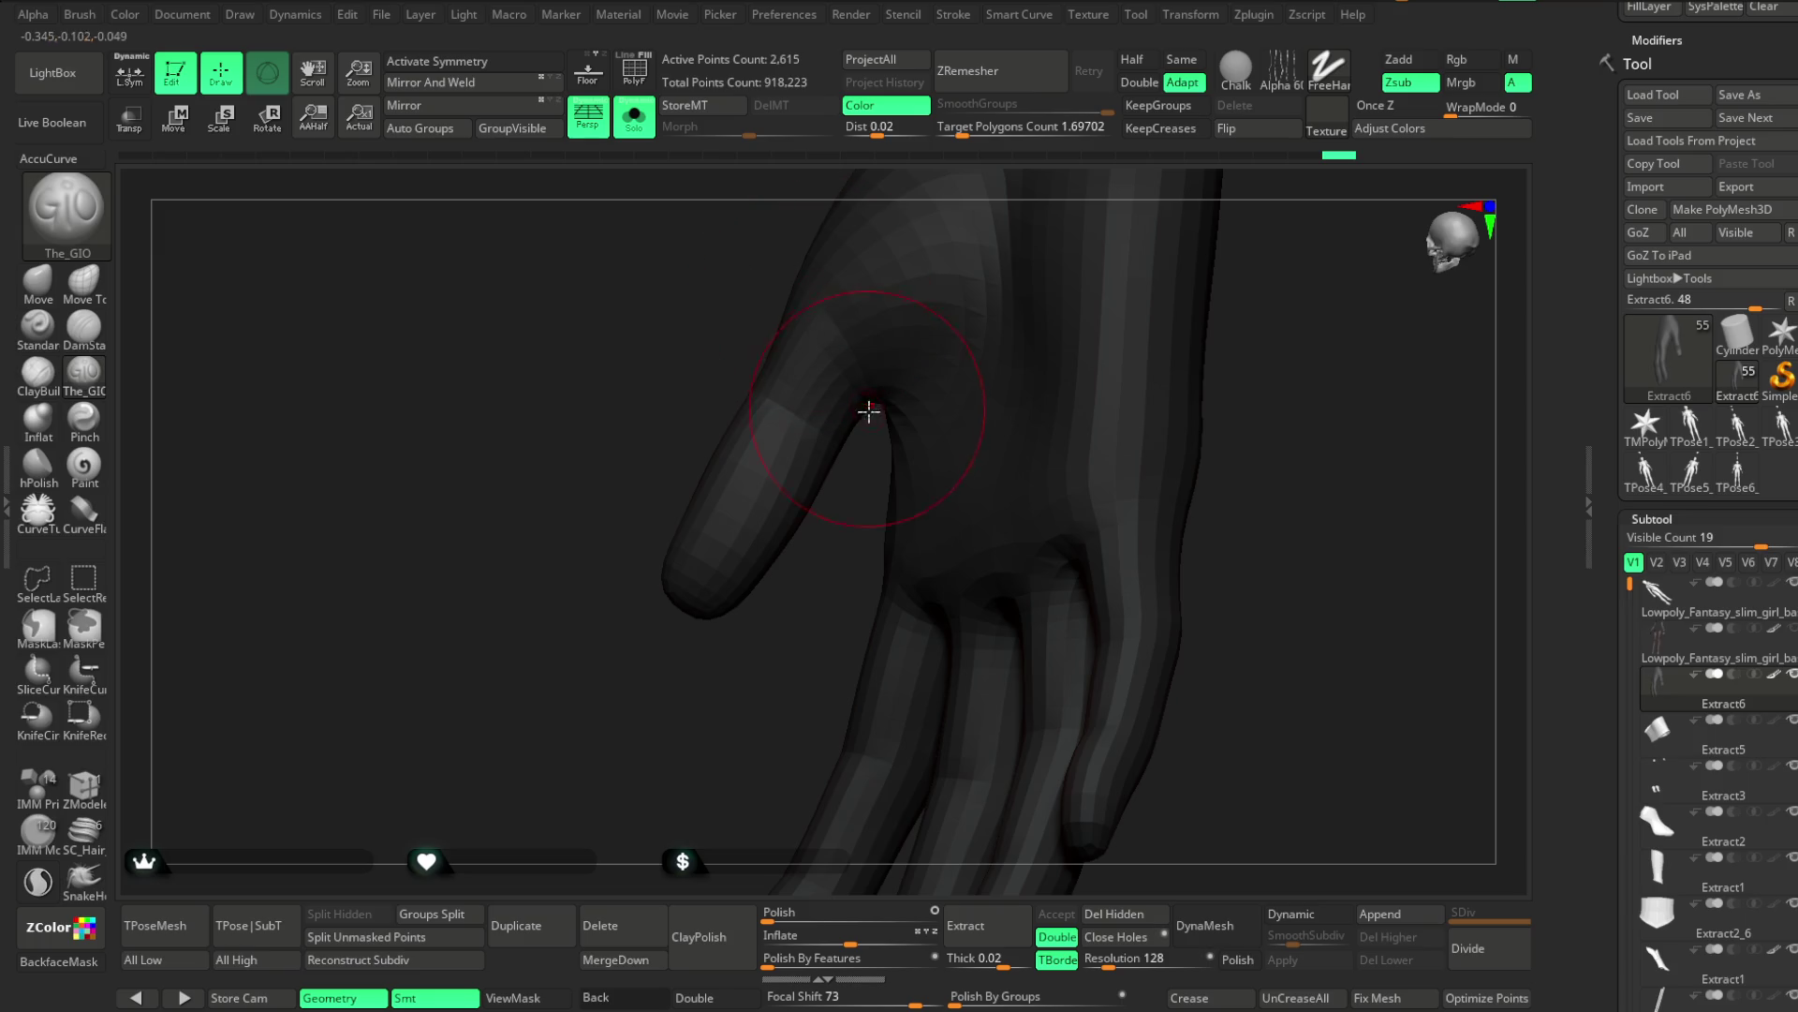
{"action": "mouse_move", "coordinate": [870, 477]}
{"action": "right_mouse_down"}
{"action": "mouse_move", "coordinate": [783, 634]}
{"action": "mouse_move", "coordinate": [936, 646]}
{"action": "mouse_move", "coordinate": [1043, 575]}
{"action": "mouse_move", "coordinate": [801, 542]}
{"action": "right_mouse_up"}
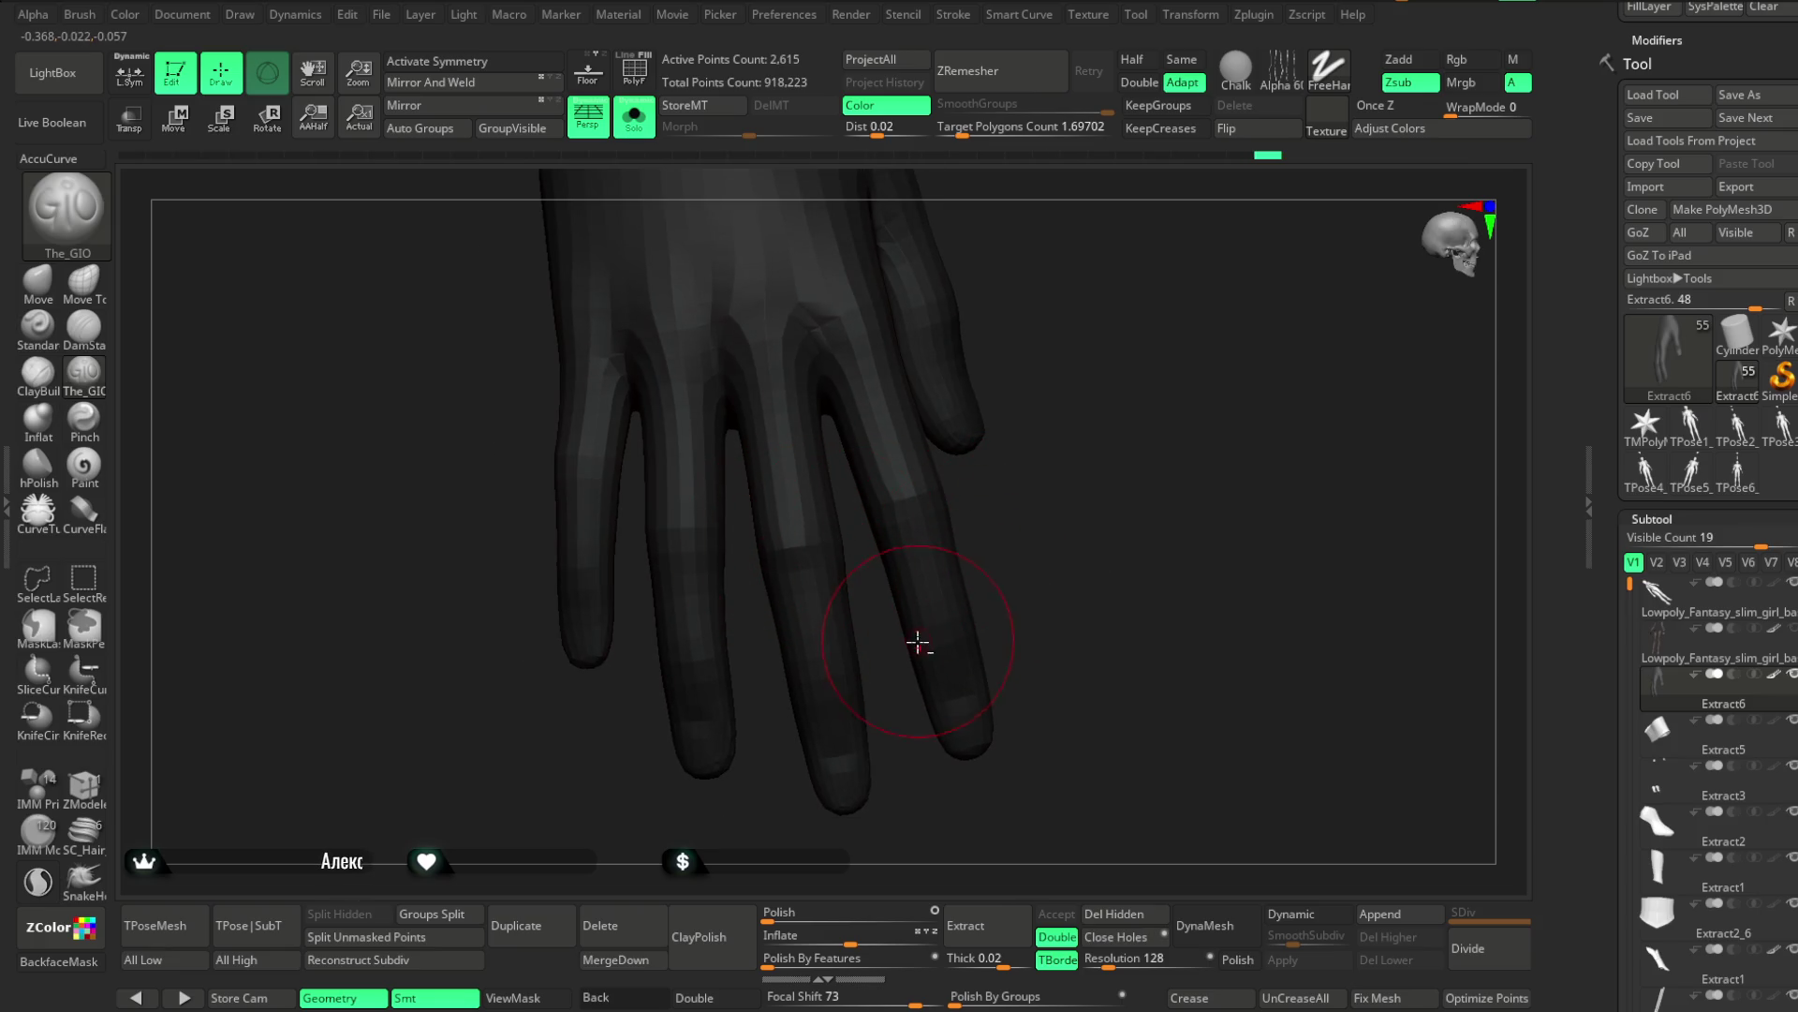
{"action": "mouse_move", "coordinate": [920, 641]}
{"action": "right_mouse_down"}
{"action": "mouse_move", "coordinate": [1092, 434]}
{"action": "mouse_move", "coordinate": [682, 584]}
{"action": "right_mouse_up"}
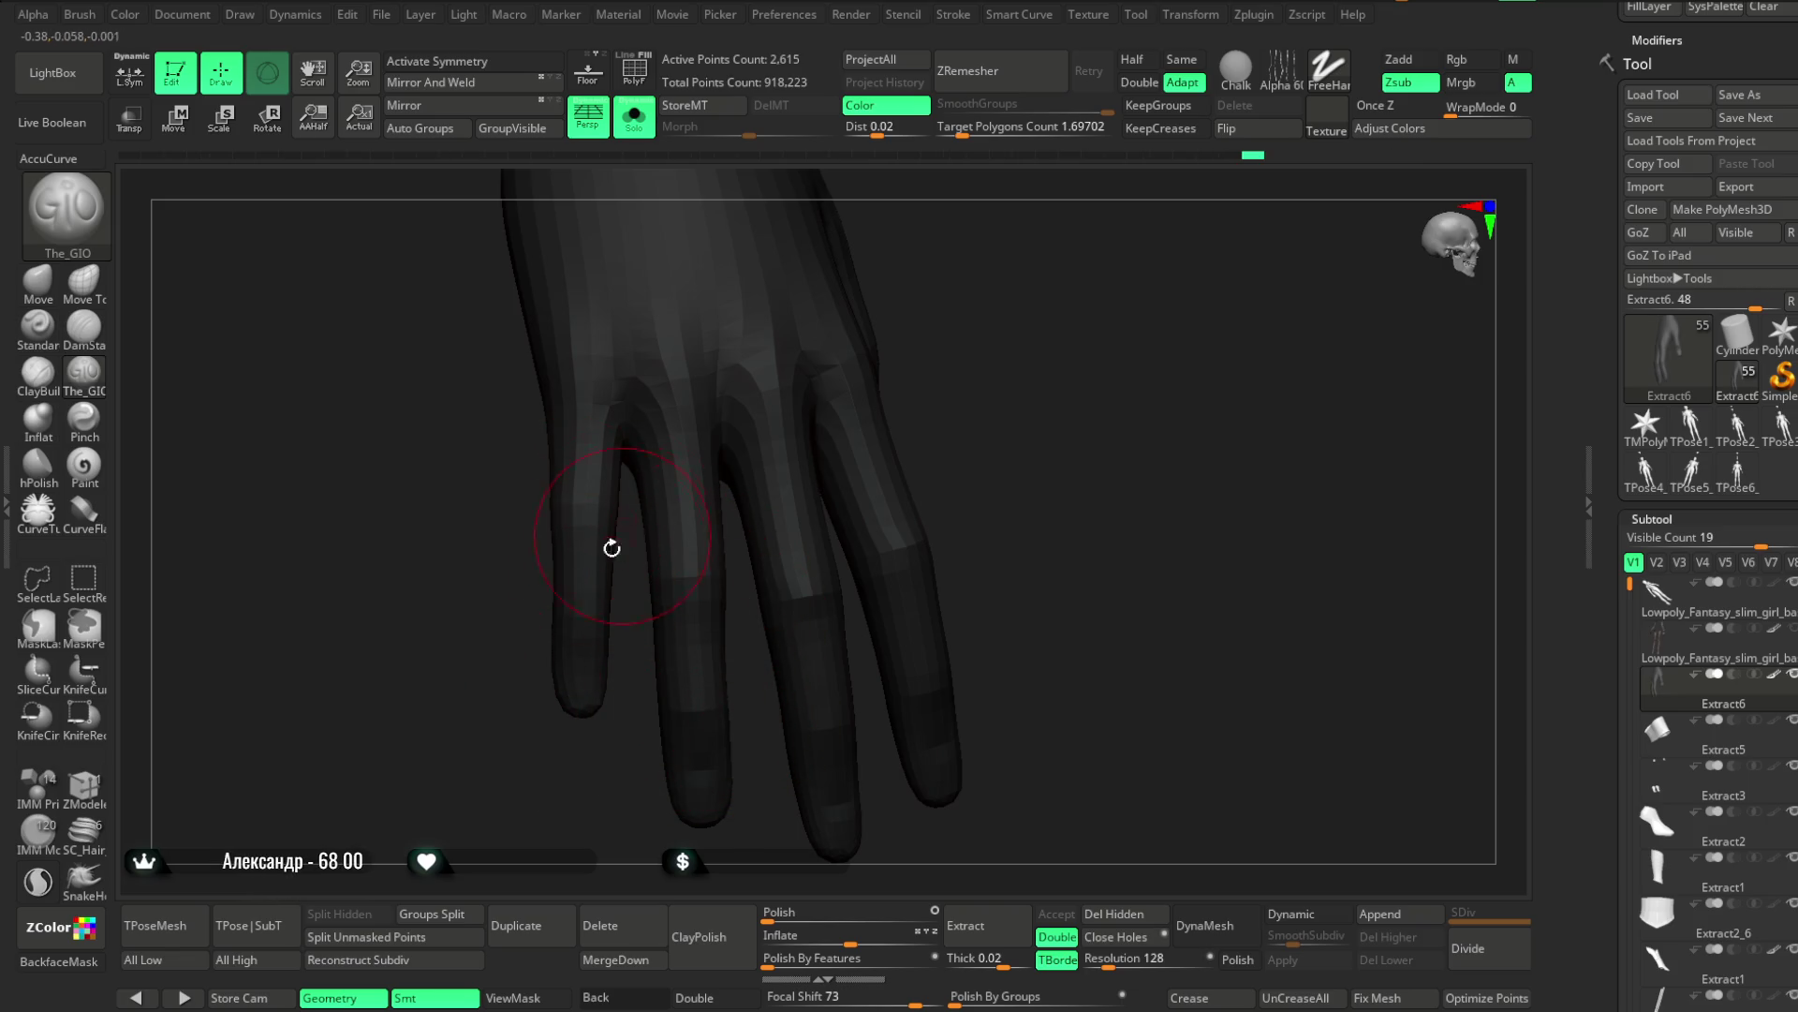
{"action": "mouse_move", "coordinate": [562, 715]}
{"action": "right_mouse_down"}
{"action": "mouse_move", "coordinate": [510, 750]}
{"action": "mouse_move", "coordinate": [515, 691]}
{"action": "right_mouse_up"}
Load the Move Topological brush (BMT) and turn Solo off
{"action": "key", "text": "b"}
{"action": "key", "text": "m"}
{"action": "key", "text": "t"}
{"action": "left_click", "coordinate": [634, 117]}
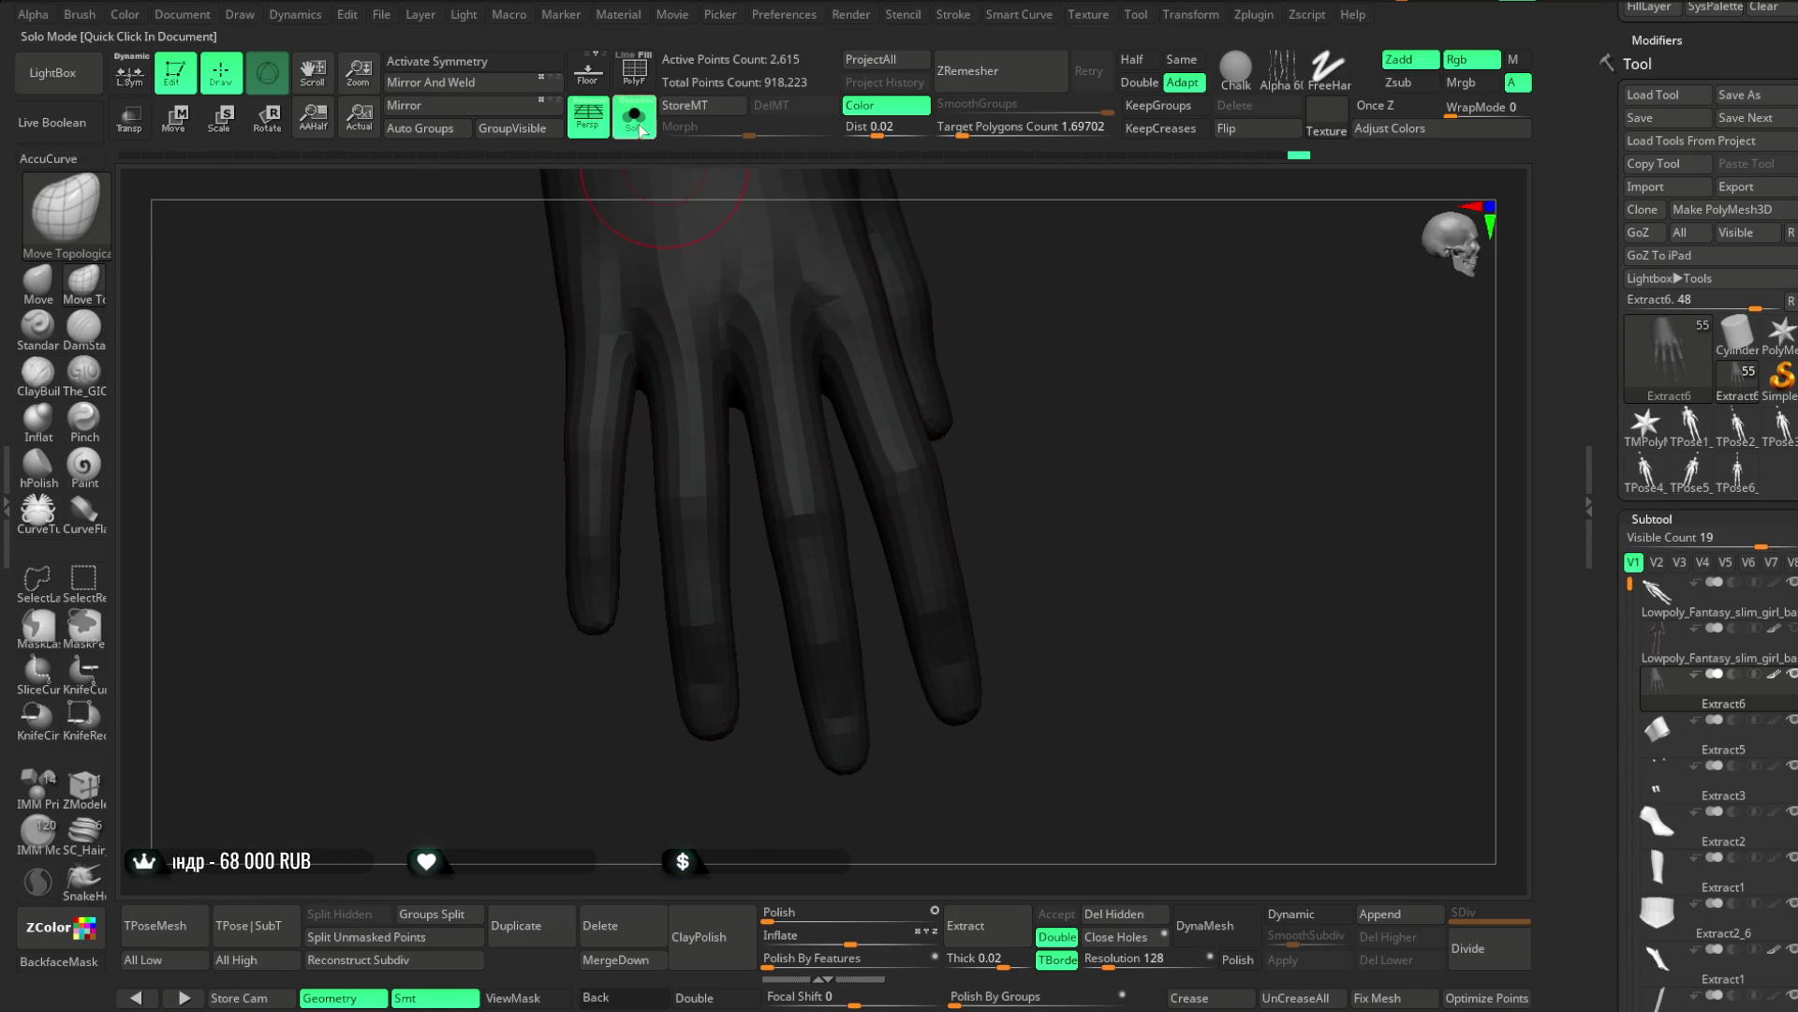
{"action": "key", "text": "space"}
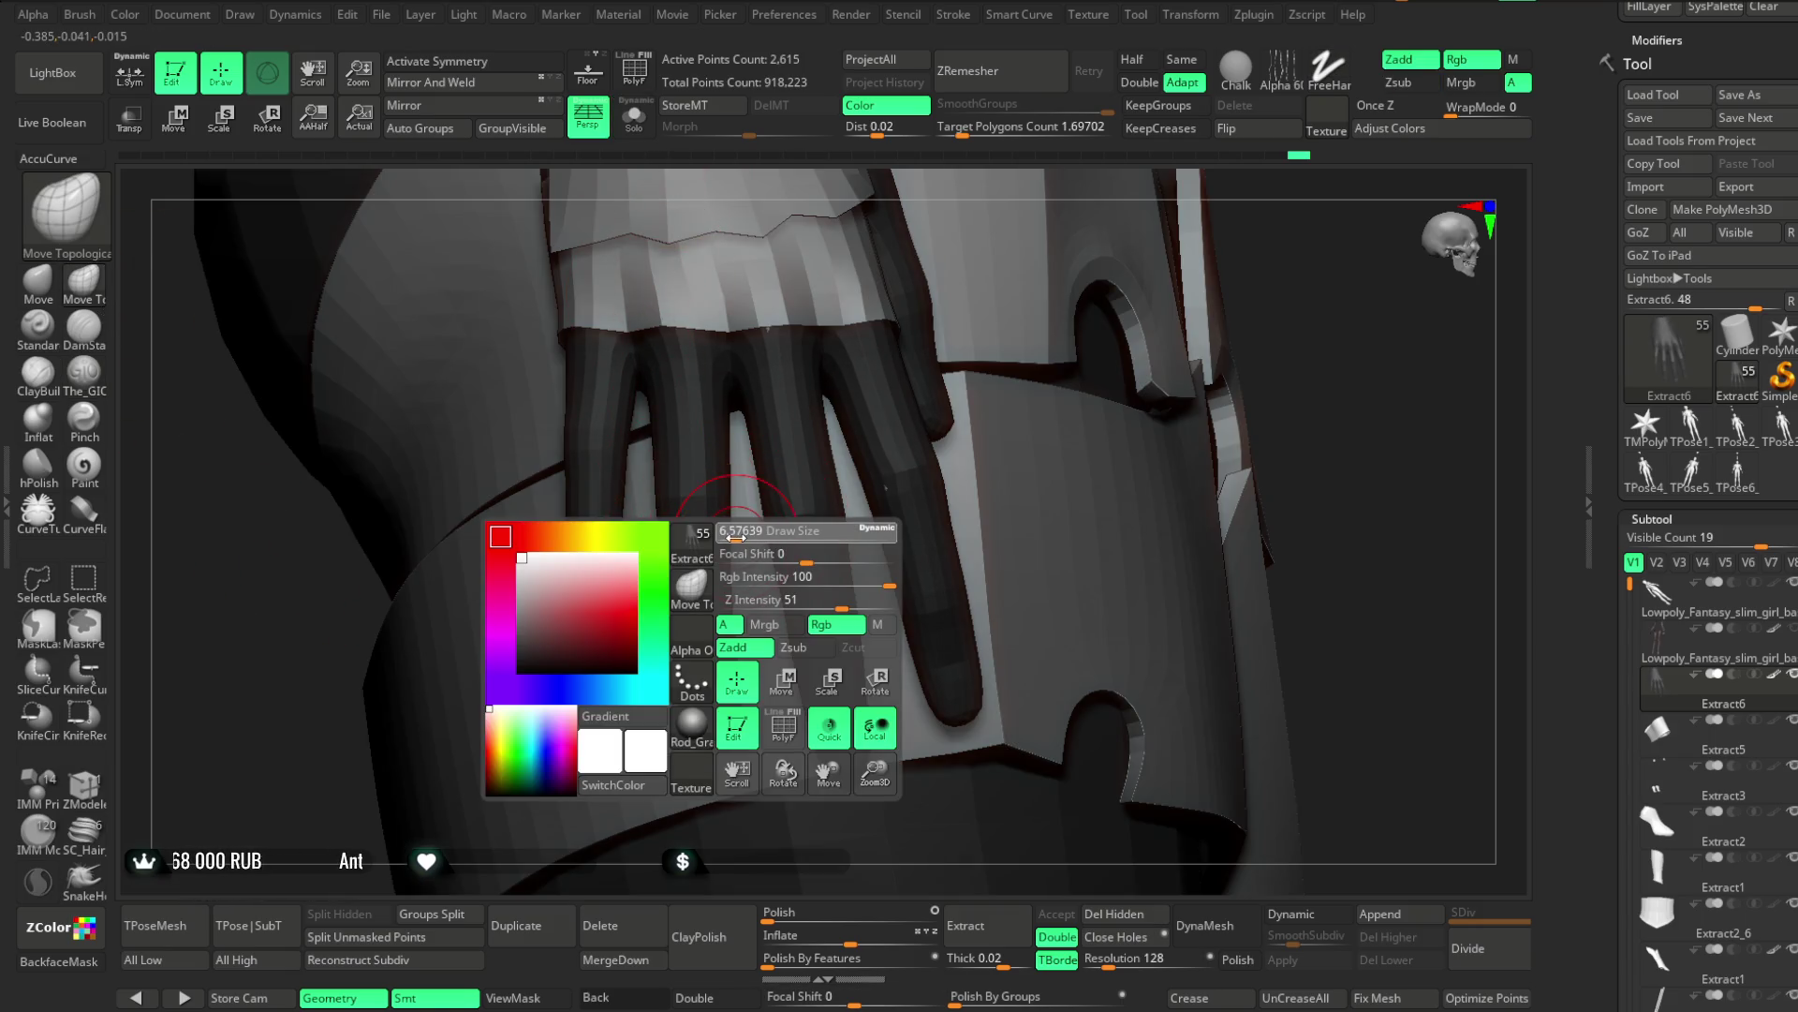
{"action": "mouse_move", "coordinate": [860, 398]}
{"action": "right_mouse_down"}
{"action": "mouse_move", "coordinate": [1284, 249]}
{"action": "mouse_move", "coordinate": [936, 426]}
{"action": "right_mouse_up"}
{"action": "mouse_move", "coordinate": [736, 521]}
{"action": "right_mouse_down"}
{"action": "mouse_move", "coordinate": [1104, 300]}
{"action": "mouse_move", "coordinate": [648, 388]}
{"action": "mouse_move", "coordinate": [971, 393]}
{"action": "mouse_move", "coordinate": [843, 449]}
{"action": "right_mouse_up"}
{"action": "mouse_move", "coordinate": [784, 539]}
{"action": "right_mouse_down"}
{"action": "mouse_move", "coordinate": [880, 542]}
{"action": "mouse_move", "coordinate": [887, 434]}
{"action": "mouse_move", "coordinate": [831, 622]}
{"action": "mouse_move", "coordinate": [742, 480]}
{"action": "mouse_move", "coordinate": [735, 430]}
{"action": "mouse_move", "coordinate": [706, 478]}
{"action": "mouse_move", "coordinate": [727, 506]}
{"action": "mouse_move", "coordinate": [745, 420]}
{"action": "mouse_move", "coordinate": [996, 313]}
{"action": "mouse_move", "coordinate": [1149, 322]}
{"action": "mouse_move", "coordinate": [1056, 369]}
{"action": "mouse_move", "coordinate": [1112, 340]}
{"action": "mouse_move", "coordinate": [1087, 341]}
{"action": "mouse_move", "coordinate": [1105, 327]}
{"action": "mouse_move", "coordinate": [834, 734]}
{"action": "mouse_move", "coordinate": [711, 755]}
{"action": "mouse_move", "coordinate": [824, 514]}
{"action": "mouse_move", "coordinate": [962, 390]}
{"action": "mouse_move", "coordinate": [777, 410]}
{"action": "right_mouse_up"}
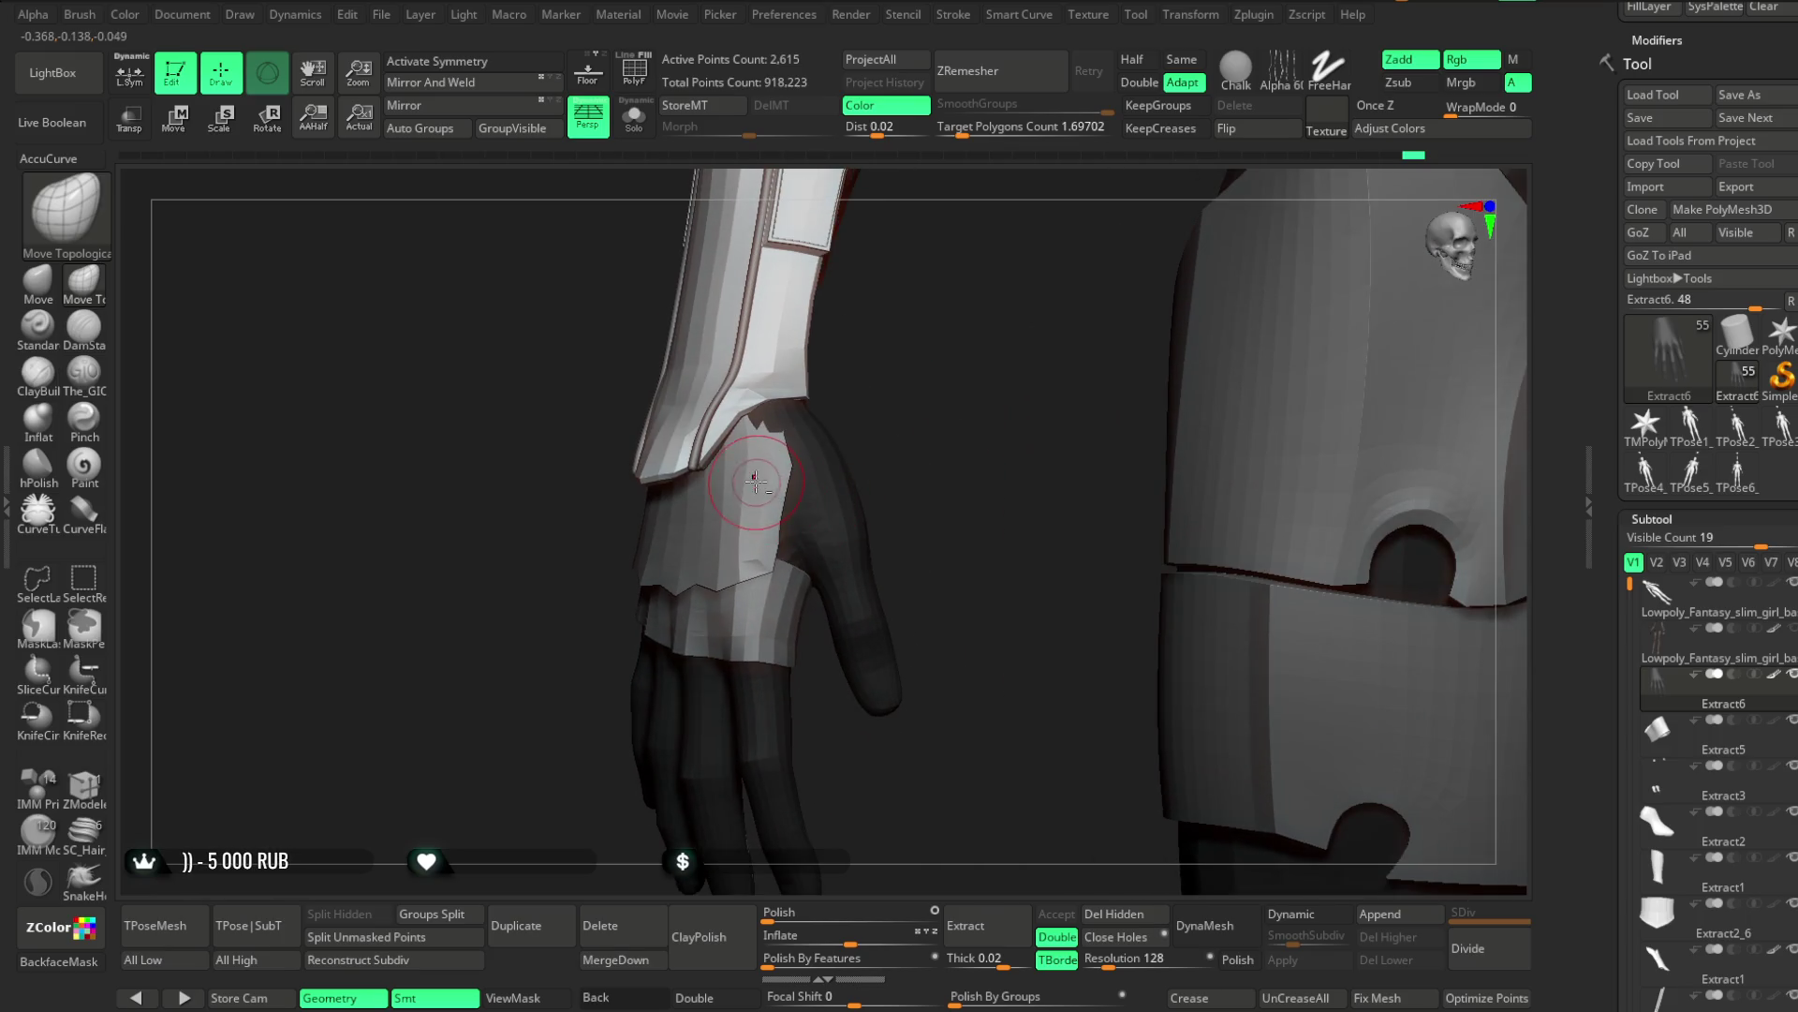
{"action": "left_click", "coordinate": [777, 411], "text": "alt"}
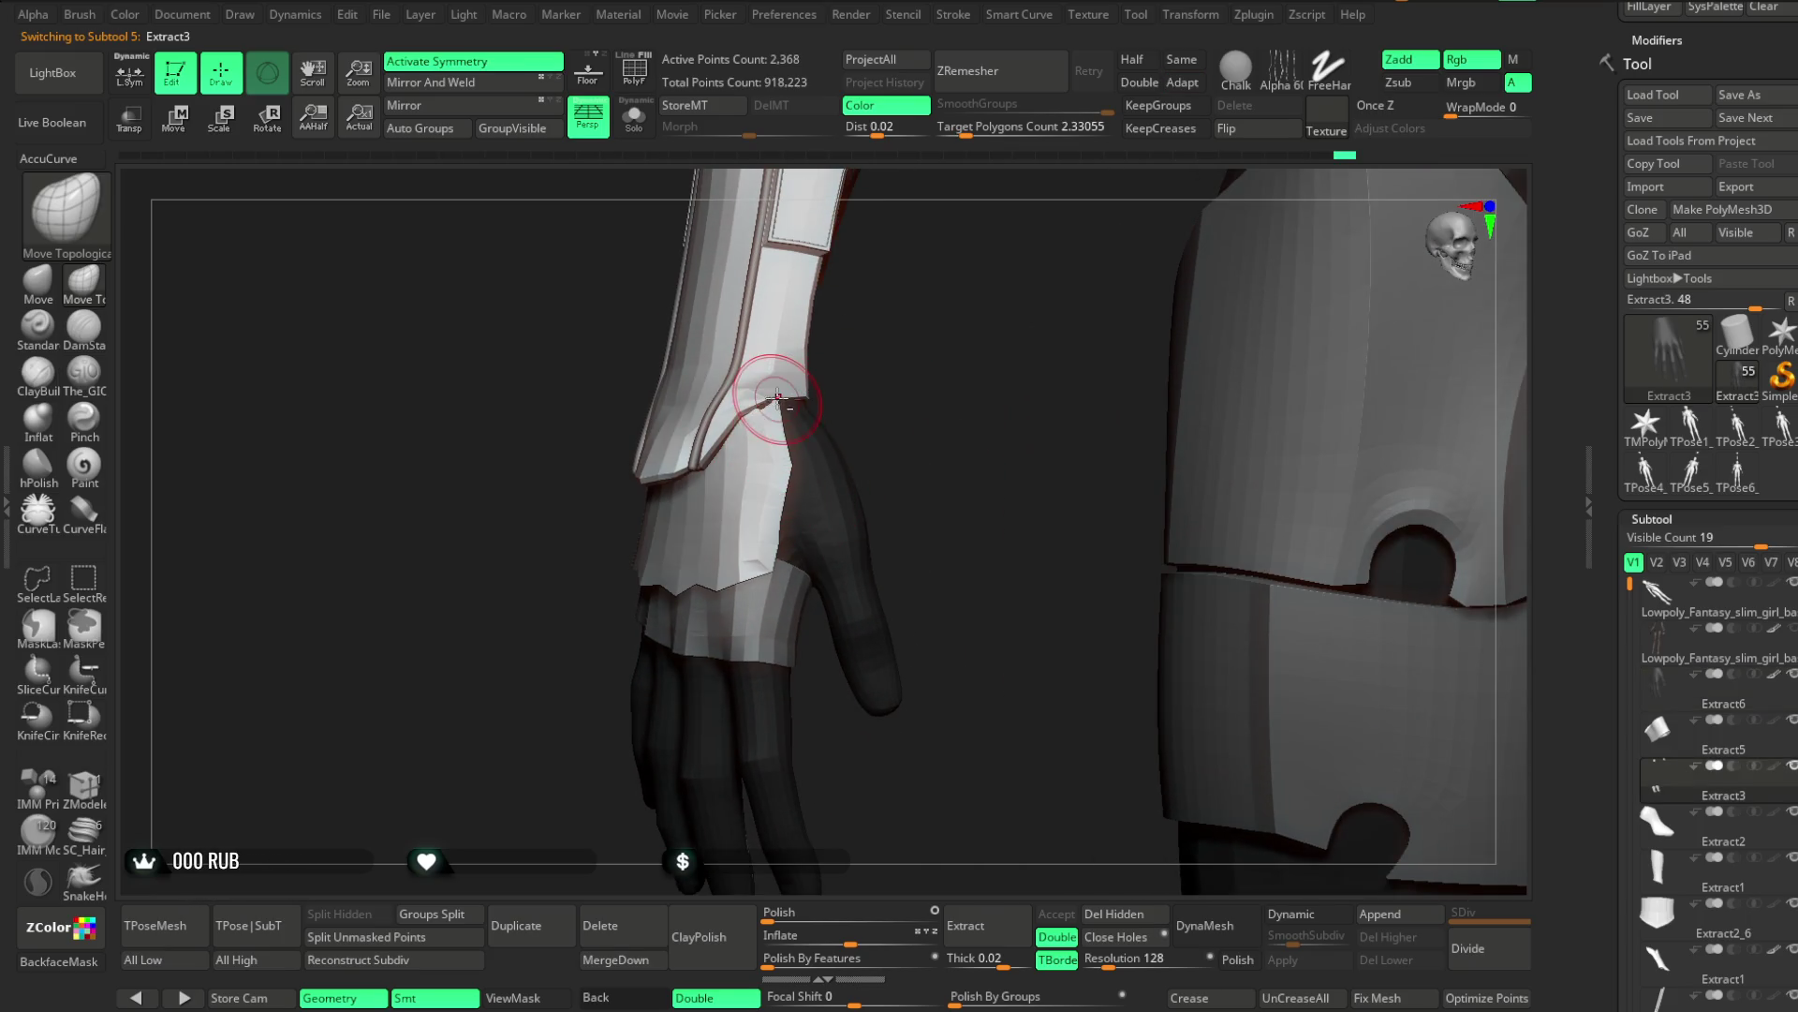
{"action": "mouse_move", "coordinate": [905, 333]}
{"action": "right_mouse_down"}
{"action": "mouse_move", "coordinate": [891, 462]}
{"action": "mouse_move", "coordinate": [709, 513]}
{"action": "mouse_move", "coordinate": [895, 425]}
{"action": "mouse_move", "coordinate": [846, 558]}
{"action": "mouse_move", "coordinate": [972, 474]}
{"action": "mouse_move", "coordinate": [891, 482]}
{"action": "mouse_move", "coordinate": [873, 523]}
{"action": "mouse_move", "coordinate": [963, 663]}
{"action": "mouse_move", "coordinate": [987, 510]}
{"action": "mouse_move", "coordinate": [750, 474]}
{"action": "right_mouse_up"}
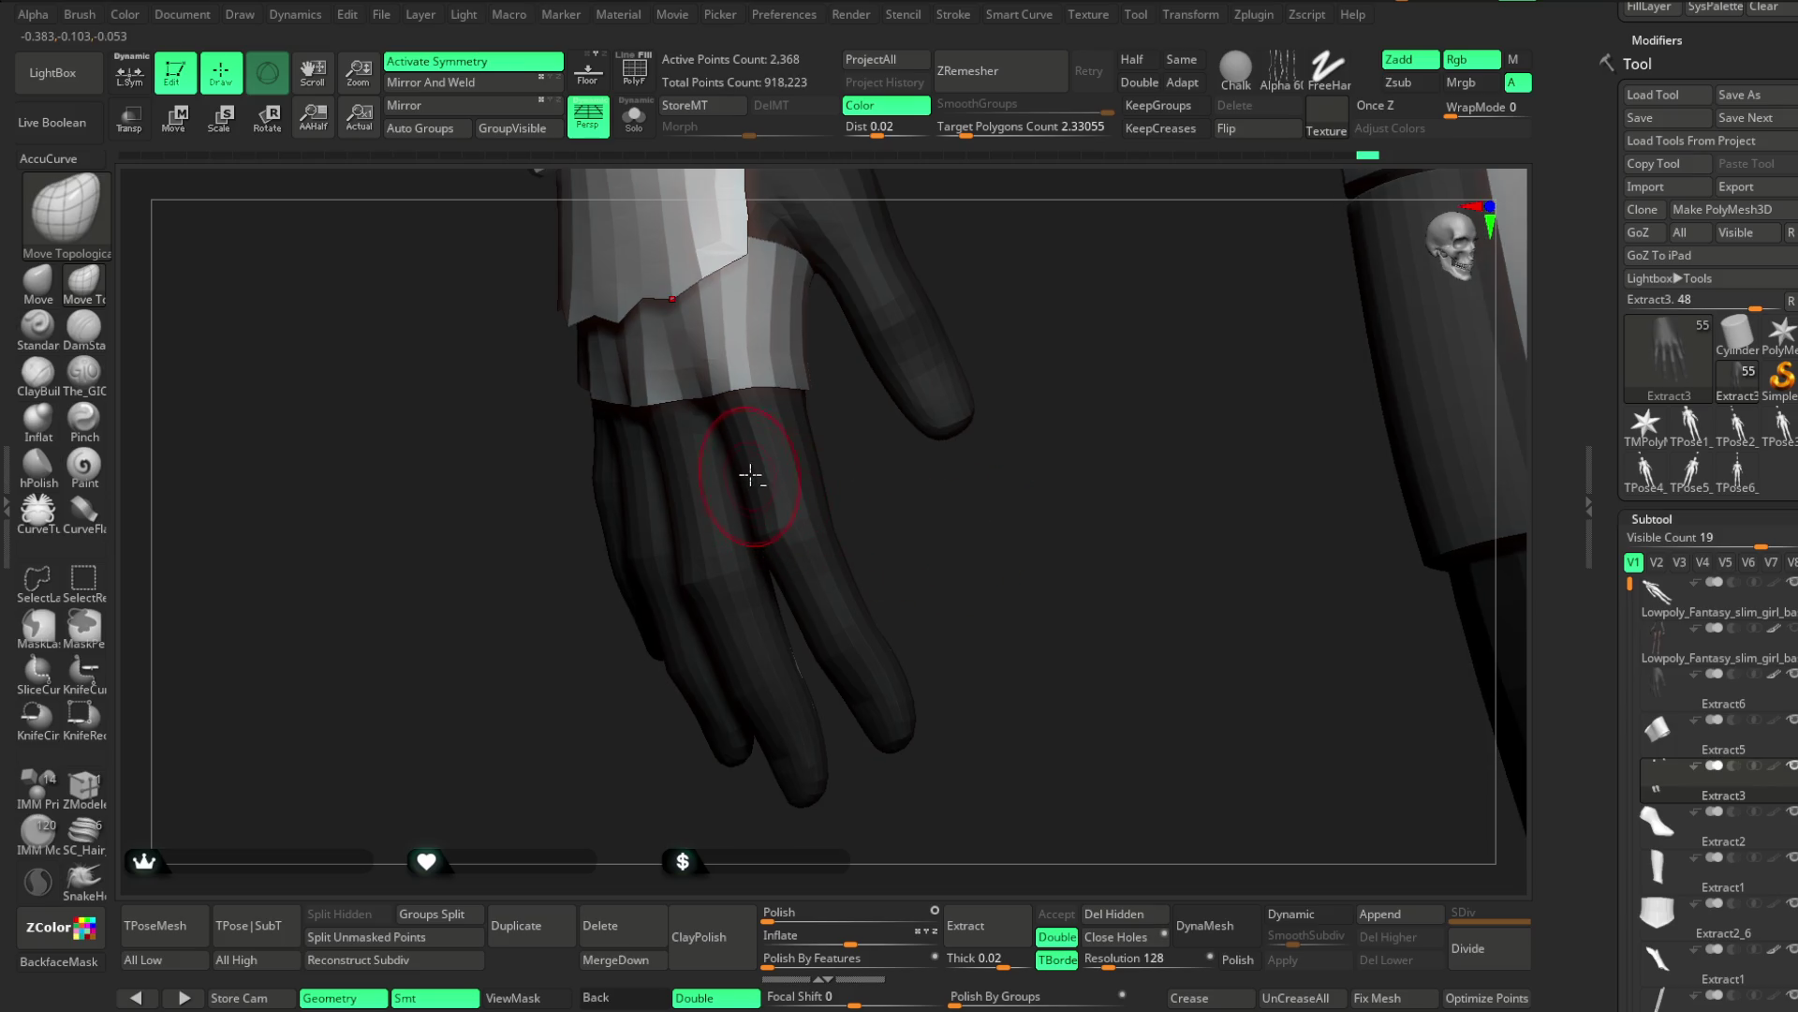
{"action": "left_click", "coordinate": [894, 473], "text": "alt"}
{"action": "mouse_move", "coordinate": [894, 473]}
{"action": "right_mouse_down"}
{"action": "mouse_move", "coordinate": [740, 450]}
{"action": "mouse_move", "coordinate": [715, 581]}
{"action": "mouse_move", "coordinate": [776, 425]}
{"action": "mouse_move", "coordinate": [730, 436]}
{"action": "right_mouse_up"}
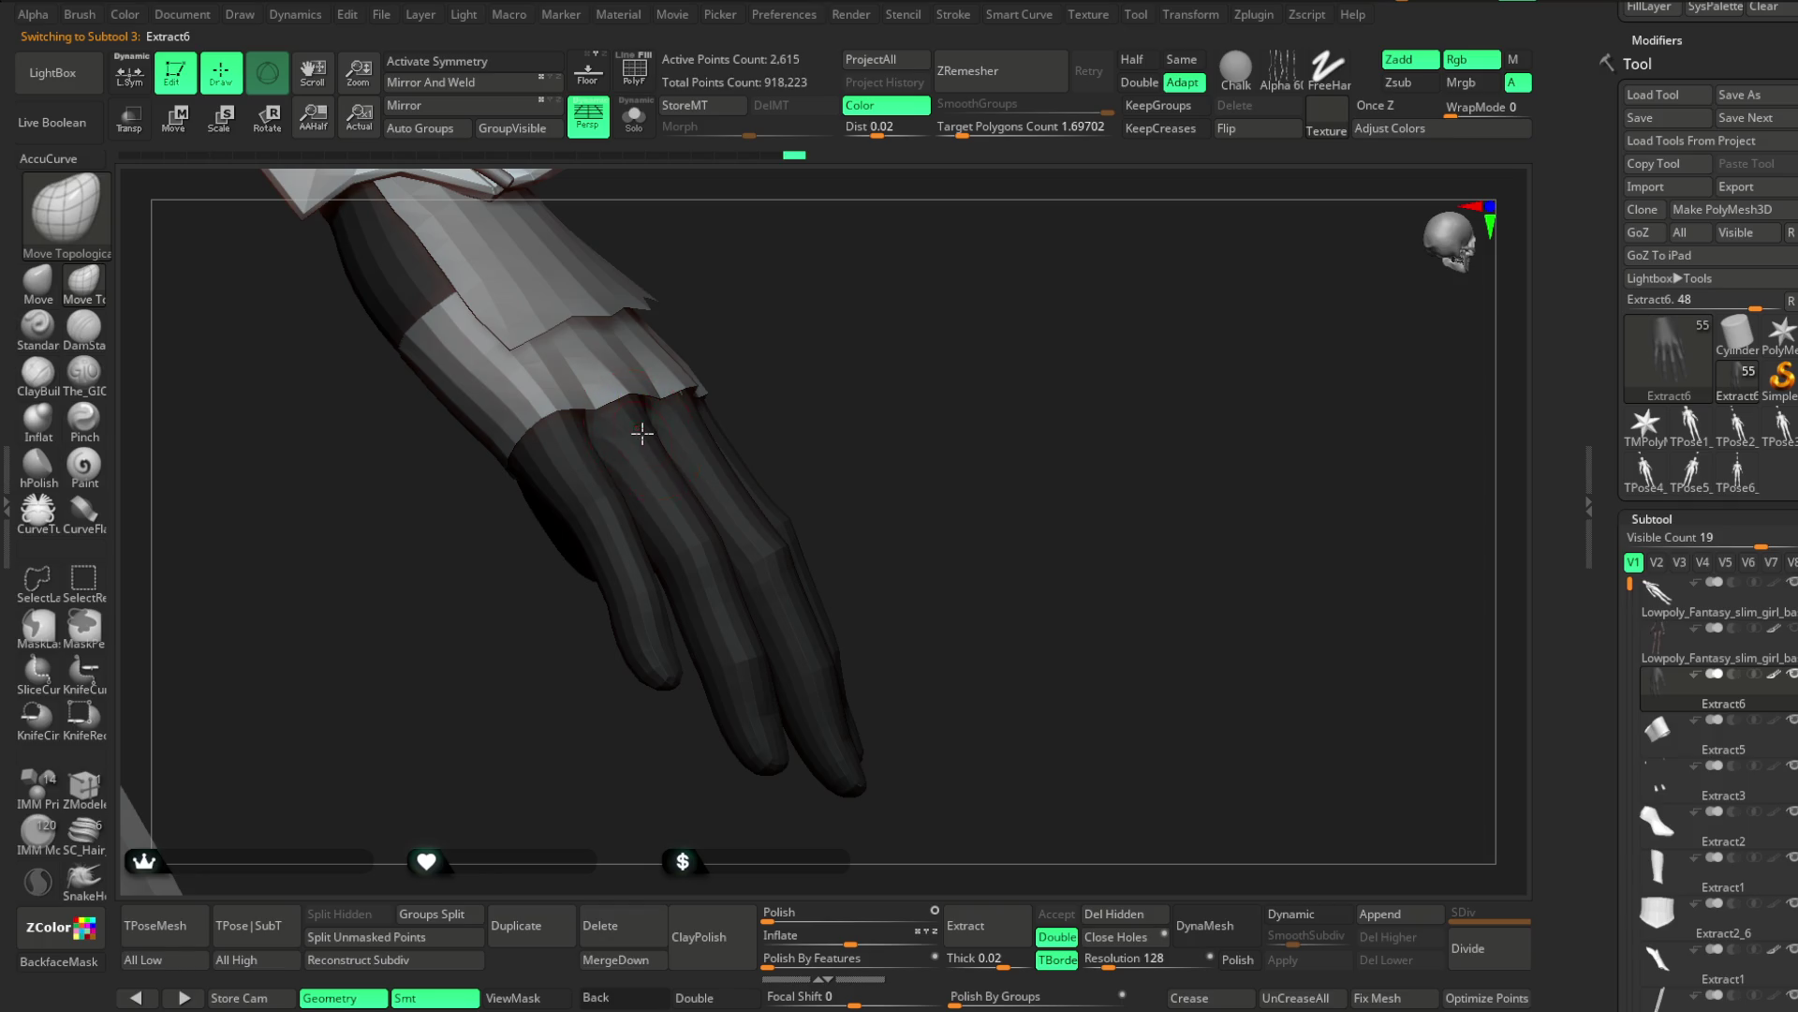
Isolate the hand with Solo and orbit to view the back of the hand
{"action": "left_click", "coordinate": [634, 117]}
{"action": "mouse_move", "coordinate": [796, 313]}
{"action": "right_mouse_down", "text": "ctrl"}
{"action": "mouse_move", "coordinate": [661, 379]}
{"action": "mouse_move", "coordinate": [722, 313]}
{"action": "mouse_move", "coordinate": [637, 352]}
{"action": "mouse_move", "coordinate": [771, 359]}
{"action": "mouse_move", "coordinate": [611, 459]}
{"action": "right_mouse_up", "text": "ctrl"}
{"action": "mouse_move", "coordinate": [756, 393]}
{"action": "right_mouse_down"}
{"action": "mouse_move", "coordinate": [919, 278]}
{"action": "mouse_move", "coordinate": [680, 431]}
{"action": "mouse_move", "coordinate": [891, 294]}
{"action": "right_mouse_up"}
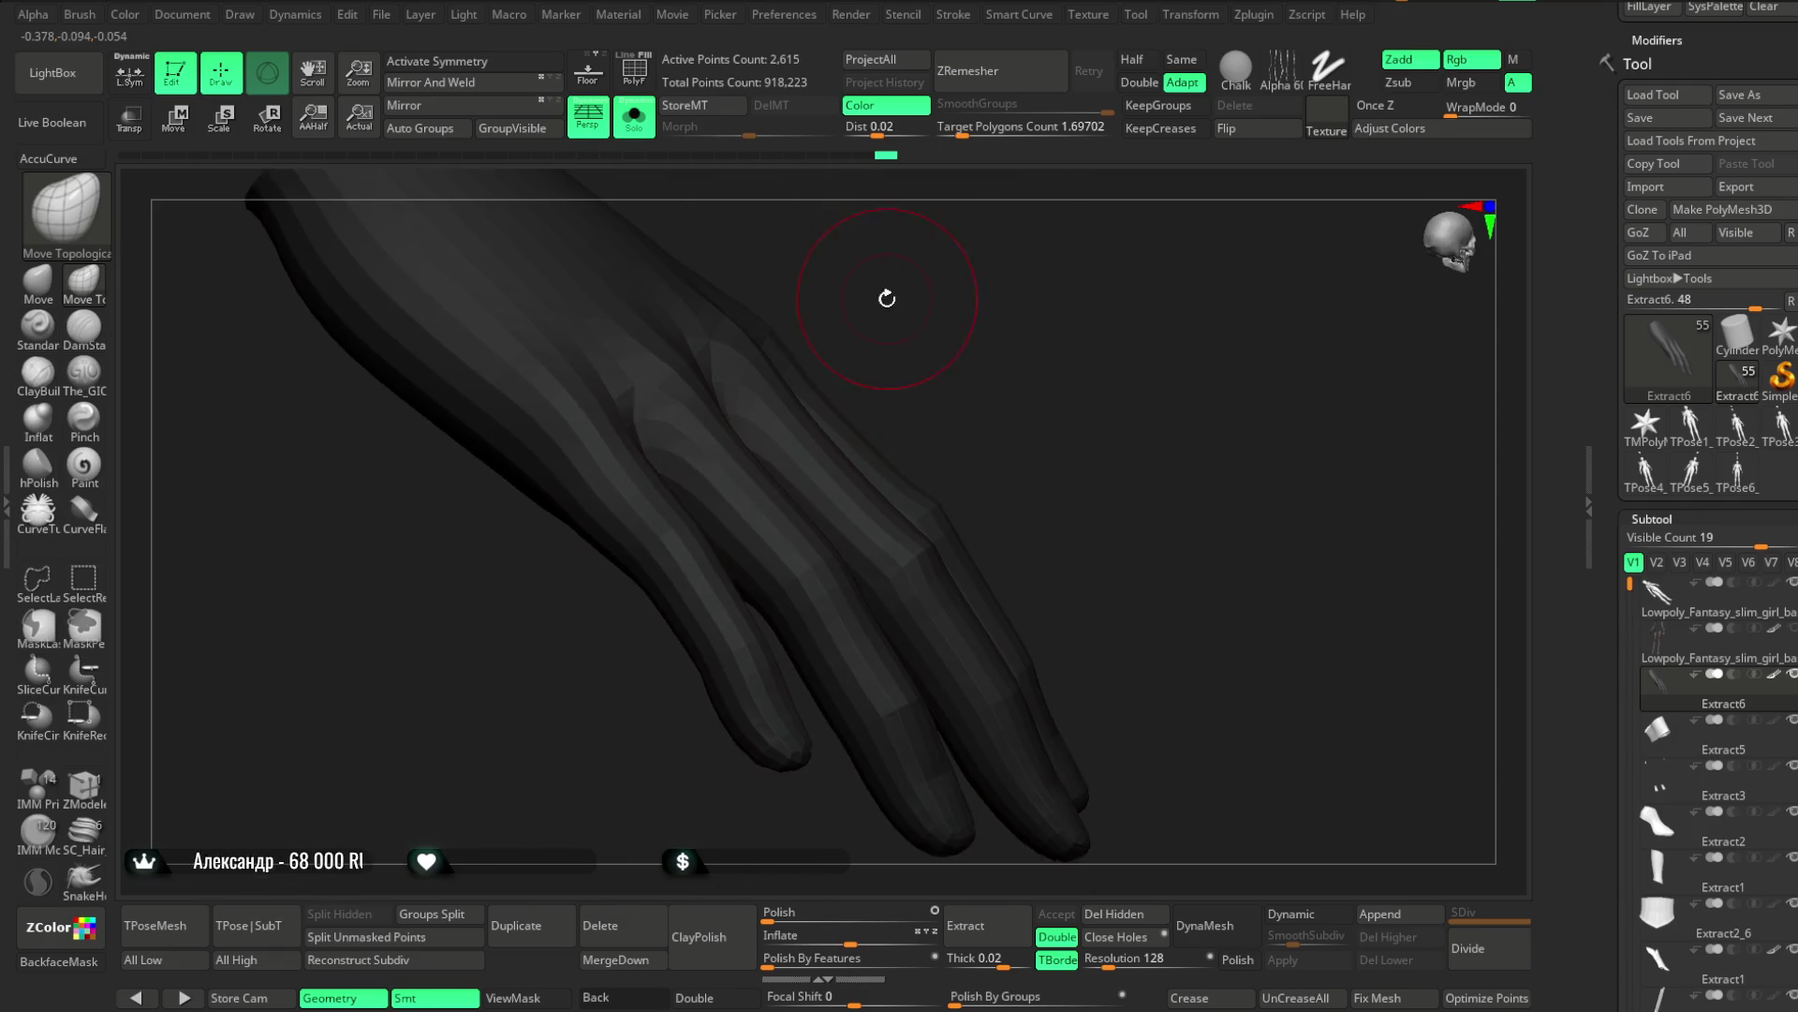
{"action": "right_click_drag", "start_coordinate": [574, 405], "coordinate": [863, 313]}
{"action": "right_click_drag", "start_coordinate": [705, 451], "coordinate": [827, 289]}
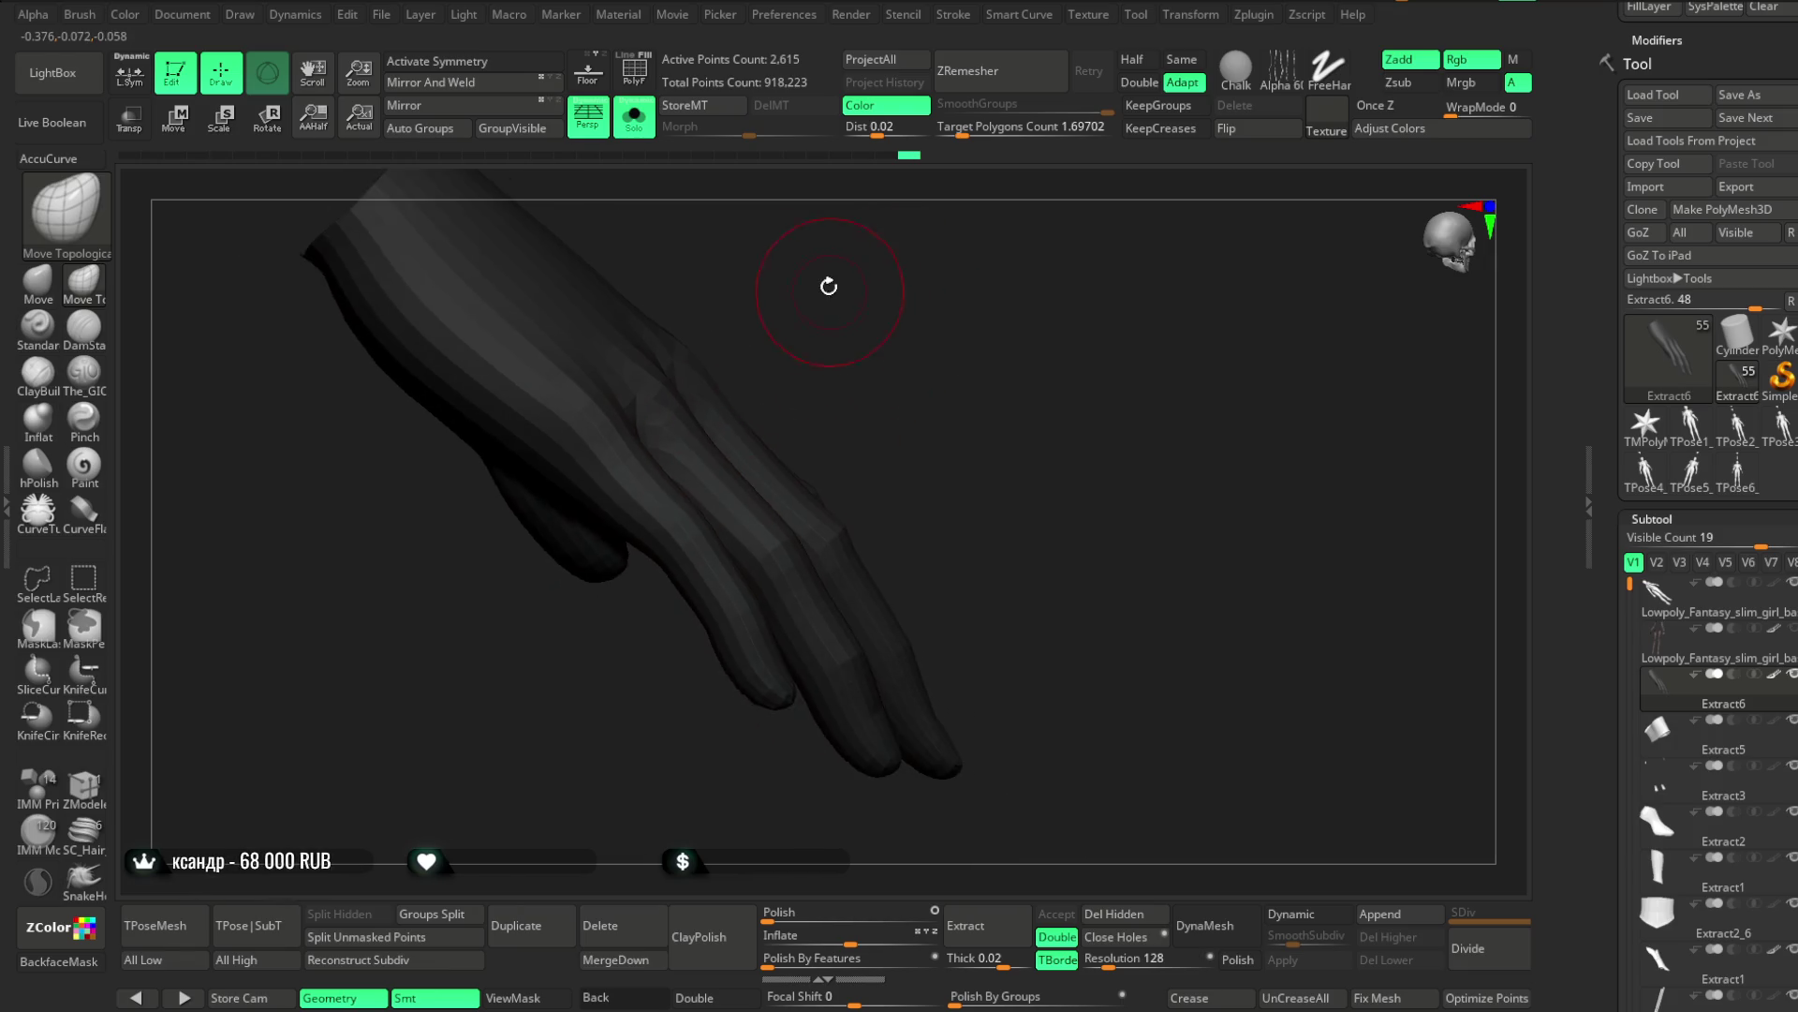
{"action": "right_click", "coordinate": [827, 289]}
{"action": "mouse_move", "coordinate": [722, 314]}
{"action": "right_mouse_down"}
{"action": "mouse_move", "coordinate": [809, 279]}
{"action": "mouse_move", "coordinate": [656, 394]}
{"action": "right_mouse_up"}
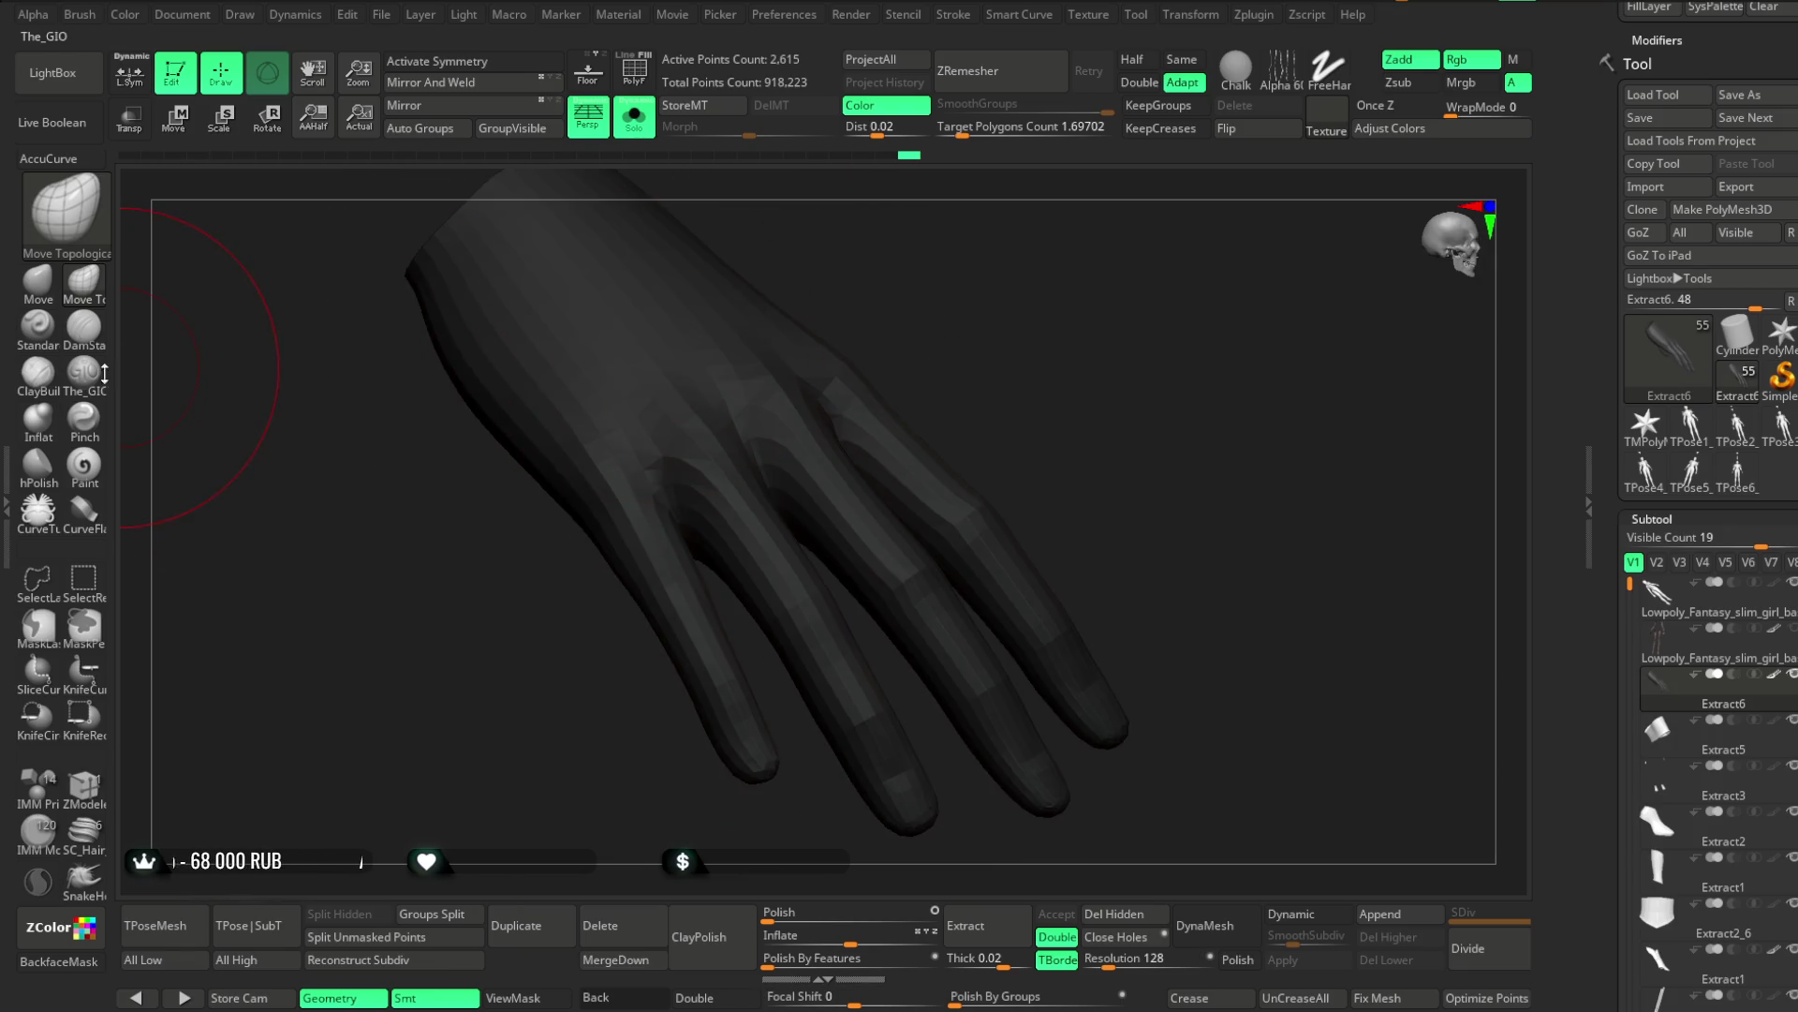
Carve grooves between the fingers and across the knuckles with a smaller The_GIO Zsub brush
{"action": "left_click", "coordinate": [84, 371]}
{"action": "right_click_drag", "start_coordinate": [830, 221], "coordinate": [637, 438]}
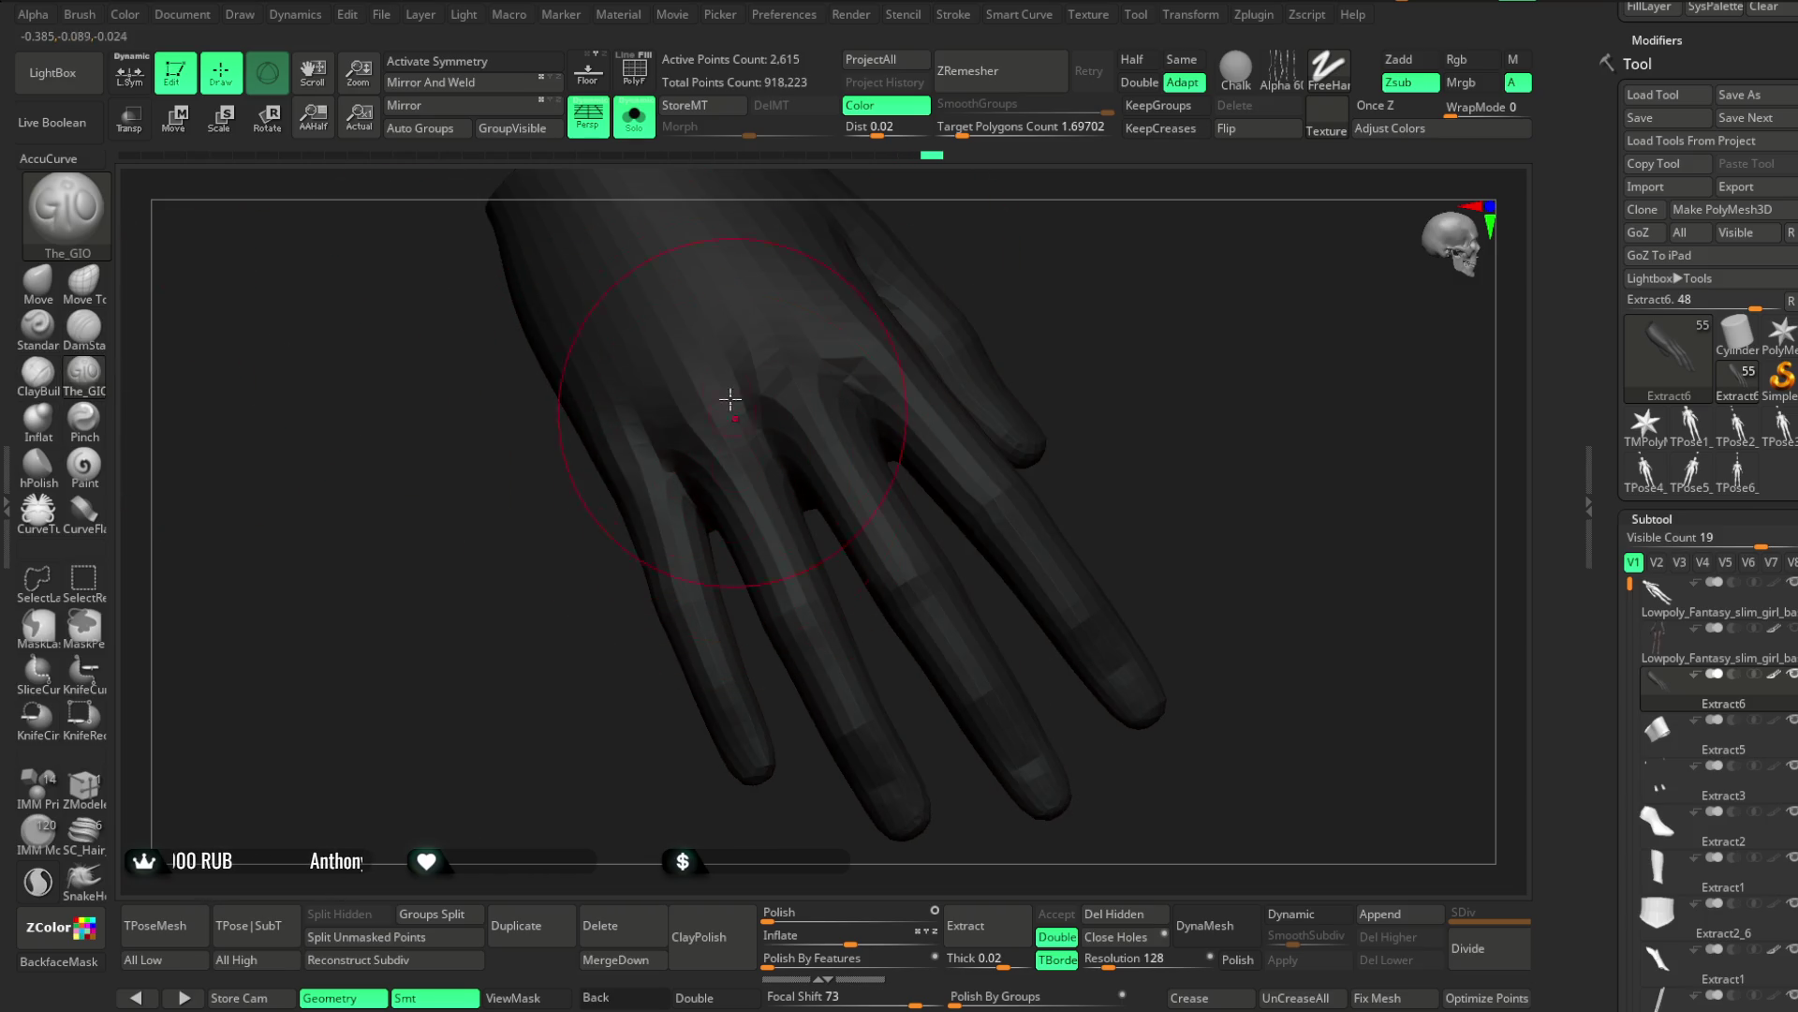
{"action": "key", "text": "space"}
{"action": "left_click_drag", "start_coordinate": [777, 433], "coordinate": [704, 440]}
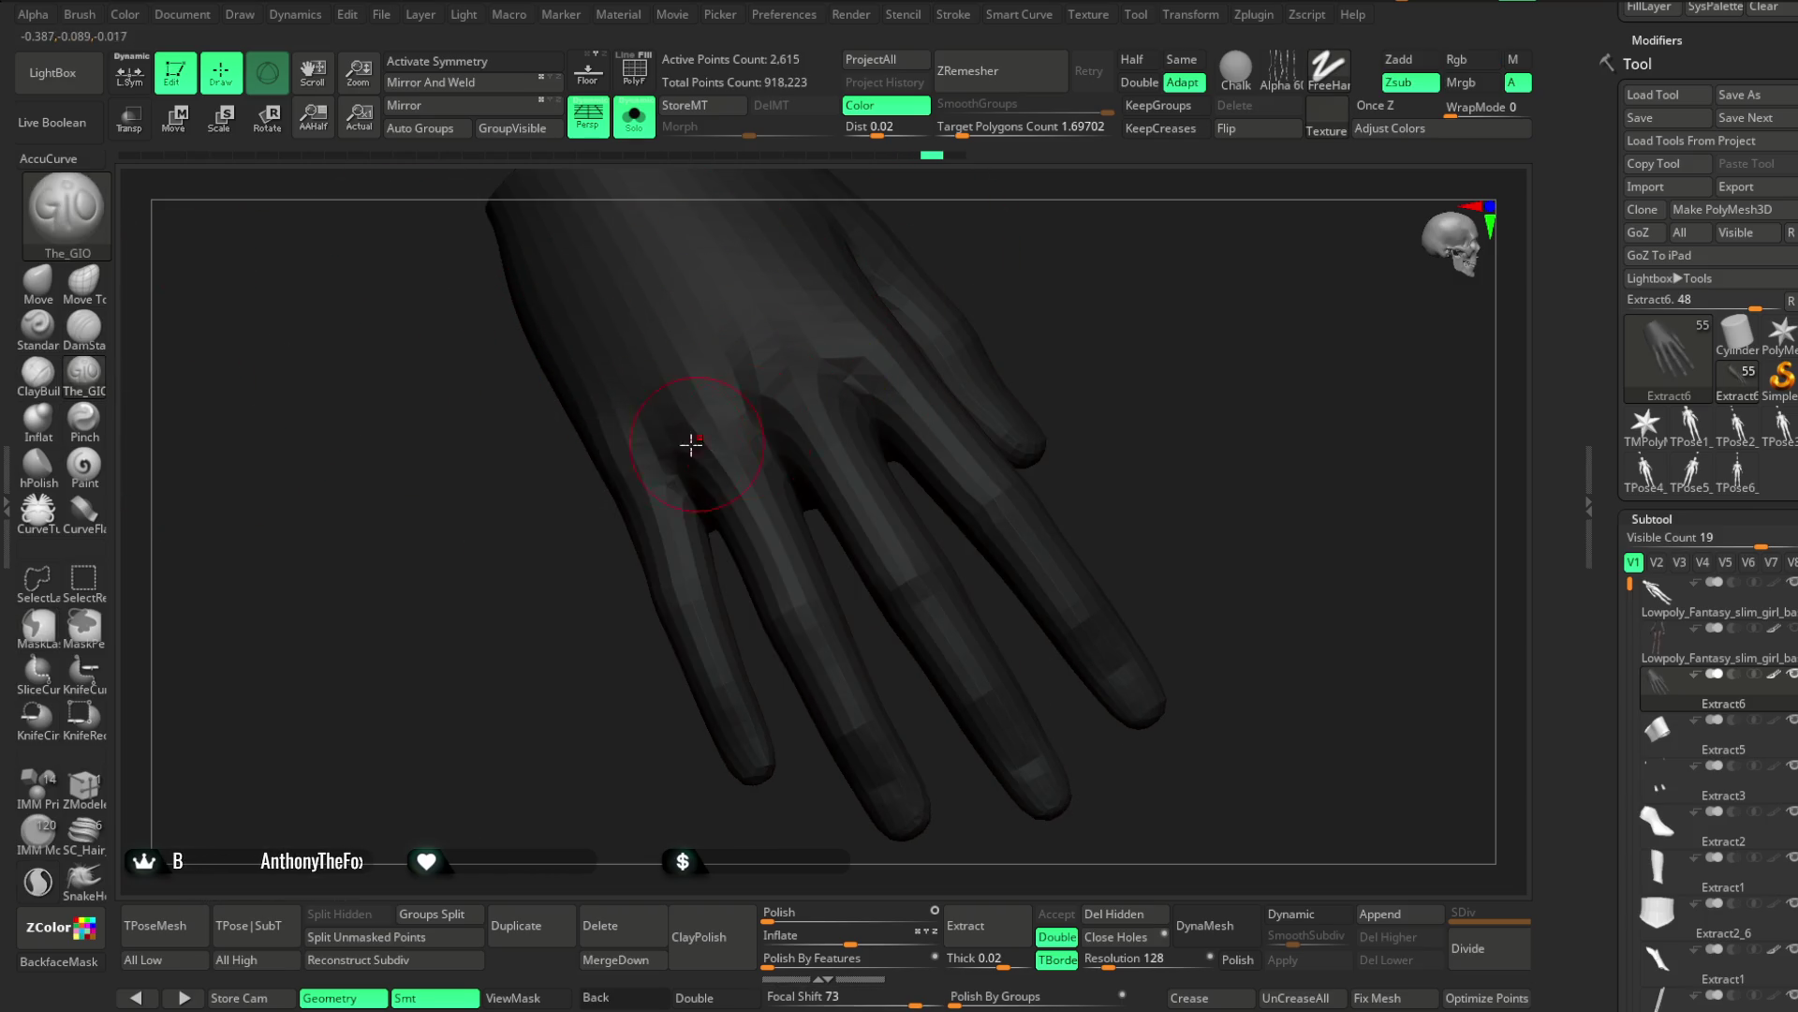
{"action": "right_click_drag", "start_coordinate": [768, 433], "coordinate": [969, 325]}
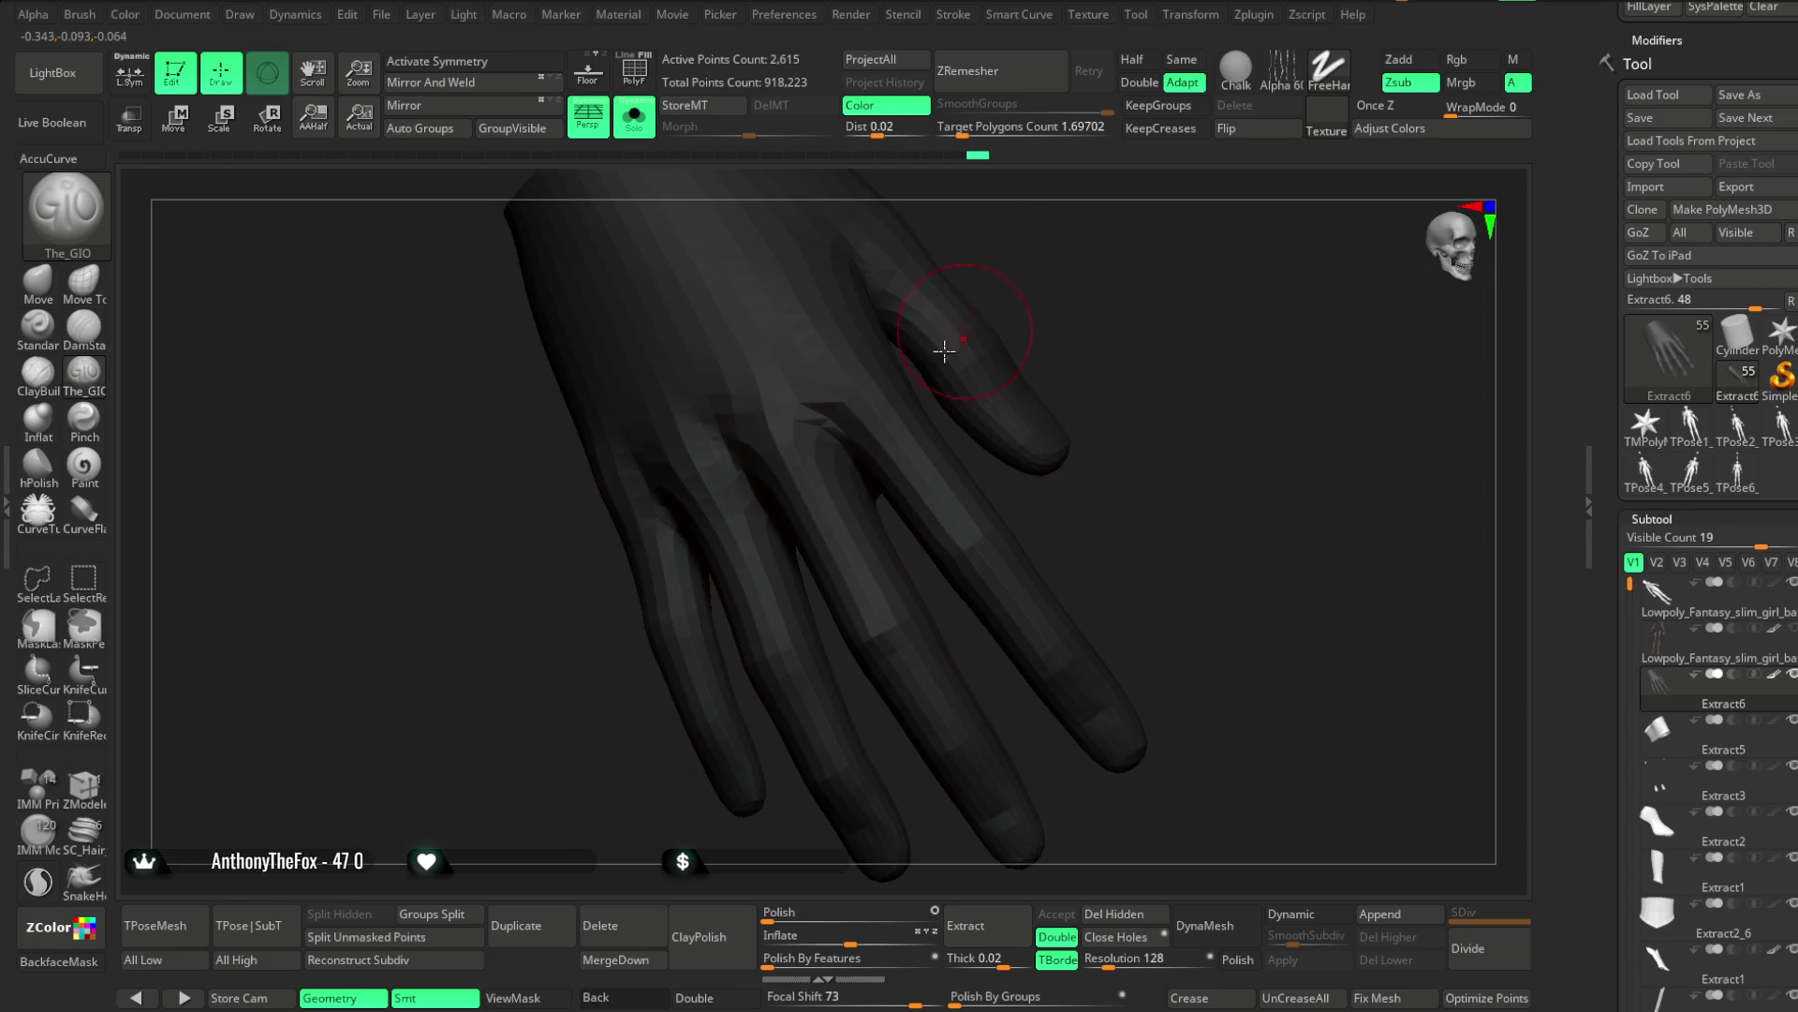
{"action": "mouse_move", "coordinate": [839, 446]}
{"action": "right_mouse_down"}
{"action": "mouse_move", "coordinate": [975, 261]}
{"action": "mouse_move", "coordinate": [824, 357]}
{"action": "right_mouse_up"}
{"action": "mouse_move", "coordinate": [1038, 253]}
{"action": "right_mouse_down"}
{"action": "mouse_move", "coordinate": [735, 424]}
{"action": "mouse_move", "coordinate": [1015, 241]}
{"action": "right_mouse_up"}
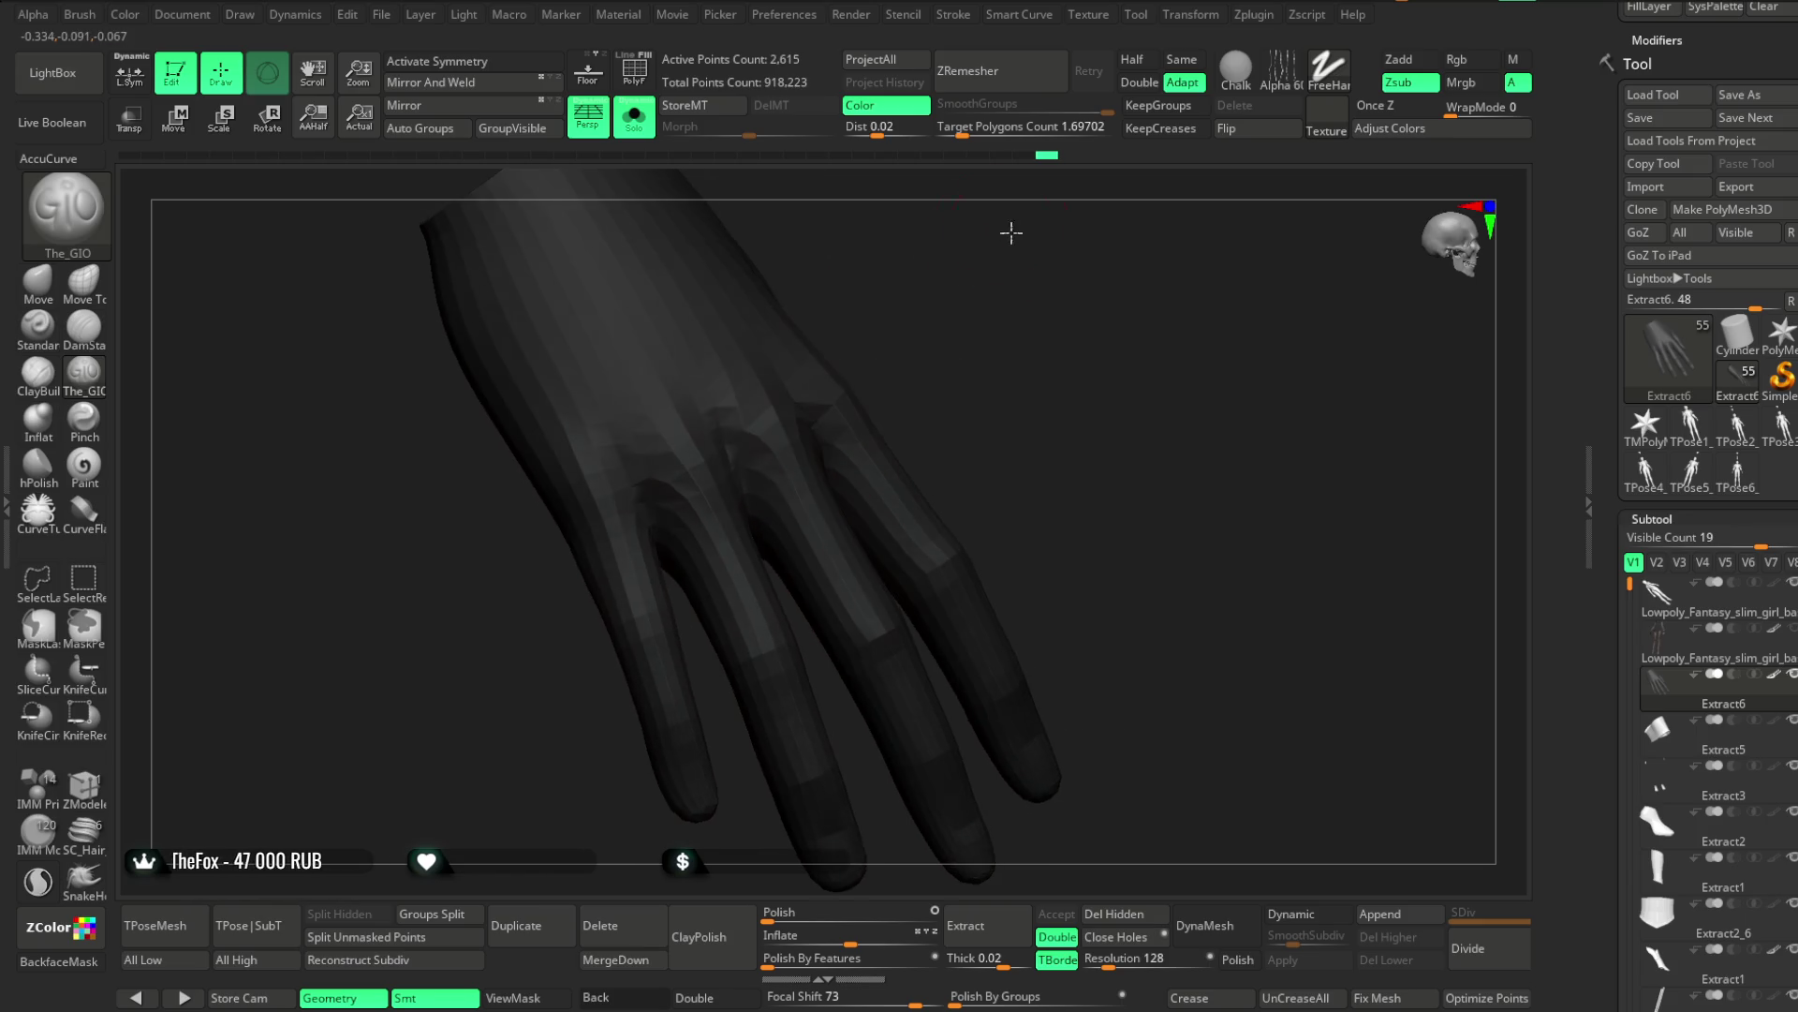
{"action": "right_click_drag", "start_coordinate": [813, 451], "coordinate": [709, 433]}
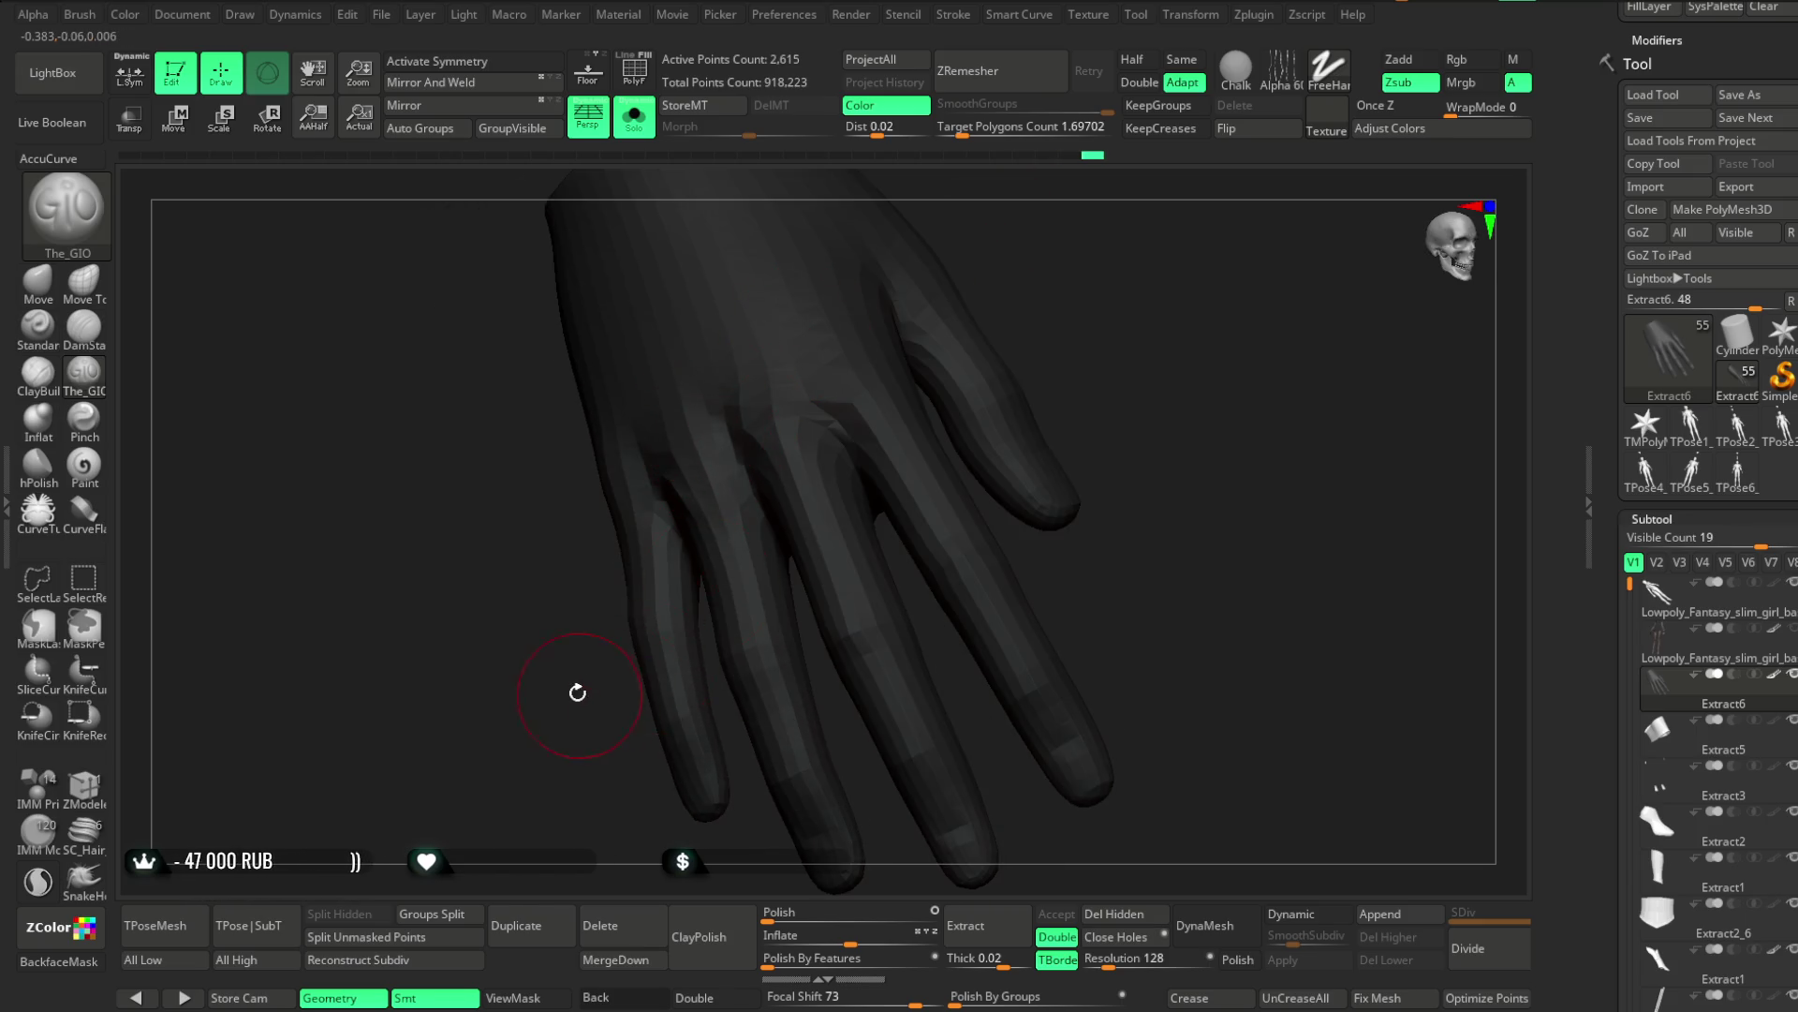
{"action": "right_click_drag", "start_coordinate": [580, 693], "coordinate": [703, 522]}
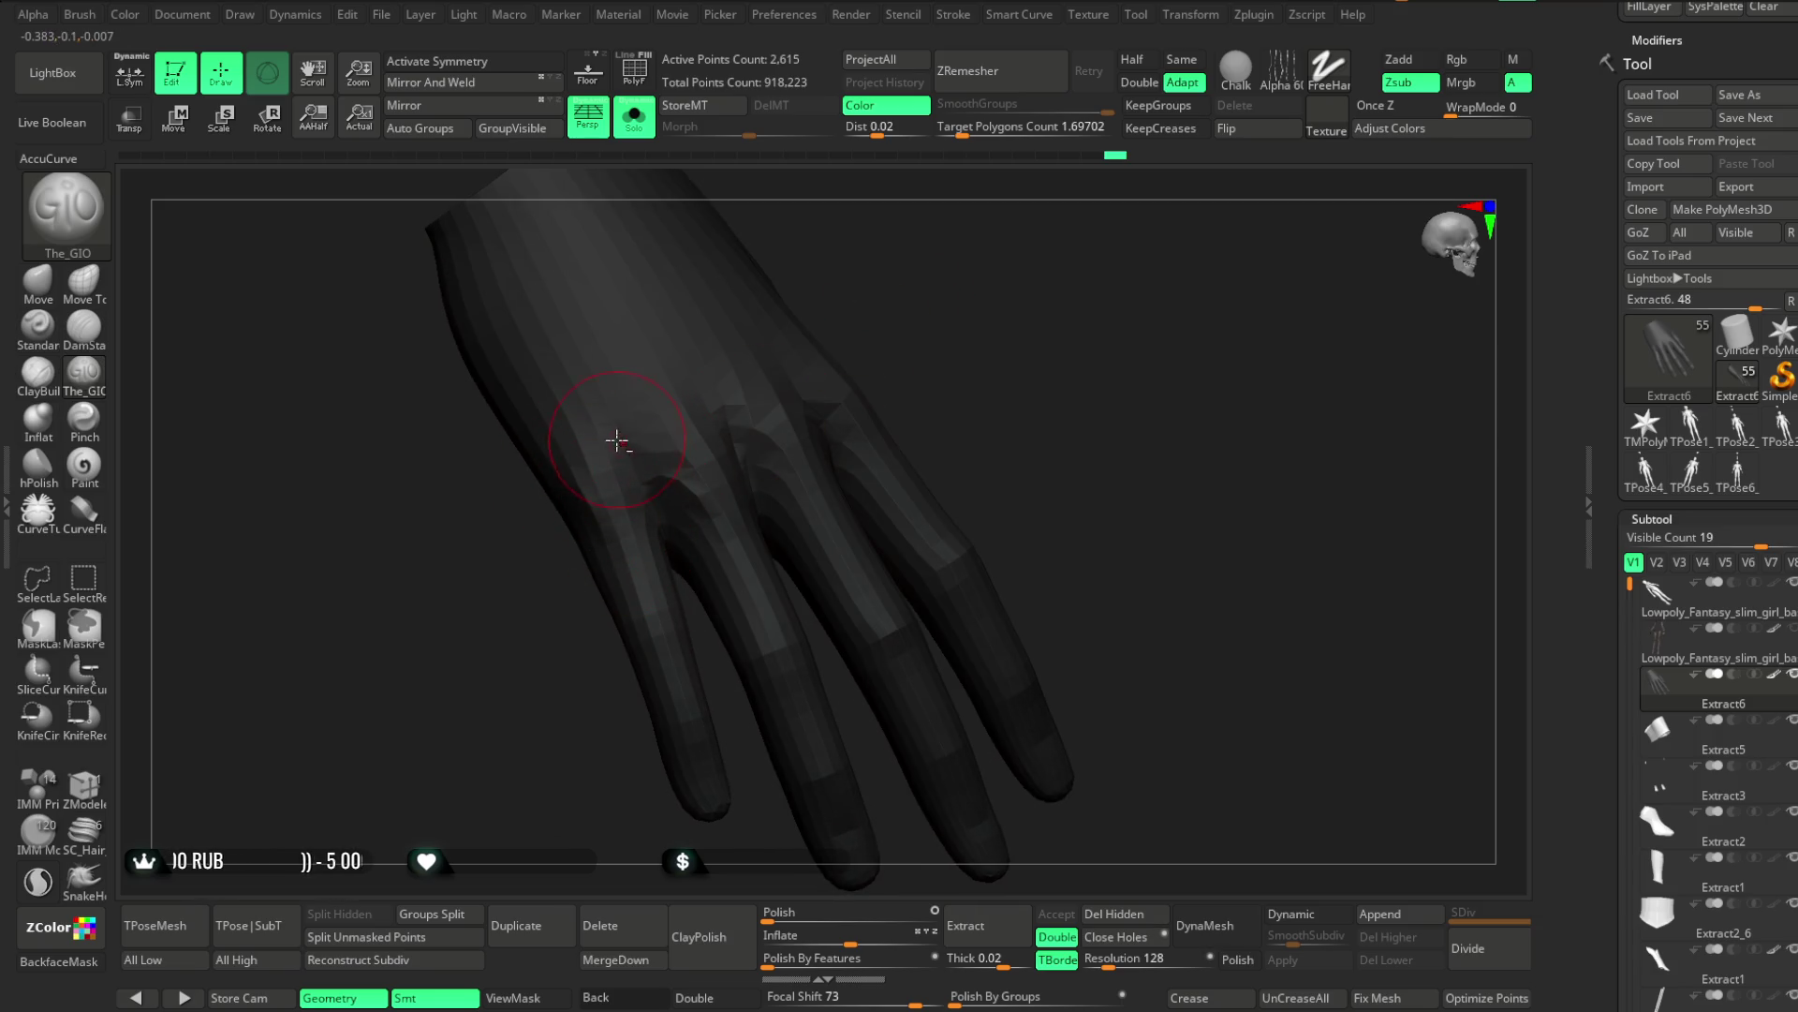
{"action": "right_click_drag", "start_coordinate": [790, 416], "coordinate": [725, 408]}
{"action": "mouse_move", "coordinate": [638, 533]}
{"action": "right_mouse_down"}
{"action": "mouse_move", "coordinate": [1008, 257]}
{"action": "mouse_move", "coordinate": [799, 354]}
{"action": "right_mouse_up"}
{"action": "mouse_move", "coordinate": [892, 452]}
{"action": "right_mouse_down"}
{"action": "mouse_move", "coordinate": [956, 313]}
{"action": "mouse_move", "coordinate": [873, 429]}
{"action": "mouse_move", "coordinate": [959, 328]}
{"action": "mouse_move", "coordinate": [975, 346]}
{"action": "mouse_move", "coordinate": [1025, 319]}
{"action": "mouse_move", "coordinate": [968, 338]}
{"action": "mouse_move", "coordinate": [996, 397]}
{"action": "mouse_move", "coordinate": [989, 351]}
{"action": "right_mouse_up"}
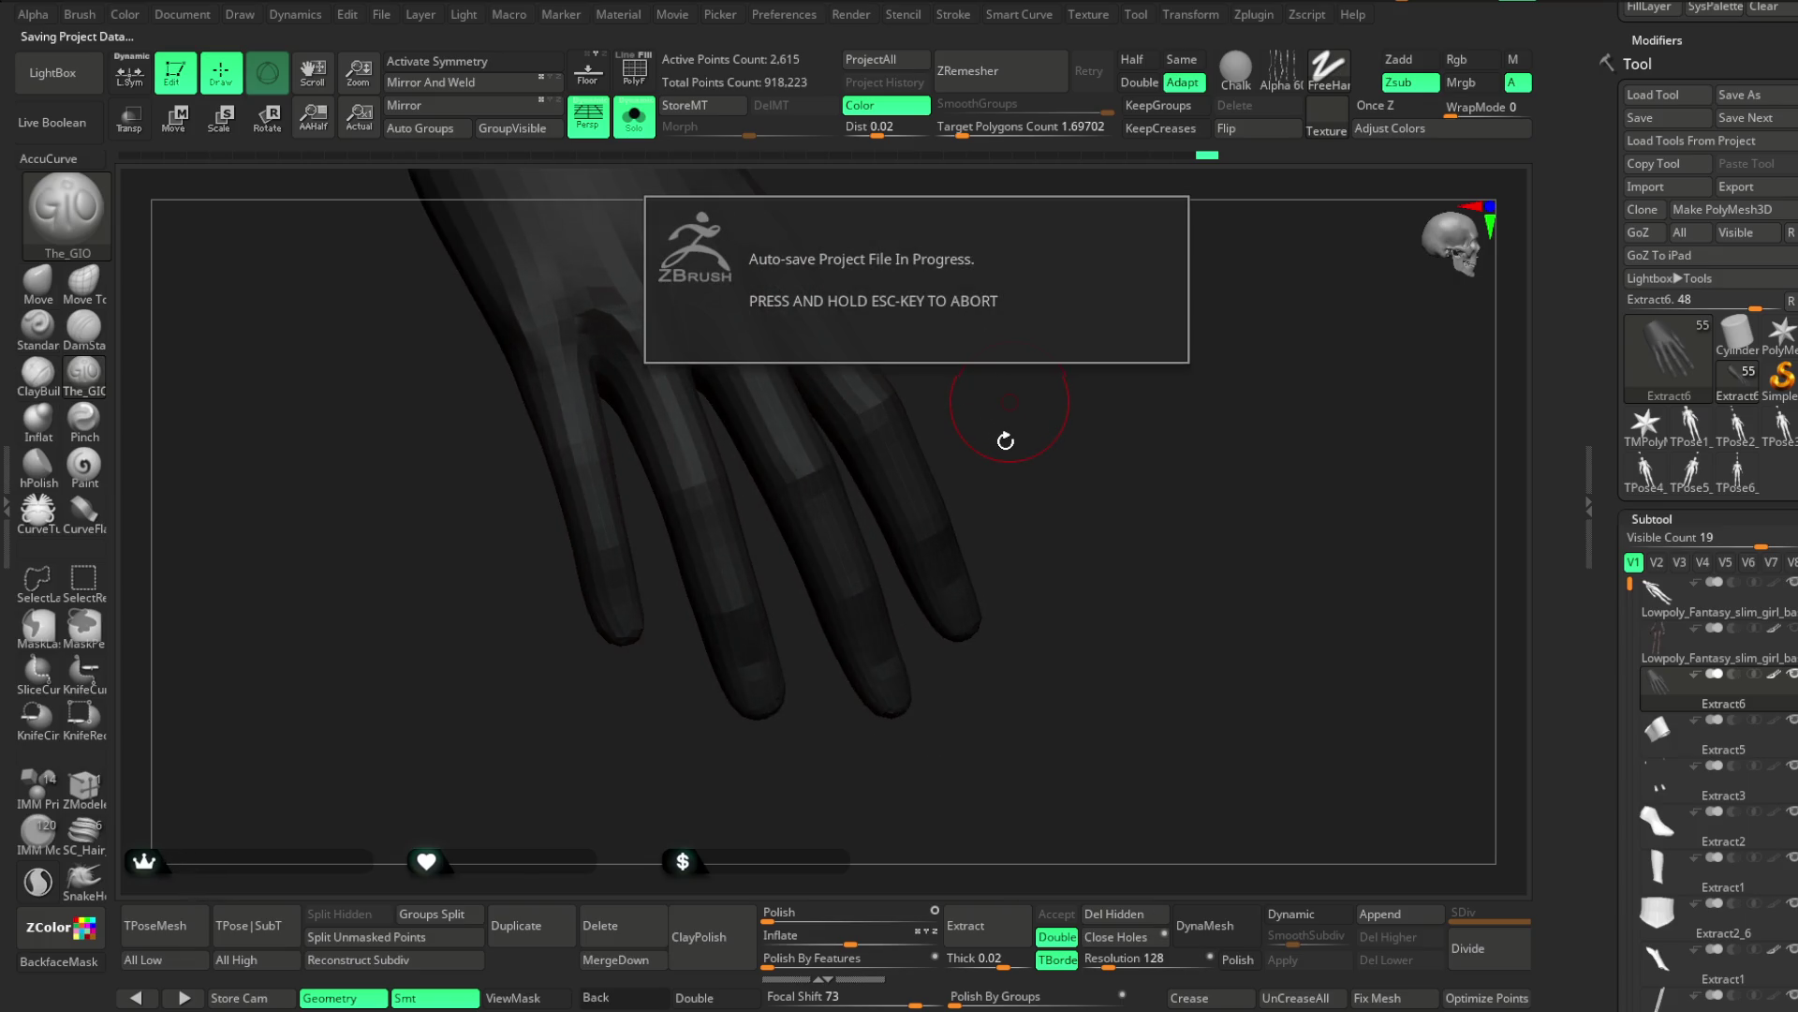
Smooth along the fingers with the Shift smooth brush
{"action": "mouse_move", "coordinate": [1003, 434]}
{"action": "right_mouse_down"}
{"action": "mouse_move", "coordinate": [964, 353]}
{"action": "mouse_move", "coordinate": [843, 503]}
{"action": "right_mouse_up"}
{"action": "key", "text": "space"}
{"action": "key", "text": "shift"}
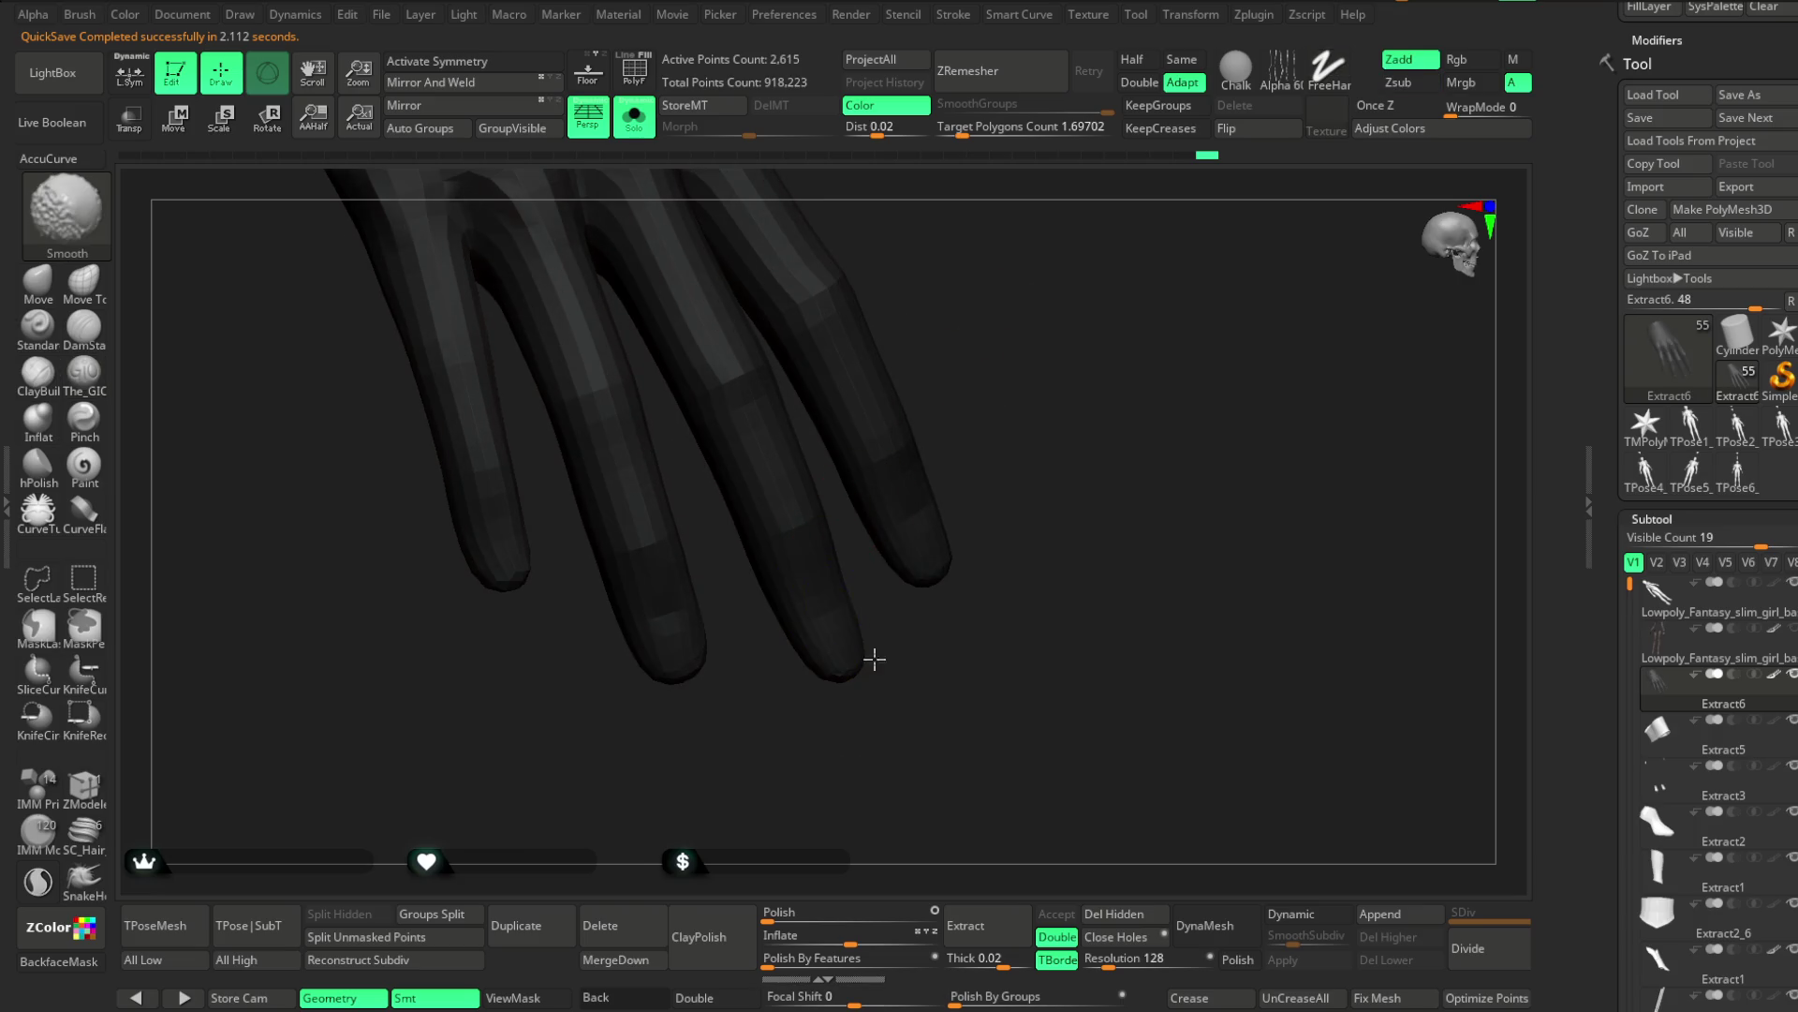
{"action": "right_click_drag", "start_coordinate": [861, 644], "coordinate": [814, 606]}
{"action": "mouse_move", "coordinate": [938, 624]}
{"action": "right_mouse_down"}
{"action": "mouse_move", "coordinate": [875, 634]}
{"action": "mouse_move", "coordinate": [1092, 361]}
{"action": "right_mouse_up"}
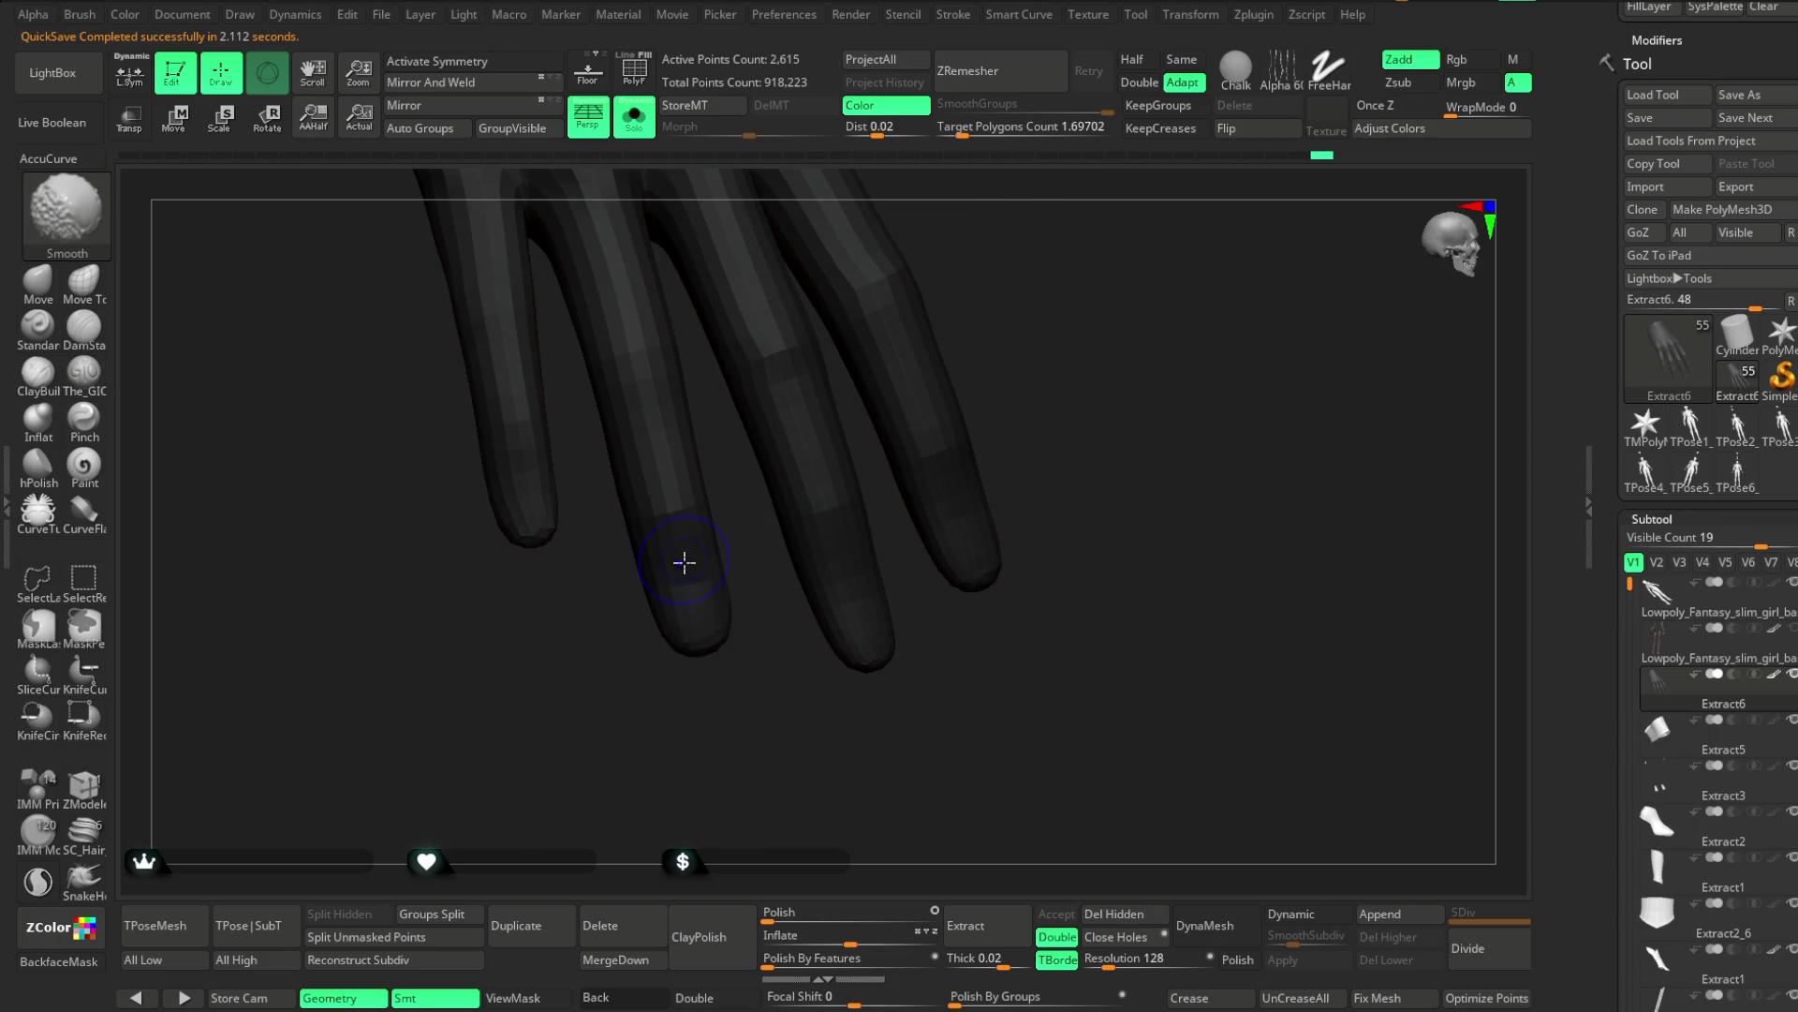
{"action": "right_click_drag", "start_coordinate": [725, 619], "coordinate": [683, 570]}
{"action": "right_click_drag", "start_coordinate": [694, 727], "coordinate": [702, 755]}
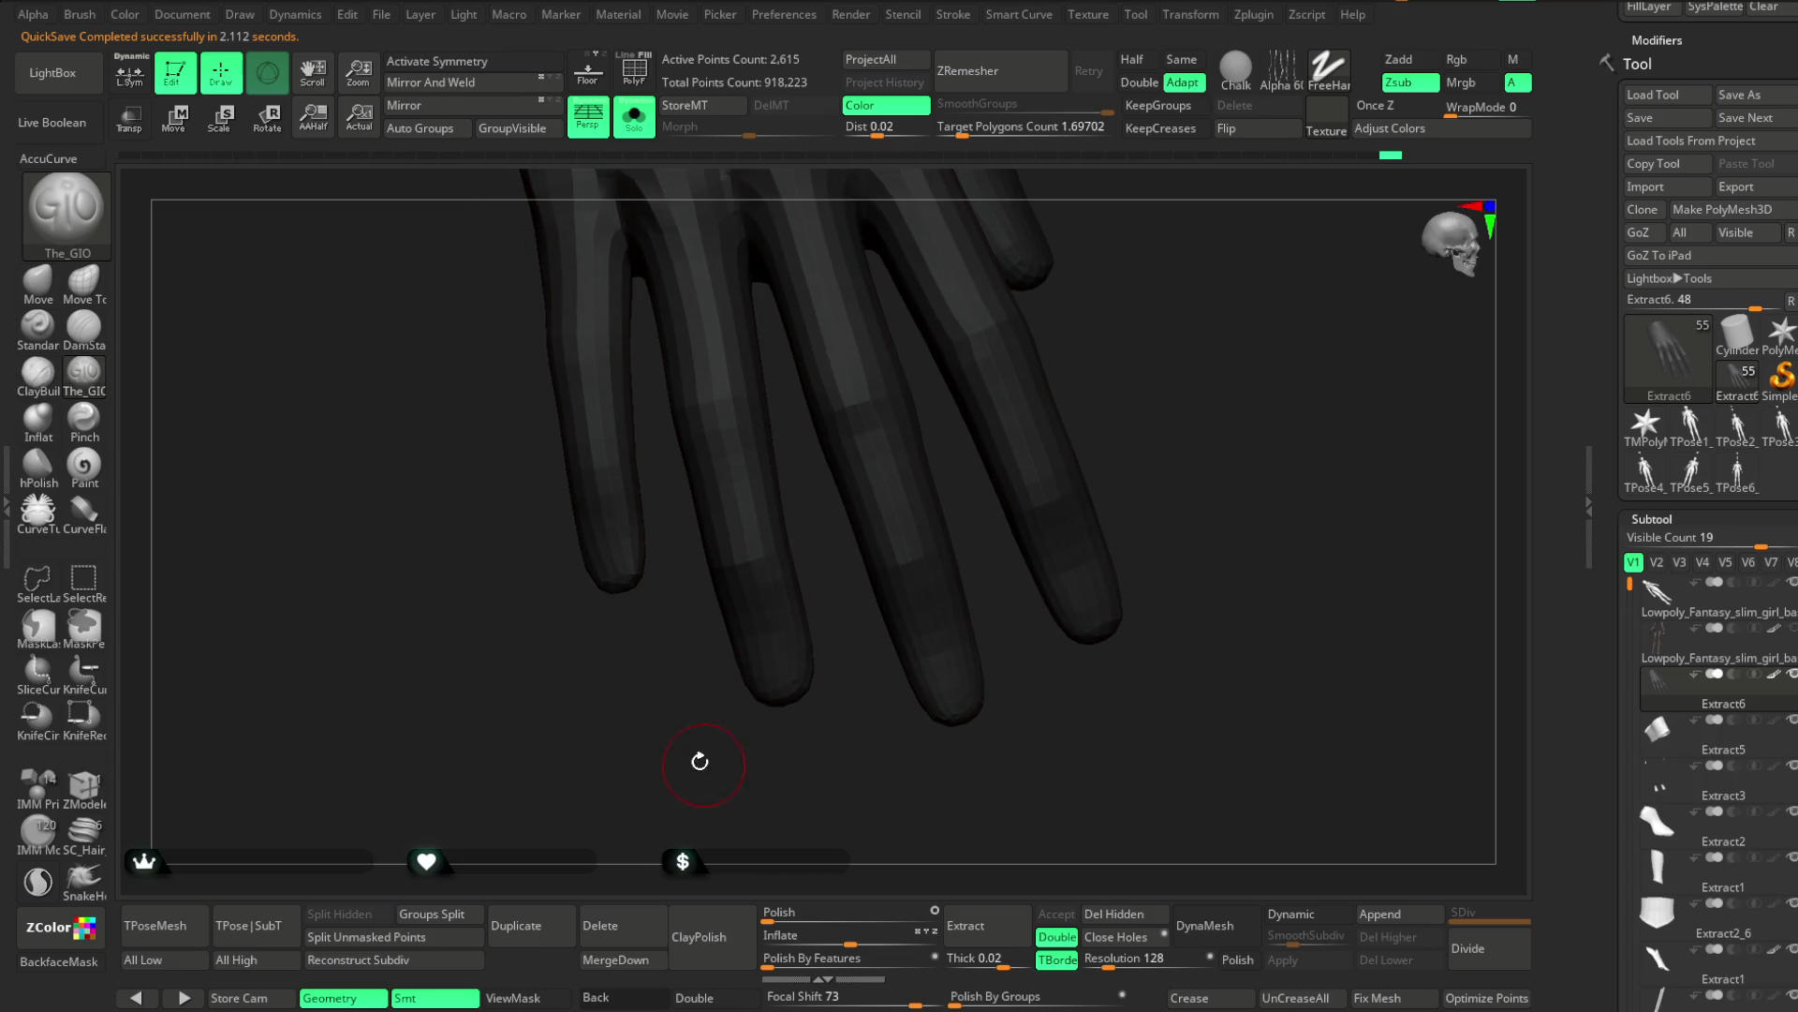
{"action": "mouse_move", "coordinate": [588, 510]}
{"action": "right_mouse_down"}
{"action": "mouse_move", "coordinate": [474, 646]}
{"action": "mouse_move", "coordinate": [574, 607]}
{"action": "right_mouse_up"}
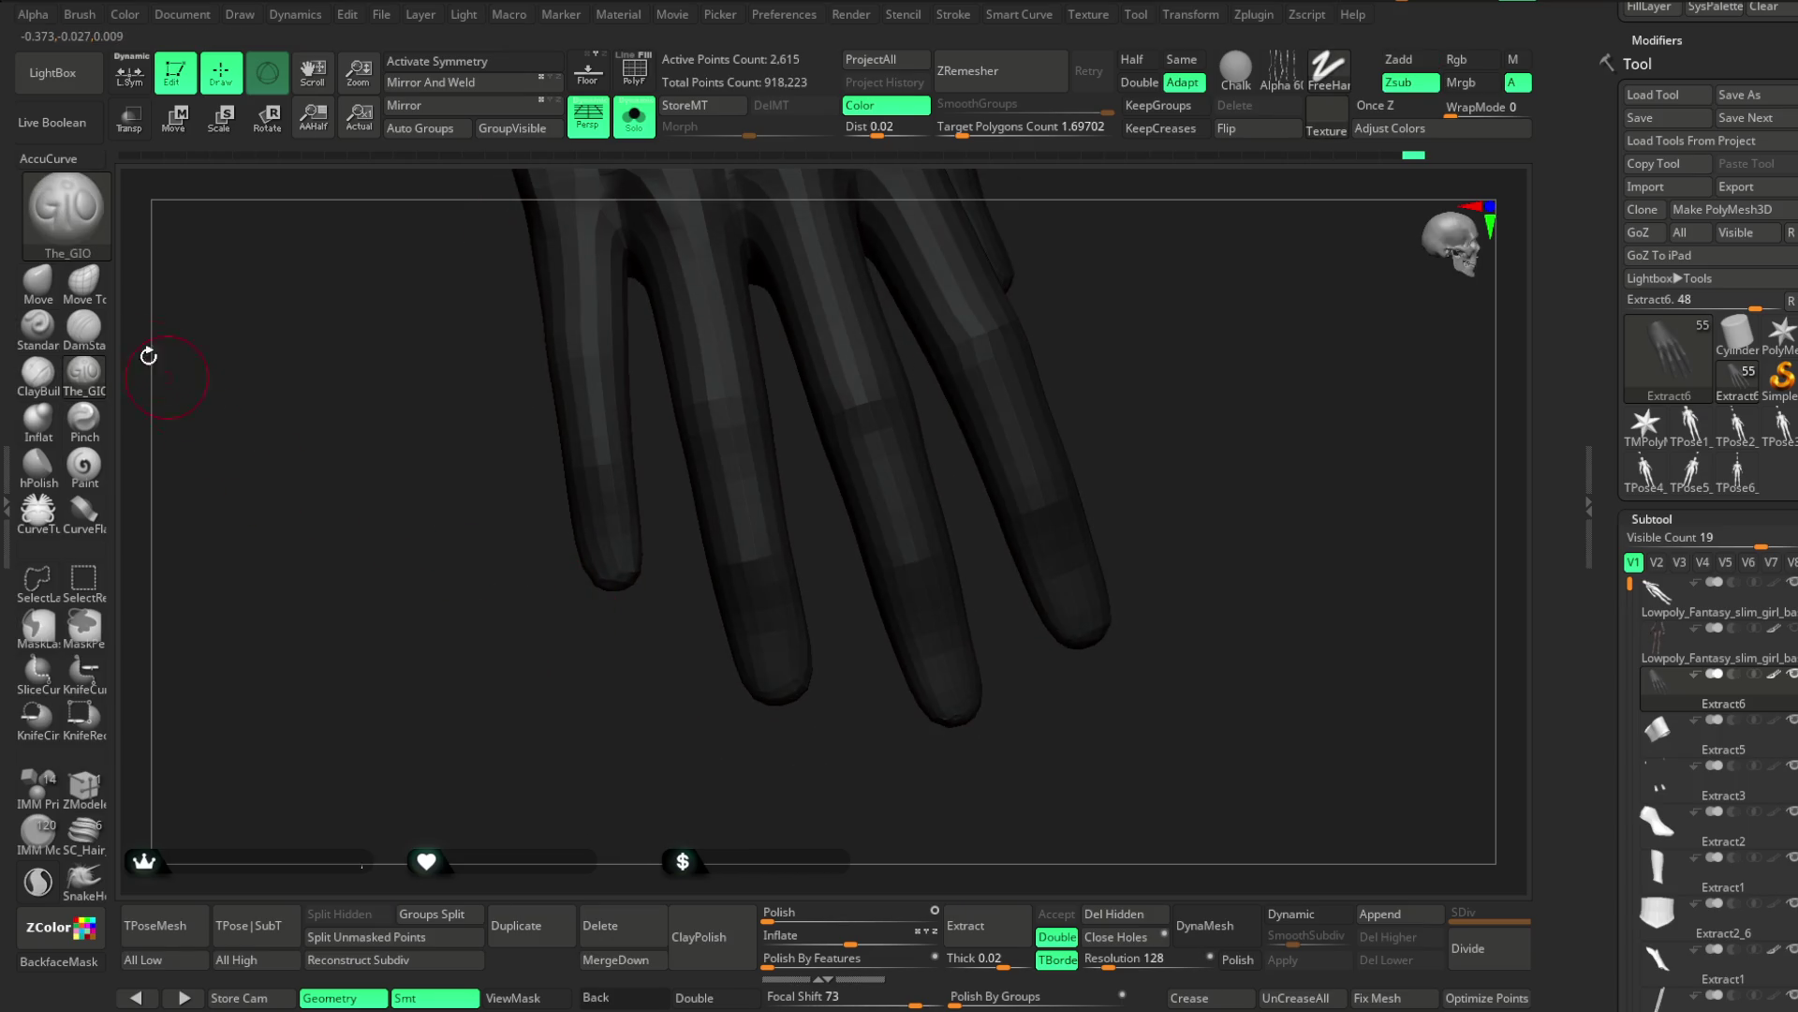
Reshape the fingertips with the Move Topological brush
{"action": "key", "text": "m"}
{"action": "key", "text": "space"}
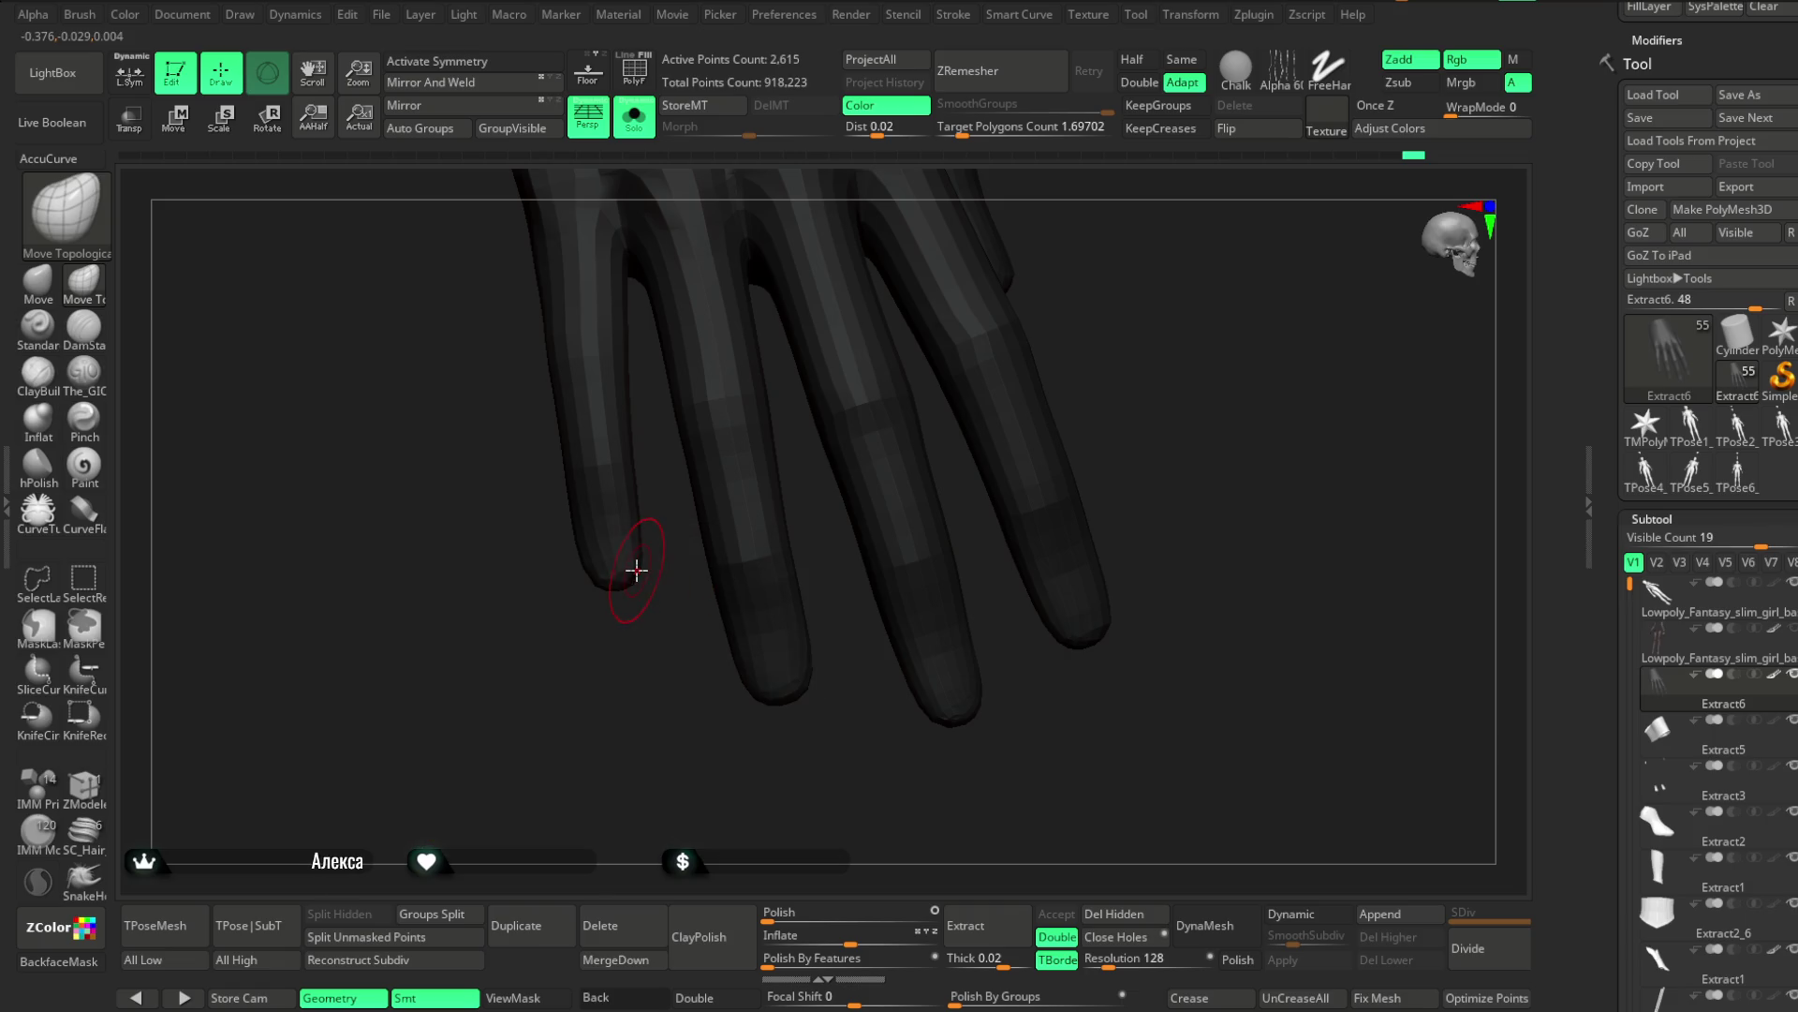
{"action": "right_click_drag", "start_coordinate": [644, 613], "coordinate": [724, 600]}
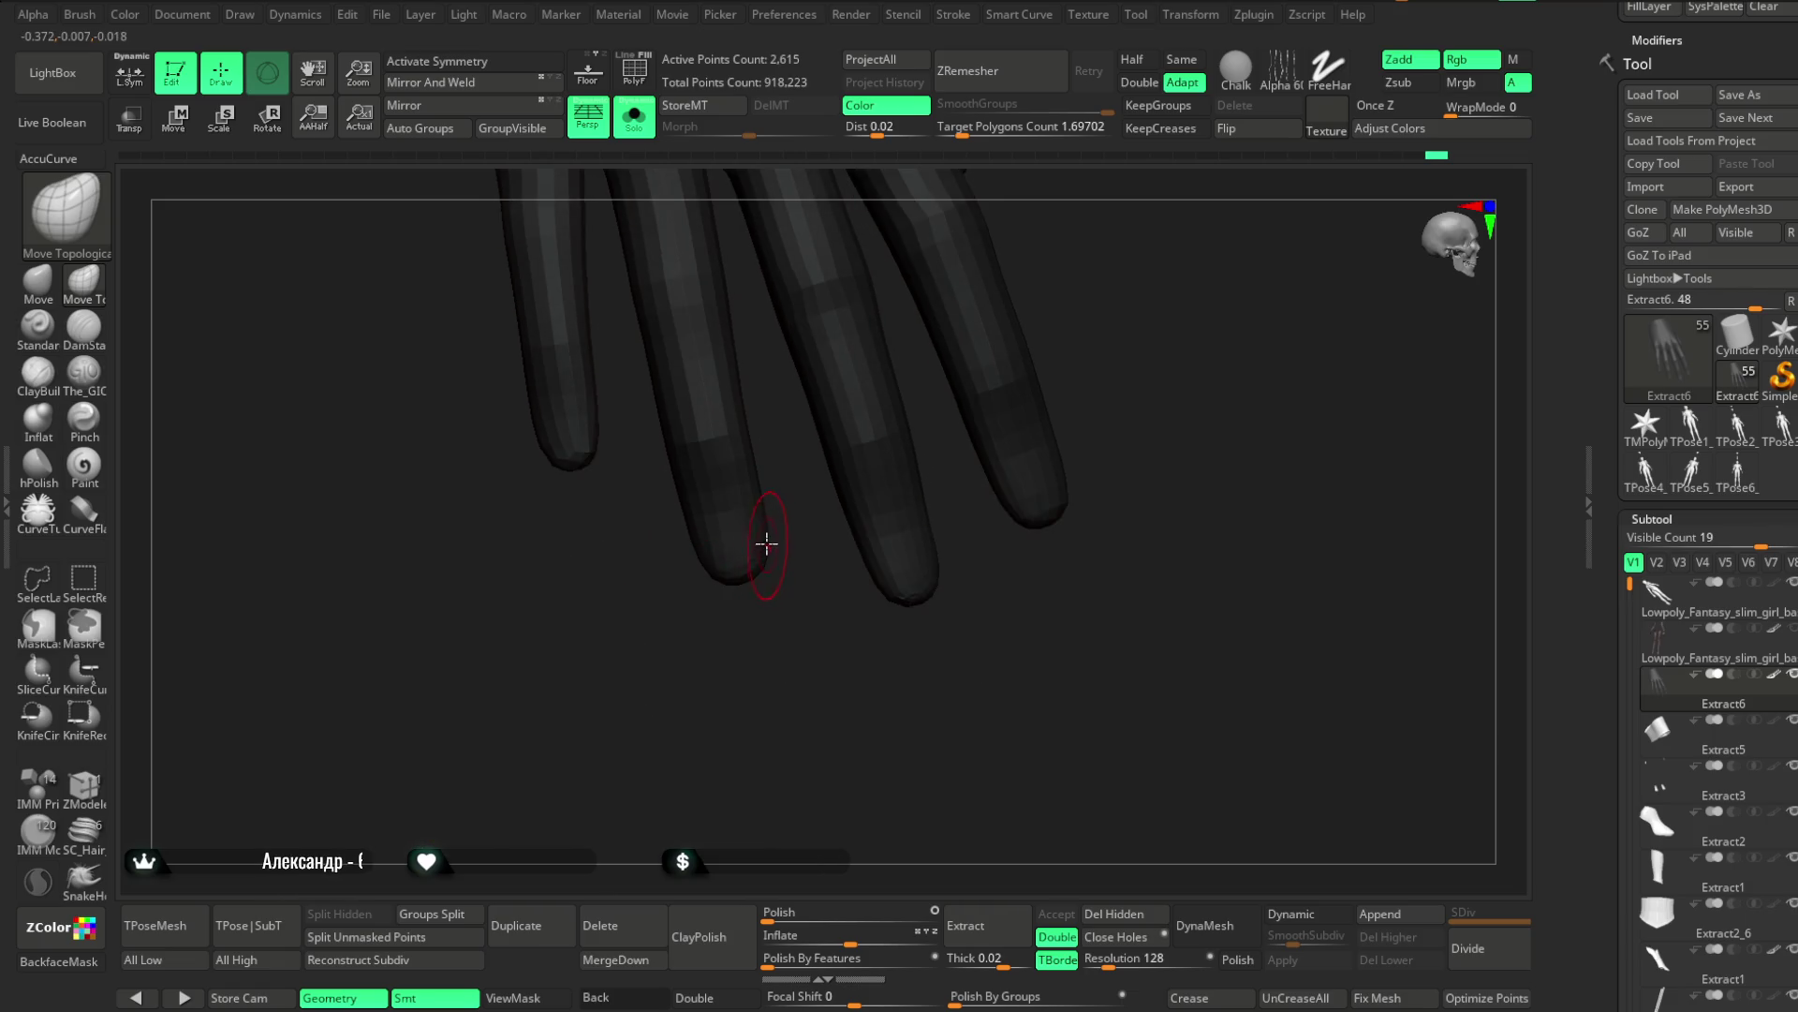
{"action": "right_click_drag", "start_coordinate": [810, 526], "coordinate": [743, 654]}
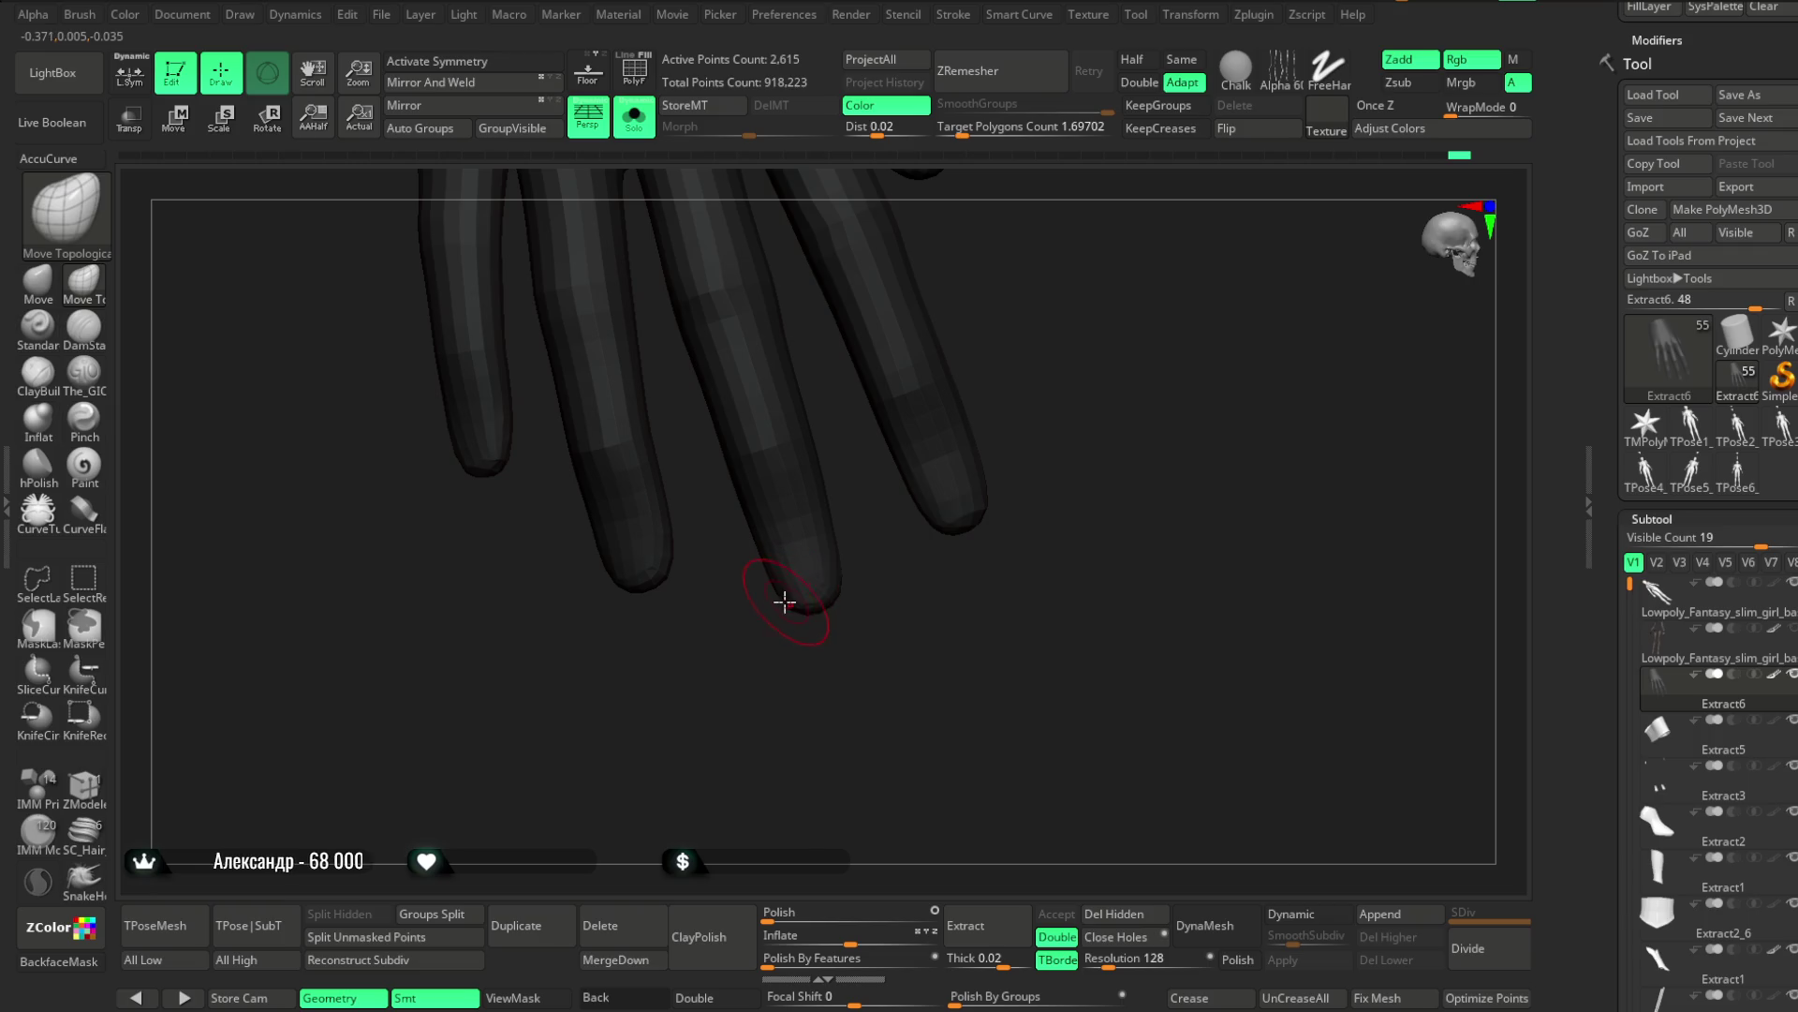
{"action": "right_click_drag", "start_coordinate": [855, 575], "coordinate": [880, 590]}
{"action": "key", "text": "space"}
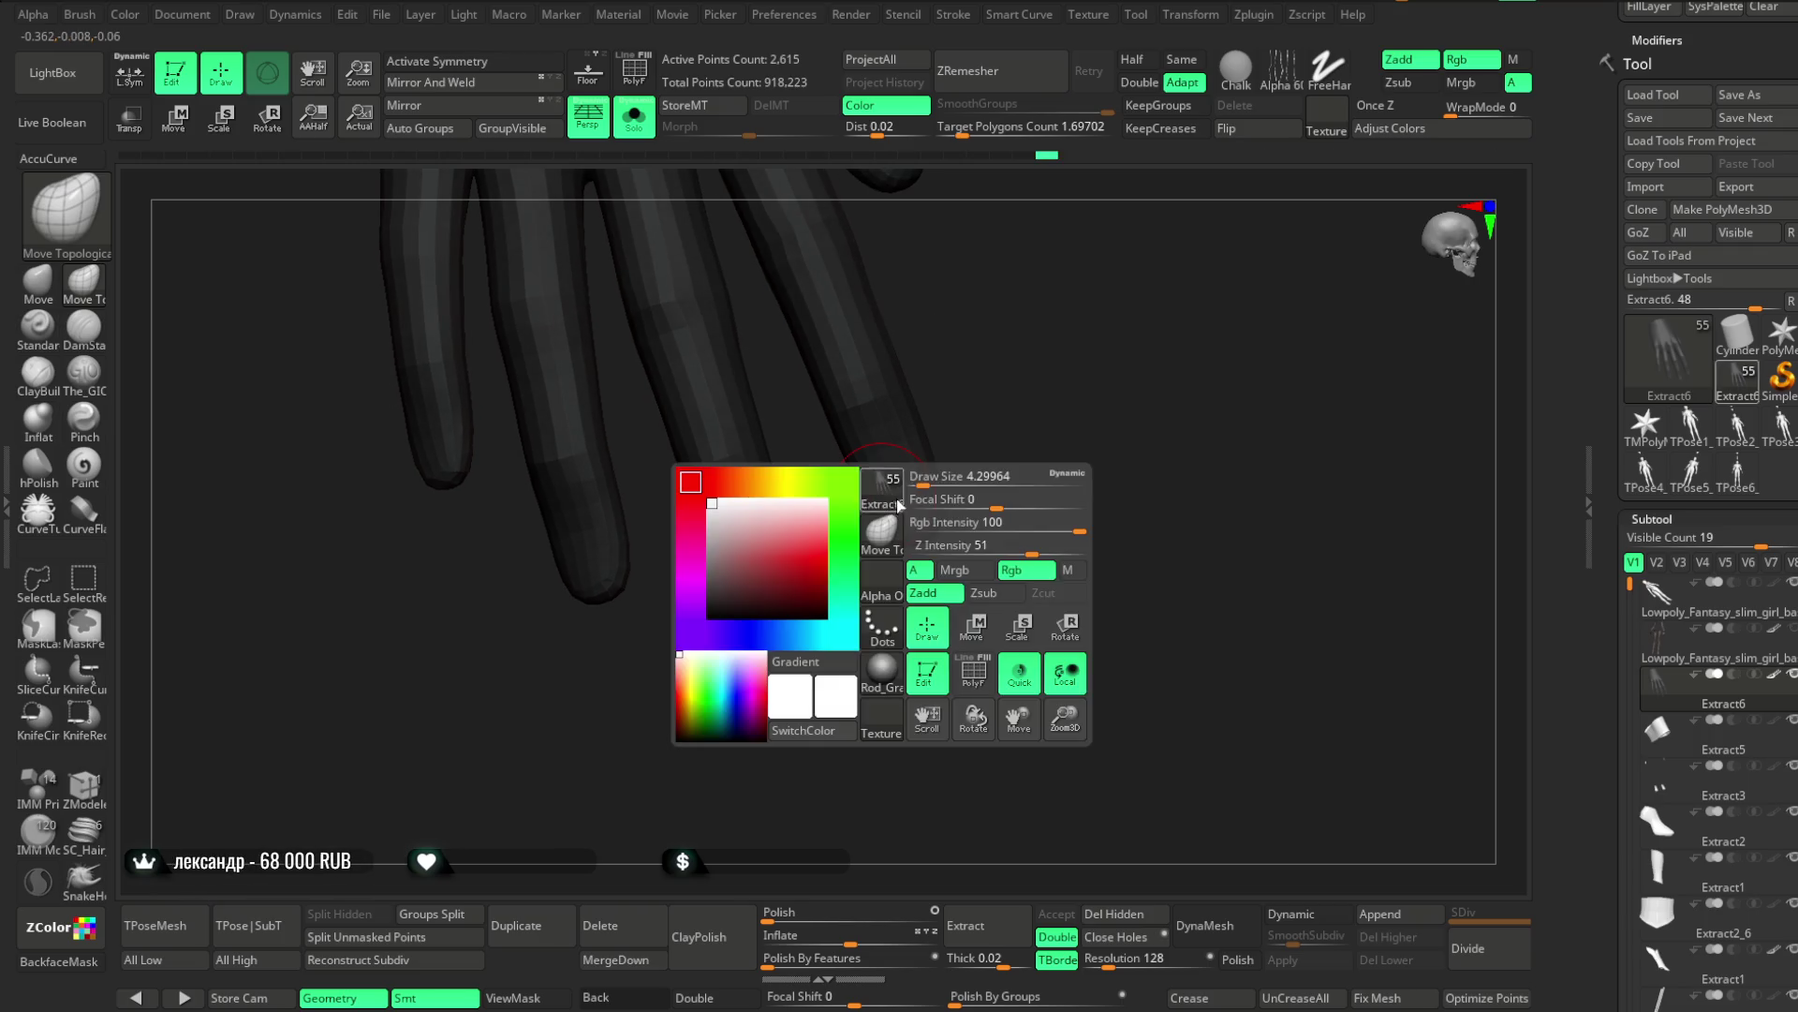
{"action": "right_click_drag", "start_coordinate": [867, 510], "coordinate": [916, 451]}
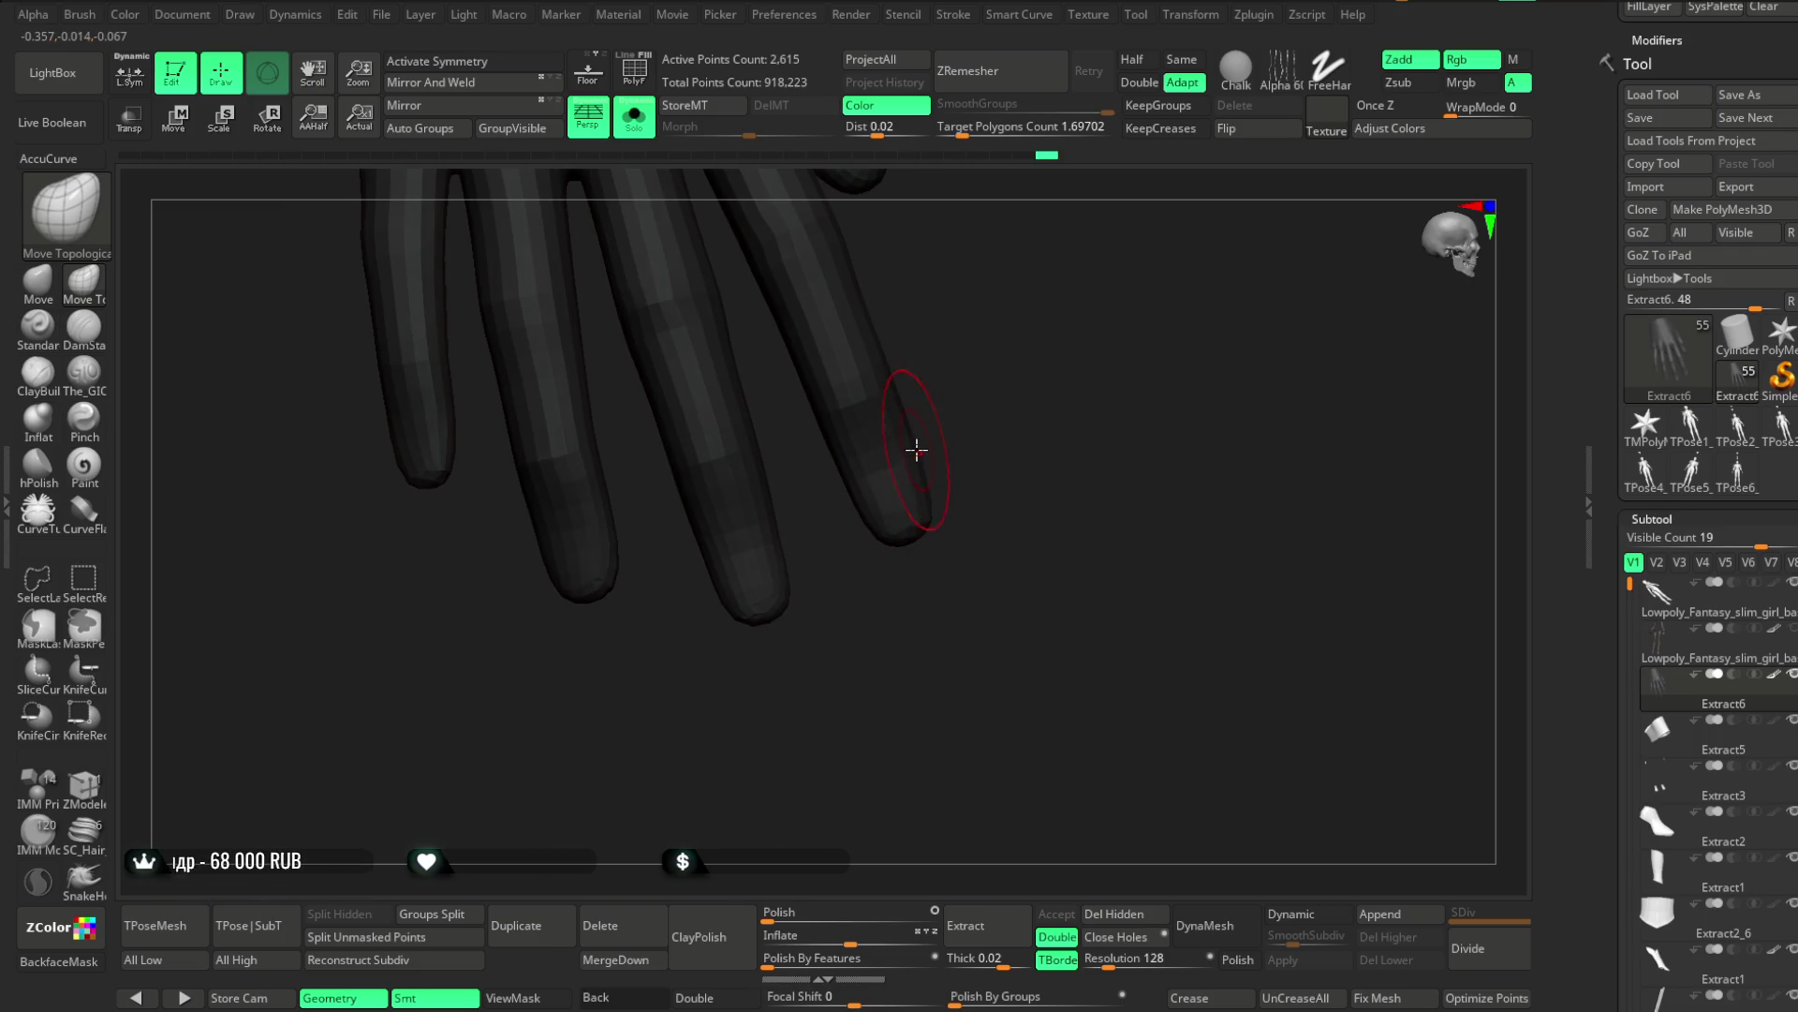
{"action": "mouse_move", "coordinate": [981, 395]}
{"action": "right_mouse_down"}
{"action": "mouse_move", "coordinate": [1100, 333]}
{"action": "mouse_move", "coordinate": [1076, 349]}
{"action": "mouse_move", "coordinate": [1118, 403]}
{"action": "right_mouse_up"}
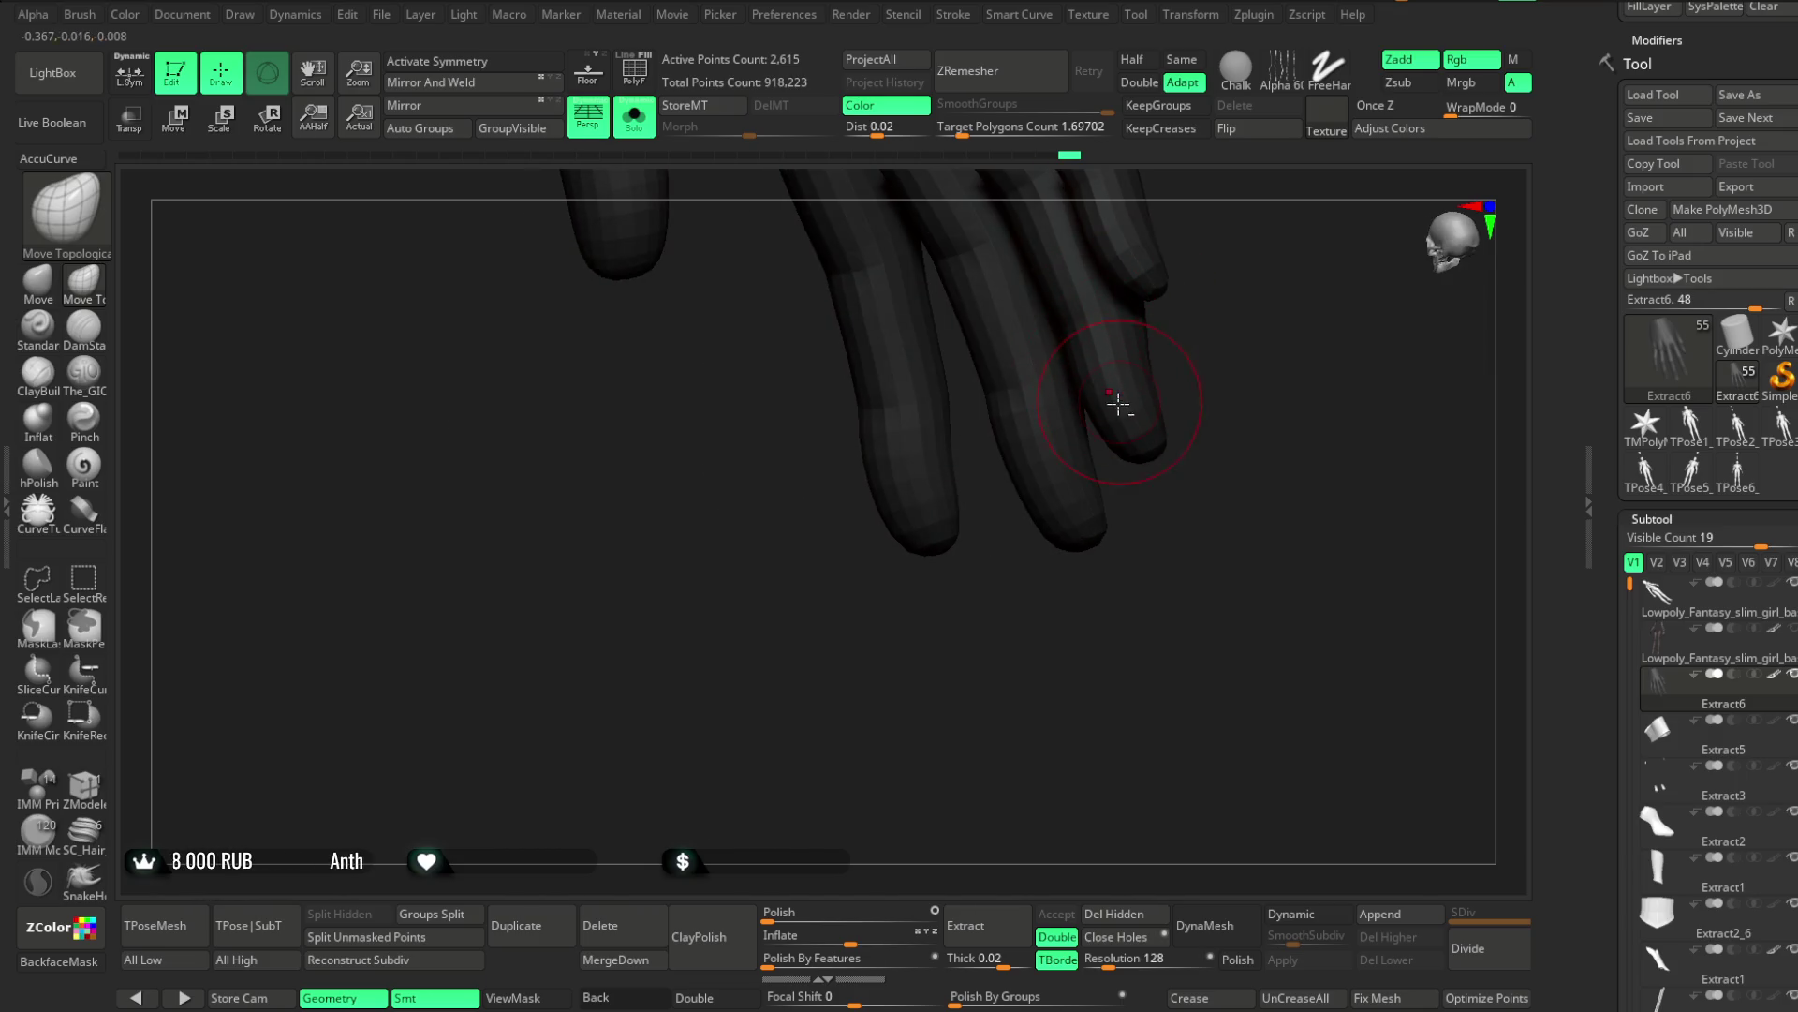
{"action": "mouse_move", "coordinate": [1061, 605]}
{"action": "right_mouse_down"}
{"action": "mouse_move", "coordinate": [1055, 482]}
{"action": "mouse_move", "coordinate": [1177, 385]}
{"action": "mouse_move", "coordinate": [1135, 338]}
{"action": "mouse_move", "coordinate": [1099, 479]}
{"action": "mouse_move", "coordinate": [1261, 502]}
{"action": "mouse_move", "coordinate": [1140, 394]}
{"action": "mouse_move", "coordinate": [1137, 474]}
{"action": "mouse_move", "coordinate": [1032, 486]}
{"action": "mouse_move", "coordinate": [1083, 394]}
{"action": "mouse_move", "coordinate": [762, 329]}
{"action": "right_mouse_up"}
Compare the hand against the hip armour, re-isolate it, and reload The_GIO brush at focal shift 73
{"action": "left_click", "coordinate": [646, 127]}
{"action": "mouse_move", "coordinate": [886, 735]}
{"action": "right_mouse_down"}
{"action": "mouse_move", "coordinate": [783, 755]}
{"action": "mouse_move", "coordinate": [788, 623]}
{"action": "right_mouse_up"}
{"action": "left_click", "coordinate": [634, 117]}
{"action": "mouse_move", "coordinate": [808, 513]}
{"action": "right_mouse_down"}
{"action": "mouse_move", "coordinate": [690, 651]}
{"action": "mouse_move", "coordinate": [1095, 333]}
{"action": "mouse_move", "coordinate": [1156, 390]}
{"action": "mouse_move", "coordinate": [1078, 412]}
{"action": "right_mouse_up"}
{"action": "left_click", "coordinate": [83, 371]}
{"action": "key", "text": "space"}
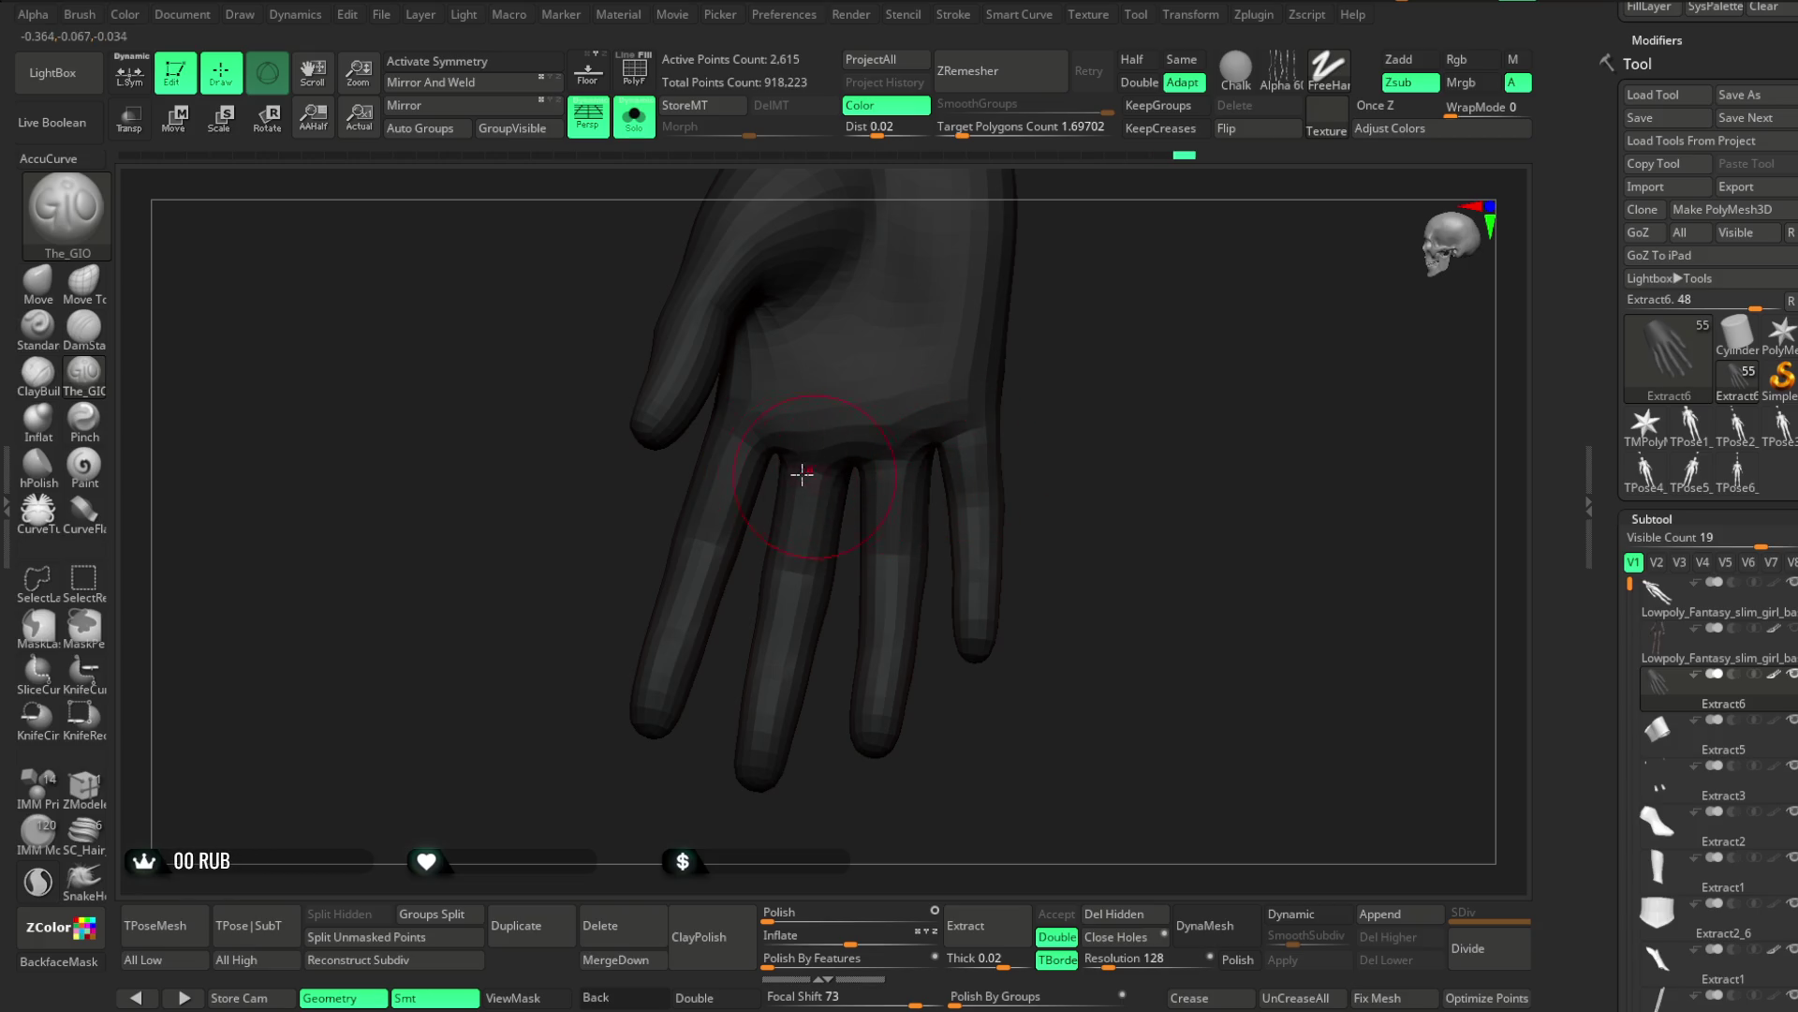
Inspect the hand from several sides, briefly viewing the full character before re-isolating it
{"action": "right_click_drag", "start_coordinate": [987, 451], "coordinate": [759, 449]}
{"action": "mouse_move", "coordinate": [870, 451]}
{"action": "right_mouse_down"}
{"action": "mouse_move", "coordinate": [1052, 381]}
{"action": "mouse_move", "coordinate": [796, 512]}
{"action": "right_mouse_up"}
{"action": "mouse_move", "coordinate": [1035, 408]}
{"action": "right_mouse_down"}
{"action": "mouse_move", "coordinate": [1071, 313]}
{"action": "mouse_move", "coordinate": [1036, 465]}
{"action": "mouse_move", "coordinate": [840, 464]}
{"action": "right_mouse_up"}
{"action": "right_click_drag", "start_coordinate": [1004, 481], "coordinate": [1096, 431]}
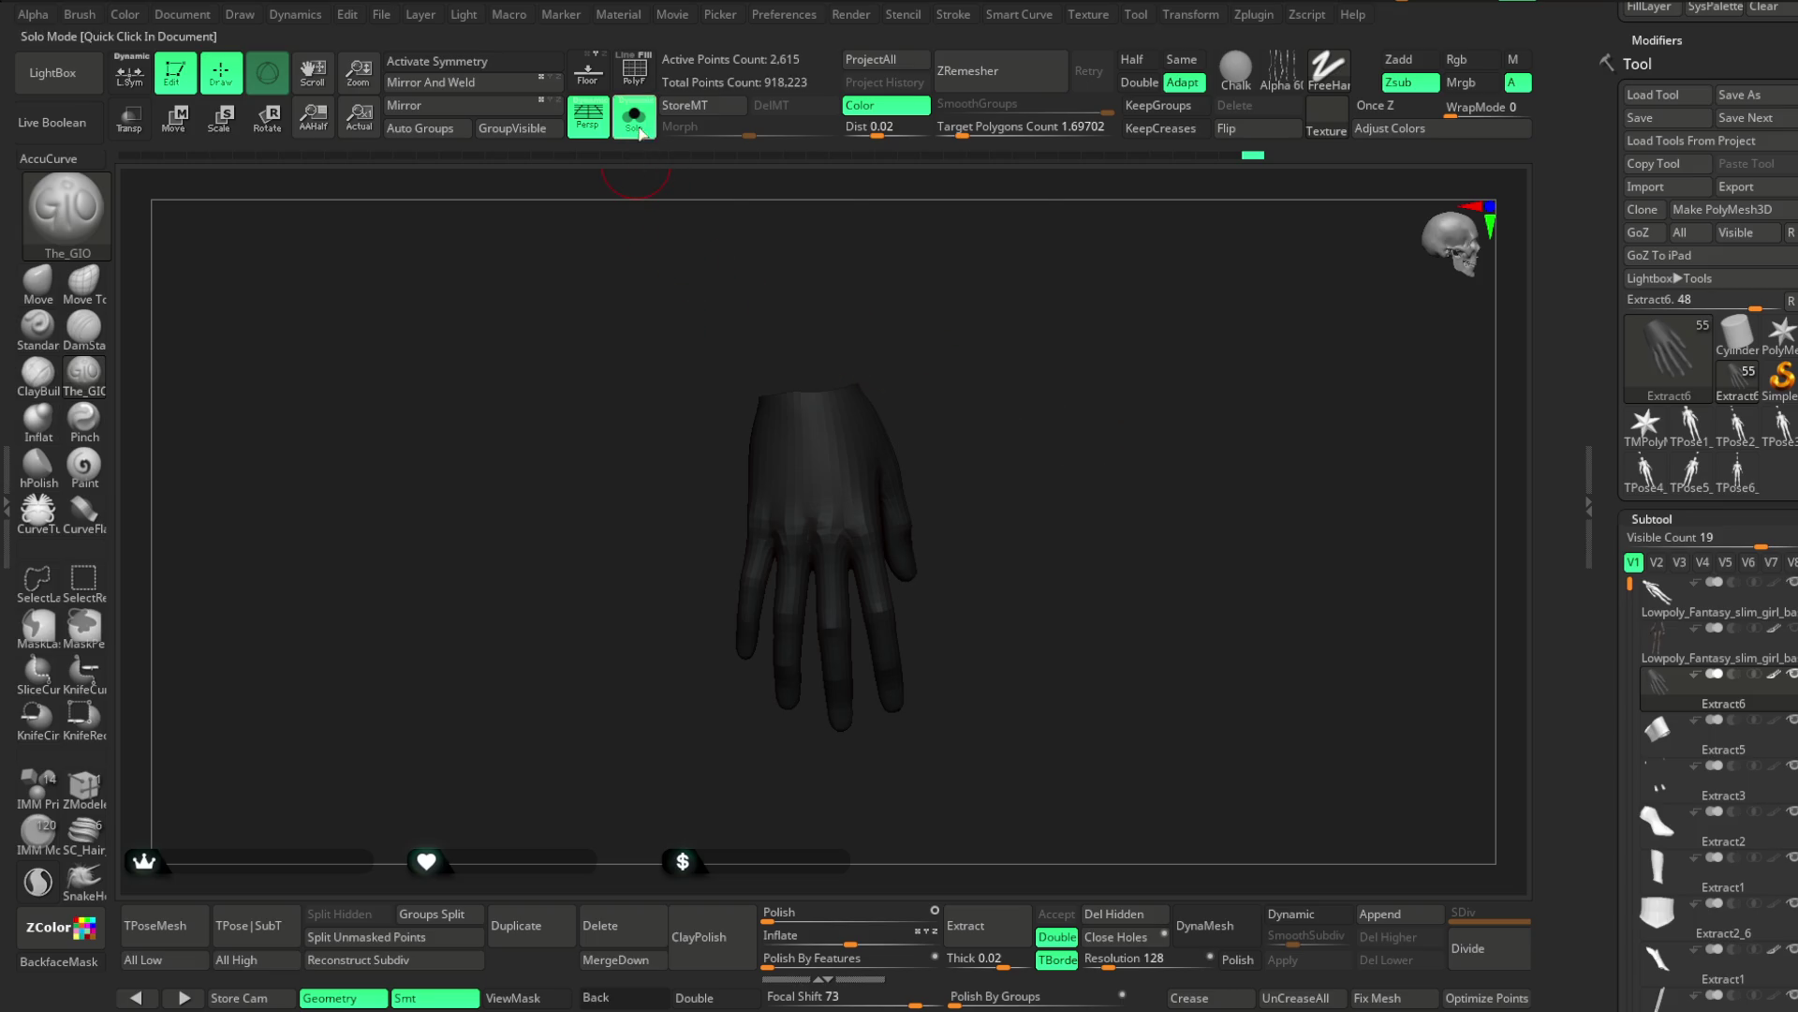
{"action": "left_click", "coordinate": [634, 117]}
{"action": "mouse_move", "coordinate": [594, 690]}
{"action": "right_mouse_down"}
{"action": "mouse_move", "coordinate": [594, 566]}
{"action": "mouse_move", "coordinate": [823, 496]}
{"action": "mouse_move", "coordinate": [794, 515]}
{"action": "mouse_move", "coordinate": [683, 486]}
{"action": "mouse_move", "coordinate": [790, 503]}
{"action": "mouse_move", "coordinate": [803, 562]}
{"action": "mouse_move", "coordinate": [847, 486]}
{"action": "mouse_move", "coordinate": [819, 525]}
{"action": "mouse_move", "coordinate": [835, 519]}
{"action": "mouse_move", "coordinate": [859, 562]}
{"action": "mouse_move", "coordinate": [878, 401]}
{"action": "mouse_move", "coordinate": [773, 396]}
{"action": "right_mouse_up"}
{"action": "left_click", "coordinate": [634, 117]}
Nudge the side of the hand with the Move brush at focal shift 0, then show all parts around the hip
{"action": "left_click", "coordinate": [54, 296]}
{"action": "key", "text": "space"}
{"action": "left_click_drag", "start_coordinate": [876, 403], "coordinate": [829, 403]}
{"action": "right_click_drag", "start_coordinate": [752, 480], "coordinate": [789, 505]}
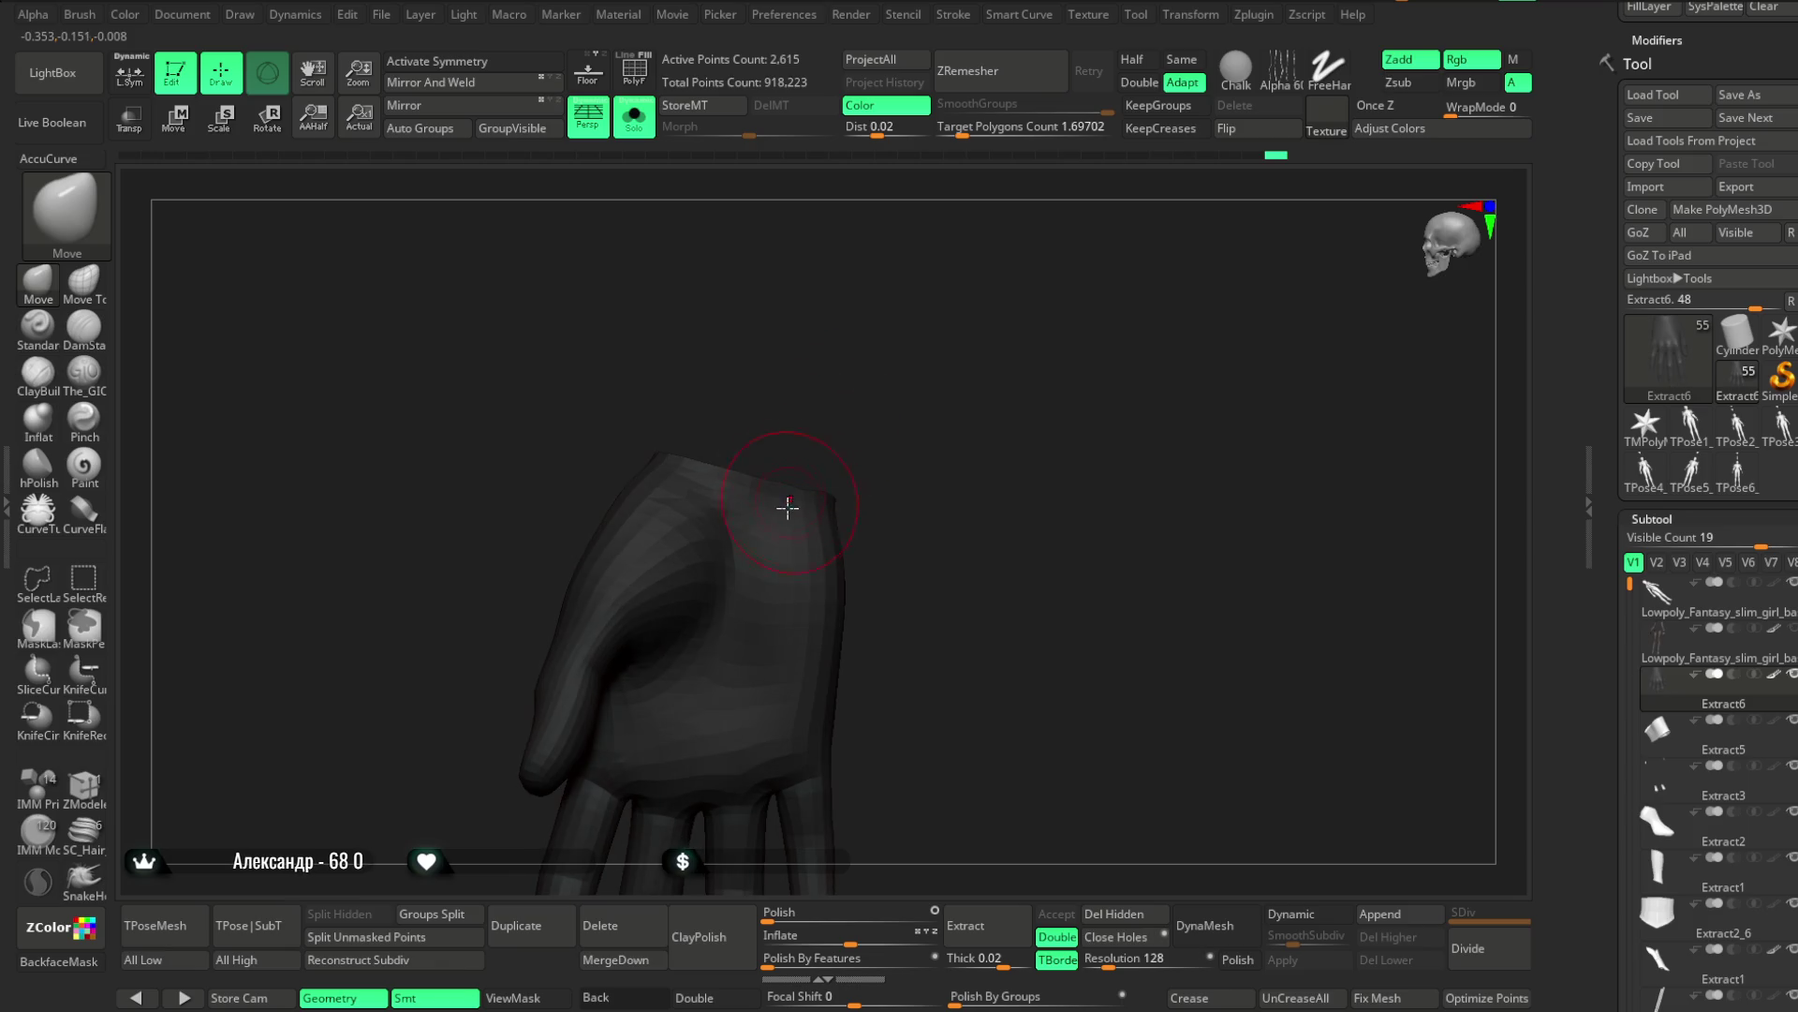
{"action": "right_click_drag", "start_coordinate": [893, 436], "coordinate": [900, 418]}
{"action": "key", "text": "space"}
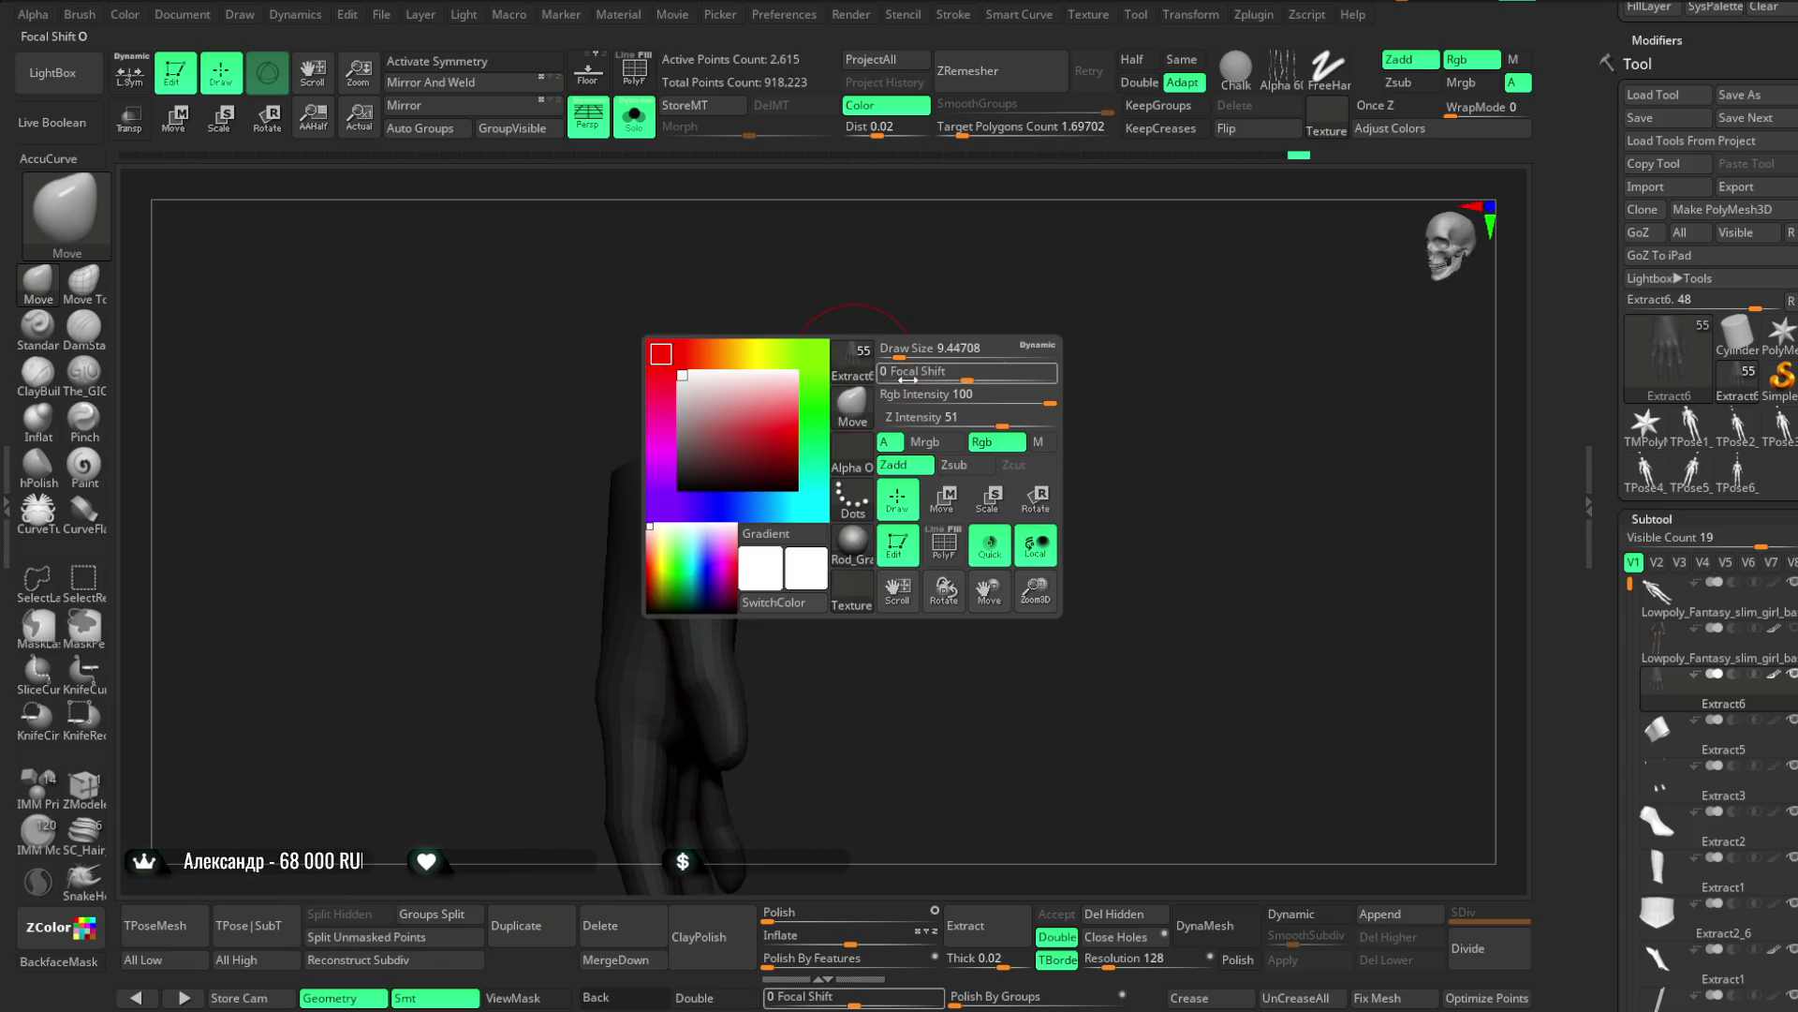
{"action": "mouse_move", "coordinate": [907, 321]}
{"action": "right_mouse_down"}
{"action": "mouse_move", "coordinate": [915, 453]}
{"action": "mouse_move", "coordinate": [859, 418]}
{"action": "mouse_move", "coordinate": [855, 381]}
{"action": "right_mouse_up"}
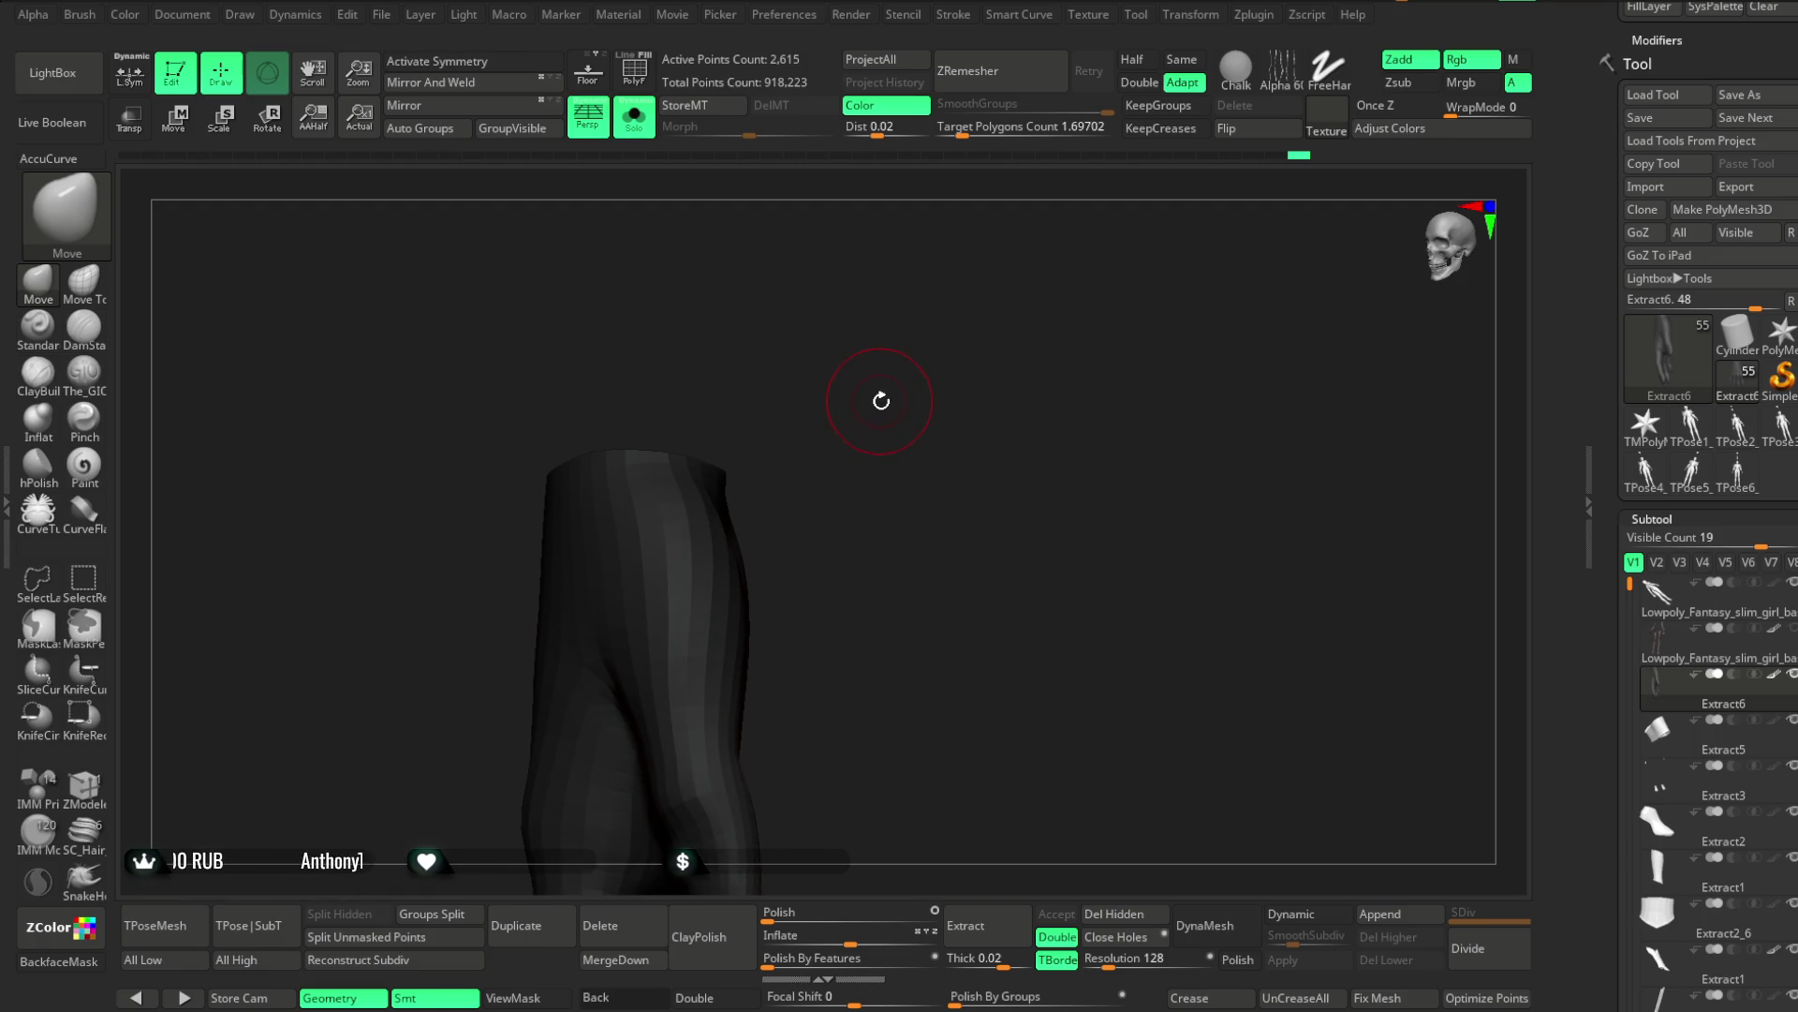
{"action": "right_click_drag", "start_coordinate": [874, 406], "coordinate": [888, 417]}
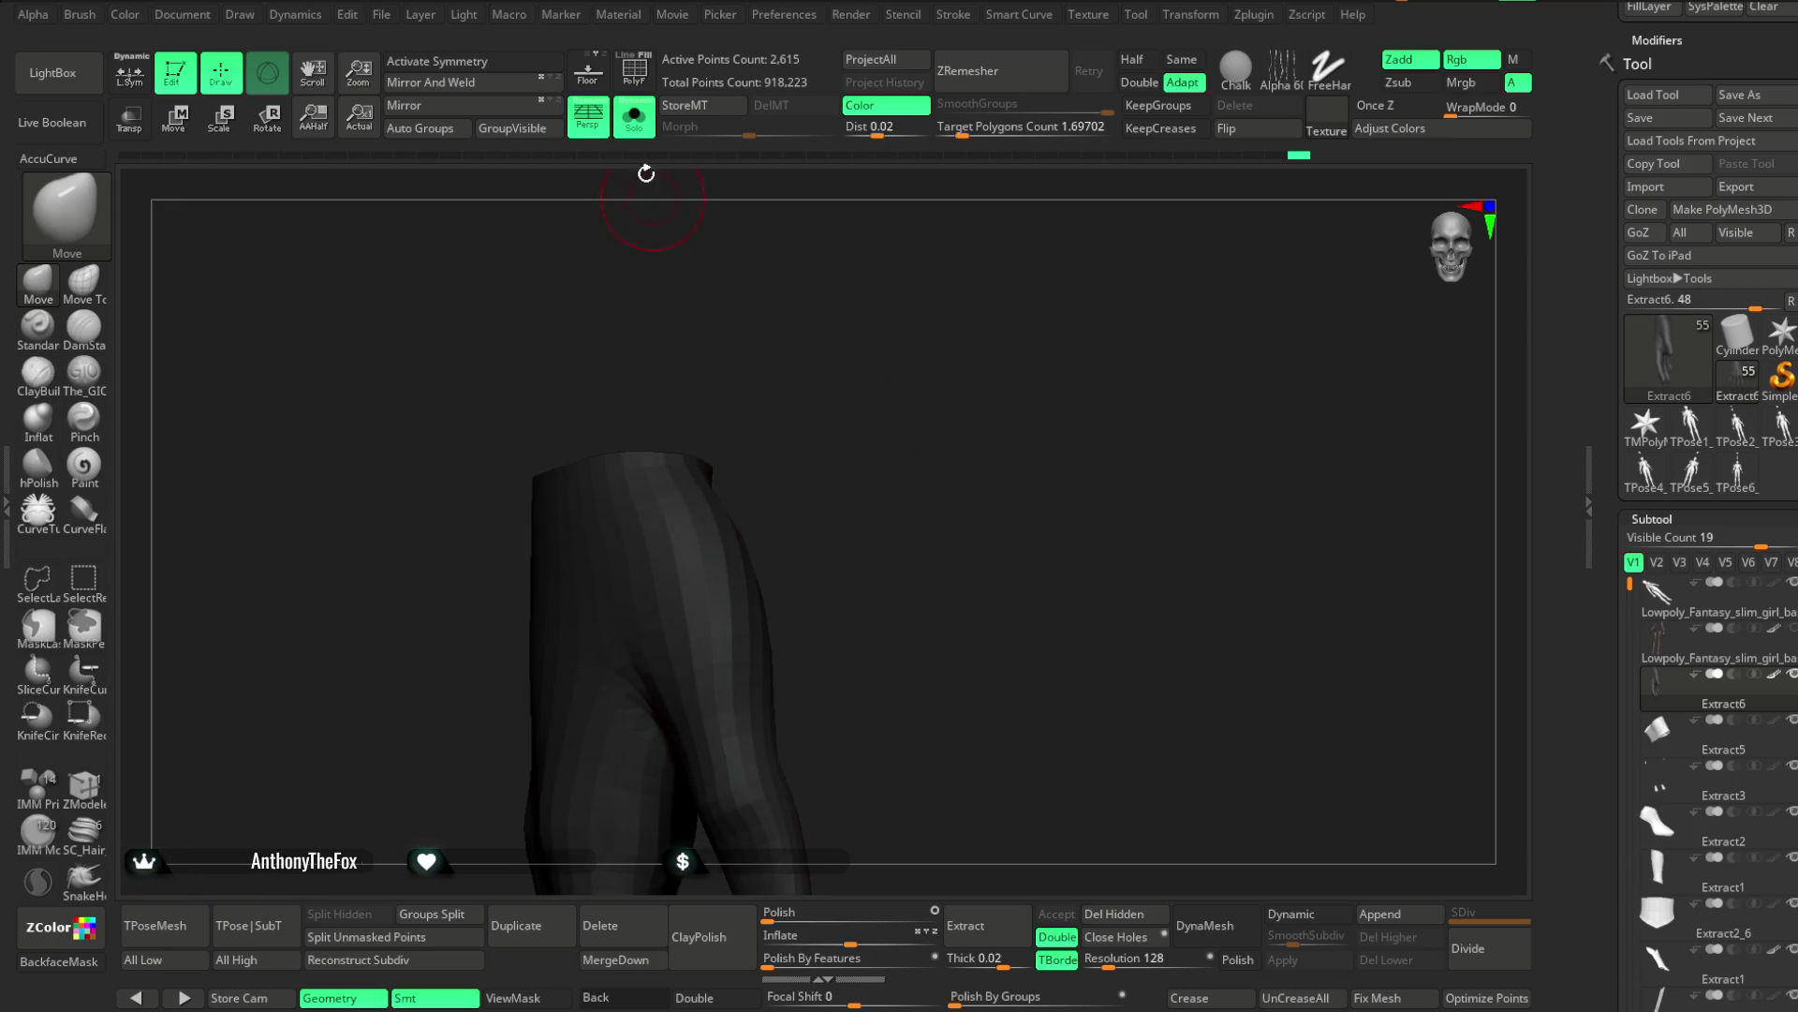
{"action": "left_click", "coordinate": [634, 117]}
{"action": "mouse_move", "coordinate": [887, 468]}
{"action": "right_mouse_down"}
{"action": "mouse_move", "coordinate": [880, 418]}
{"action": "mouse_move", "coordinate": [856, 412]}
{"action": "mouse_move", "coordinate": [847, 370]}
{"action": "mouse_move", "coordinate": [819, 363]}
{"action": "right_mouse_up"}
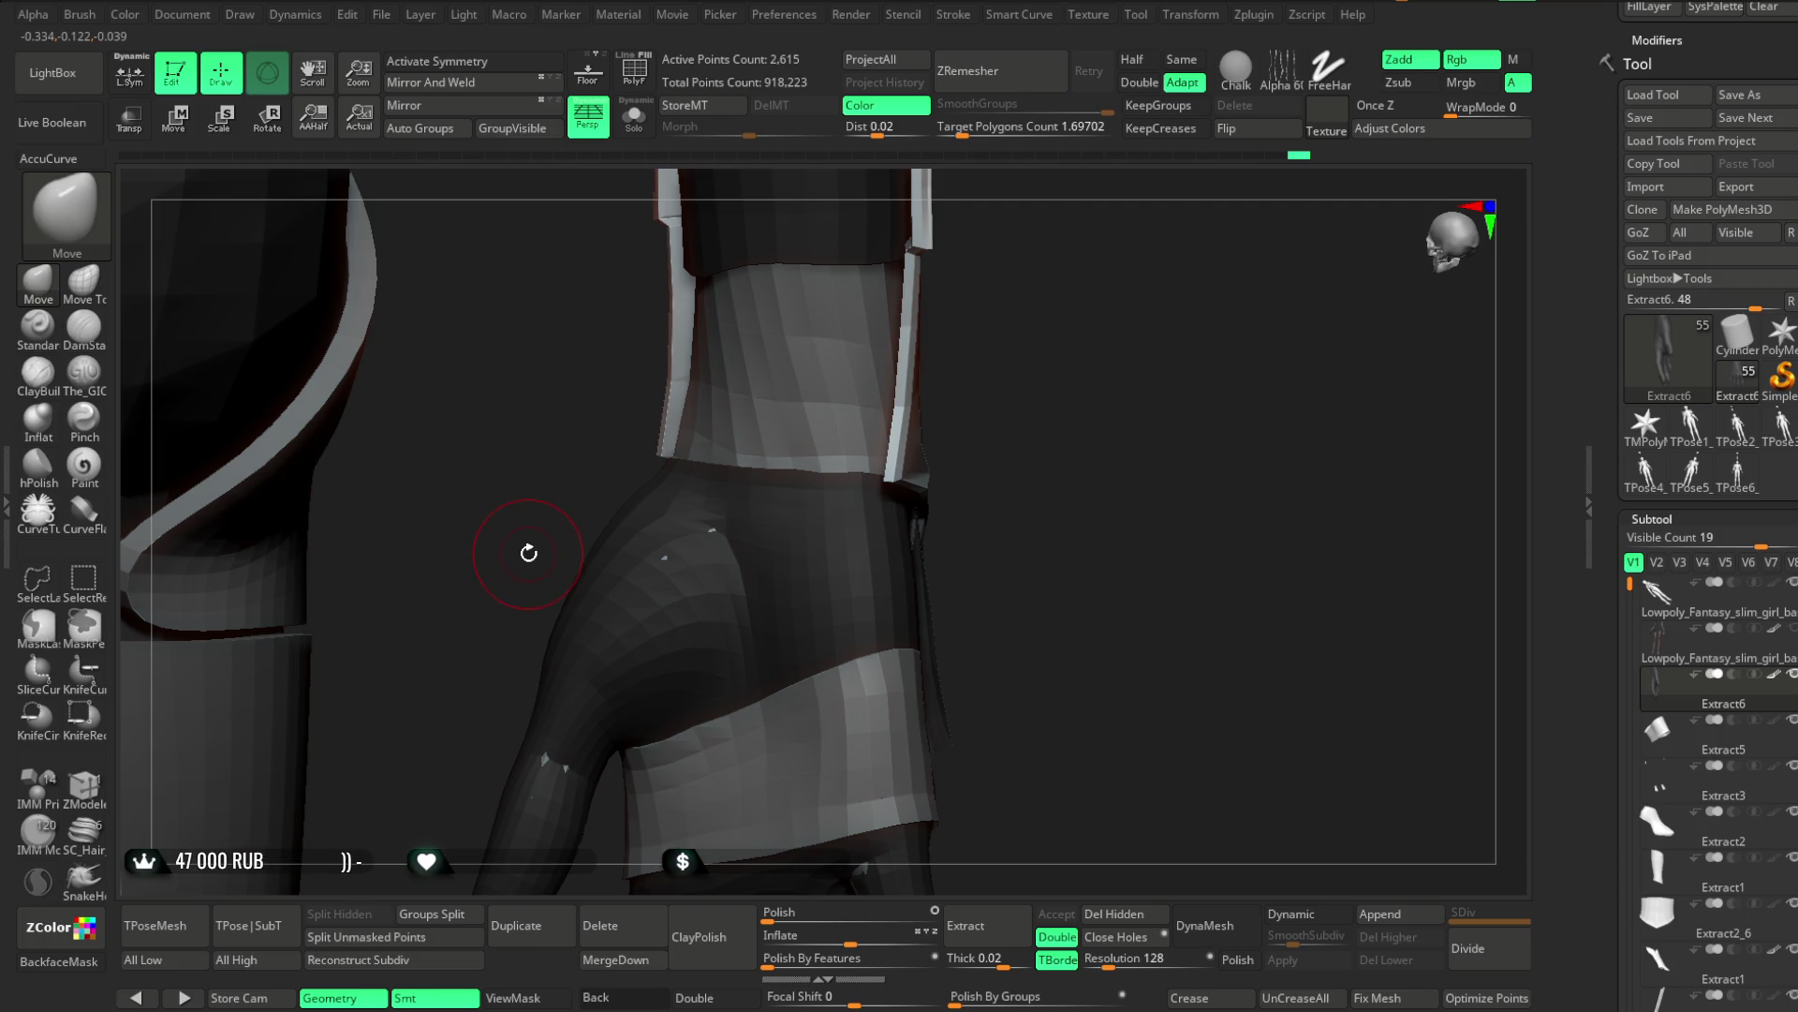
Select the Extract3 bodysuit shell and enlarge the brush
{"action": "left_click", "coordinate": [824, 246], "text": "alt"}
{"action": "key", "text": "space"}
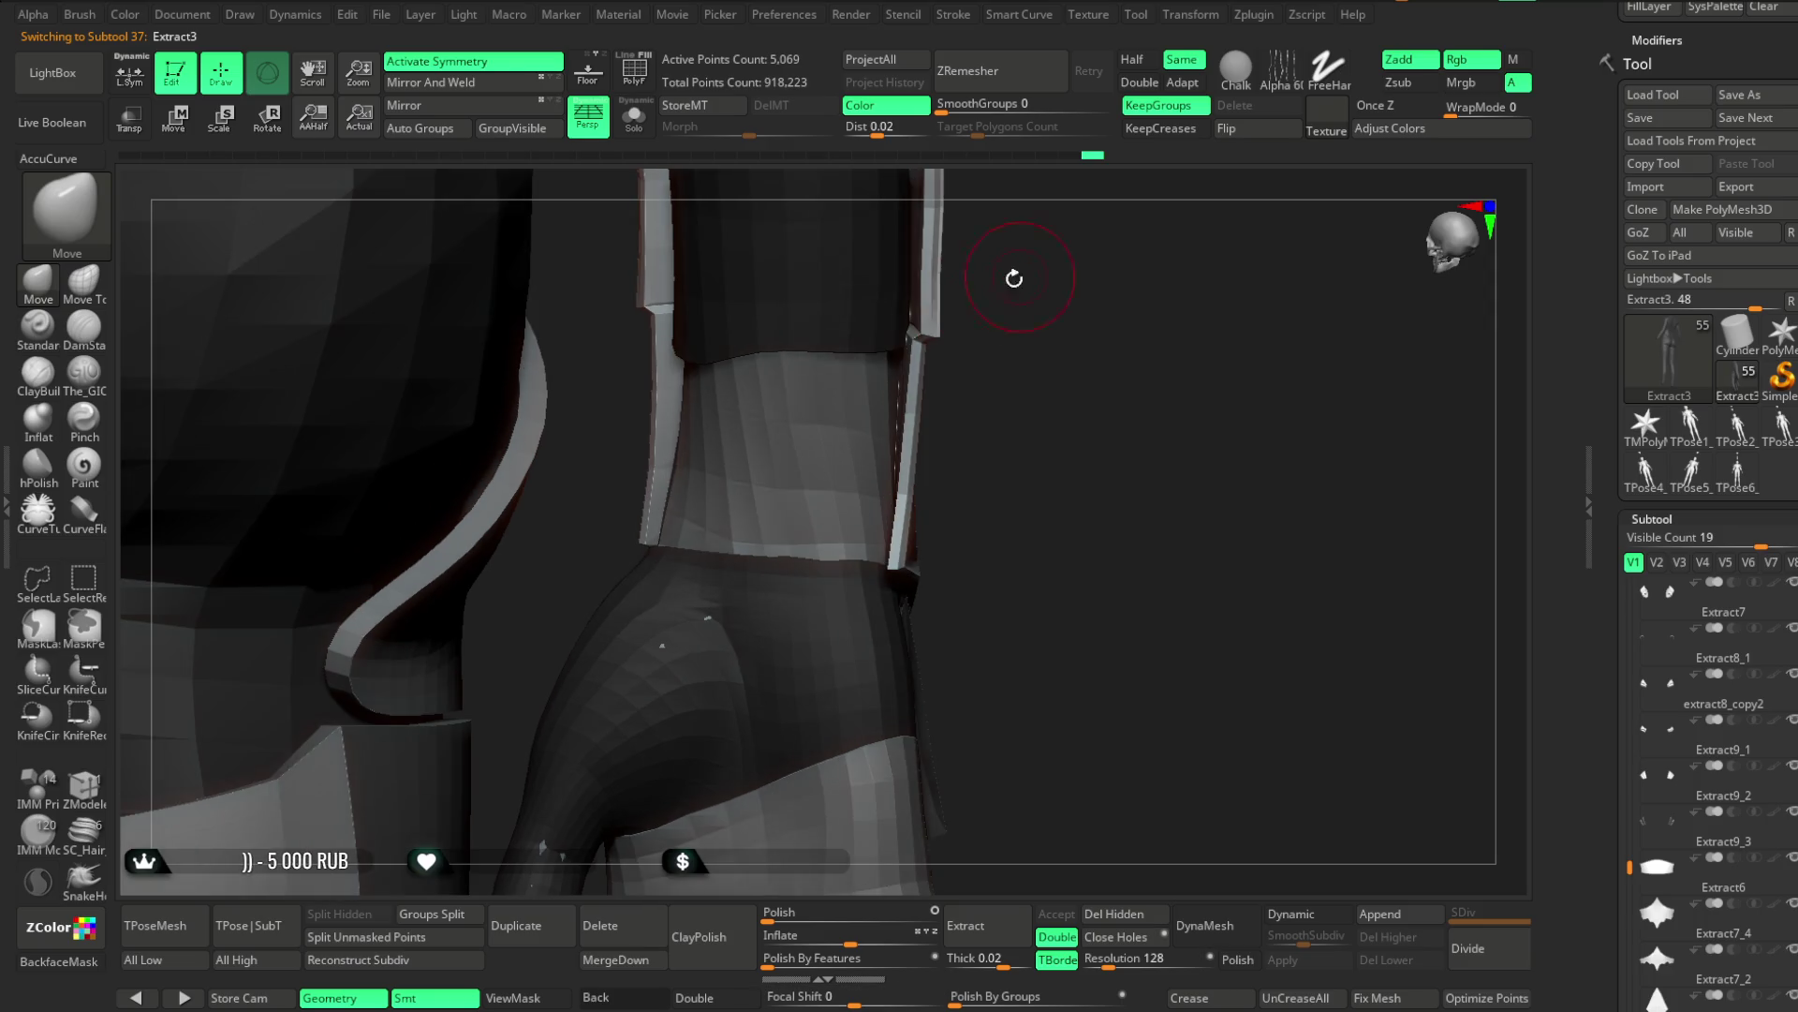
{"action": "key", "text": "space"}
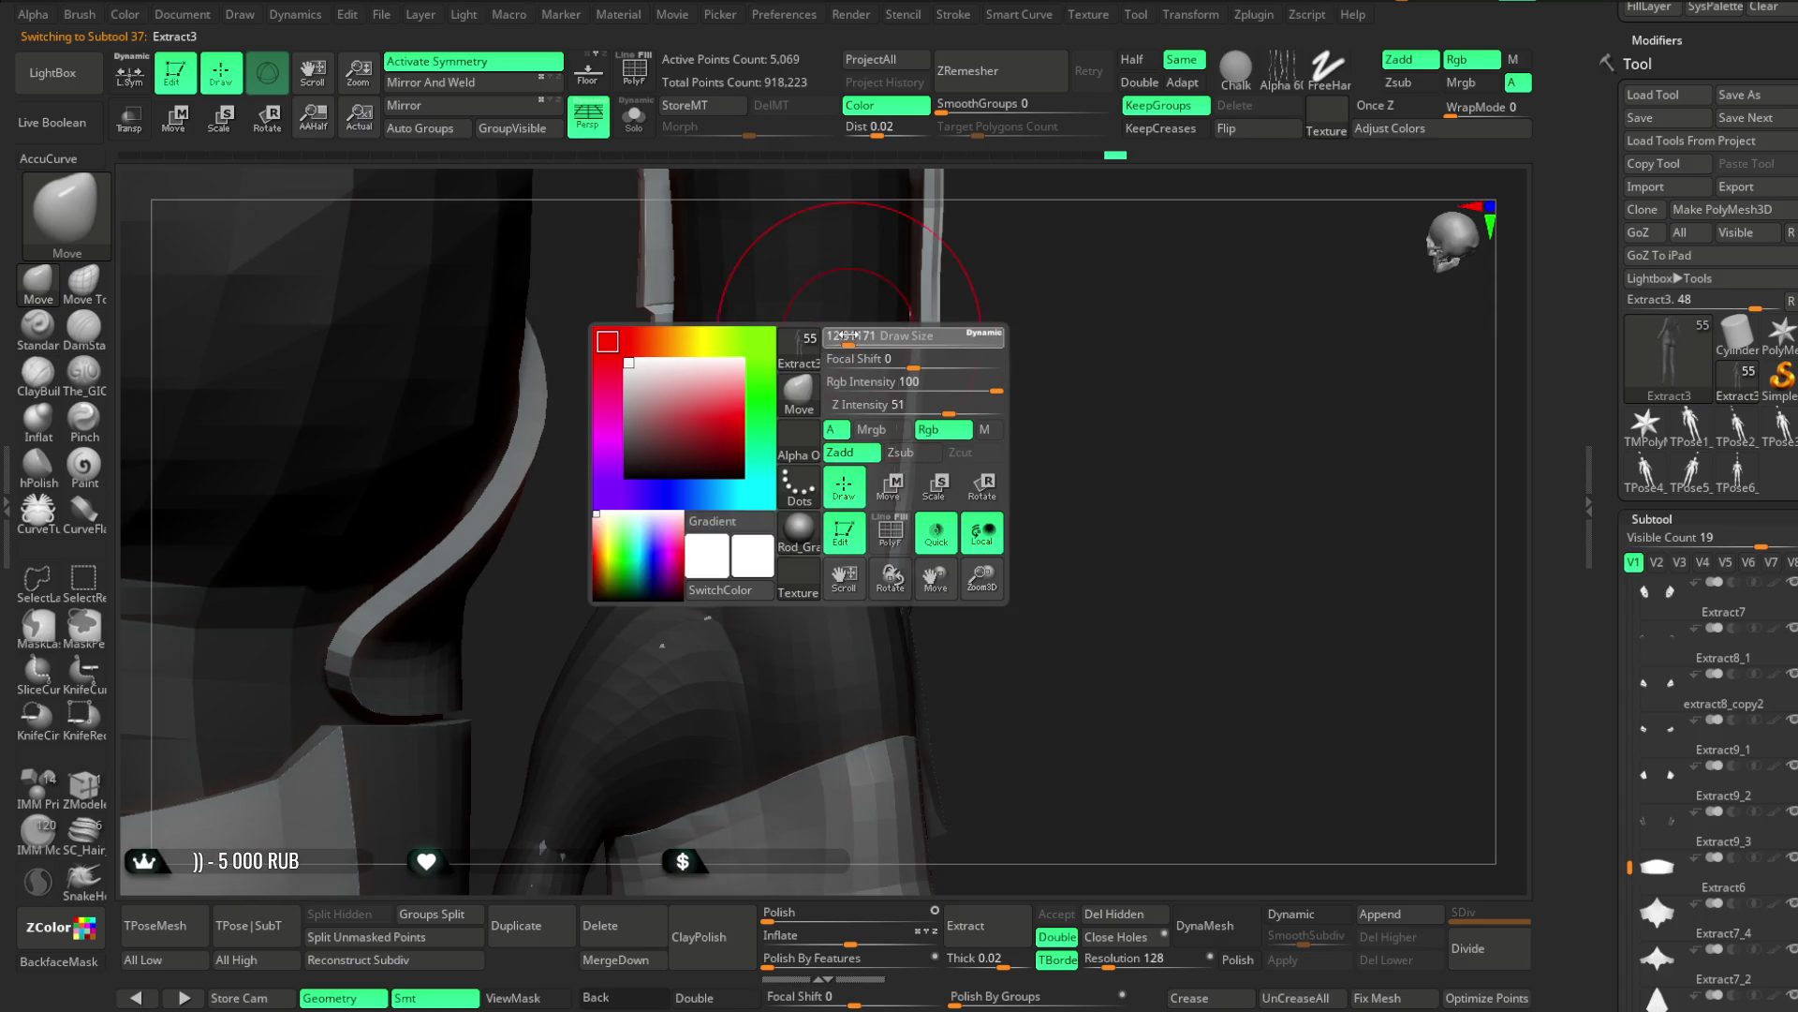
{"action": "left_click_drag", "start_coordinate": [1047, 277], "coordinate": [1015, 314]}
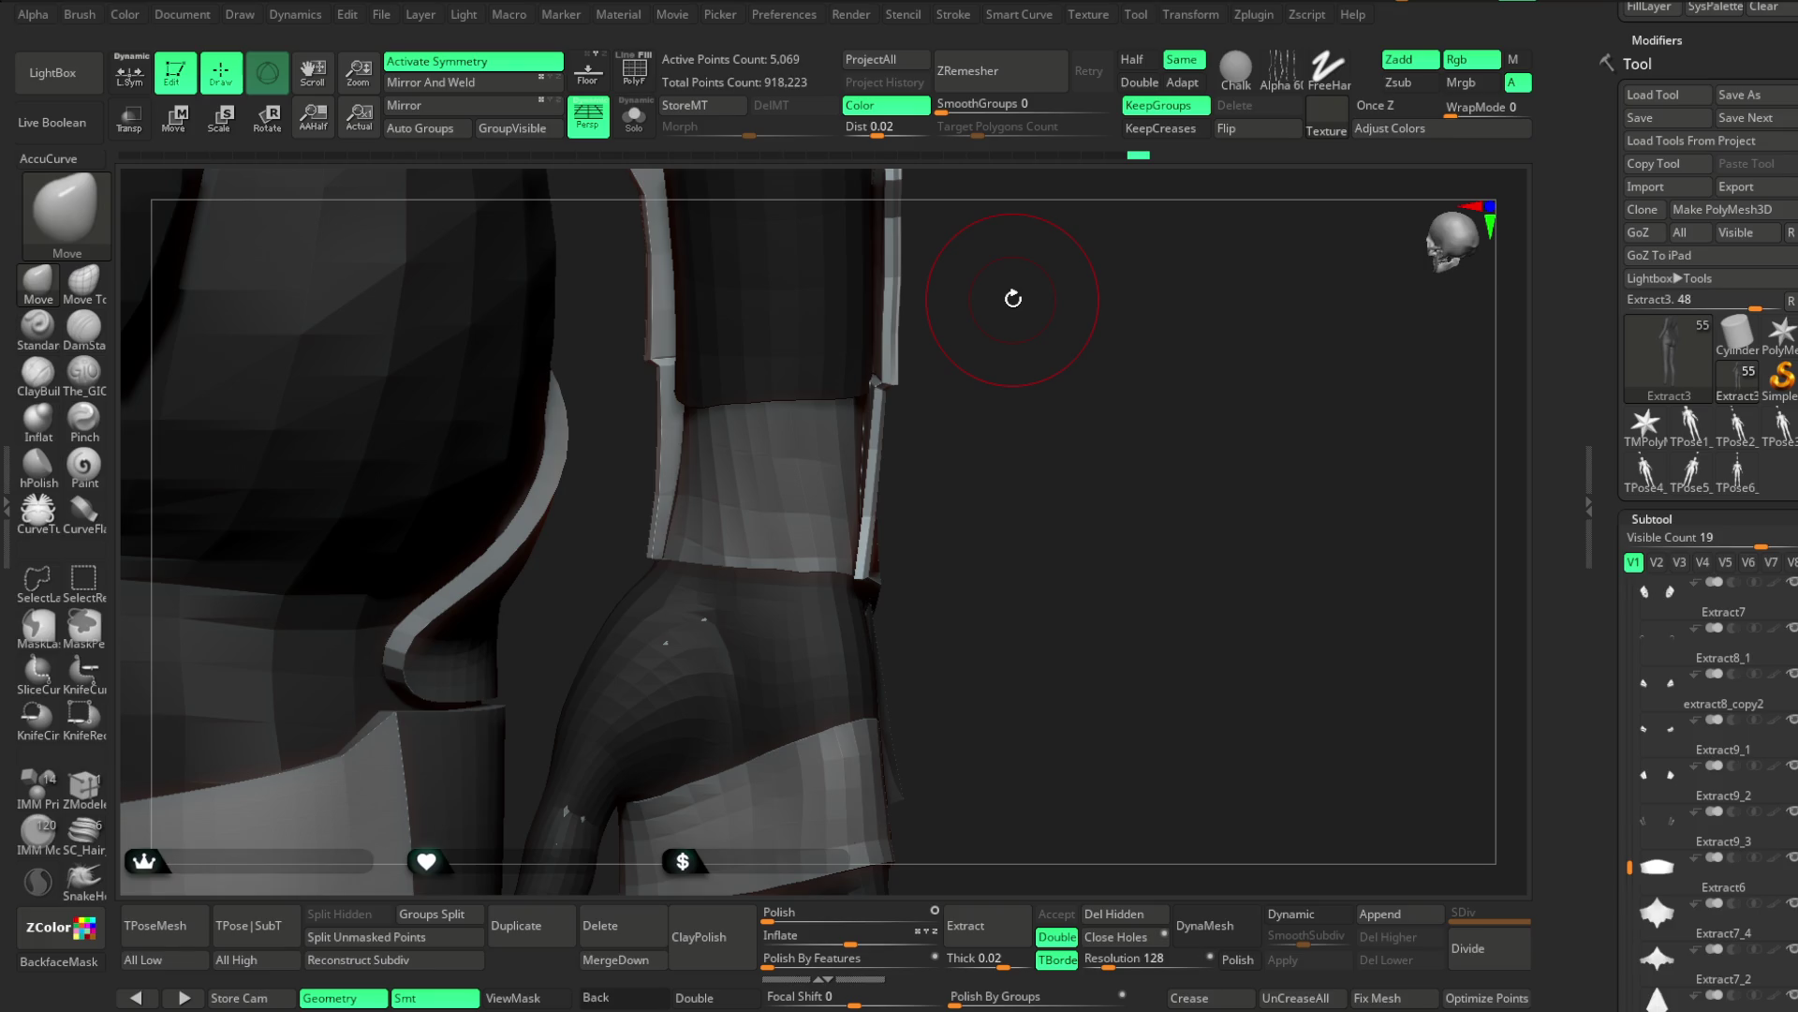
{"action": "mouse_move", "coordinate": [1050, 395]}
{"action": "left_mouse_down"}
{"action": "mouse_move", "coordinate": [1066, 360]}
{"action": "mouse_move", "coordinate": [756, 433]}
{"action": "left_mouse_up"}
Enlarge the Move brush further and push the arm band's edges to follow the limb
{"action": "key", "text": "space"}
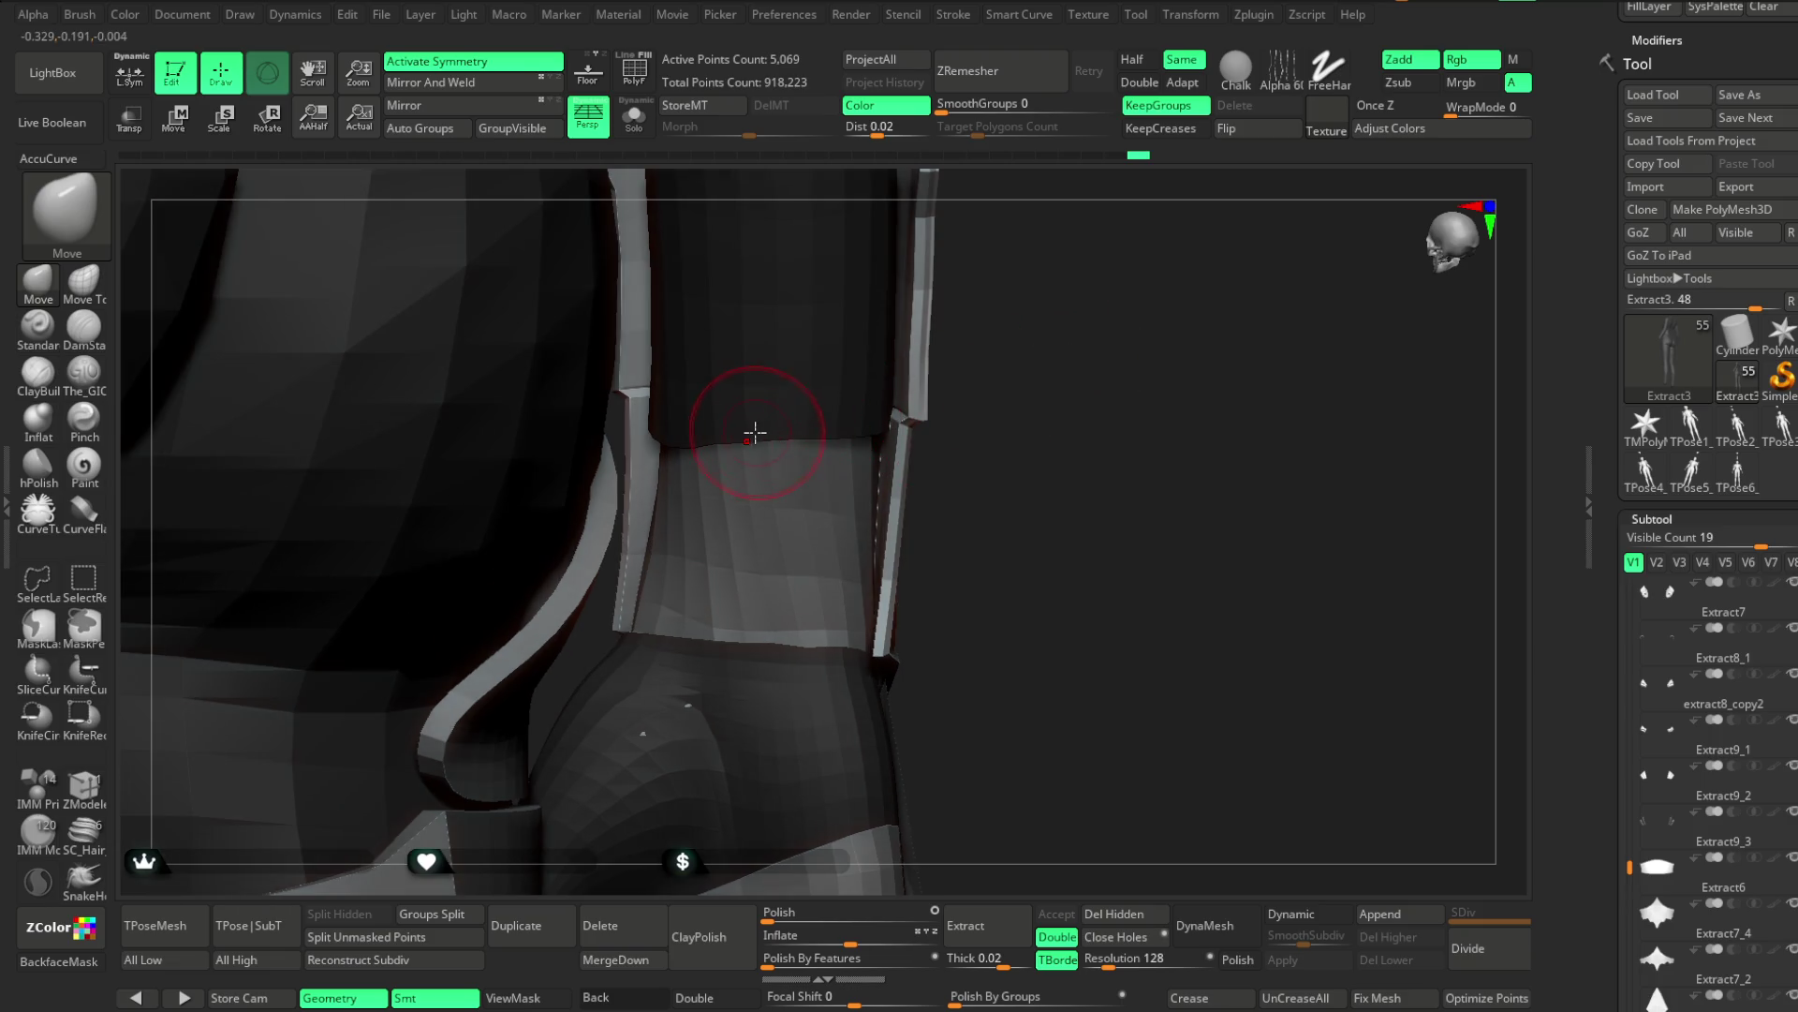
{"action": "left_click_drag", "start_coordinate": [997, 335], "coordinate": [908, 401]}
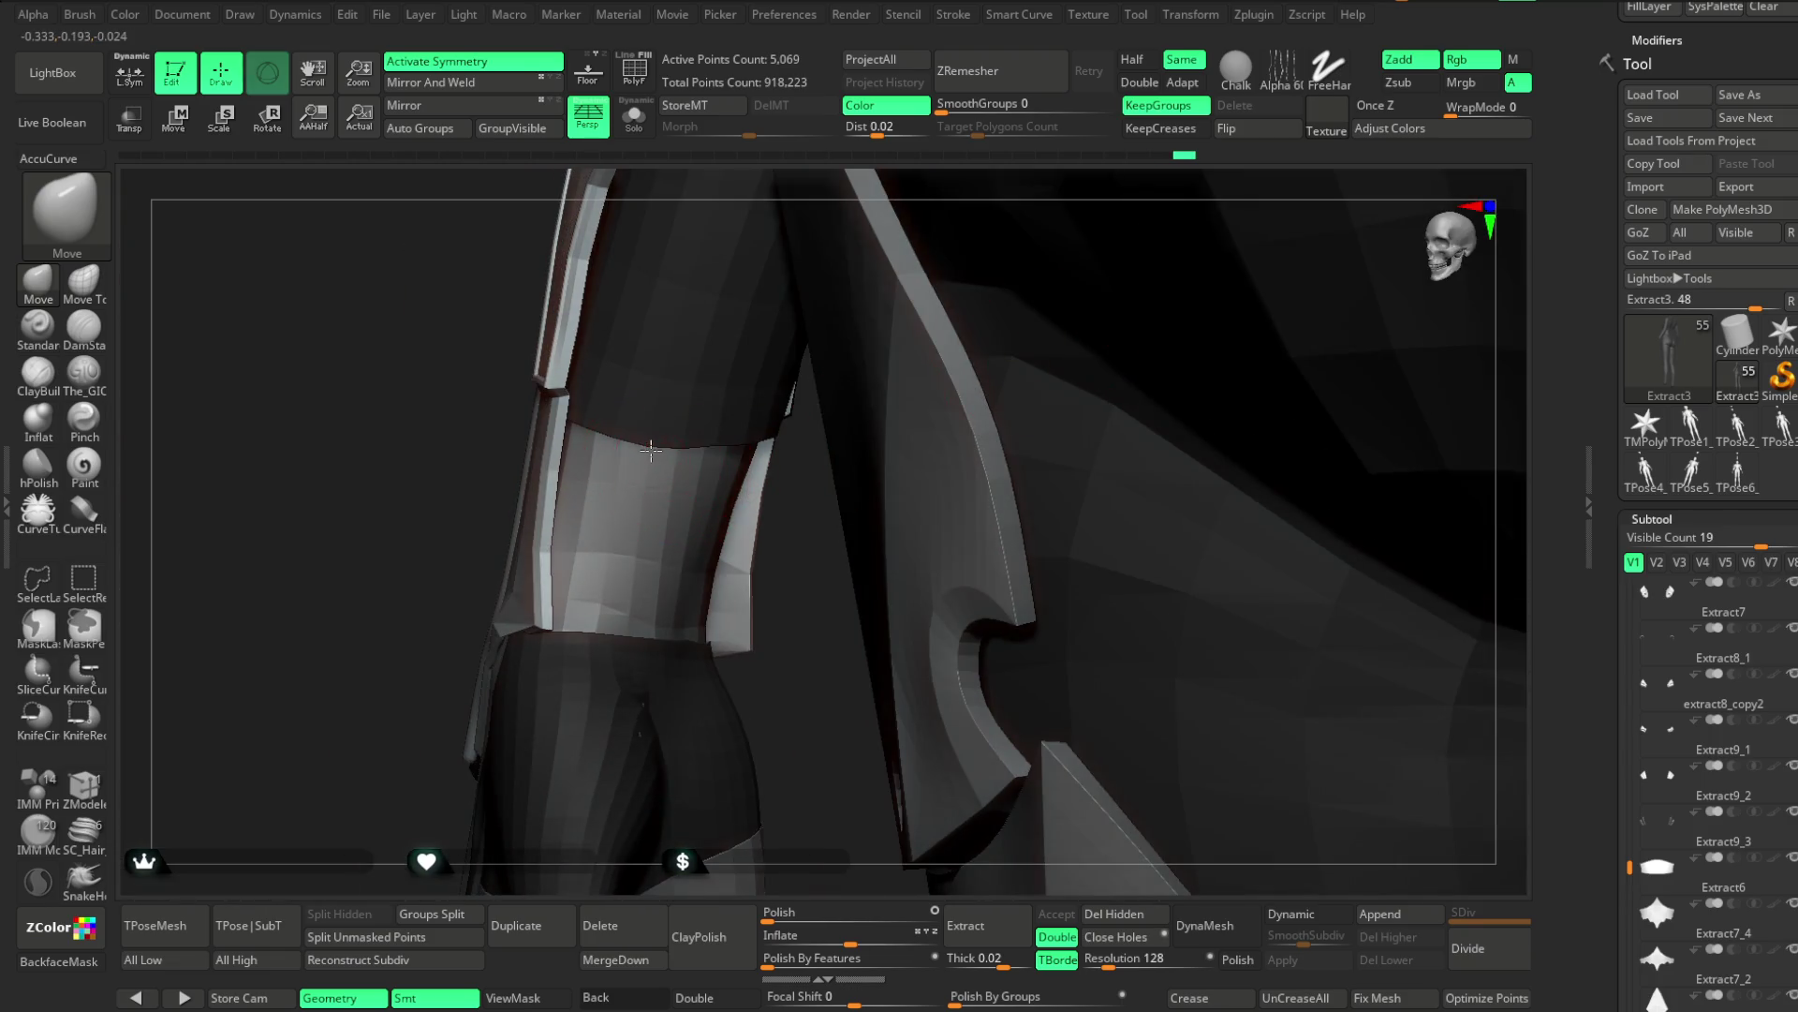
{"action": "left_click_drag", "start_coordinate": [813, 559], "coordinate": [768, 440]}
{"action": "key", "text": "space"}
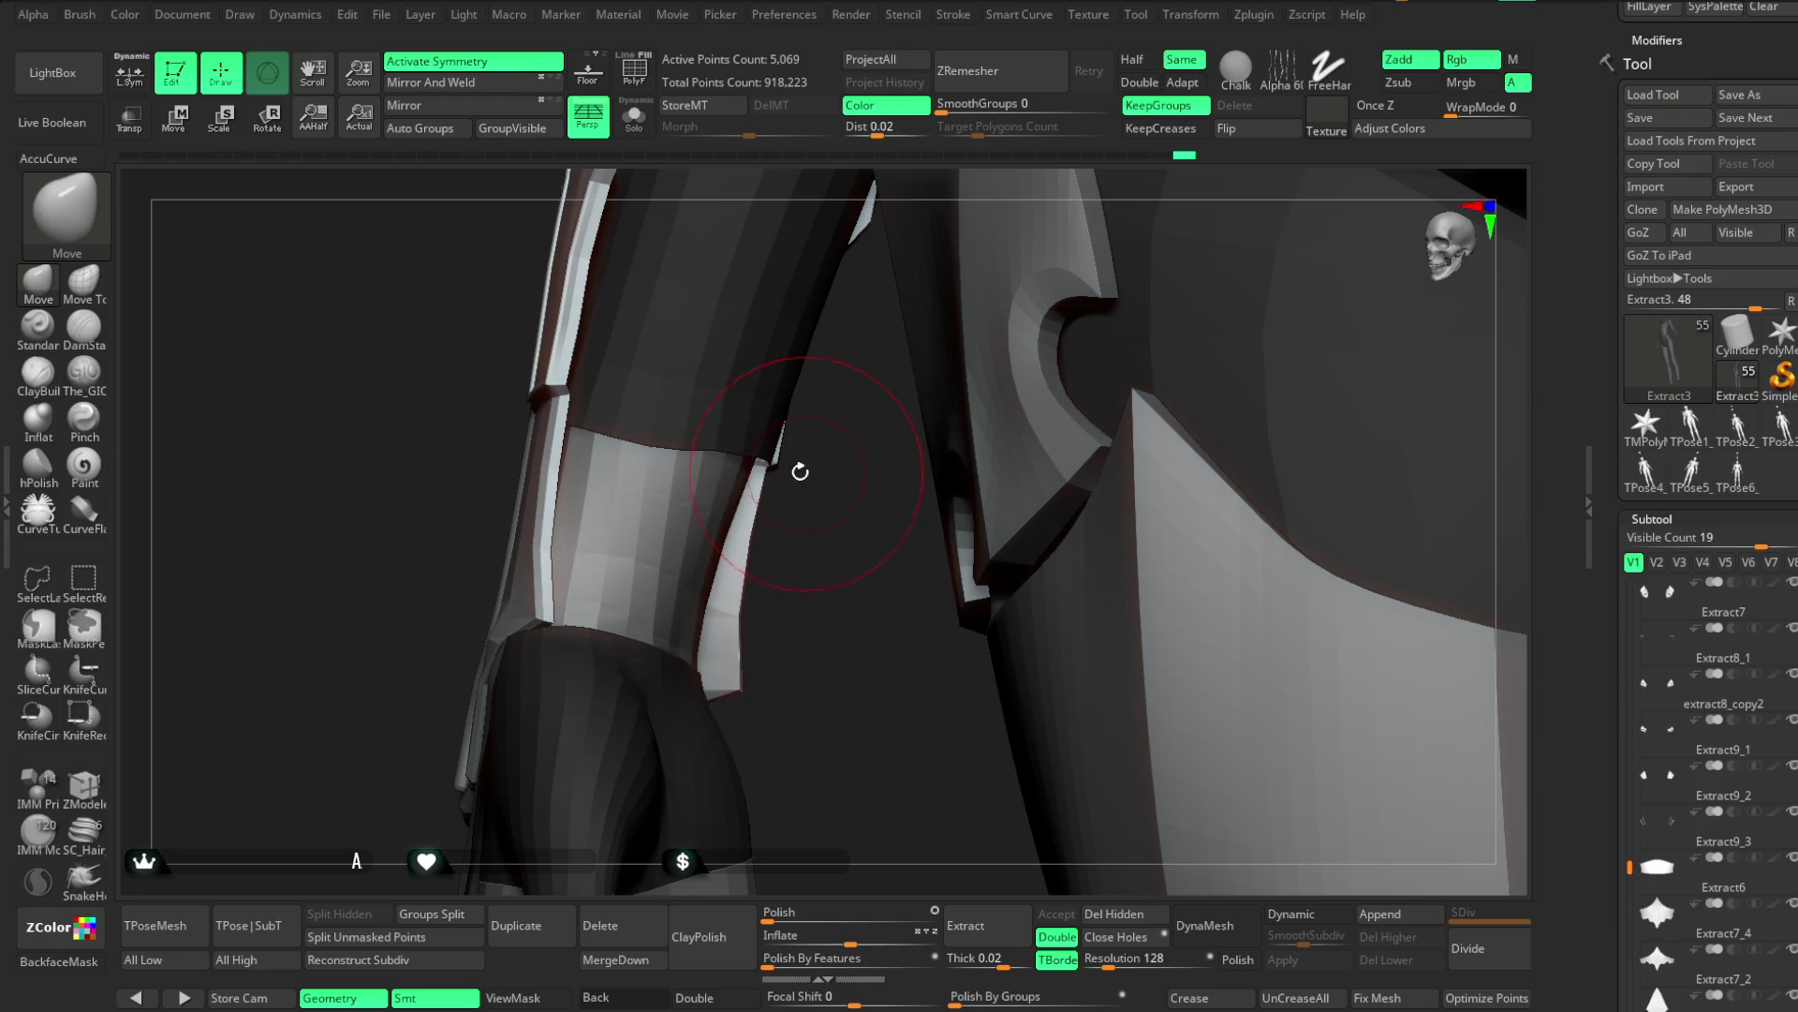
{"action": "left_click_drag", "start_coordinate": [611, 514], "coordinate": [743, 462]}
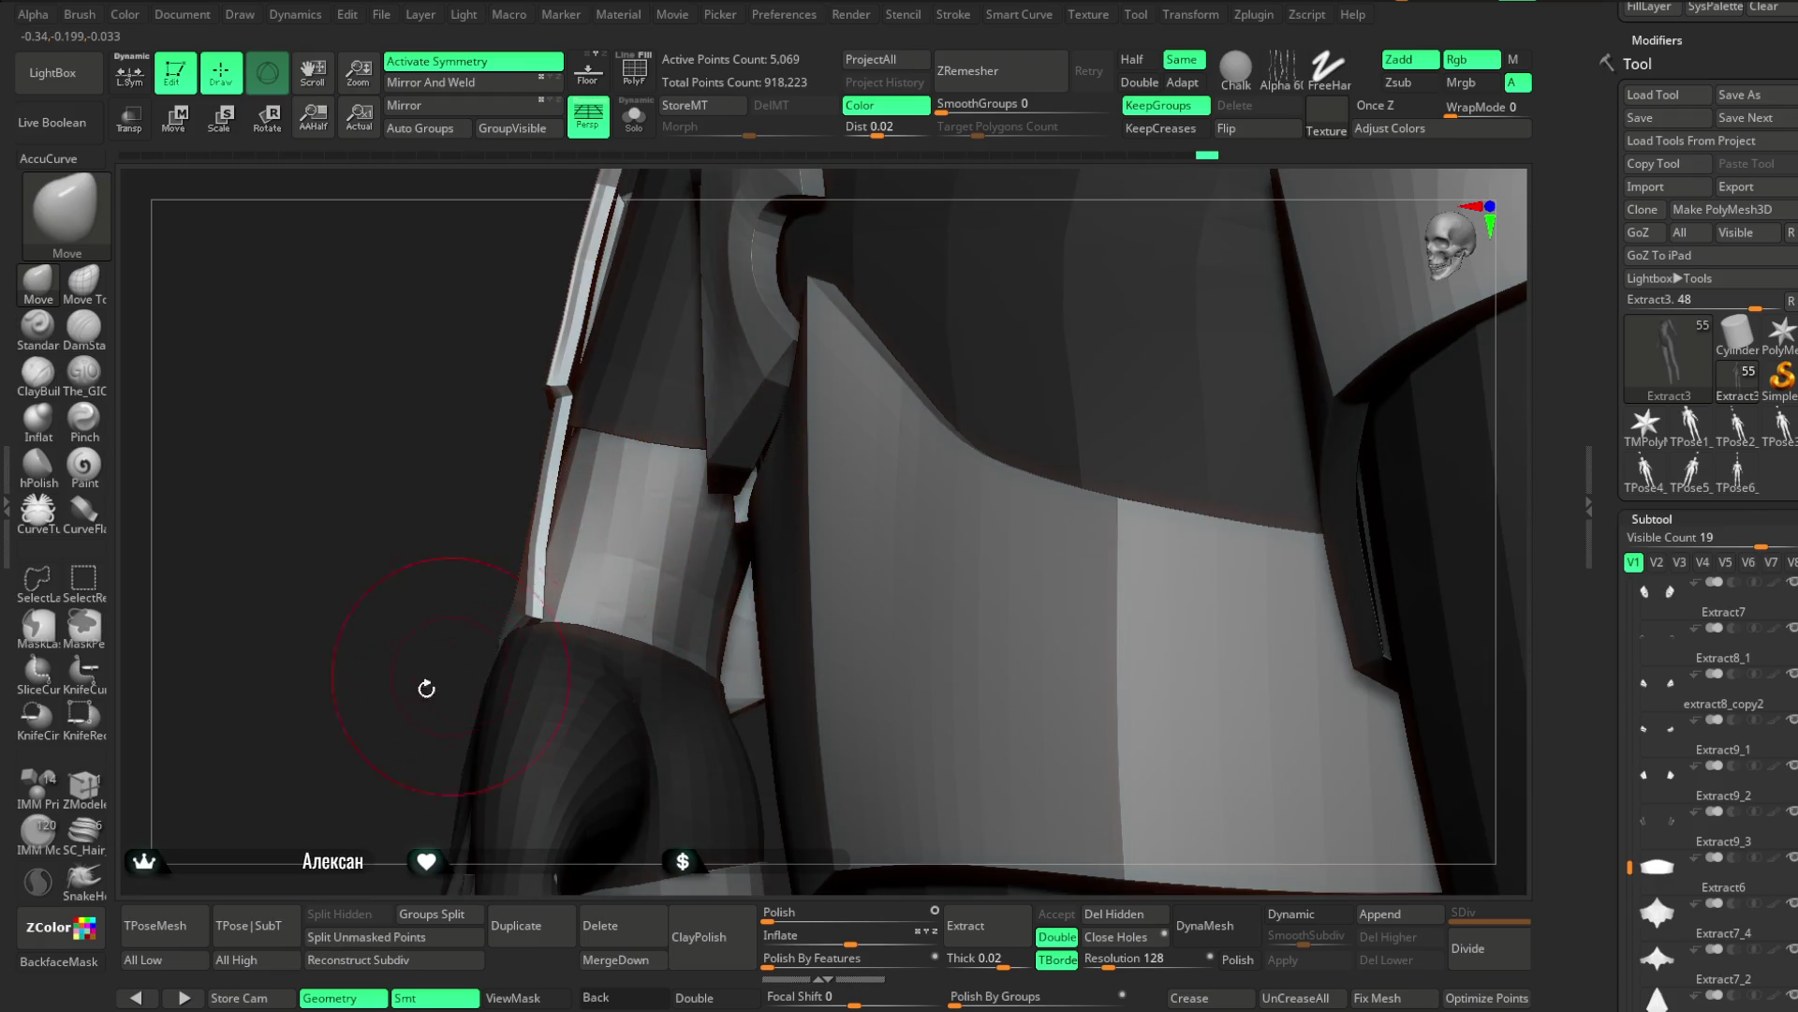
{"action": "left_click_drag", "start_coordinate": [442, 674], "coordinate": [692, 506]}
{"action": "key", "text": "space"}
{"action": "mouse_move", "coordinate": [817, 455]}
{"action": "left_mouse_down"}
{"action": "mouse_move", "coordinate": [835, 456]}
{"action": "mouse_move", "coordinate": [824, 474]}
{"action": "mouse_move", "coordinate": [768, 465]}
{"action": "left_mouse_up"}
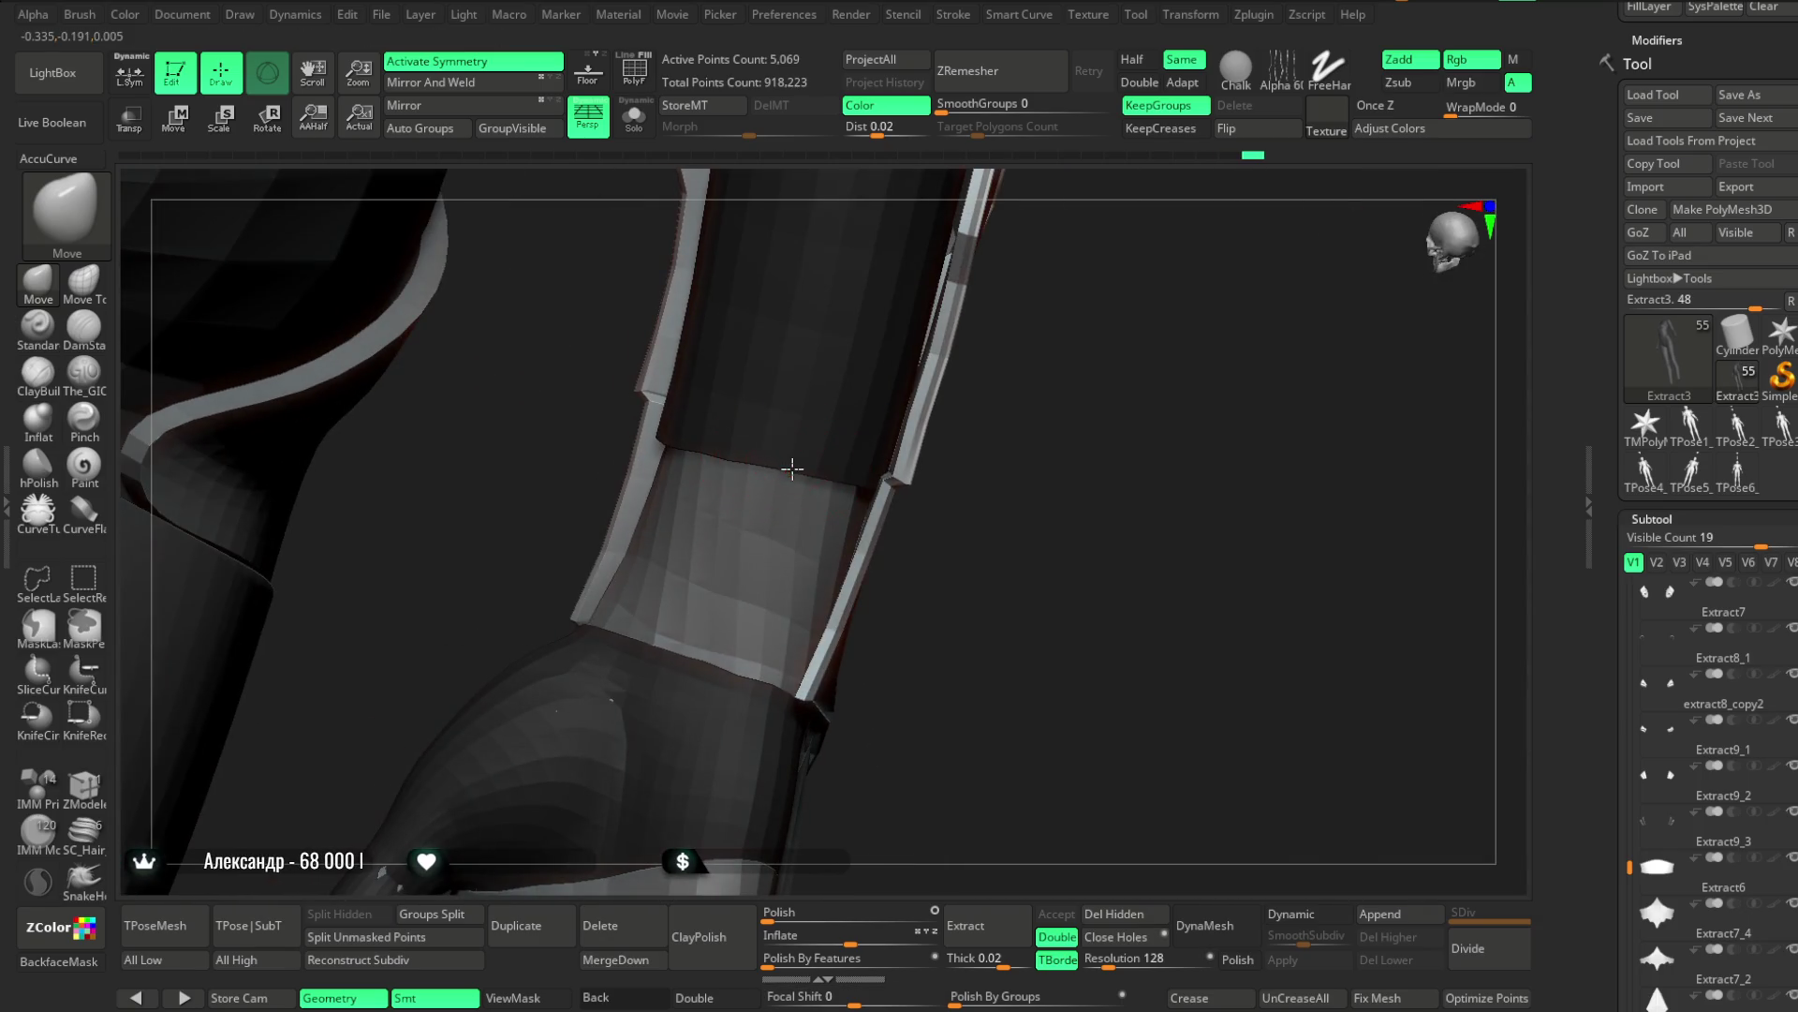
{"action": "mouse_move", "coordinate": [899, 402]}
{"action": "left_mouse_down"}
{"action": "mouse_move", "coordinate": [999, 382]}
{"action": "mouse_move", "coordinate": [943, 341]}
{"action": "mouse_move", "coordinate": [971, 425]}
{"action": "mouse_move", "coordinate": [952, 362]}
{"action": "mouse_move", "coordinate": [975, 341]}
{"action": "mouse_move", "coordinate": [955, 322]}
{"action": "mouse_move", "coordinate": [1020, 313]}
{"action": "mouse_move", "coordinate": [1029, 443]}
{"action": "left_mouse_up"}
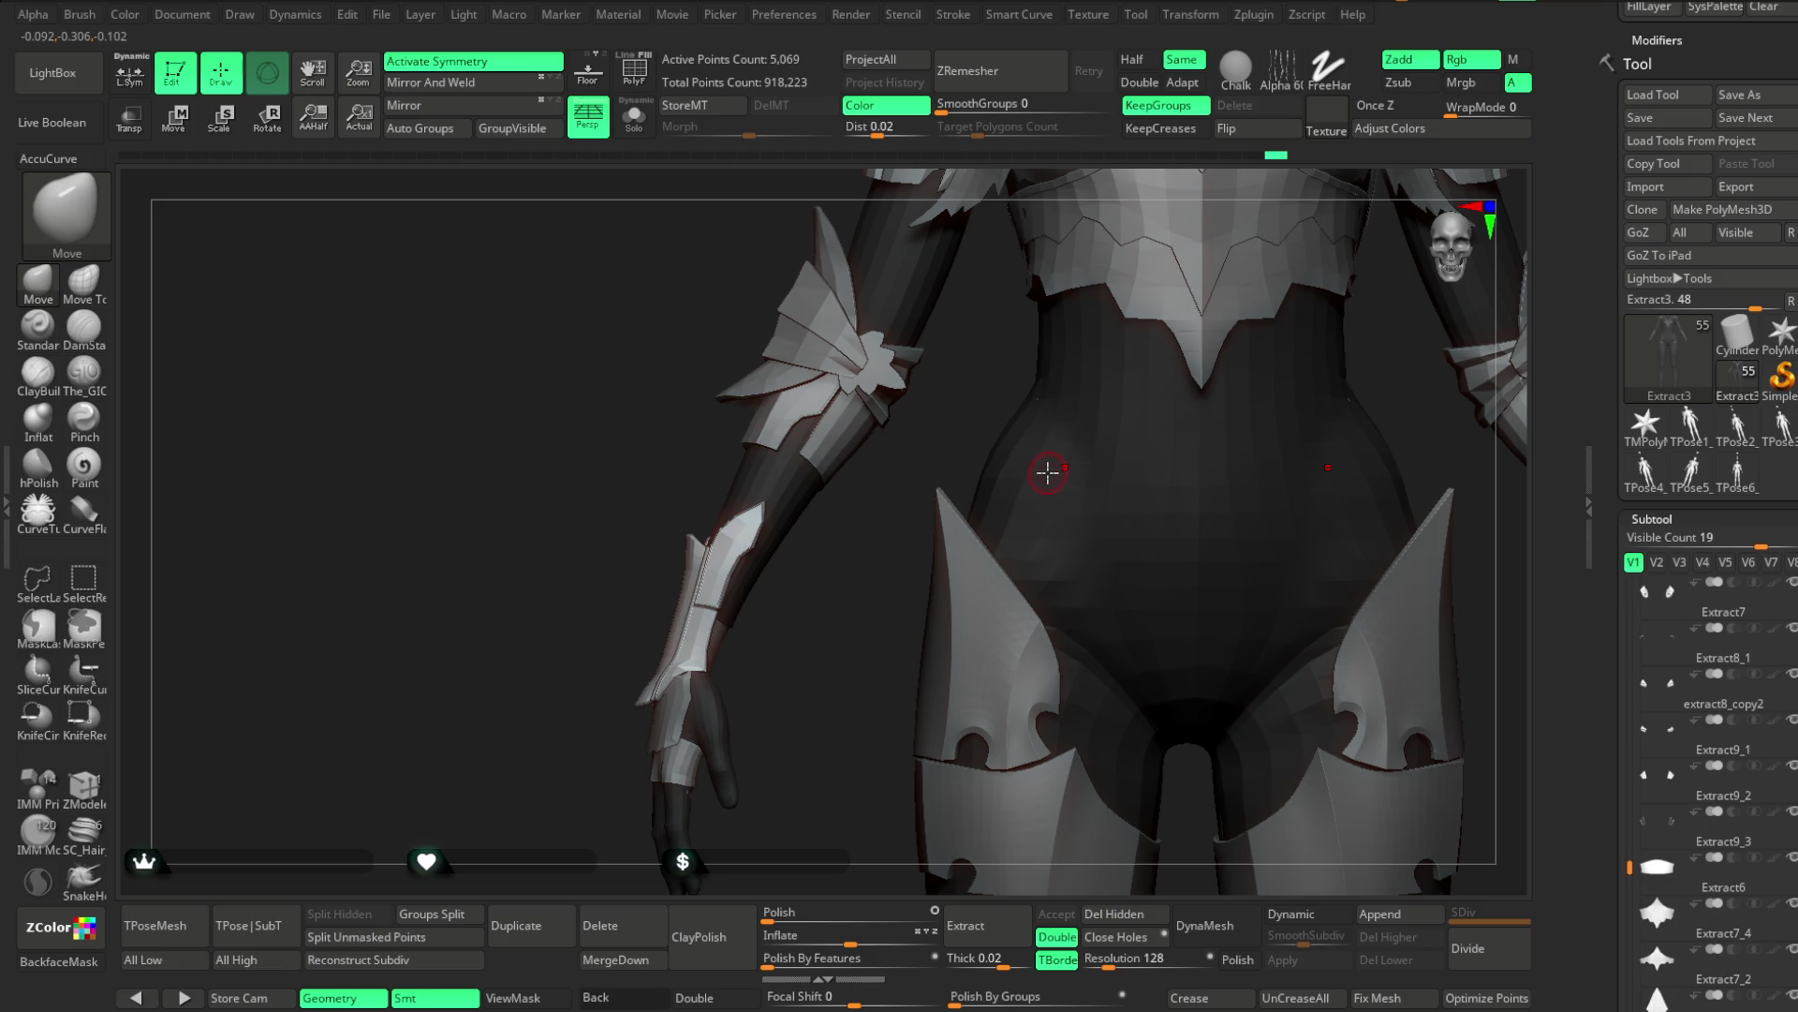
Load The_GIO brush with Zsub and turn the Extract3 bodysuit to a straight front view
{"action": "mouse_move", "coordinate": [879, 695]}
{"action": "left_mouse_down", "text": "alt"}
{"action": "mouse_move", "coordinate": [851, 594]}
{"action": "mouse_move", "coordinate": [867, 592]}
{"action": "mouse_move", "coordinate": [766, 703]}
{"action": "mouse_move", "coordinate": [747, 678]}
{"action": "mouse_move", "coordinate": [783, 609]}
{"action": "left_mouse_up", "text": "alt"}
{"action": "mouse_move", "coordinate": [1217, 481]}
{"action": "left_mouse_down"}
{"action": "mouse_move", "coordinate": [1285, 293]}
{"action": "mouse_move", "coordinate": [951, 482]}
{"action": "left_mouse_up"}
{"action": "left_click_drag", "start_coordinate": [1223, 313], "coordinate": [1055, 413]}
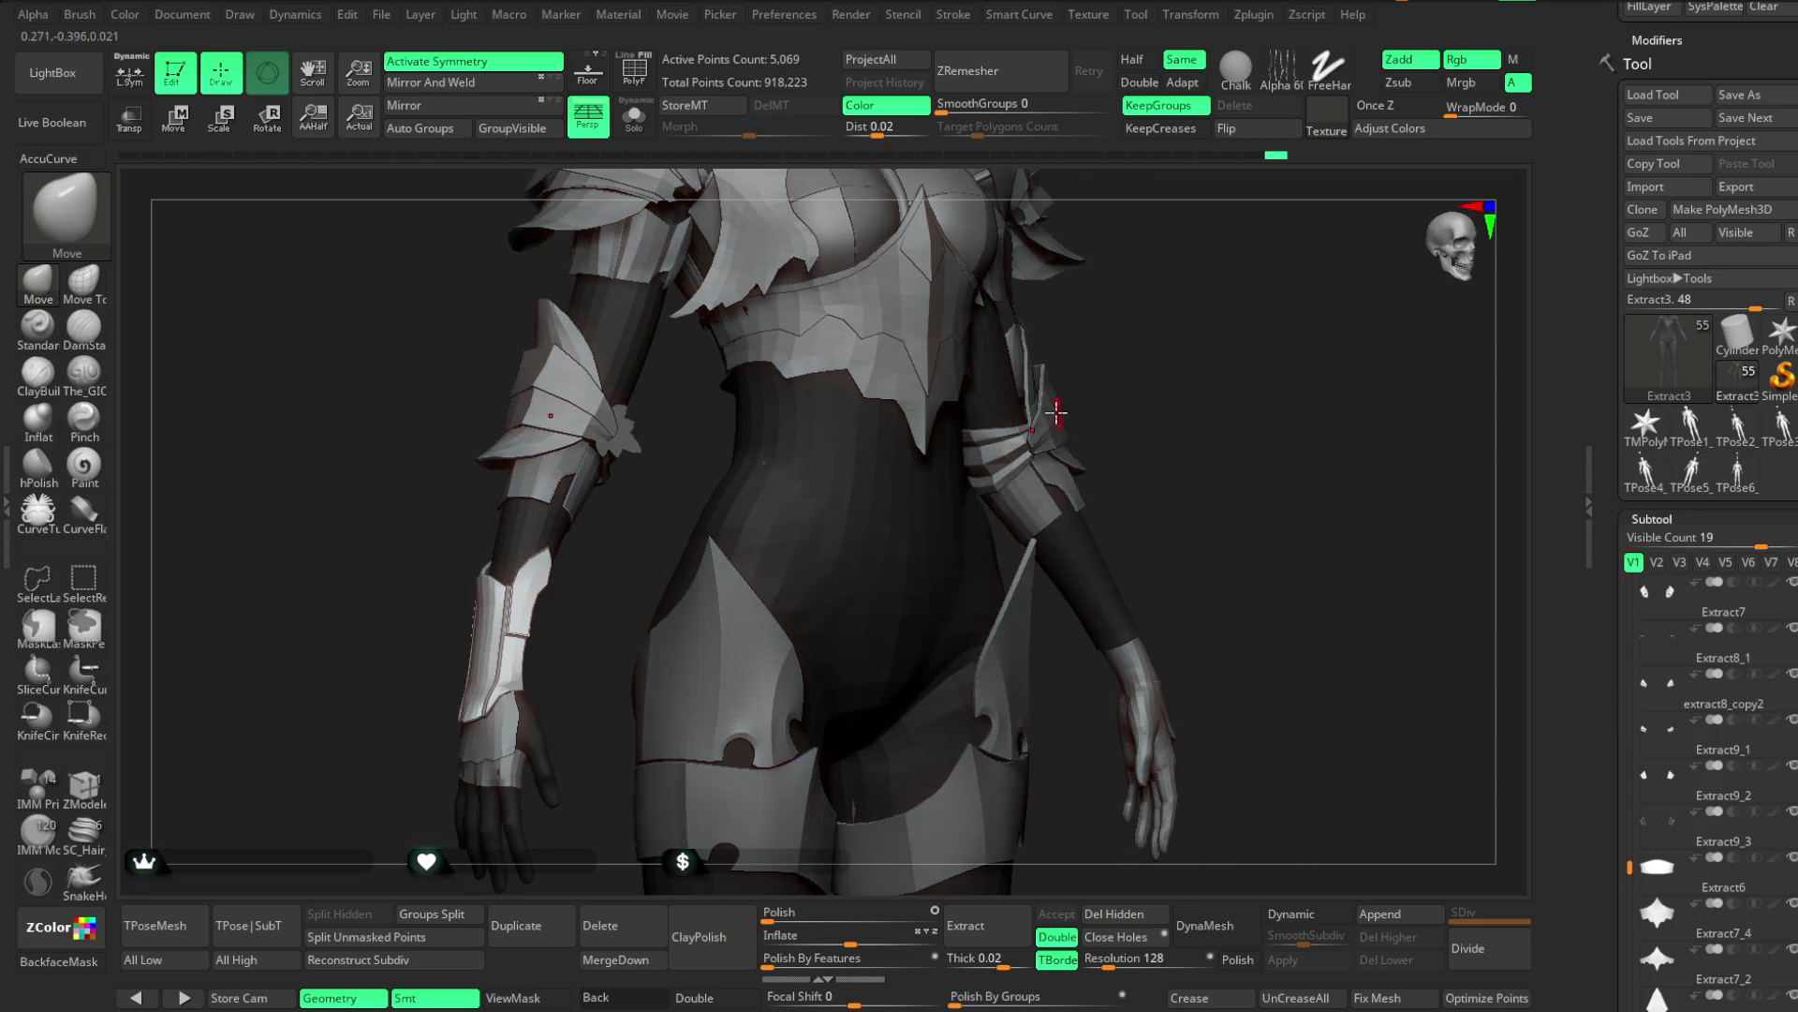
{"action": "key", "text": "space"}
{"action": "left_click_drag", "start_coordinate": [1184, 329], "coordinate": [362, 594]}
{"action": "left_click", "coordinate": [83, 371]}
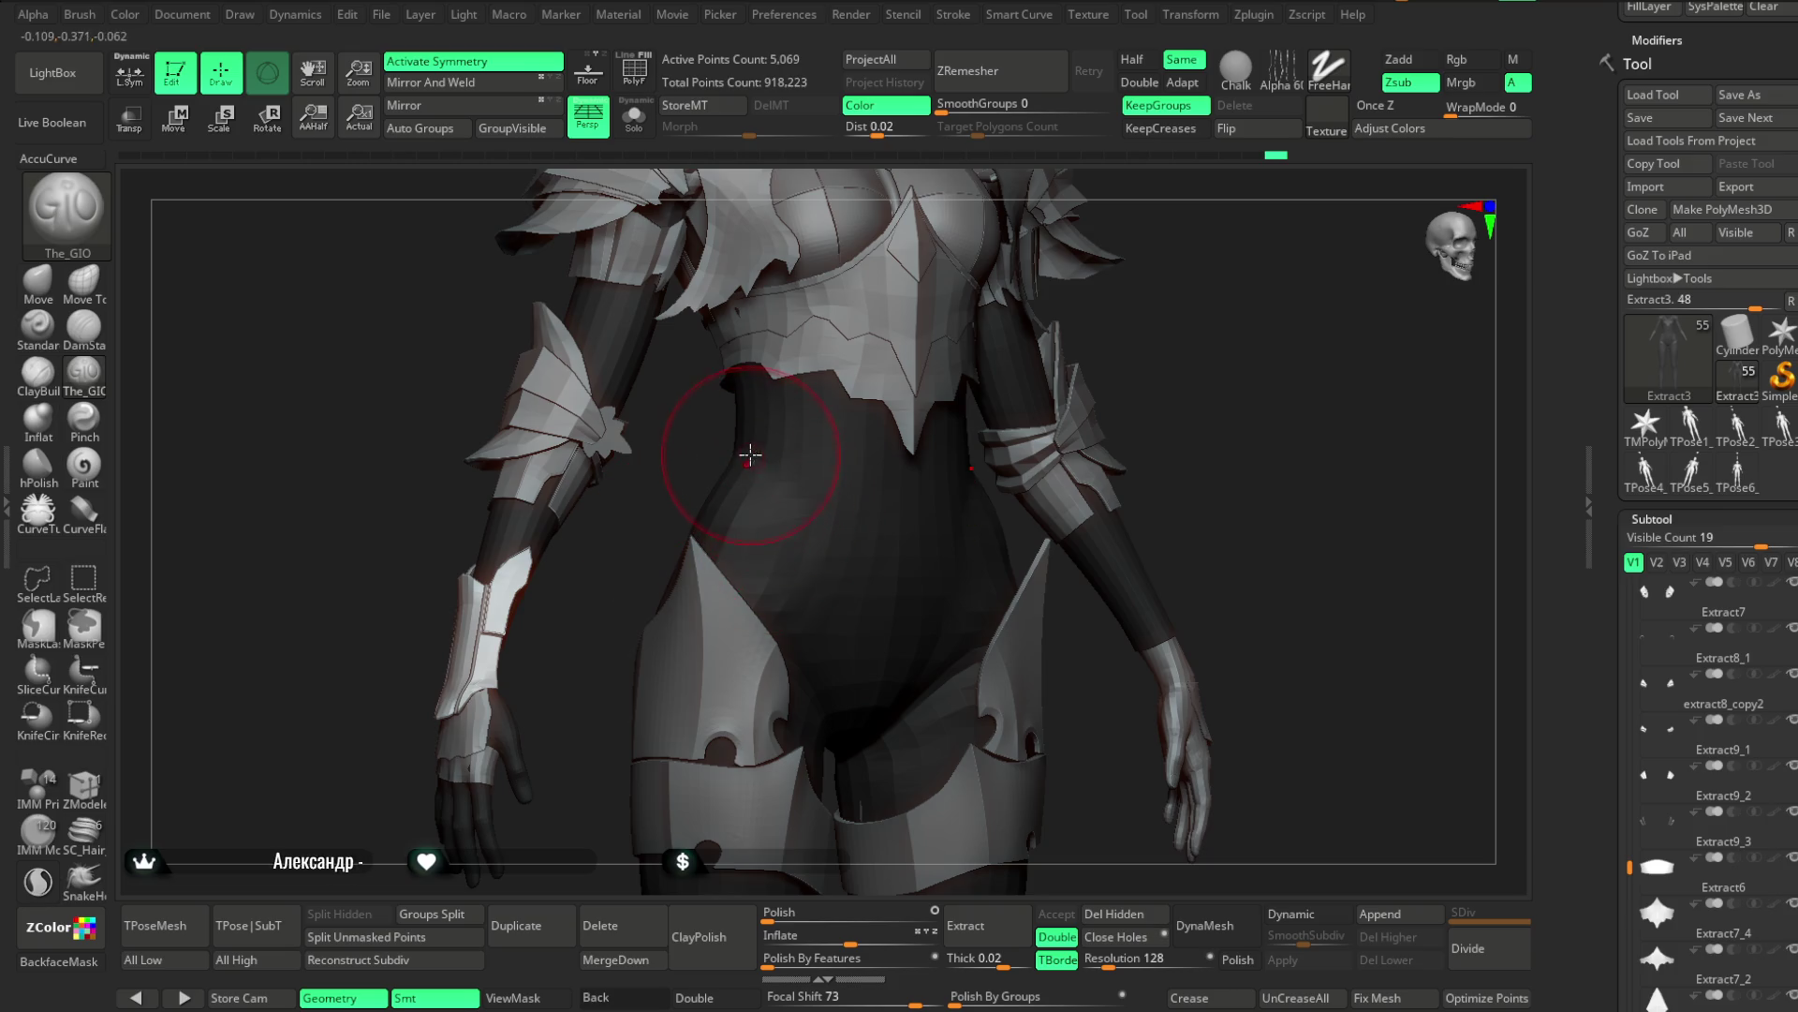
{"action": "left_click_drag", "start_coordinate": [843, 569], "coordinate": [923, 421]}
{"action": "mouse_move", "coordinate": [1301, 305]}
{"action": "left_mouse_down"}
{"action": "mouse_move", "coordinate": [1233, 309]}
{"action": "mouse_move", "coordinate": [1248, 320]}
{"action": "mouse_move", "coordinate": [1244, 301]}
{"action": "left_mouse_up"}
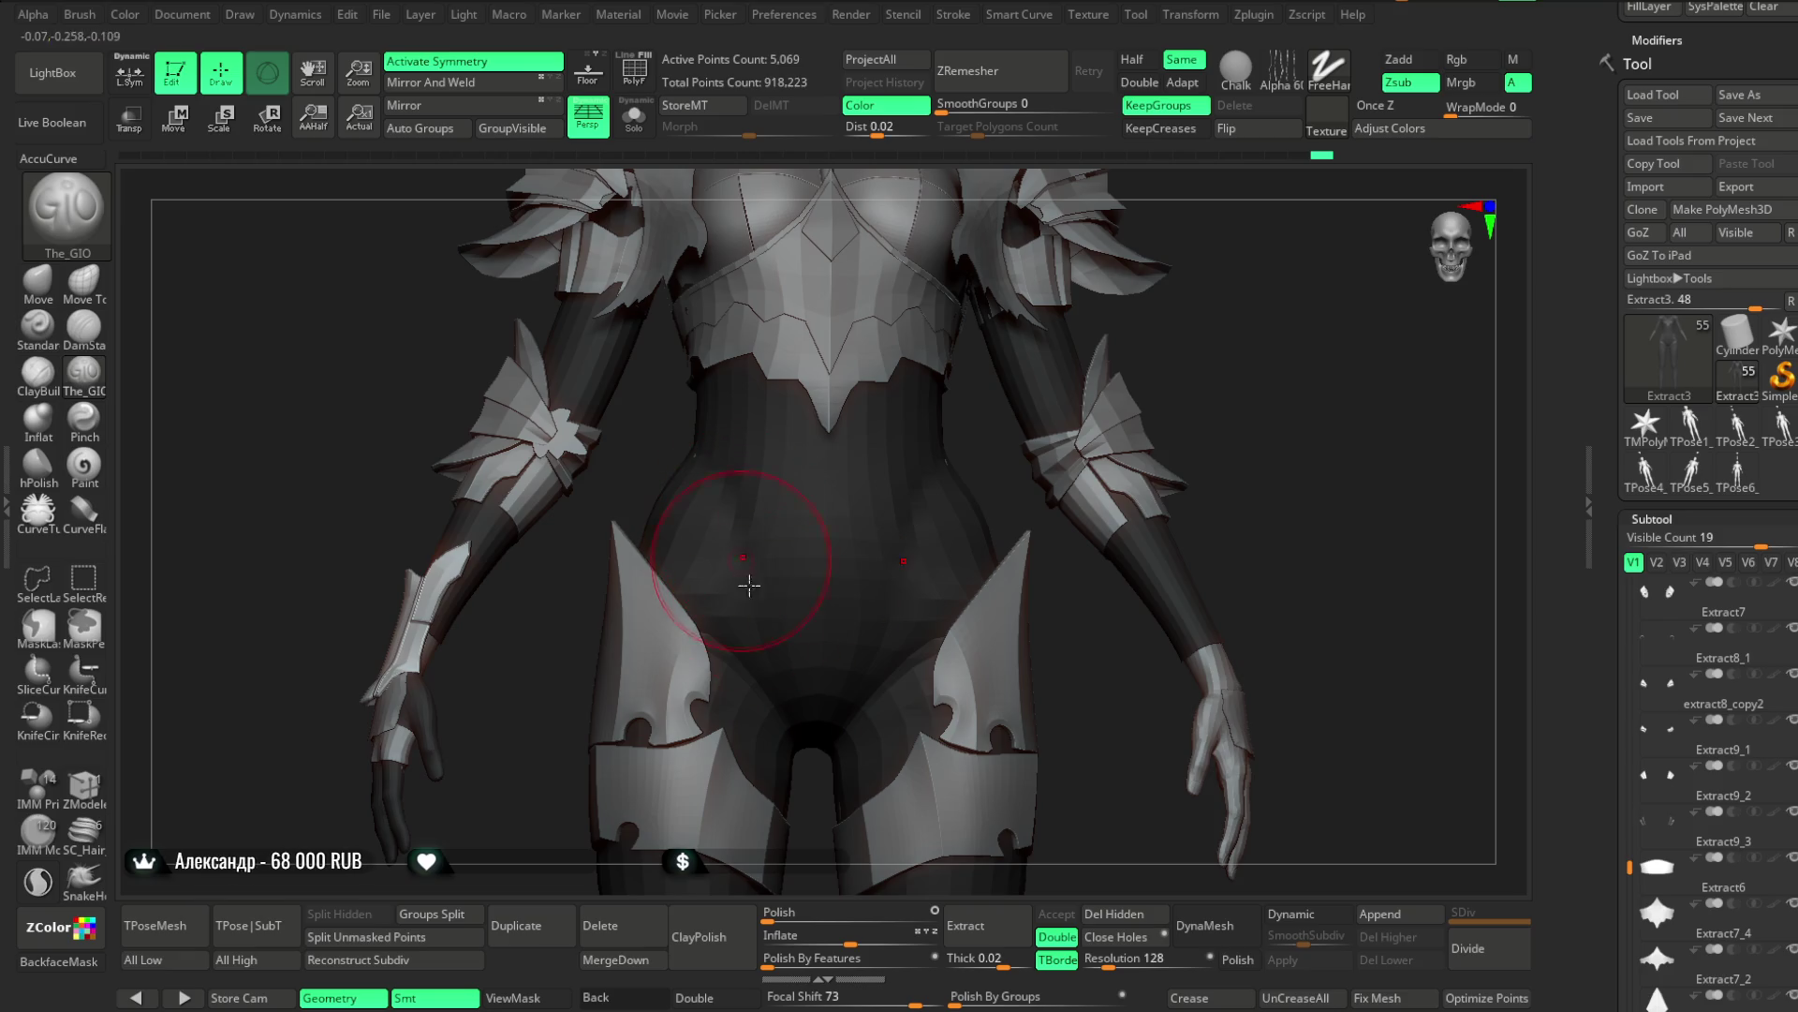
{"action": "mouse_move", "coordinate": [1220, 362]}
{"action": "left_mouse_down", "text": "alt"}
{"action": "mouse_move", "coordinate": [1200, 261]}
{"action": "mouse_move", "coordinate": [1178, 382]}
{"action": "mouse_move", "coordinate": [1127, 410]}
{"action": "mouse_move", "coordinate": [1148, 369]}
{"action": "mouse_move", "coordinate": [1122, 398]}
{"action": "mouse_move", "coordinate": [1092, 385]}
{"action": "mouse_move", "coordinate": [1133, 350]}
{"action": "left_mouse_up", "text": "alt"}
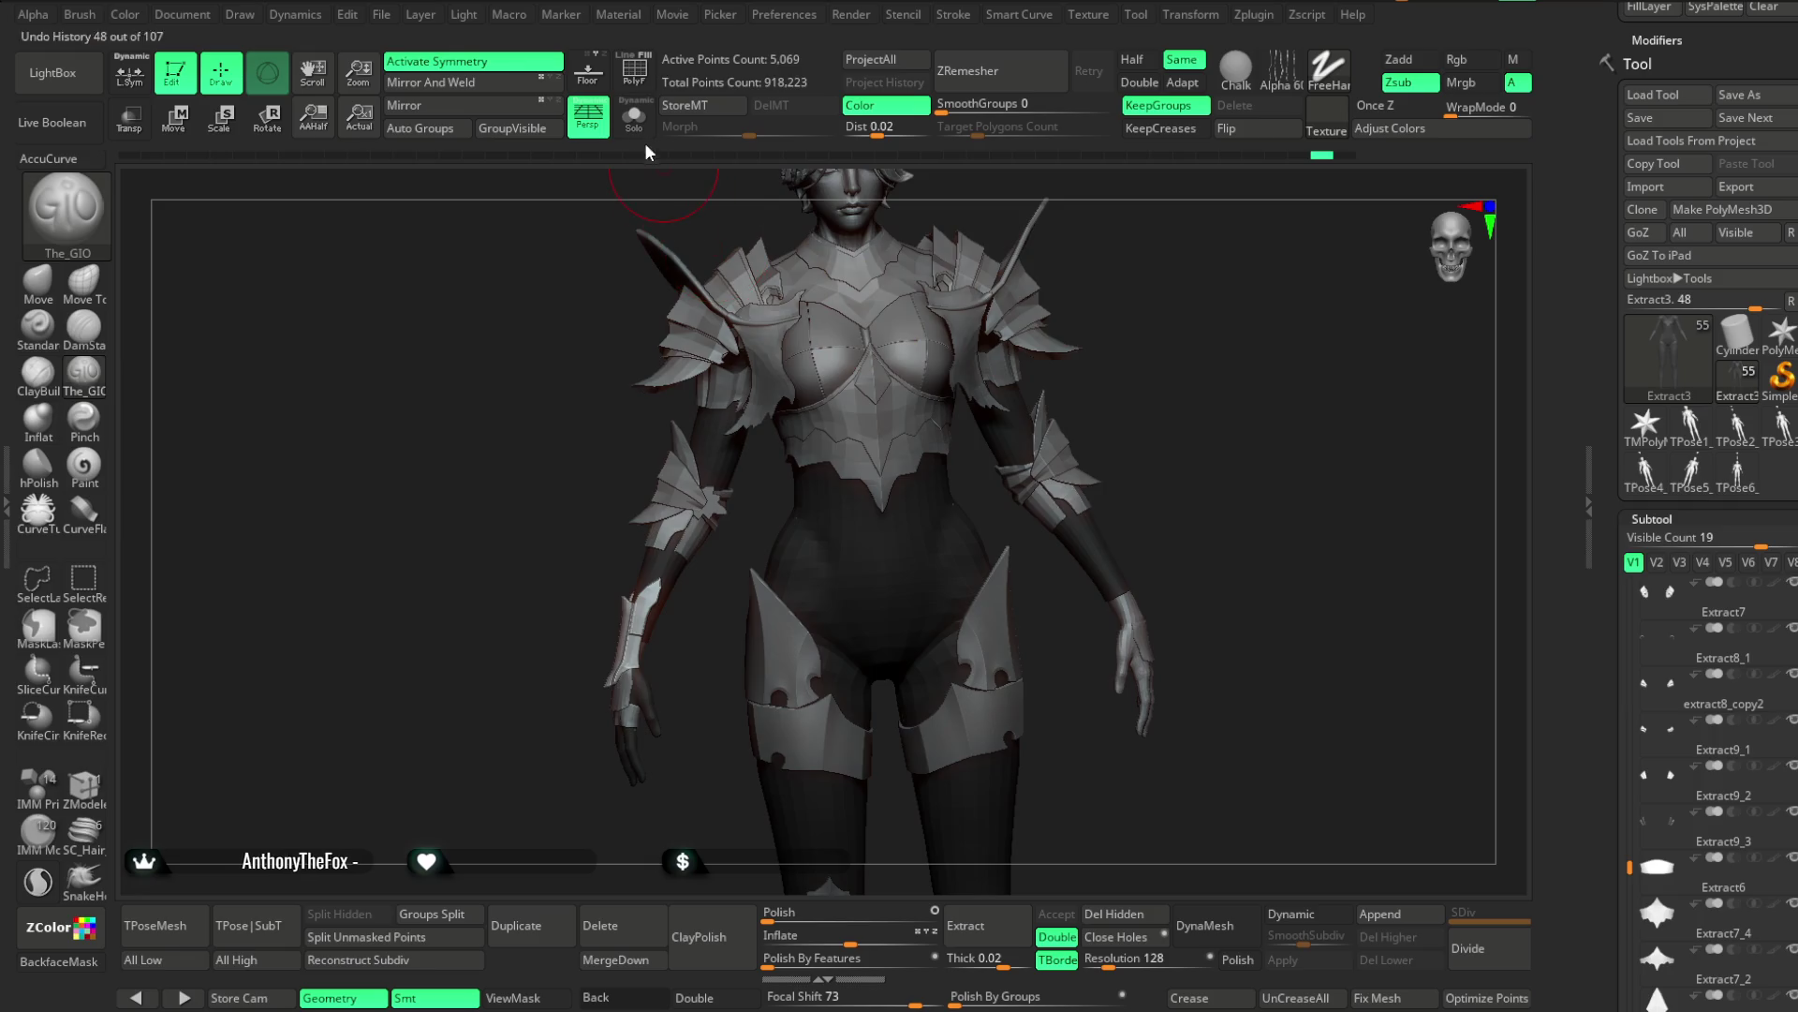
{"action": "left_click", "coordinate": [634, 117]}
{"action": "mouse_move", "coordinate": [600, 531]}
{"action": "left_mouse_down", "text": "alt"}
{"action": "mouse_move", "coordinate": [634, 755]}
{"action": "mouse_move", "coordinate": [574, 497]}
{"action": "left_mouse_up", "text": "alt"}
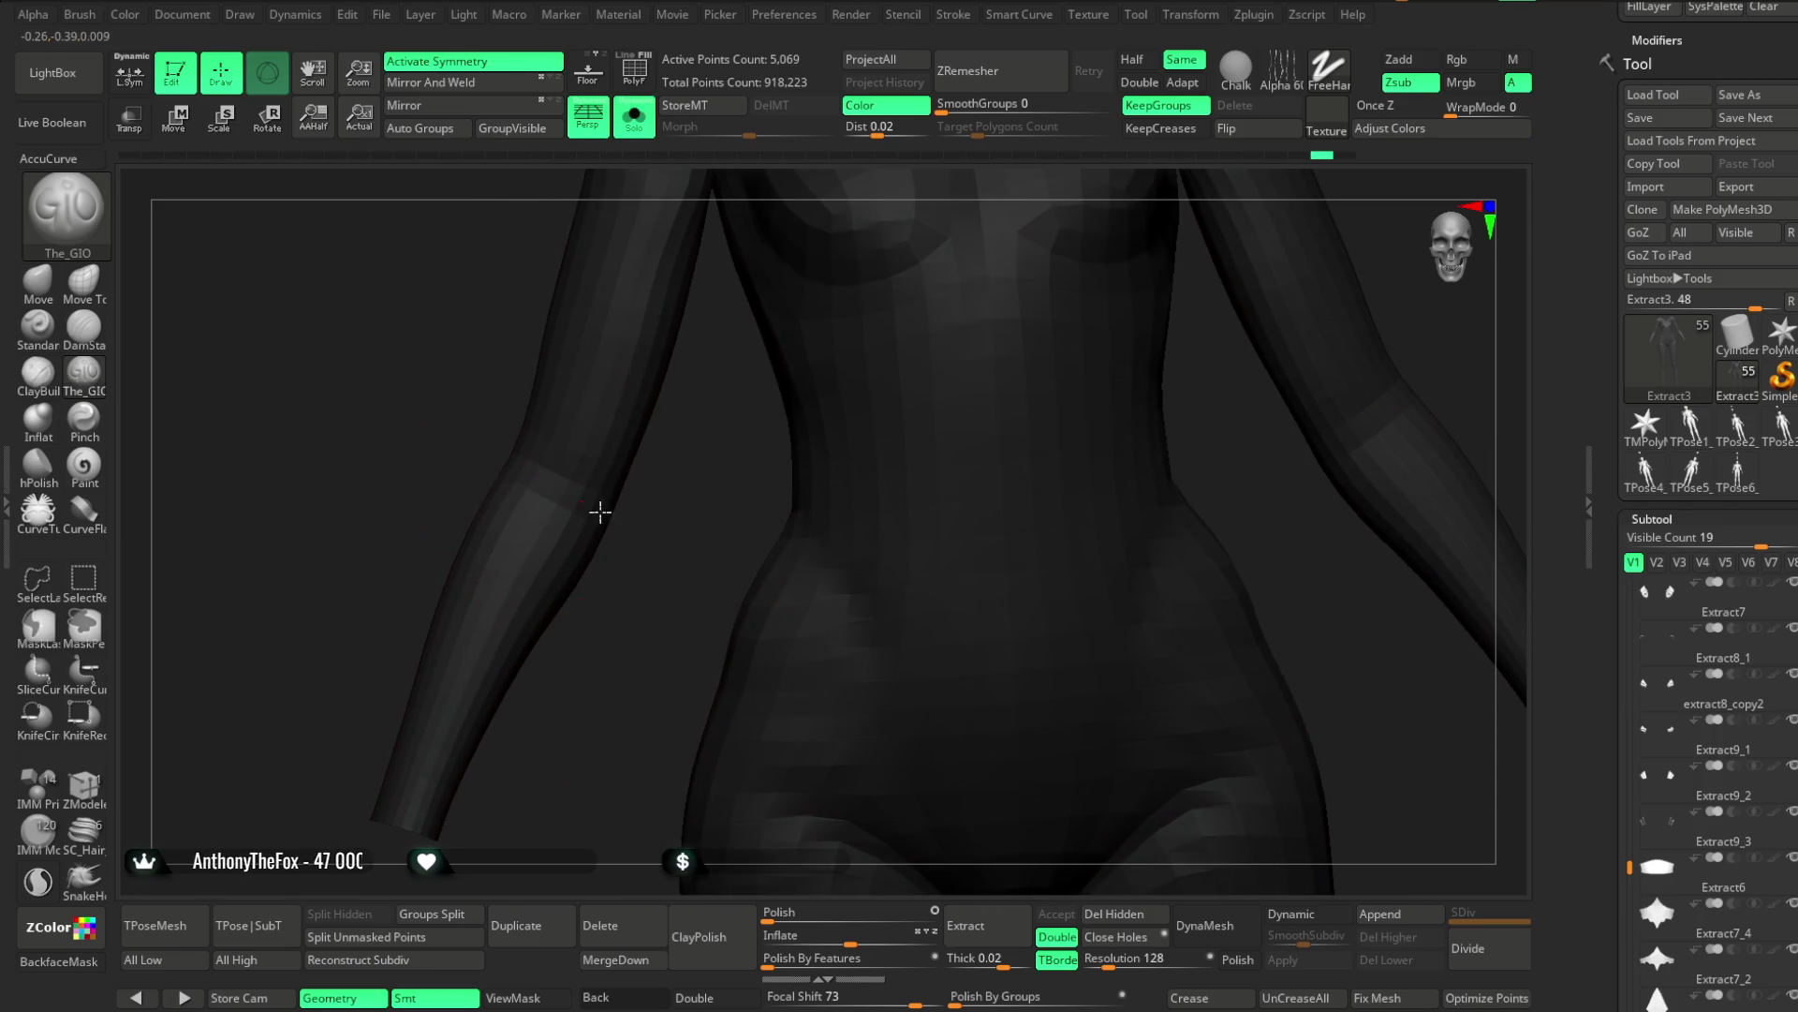
{"action": "key", "text": "space"}
{"action": "left_click_drag", "start_coordinate": [666, 462], "coordinate": [539, 447]}
{"action": "mouse_move", "coordinate": [576, 466]}
{"action": "right_mouse_down"}
{"action": "mouse_move", "coordinate": [627, 466]}
{"action": "mouse_move", "coordinate": [622, 495]}
{"action": "right_mouse_up"}
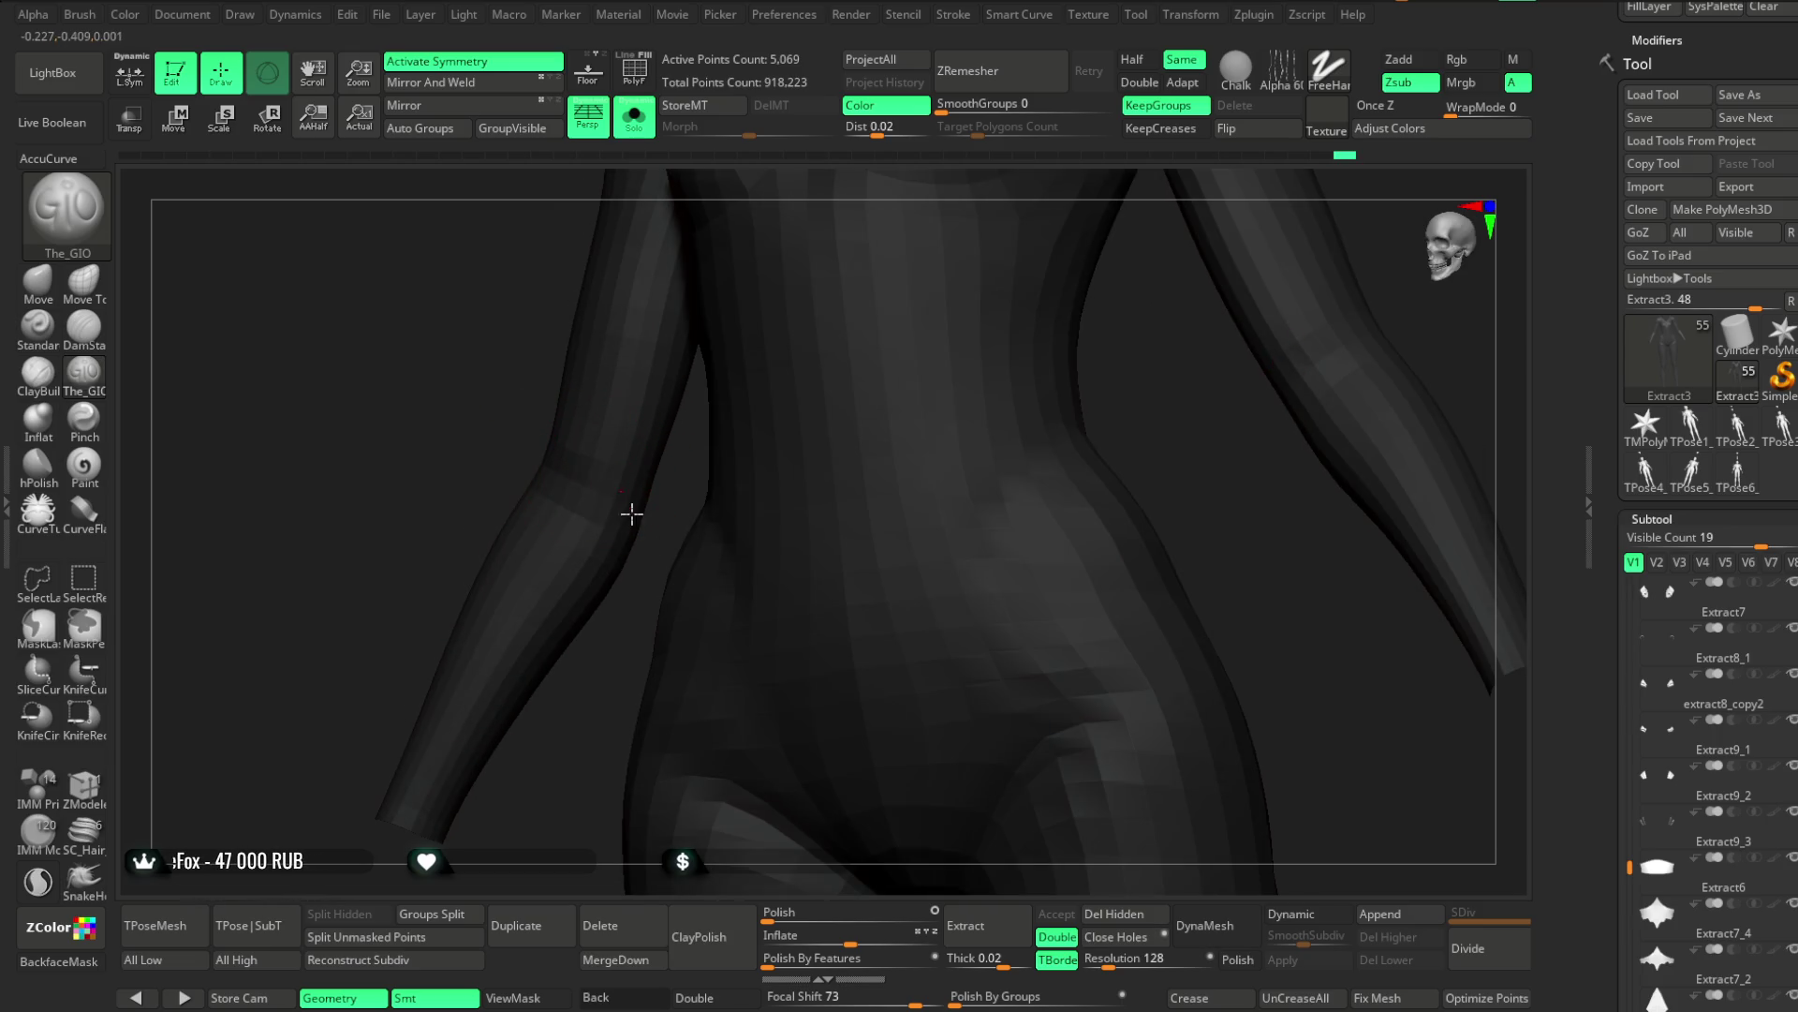
{"action": "mouse_move", "coordinate": [590, 652]}
{"action": "right_mouse_down"}
{"action": "mouse_move", "coordinate": [562, 514]}
{"action": "mouse_move", "coordinate": [674, 469]}
{"action": "mouse_move", "coordinate": [586, 523]}
{"action": "mouse_move", "coordinate": [927, 478]}
{"action": "mouse_move", "coordinate": [927, 425]}
{"action": "mouse_move", "coordinate": [952, 450]}
{"action": "mouse_move", "coordinate": [507, 509]}
{"action": "right_mouse_up"}
{"action": "mouse_move", "coordinate": [526, 594]}
{"action": "right_mouse_down"}
{"action": "mouse_move", "coordinate": [662, 469]}
{"action": "mouse_move", "coordinate": [494, 516]}
{"action": "right_mouse_up"}
{"action": "mouse_move", "coordinate": [617, 615]}
{"action": "right_mouse_down"}
{"action": "mouse_move", "coordinate": [691, 489]}
{"action": "mouse_move", "coordinate": [603, 562]}
{"action": "mouse_move", "coordinate": [582, 510]}
{"action": "mouse_move", "coordinate": [706, 474]}
{"action": "mouse_move", "coordinate": [959, 354]}
{"action": "mouse_move", "coordinate": [942, 248]}
{"action": "mouse_move", "coordinate": [1040, 269]}
{"action": "mouse_move", "coordinate": [902, 393]}
{"action": "mouse_move", "coordinate": [875, 389]}
{"action": "mouse_move", "coordinate": [903, 493]}
{"action": "mouse_move", "coordinate": [791, 519]}
{"action": "right_mouse_up"}
{"action": "left_click", "coordinate": [636, 116]}
Select the Extract9_1 elbow armor subtool, switch to Move Topological, and Solo it
{"action": "left_click", "coordinate": [792, 520], "text": "alt"}
{"action": "key", "text": "space"}
{"action": "mouse_move", "coordinate": [844, 376]}
{"action": "right_mouse_down", "text": "ctrl"}
{"action": "mouse_move", "coordinate": [880, 388]}
{"action": "mouse_move", "coordinate": [874, 315]}
{"action": "right_mouse_up", "text": "ctrl"}
{"action": "key", "text": "b"}
{"action": "key", "text": "m"}
{"action": "key", "text": "t"}
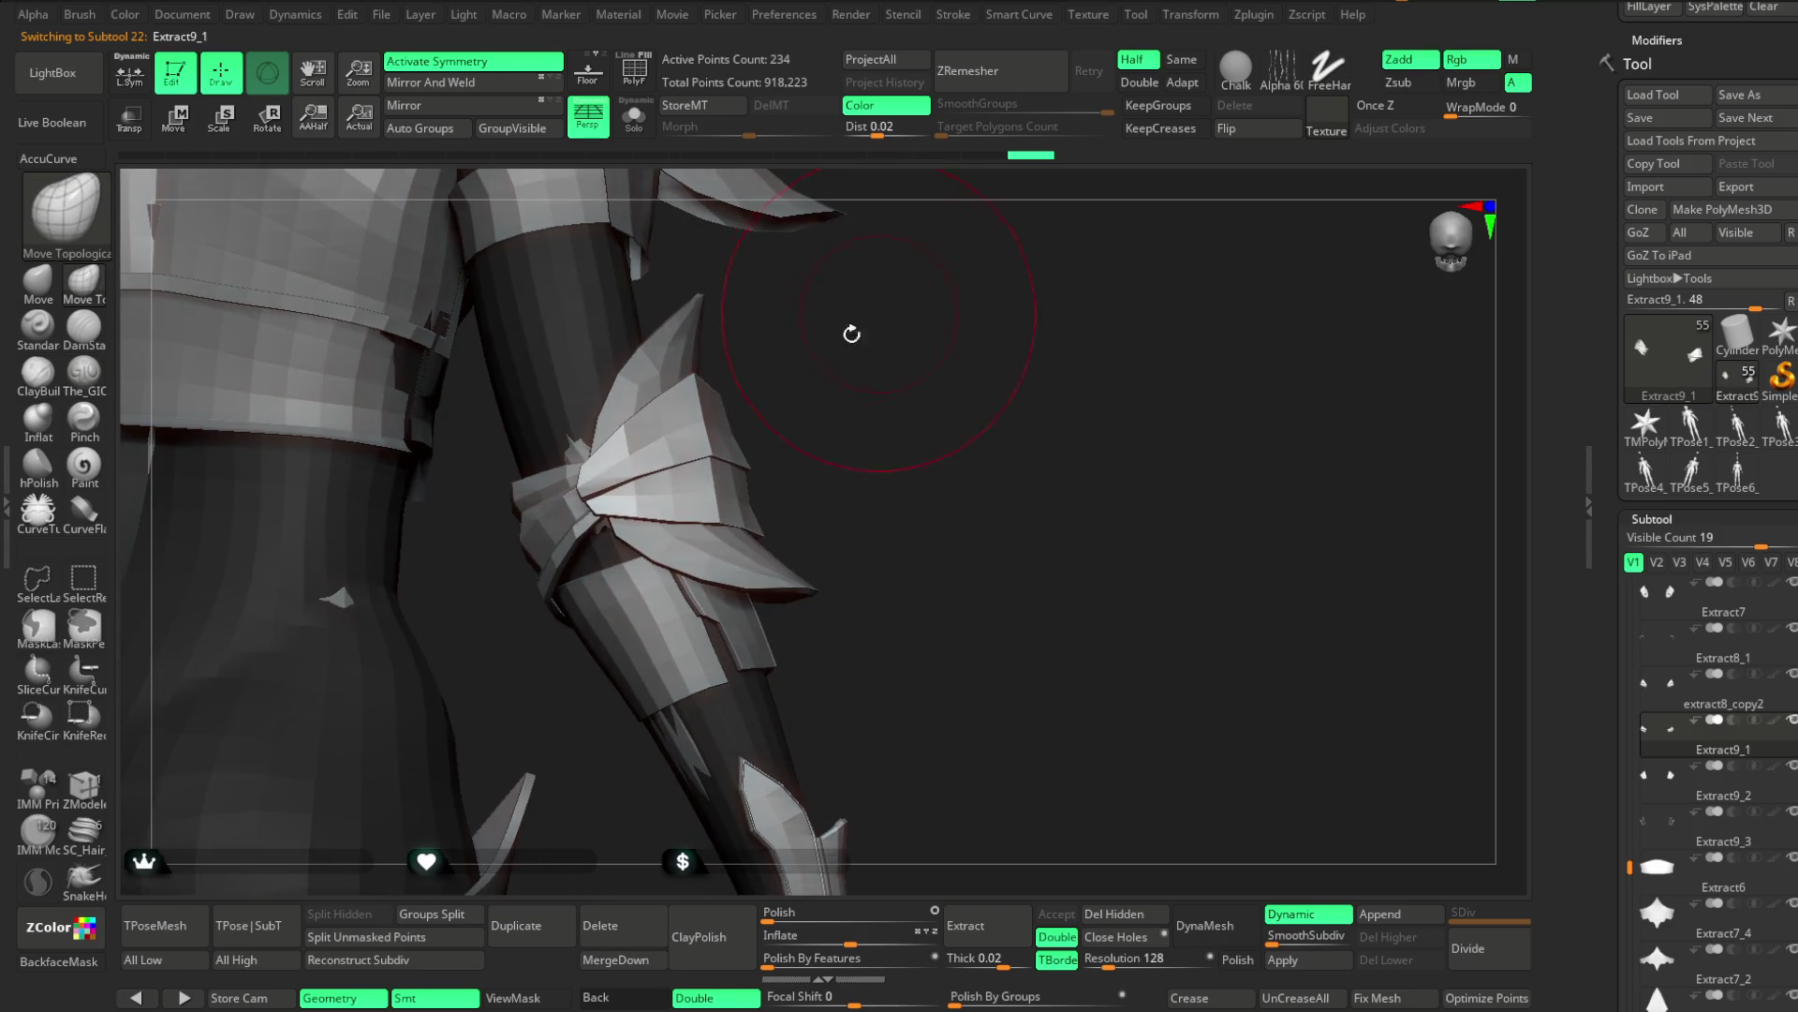
{"action": "left_click", "coordinate": [634, 117]}
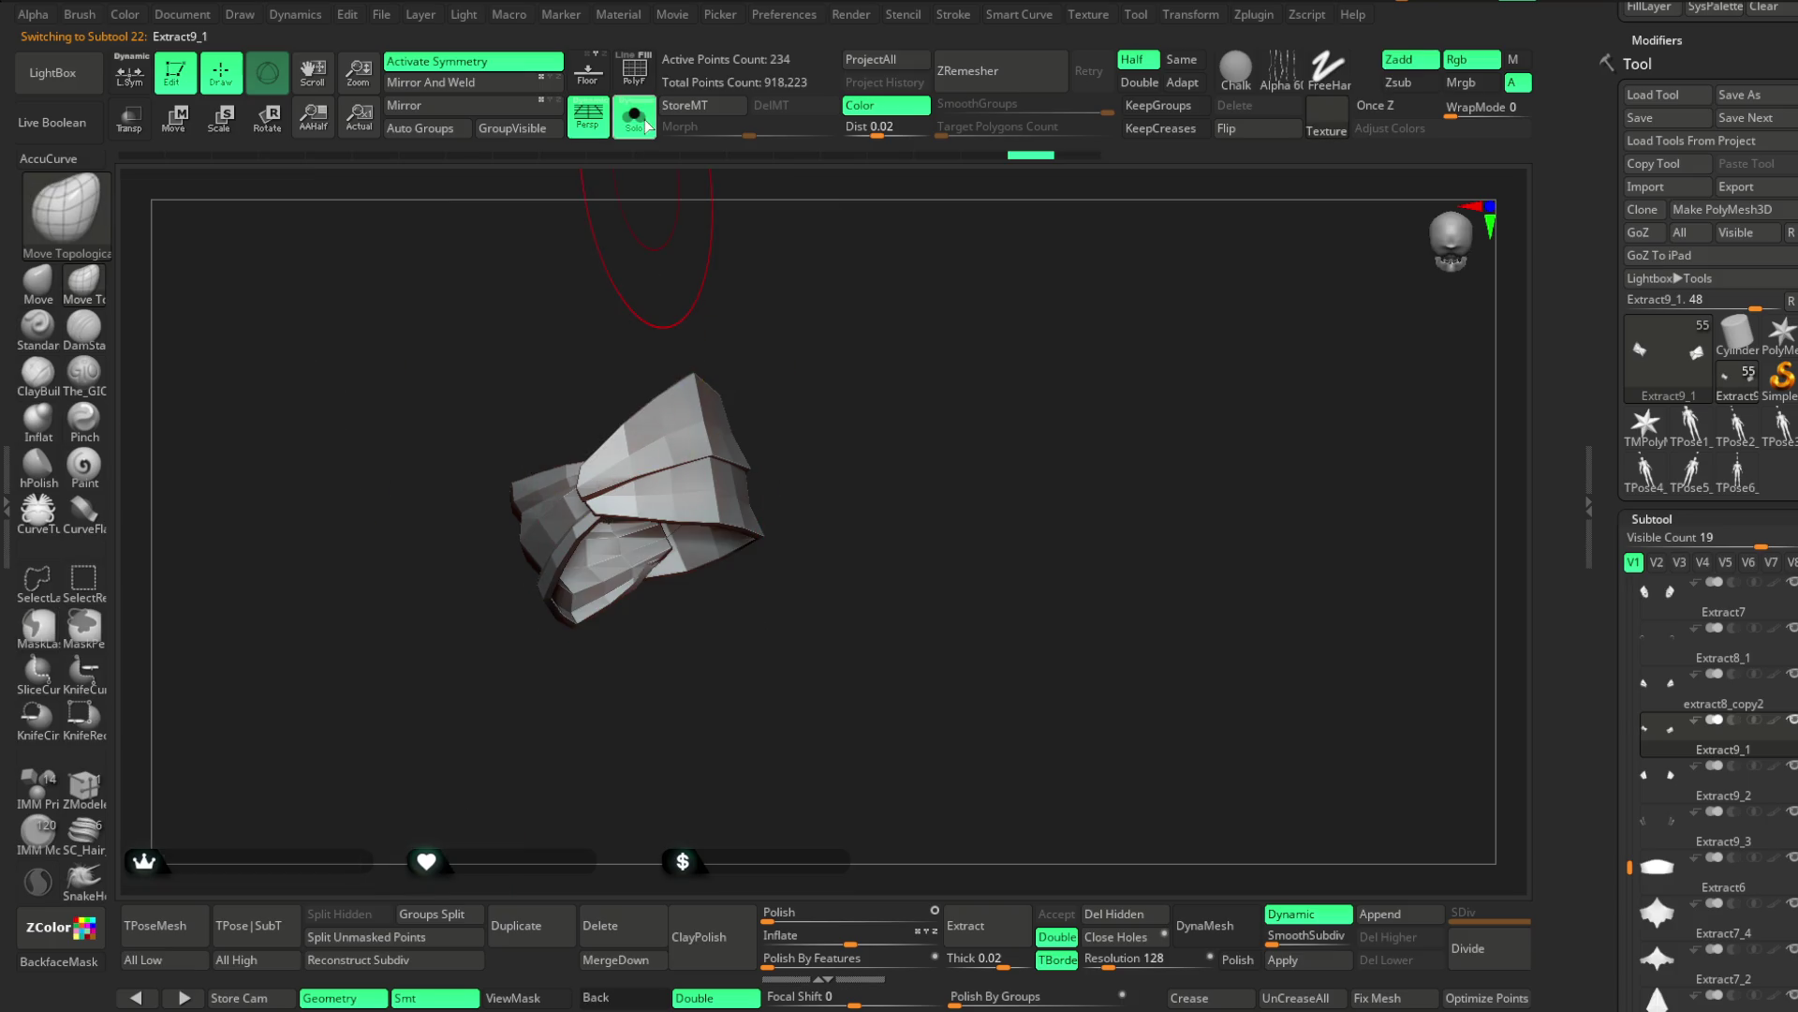
Orbit around the soloed elbow armor and shrink the brush Draw Size twice
{"action": "mouse_move", "coordinate": [815, 313]}
{"action": "right_mouse_down", "text": "ctrl"}
{"action": "mouse_move", "coordinate": [827, 433]}
{"action": "mouse_move", "coordinate": [560, 487]}
{"action": "right_mouse_up", "text": "ctrl"}
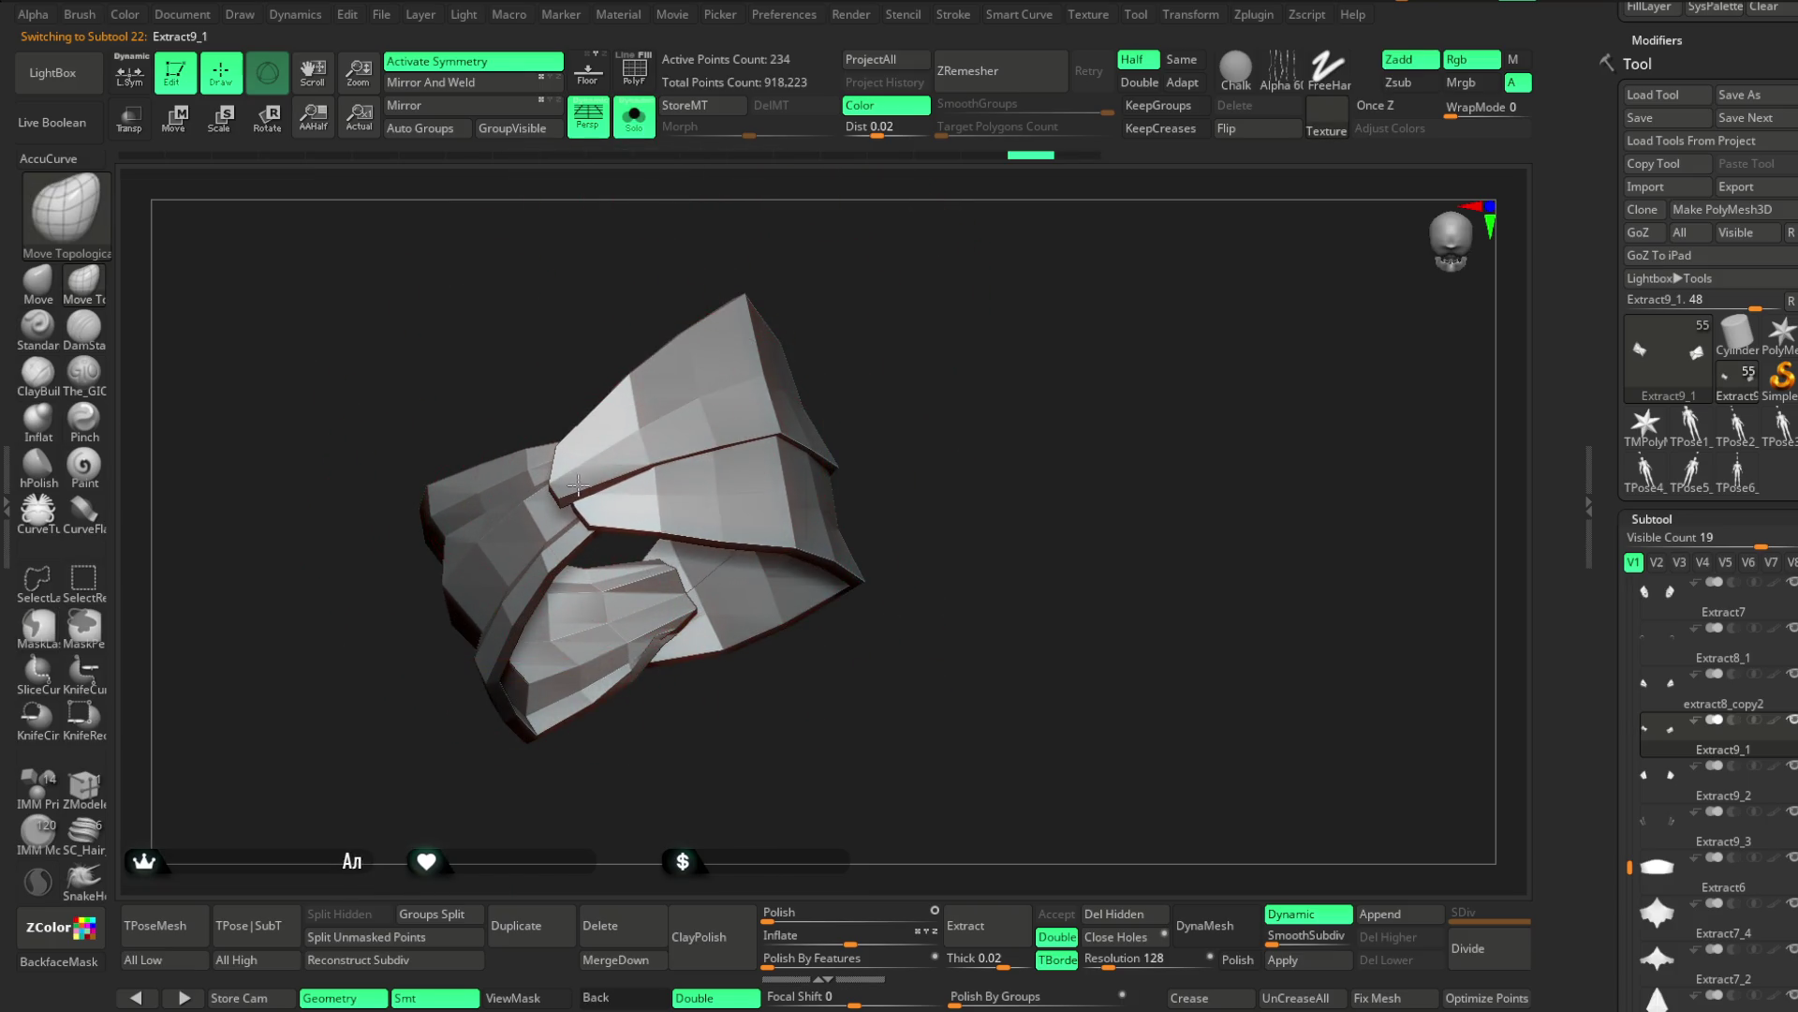
{"action": "right_click_drag", "start_coordinate": [712, 428], "coordinate": [614, 516]}
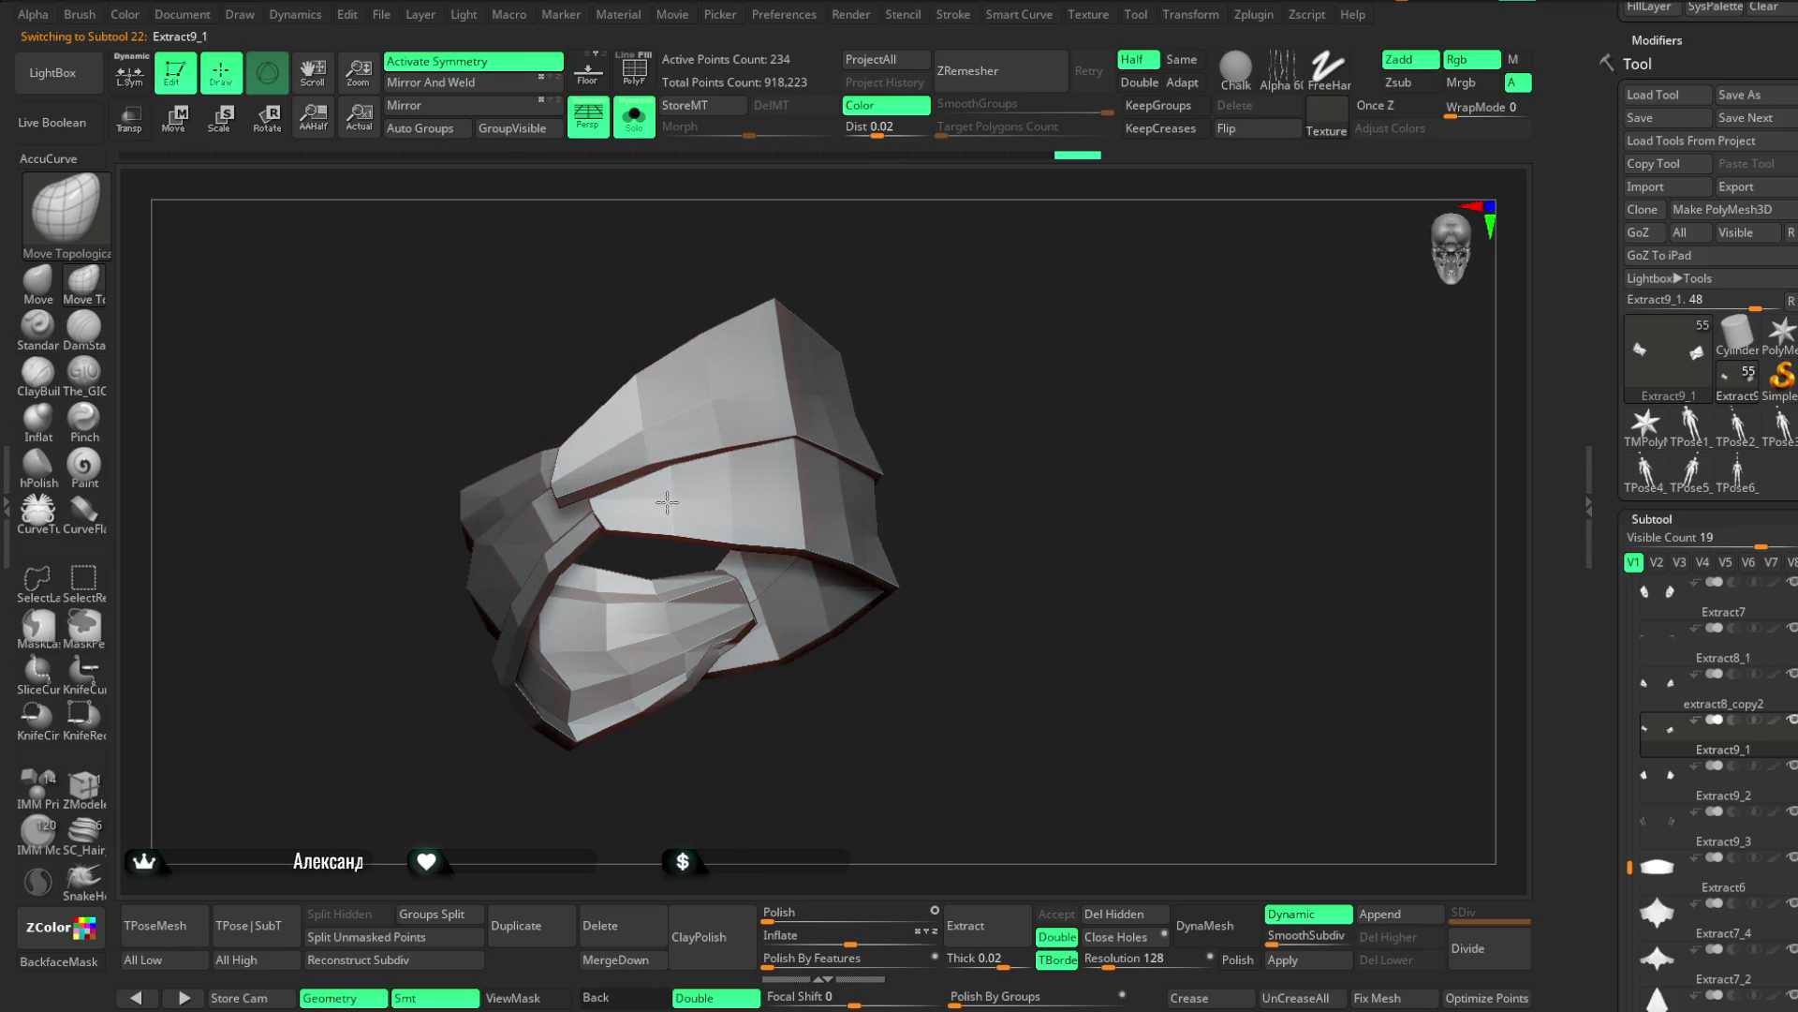
{"action": "mouse_move", "coordinate": [815, 301]}
{"action": "right_mouse_down"}
{"action": "mouse_move", "coordinate": [574, 483]}
{"action": "mouse_move", "coordinate": [867, 241]}
{"action": "mouse_move", "coordinate": [839, 341]}
{"action": "right_mouse_up"}
{"action": "key", "text": "space"}
{"action": "left_click_drag", "start_coordinate": [883, 349], "coordinate": [875, 345]}
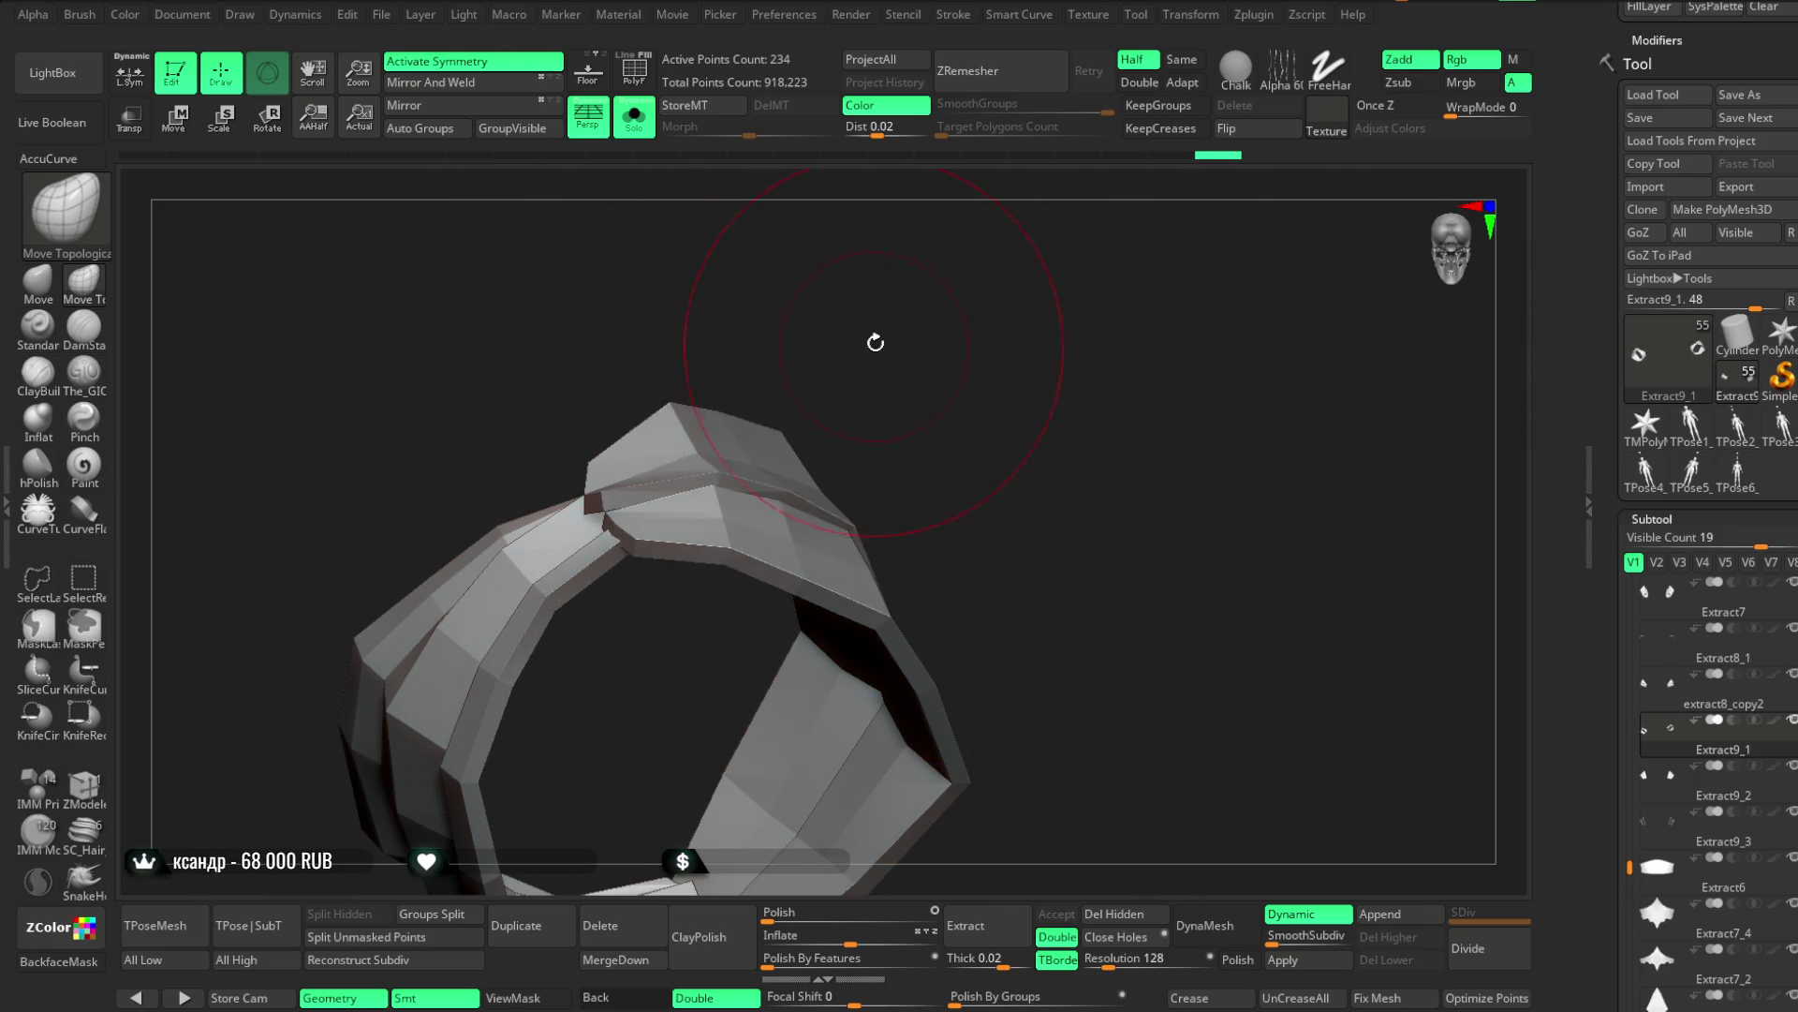
{"action": "mouse_move", "coordinate": [795, 345]}
{"action": "right_mouse_down"}
{"action": "mouse_move", "coordinate": [831, 390]}
{"action": "mouse_move", "coordinate": [824, 366]}
{"action": "right_mouse_up"}
{"action": "key", "text": "space"}
{"action": "left_click_drag", "start_coordinate": [876, 365], "coordinate": [824, 363]}
Reshape the elbow armor piece with Move Topological from several angles
{"action": "right_click_drag", "start_coordinate": [824, 361], "coordinate": [580, 528]}
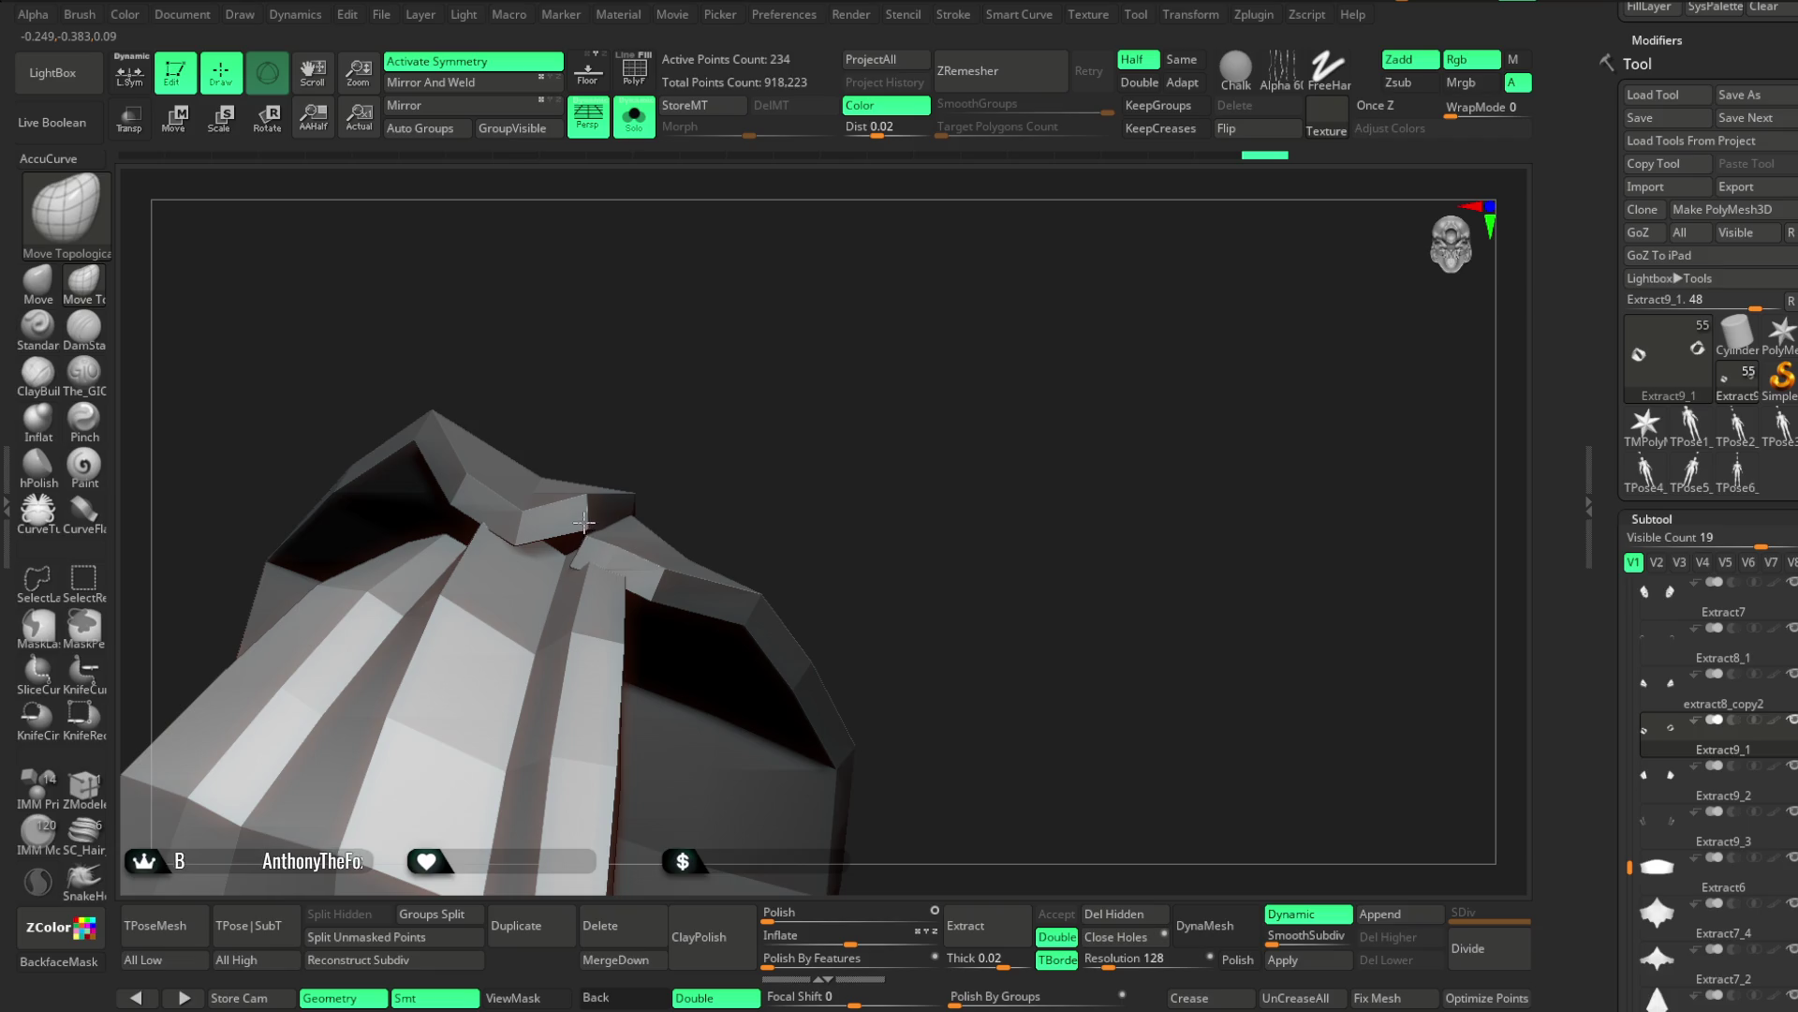
{"action": "mouse_move", "coordinate": [584, 517]}
{"action": "right_mouse_down"}
{"action": "mouse_move", "coordinate": [755, 410]}
{"action": "mouse_move", "coordinate": [574, 548]}
{"action": "right_mouse_up"}
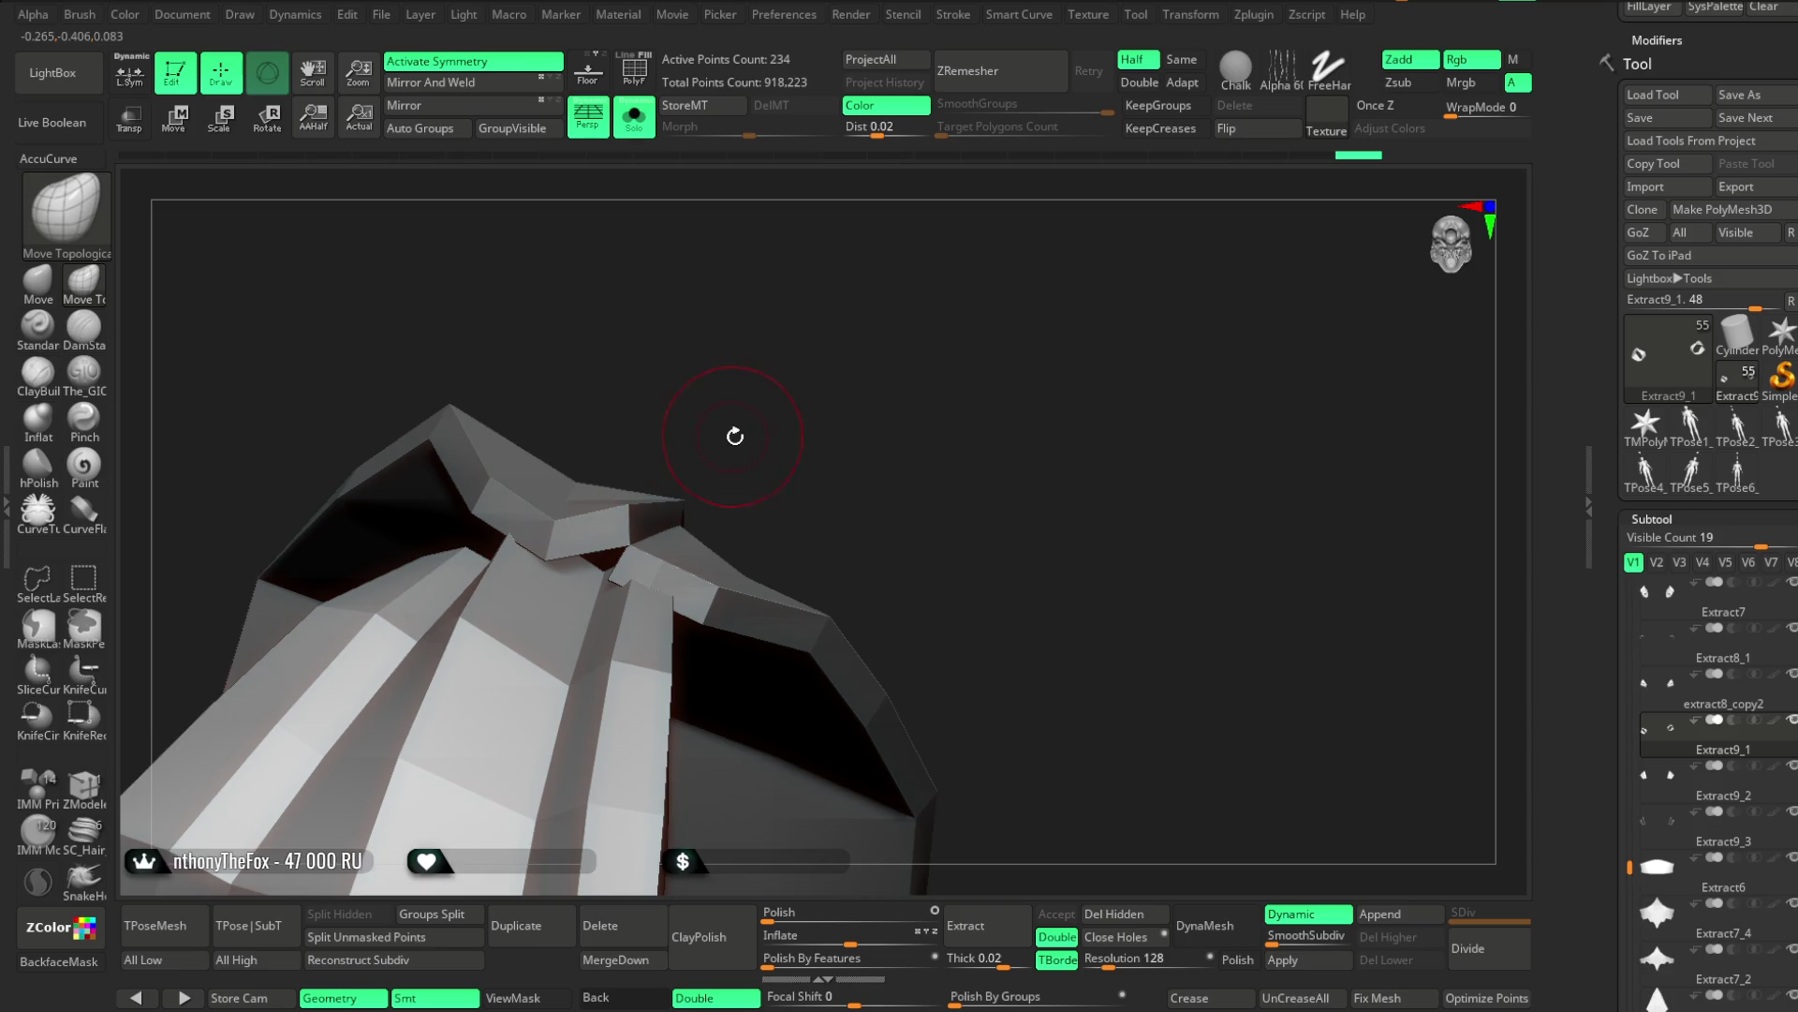
{"action": "right_click_drag", "start_coordinate": [732, 436], "coordinate": [750, 409]}
{"action": "right_click_drag", "start_coordinate": [1295, 897], "coordinate": [1006, 619]}
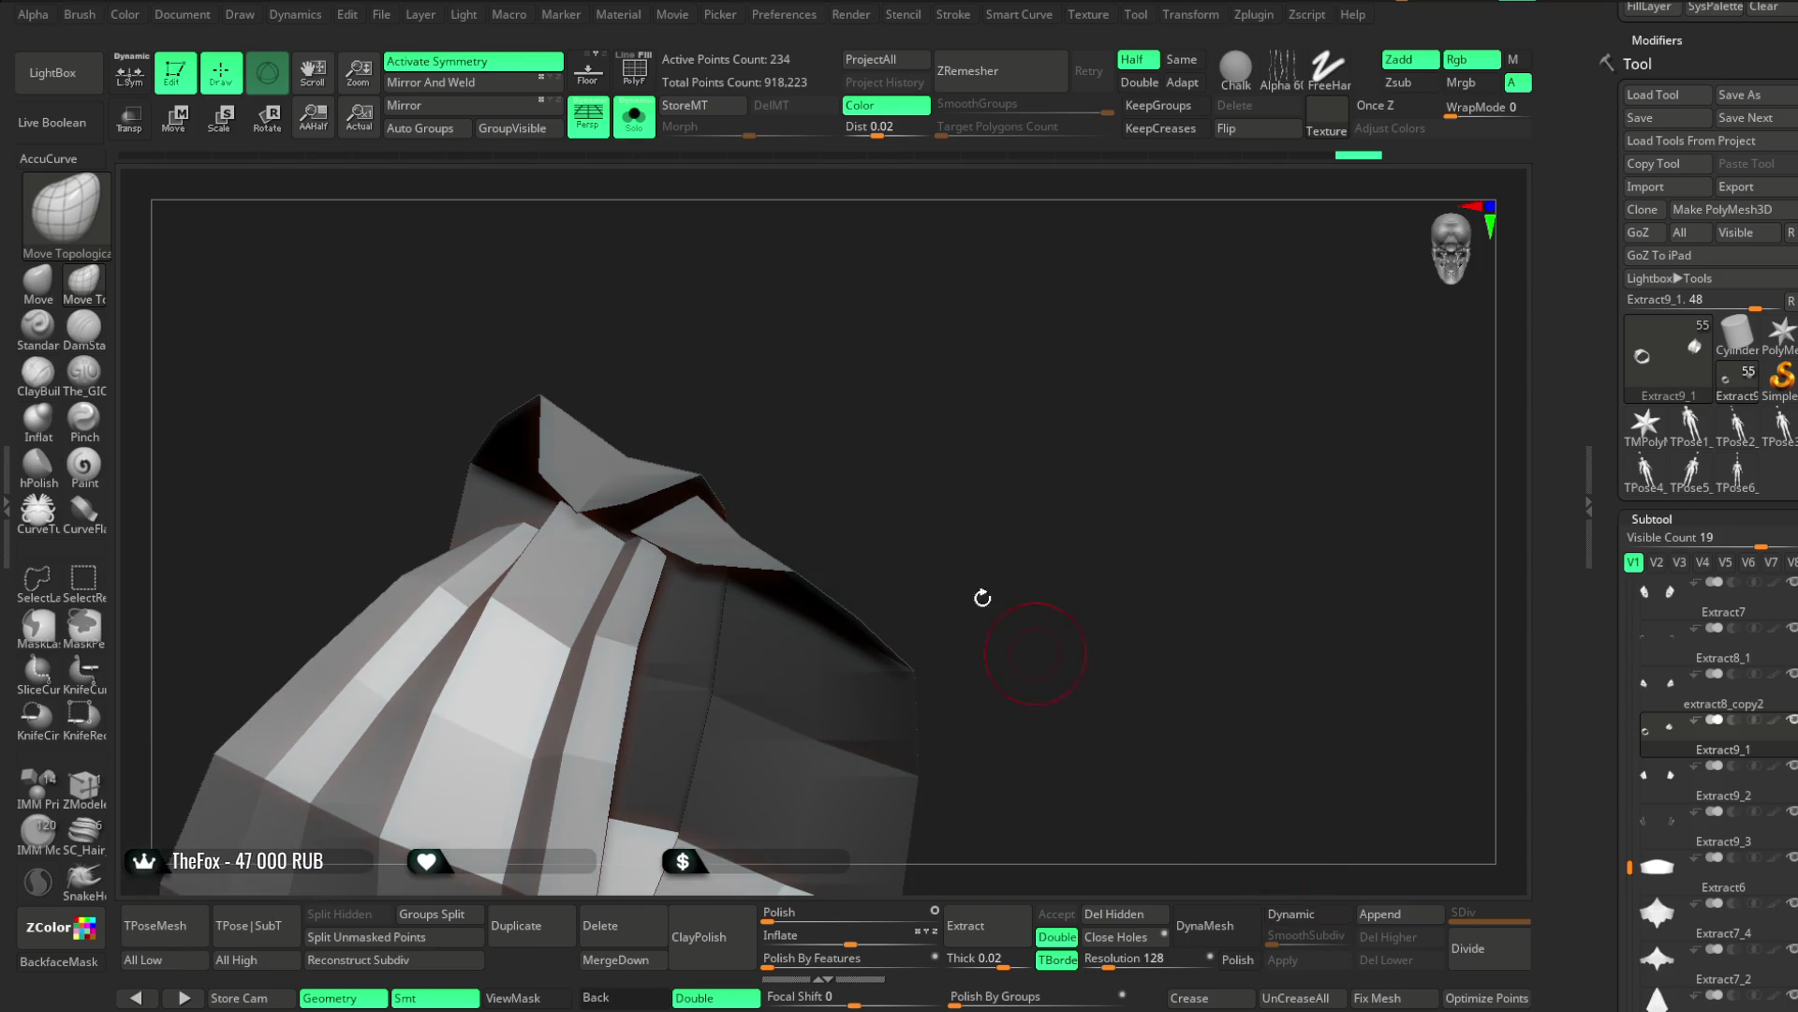
{"action": "key", "text": "space"}
{"action": "mouse_move", "coordinate": [891, 350]}
{"action": "right_mouse_down"}
{"action": "mouse_move", "coordinate": [928, 369]}
{"action": "mouse_move", "coordinate": [918, 450]}
{"action": "mouse_move", "coordinate": [930, 372]}
{"action": "right_mouse_up"}
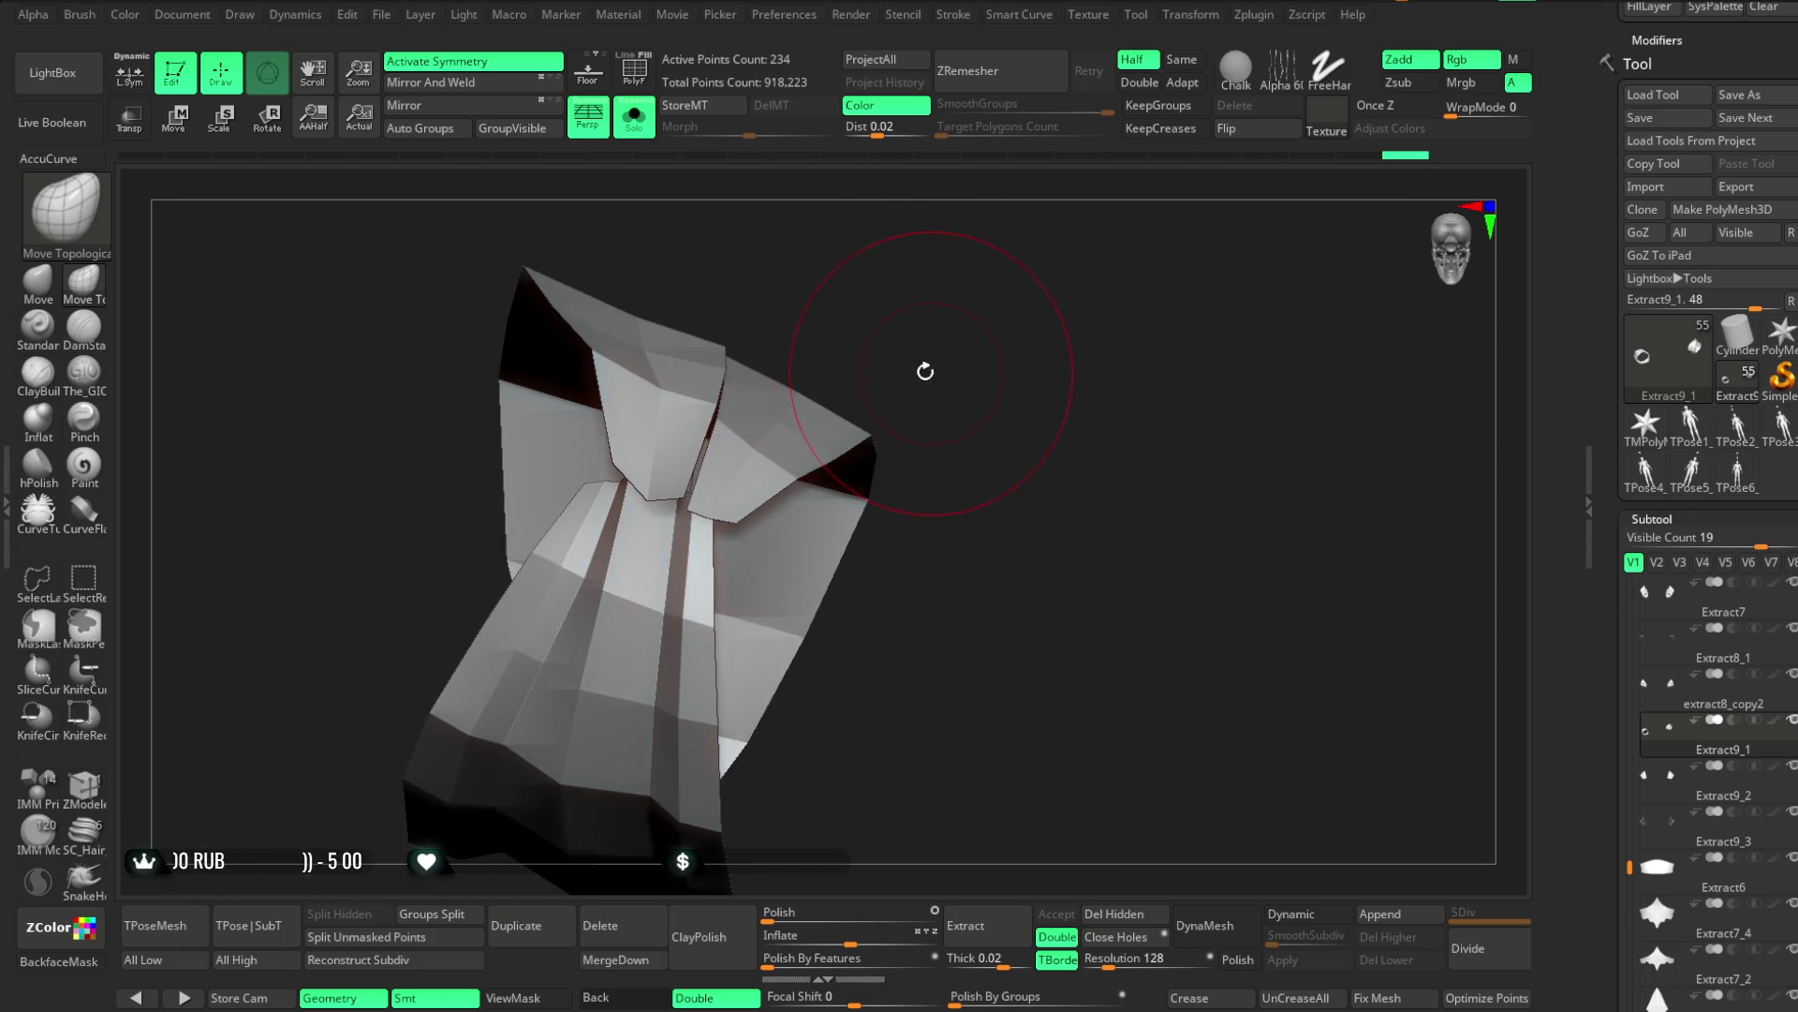
Turn Solo off and view the full armored character down to the lower legs
{"action": "left_click", "coordinate": [644, 131]}
{"action": "mouse_move", "coordinate": [903, 253]}
{"action": "right_mouse_down"}
{"action": "mouse_move", "coordinate": [1068, 240]}
{"action": "mouse_move", "coordinate": [953, 327]}
{"action": "mouse_move", "coordinate": [884, 329]}
{"action": "mouse_move", "coordinate": [941, 198]}
{"action": "mouse_move", "coordinate": [903, 241]}
{"action": "mouse_move", "coordinate": [883, 329]}
{"action": "mouse_move", "coordinate": [982, 345]}
{"action": "mouse_move", "coordinate": [1012, 228]}
{"action": "mouse_move", "coordinate": [956, 450]}
{"action": "mouse_move", "coordinate": [947, 334]}
{"action": "right_mouse_up"}
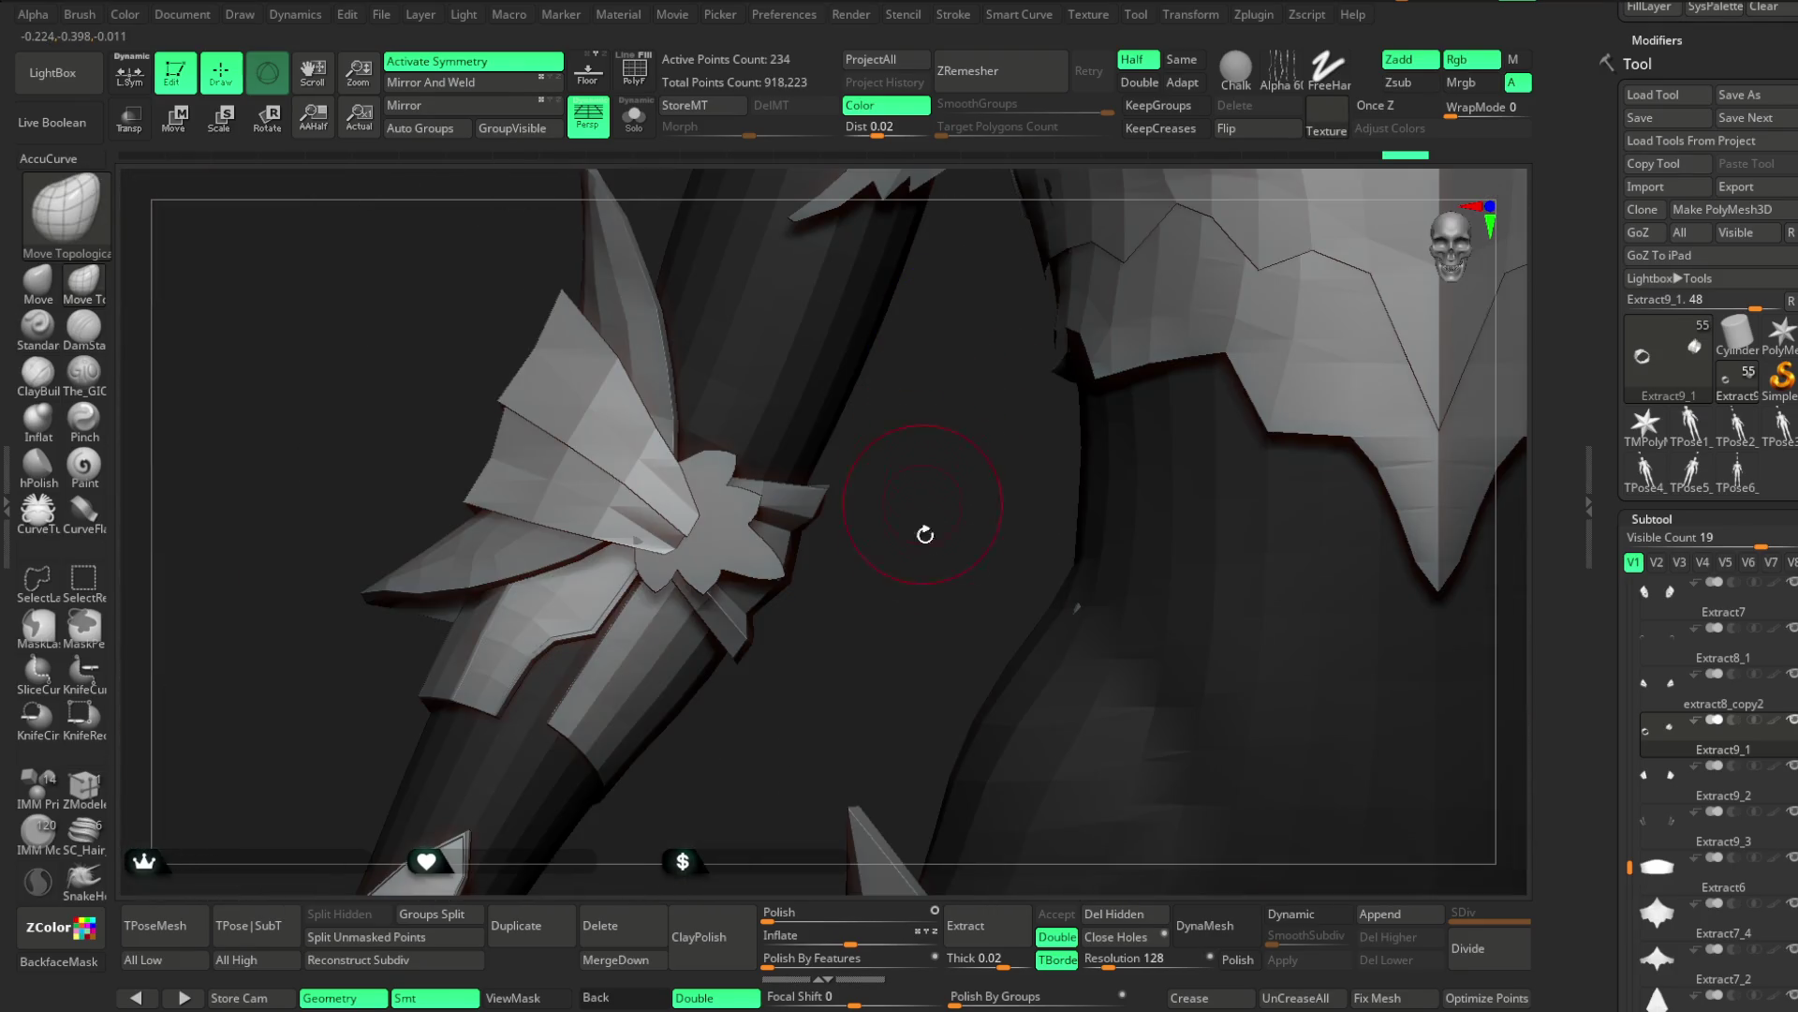
{"action": "mouse_move", "coordinate": [888, 675]}
{"action": "right_mouse_down"}
{"action": "mouse_move", "coordinate": [843, 534]}
{"action": "mouse_move", "coordinate": [815, 590]}
{"action": "mouse_move", "coordinate": [815, 522]}
{"action": "mouse_move", "coordinate": [776, 573]}
{"action": "right_mouse_up"}
{"action": "mouse_move", "coordinate": [687, 734]}
{"action": "right_mouse_down"}
{"action": "mouse_move", "coordinate": [1160, 245]}
{"action": "mouse_move", "coordinate": [1232, 289]}
{"action": "mouse_move", "coordinate": [1240, 257]}
{"action": "mouse_move", "coordinate": [1261, 277]}
{"action": "mouse_move", "coordinate": [1174, 287]}
{"action": "mouse_move", "coordinate": [1208, 309]}
{"action": "mouse_move", "coordinate": [1011, 567]}
{"action": "mouse_move", "coordinate": [1077, 461]}
{"action": "mouse_move", "coordinate": [1061, 504]}
{"action": "mouse_move", "coordinate": [1221, 465]}
{"action": "mouse_move", "coordinate": [1036, 575]}
{"action": "mouse_move", "coordinate": [1033, 496]}
{"action": "mouse_move", "coordinate": [1165, 466]}
{"action": "mouse_move", "coordinate": [1152, 434]}
{"action": "right_mouse_up"}
{"action": "mouse_move", "coordinate": [1034, 469]}
{"action": "right_mouse_down"}
{"action": "mouse_move", "coordinate": [964, 477]}
{"action": "mouse_move", "coordinate": [1040, 469]}
{"action": "mouse_move", "coordinate": [1044, 497]}
{"action": "mouse_move", "coordinate": [1153, 349]}
{"action": "mouse_move", "coordinate": [1092, 398]}
{"action": "right_mouse_up"}
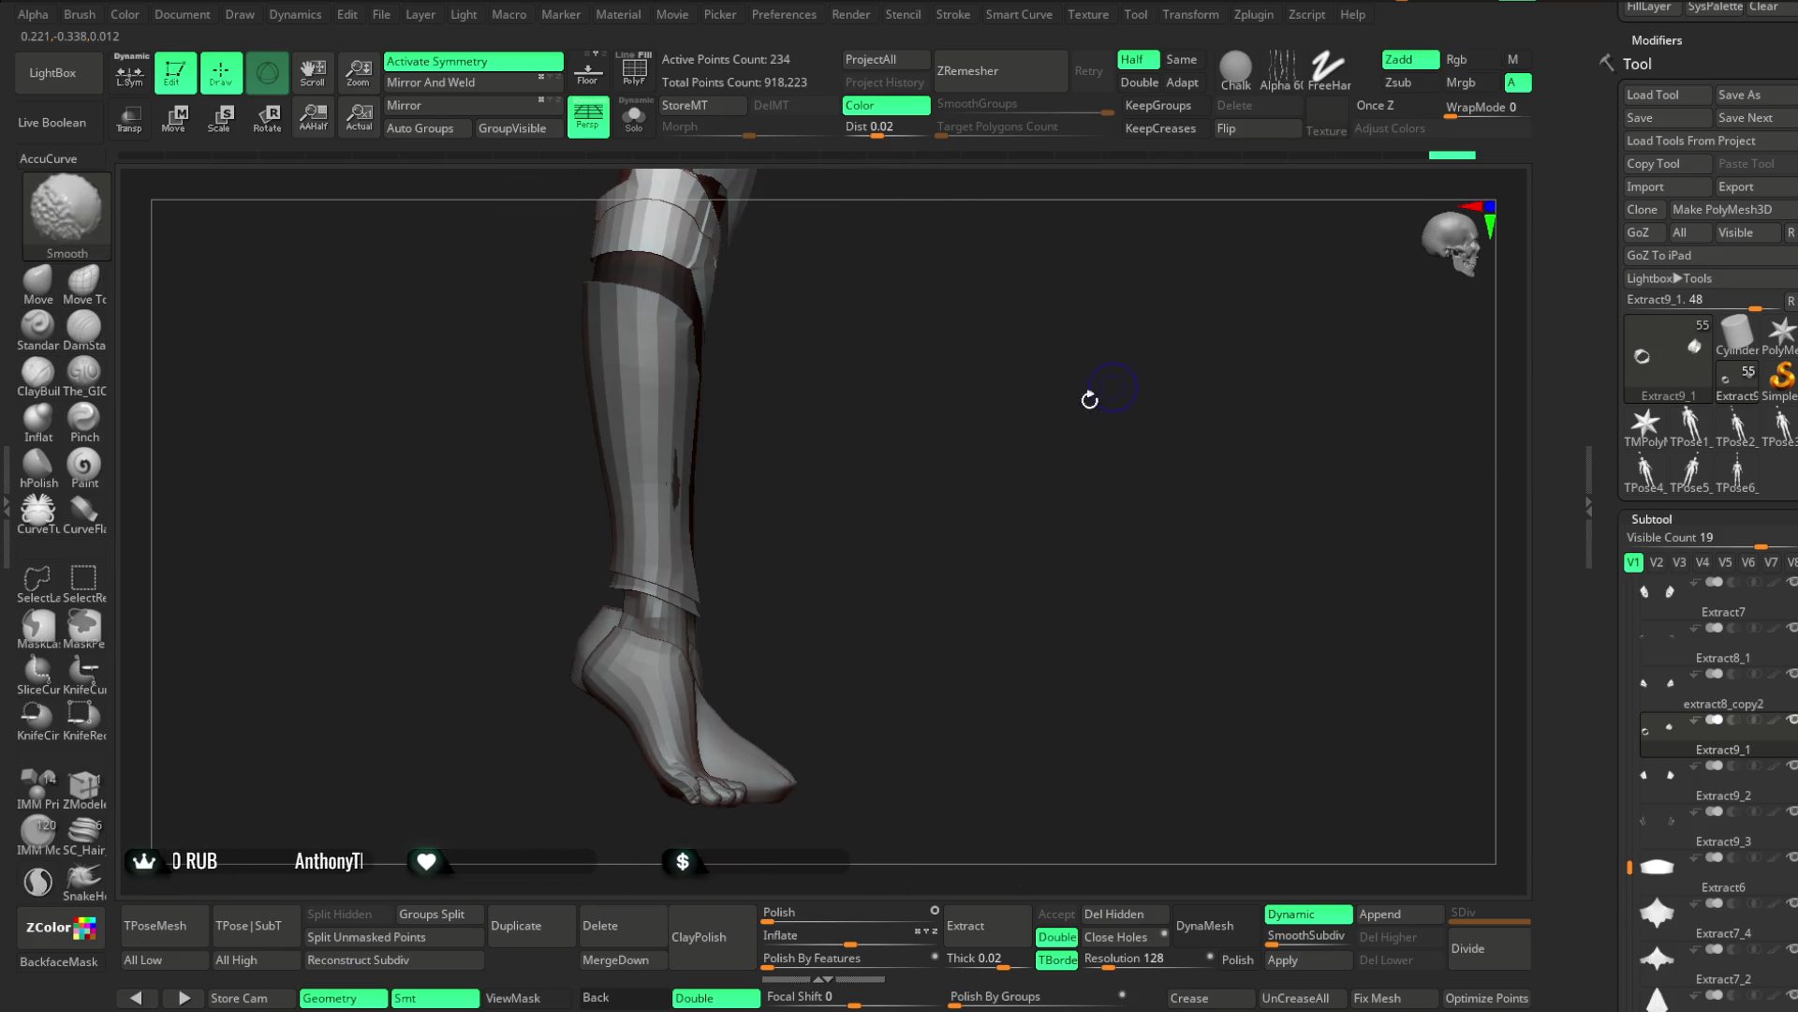
Select the Extract3 subtool and Solo it, turned to face both legs
{"action": "left_click", "coordinate": [651, 709], "text": "alt"}
{"action": "mouse_move", "coordinate": [891, 482]}
{"action": "right_mouse_down"}
{"action": "mouse_move", "coordinate": [916, 498]}
{"action": "mouse_move", "coordinate": [947, 746]}
{"action": "mouse_move", "coordinate": [903, 570]}
{"action": "mouse_move", "coordinate": [899, 434]}
{"action": "mouse_move", "coordinate": [883, 429]}
{"action": "mouse_move", "coordinate": [1108, 321]}
{"action": "mouse_move", "coordinate": [1163, 378]}
{"action": "right_mouse_up"}
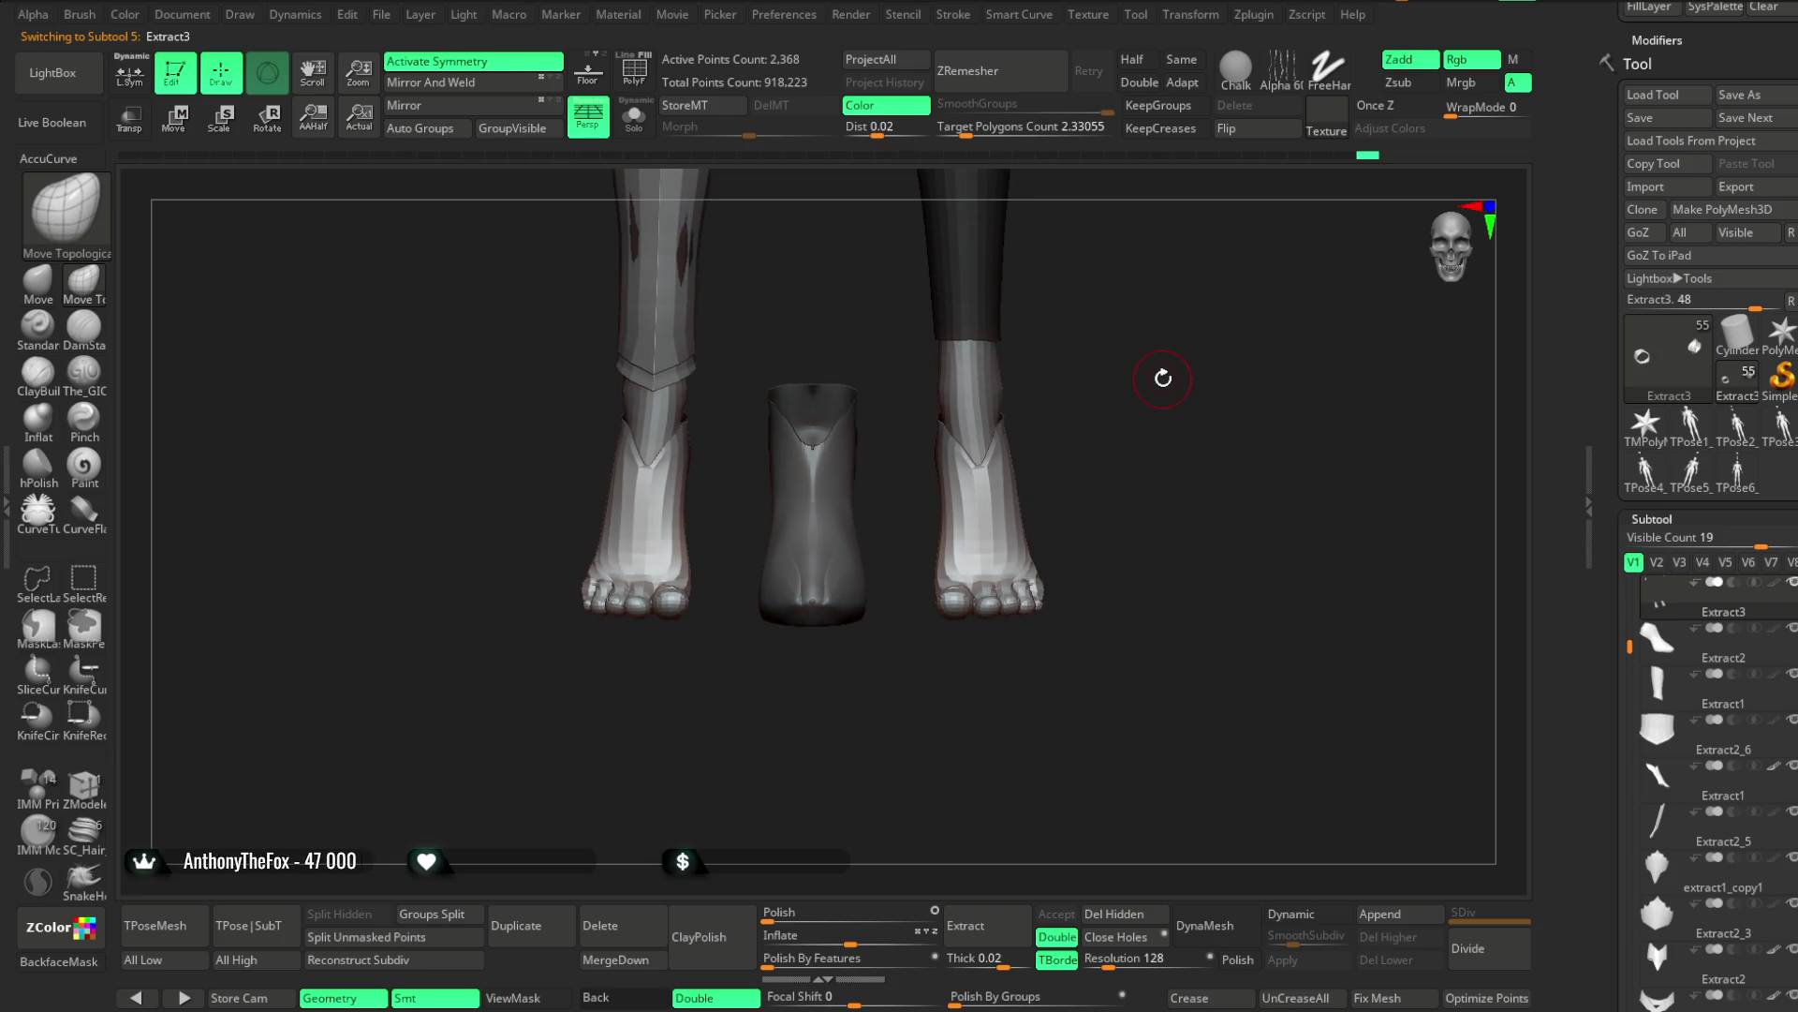
{"action": "mouse_move", "coordinate": [1732, 607]}
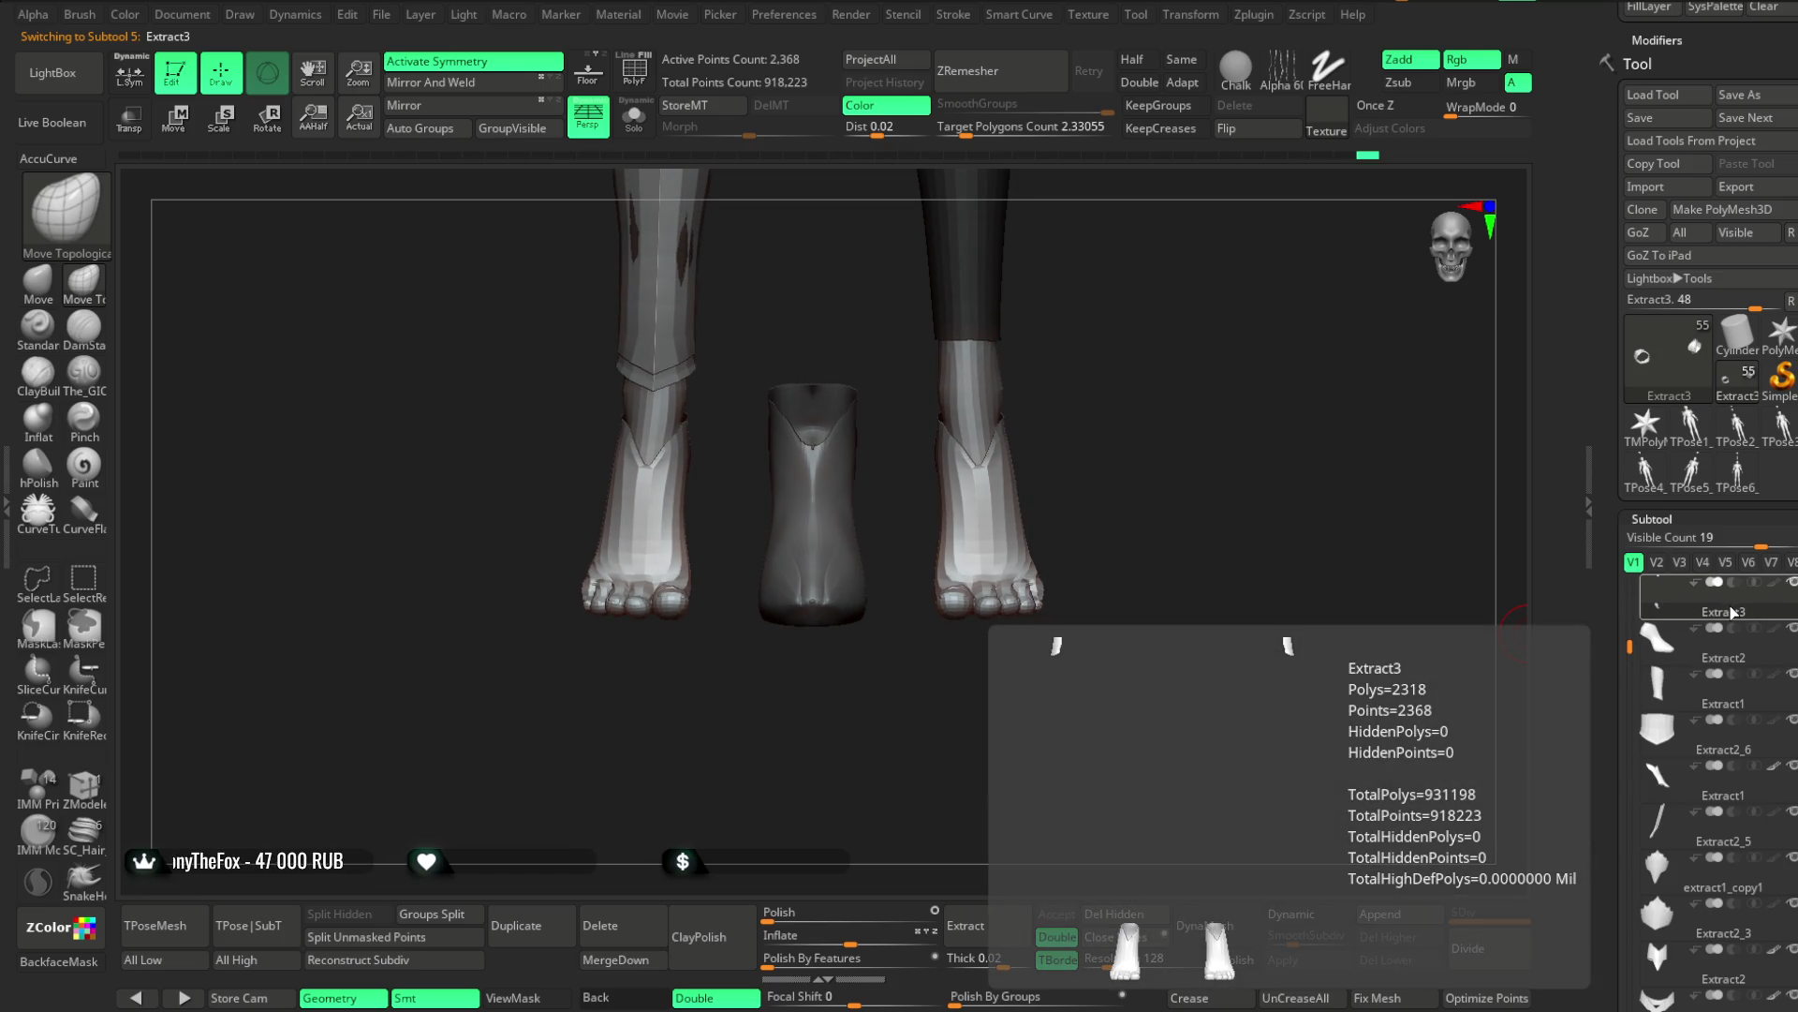
{"action": "left_click", "coordinate": [634, 117]}
{"action": "mouse_move", "coordinate": [871, 229]}
{"action": "right_mouse_down"}
{"action": "mouse_move", "coordinate": [1096, 650]}
{"action": "mouse_move", "coordinate": [1096, 554]}
{"action": "mouse_move", "coordinate": [1096, 734]}
{"action": "mouse_move", "coordinate": [1077, 531]}
{"action": "mouse_move", "coordinate": [1116, 526]}
{"action": "mouse_move", "coordinate": [971, 641]}
{"action": "right_mouse_up"}
Hide Extract3's foot coverings, turn Solo off, and make the basemesh active
{"action": "mouse_move", "coordinate": [983, 629]}
{"action": "left_mouse_down", "text": "ctrl+alt+shift"}
{"action": "mouse_move", "coordinate": [715, 654]}
{"action": "mouse_move", "coordinate": [534, 890]}
{"action": "left_mouse_up", "text": "ctrl+alt+shift"}
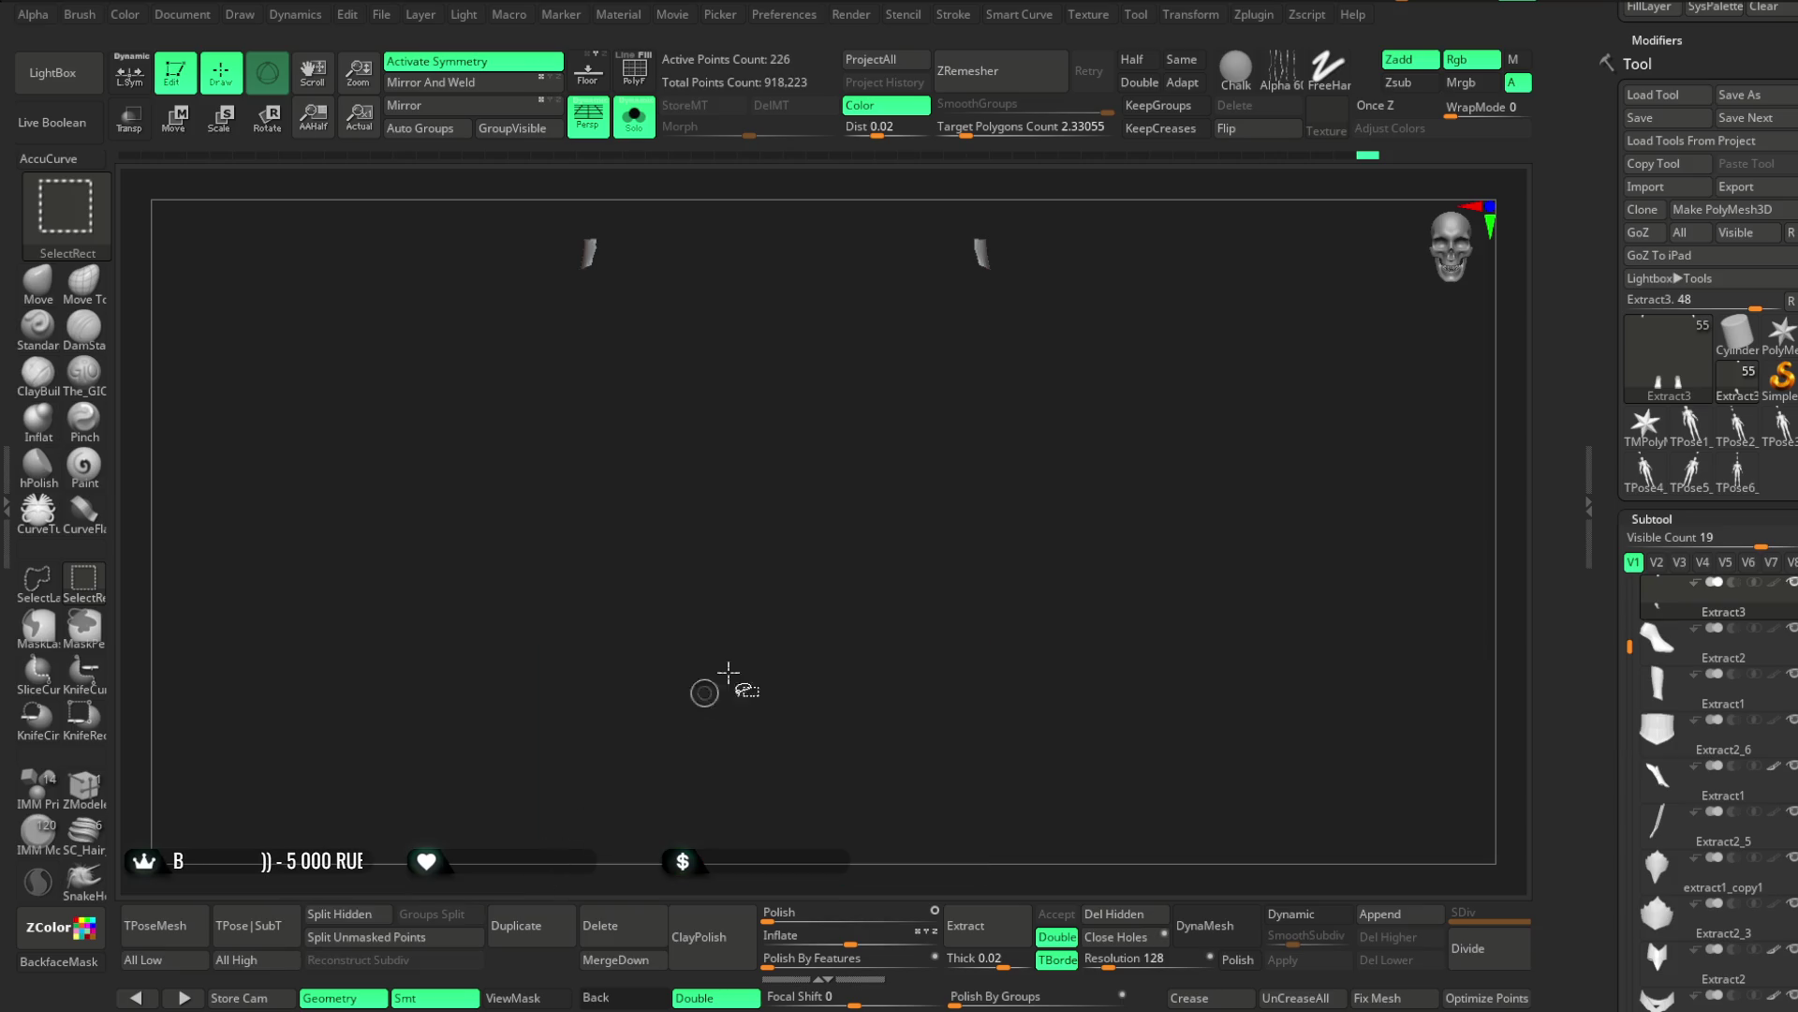
{"action": "left_click", "coordinate": [634, 117]}
{"action": "mouse_move", "coordinate": [1013, 553]}
{"action": "right_mouse_down"}
{"action": "mouse_move", "coordinate": [1052, 373]}
{"action": "mouse_move", "coordinate": [1109, 426]}
{"action": "mouse_move", "coordinate": [1031, 450]}
{"action": "mouse_move", "coordinate": [1044, 433]}
{"action": "mouse_move", "coordinate": [1064, 458]}
{"action": "mouse_move", "coordinate": [1031, 483]}
{"action": "right_mouse_up"}
{"action": "left_click_drag", "start_coordinate": [1033, 447], "coordinate": [819, 594], "text": "alt"}
{"action": "left_click", "coordinate": [638, 707], "text": "alt"}
{"action": "left_click_drag", "start_coordinate": [680, 727], "coordinate": [638, 690]}
{"action": "right_click", "coordinate": [715, 651]}
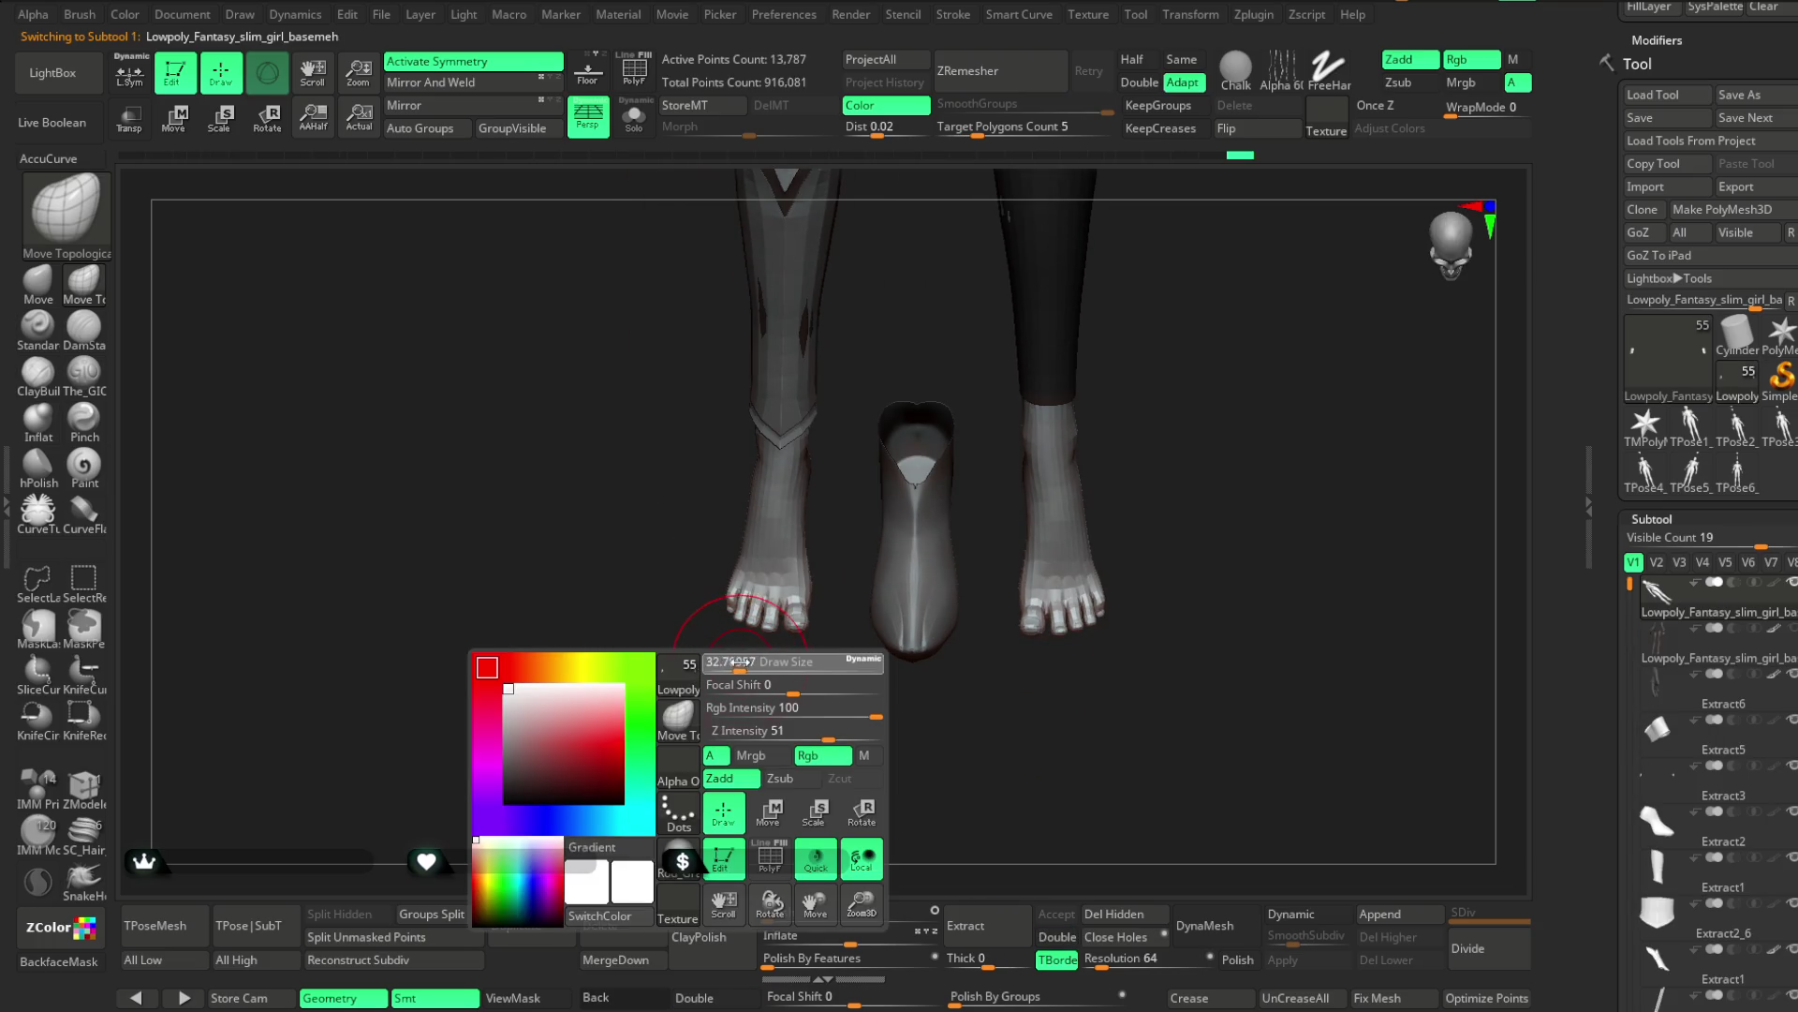
Switch to the standard Move brush and reshape the bare toes from several angles
{"action": "left_click", "coordinate": [42, 294]}
{"action": "mouse_move", "coordinate": [745, 717]}
{"action": "left_mouse_down"}
{"action": "mouse_move", "coordinate": [750, 775]}
{"action": "mouse_move", "coordinate": [805, 658]}
{"action": "left_mouse_up"}
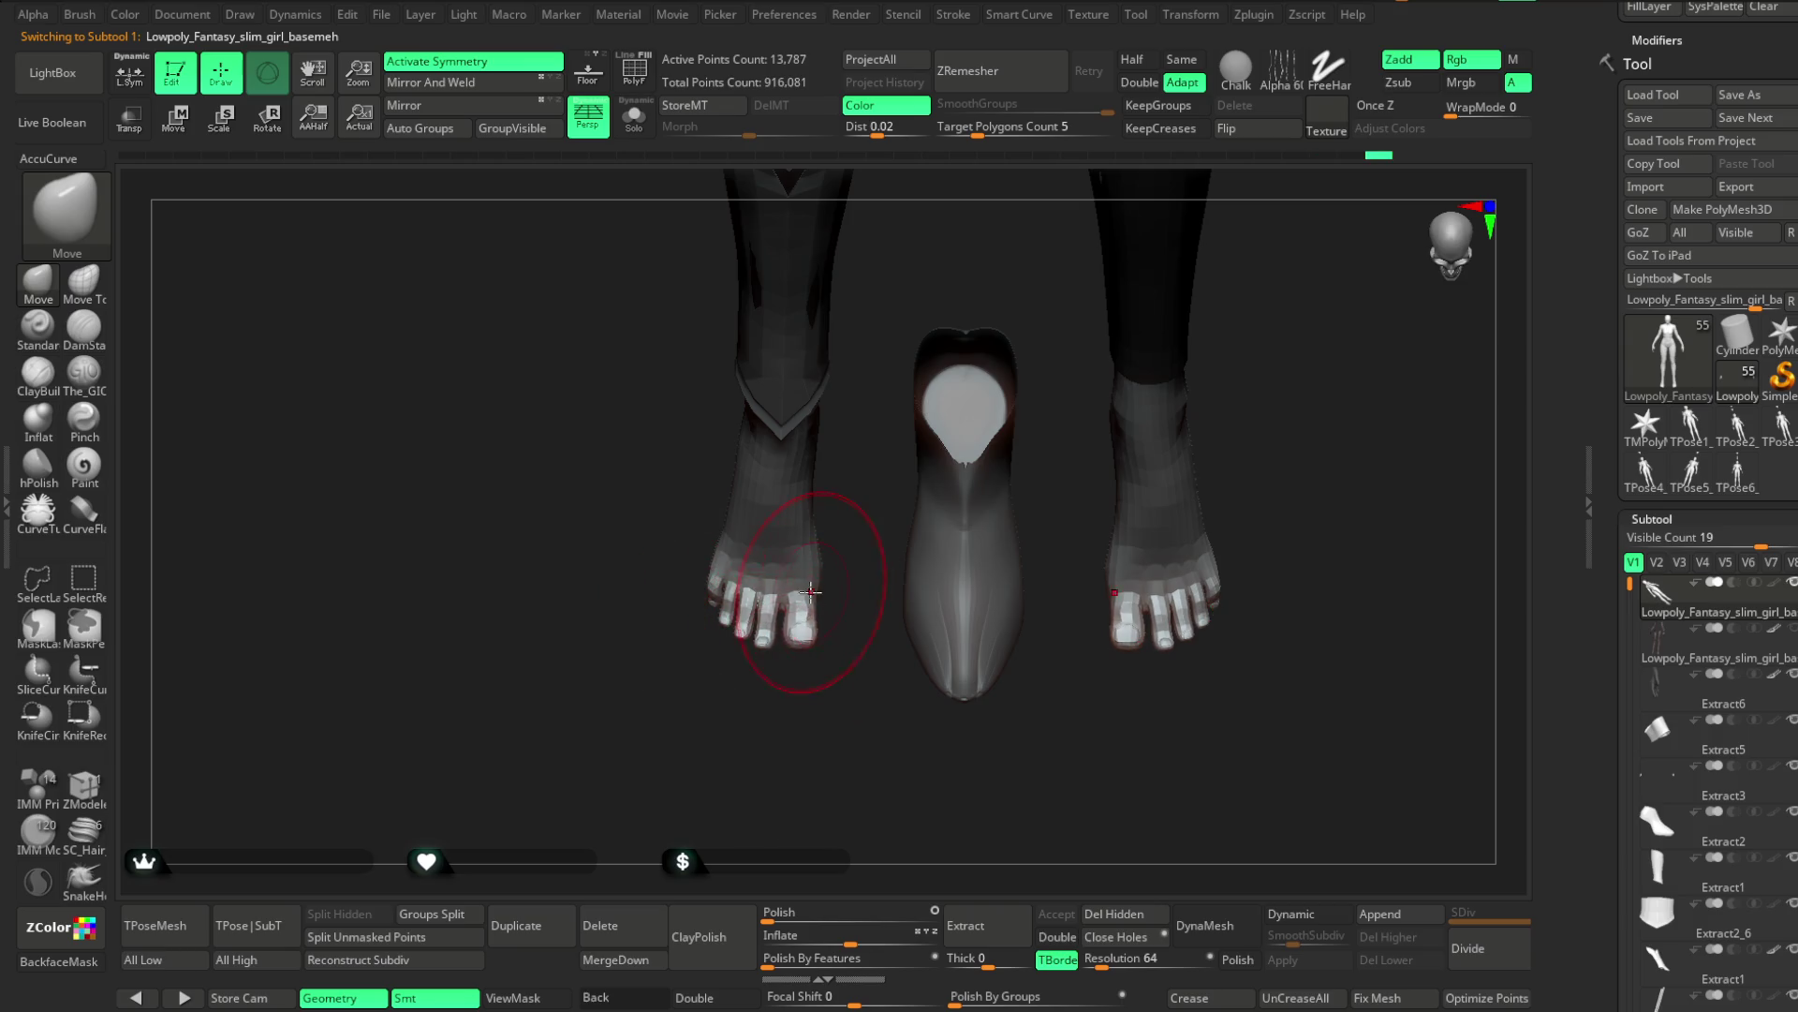
{"action": "key", "text": "space"}
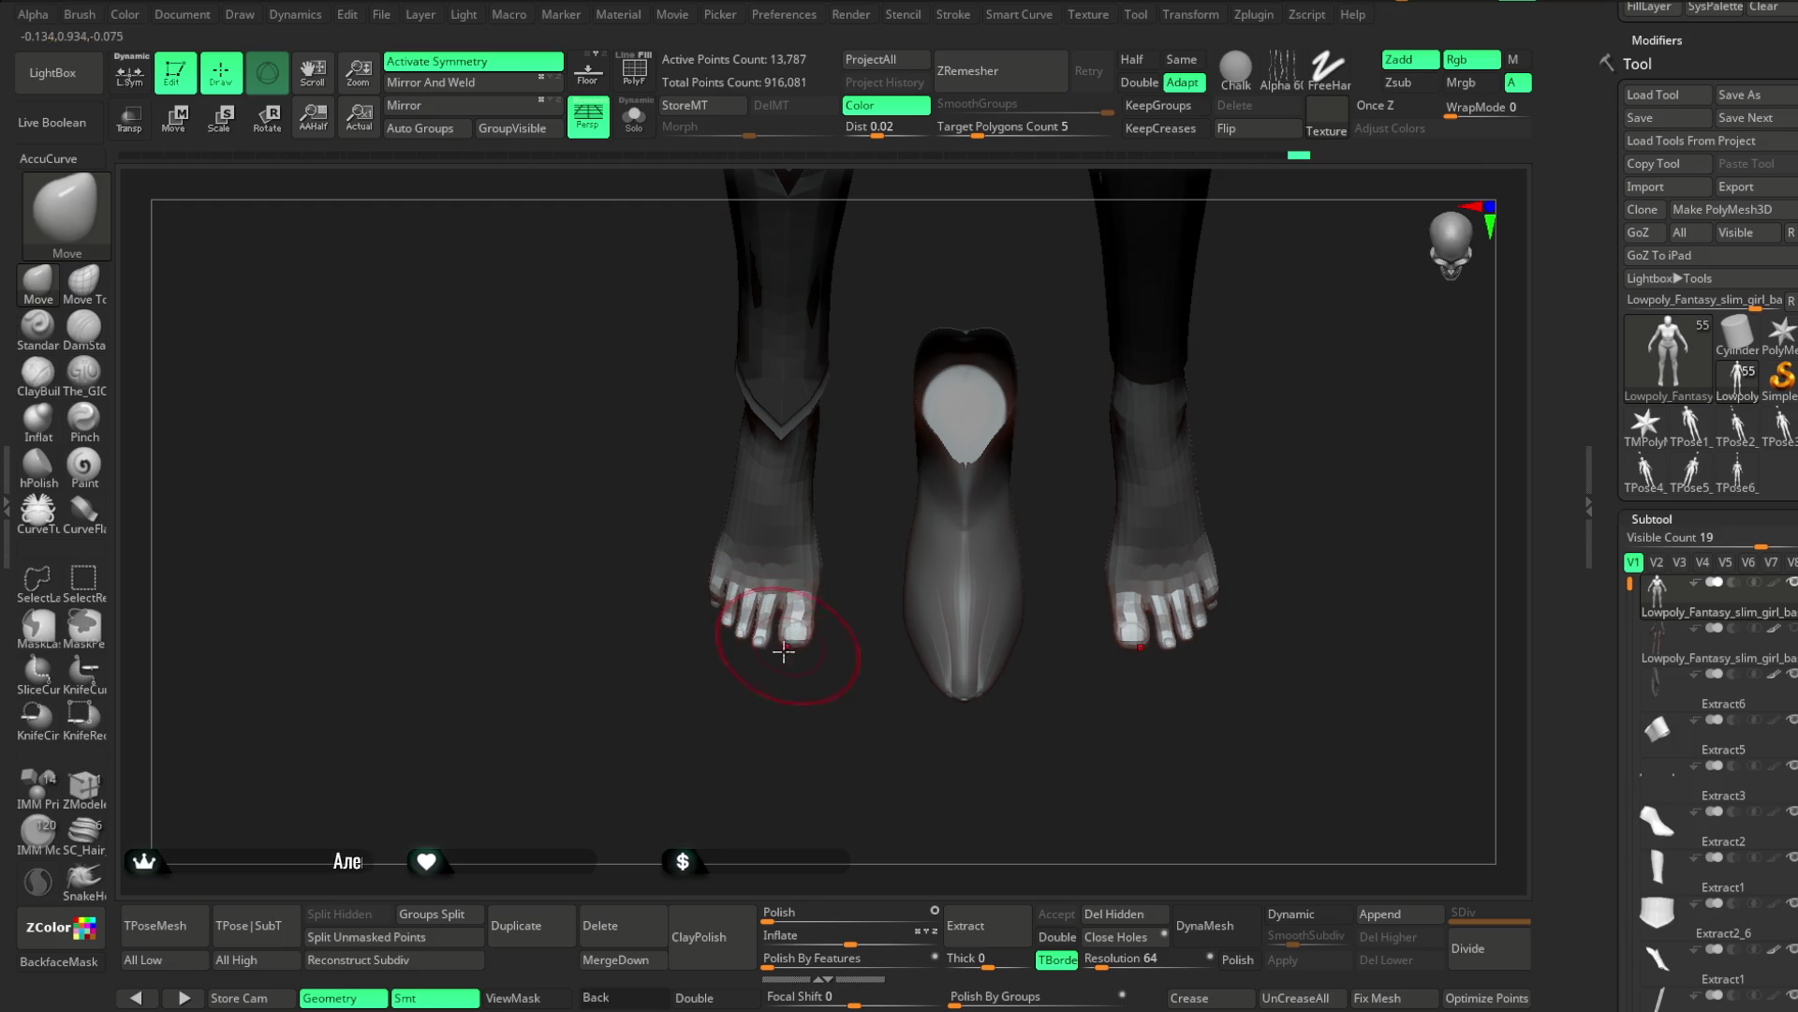
{"action": "left_click_drag", "start_coordinate": [747, 673], "coordinate": [707, 604]}
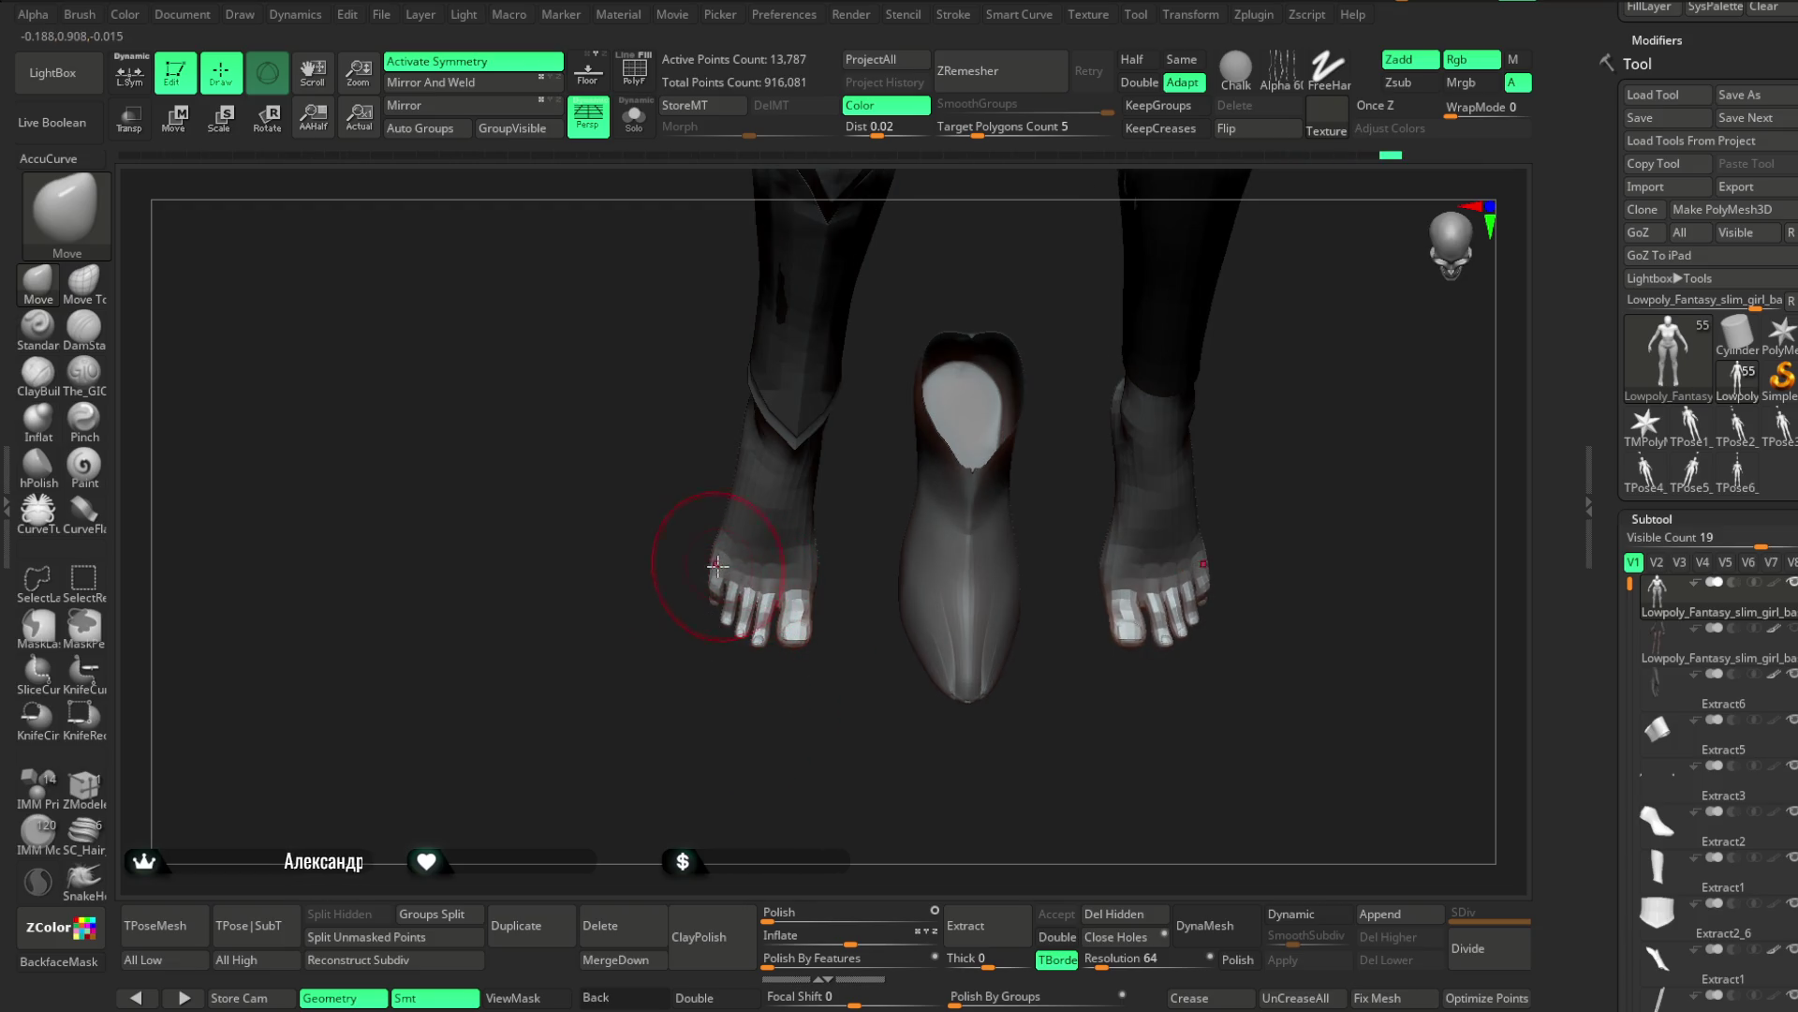
{"action": "key", "text": "space"}
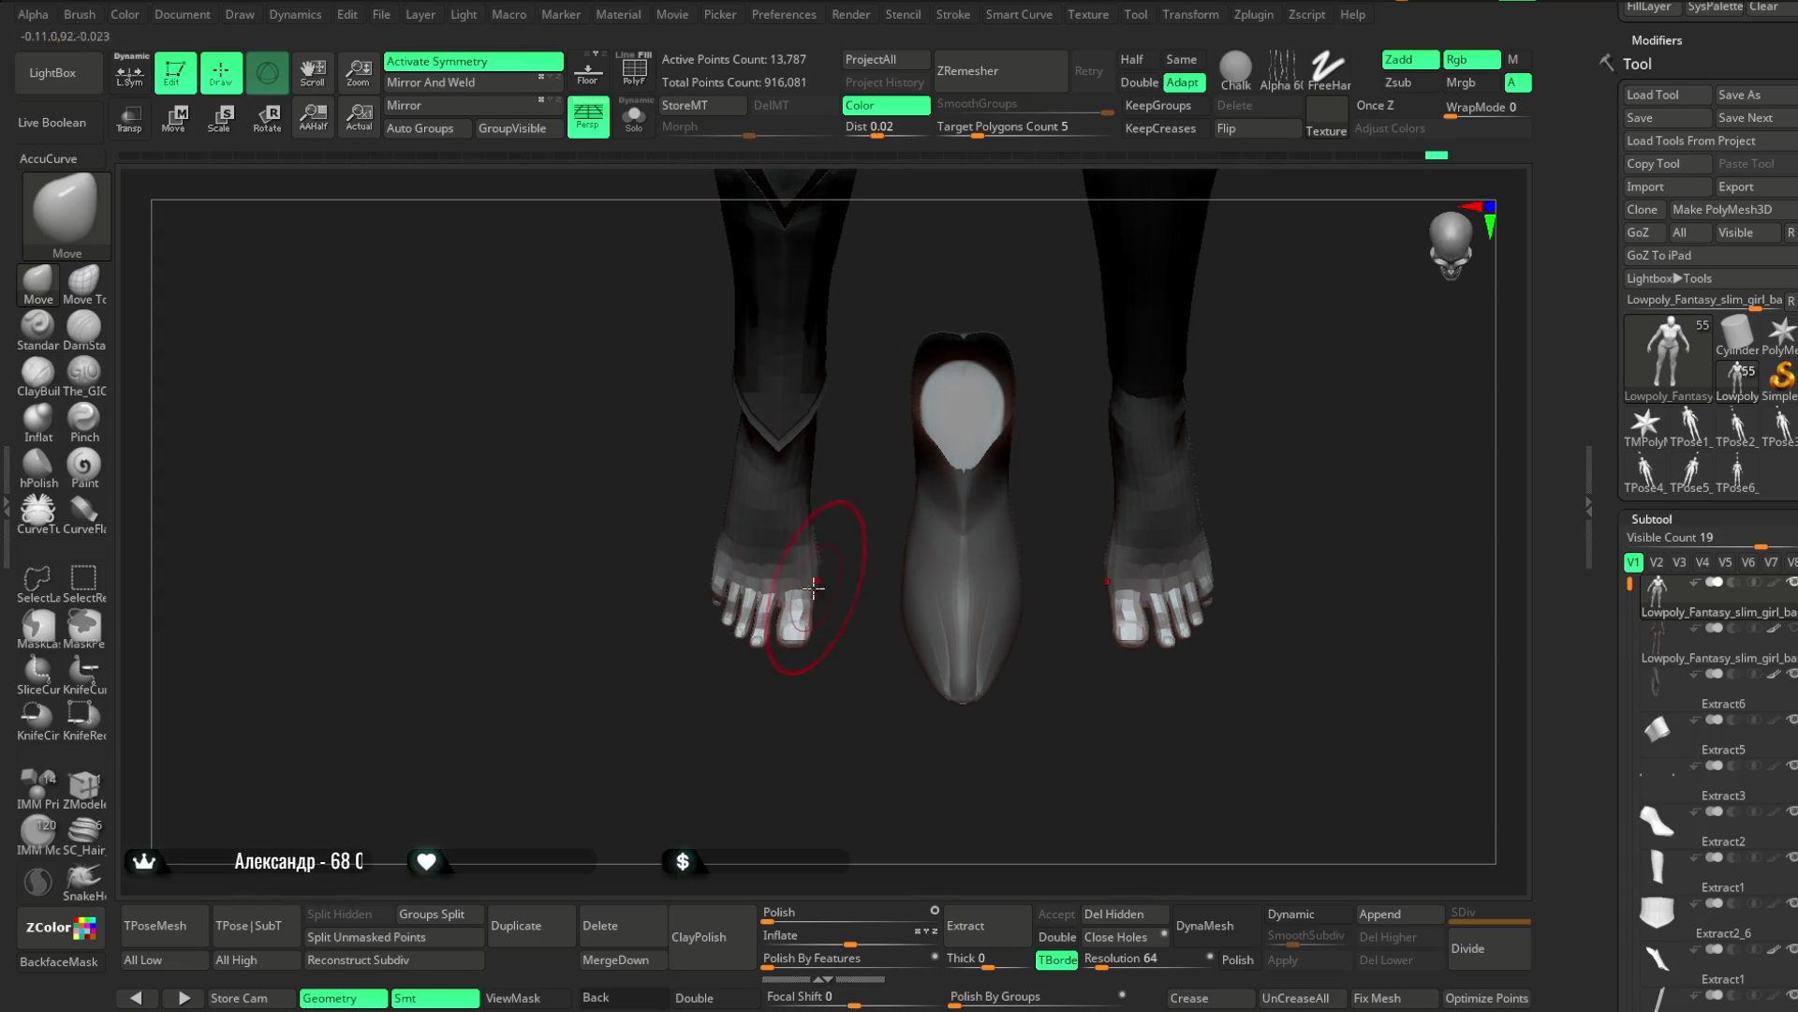
{"action": "mouse_move", "coordinate": [805, 590]}
{"action": "left_mouse_down"}
{"action": "mouse_move", "coordinate": [843, 562]}
{"action": "mouse_move", "coordinate": [1036, 582]}
{"action": "mouse_move", "coordinate": [992, 503]}
{"action": "mouse_move", "coordinate": [803, 630]}
{"action": "mouse_move", "coordinate": [910, 546]}
{"action": "mouse_move", "coordinate": [964, 566]}
{"action": "mouse_move", "coordinate": [975, 522]}
{"action": "mouse_move", "coordinate": [812, 607]}
{"action": "left_mouse_up"}
{"action": "left_click_drag", "start_coordinate": [956, 510], "coordinate": [823, 621]}
Refine the heels from side and rear views, then frame the whole body
{"action": "mouse_move", "coordinate": [956, 524]}
{"action": "left_mouse_down"}
{"action": "mouse_move", "coordinate": [971, 478]}
{"action": "mouse_move", "coordinate": [971, 574]}
{"action": "mouse_move", "coordinate": [927, 546]}
{"action": "mouse_move", "coordinate": [871, 552]}
{"action": "mouse_move", "coordinate": [975, 498]}
{"action": "mouse_move", "coordinate": [815, 880]}
{"action": "mouse_move", "coordinate": [1091, 424]}
{"action": "mouse_move", "coordinate": [915, 558]}
{"action": "mouse_move", "coordinate": [785, 560]}
{"action": "mouse_move", "coordinate": [734, 593]}
{"action": "mouse_move", "coordinate": [867, 554]}
{"action": "mouse_move", "coordinate": [919, 482]}
{"action": "mouse_move", "coordinate": [752, 515]}
{"action": "mouse_move", "coordinate": [759, 482]}
{"action": "mouse_move", "coordinate": [871, 462]}
{"action": "mouse_move", "coordinate": [785, 459]}
{"action": "mouse_move", "coordinate": [690, 488]}
{"action": "left_mouse_up"}
{"action": "key", "text": "space"}
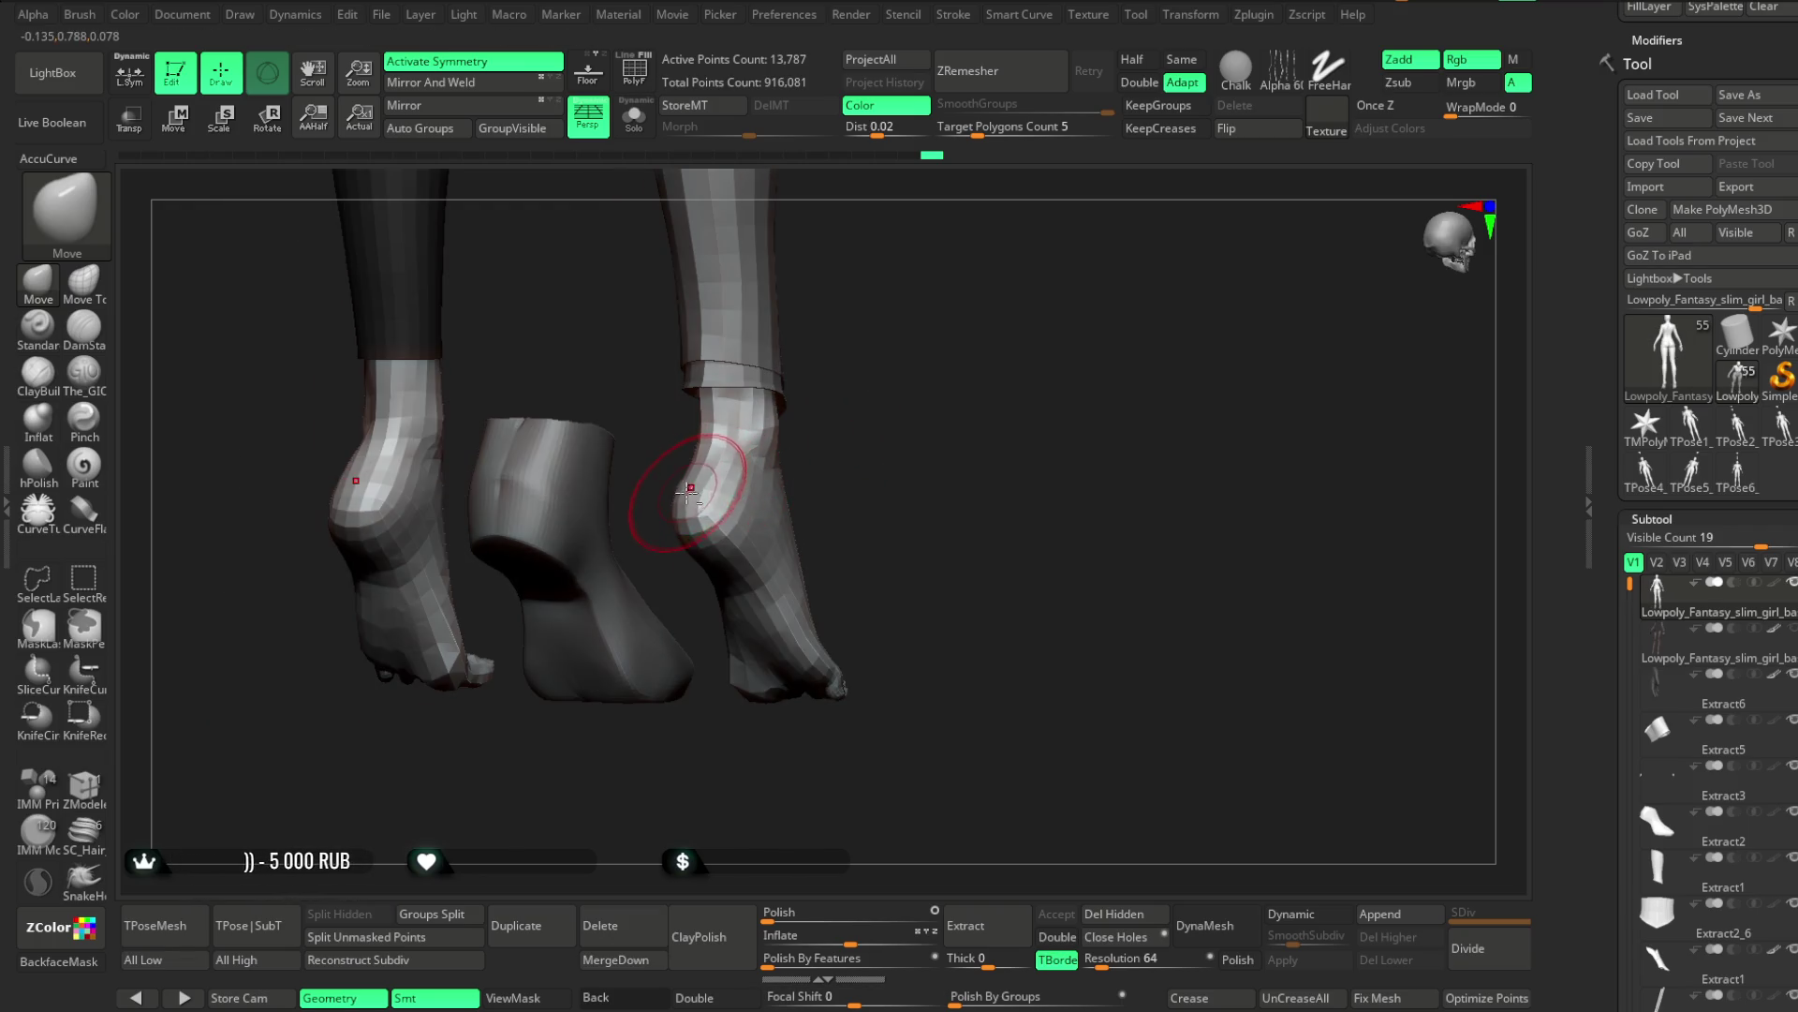
{"action": "mouse_move", "coordinate": [807, 421]}
{"action": "left_mouse_down"}
{"action": "mouse_move", "coordinate": [701, 528]}
{"action": "mouse_move", "coordinate": [767, 525]}
{"action": "left_mouse_up"}
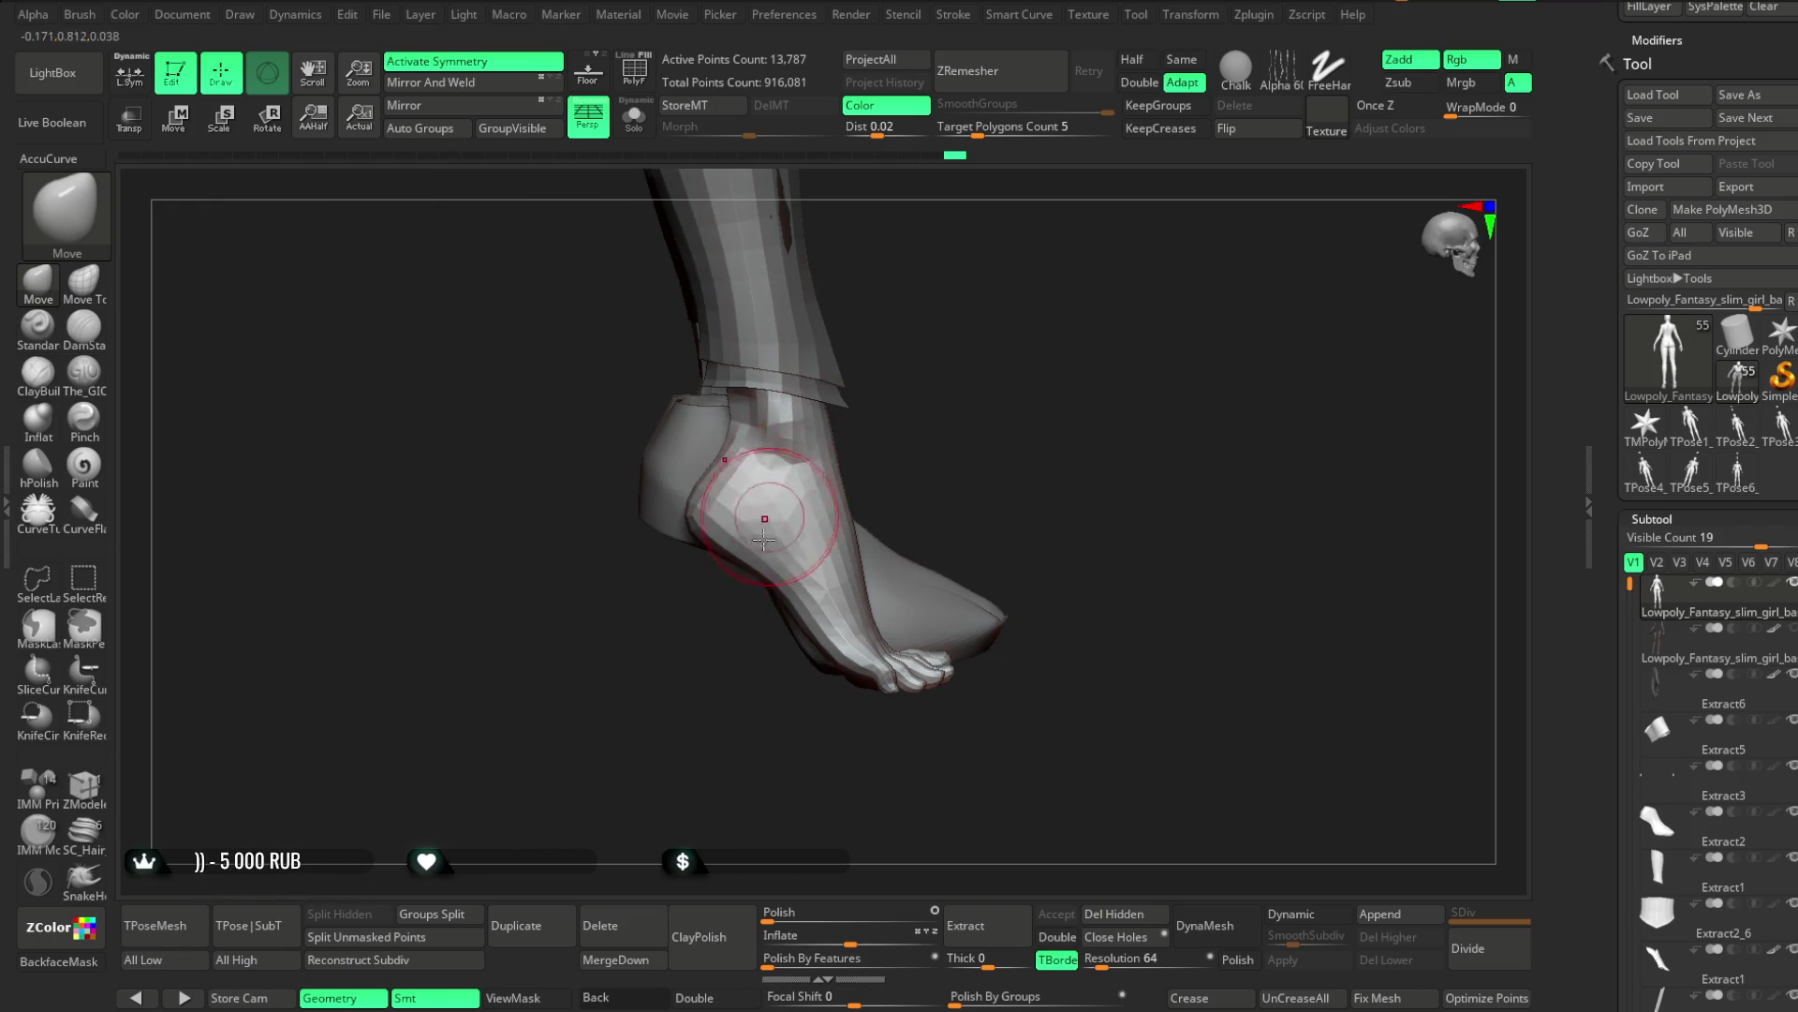
{"action": "left_click_drag", "start_coordinate": [724, 618], "coordinate": [751, 553]}
{"action": "mouse_move", "coordinate": [690, 677]}
{"action": "left_mouse_down"}
{"action": "mouse_move", "coordinate": [807, 510]}
{"action": "mouse_move", "coordinate": [815, 525]}
{"action": "mouse_move", "coordinate": [769, 531]}
{"action": "left_mouse_up"}
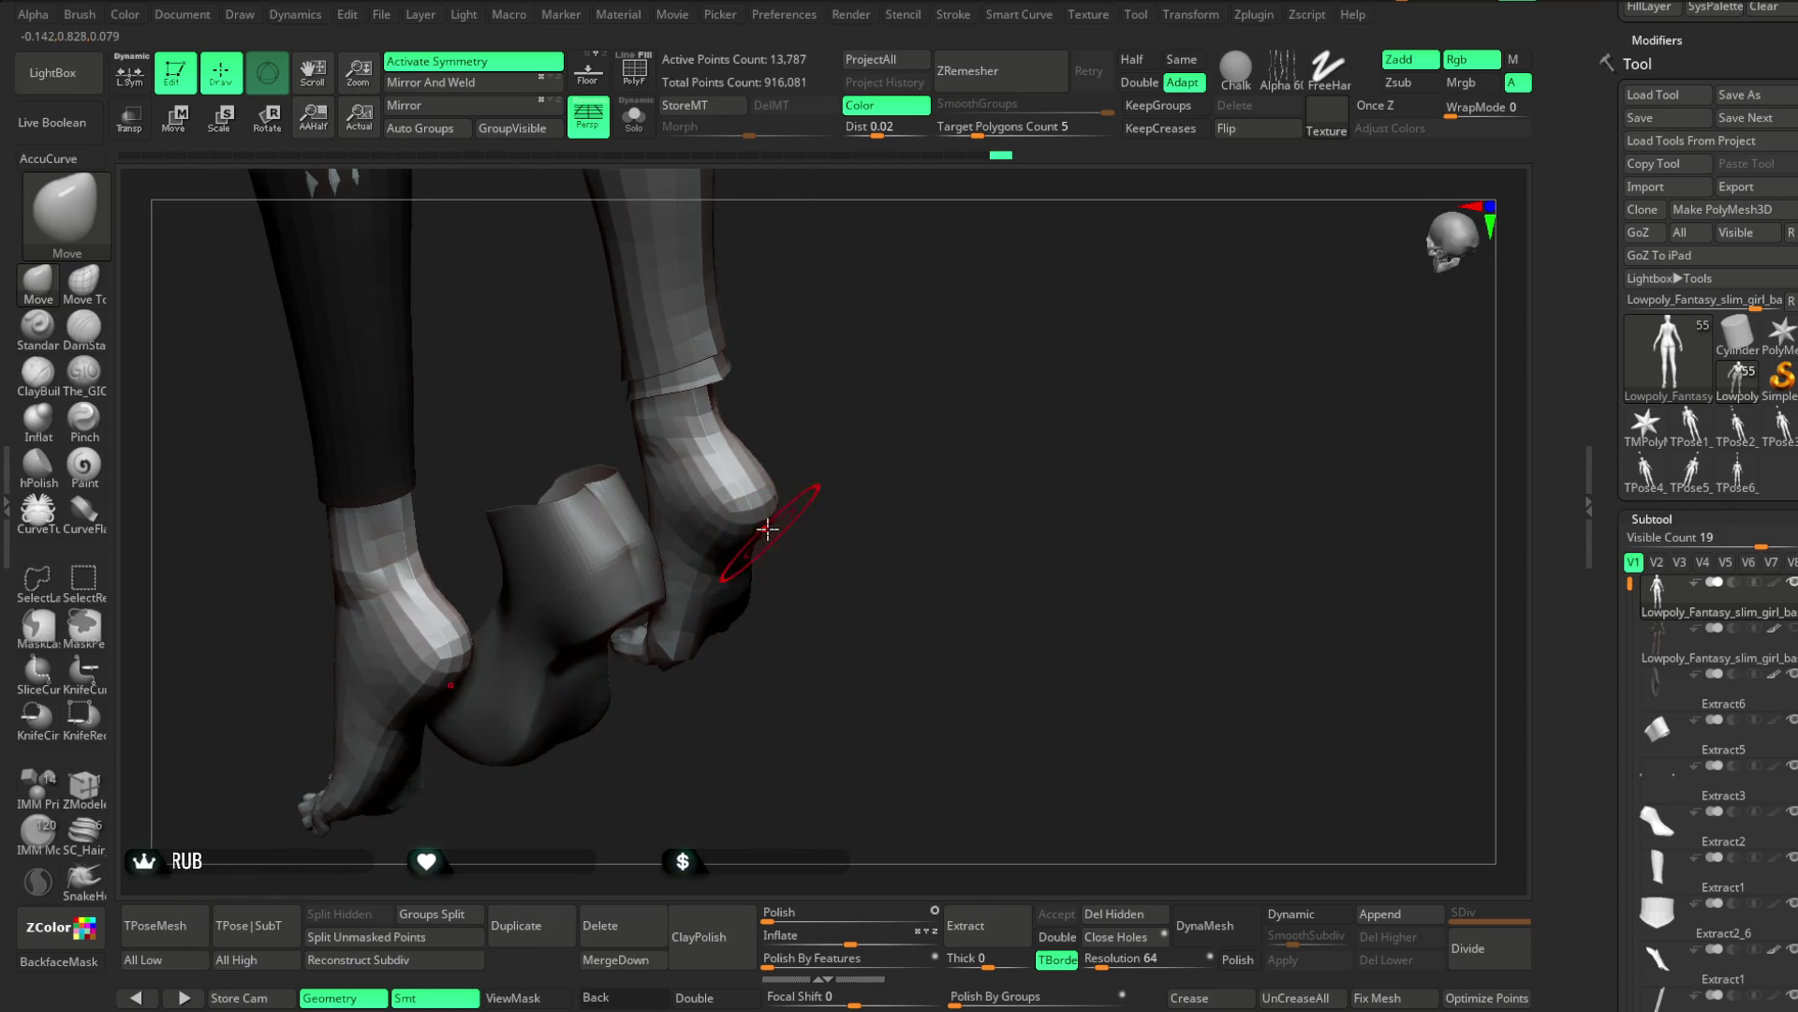
{"action": "mouse_move", "coordinate": [824, 472]}
{"action": "left_mouse_down"}
{"action": "mouse_move", "coordinate": [777, 506]}
{"action": "mouse_move", "coordinate": [992, 334]}
{"action": "mouse_move", "coordinate": [960, 423]}
{"action": "mouse_move", "coordinate": [855, 397]}
{"action": "mouse_move", "coordinate": [852, 474]}
{"action": "mouse_move", "coordinate": [1007, 387]}
{"action": "mouse_move", "coordinate": [1003, 481]}
{"action": "mouse_move", "coordinate": [955, 413]}
{"action": "mouse_move", "coordinate": [1068, 401]}
{"action": "mouse_move", "coordinate": [1058, 309]}
{"action": "mouse_move", "coordinate": [1056, 397]}
{"action": "mouse_move", "coordinate": [1039, 374]}
{"action": "mouse_move", "coordinate": [1056, 353]}
{"action": "left_mouse_up"}
{"action": "key", "text": "space"}
{"action": "key", "text": "f"}
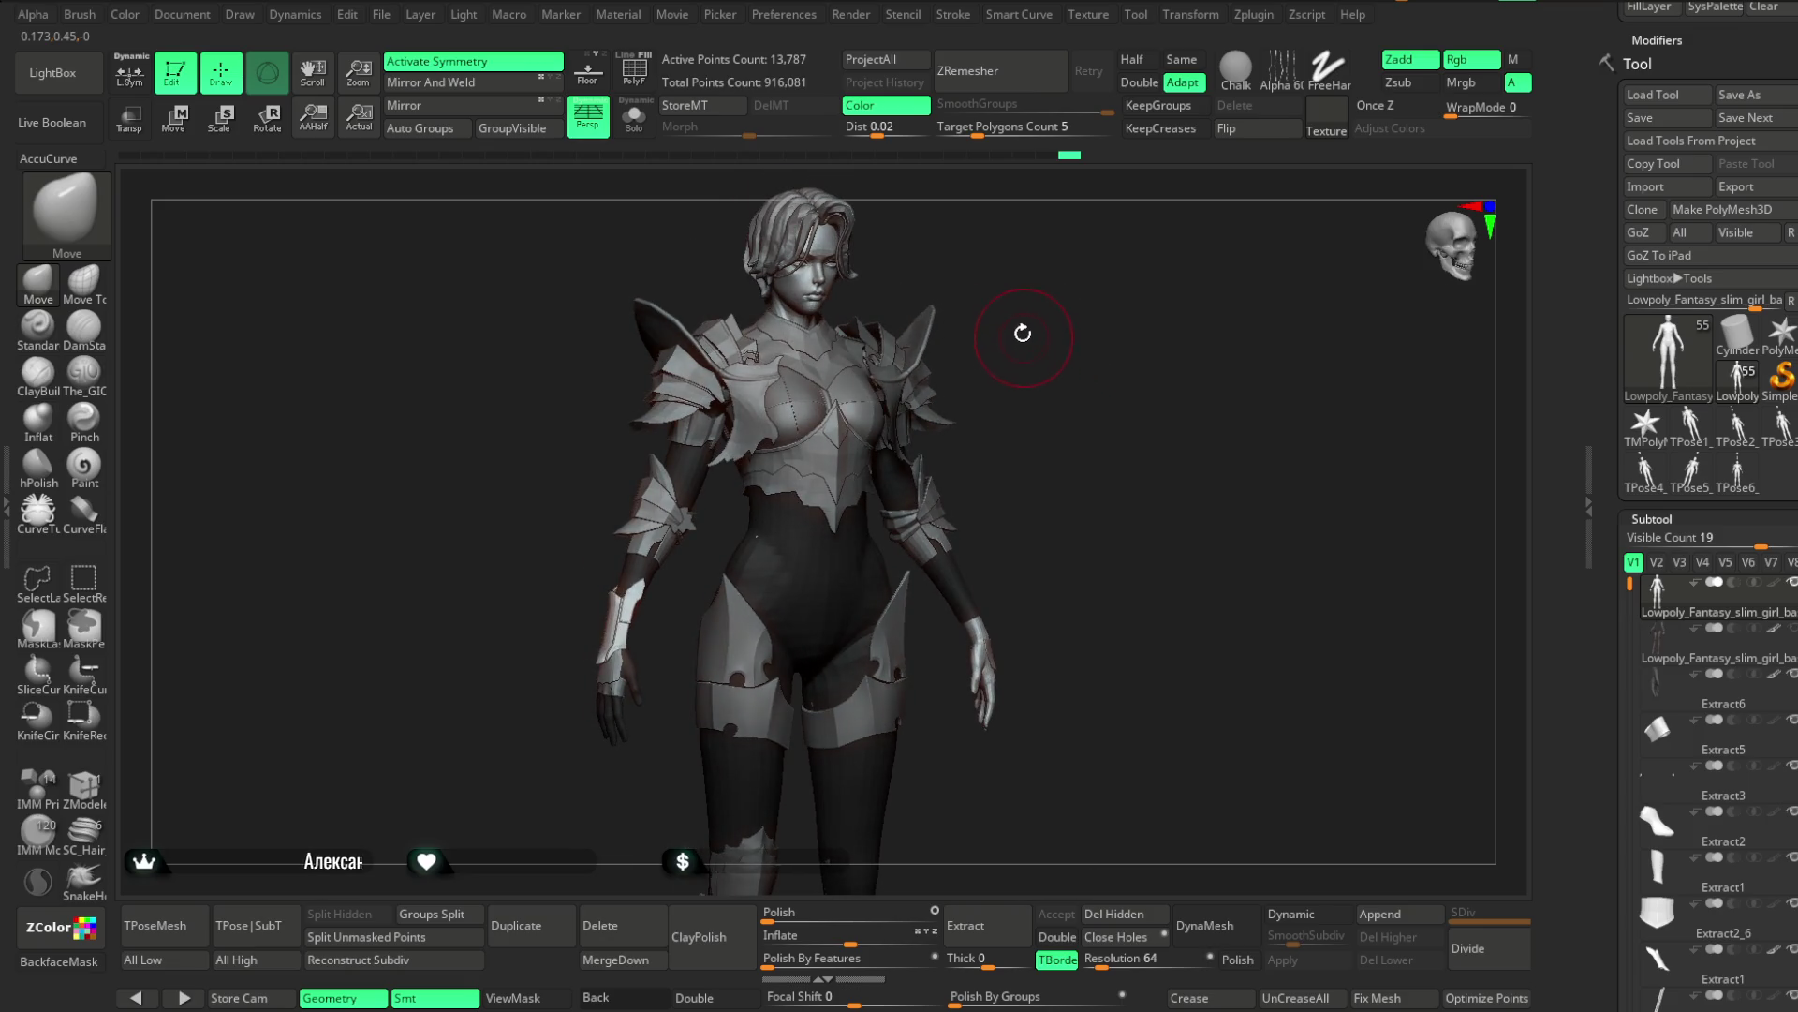
Save the project with Ctrl+S, then check the model from the front and side
{"action": "left_click", "coordinate": [388, 17]}
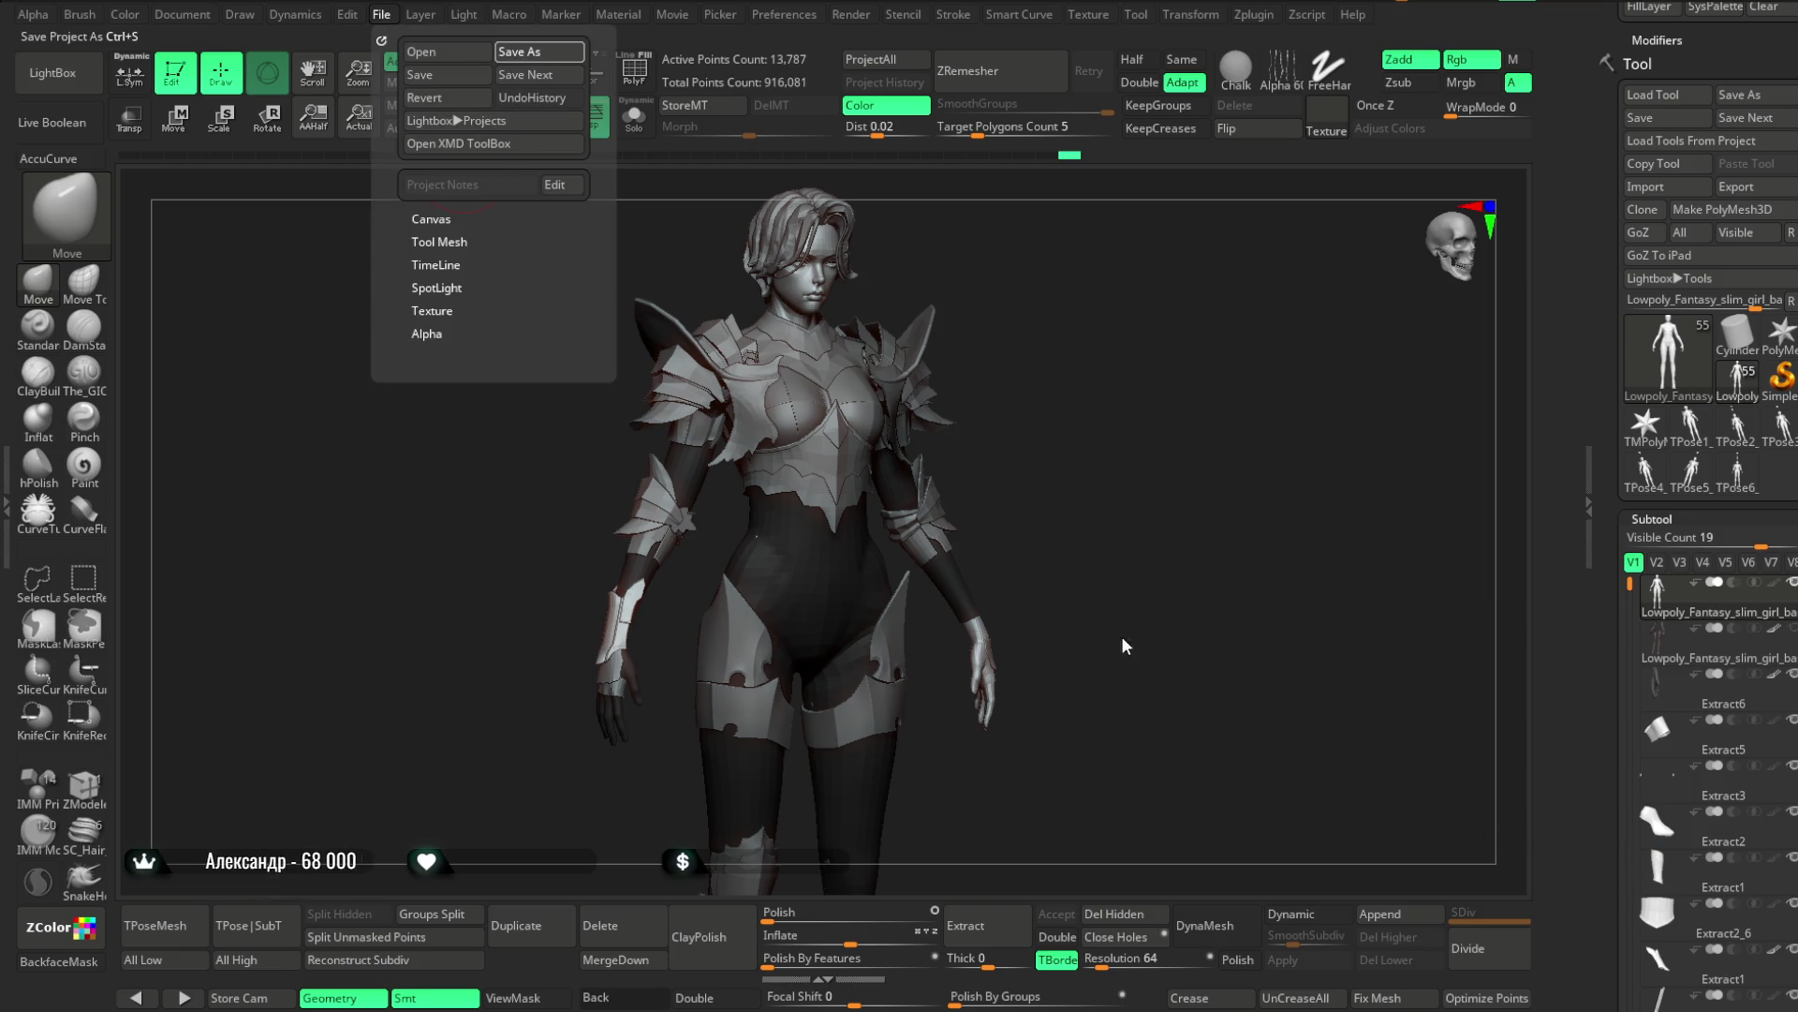
{"action": "key", "text": "ctrl+s"}
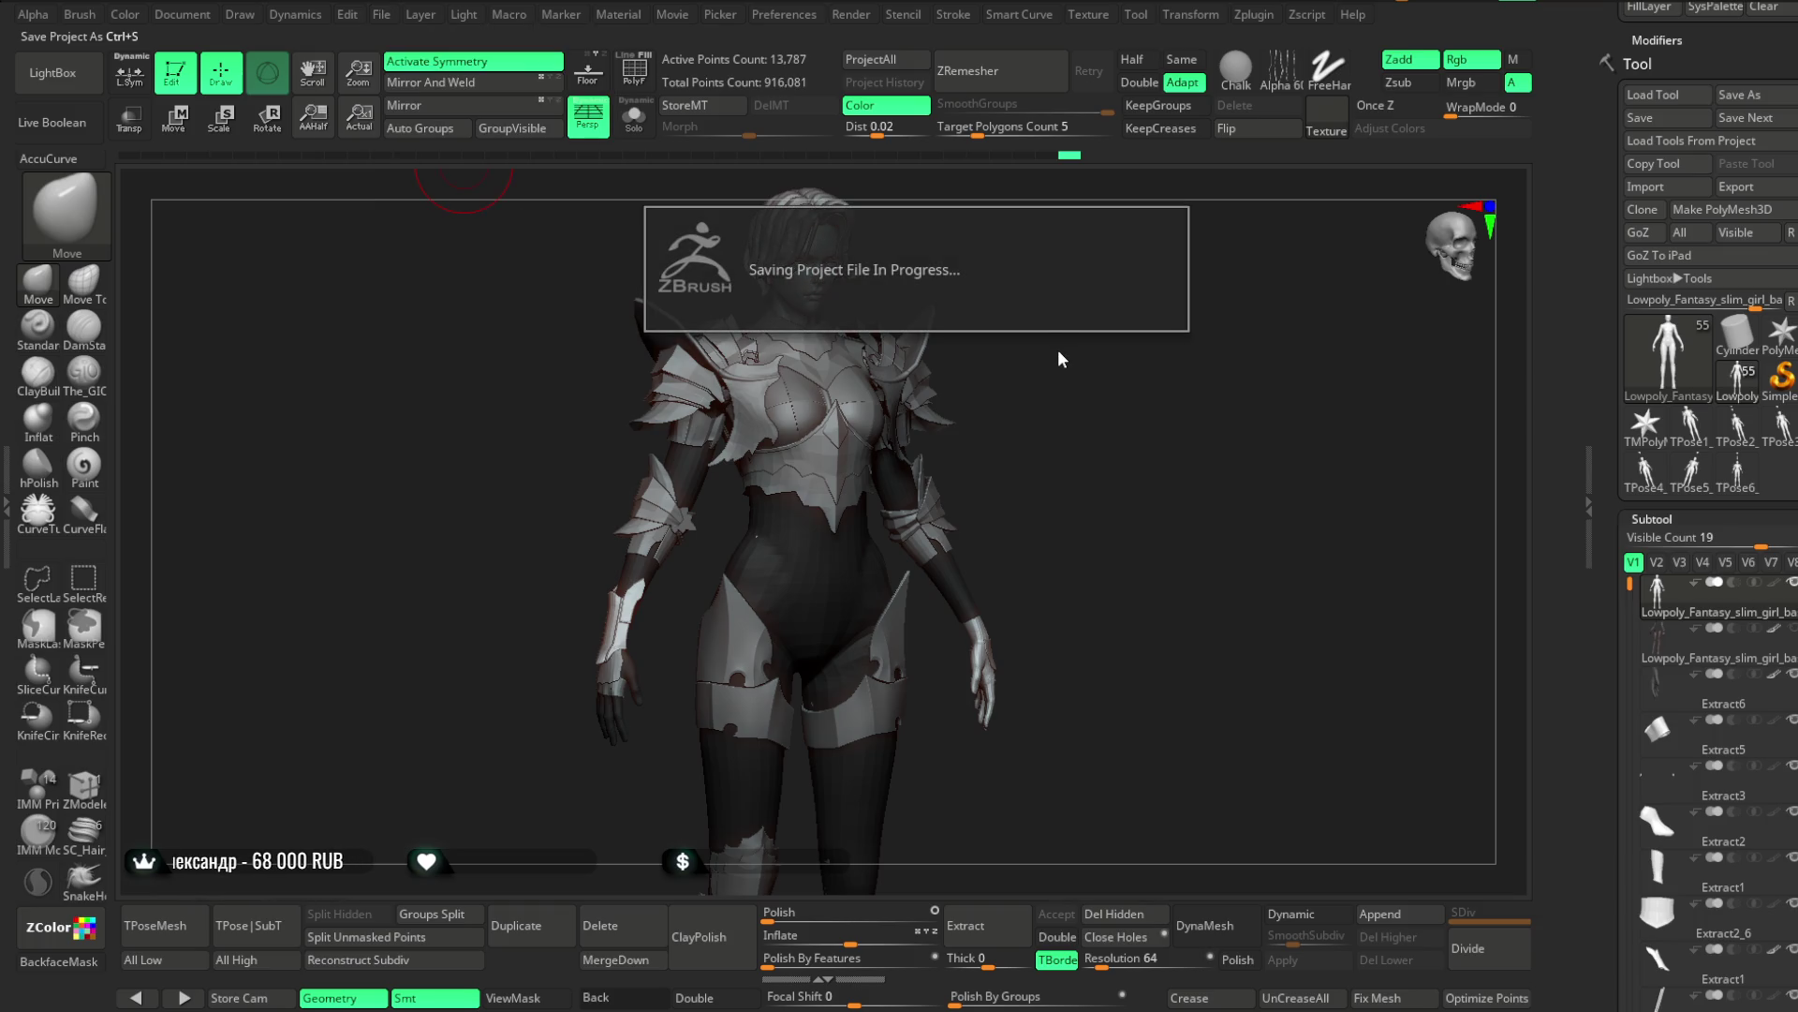
{"action": "mouse_move", "coordinate": [1052, 345]}
{"action": "left_mouse_down"}
{"action": "mouse_move", "coordinate": [1060, 366]}
{"action": "mouse_move", "coordinate": [1041, 364]}
{"action": "left_mouse_up"}
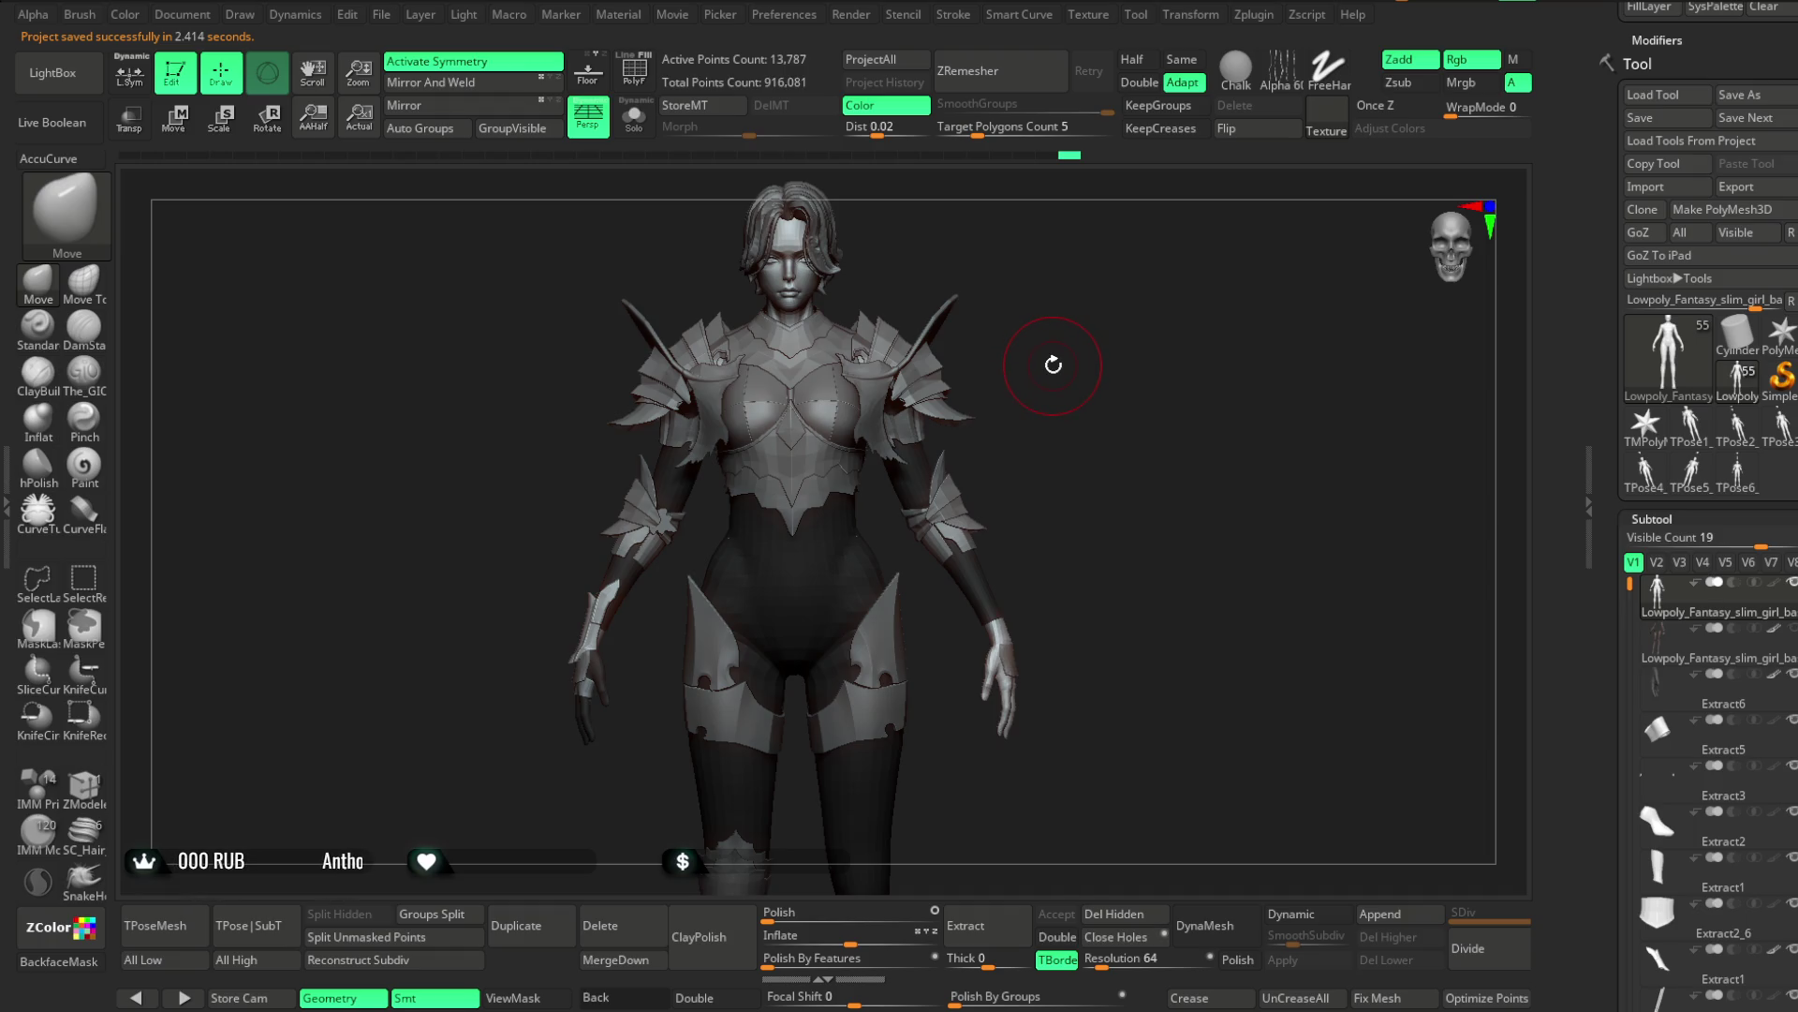
{"action": "mouse_move", "coordinate": [1054, 351]}
{"action": "left_mouse_down"}
{"action": "mouse_move", "coordinate": [1008, 354]}
{"action": "mouse_move", "coordinate": [1060, 353]}
{"action": "mouse_move", "coordinate": [1064, 318]}
{"action": "left_mouse_up"}
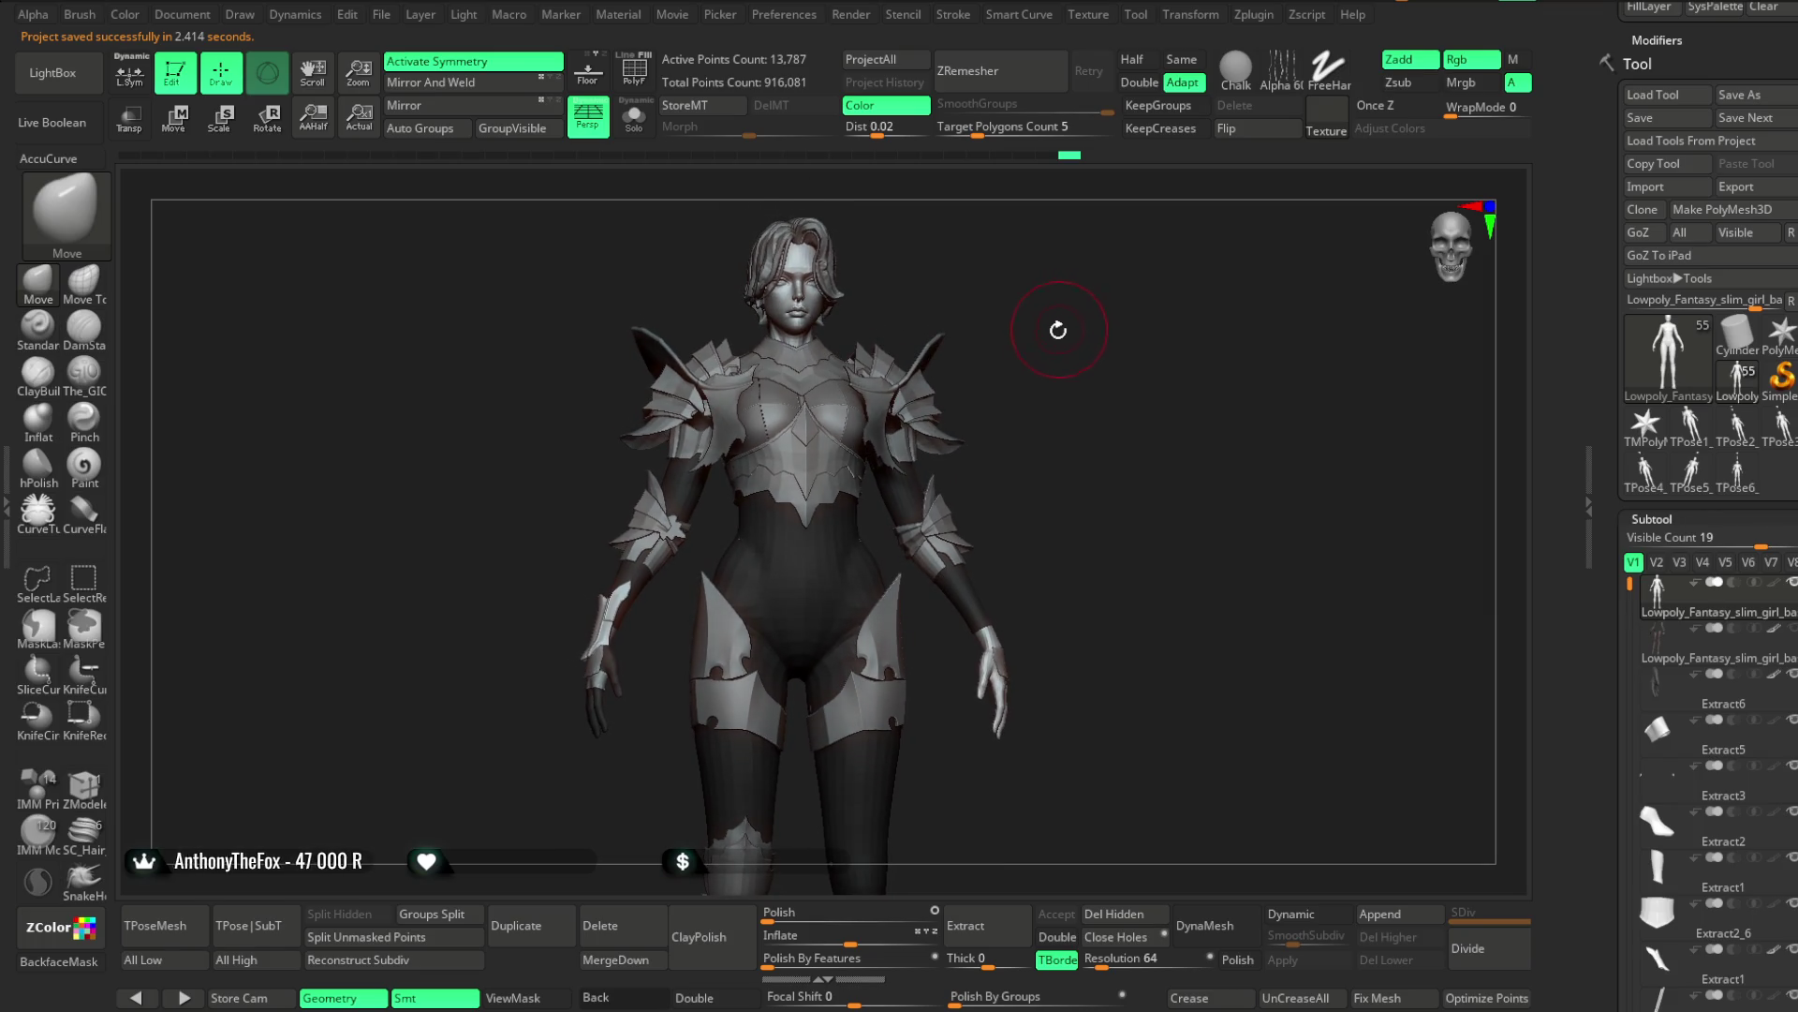
Select the curved chest armour strip, Solo it, and switch to The_GIO brush
{"action": "left_click", "coordinate": [843, 487], "text": "alt"}
{"action": "left_click_drag", "start_coordinate": [915, 289], "coordinate": [679, 418], "text": "alt"}
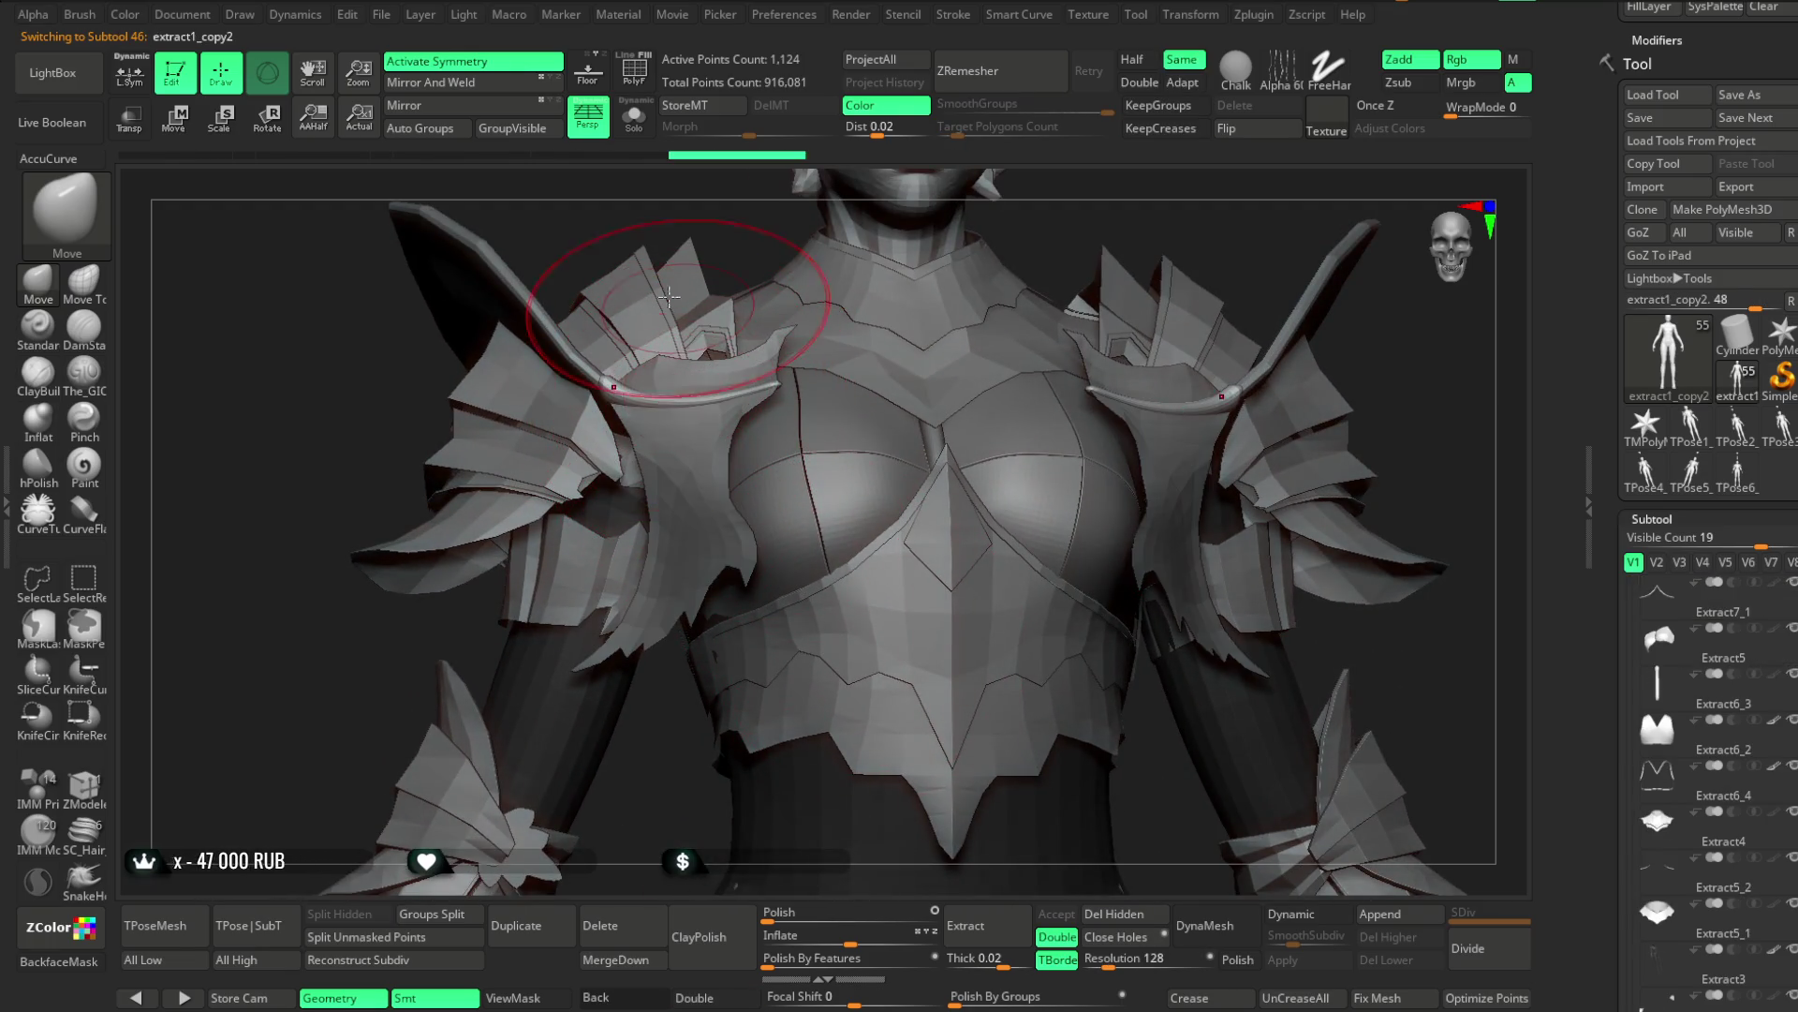
{"action": "left_click", "coordinate": [640, 127]}
{"action": "left_click_drag", "start_coordinate": [891, 353], "coordinate": [891, 550]}
{"action": "key", "text": "space"}
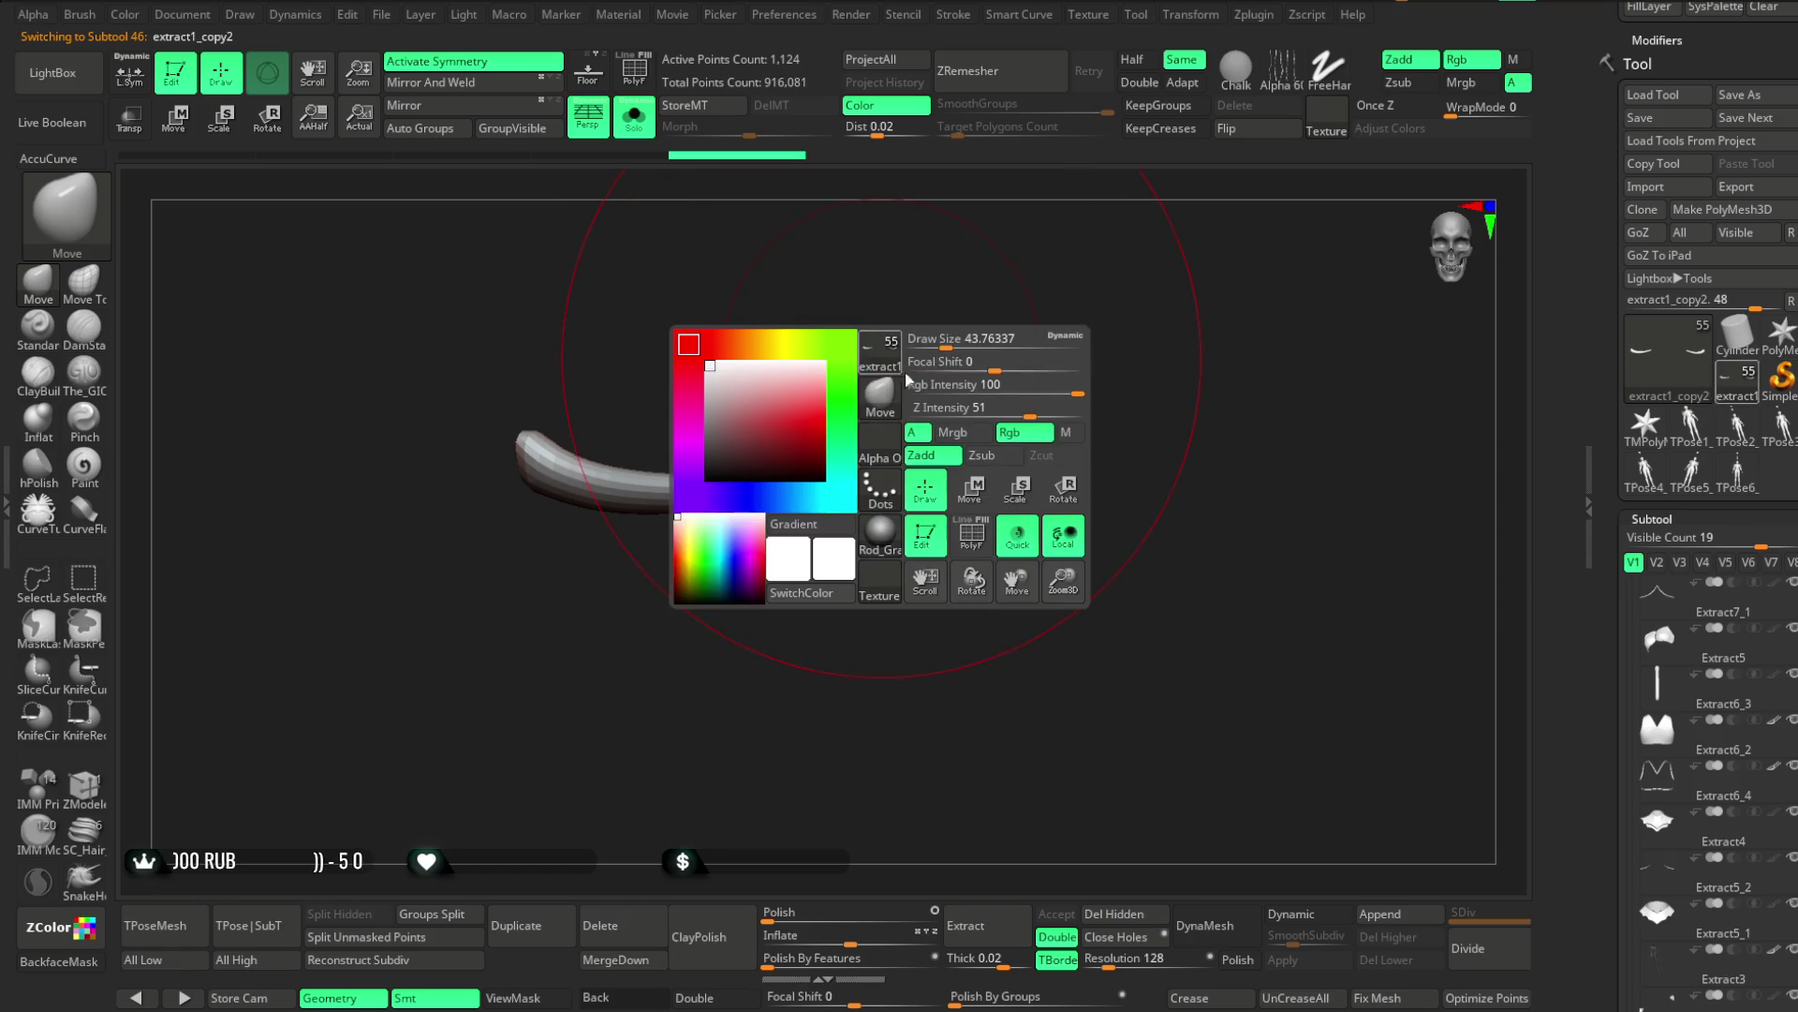
{"action": "left_click_drag", "start_coordinate": [939, 341], "coordinate": [956, 383]}
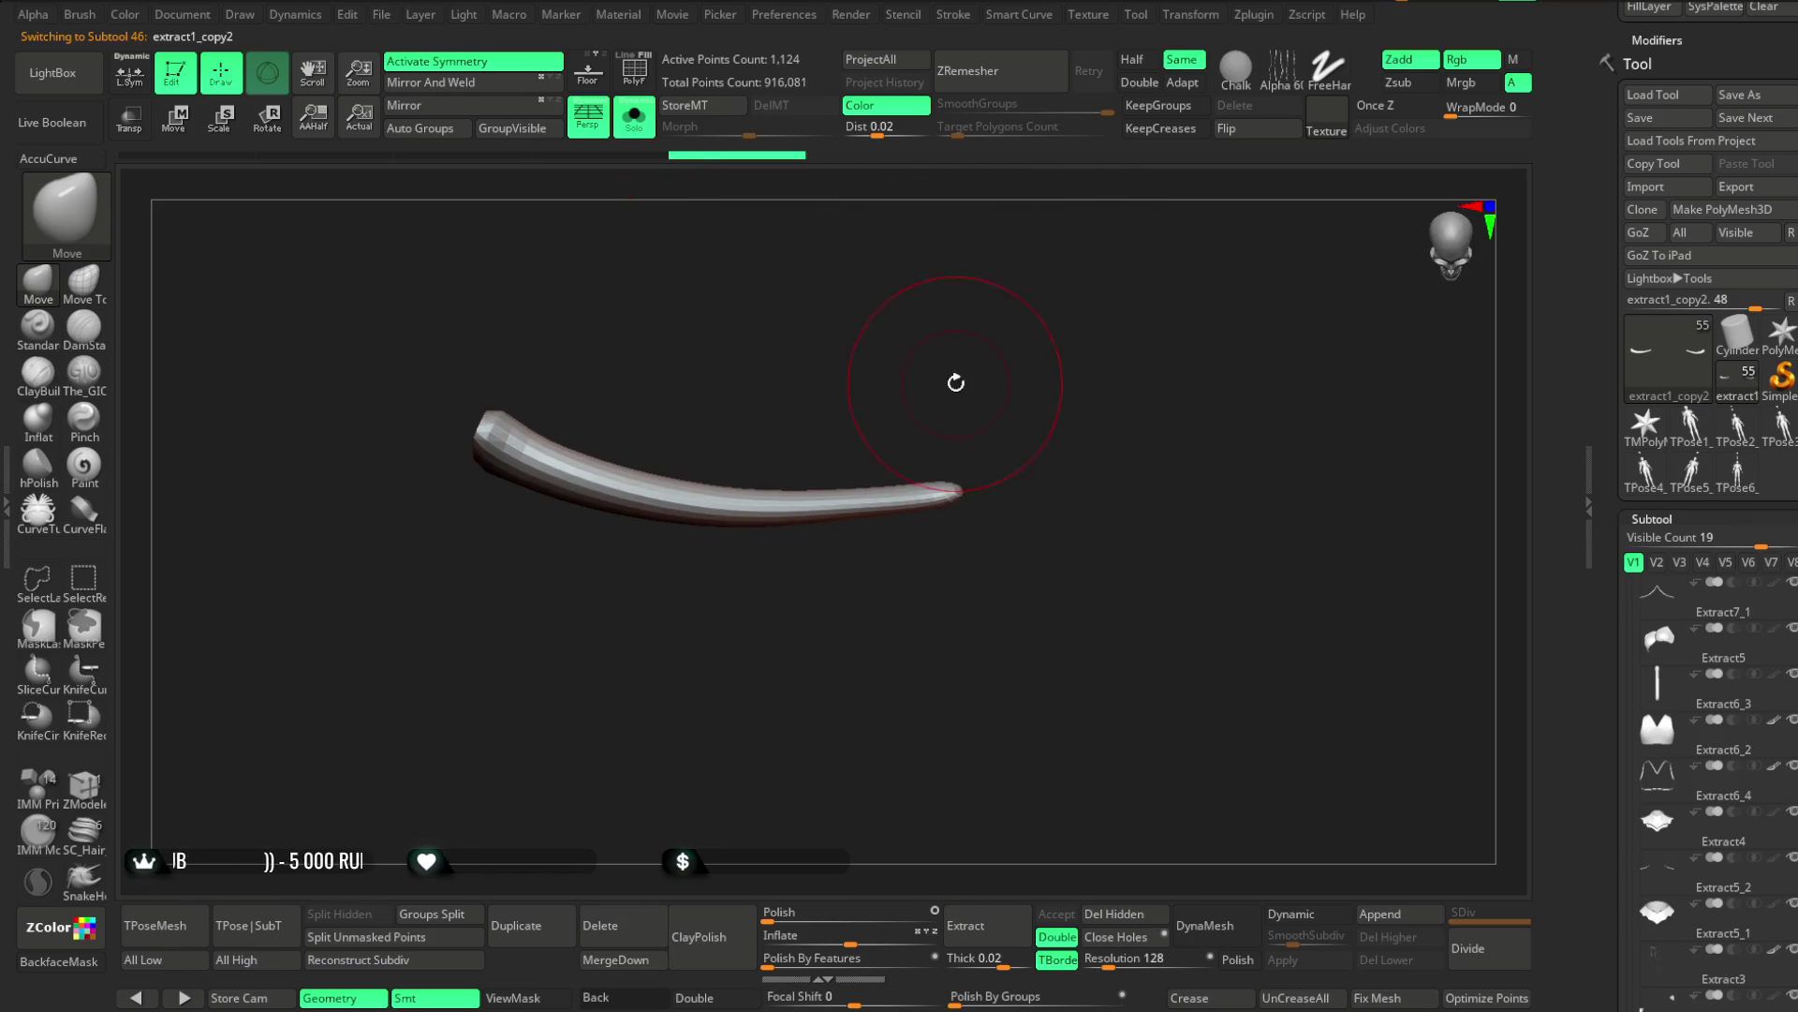
{"action": "left_click", "coordinate": [84, 373]}
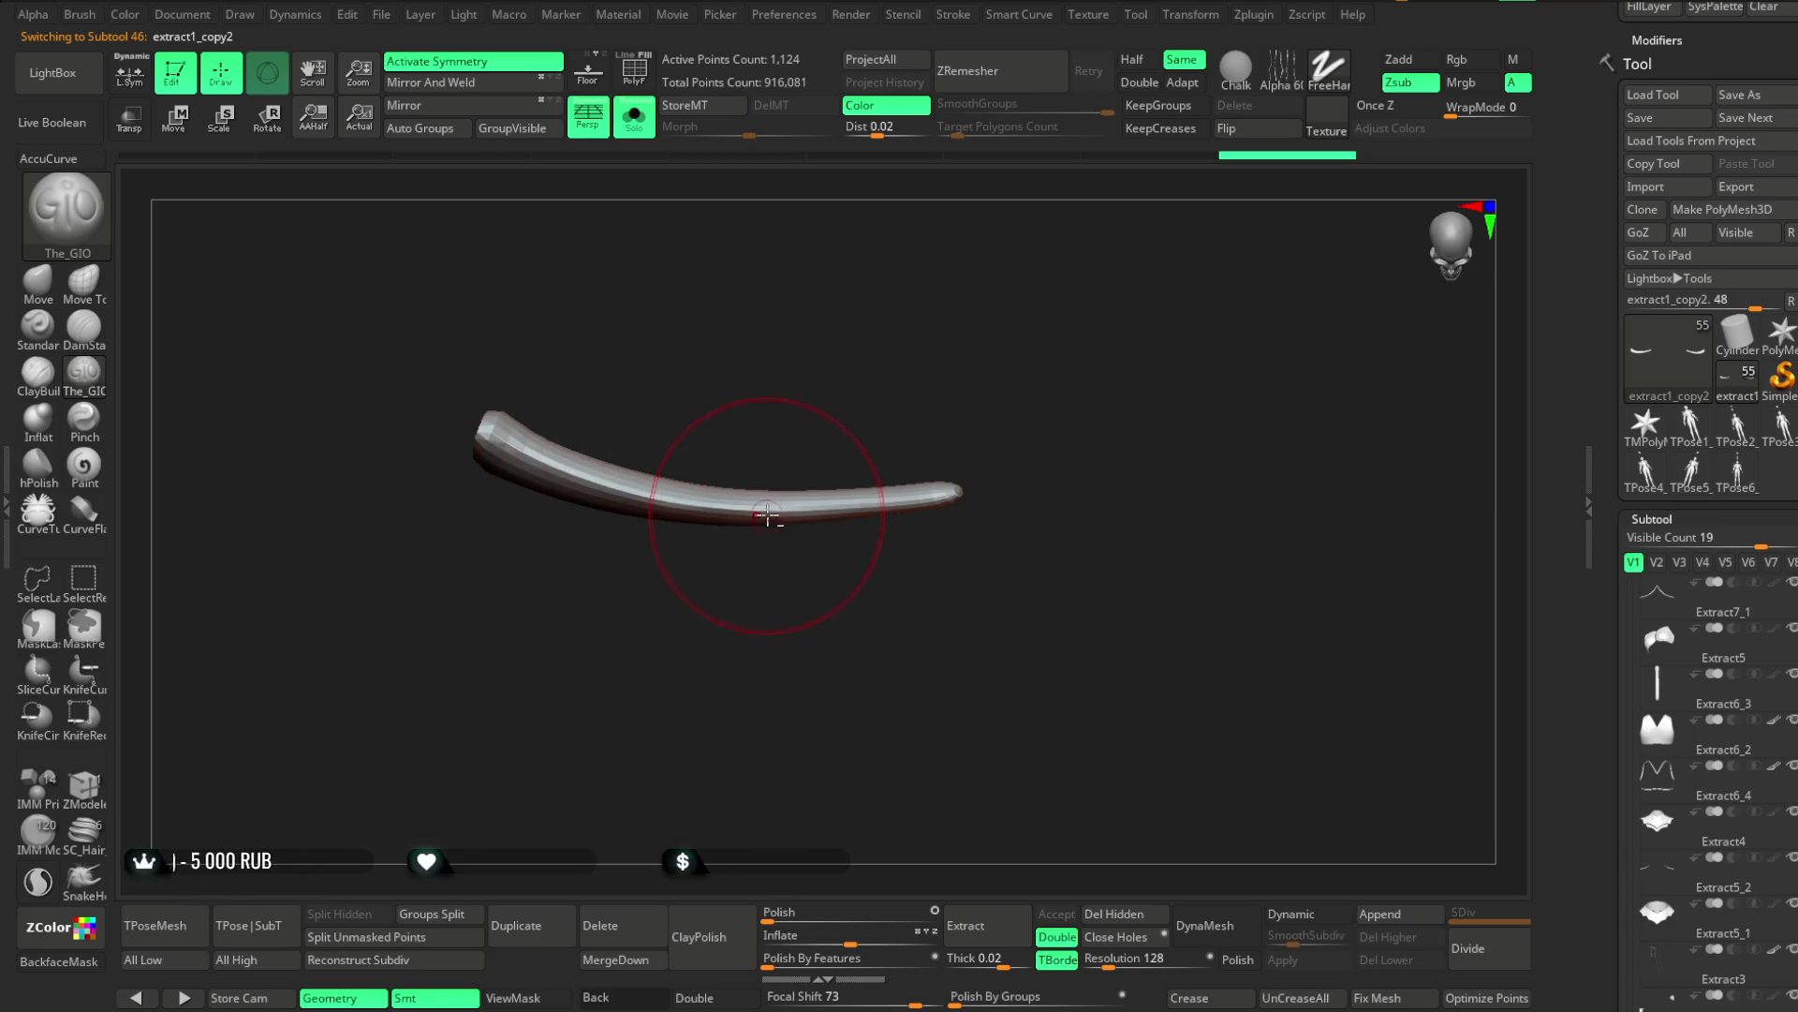
Turn Solo off, shrink the brush, and orbit around the strip
{"action": "left_click", "coordinate": [635, 117]}
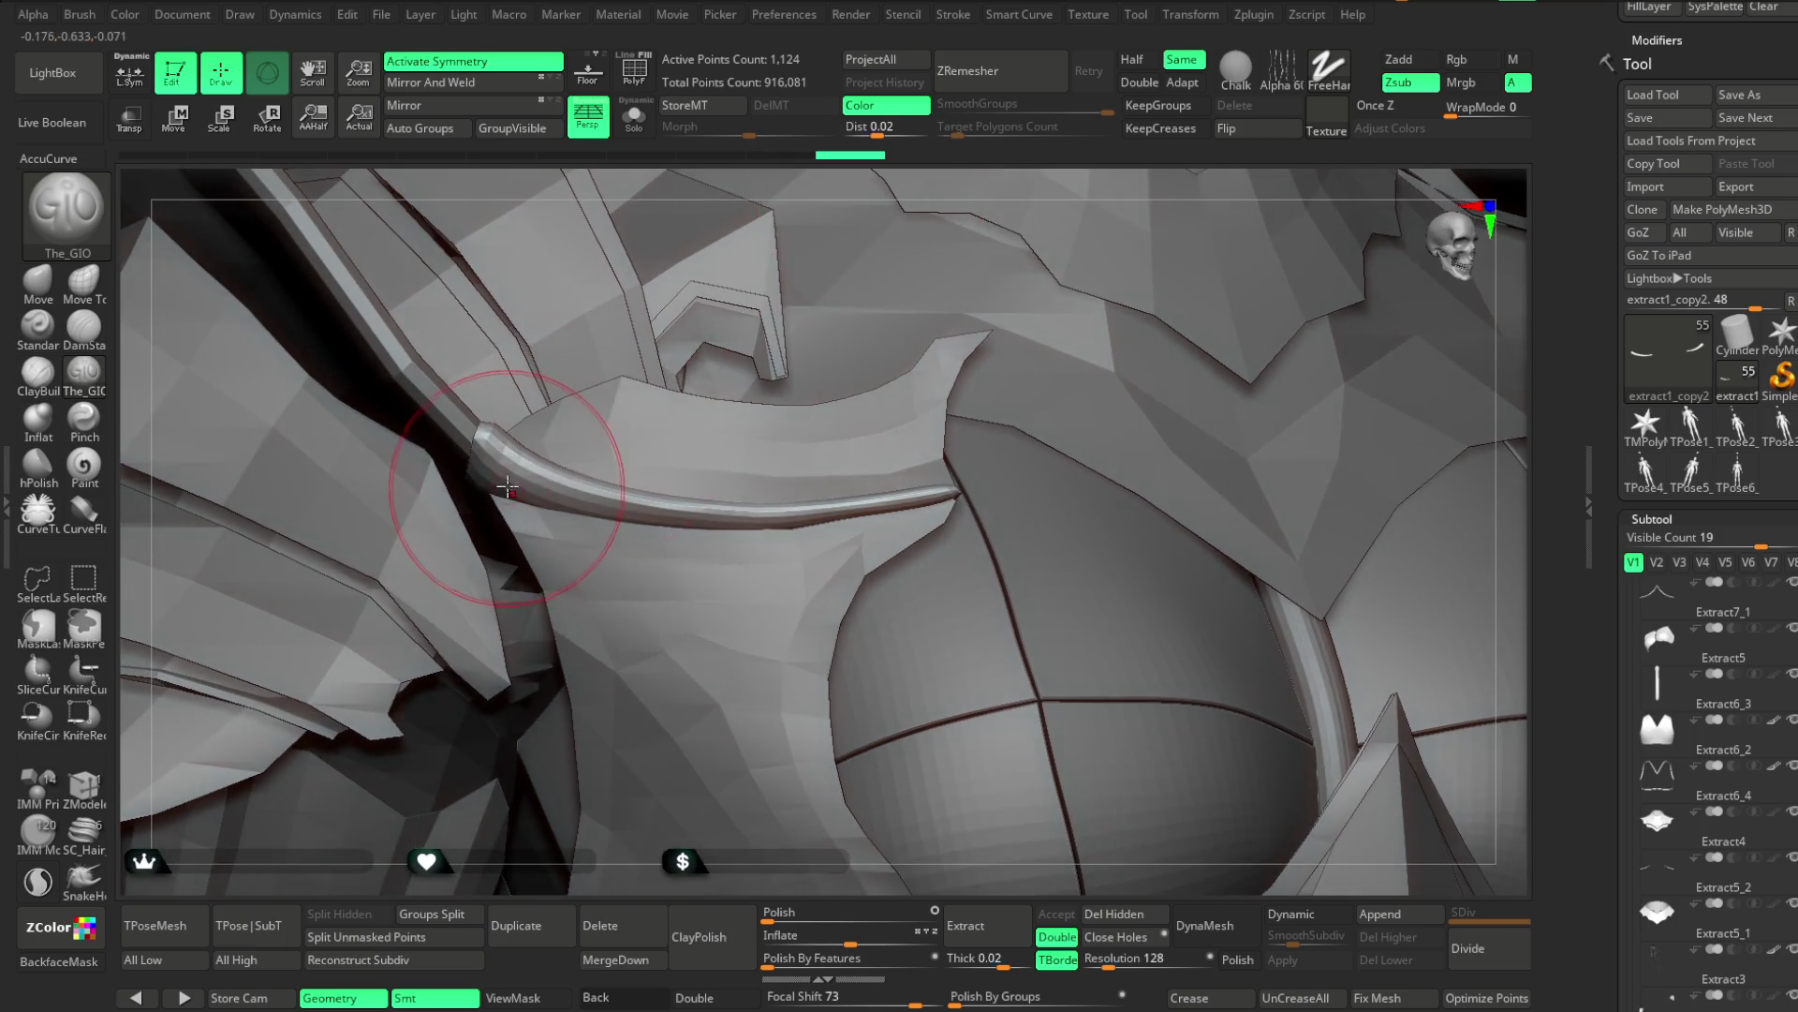
{"action": "key", "text": "space"}
{"action": "left_click_drag", "start_coordinate": [565, 460], "coordinate": [511, 482]}
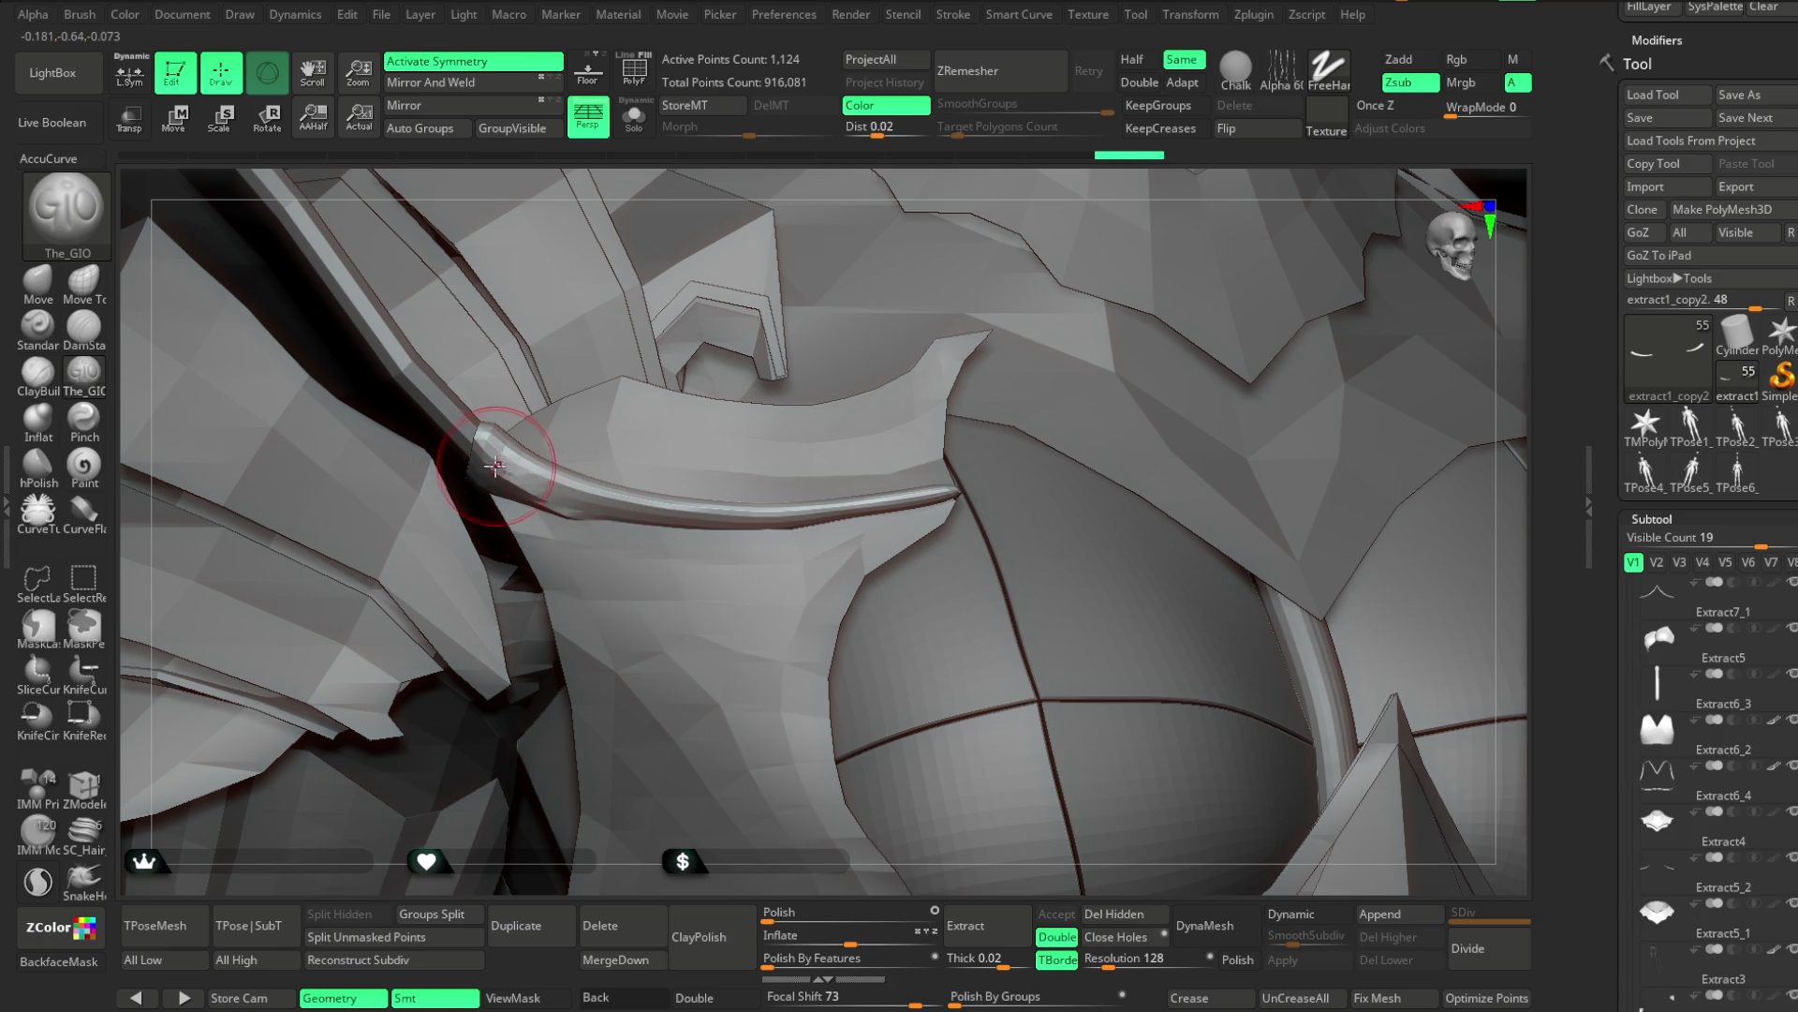
{"action": "mouse_move", "coordinate": [806, 366]}
{"action": "right_mouse_down"}
{"action": "mouse_move", "coordinate": [762, 272]}
{"action": "mouse_move", "coordinate": [574, 422]}
{"action": "right_mouse_up"}
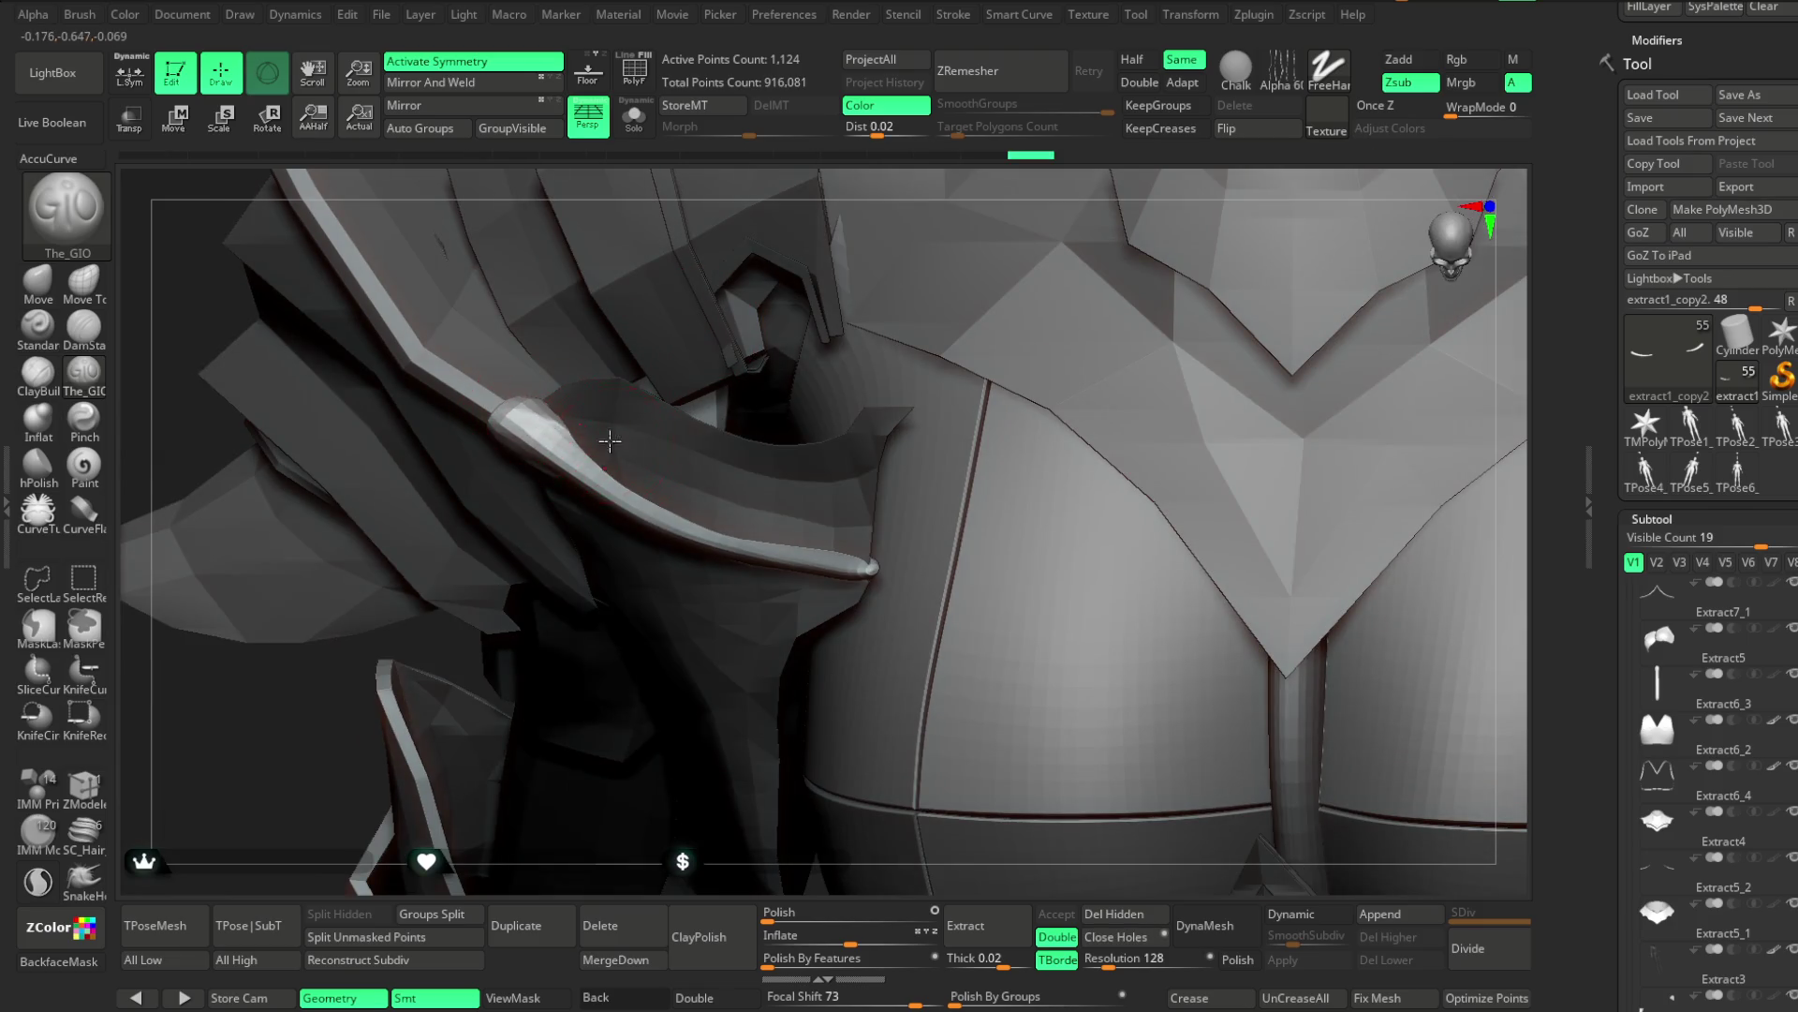
{"action": "right_click_drag", "start_coordinate": [775, 202], "coordinate": [558, 397]}
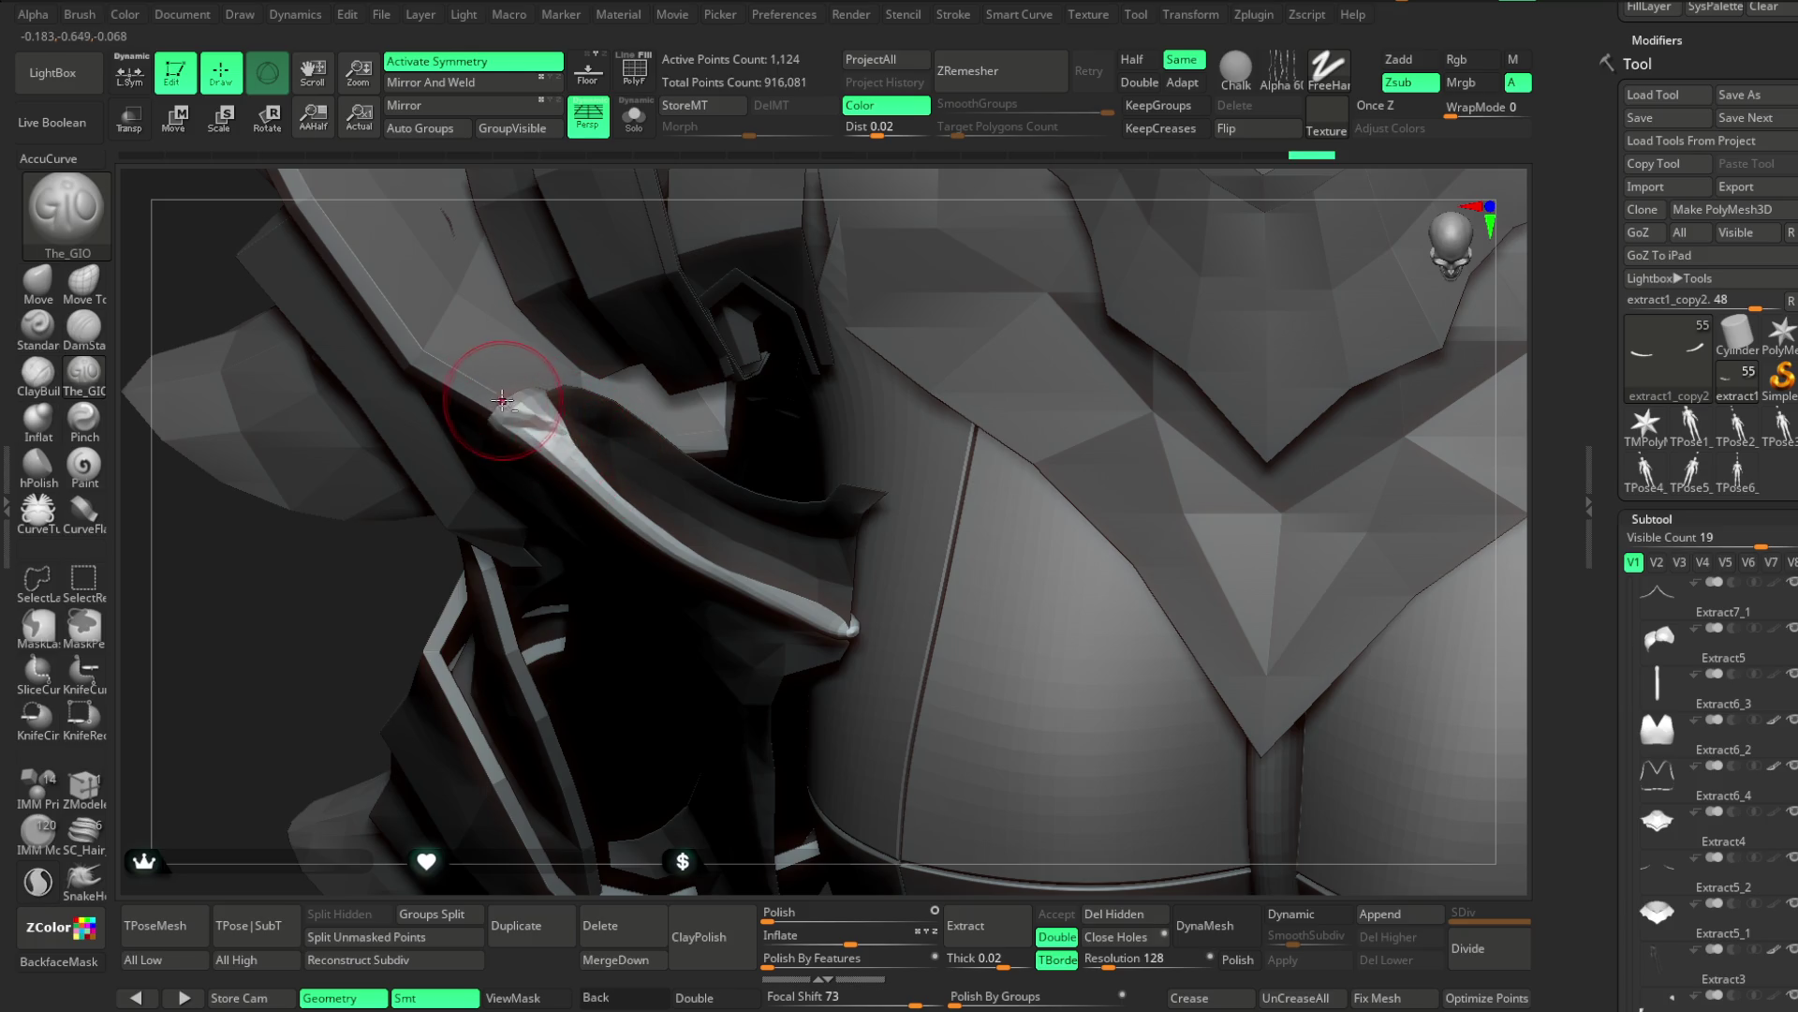
{"action": "mouse_move", "coordinate": [738, 179]}
{"action": "right_mouse_down"}
{"action": "mouse_move", "coordinate": [649, 227]}
{"action": "mouse_move", "coordinate": [717, 175]}
{"action": "right_mouse_up"}
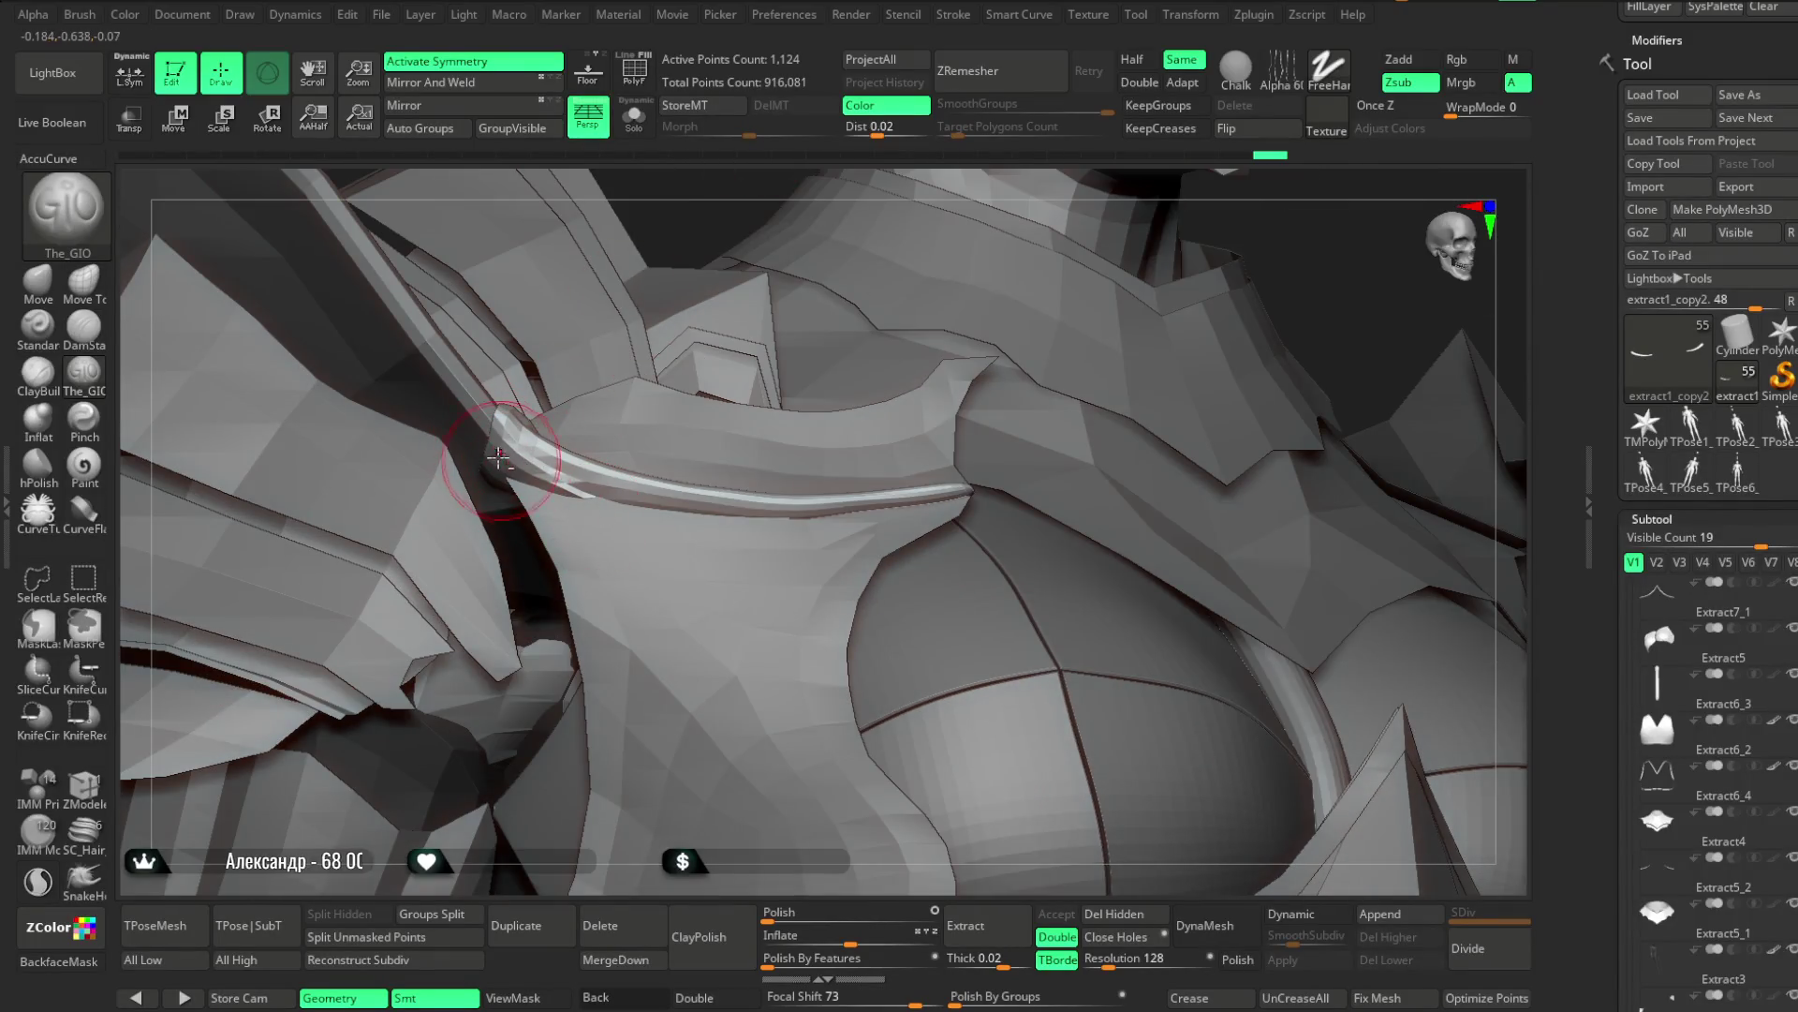
{"action": "right_click_drag", "start_coordinate": [894, 174], "coordinate": [829, 335]}
{"action": "right_click_drag", "start_coordinate": [828, 183], "coordinate": [367, 385]}
Pull the strip with the Move brush so it sits against the armour plate's edge
{"action": "left_click", "coordinate": [38, 281]}
{"action": "key", "text": "space"}
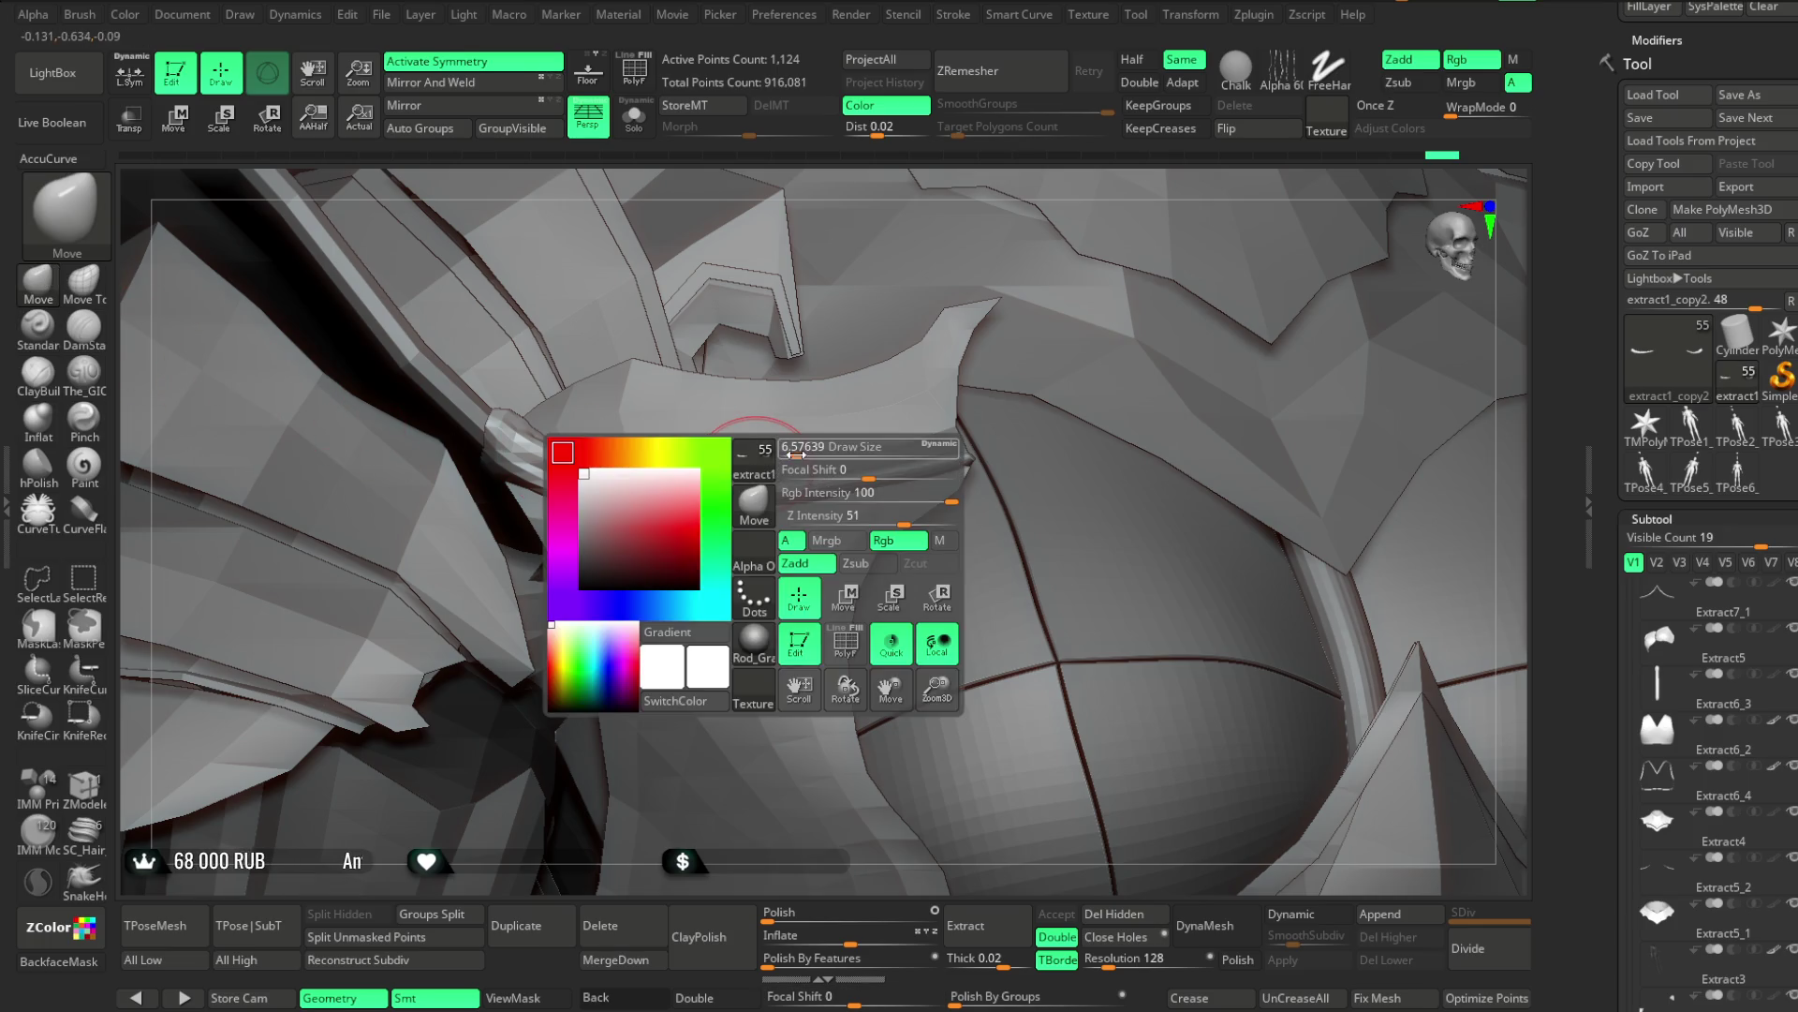
{"action": "right_click_drag", "start_coordinate": [999, 216], "coordinate": [823, 442]}
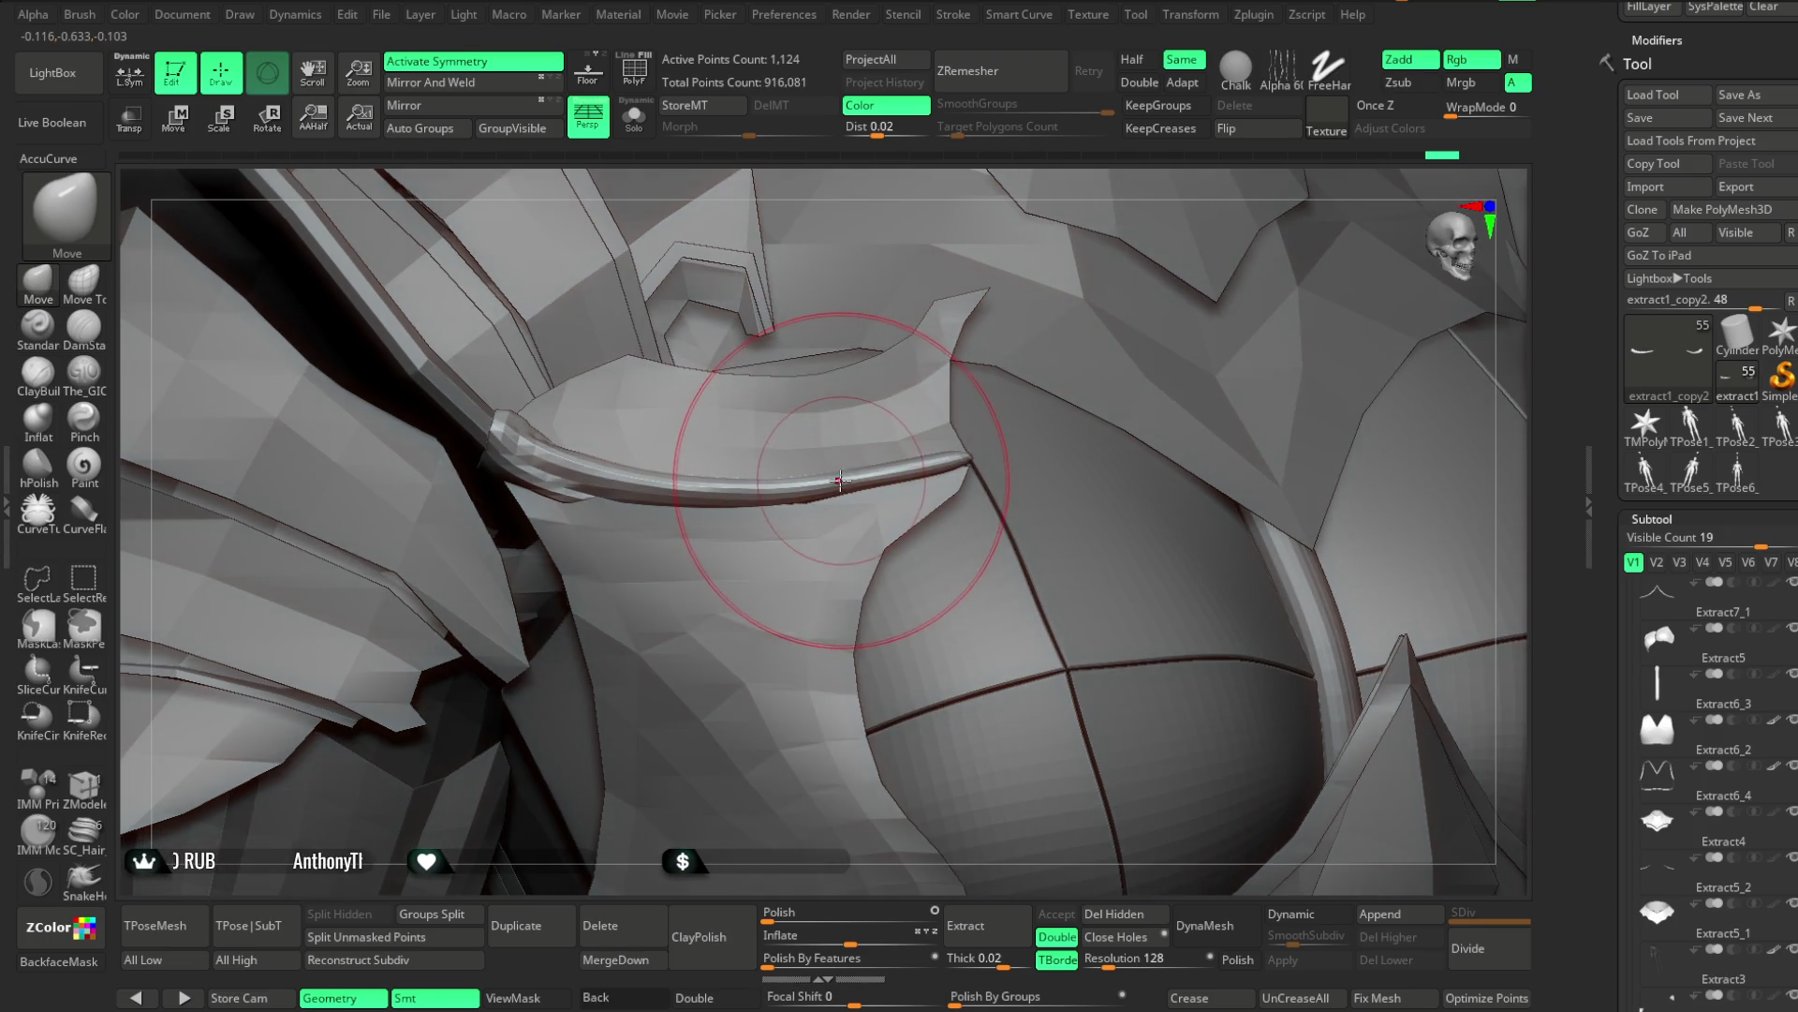
{"action": "left_click_drag", "start_coordinate": [882, 459], "coordinate": [806, 468]}
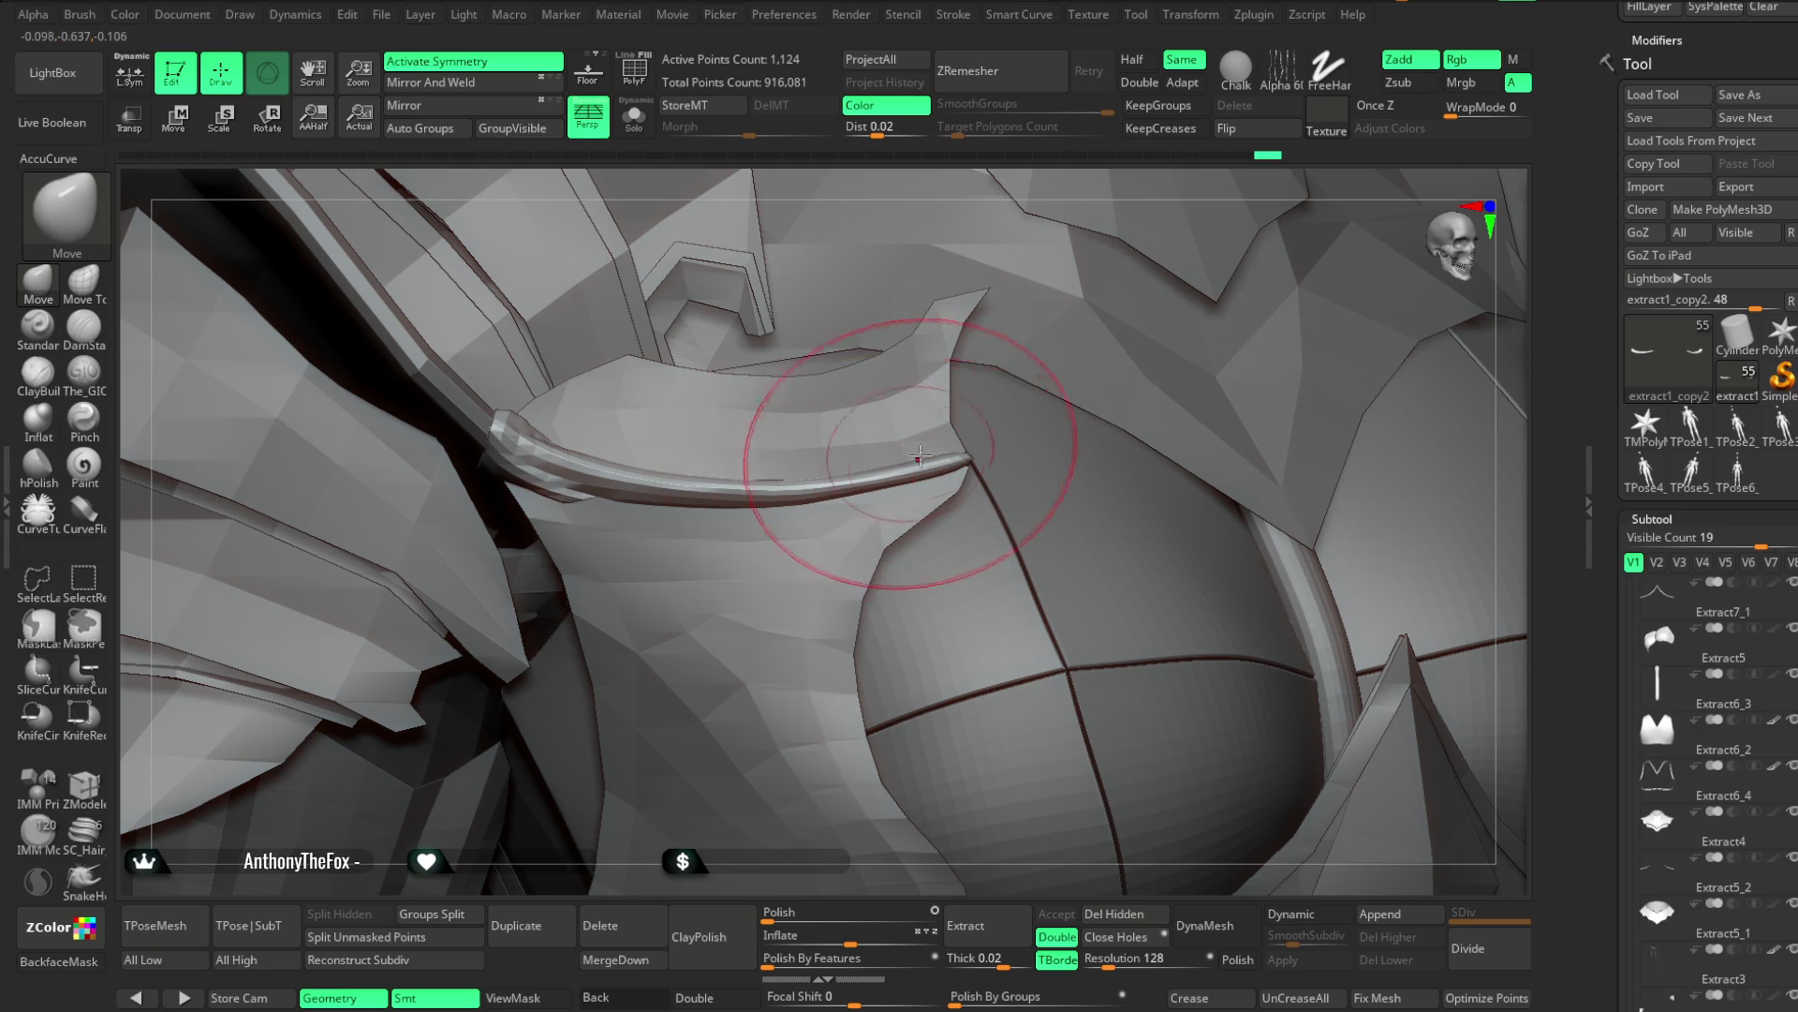
{"action": "mouse_move", "coordinate": [1093, 241]}
{"action": "right_mouse_down"}
{"action": "mouse_move", "coordinate": [952, 221]}
{"action": "mouse_move", "coordinate": [762, 401]}
{"action": "right_mouse_up"}
Smooth the strip with AccuCurve on, then zoom out to the whole character front-on
{"action": "key", "text": "shift"}
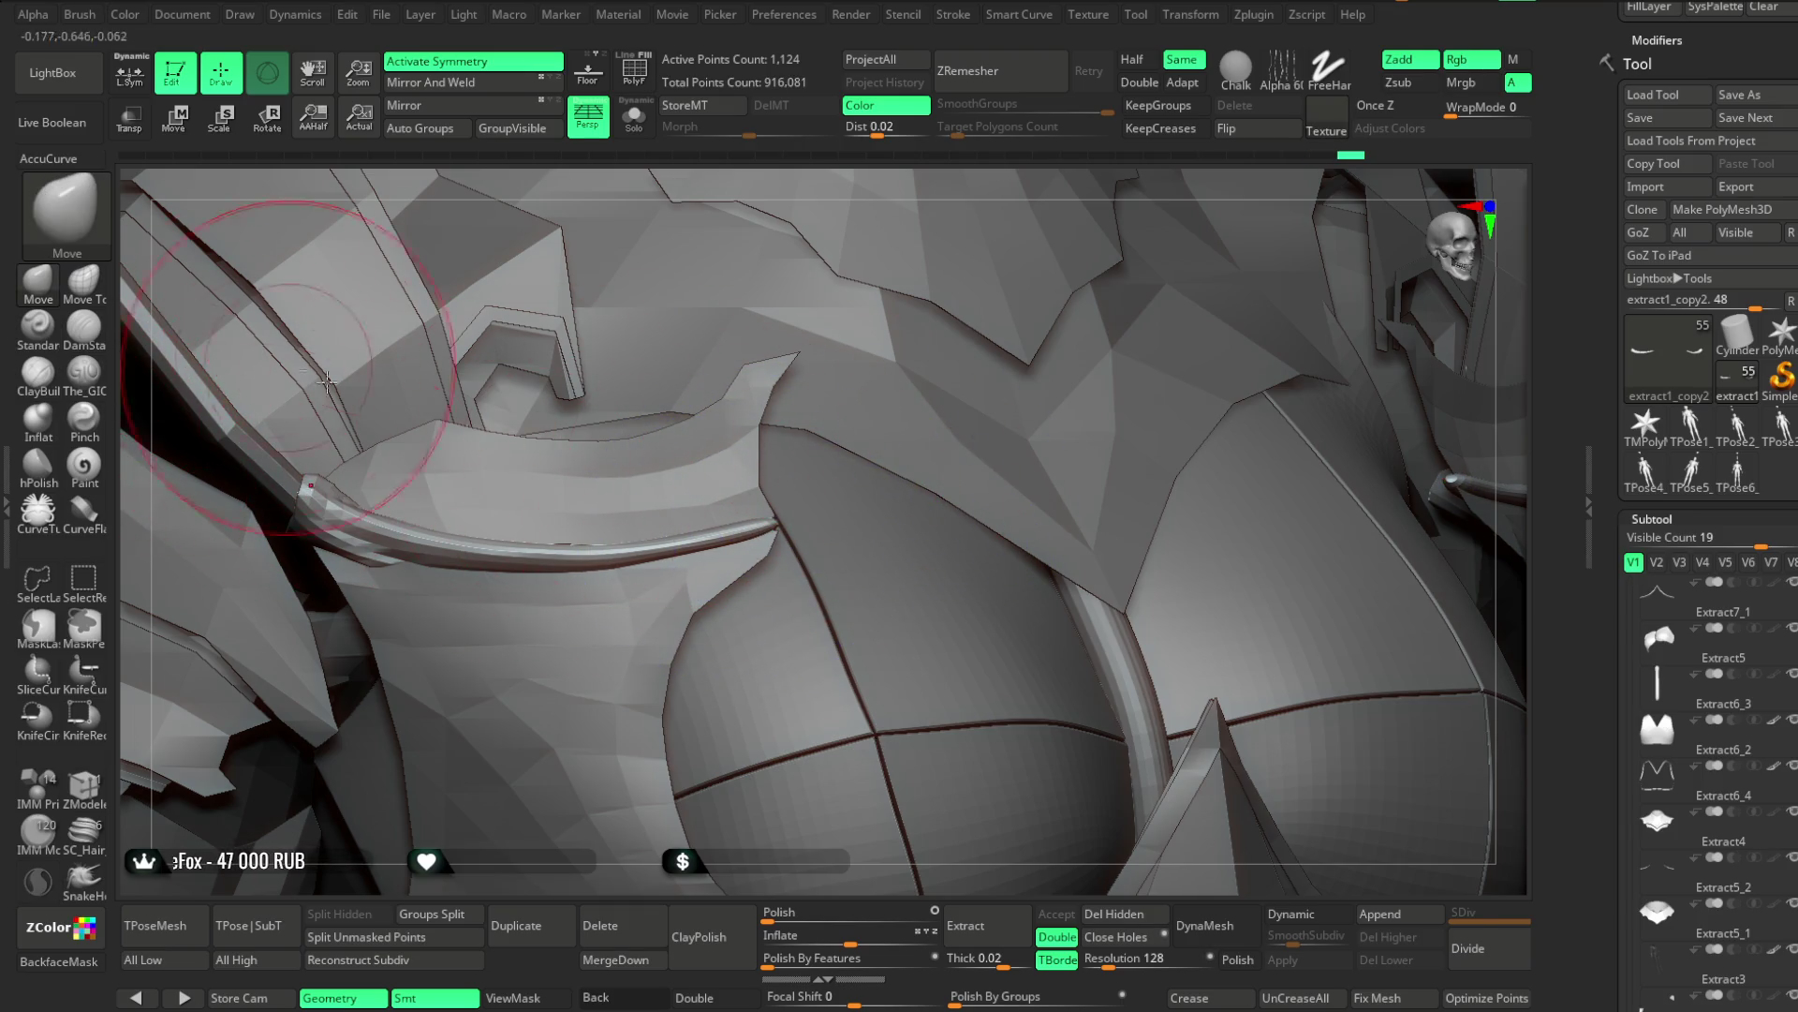
{"action": "left_click", "coordinate": [76, 161]}
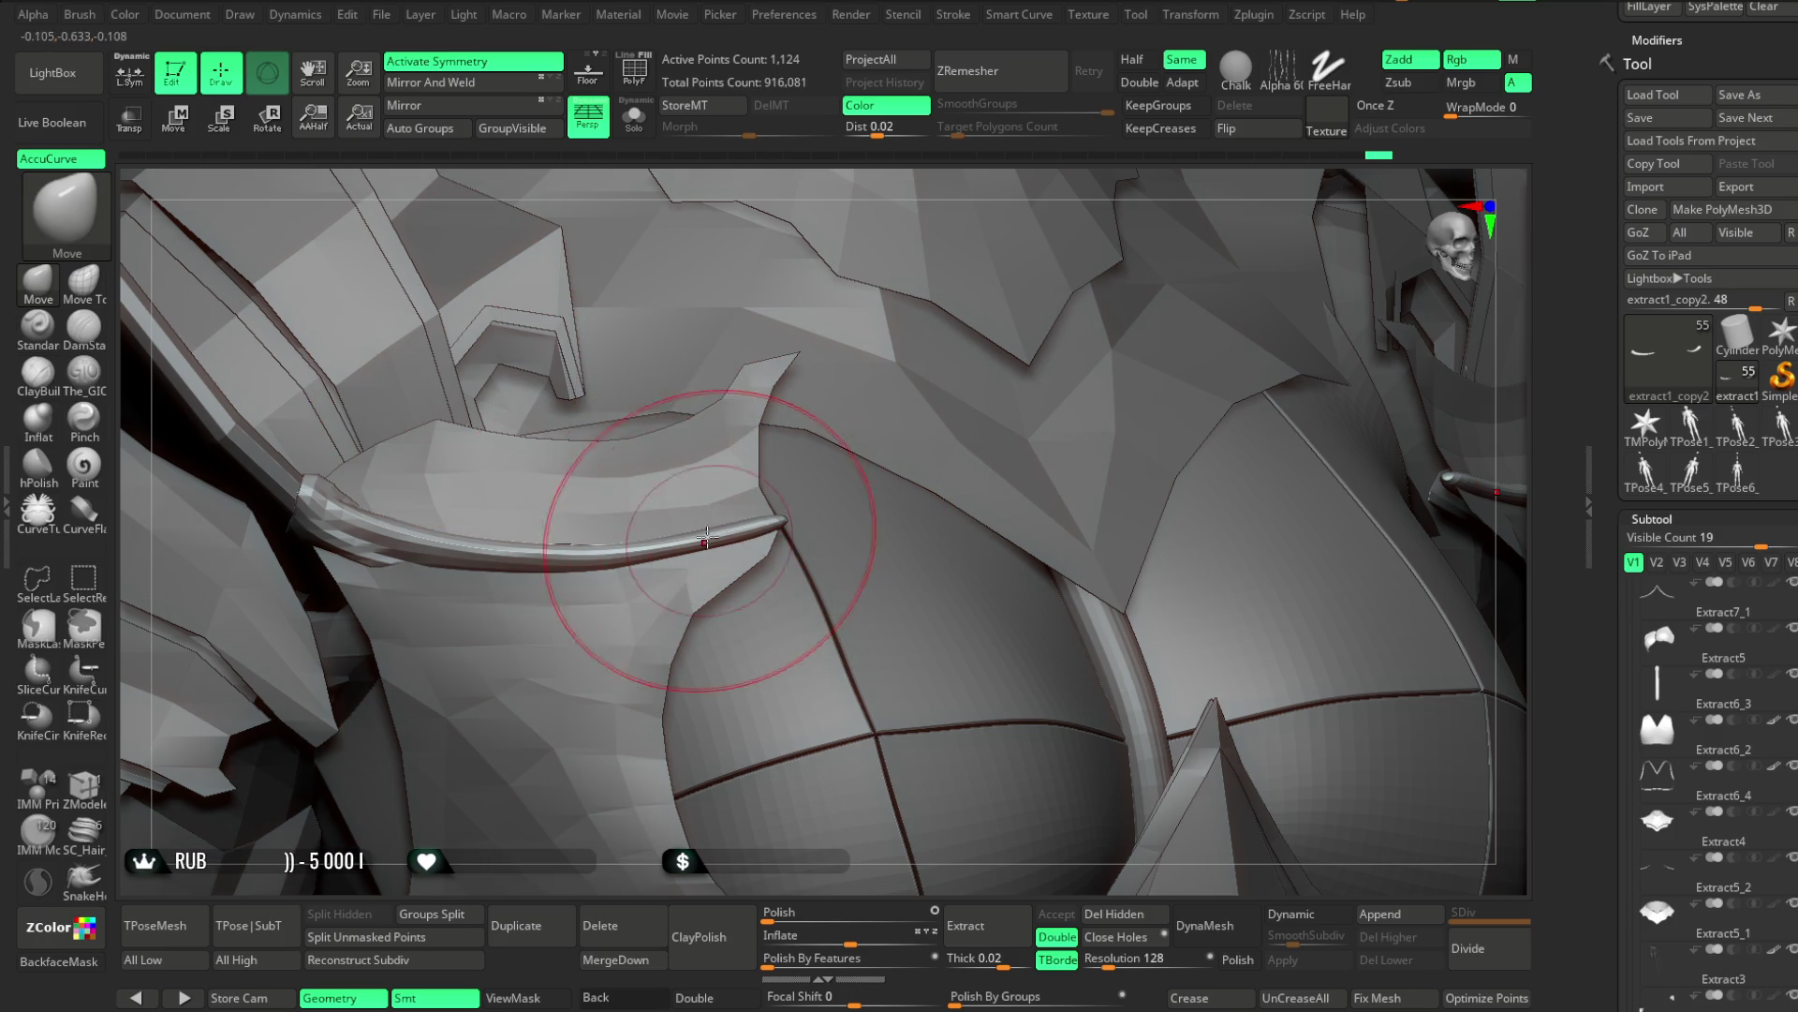
{"action": "right_click_drag", "start_coordinate": [875, 260], "coordinate": [662, 541]}
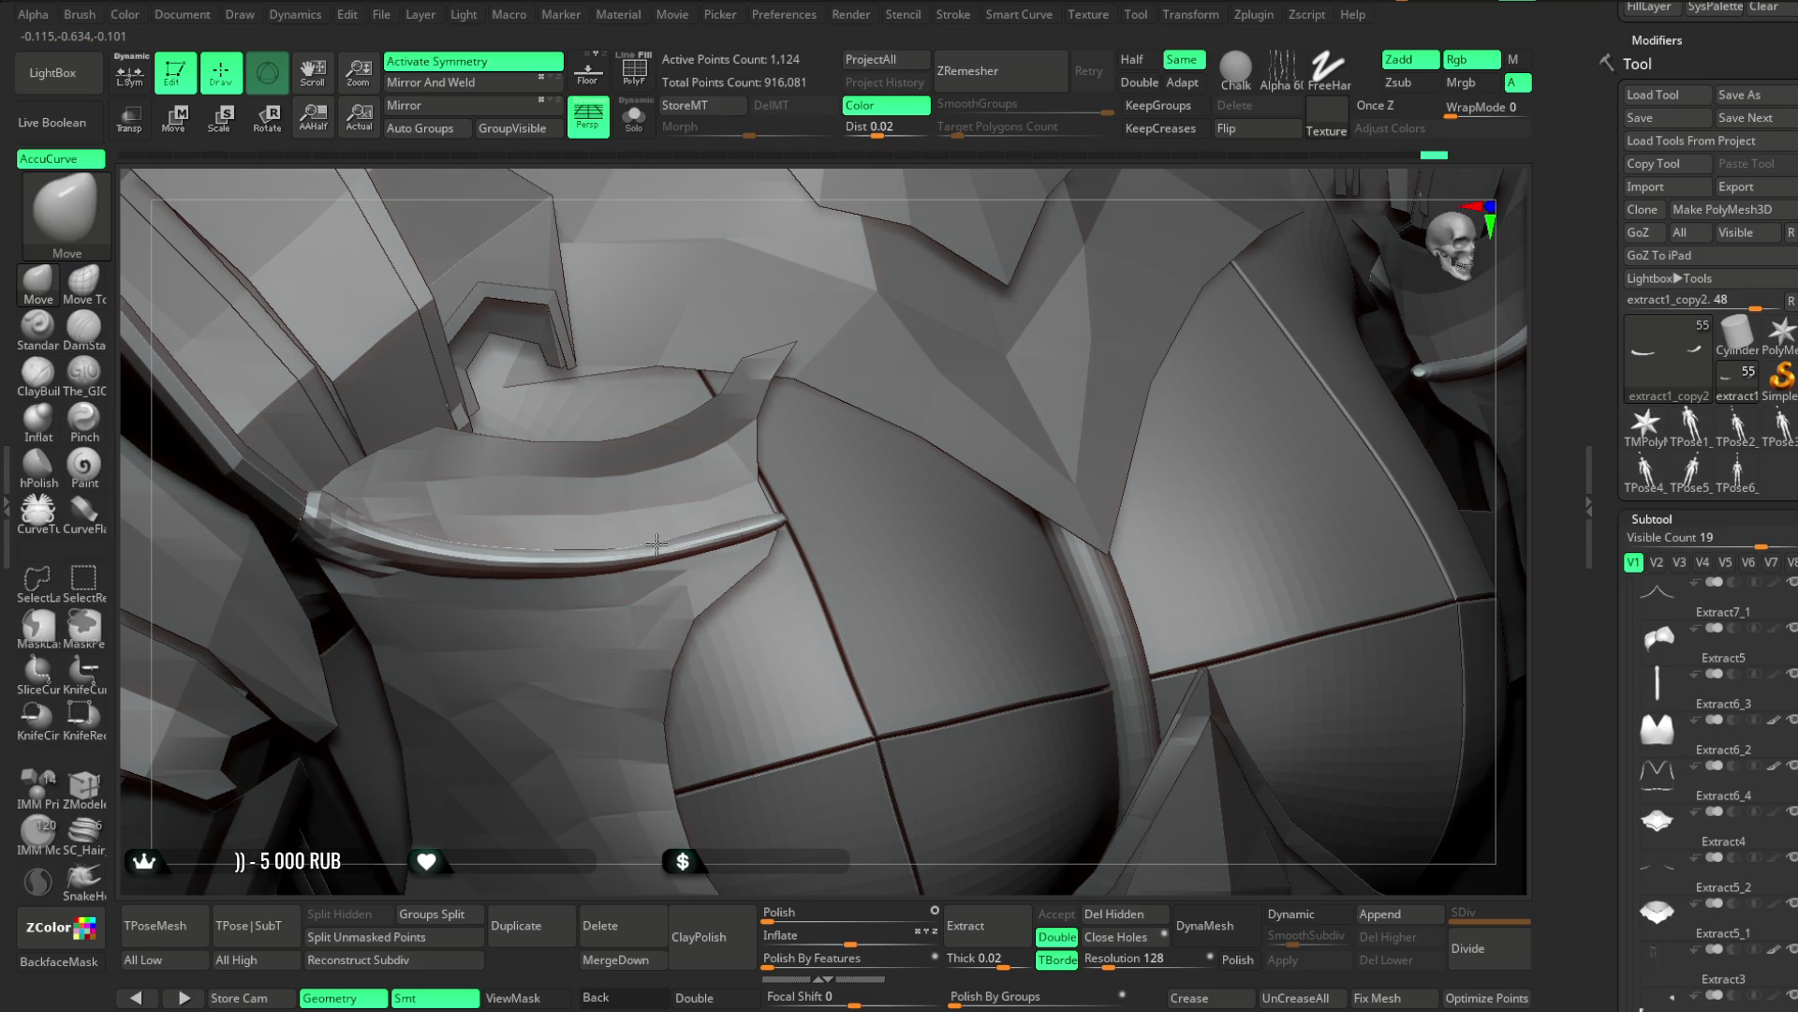
{"action": "right_click_drag", "start_coordinate": [863, 224], "coordinate": [798, 469]}
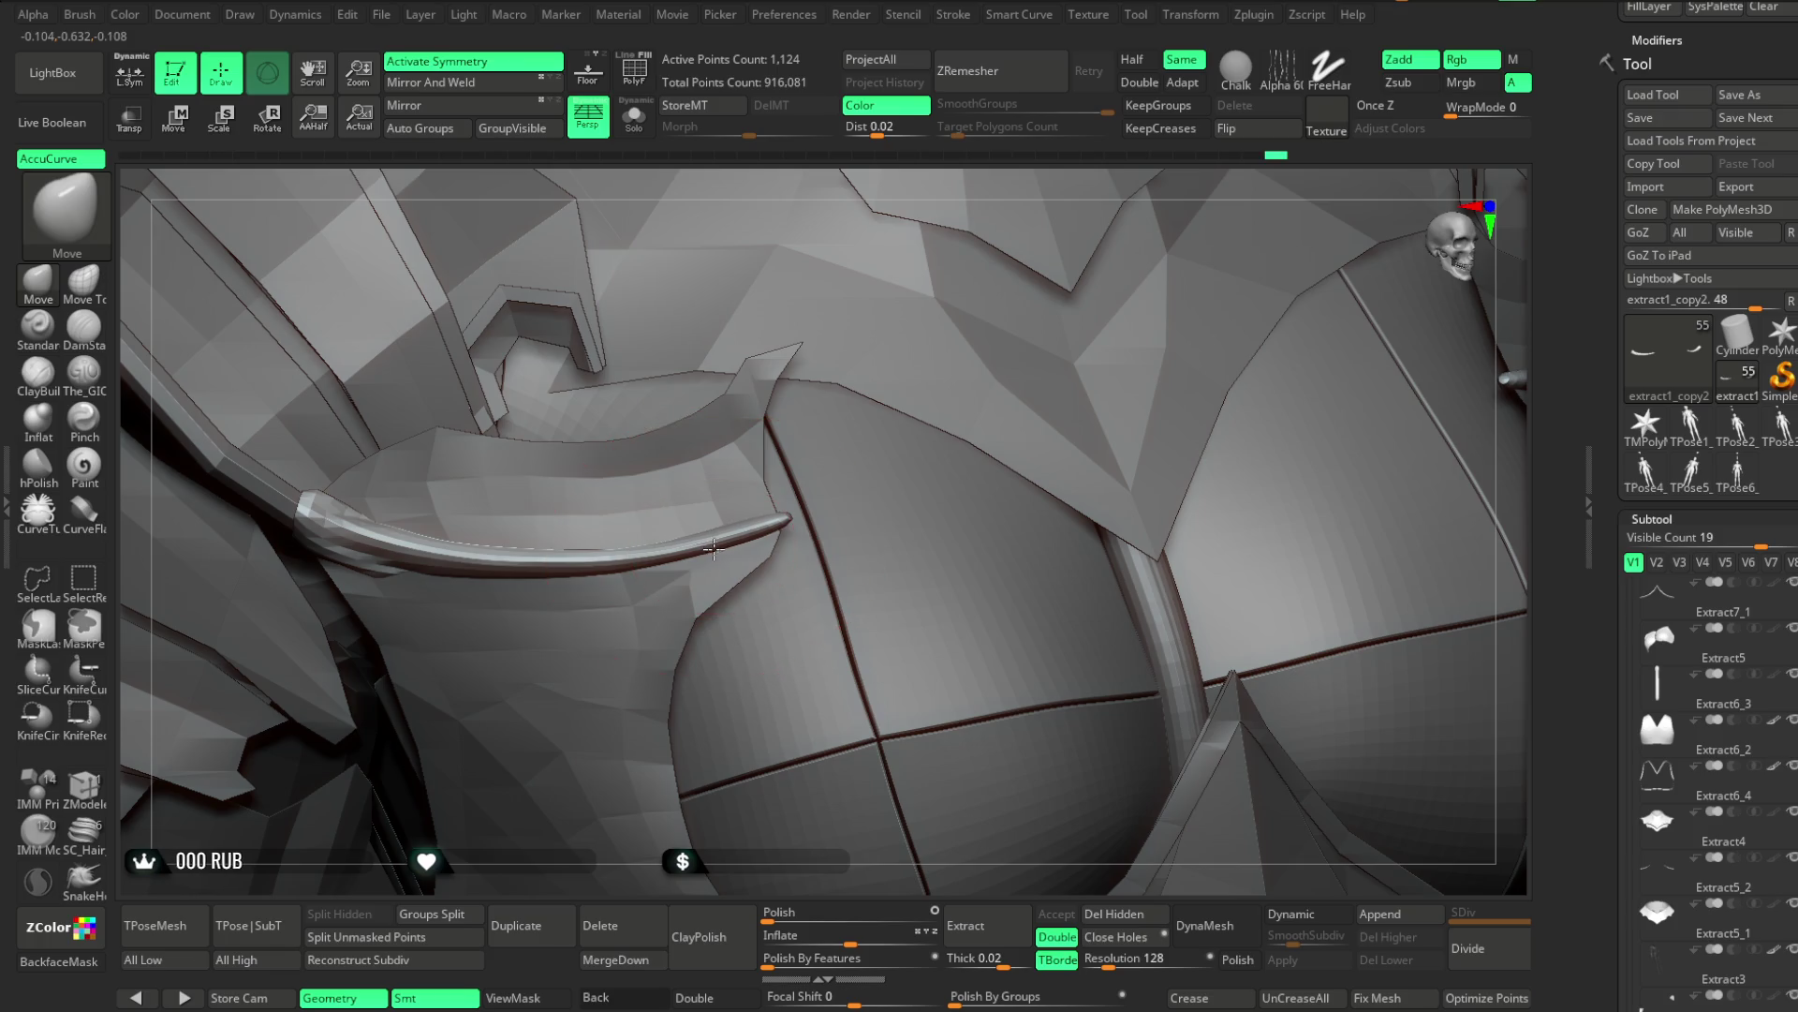
{"action": "mouse_move", "coordinate": [875, 221]}
{"action": "right_mouse_down"}
{"action": "mouse_move", "coordinate": [952, 289]}
{"action": "mouse_move", "coordinate": [952, 334]}
{"action": "mouse_move", "coordinate": [603, 569]}
{"action": "right_mouse_up"}
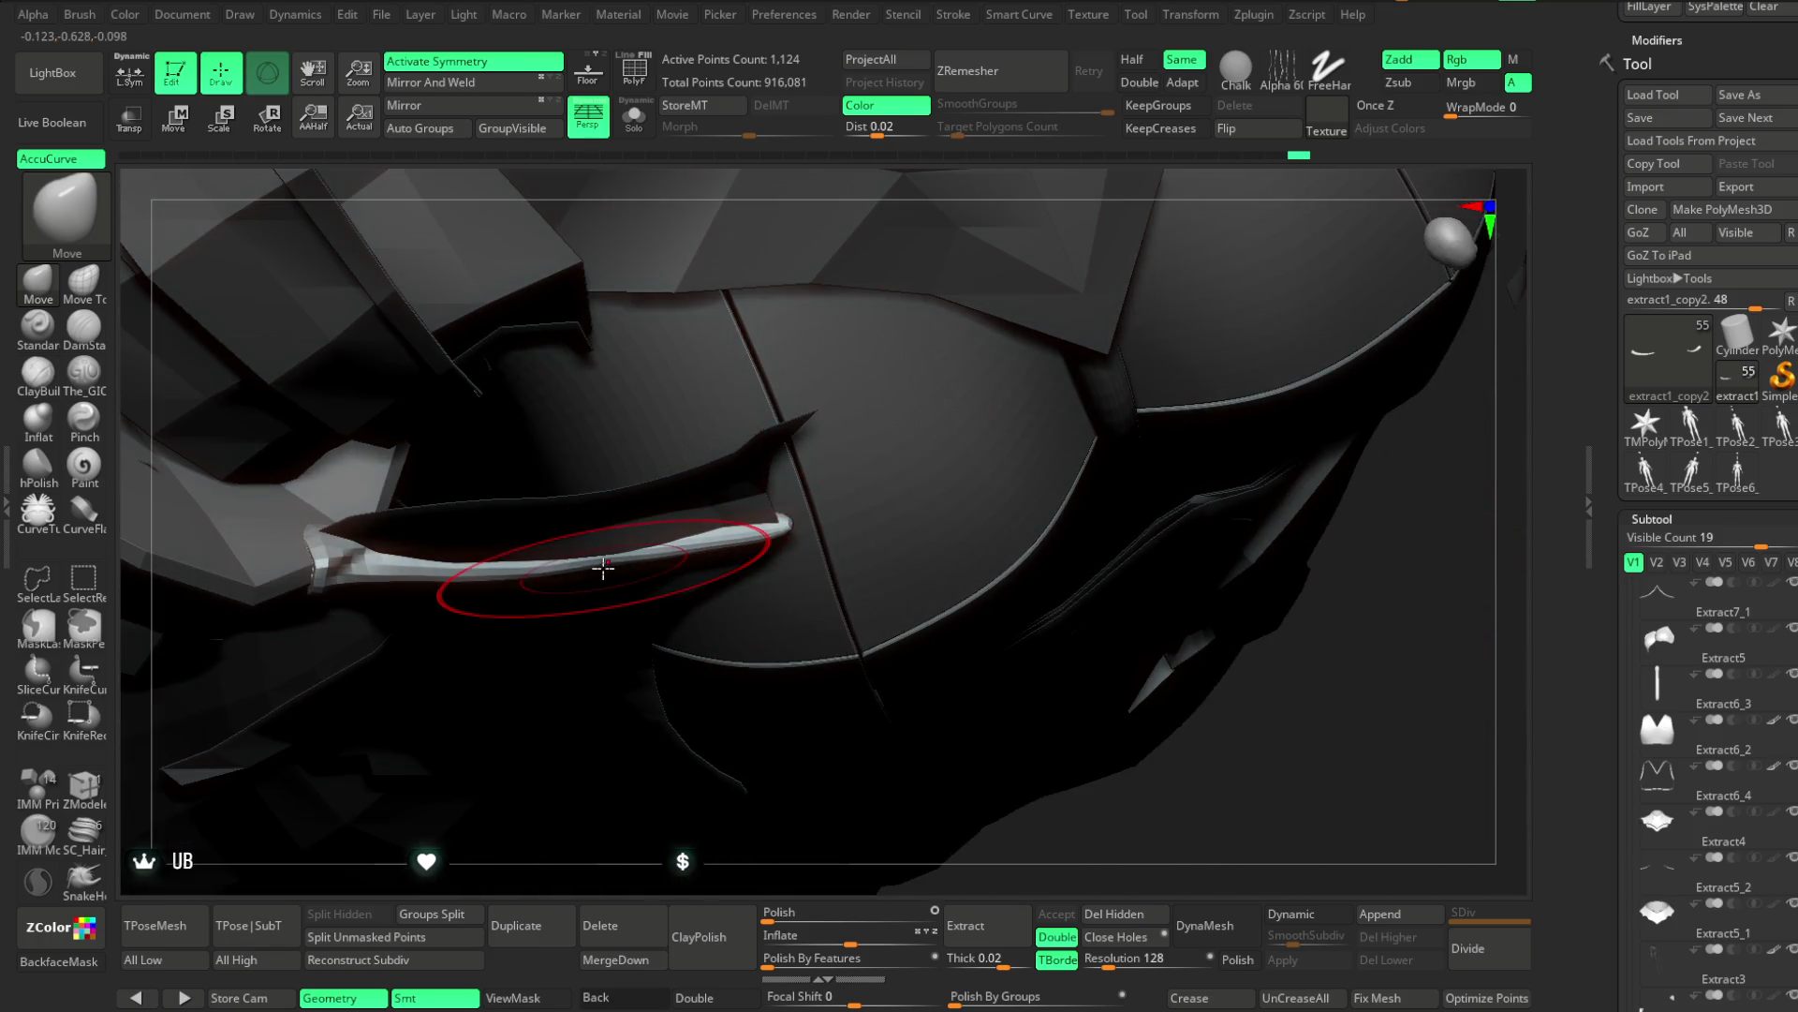
{"action": "key", "text": "space"}
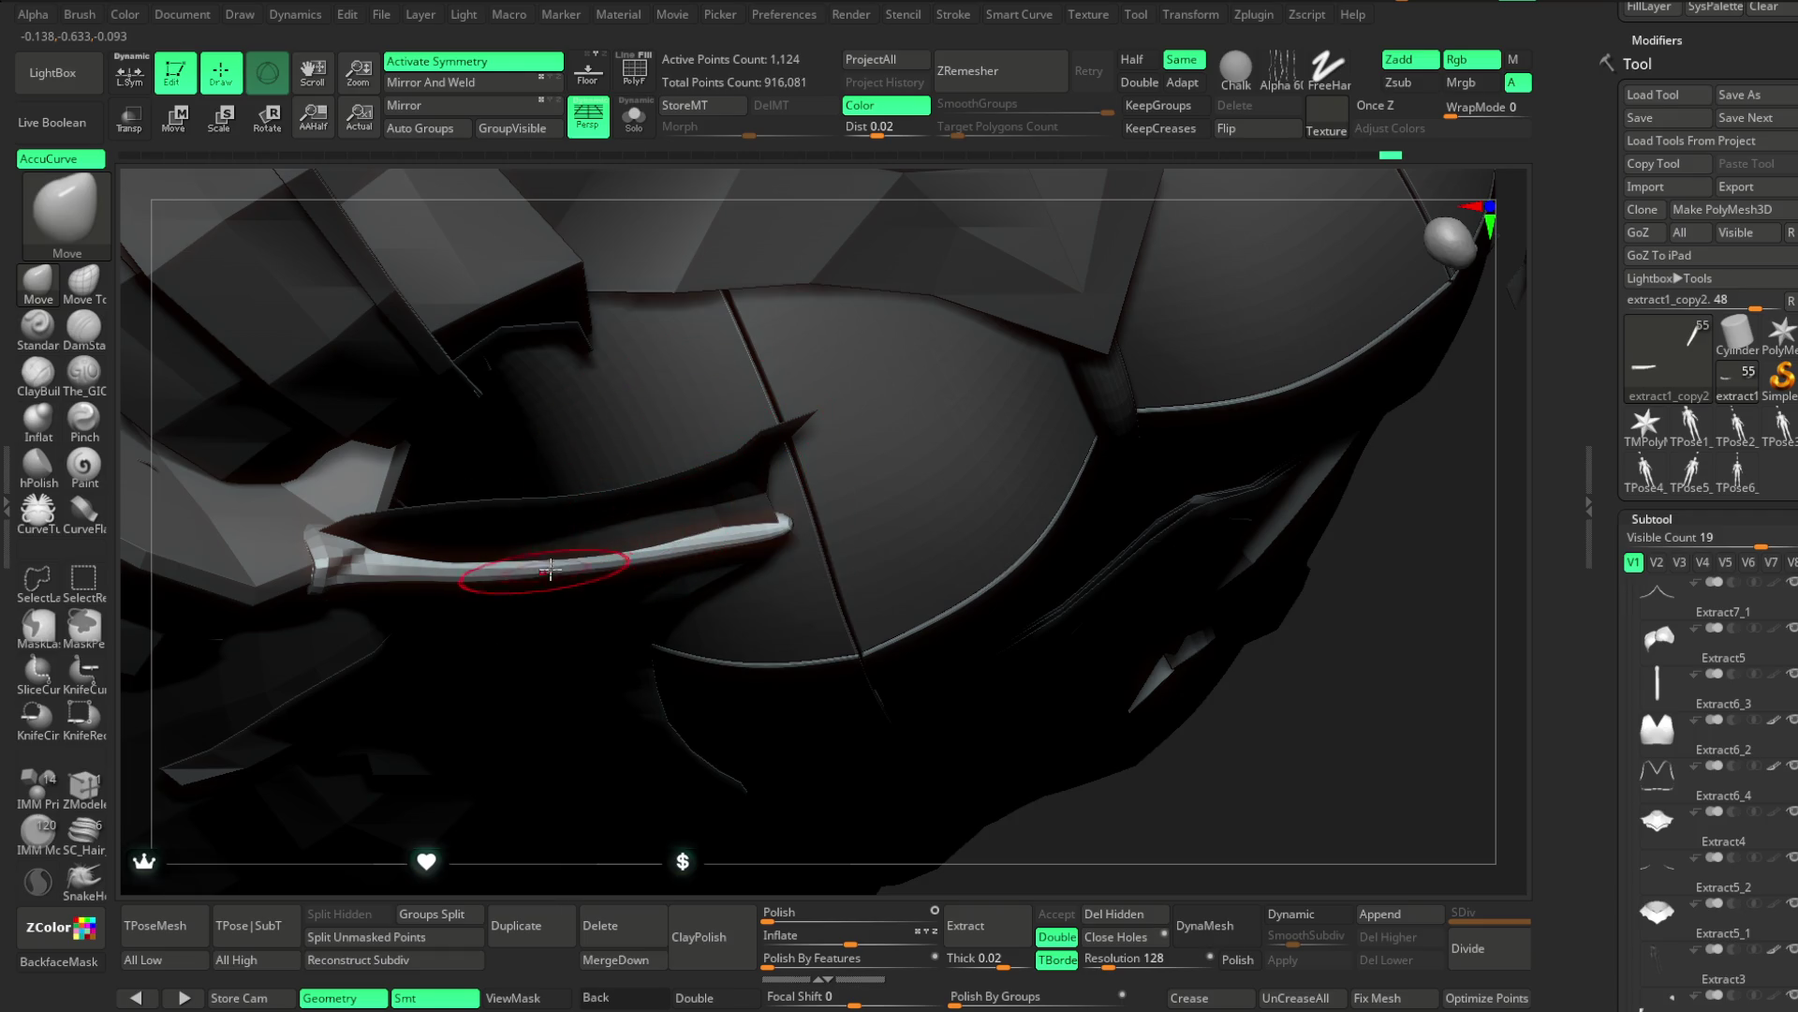
{"action": "mouse_move", "coordinate": [636, 825]}
{"action": "right_mouse_down"}
{"action": "mouse_move", "coordinate": [618, 819]}
{"action": "mouse_move", "coordinate": [1008, 594]}
{"action": "mouse_move", "coordinate": [1087, 284]}
{"action": "mouse_move", "coordinate": [1040, 293]}
{"action": "mouse_move", "coordinate": [1060, 357]}
{"action": "mouse_move", "coordinate": [1064, 289]}
{"action": "mouse_move", "coordinate": [1087, 312]}
{"action": "mouse_move", "coordinate": [1051, 335]}
{"action": "mouse_move", "coordinate": [1044, 313]}
{"action": "mouse_move", "coordinate": [1045, 337]}
{"action": "right_mouse_up"}
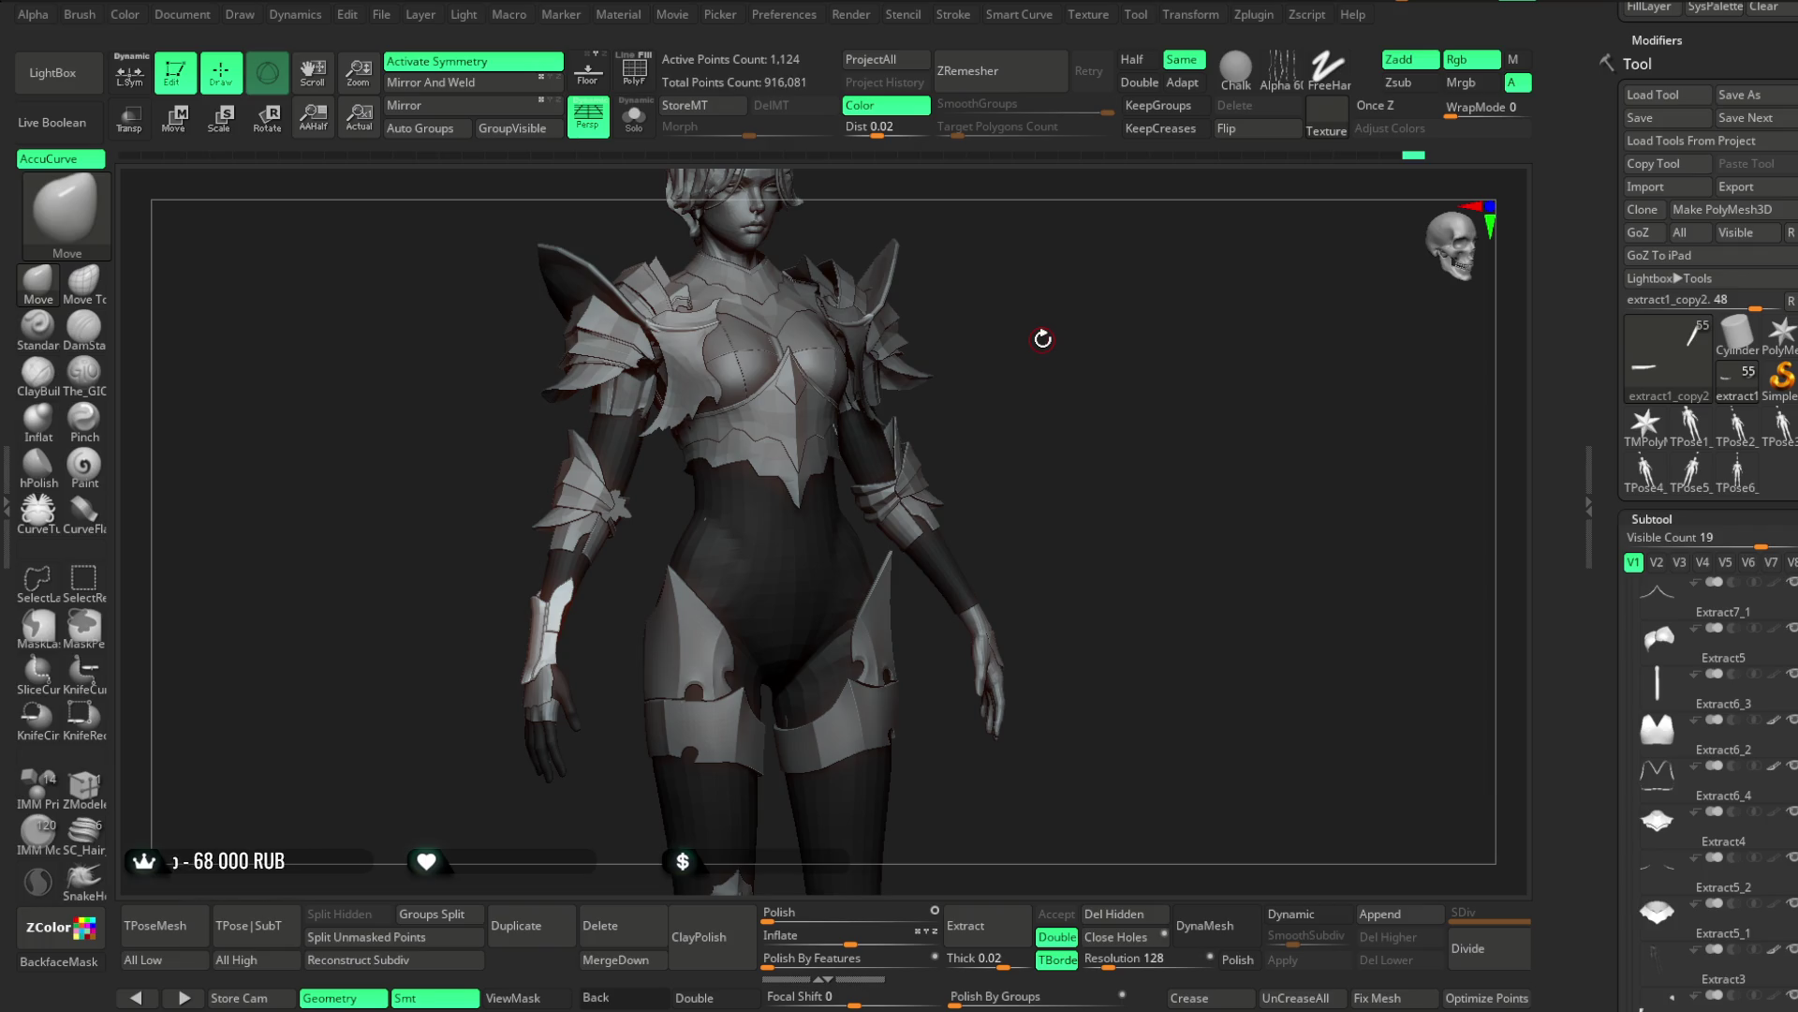
Select the 186-point Extract5 wrist cuff band and zoom in on the hand
{"action": "mouse_move", "coordinate": [1043, 338]}
{"action": "left_mouse_down"}
{"action": "mouse_move", "coordinate": [1085, 308]}
{"action": "mouse_move", "coordinate": [1036, 353]}
{"action": "mouse_move", "coordinate": [1020, 334]}
{"action": "mouse_move", "coordinate": [1036, 305]}
{"action": "mouse_move", "coordinate": [1065, 369]}
{"action": "mouse_move", "coordinate": [550, 771]}
{"action": "mouse_move", "coordinate": [685, 584]}
{"action": "mouse_move", "coordinate": [862, 522]}
{"action": "mouse_move", "coordinate": [980, 381]}
{"action": "mouse_move", "coordinate": [996, 334]}
{"action": "mouse_move", "coordinate": [848, 560]}
{"action": "left_mouse_up"}
{"action": "left_click", "coordinate": [849, 560], "text": "alt"}
{"action": "mouse_move", "coordinate": [952, 390]}
{"action": "left_mouse_down", "text": "alt"}
{"action": "mouse_move", "coordinate": [1012, 553]}
{"action": "mouse_move", "coordinate": [980, 318]}
{"action": "mouse_move", "coordinate": [860, 644]}
{"action": "left_mouse_up", "text": "alt"}
{"action": "mouse_move", "coordinate": [999, 529]}
{"action": "left_mouse_down"}
{"action": "mouse_move", "coordinate": [1036, 437]}
{"action": "mouse_move", "coordinate": [1003, 390]}
{"action": "mouse_move", "coordinate": [977, 392]}
{"action": "mouse_move", "coordinate": [1028, 362]}
{"action": "mouse_move", "coordinate": [723, 401]}
{"action": "left_mouse_up"}
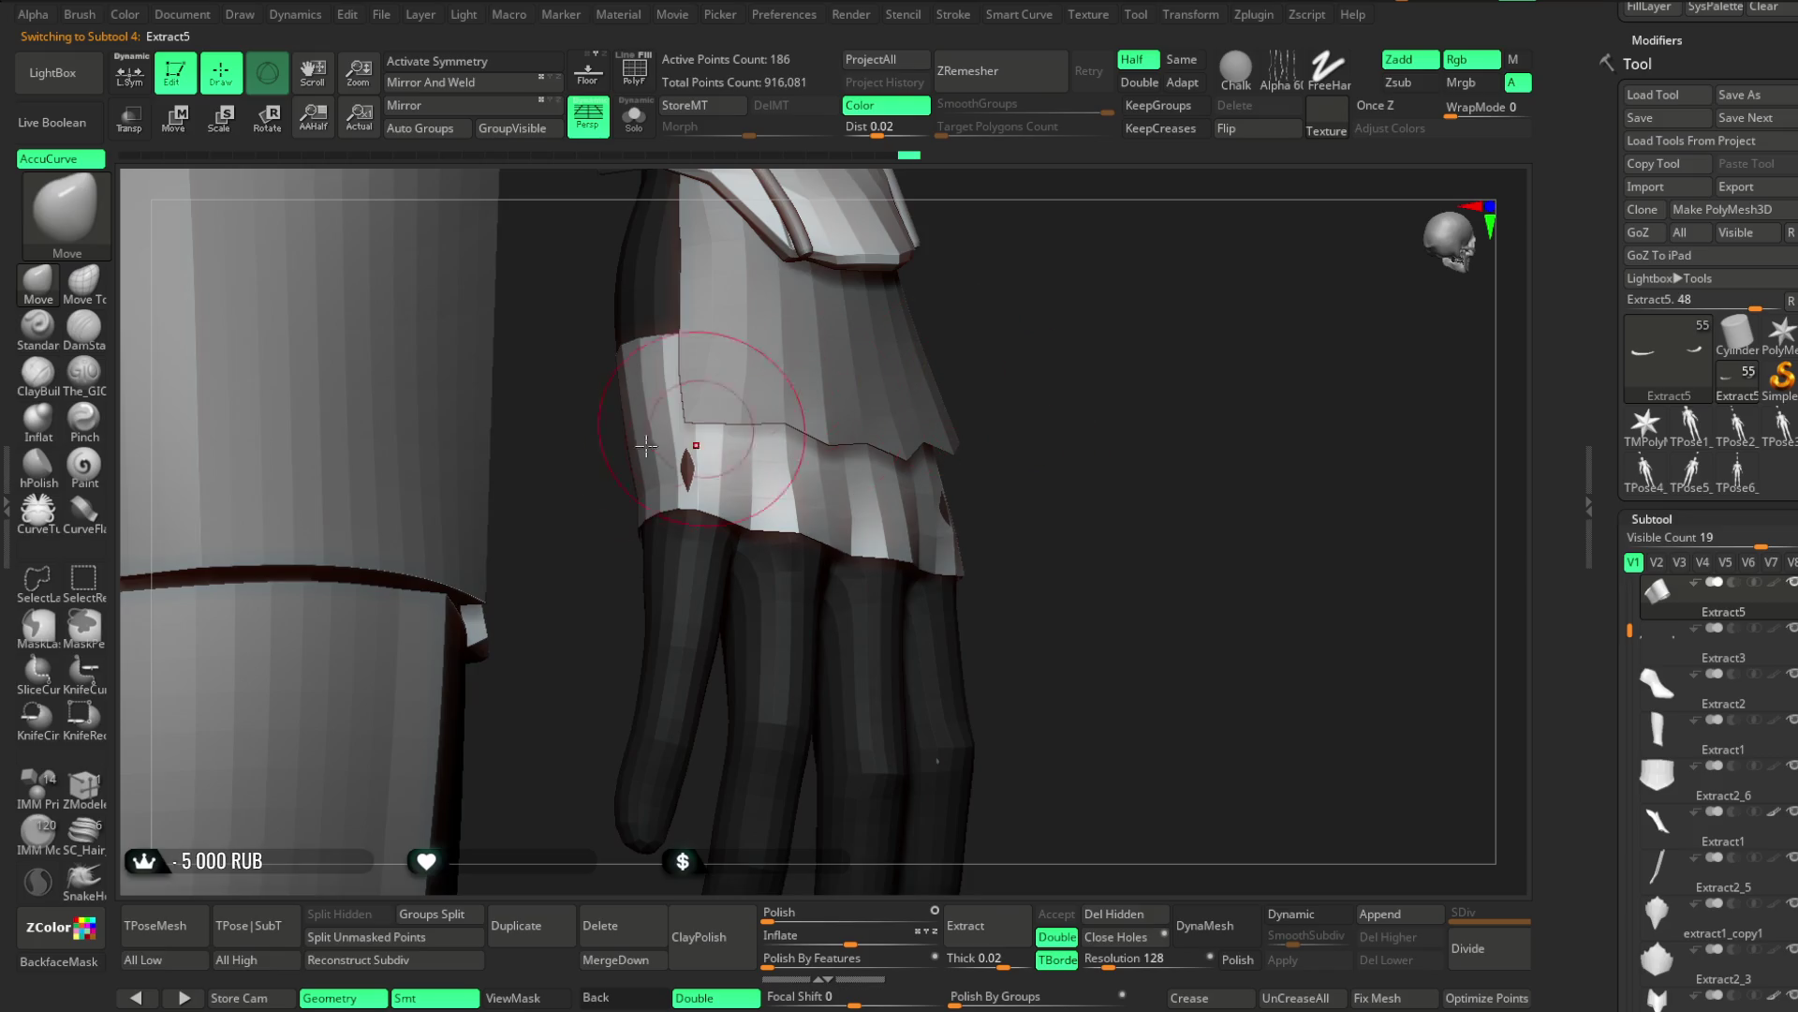
Inspect the cuff band and hand closely from several sides, making the brush smaller
{"action": "left_click_drag", "start_coordinate": [1048, 320], "coordinate": [1031, 422]}
{"action": "key", "text": "space"}
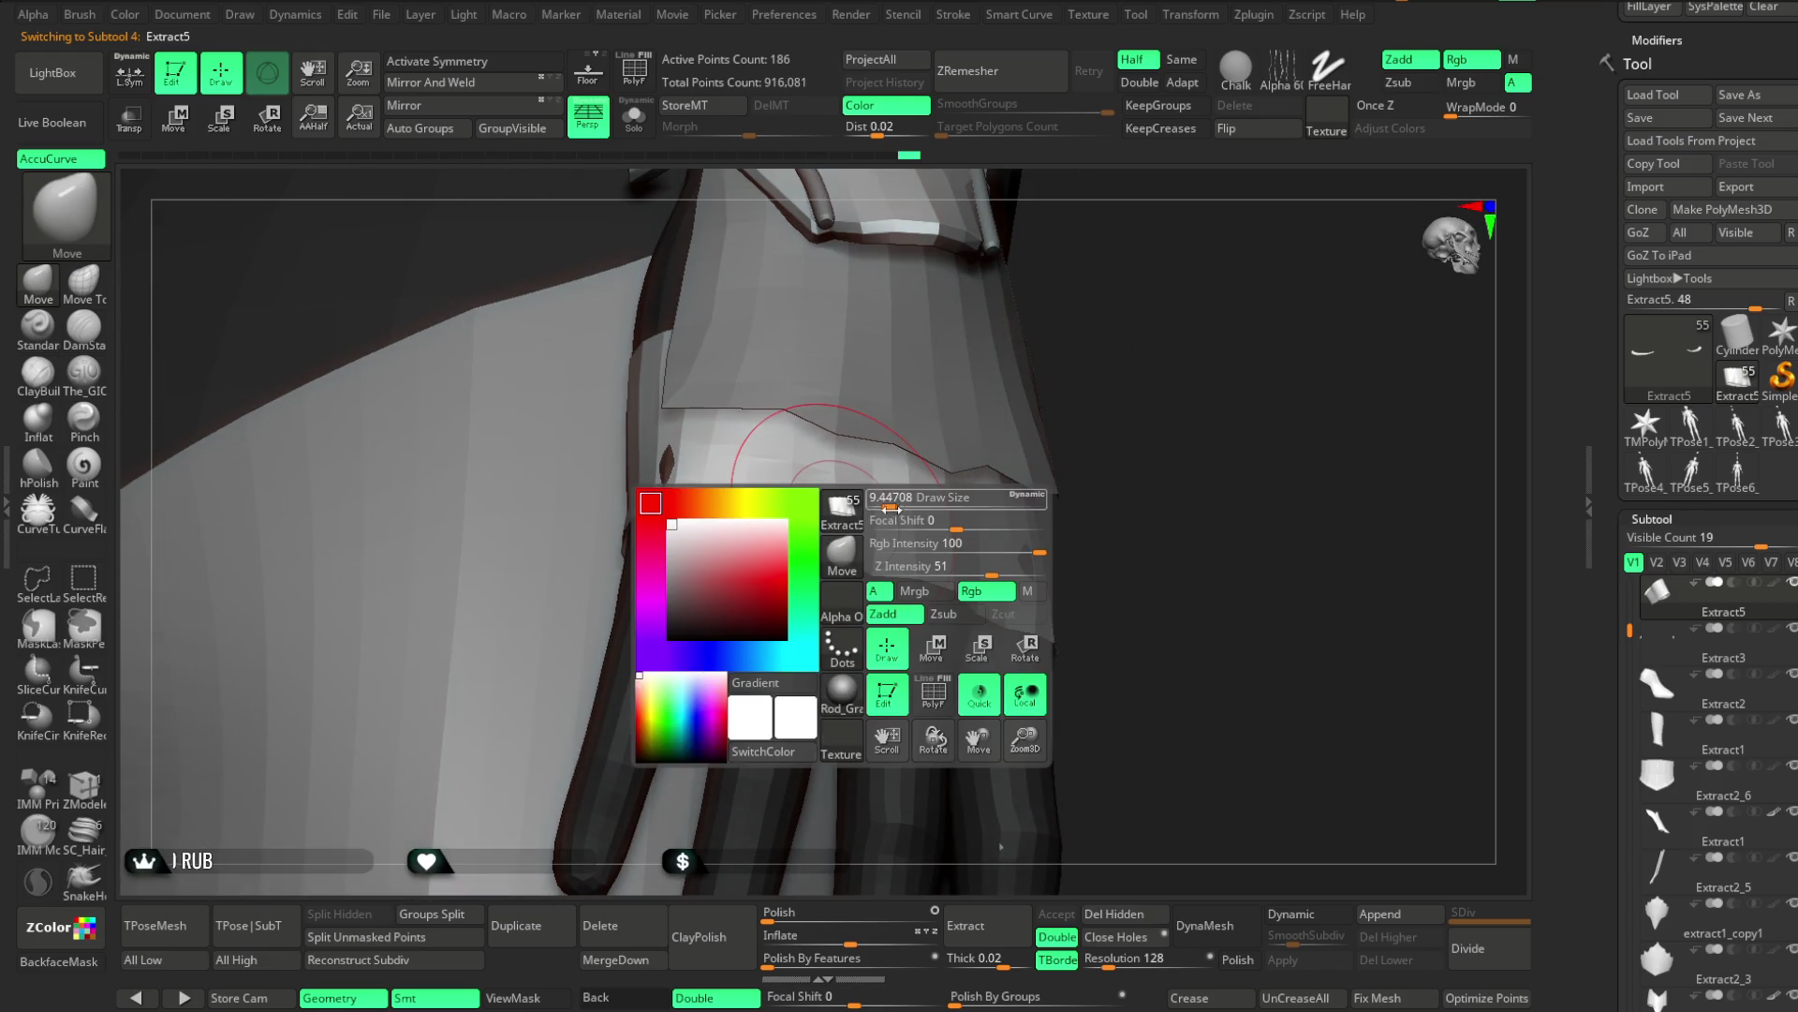
{"action": "left_click_drag", "start_coordinate": [881, 497], "coordinate": [848, 456]}
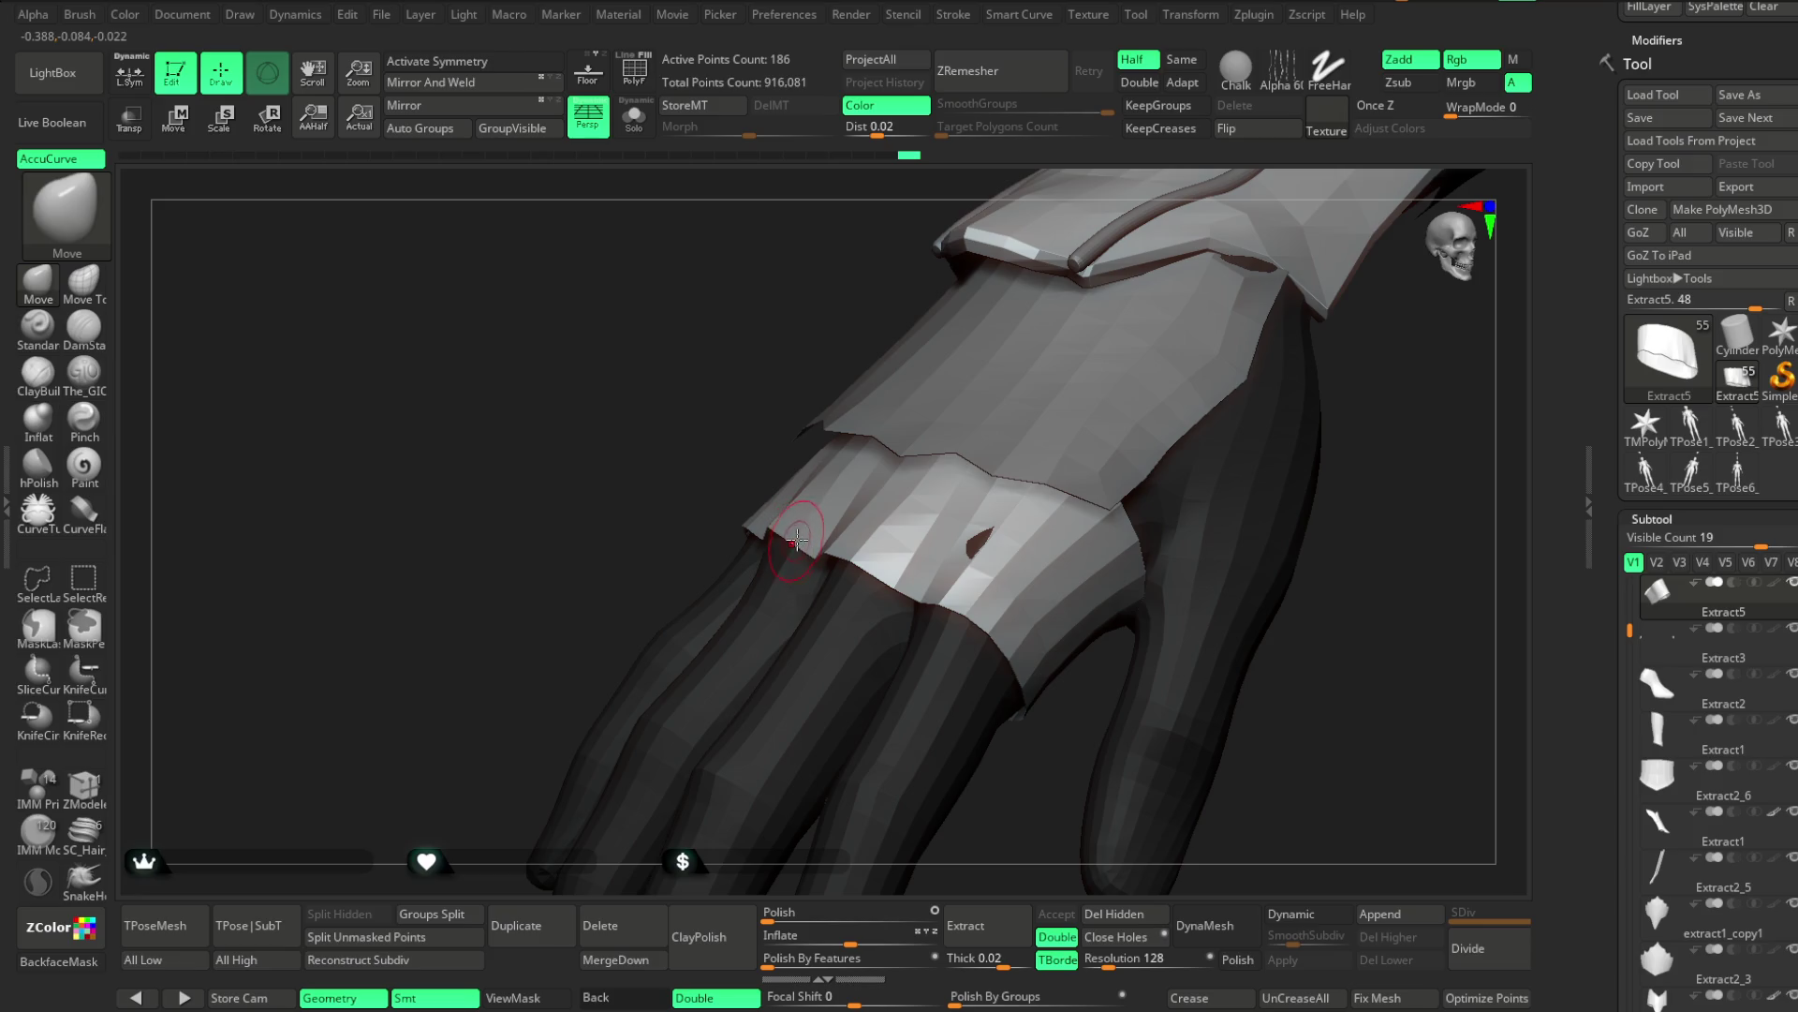
{"action": "mouse_move", "coordinate": [662, 606]}
{"action": "left_mouse_down"}
{"action": "mouse_move", "coordinate": [879, 425]}
{"action": "mouse_move", "coordinate": [827, 493]}
{"action": "mouse_move", "coordinate": [698, 544]}
{"action": "left_mouse_up"}
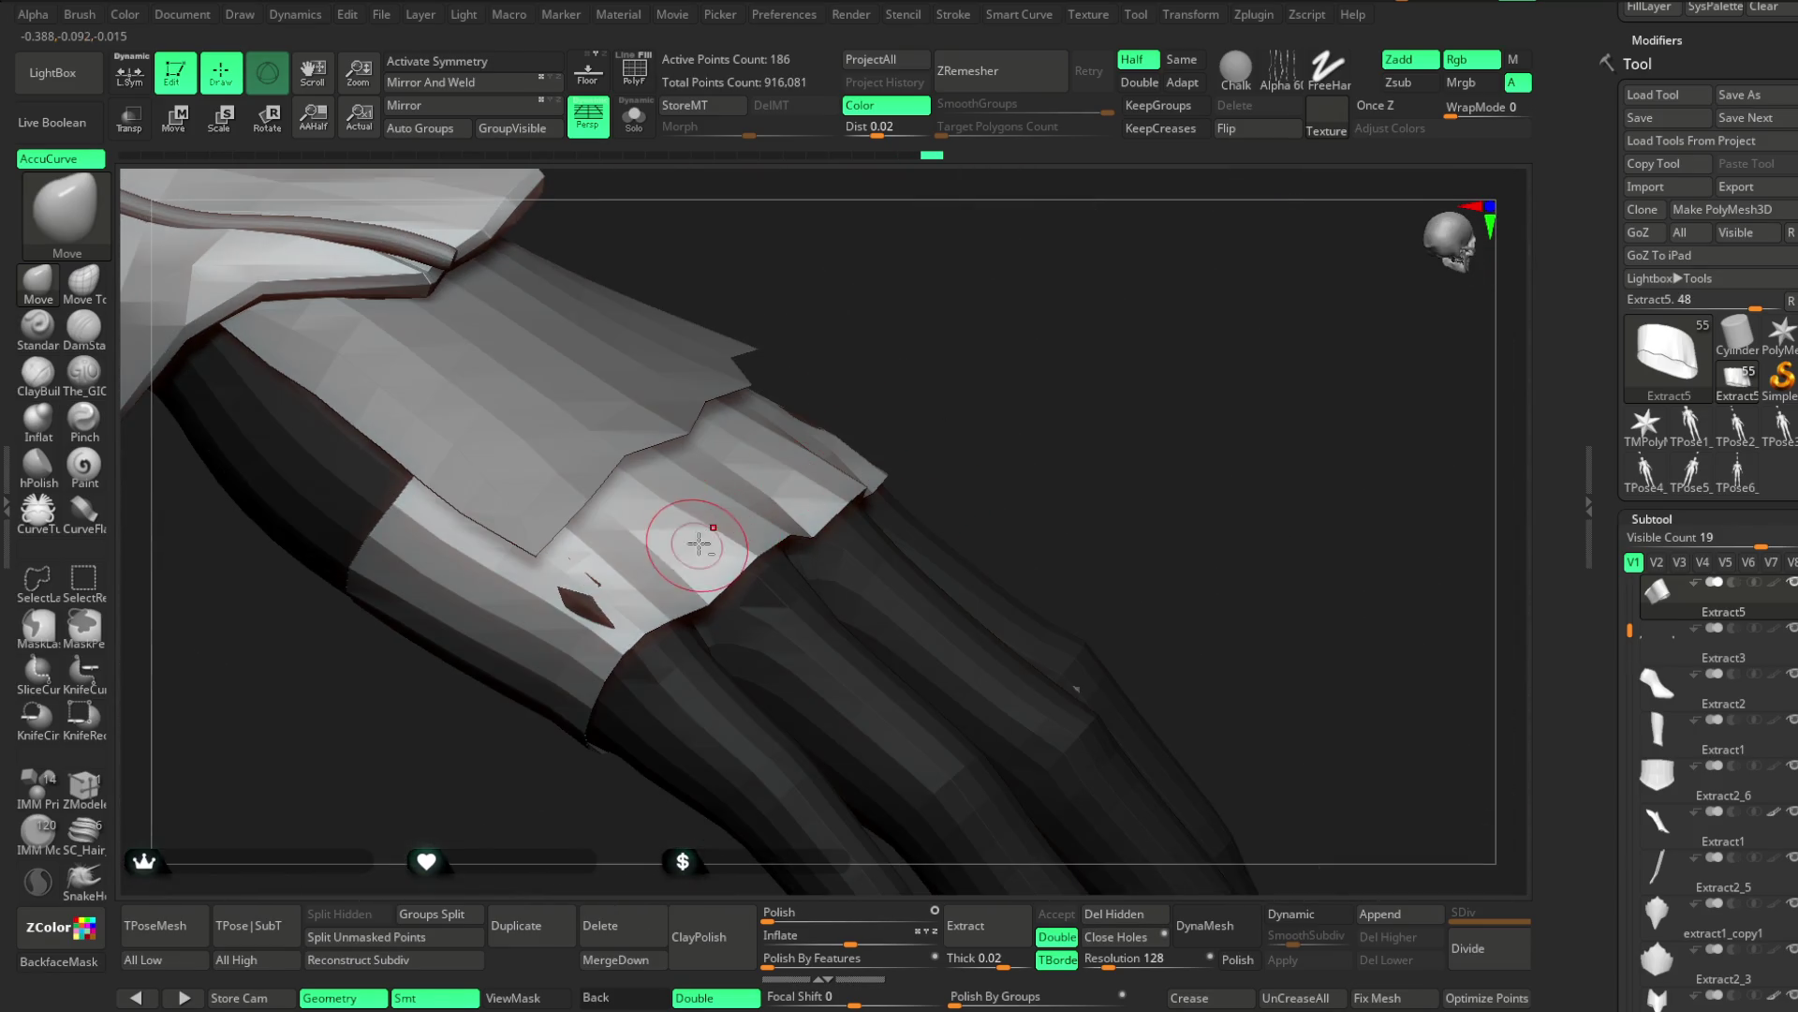
{"action": "left_click_drag", "start_coordinate": [806, 435], "coordinate": [723, 405]}
{"action": "key", "text": "space"}
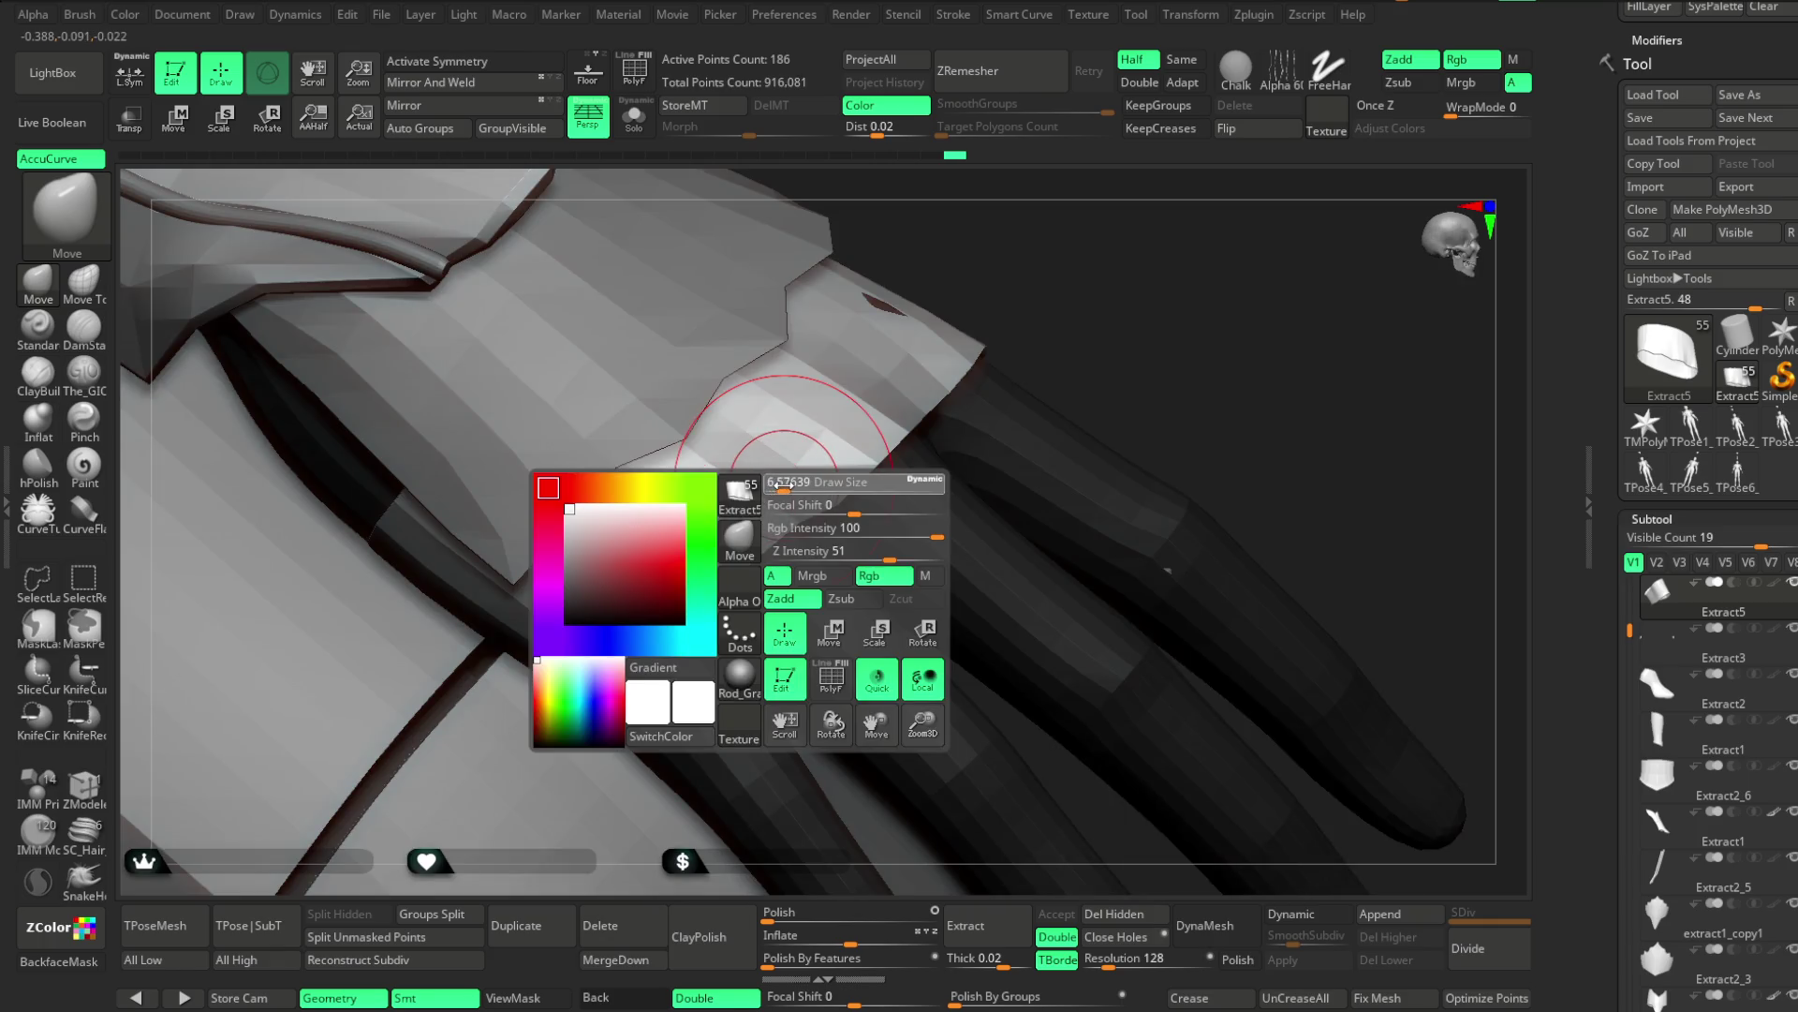
{"action": "left_click_drag", "start_coordinate": [783, 485], "coordinate": [769, 521]}
{"action": "left_click_drag", "start_coordinate": [1017, 288], "coordinate": [684, 518]}
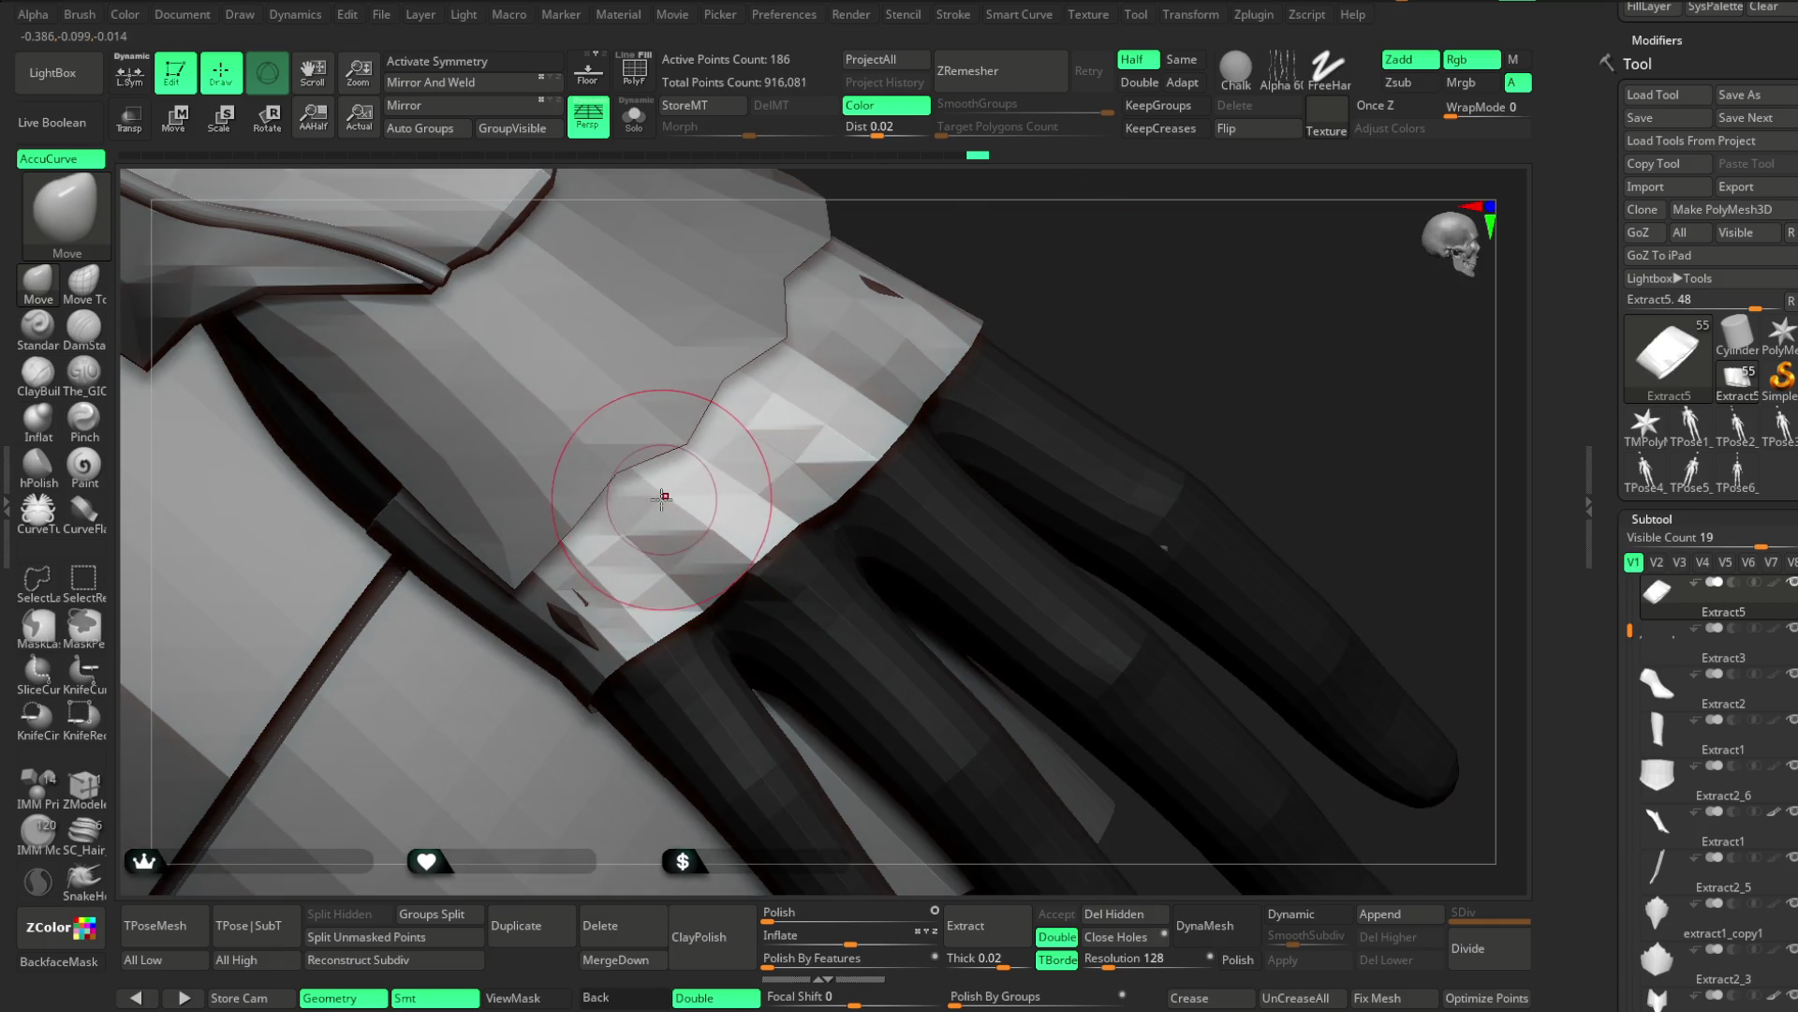
{"action": "left_click_drag", "start_coordinate": [1083, 242], "coordinate": [830, 436]}
{"action": "left_click_drag", "start_coordinate": [1042, 247], "coordinate": [969, 218]}
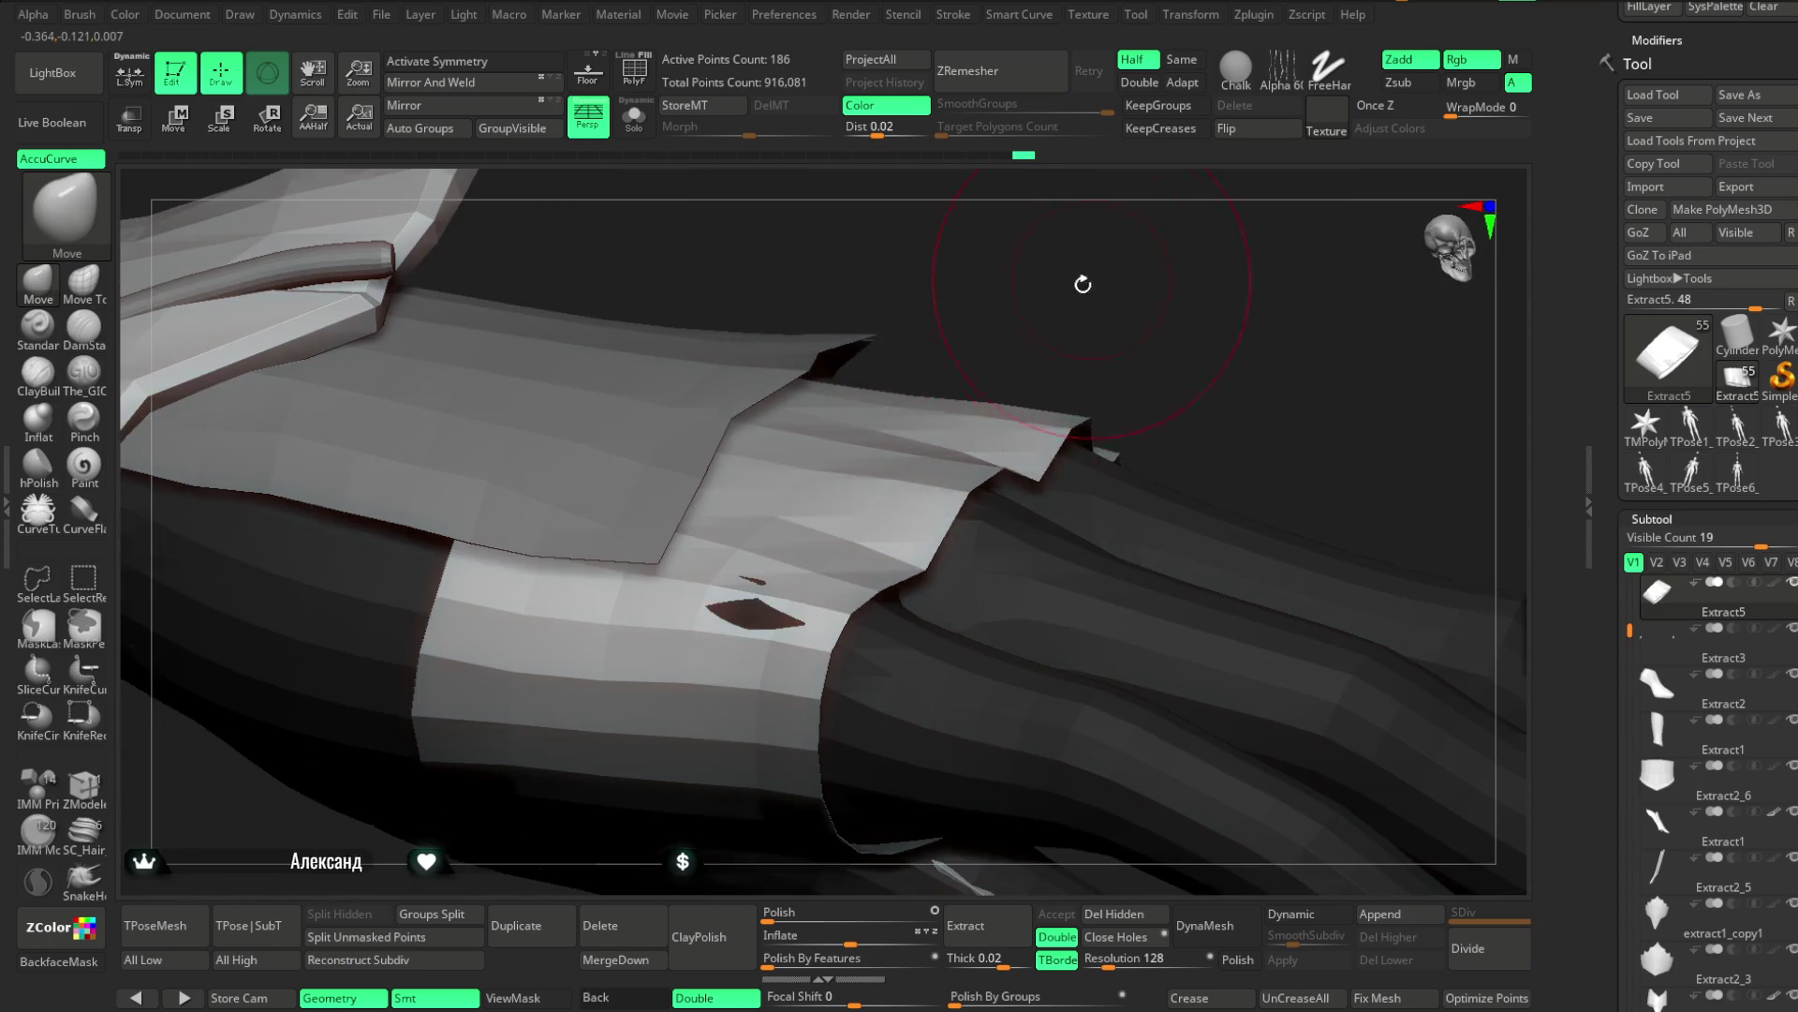
{"action": "key", "text": "space"}
{"action": "left_click_drag", "start_coordinate": [948, 360], "coordinate": [910, 413]}
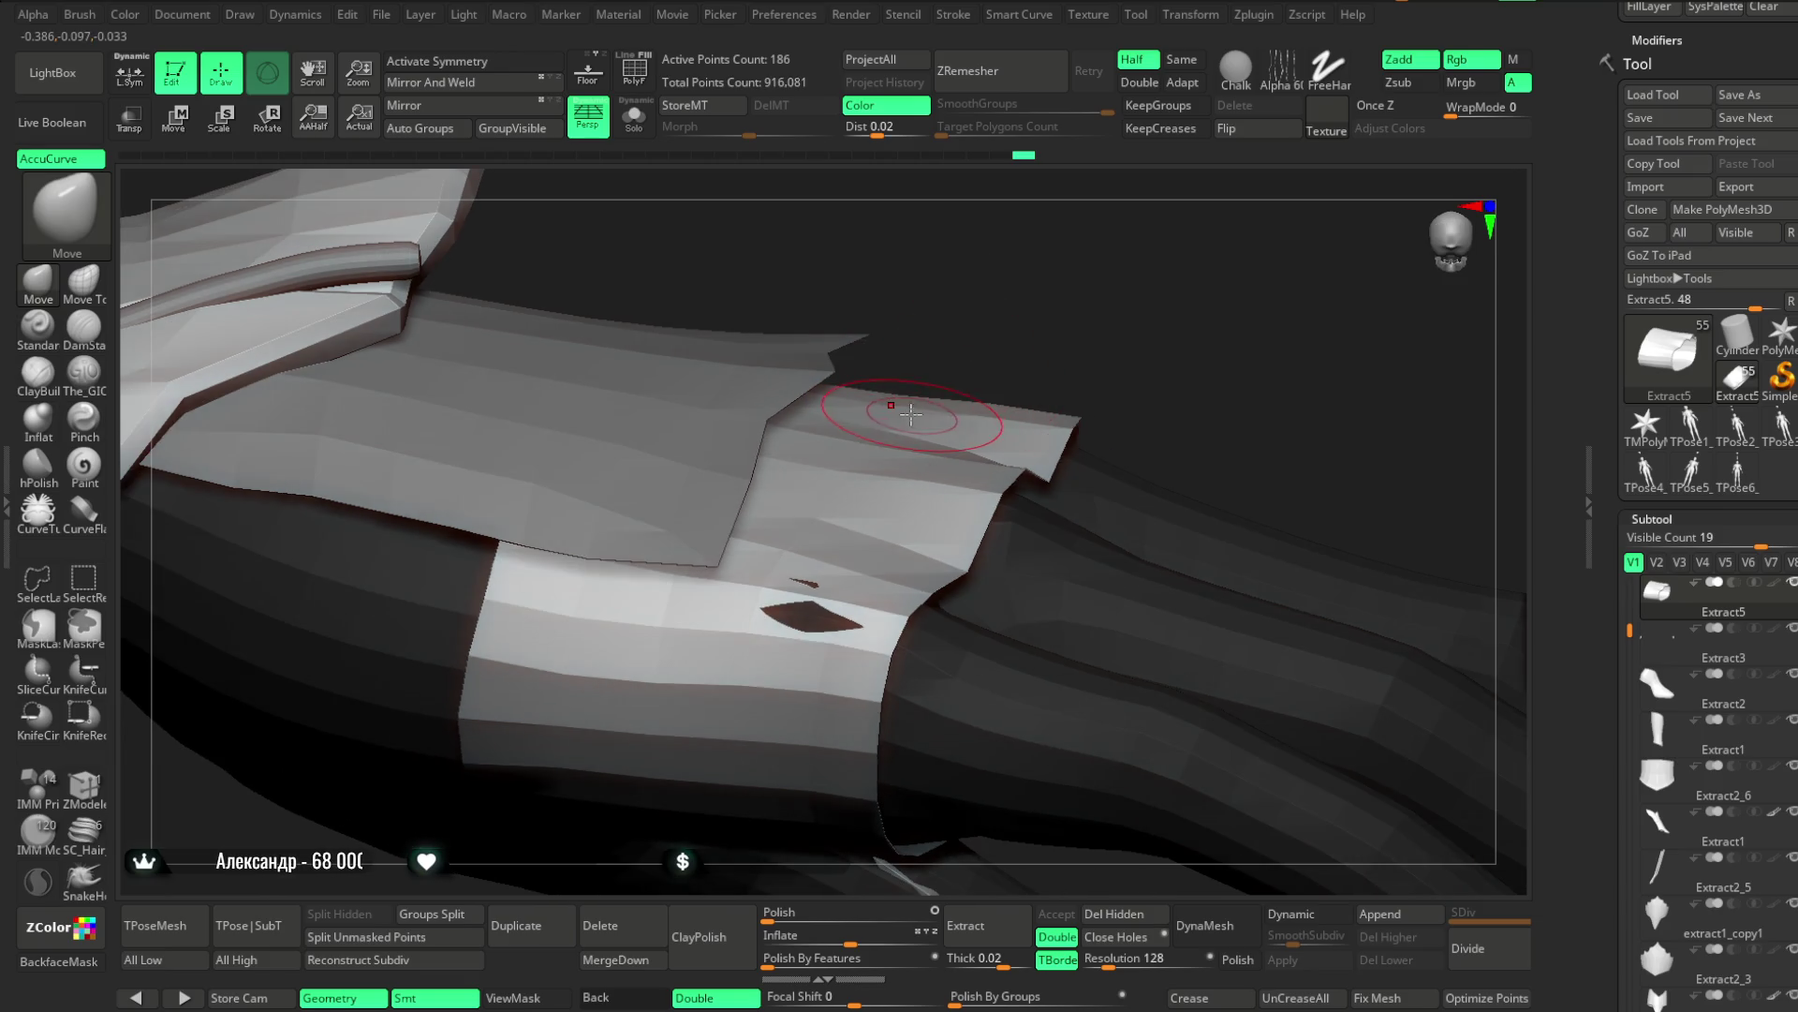
Orbit around the sleeve and shoulder piece to inspect them up close
{"action": "mouse_move", "coordinate": [1022, 432]}
{"action": "right_mouse_down"}
{"action": "mouse_move", "coordinate": [974, 243]}
{"action": "mouse_move", "coordinate": [943, 321]}
{"action": "mouse_move", "coordinate": [1069, 424]}
{"action": "mouse_move", "coordinate": [1003, 338]}
{"action": "mouse_move", "coordinate": [995, 257]}
{"action": "mouse_move", "coordinate": [1082, 423]}
{"action": "right_mouse_up"}
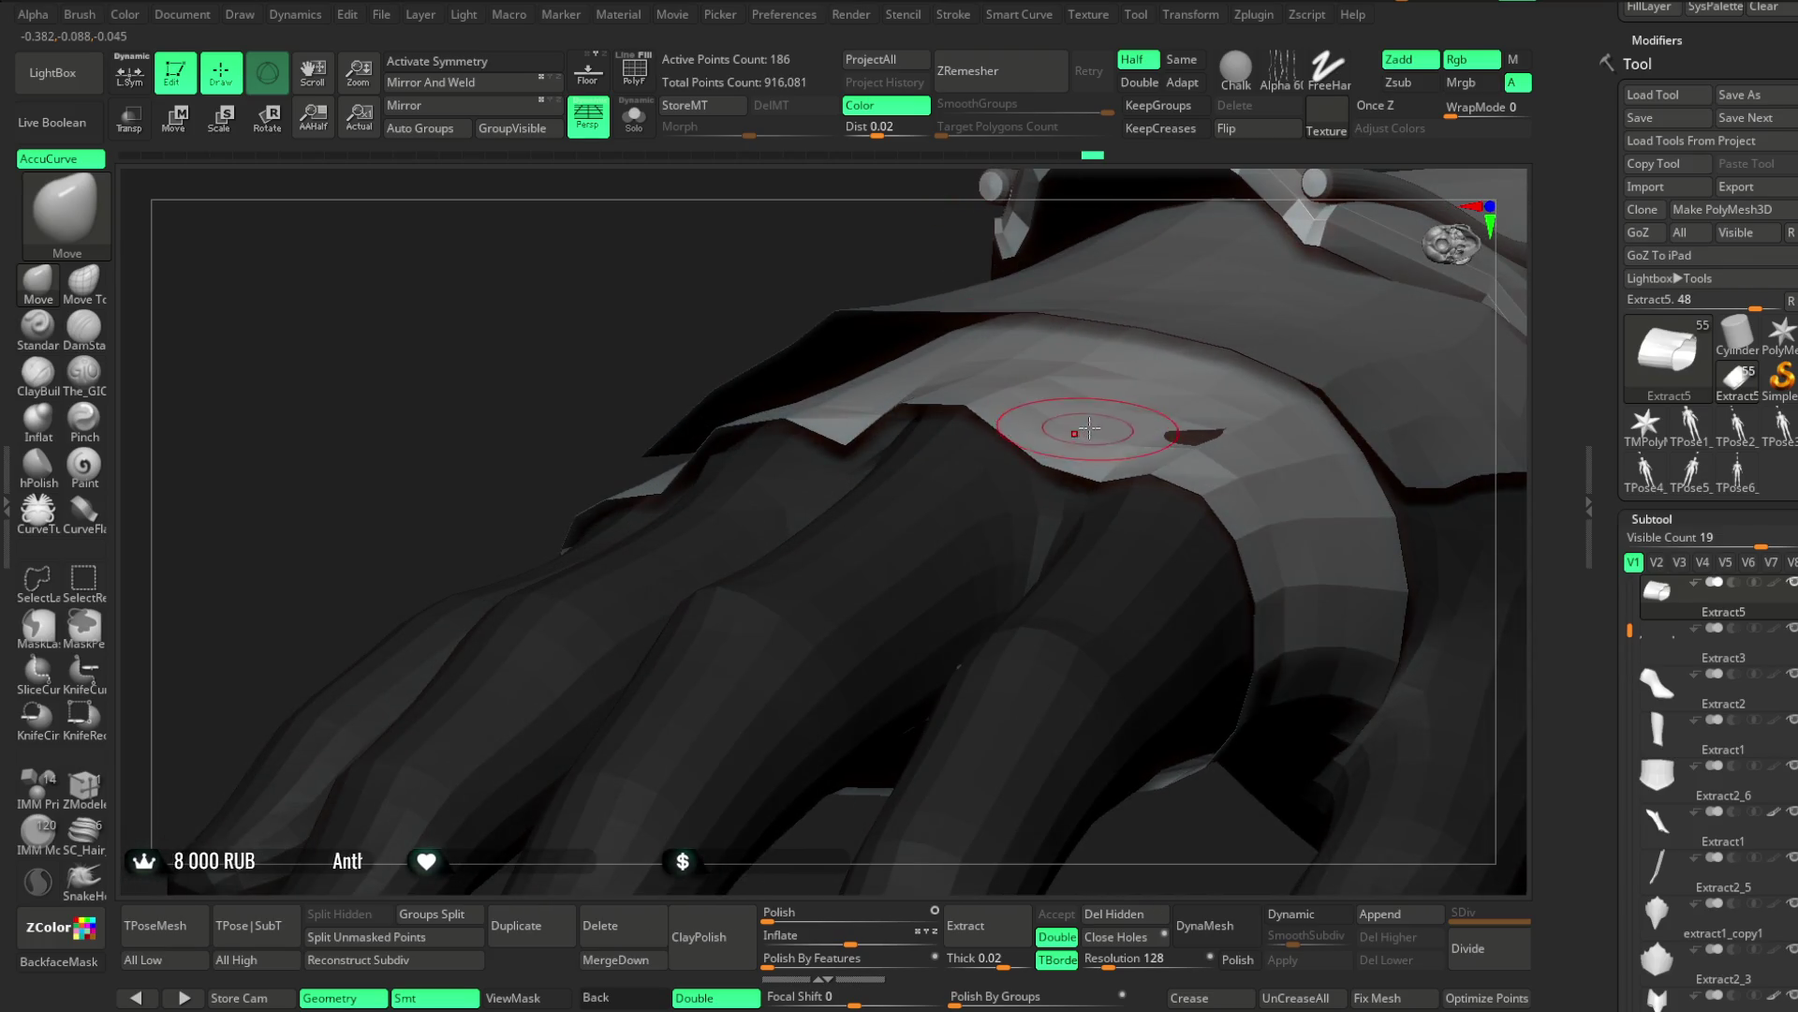
{"action": "right_click_drag", "start_coordinate": [1068, 201], "coordinate": [840, 312]}
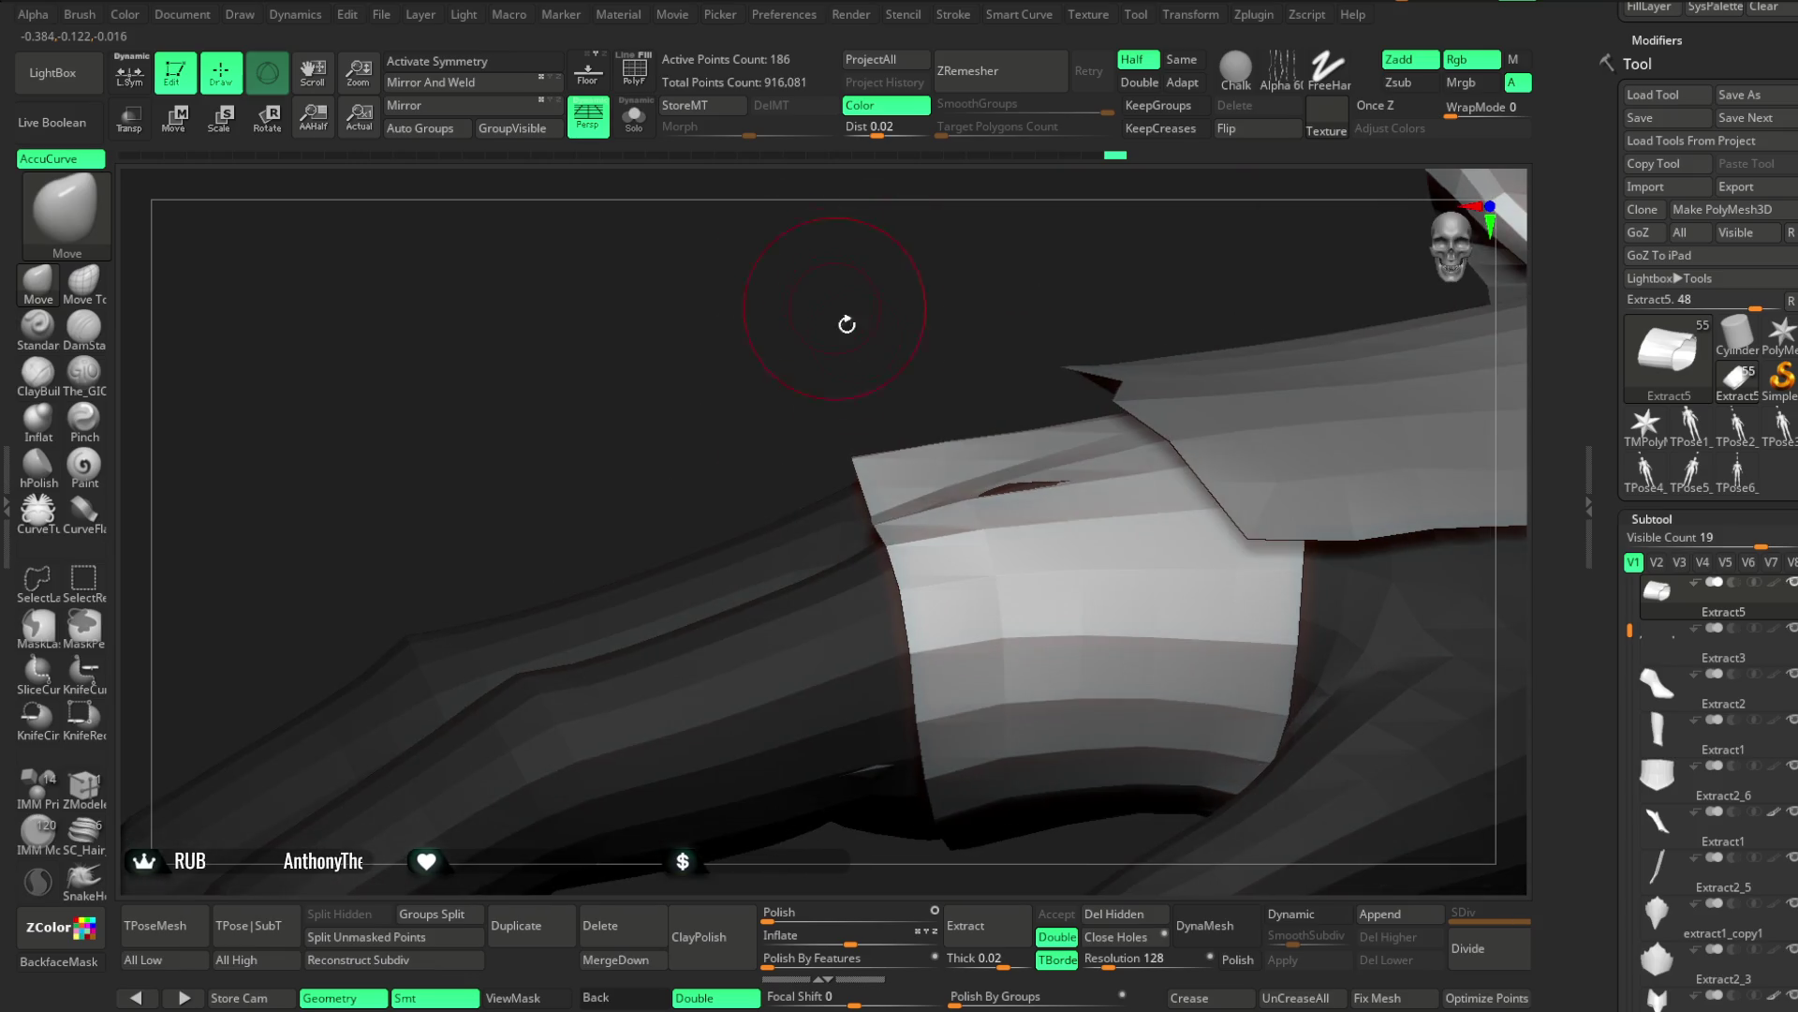
{"action": "mouse_move", "coordinate": [893, 540]}
{"action": "right_mouse_down"}
{"action": "mouse_move", "coordinate": [980, 321]}
{"action": "mouse_move", "coordinate": [1112, 285]}
{"action": "mouse_move", "coordinate": [859, 475]}
{"action": "mouse_move", "coordinate": [959, 341]}
{"action": "mouse_move", "coordinate": [829, 467]}
{"action": "mouse_move", "coordinate": [940, 305]}
{"action": "mouse_move", "coordinate": [787, 492]}
{"action": "right_mouse_up"}
{"action": "right_click_drag", "start_coordinate": [999, 338], "coordinate": [956, 425]}
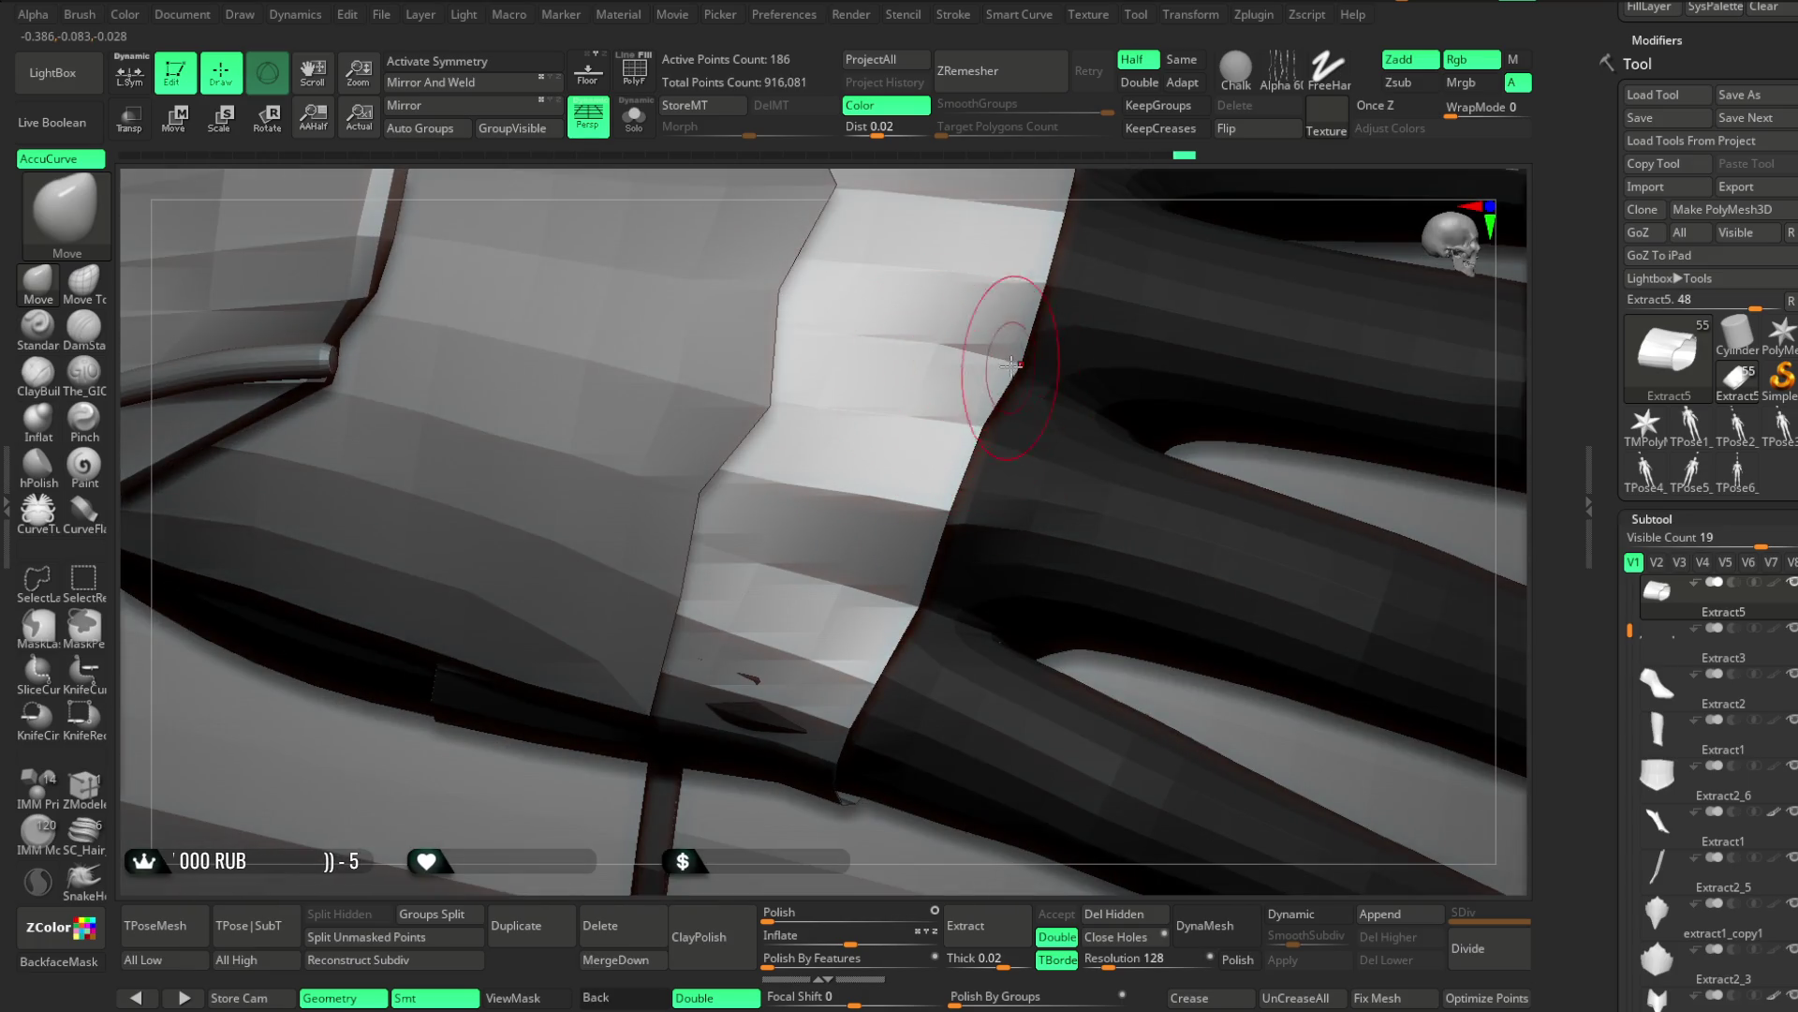
{"action": "right_click_drag", "start_coordinate": [937, 355], "coordinate": [928, 350]}
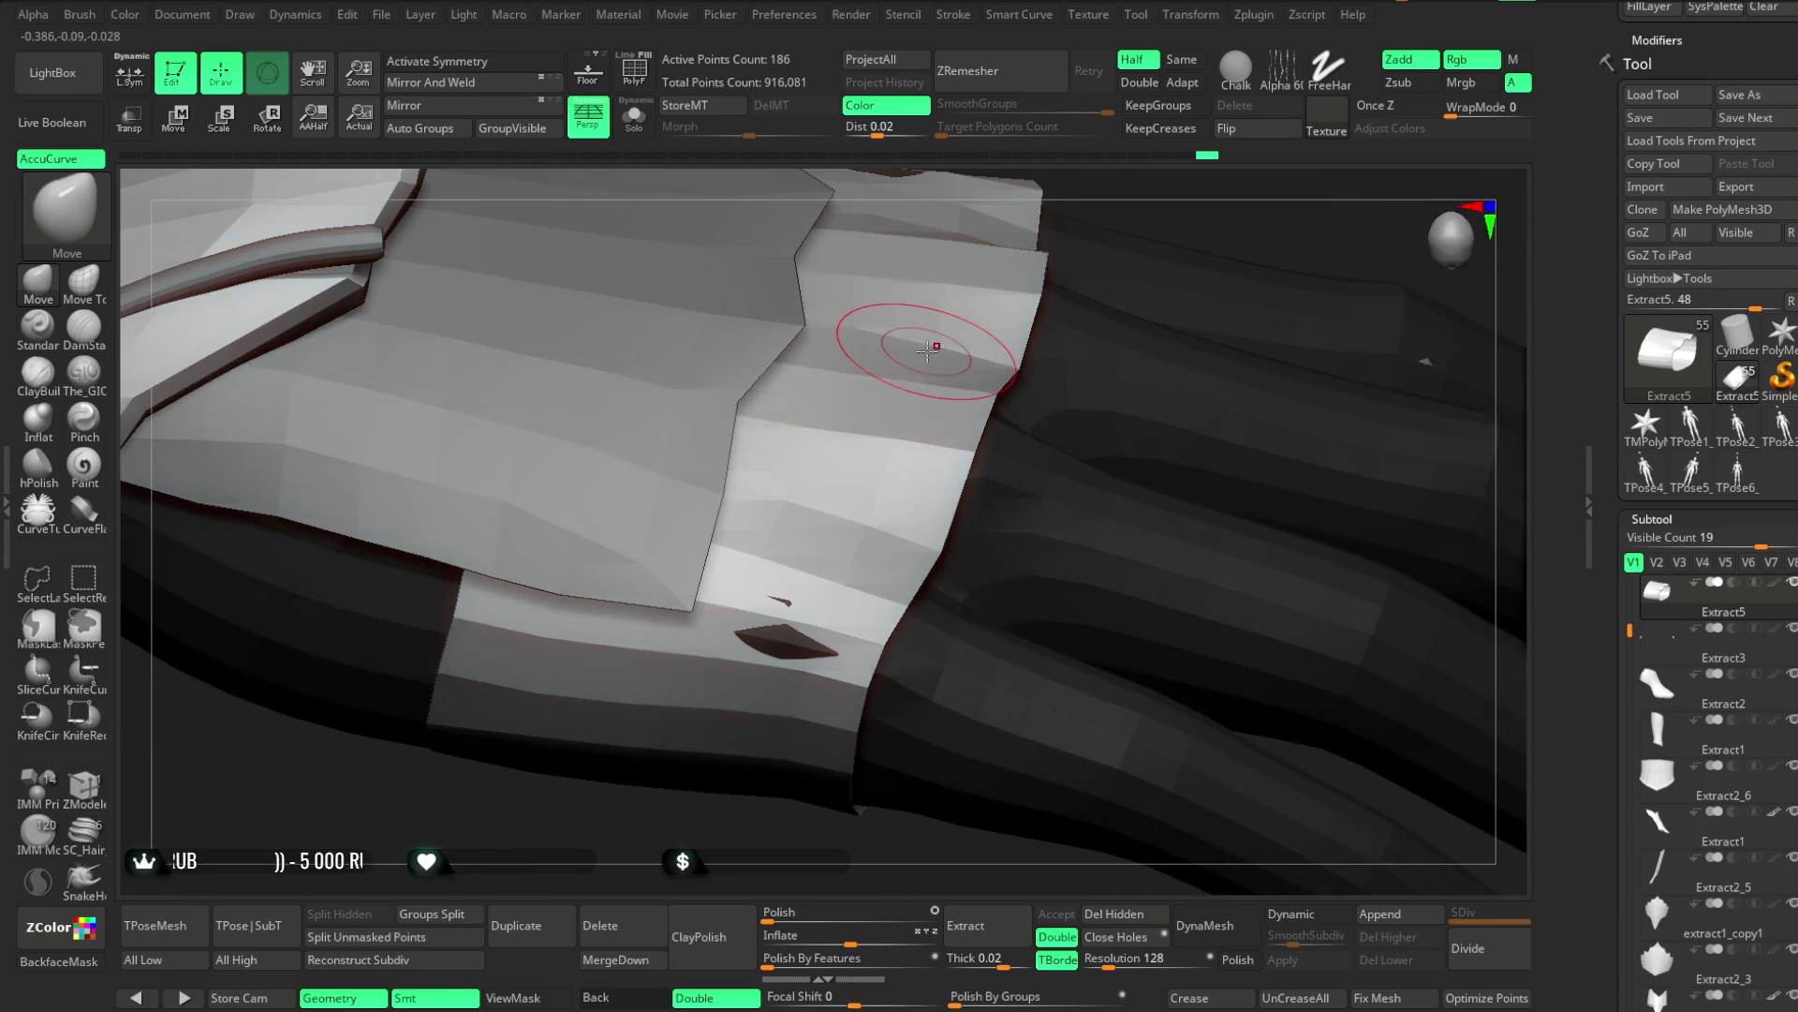
{"action": "right_click_drag", "start_coordinate": [1176, 199], "coordinate": [1144, 228]}
Enlarge the brush Draw Size and orbit around the wrist band and fingers
{"action": "key", "text": "space"}
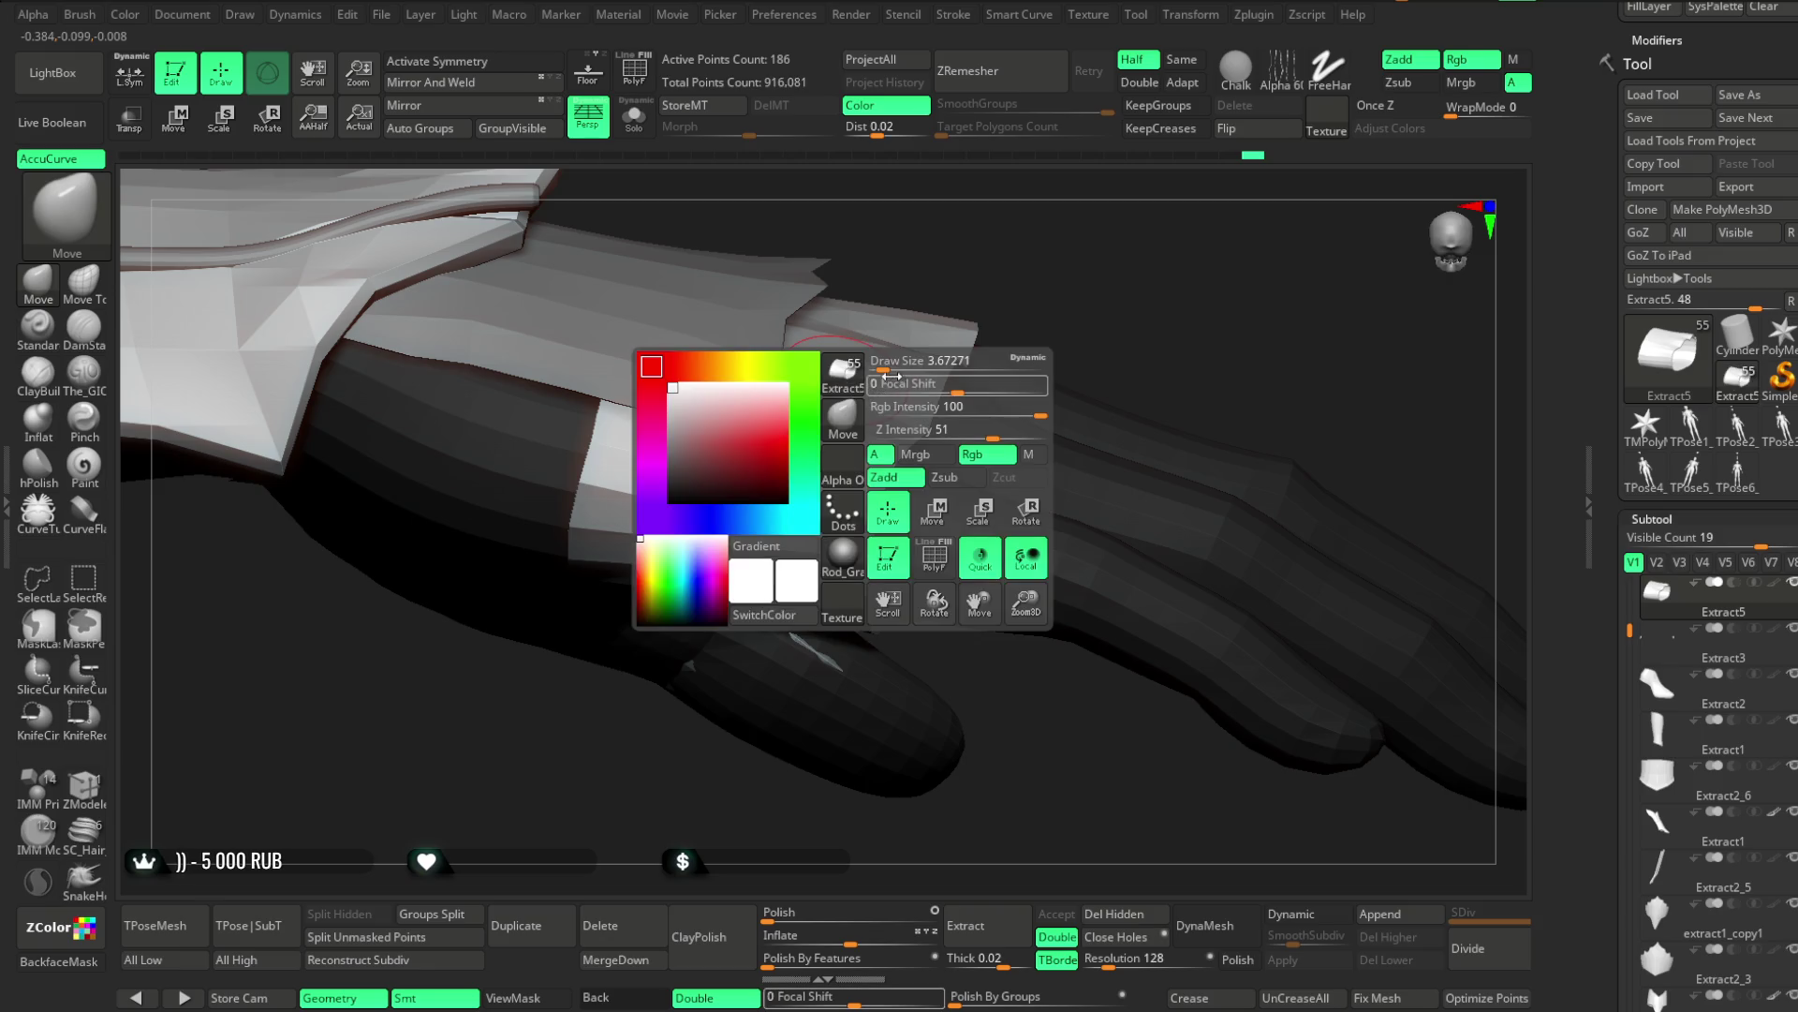
{"action": "right_click_drag", "start_coordinate": [829, 407], "coordinate": [941, 273]}
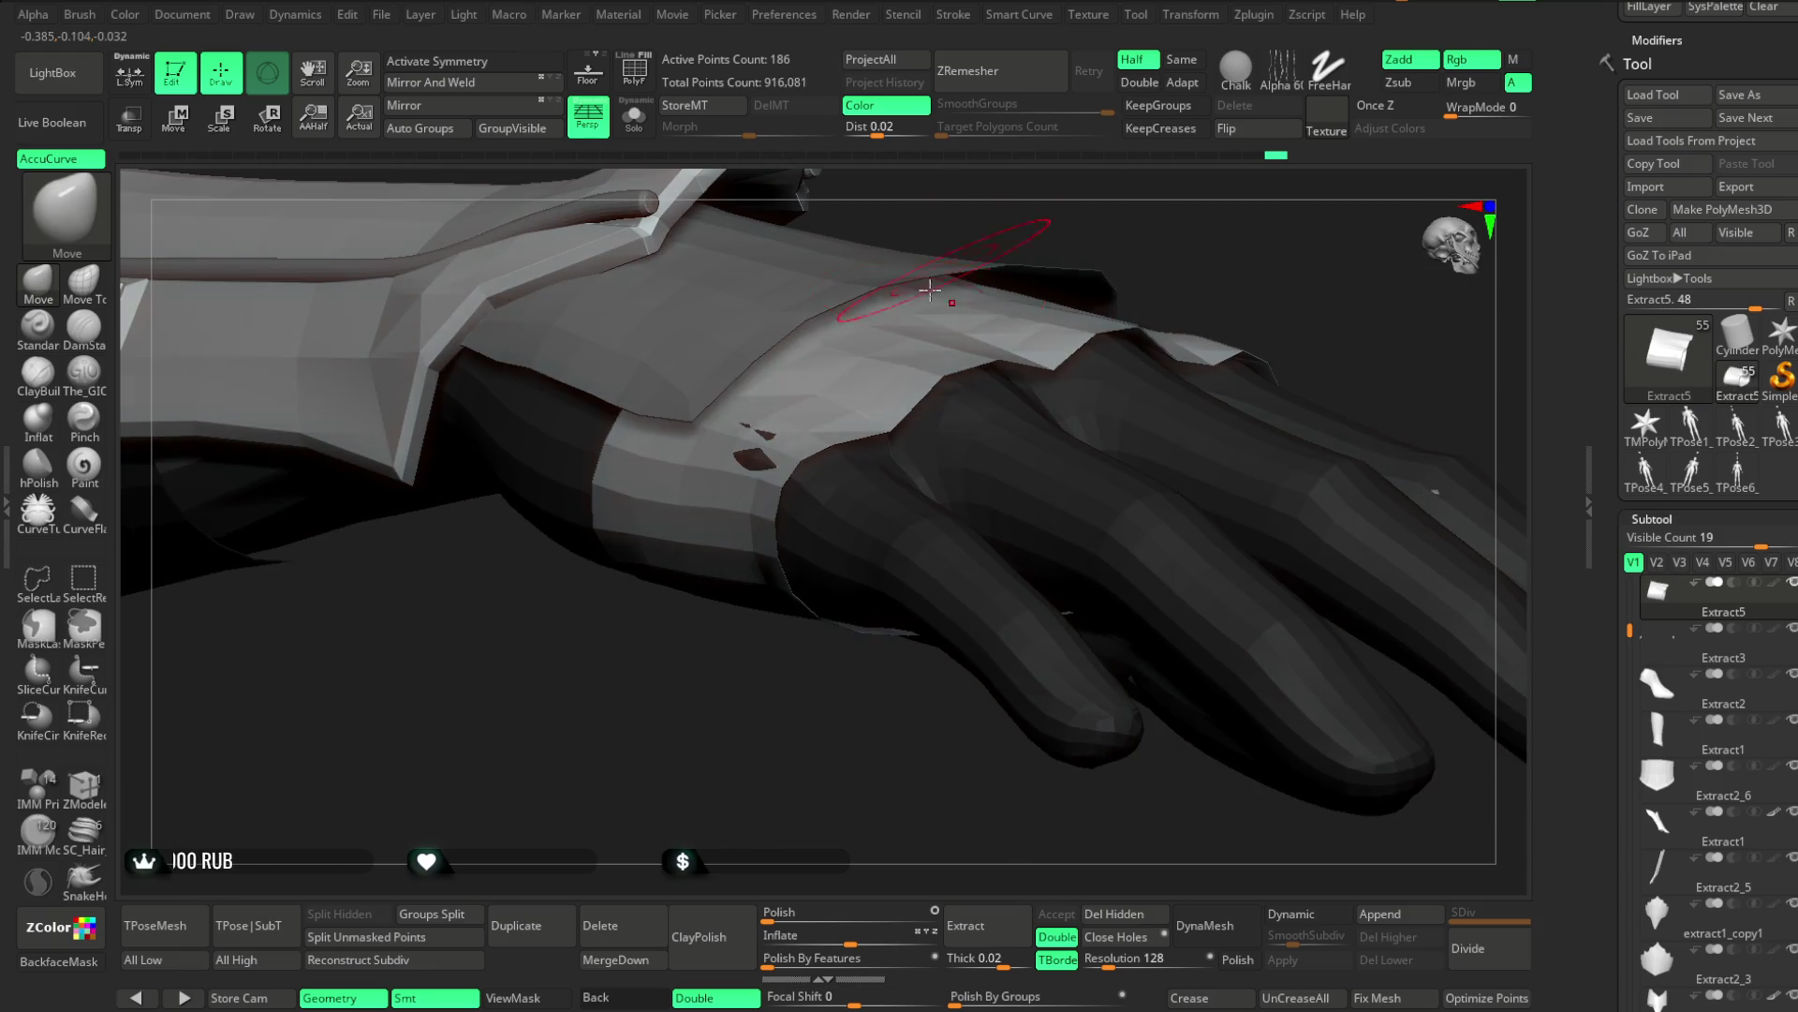
{"action": "mouse_move", "coordinate": [858, 422]}
{"action": "right_mouse_down"}
{"action": "mouse_move", "coordinate": [763, 468]}
{"action": "mouse_move", "coordinate": [702, 706]}
{"action": "mouse_move", "coordinate": [737, 592]}
{"action": "right_mouse_up"}
{"action": "mouse_move", "coordinate": [1122, 192]}
{"action": "right_mouse_down"}
{"action": "mouse_move", "coordinate": [1177, 249]}
{"action": "mouse_move", "coordinate": [1152, 337]}
{"action": "mouse_move", "coordinate": [1156, 253]}
{"action": "mouse_move", "coordinate": [931, 469]}
{"action": "right_mouse_up"}
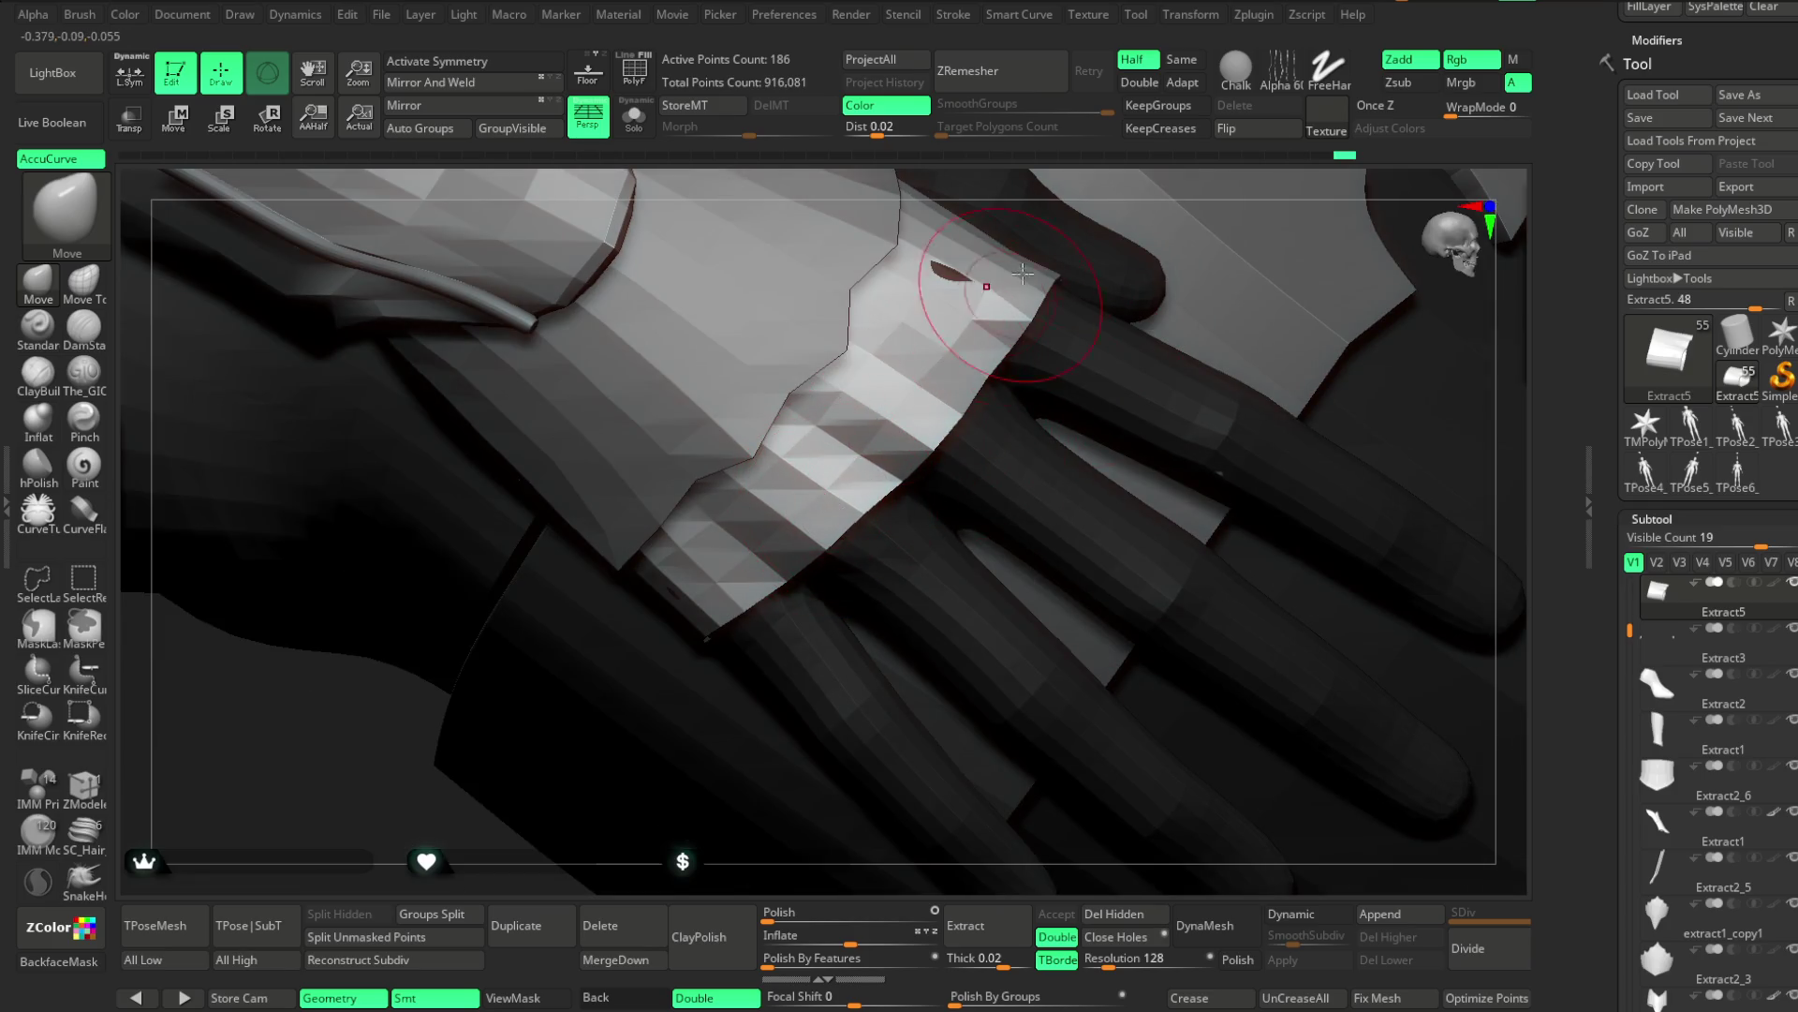
{"action": "right_click_drag", "start_coordinate": [1033, 180], "coordinate": [825, 429]}
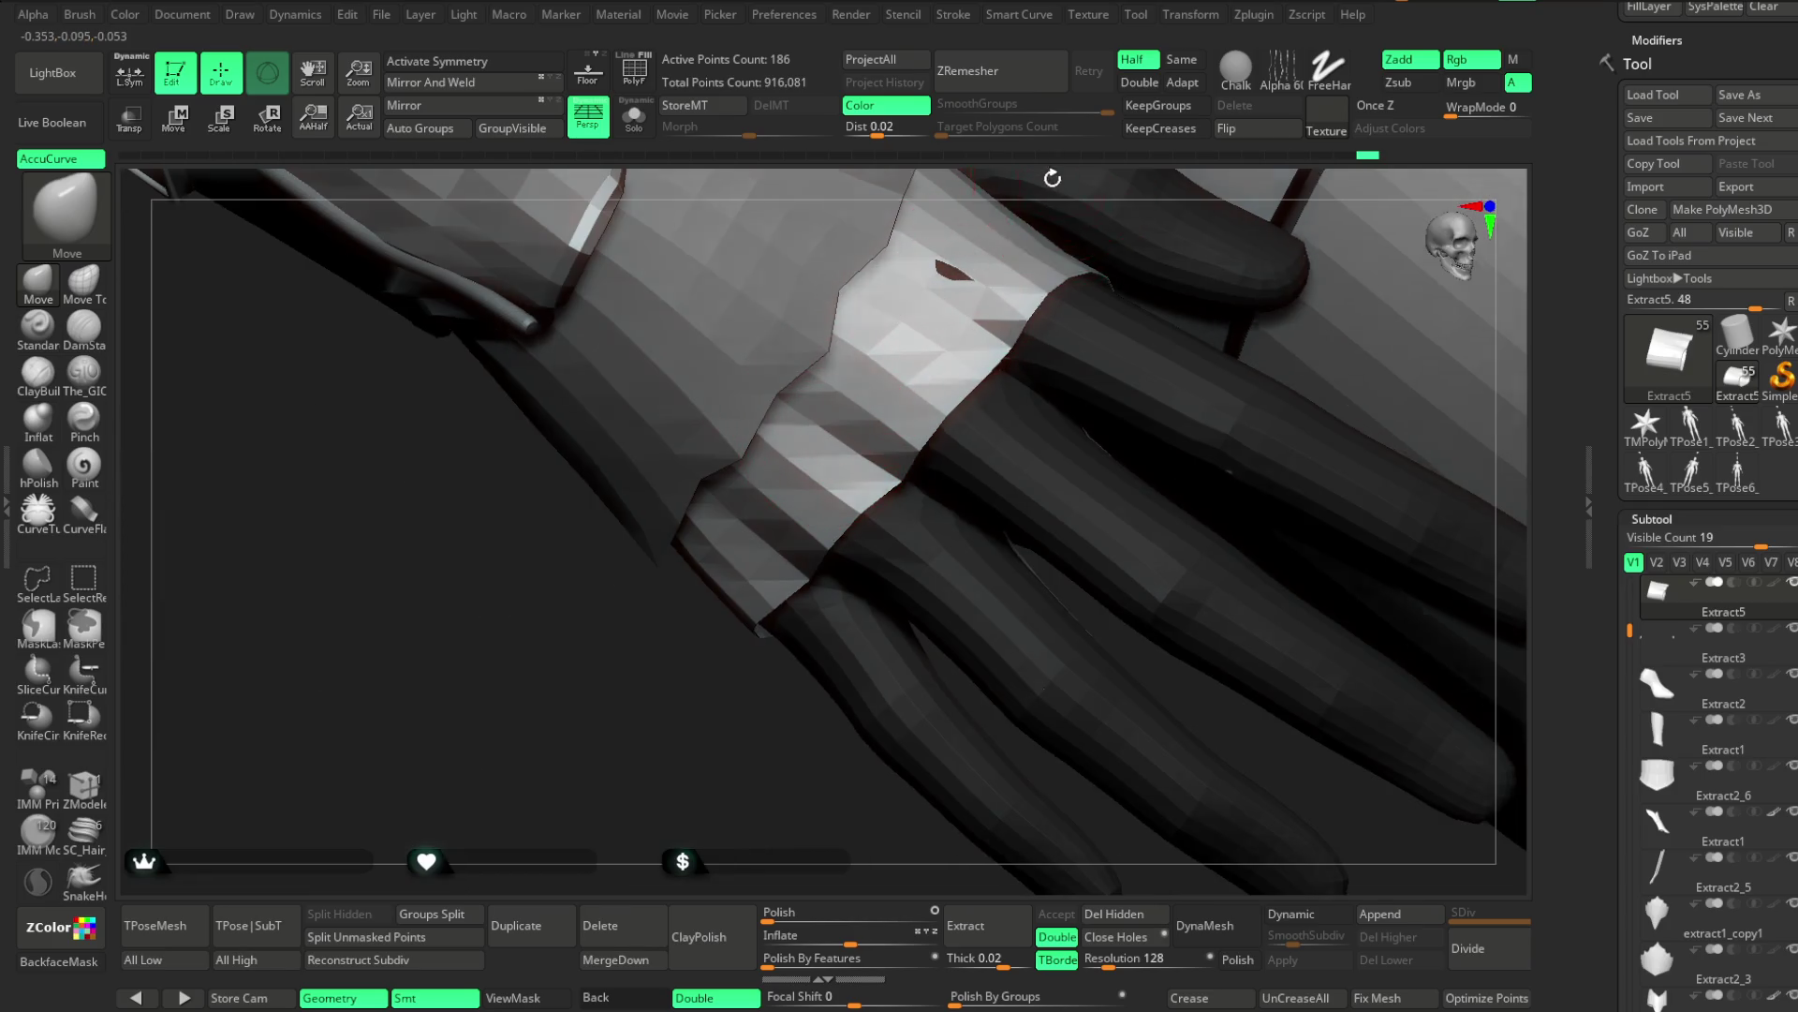
{"action": "right_click_drag", "start_coordinate": [1057, 173], "coordinate": [899, 328]}
{"action": "mouse_move", "coordinate": [1138, 304]}
{"action": "right_mouse_down"}
{"action": "mouse_move", "coordinate": [1108, 317]}
{"action": "mouse_move", "coordinate": [1161, 301]}
{"action": "mouse_move", "coordinate": [1123, 278]}
{"action": "mouse_move", "coordinate": [1148, 241]}
{"action": "mouse_move", "coordinate": [1106, 290]}
{"action": "mouse_move", "coordinate": [862, 429]}
{"action": "mouse_move", "coordinate": [1144, 265]}
{"action": "mouse_move", "coordinate": [1180, 276]}
{"action": "mouse_move", "coordinate": [882, 373]}
{"action": "mouse_move", "coordinate": [682, 711]}
{"action": "mouse_move", "coordinate": [821, 397]}
{"action": "mouse_move", "coordinate": [714, 663]}
{"action": "mouse_move", "coordinate": [882, 317]}
{"action": "right_mouse_up"}
Activate the 186-point Extract5 cuff band and turn on PolyF to reveal its low-poly grid
{"action": "mouse_move", "coordinate": [759, 634]}
{"action": "right_mouse_down"}
{"action": "mouse_move", "coordinate": [988, 245]}
{"action": "mouse_move", "coordinate": [985, 330]}
{"action": "mouse_move", "coordinate": [828, 294]}
{"action": "mouse_move", "coordinate": [815, 390]}
{"action": "mouse_move", "coordinate": [879, 297]}
{"action": "mouse_move", "coordinate": [903, 683]}
{"action": "mouse_move", "coordinate": [880, 451]}
{"action": "mouse_move", "coordinate": [867, 534]}
{"action": "mouse_move", "coordinate": [858, 441]}
{"action": "mouse_move", "coordinate": [851, 526]}
{"action": "mouse_move", "coordinate": [852, 221]}
{"action": "mouse_move", "coordinate": [847, 349]}
{"action": "mouse_move", "coordinate": [1012, 312]}
{"action": "mouse_move", "coordinate": [980, 301]}
{"action": "mouse_move", "coordinate": [949, 342]}
{"action": "mouse_move", "coordinate": [919, 337]}
{"action": "mouse_move", "coordinate": [960, 357]}
{"action": "mouse_move", "coordinate": [907, 405]}
{"action": "mouse_move", "coordinate": [868, 510]}
{"action": "mouse_move", "coordinate": [967, 448]}
{"action": "mouse_move", "coordinate": [978, 360]}
{"action": "right_mouse_up"}
{"action": "right_click", "coordinate": [881, 451]}
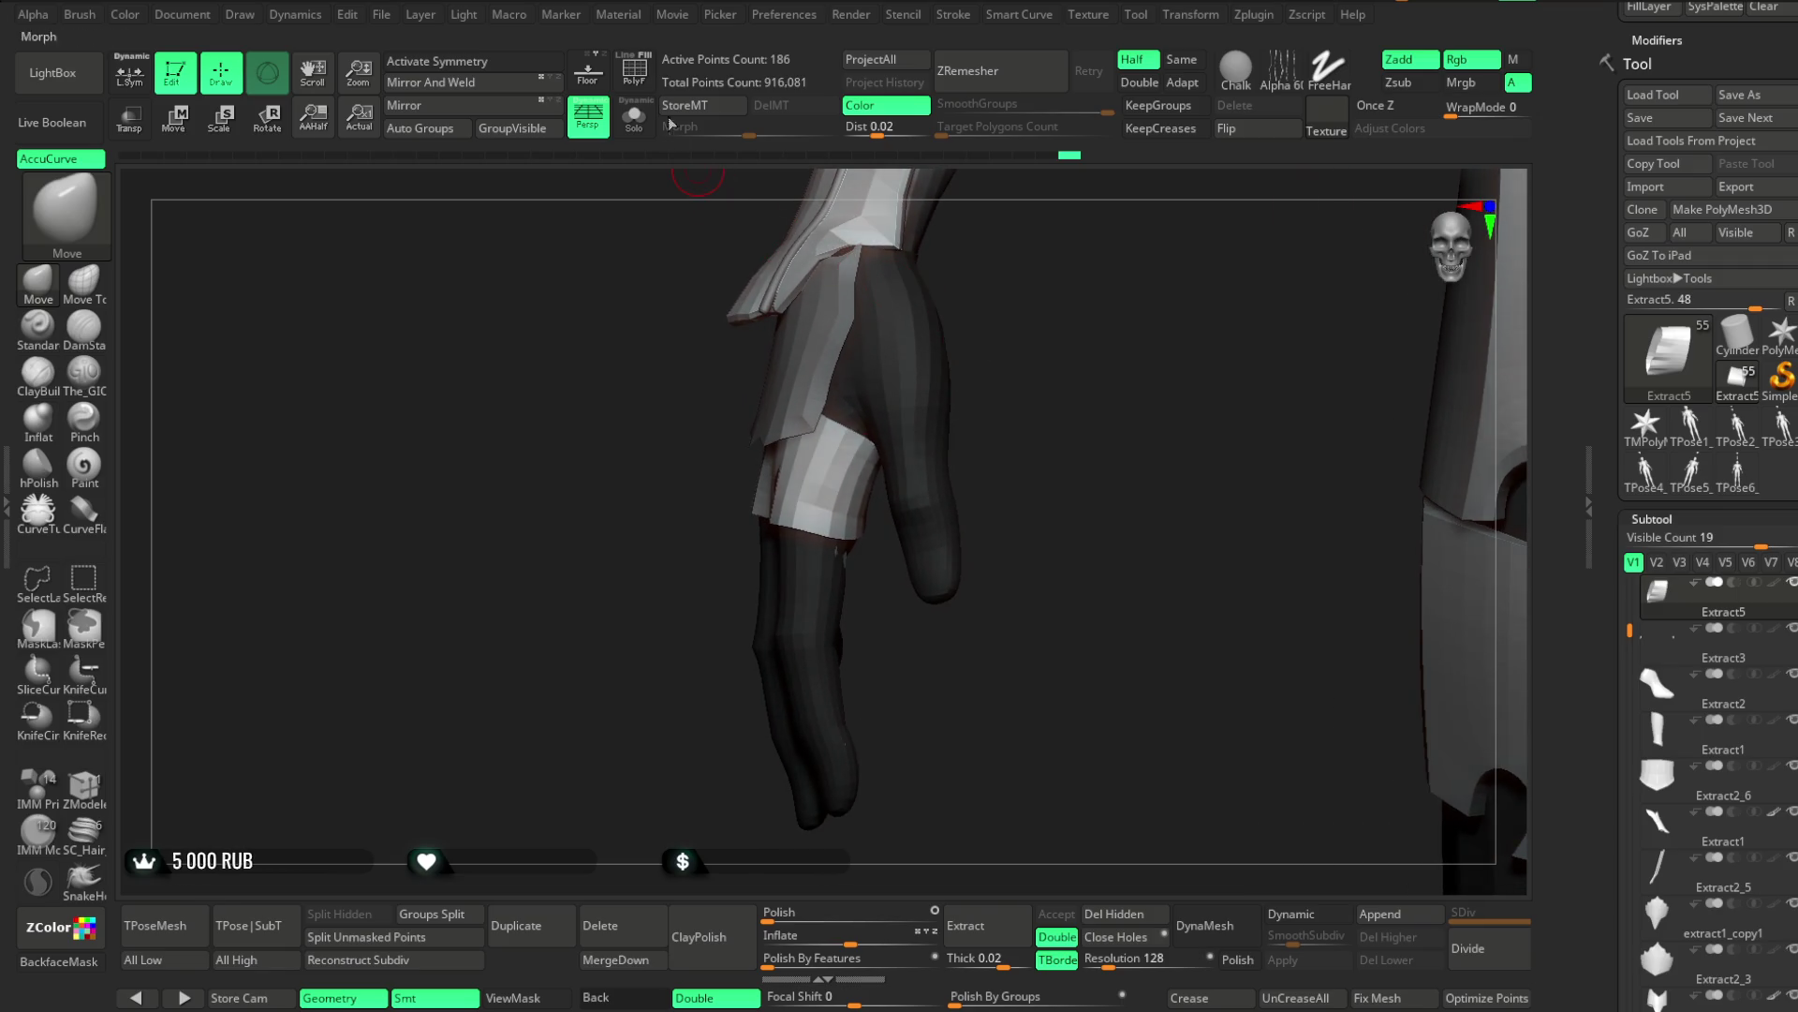
{"action": "left_click", "coordinate": [825, 477], "text": "alt"}
{"action": "mouse_move", "coordinate": [824, 477]}
{"action": "right_mouse_down"}
{"action": "mouse_move", "coordinate": [974, 309]}
{"action": "mouse_move", "coordinate": [1168, 290]}
{"action": "mouse_move", "coordinate": [678, 182]}
{"action": "right_mouse_up"}
{"action": "left_click", "coordinate": [637, 73]}
{"action": "right_click_drag", "start_coordinate": [1077, 248], "coordinate": [1111, 265]}
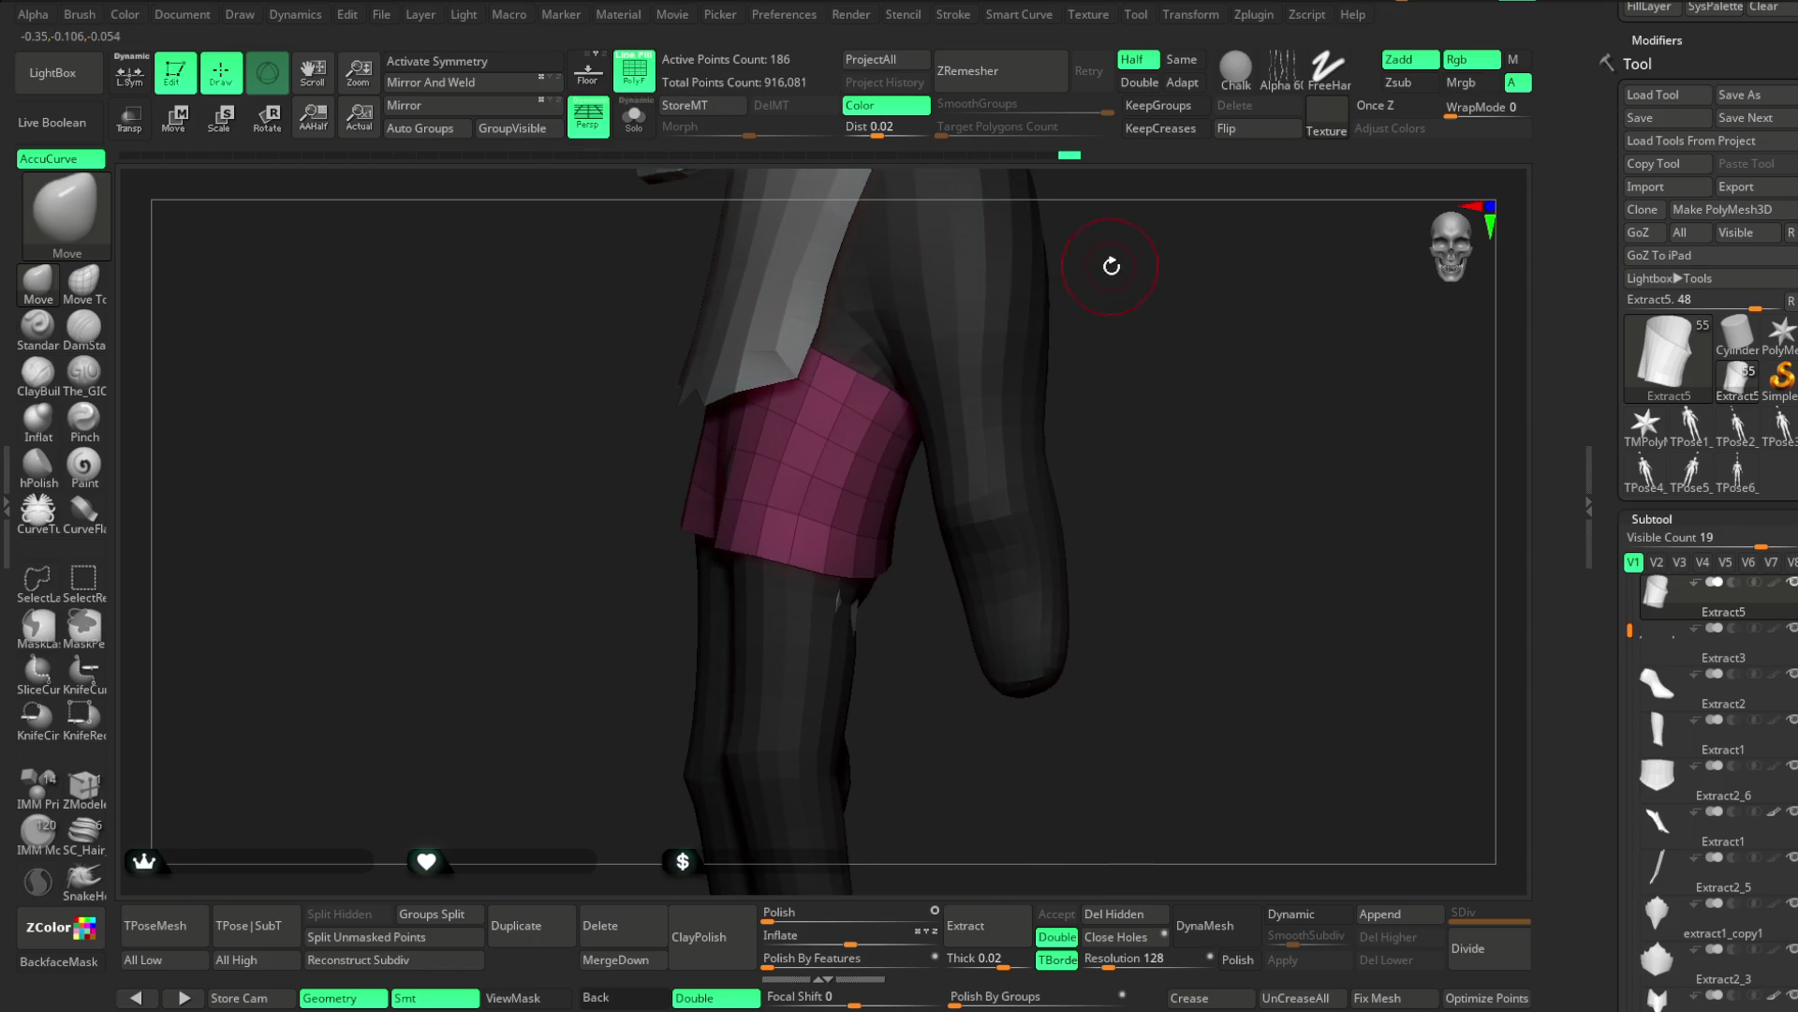
With ZModeler set to Edge > Unweld > EdgeLoop Complete, unweld a loop on the cuff band
{"action": "left_click", "coordinate": [102, 783]}
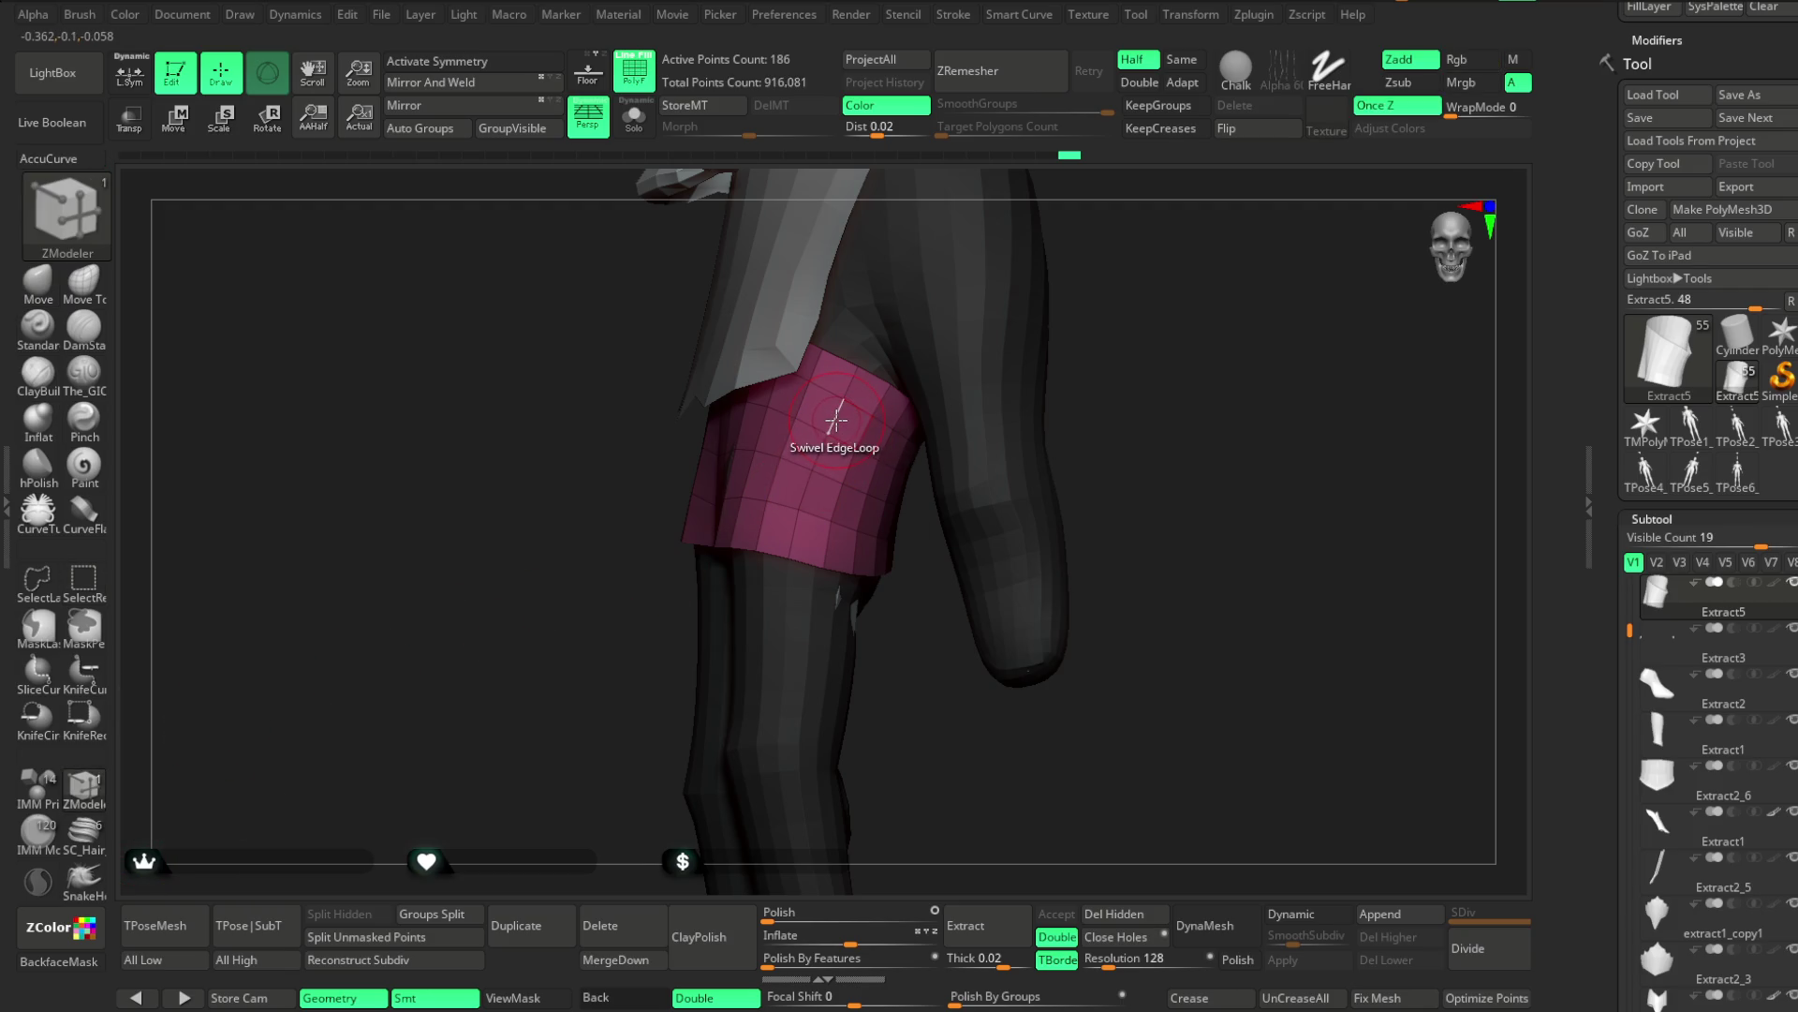
{"action": "right_click_drag", "start_coordinate": [975, 353], "coordinate": [1116, 373], "text": "ctrl"}
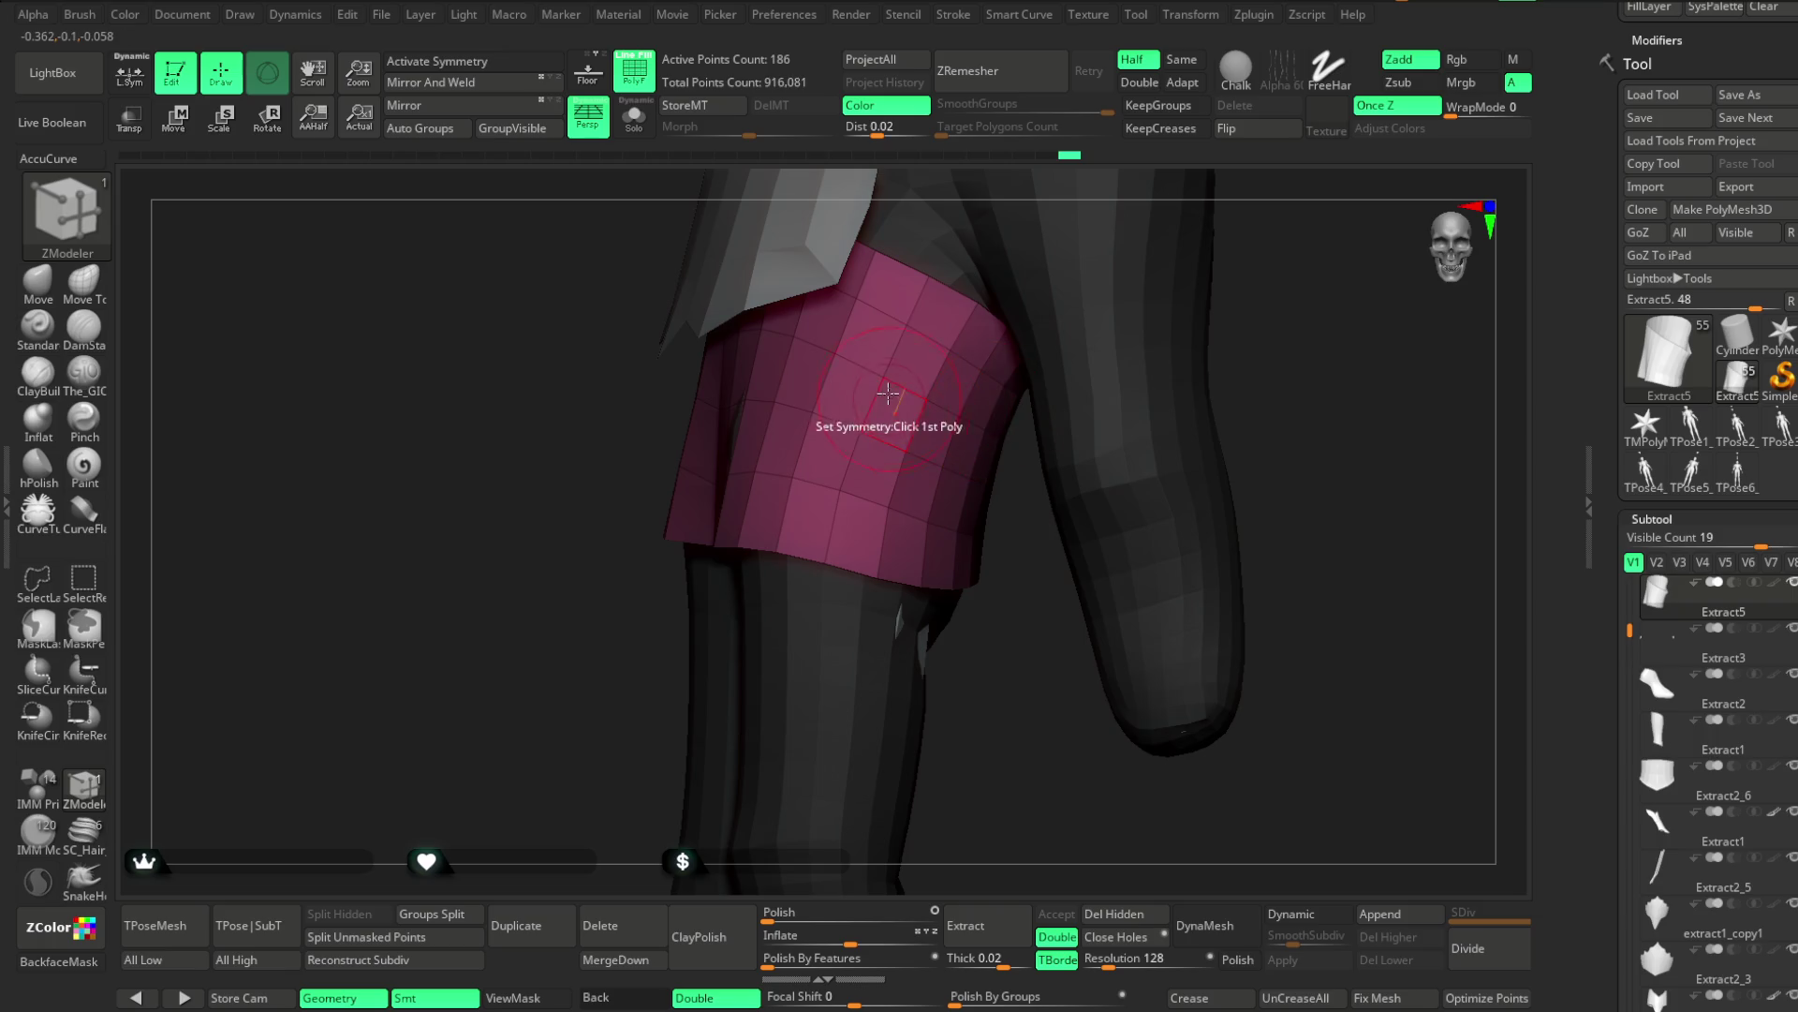
{"action": "key", "text": "space"}
{"action": "left_click", "coordinate": [1031, 611]}
{"action": "left_click", "coordinate": [704, 735]}
{"action": "mouse_move", "coordinate": [706, 655]}
{"action": "right_mouse_down"}
{"action": "mouse_move", "coordinate": [642, 722]}
{"action": "mouse_move", "coordinate": [825, 562]}
{"action": "right_mouse_up"}
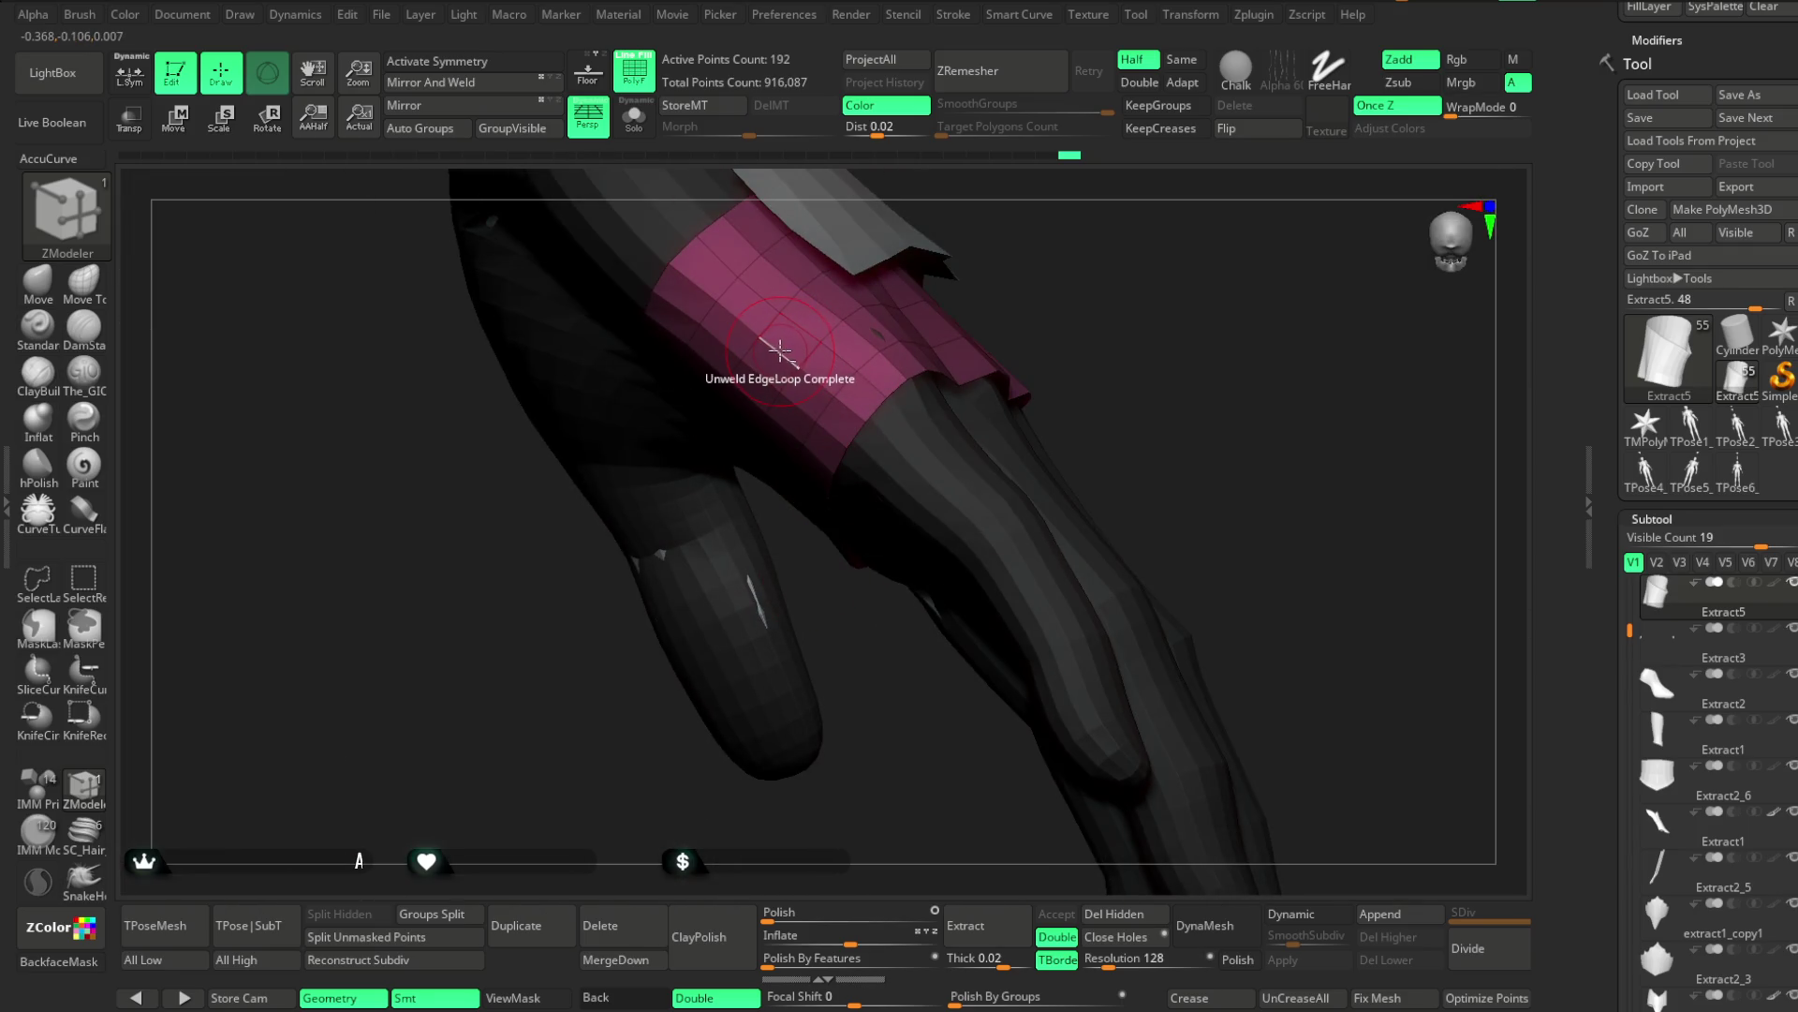
{"action": "left_click", "coordinate": [787, 328]}
{"action": "mouse_move", "coordinate": [787, 328]}
{"action": "right_mouse_down"}
{"action": "mouse_move", "coordinate": [1015, 342]}
{"action": "mouse_move", "coordinate": [1015, 293]}
{"action": "right_mouse_up"}
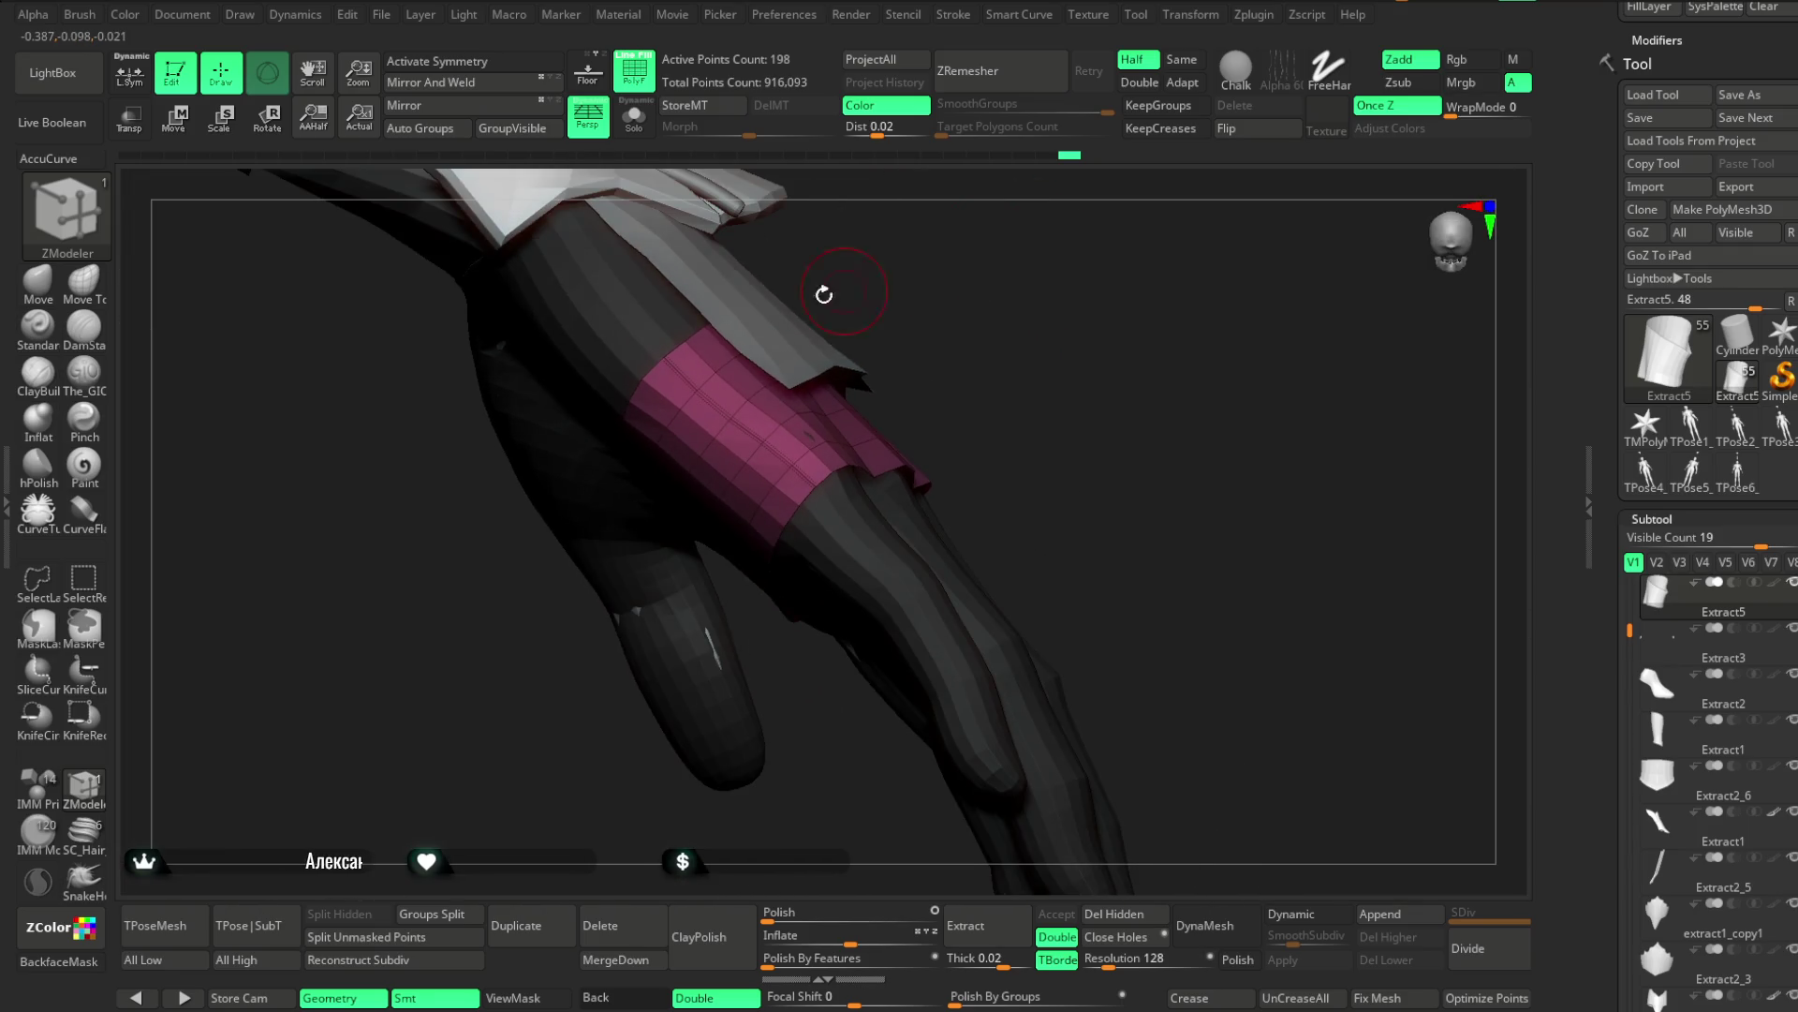
Hide the separated strip with SelectLasso and Del Hidden it, leaving the band at 164 points
{"action": "left_click", "coordinate": [815, 403]}
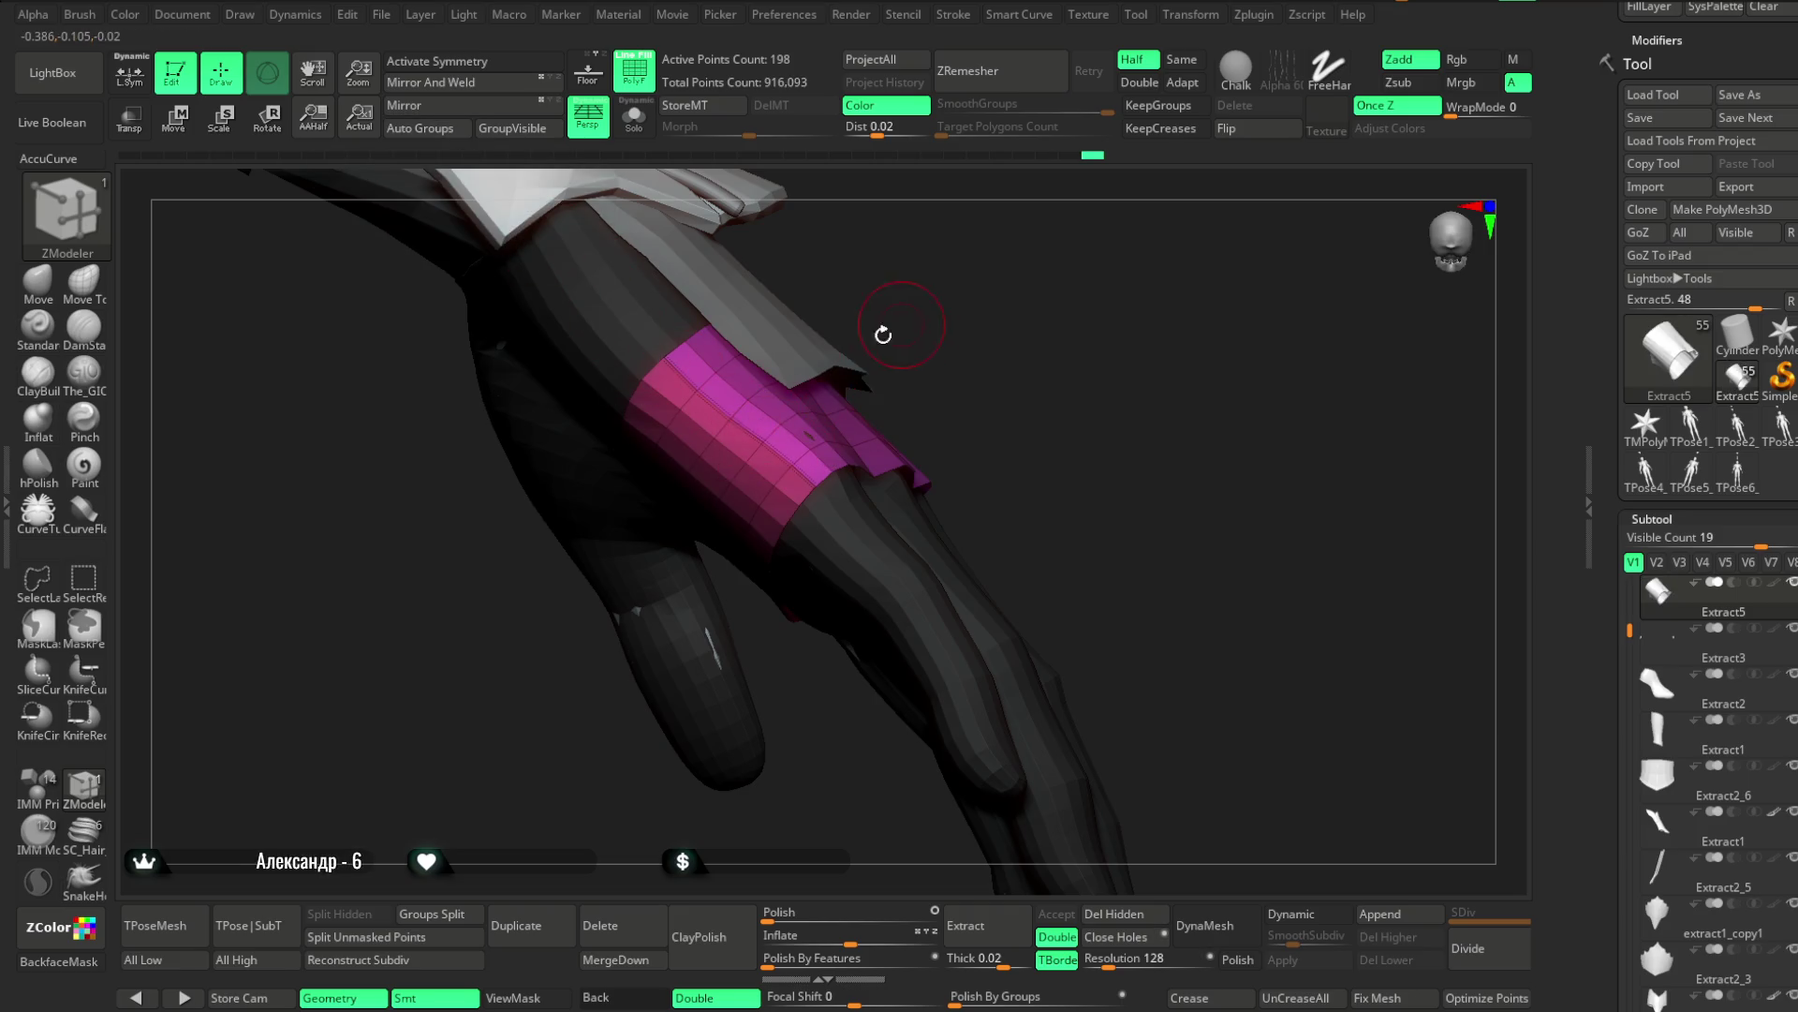
{"action": "left_click", "coordinate": [851, 441], "text": "ctrl+shift"}
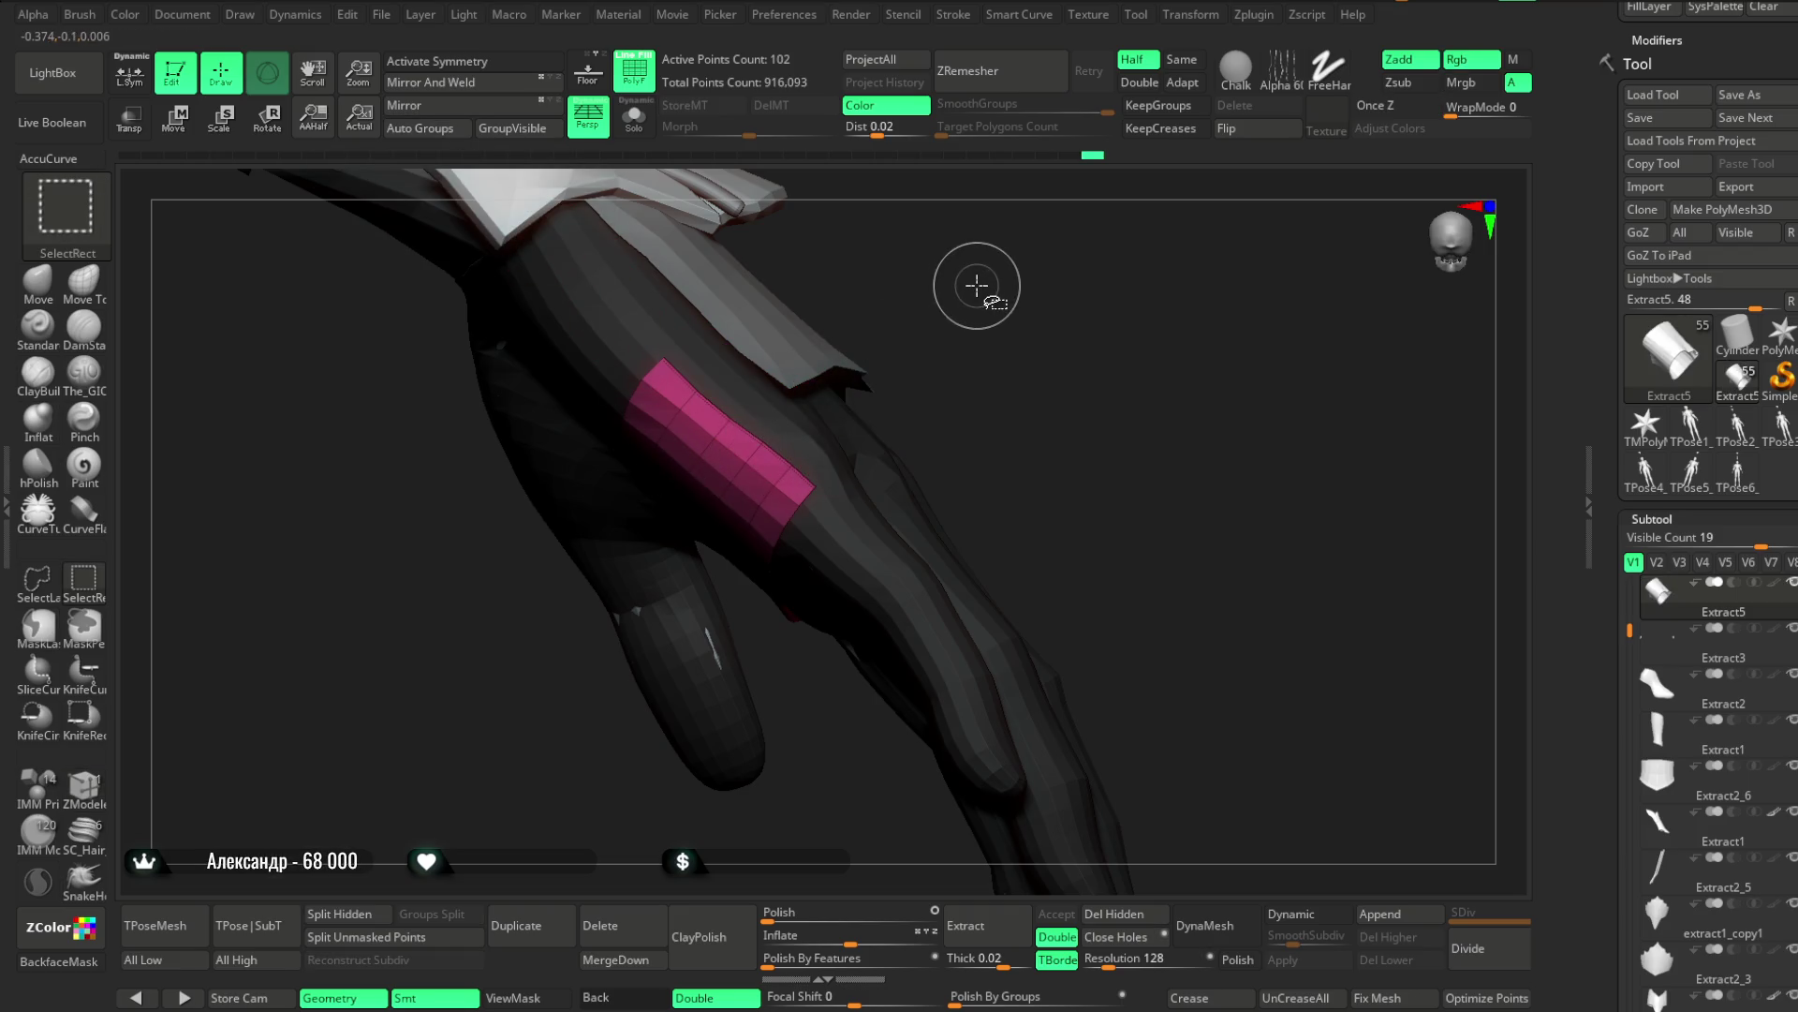
{"action": "left_click", "coordinate": [979, 277], "text": "ctrl+shift"}
{"action": "mouse_move", "coordinate": [996, 262]}
{"action": "left_mouse_down"}
{"action": "mouse_move", "coordinate": [1019, 353]}
{"action": "mouse_move", "coordinate": [822, 453]}
{"action": "left_mouse_up"}
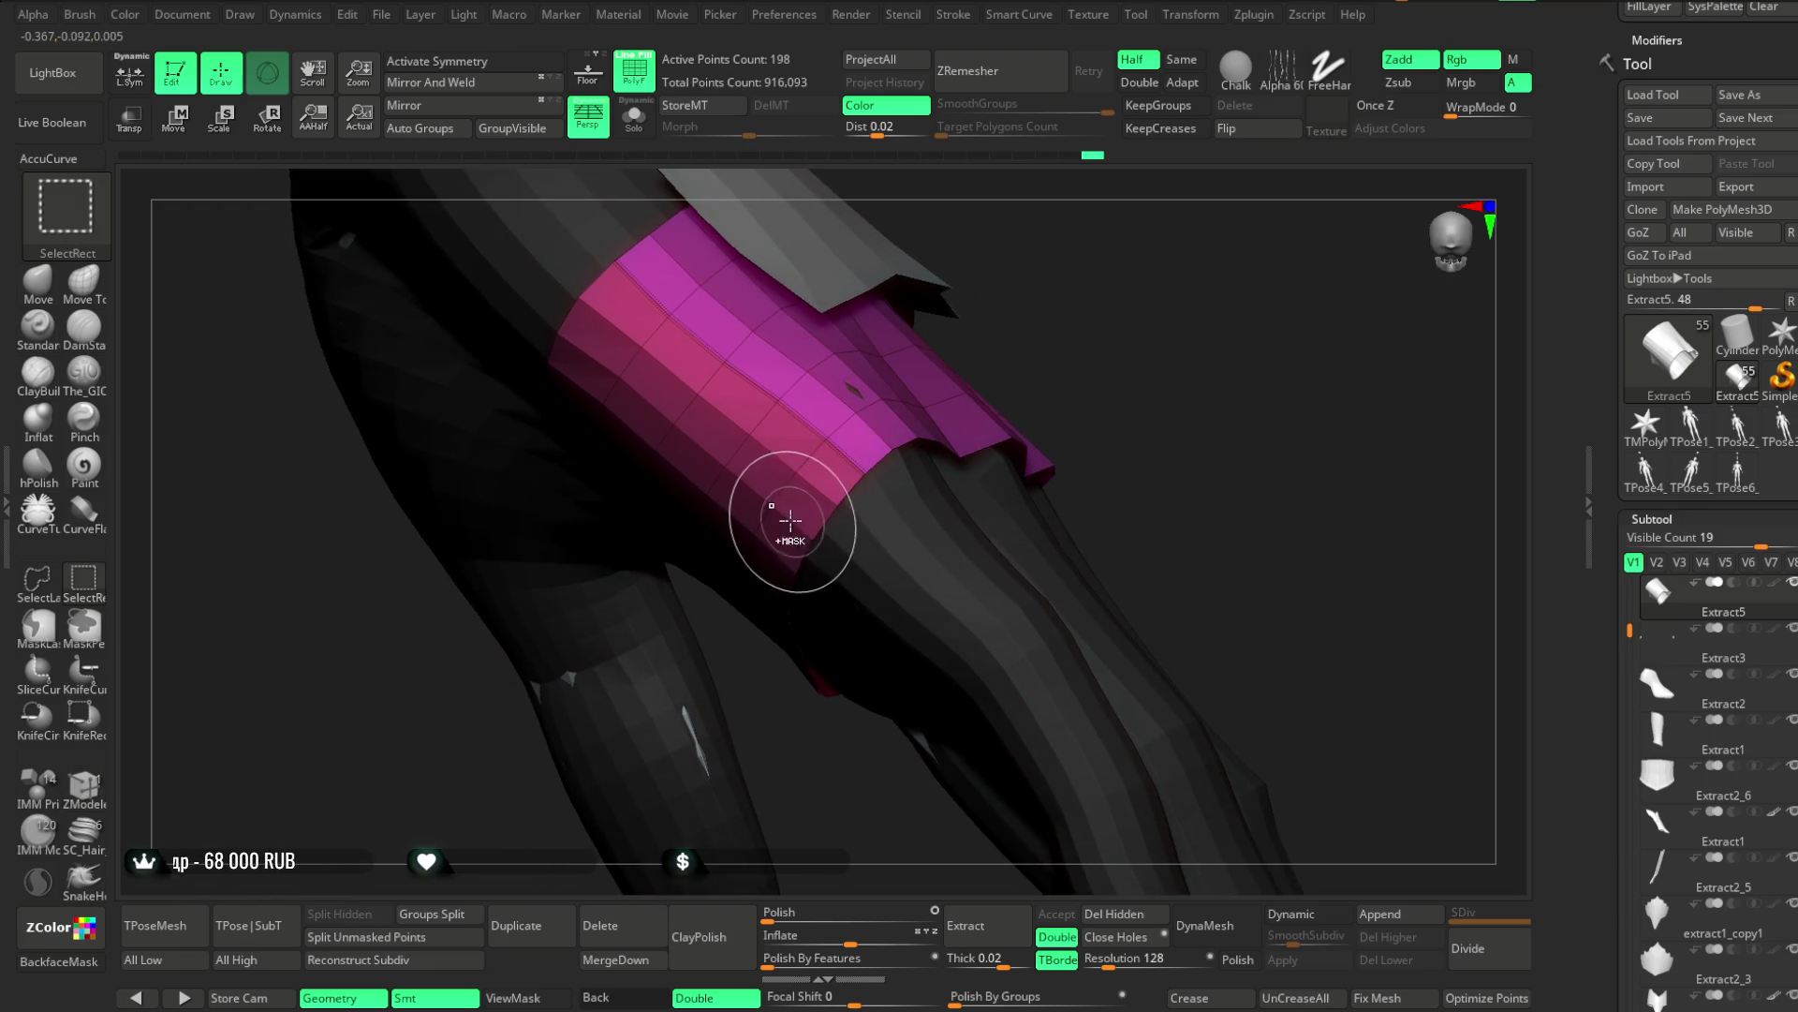
{"action": "left_click", "coordinate": [38, 581]}
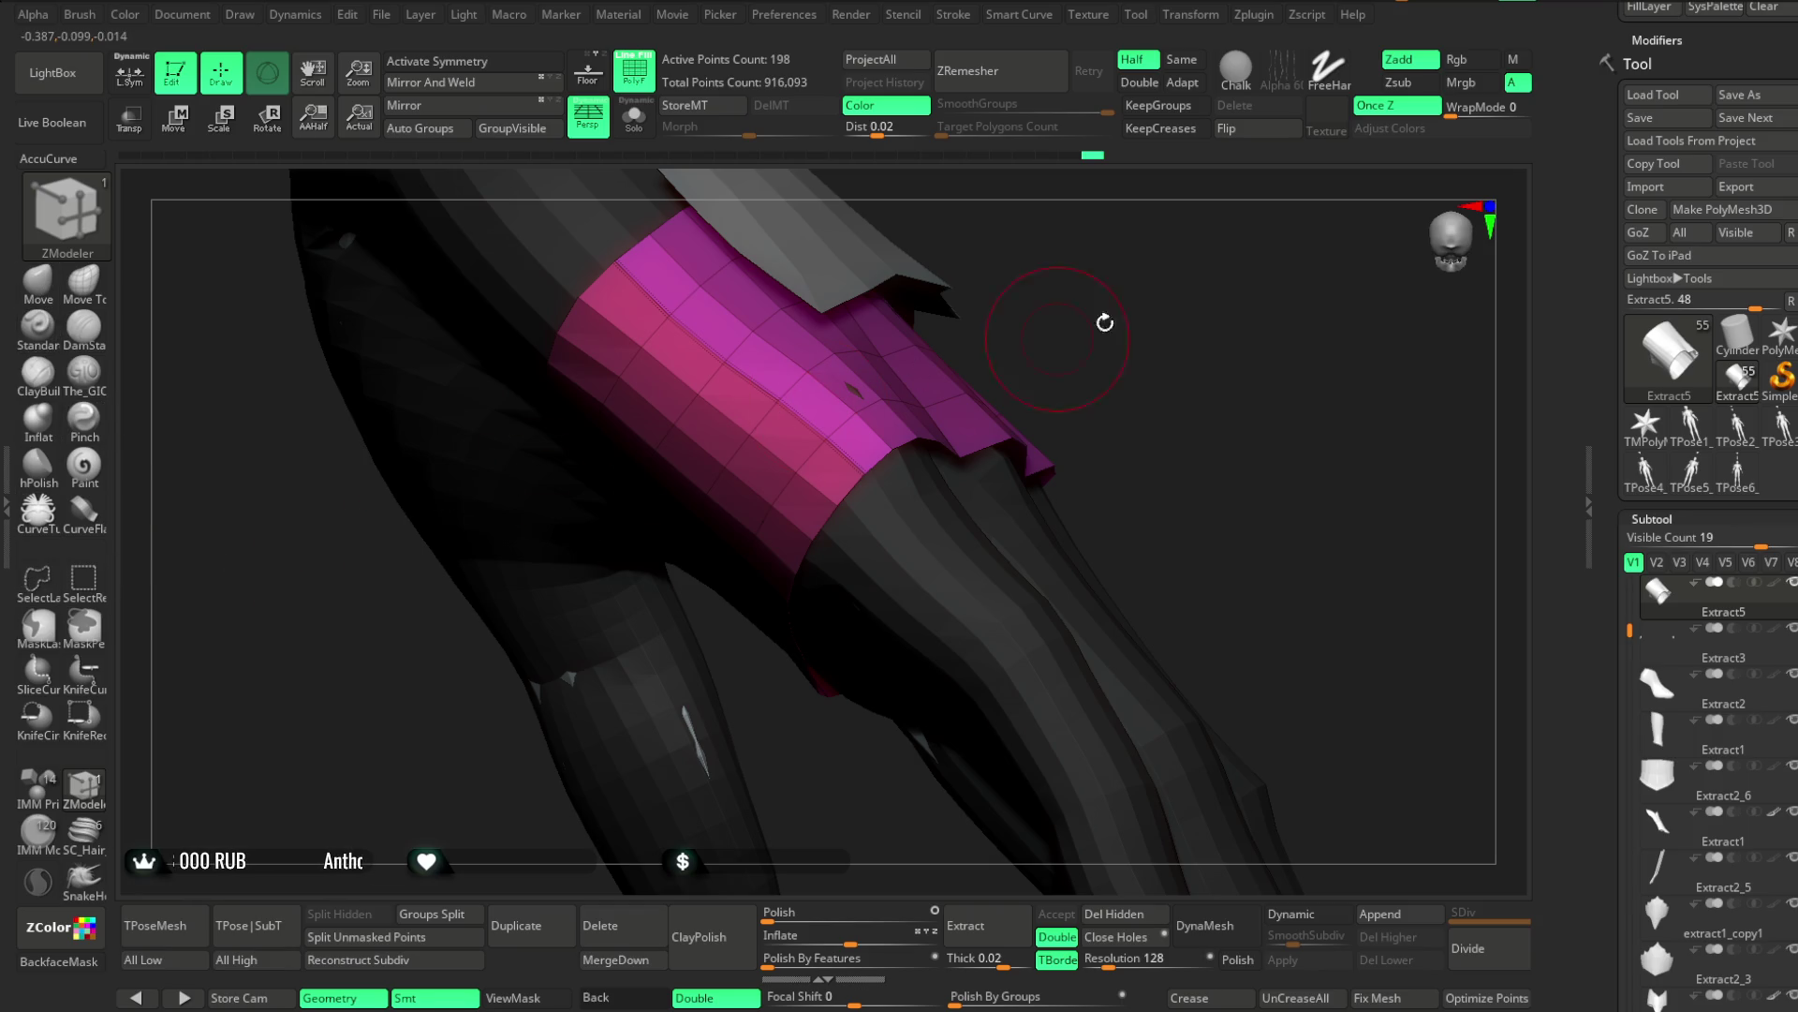
{"action": "left_click_drag", "start_coordinate": [1064, 334], "coordinate": [1165, 305]}
{"action": "key", "text": "ctrl+shift"}
{"action": "left_click_drag", "start_coordinate": [809, 490], "coordinate": [702, 401]}
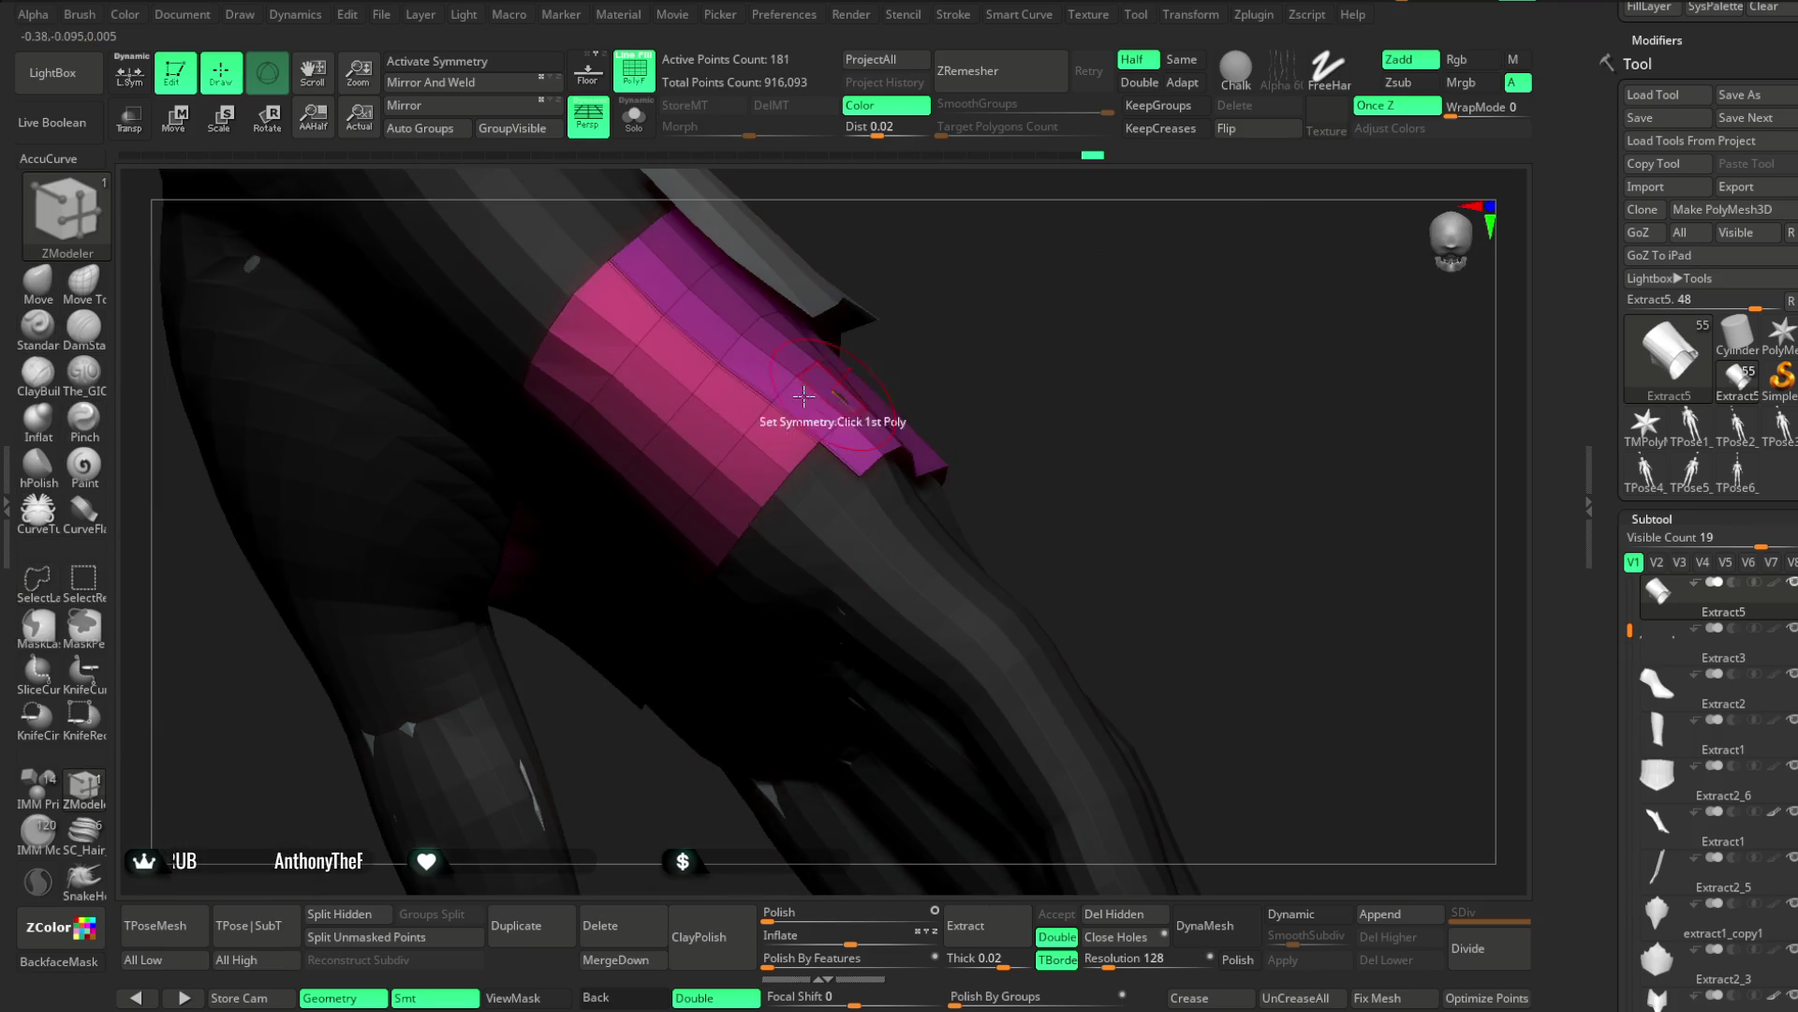
{"action": "left_click", "coordinate": [602, 313], "text": "ctrl+alt+shift"}
{"action": "mouse_move", "coordinate": [986, 298]}
{"action": "left_mouse_down"}
{"action": "mouse_move", "coordinate": [1015, 213]}
{"action": "mouse_move", "coordinate": [992, 350]}
{"action": "mouse_move", "coordinate": [999, 288]}
{"action": "mouse_move", "coordinate": [993, 319]}
{"action": "left_mouse_up"}
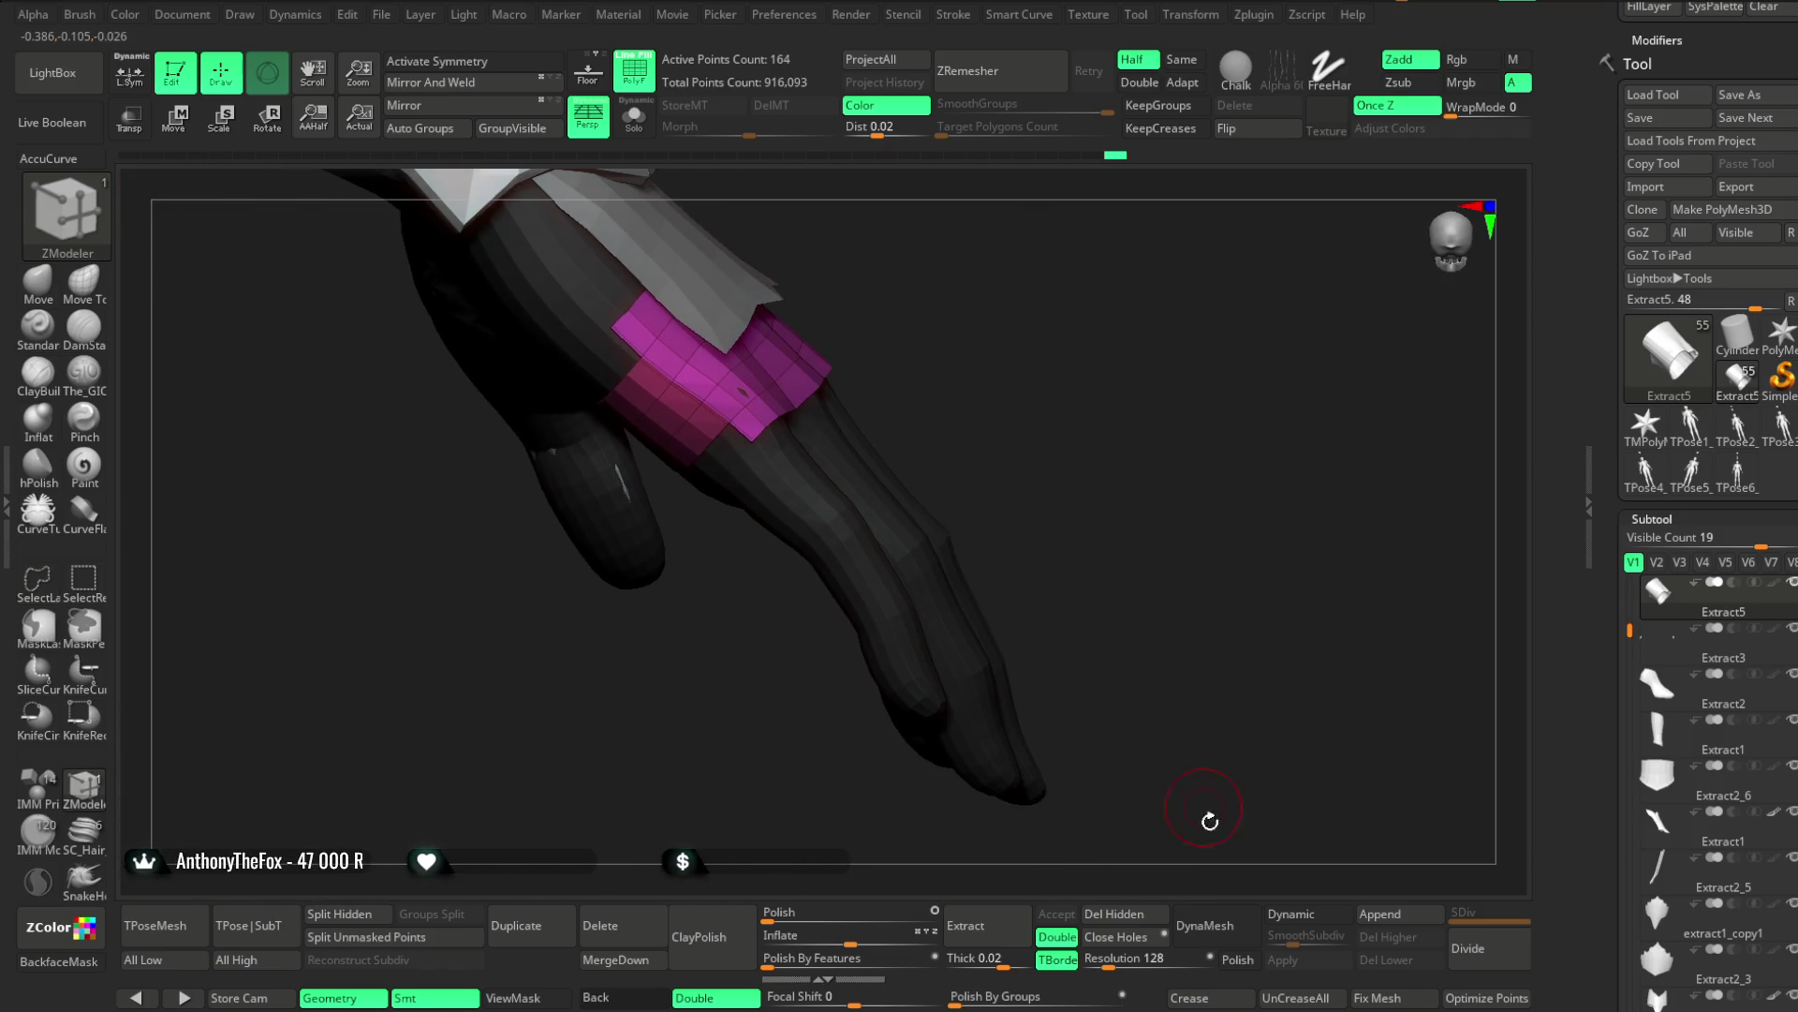
{"action": "left_click", "coordinate": [594, 363]}
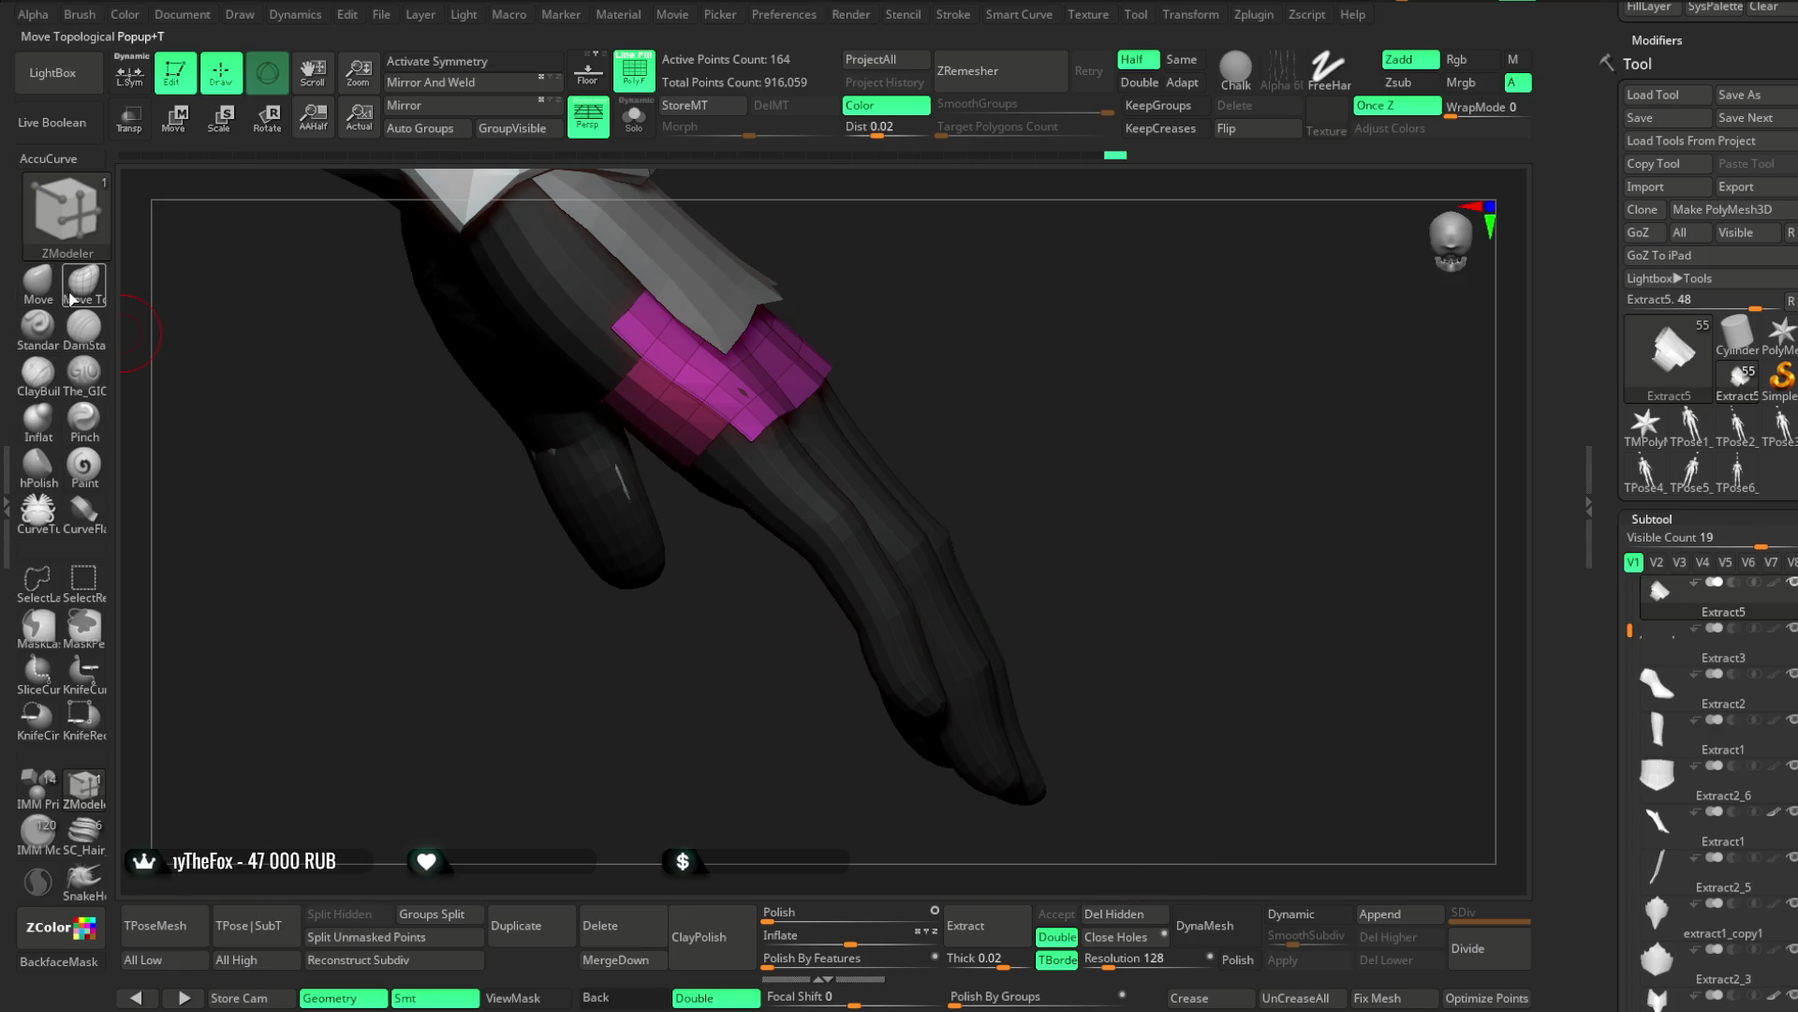
Switch to the Move Topological brush with the B-M-T shortcut
{"action": "key", "text": "b"}
{"action": "key", "text": "m"}
{"action": "key", "text": "t"}
{"action": "key", "text": "space"}
{"action": "mouse_move", "coordinate": [754, 384]}
{"action": "left_mouse_down"}
{"action": "mouse_move", "coordinate": [936, 269]}
{"action": "mouse_move", "coordinate": [656, 405]}
{"action": "left_mouse_up"}
Nudge the cuff band's lower-right edge slightly outward so it wraps across the back of the hand
{"action": "mouse_move", "coordinate": [946, 281]}
{"action": "left_mouse_down"}
{"action": "mouse_move", "coordinate": [875, 278]}
{"action": "mouse_move", "coordinate": [683, 393]}
{"action": "left_mouse_up"}
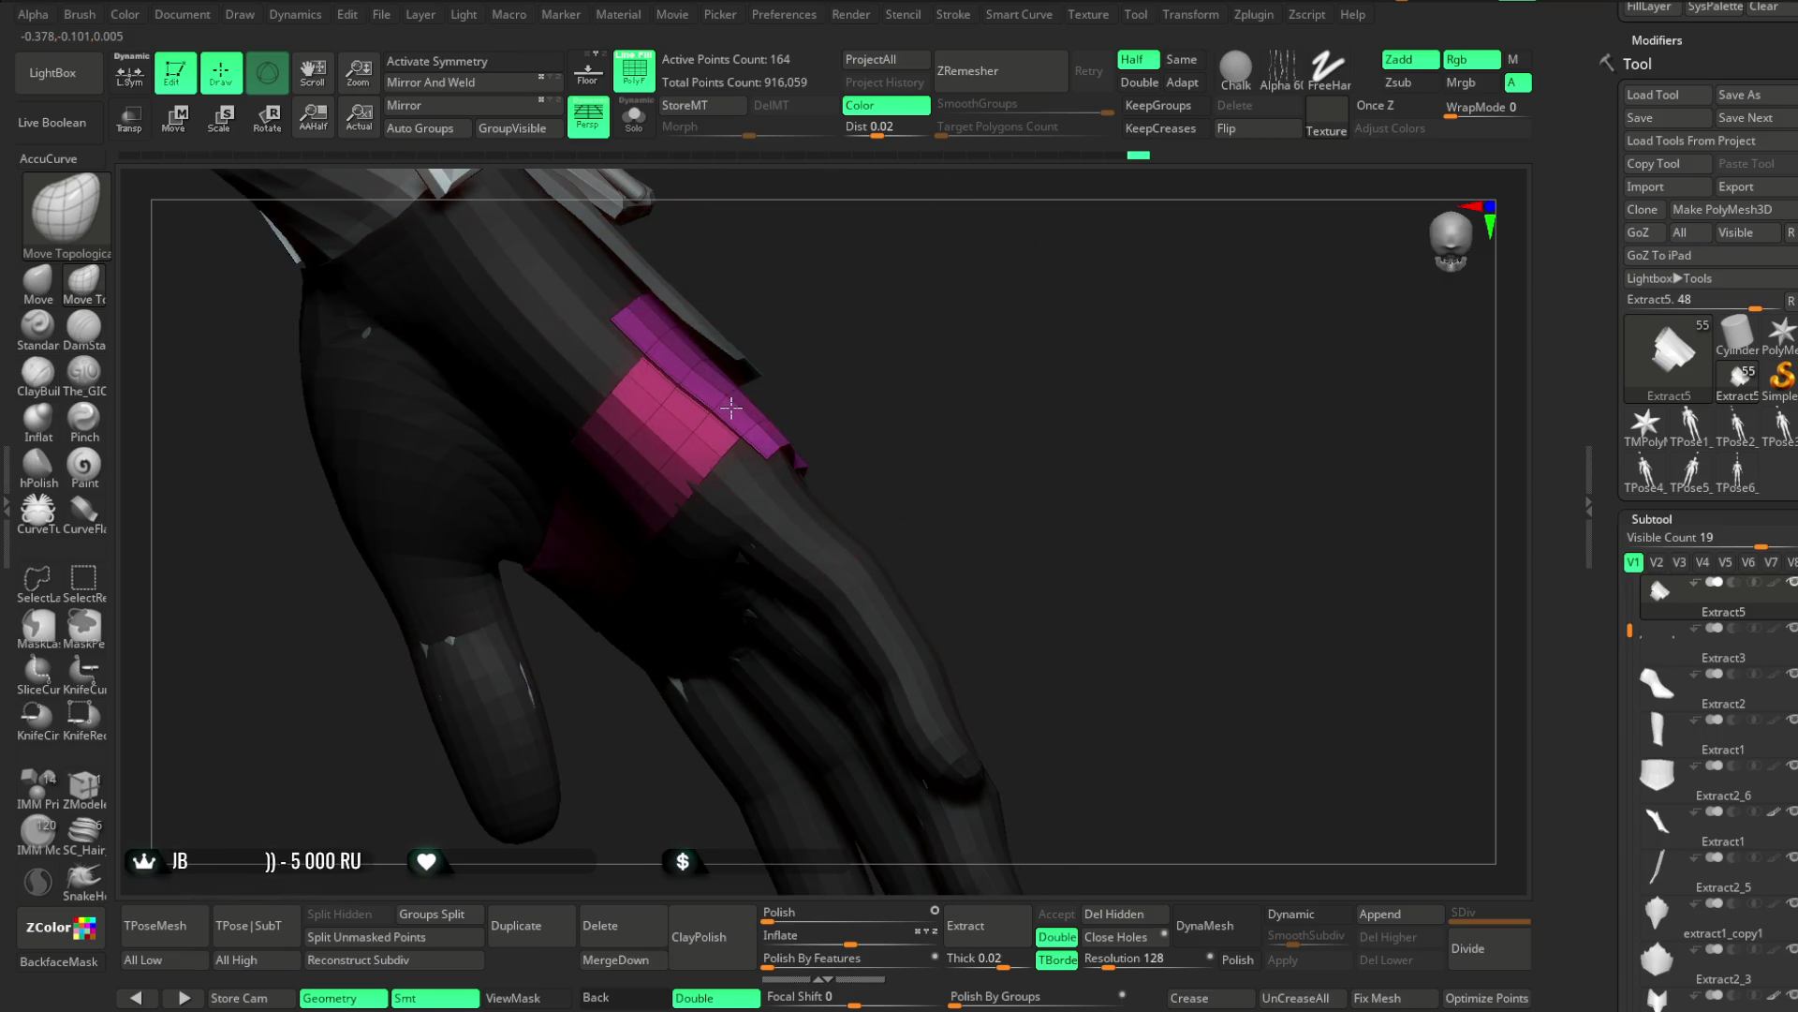
{"action": "right_click_drag", "start_coordinate": [702, 341], "coordinate": [743, 401]}
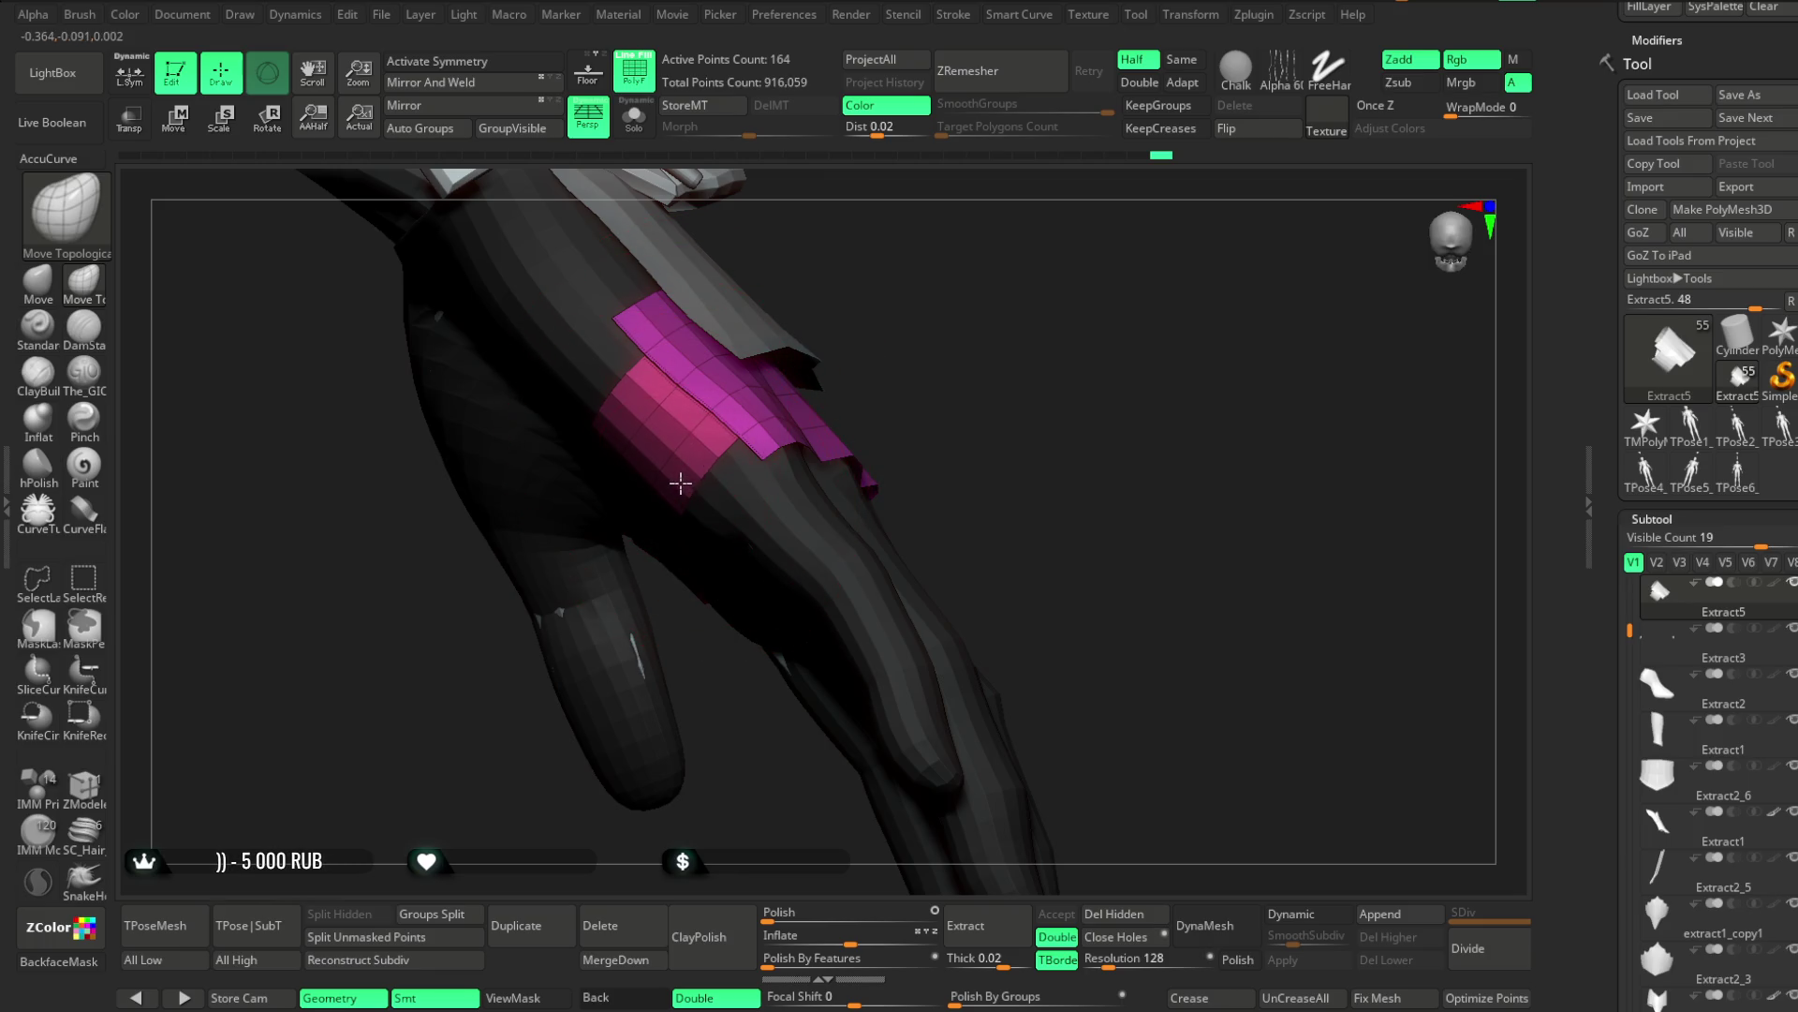
{"action": "left_click_drag", "start_coordinate": [922, 328], "coordinate": [938, 357]}
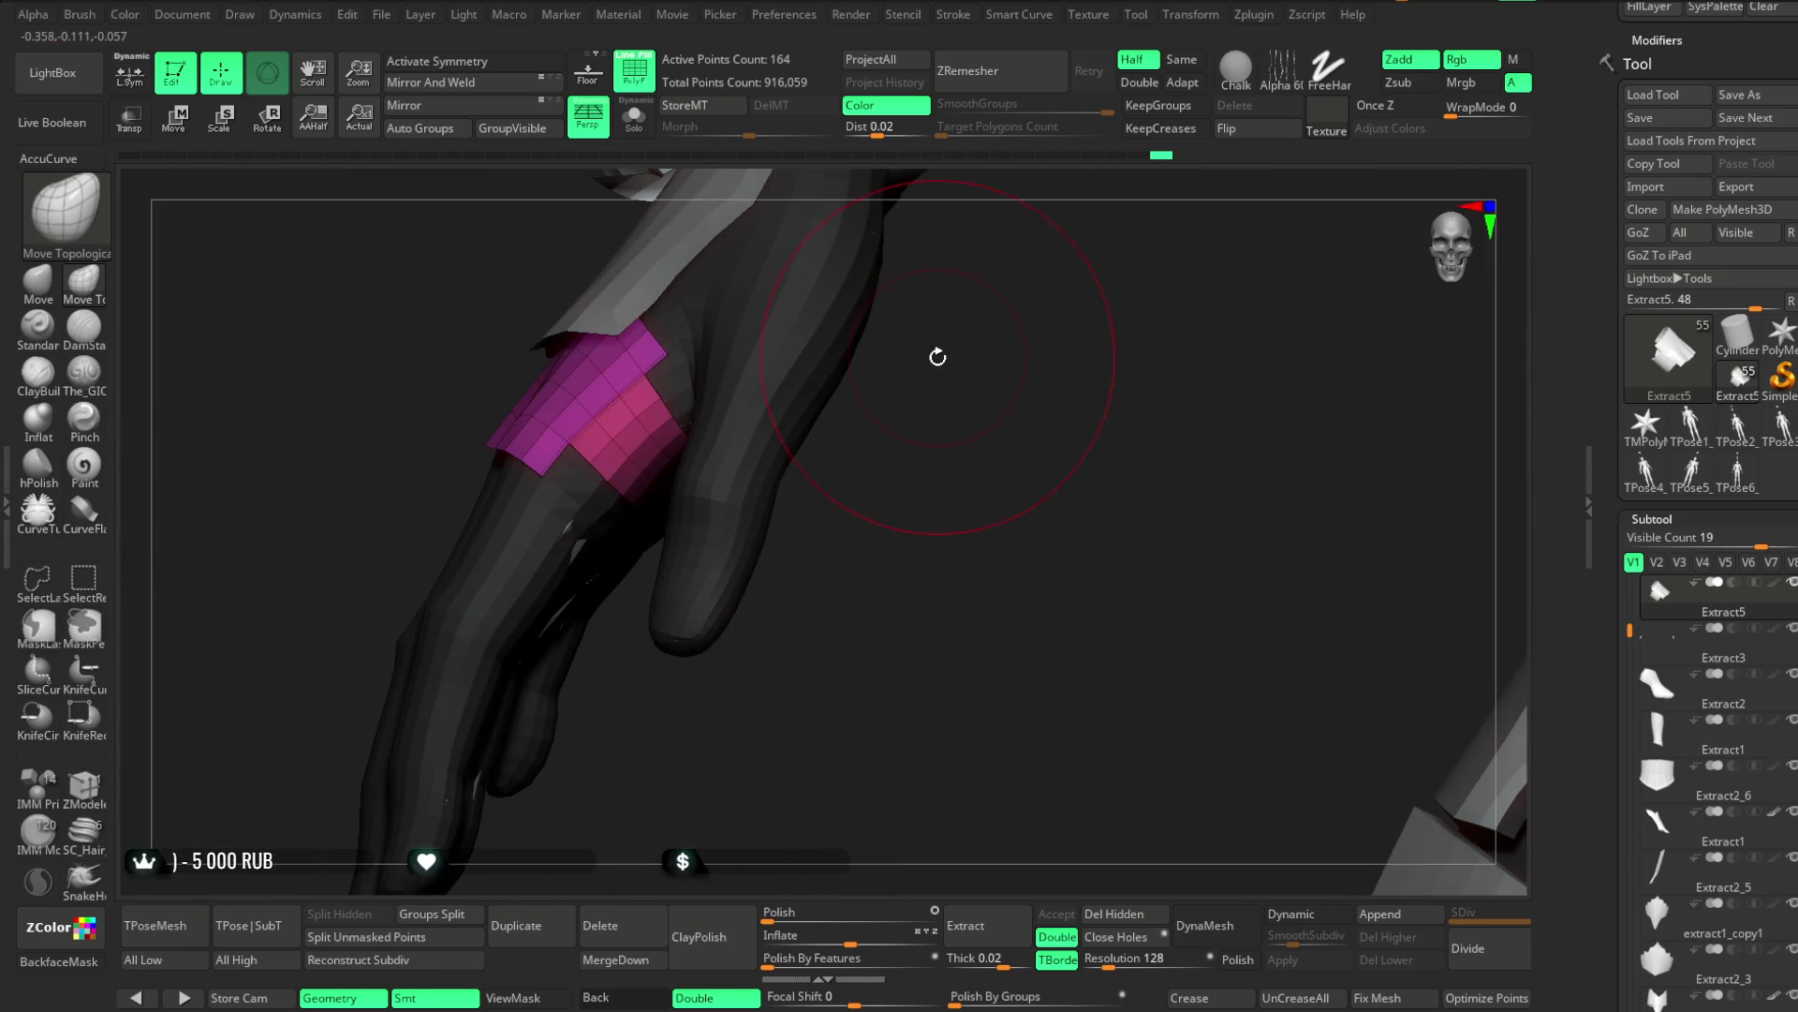
{"action": "mouse_move", "coordinate": [596, 379]}
{"action": "right_mouse_down"}
{"action": "mouse_move", "coordinate": [899, 418]}
{"action": "mouse_move", "coordinate": [595, 433]}
{"action": "mouse_move", "coordinate": [686, 431]}
{"action": "mouse_move", "coordinate": [959, 534]}
{"action": "mouse_move", "coordinate": [879, 402]}
{"action": "mouse_move", "coordinate": [852, 521]}
{"action": "mouse_move", "coordinate": [831, 466]}
{"action": "mouse_move", "coordinate": [867, 522]}
{"action": "mouse_move", "coordinate": [589, 505]}
{"action": "right_mouse_up"}
{"action": "right_click_drag", "start_coordinate": [900, 382], "coordinate": [905, 429]}
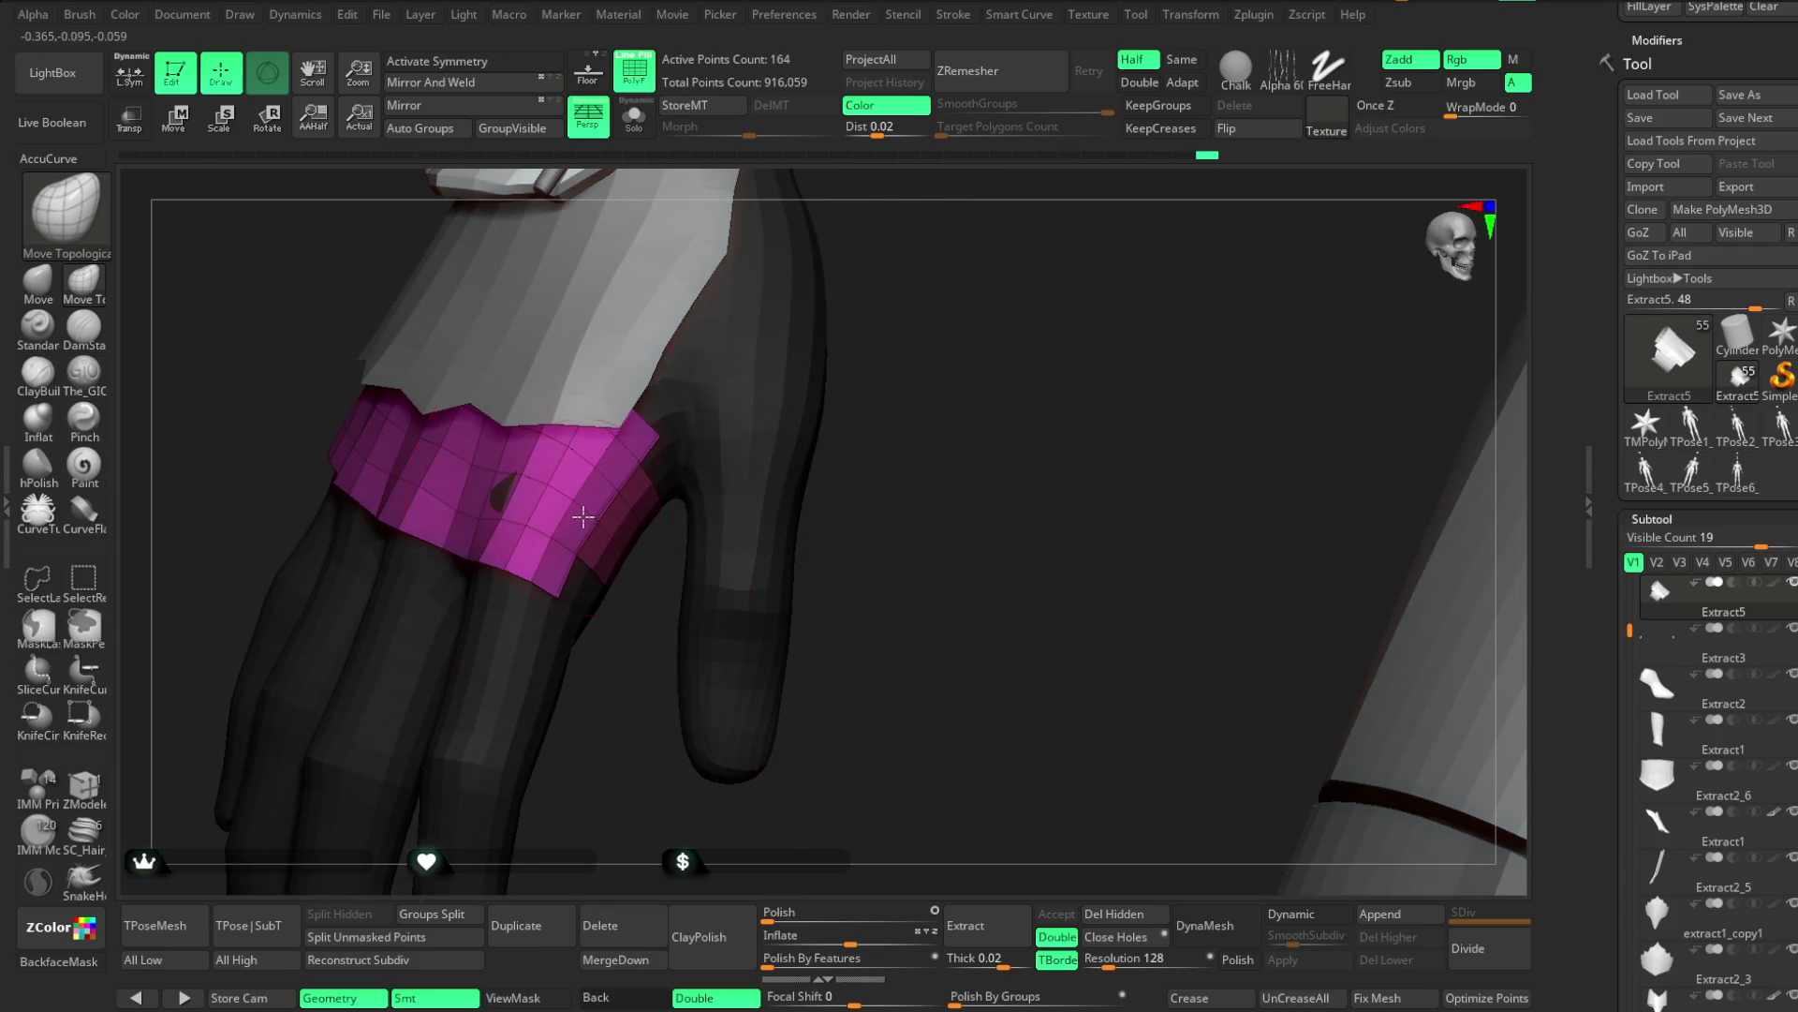
{"action": "mouse_move", "coordinate": [589, 473]}
{"action": "right_mouse_down"}
{"action": "mouse_move", "coordinate": [919, 369]}
{"action": "mouse_move", "coordinate": [526, 471]}
{"action": "mouse_move", "coordinate": [791, 297]}
{"action": "mouse_move", "coordinate": [843, 328]}
{"action": "mouse_move", "coordinate": [946, 289]}
{"action": "mouse_move", "coordinate": [855, 350]}
{"action": "mouse_move", "coordinate": [824, 418]}
{"action": "mouse_move", "coordinate": [749, 437]}
{"action": "mouse_move", "coordinate": [686, 502]}
{"action": "right_mouse_up"}
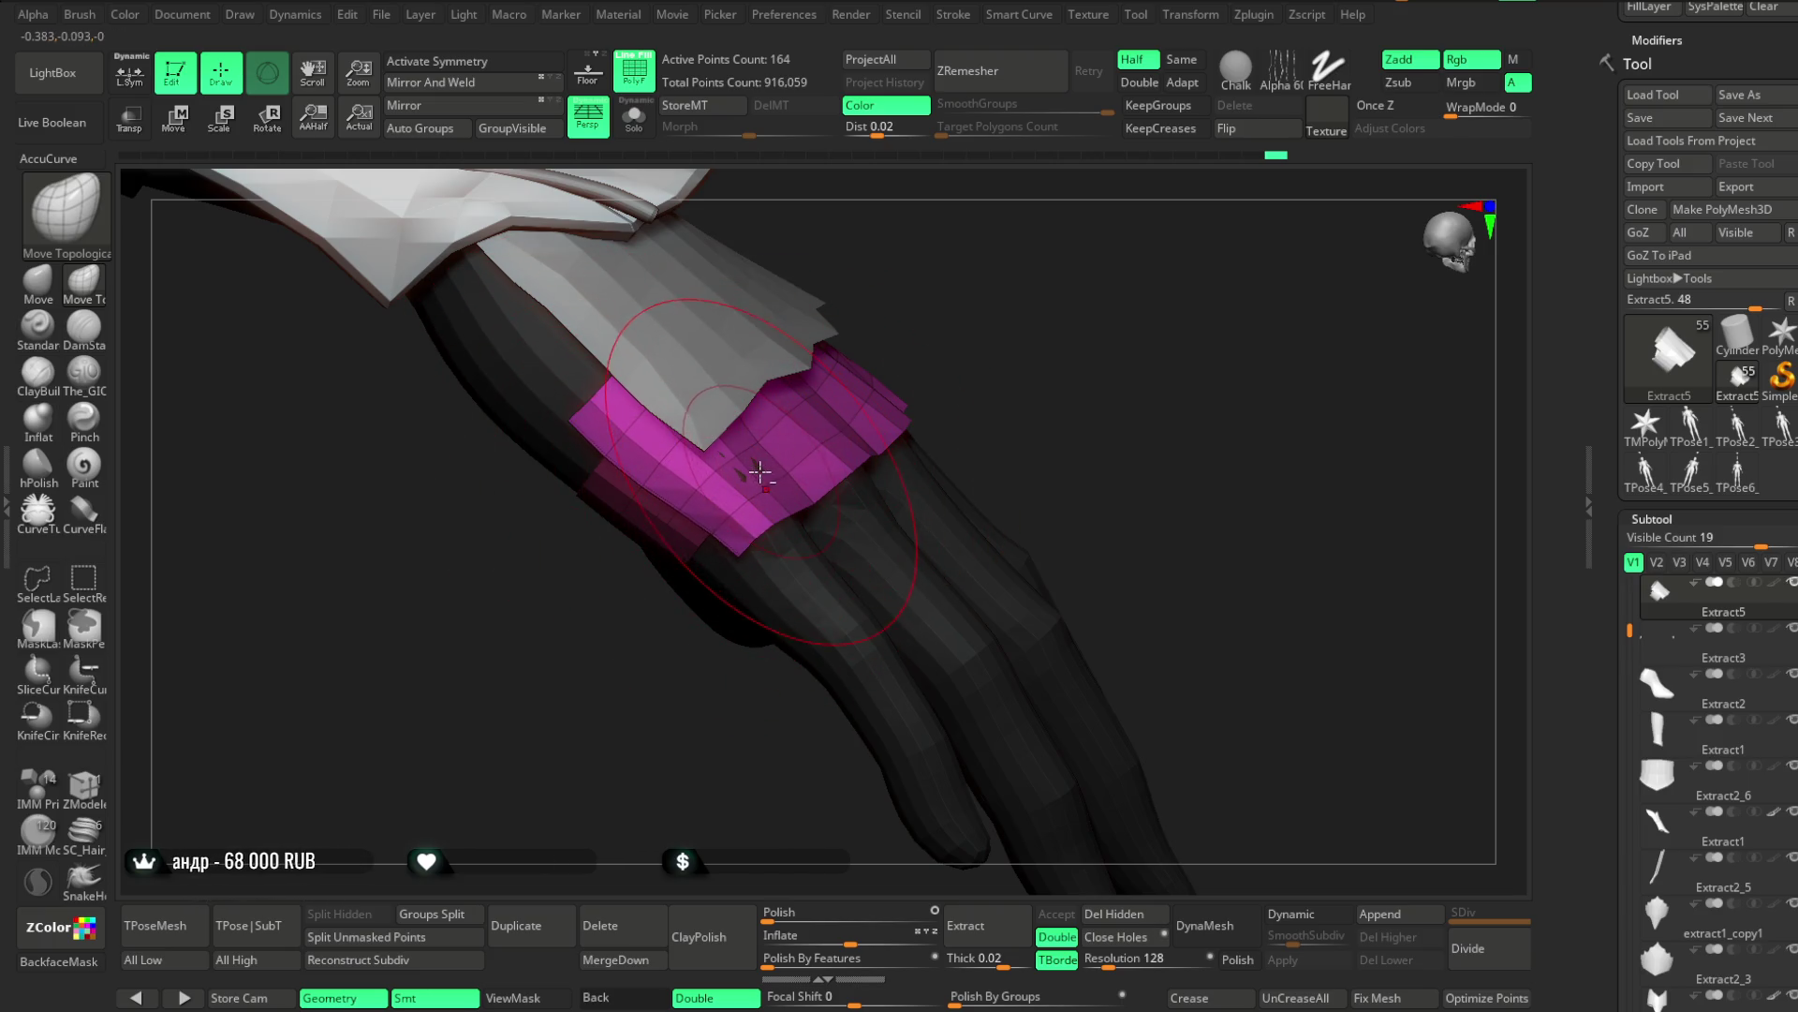
{"action": "mouse_move", "coordinate": [886, 354]}
{"action": "right_mouse_down"}
{"action": "mouse_move", "coordinate": [602, 538]}
{"action": "mouse_move", "coordinate": [629, 578]}
{"action": "right_mouse_up"}
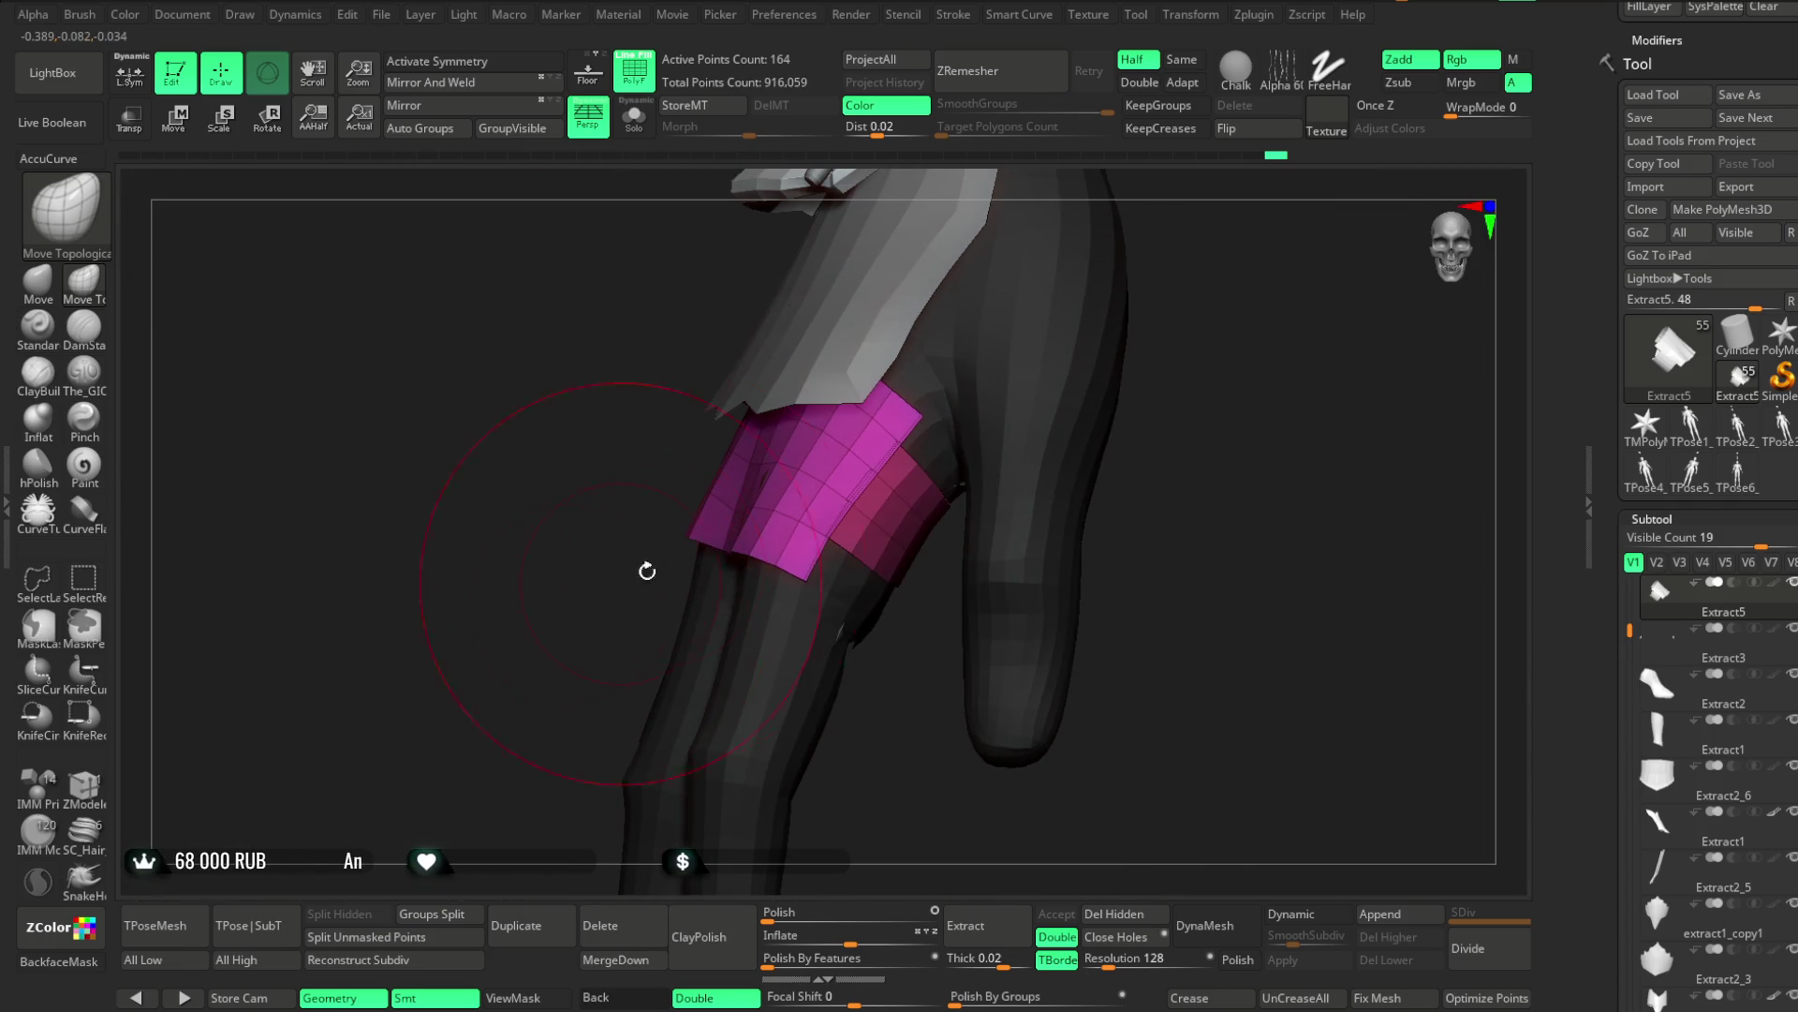
{"action": "mouse_move", "coordinate": [815, 575]}
{"action": "right_mouse_down"}
{"action": "mouse_move", "coordinate": [1128, 401]}
{"action": "mouse_move", "coordinate": [826, 505]}
{"action": "right_mouse_up"}
{"action": "left_click_drag", "start_coordinate": [786, 534], "coordinate": [794, 541]}
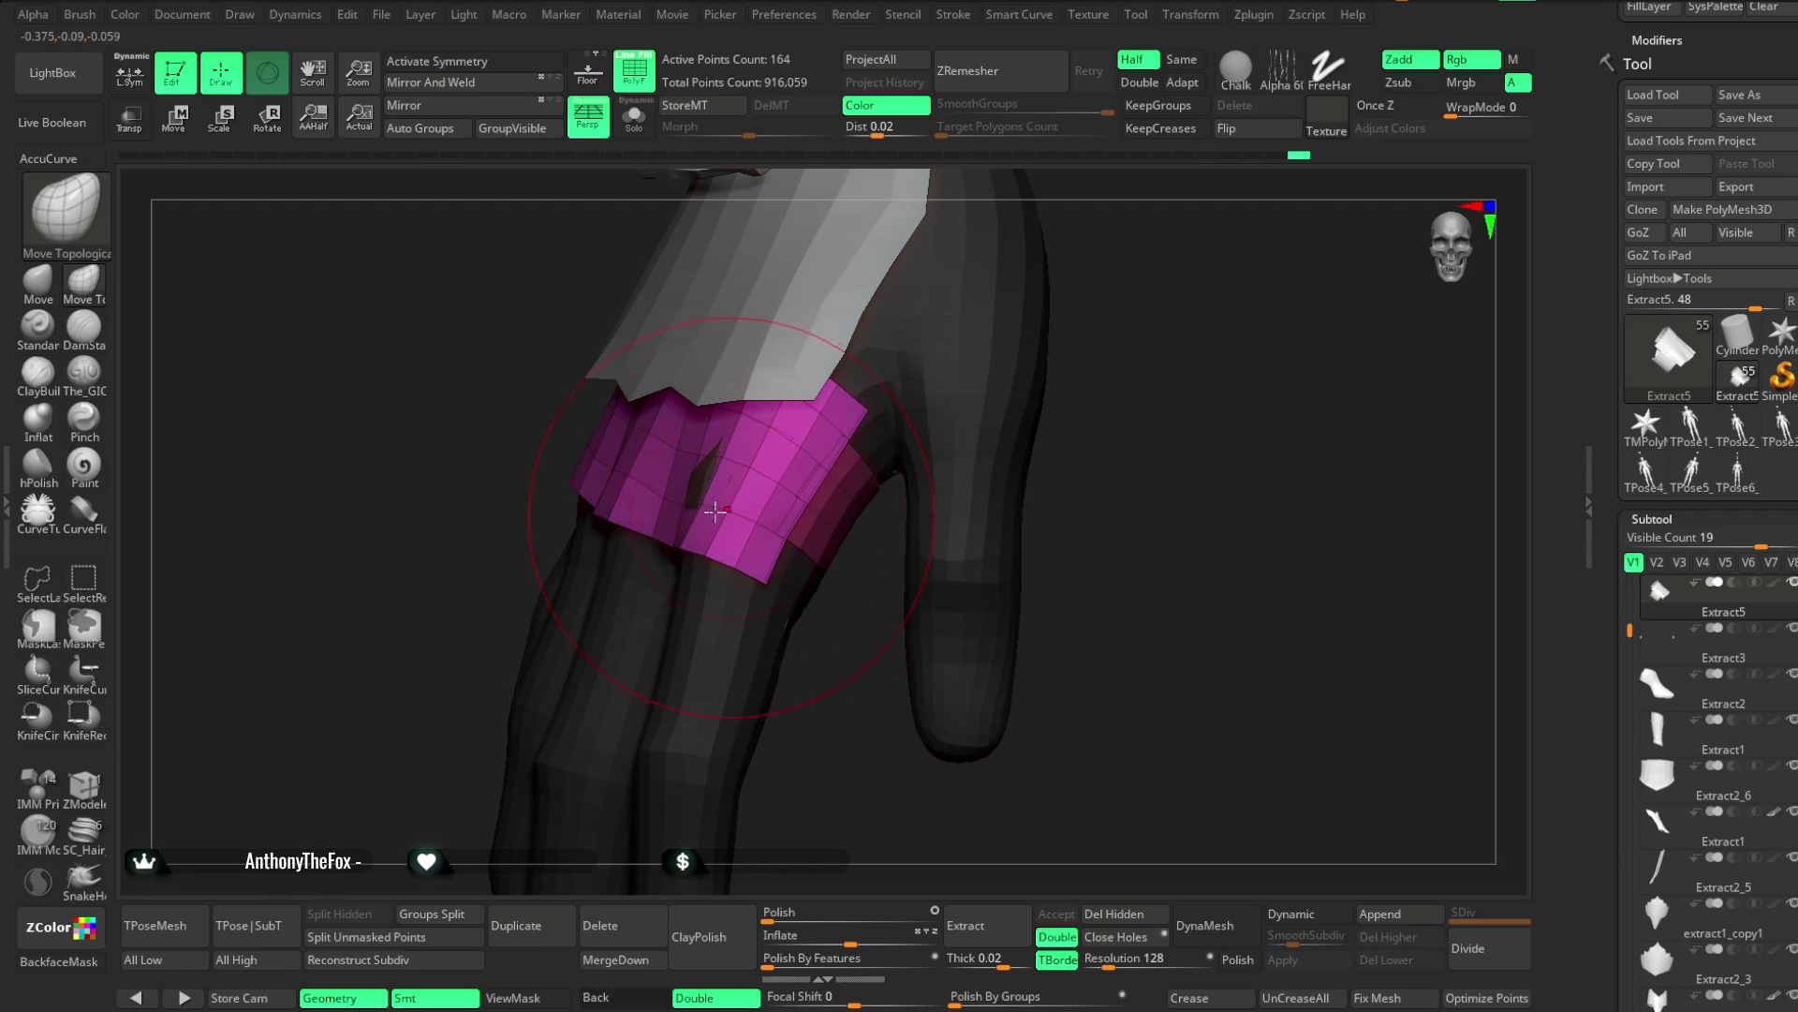
{"action": "mouse_move", "coordinate": [701, 485]}
{"action": "right_mouse_down", "text": "ctrl"}
{"action": "mouse_move", "coordinate": [815, 715]}
{"action": "mouse_move", "coordinate": [891, 453]}
{"action": "right_mouse_up", "text": "ctrl"}
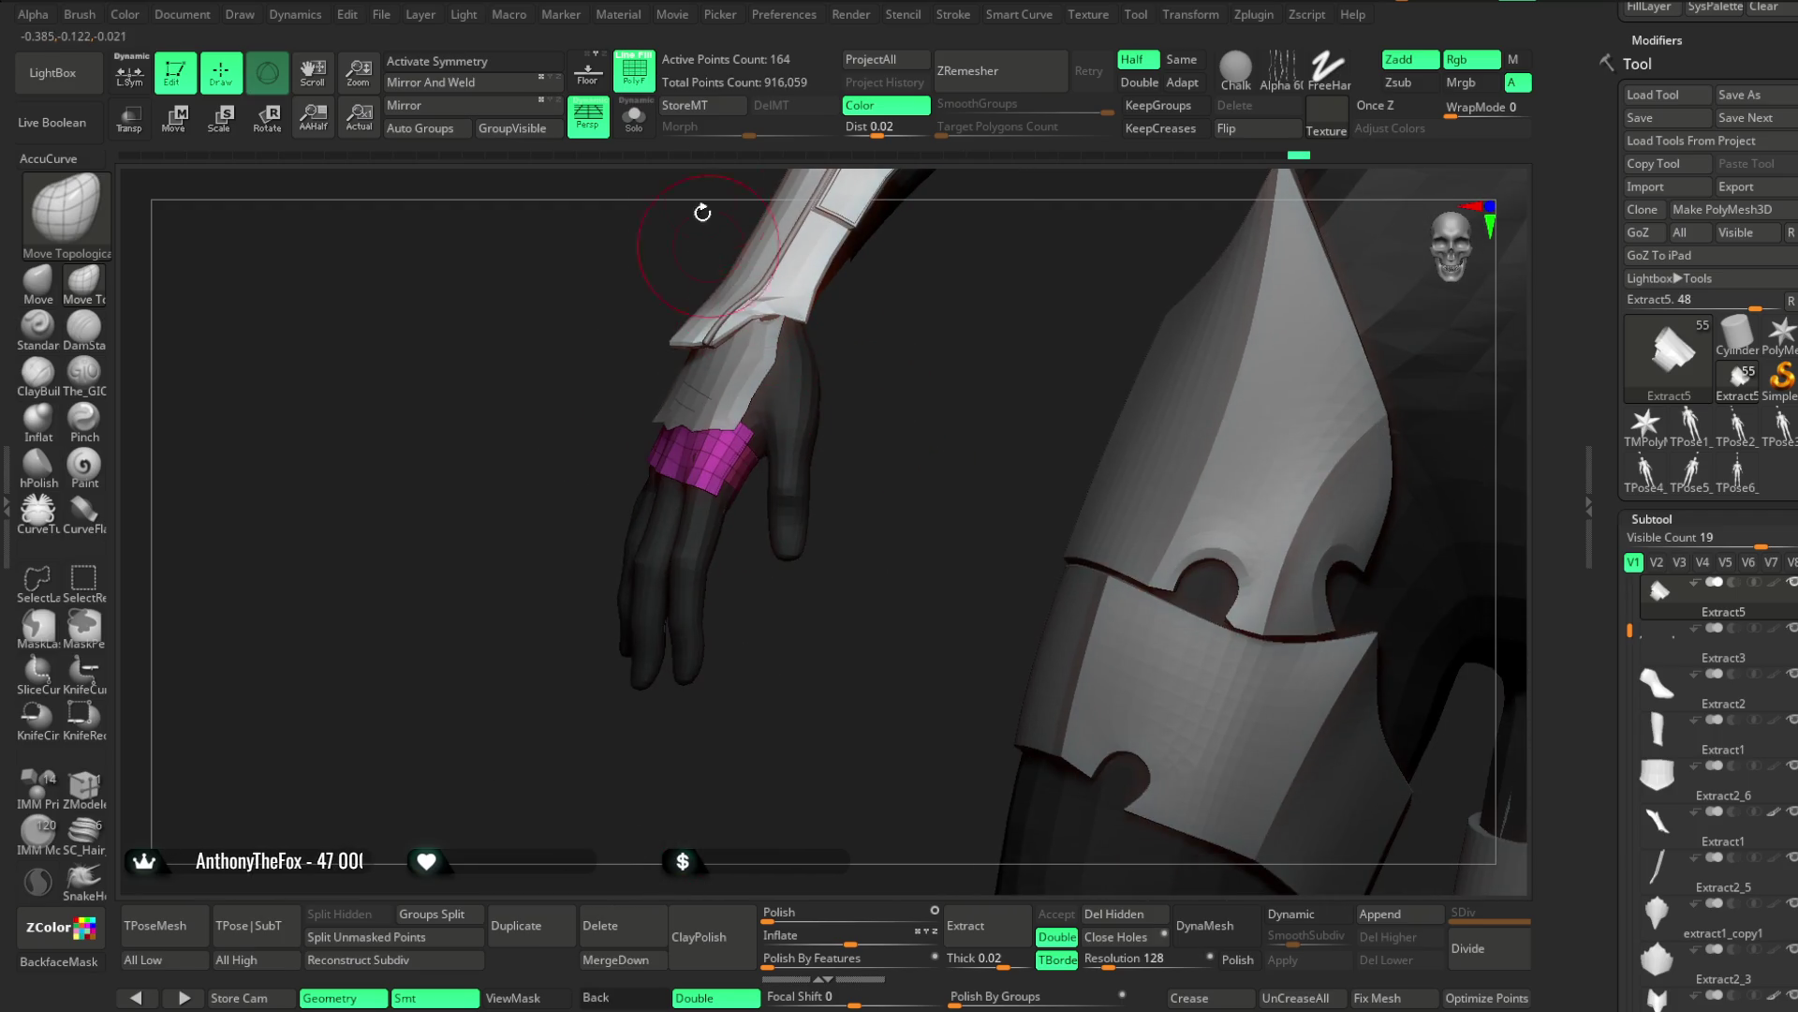
Turn off PolyF, face the whole figure front-on, and start saving the project from the File menu
{"action": "left_click", "coordinate": [634, 71]}
{"action": "mouse_move", "coordinate": [825, 300]}
{"action": "right_mouse_down"}
{"action": "mouse_move", "coordinate": [891, 350]}
{"action": "mouse_move", "coordinate": [839, 374]}
{"action": "mouse_move", "coordinate": [924, 369]}
{"action": "mouse_move", "coordinate": [995, 393]}
{"action": "mouse_move", "coordinate": [919, 430]}
{"action": "mouse_move", "coordinate": [919, 462]}
{"action": "mouse_move", "coordinate": [875, 425]}
{"action": "mouse_move", "coordinate": [809, 437]}
{"action": "mouse_move", "coordinate": [715, 666]}
{"action": "mouse_move", "coordinate": [671, 686]}
{"action": "mouse_move", "coordinate": [838, 346]}
{"action": "mouse_move", "coordinate": [787, 582]}
{"action": "right_mouse_up"}
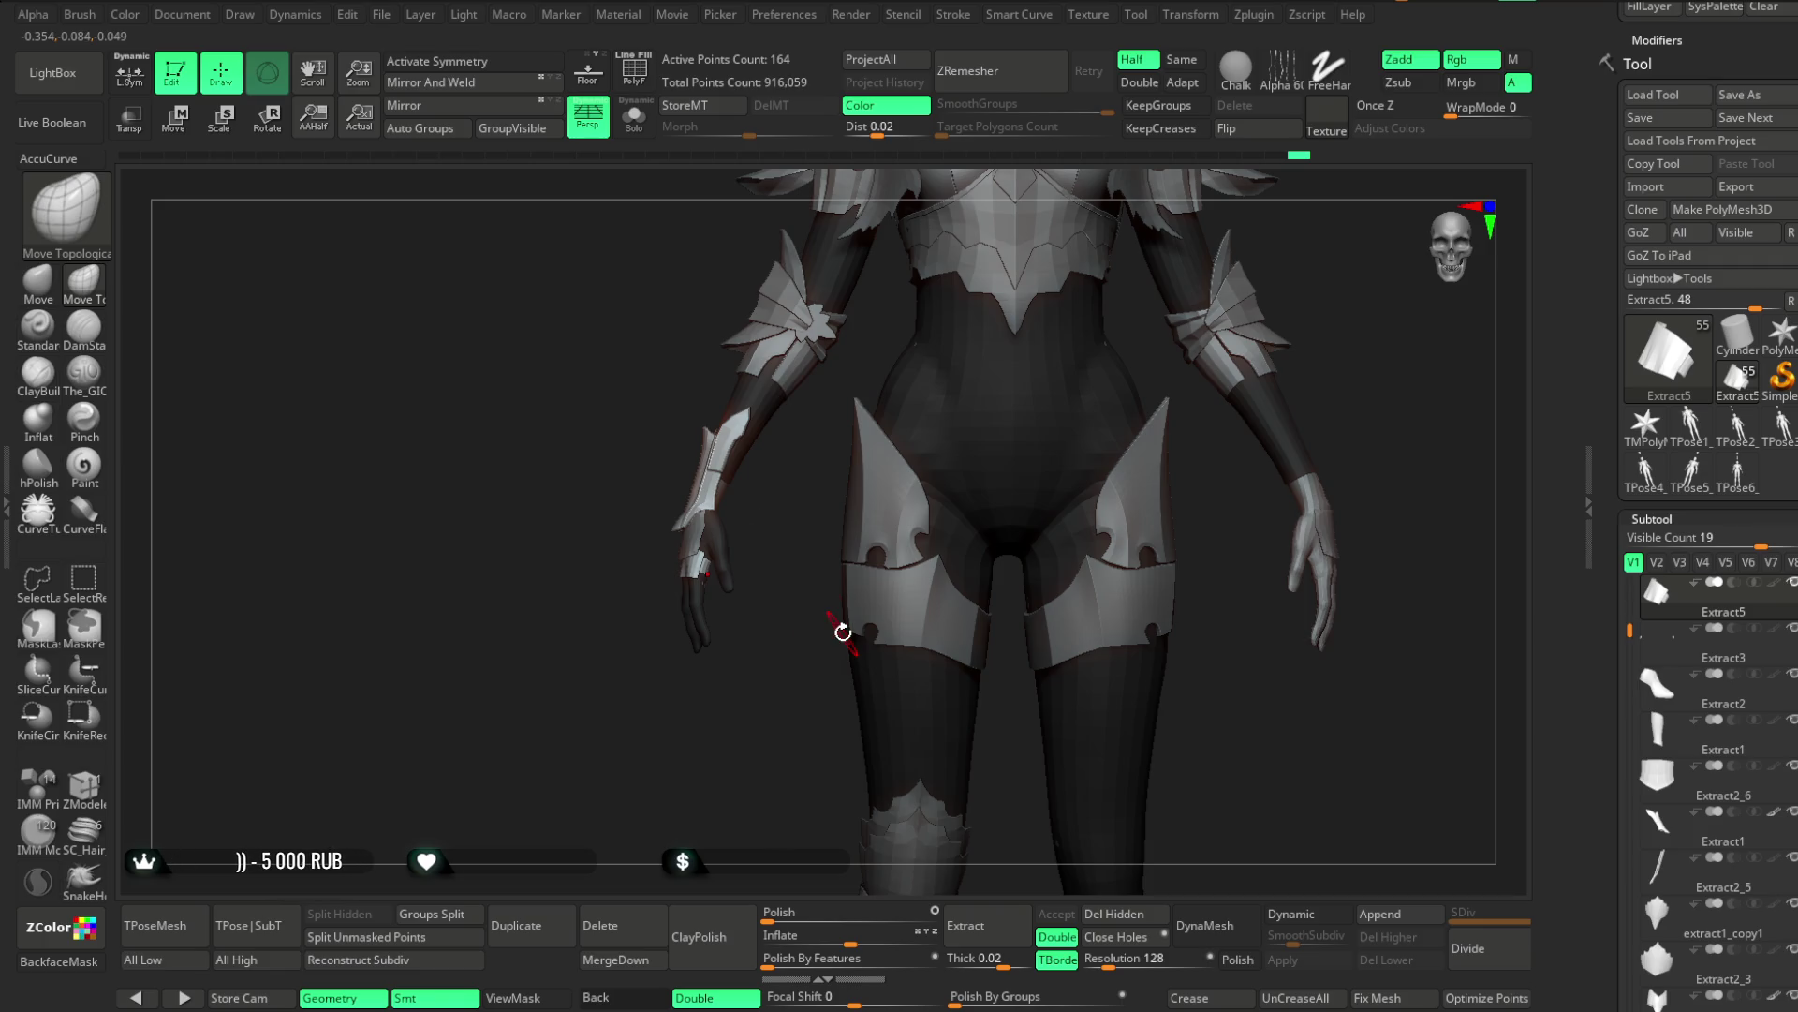
{"action": "left_click", "coordinate": [384, 15]}
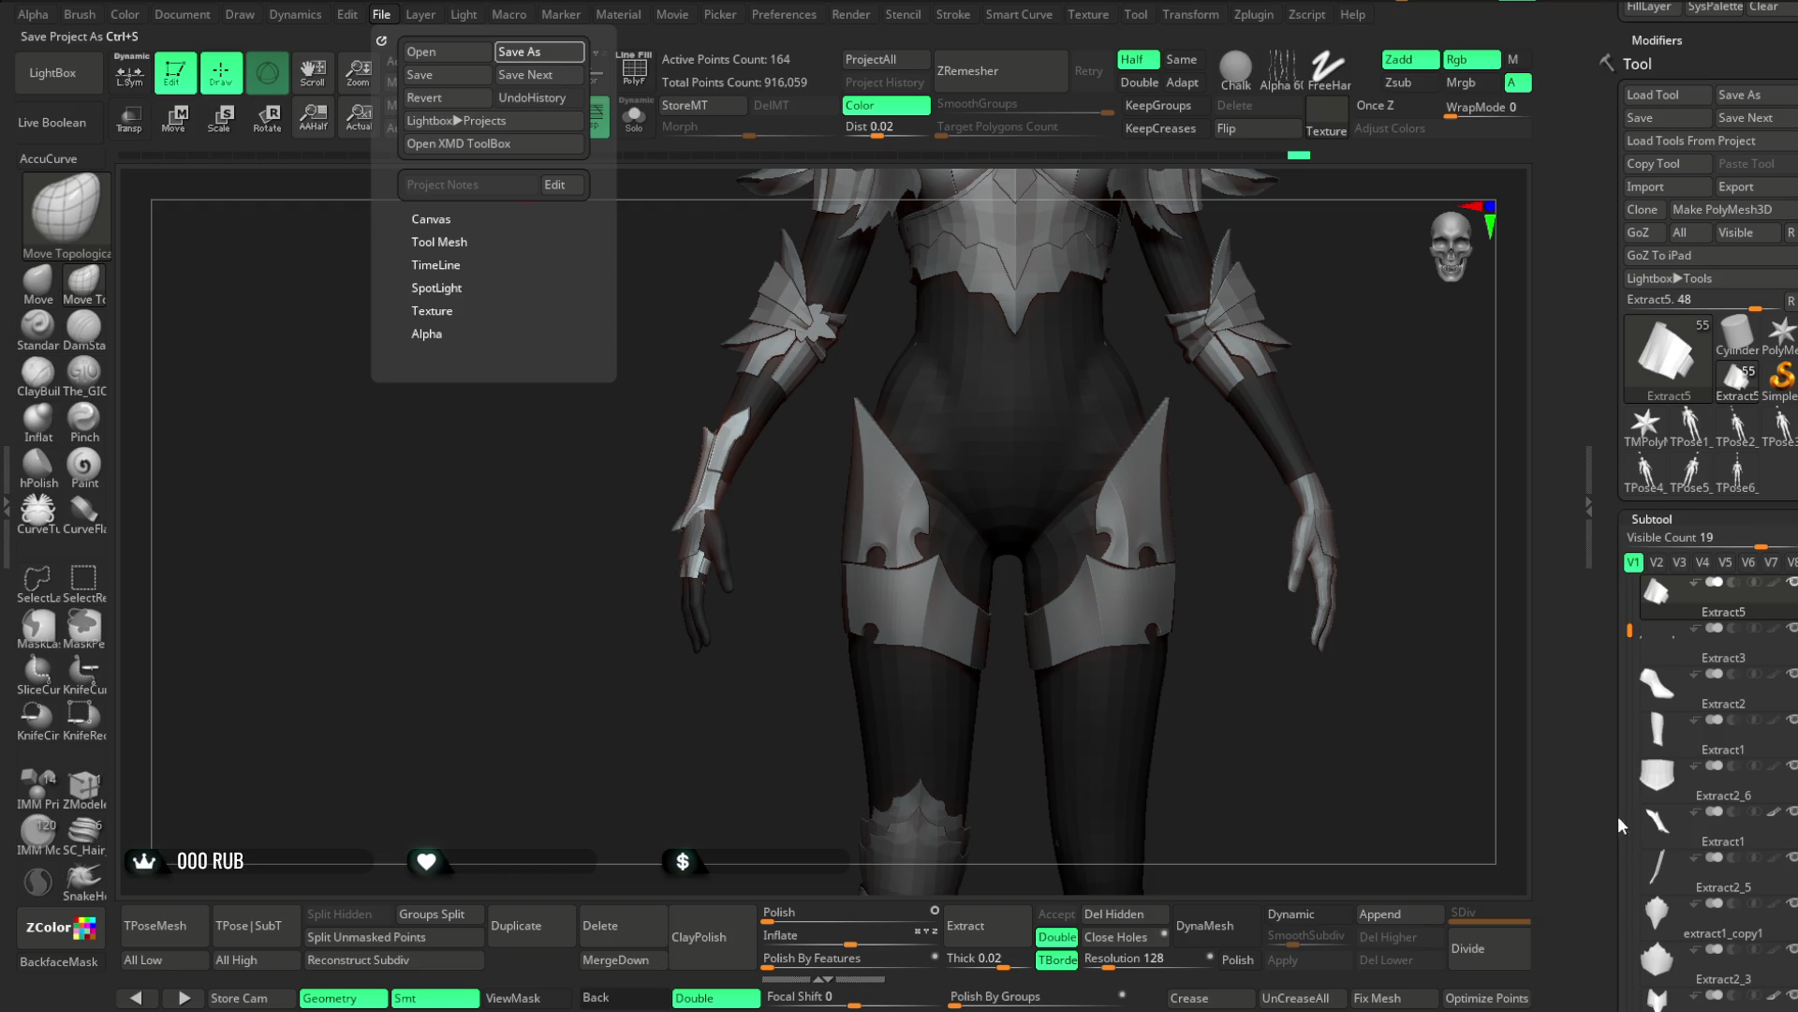
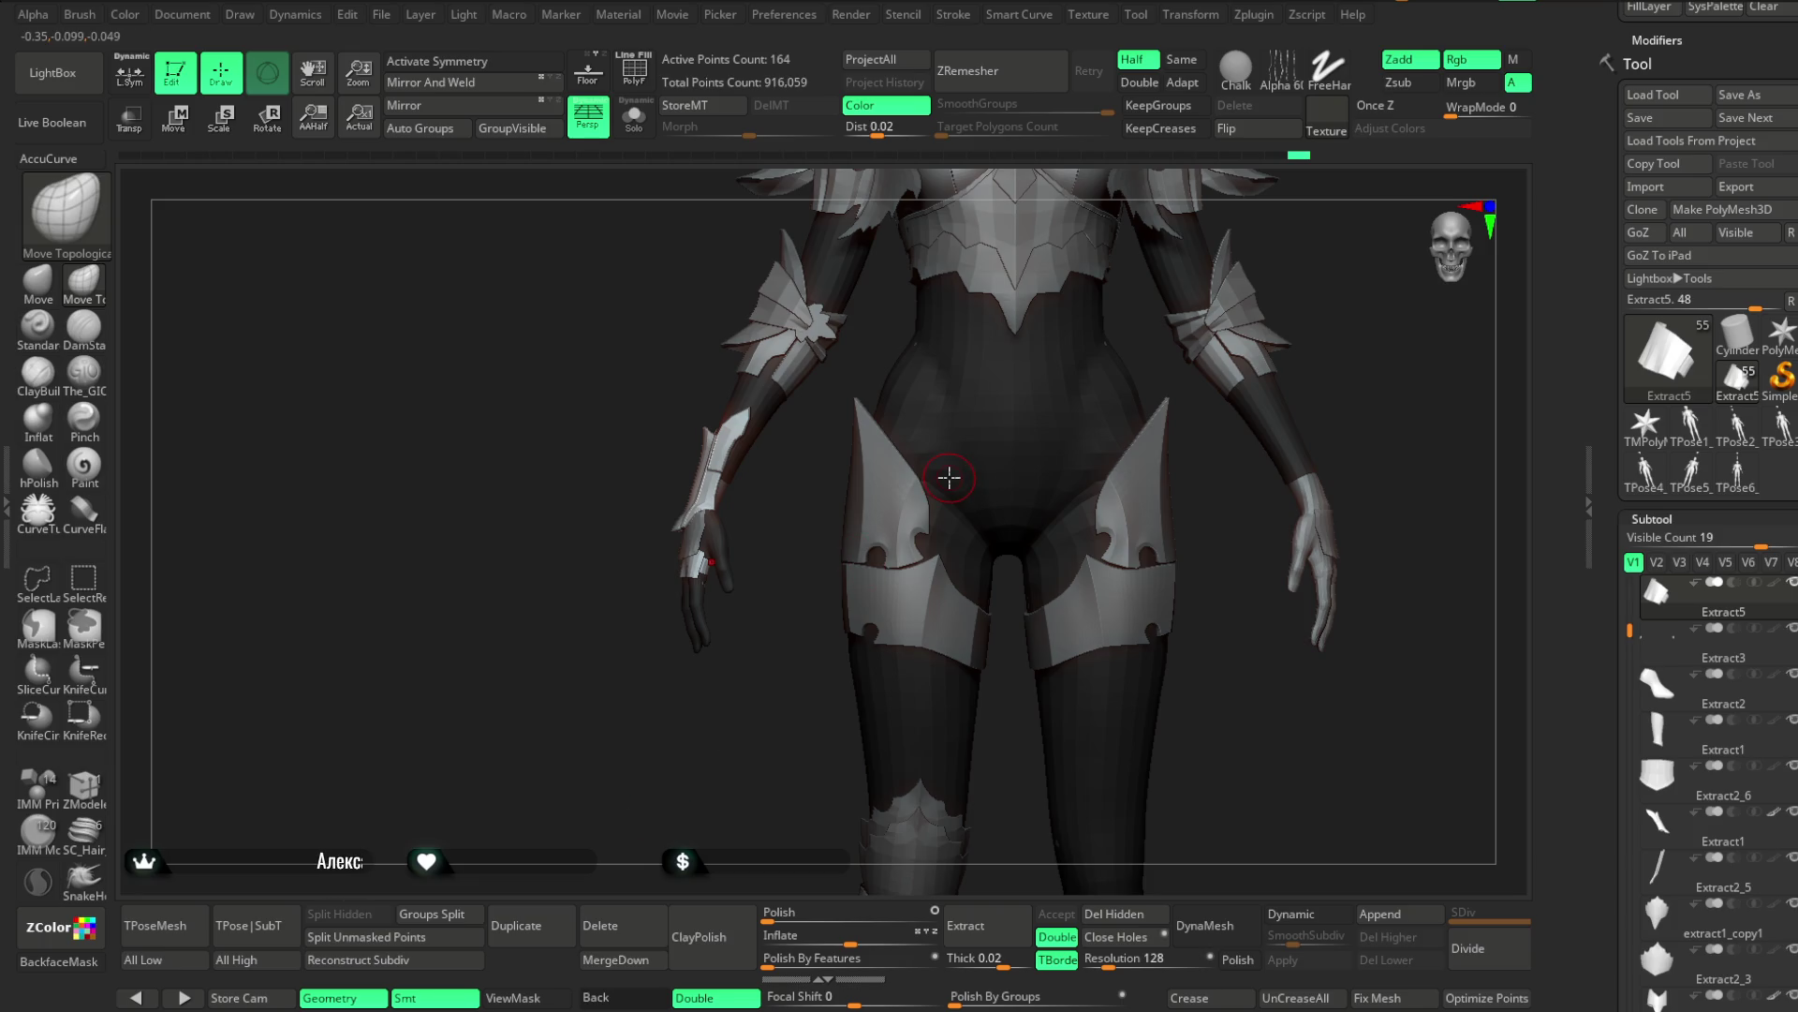
Zoom in on the hand and make Extract6, the hand armour piece, the active subtool
{"action": "scroll", "coordinate": [699, 715], "scroll_direction": "up", "scroll_amount": 8}
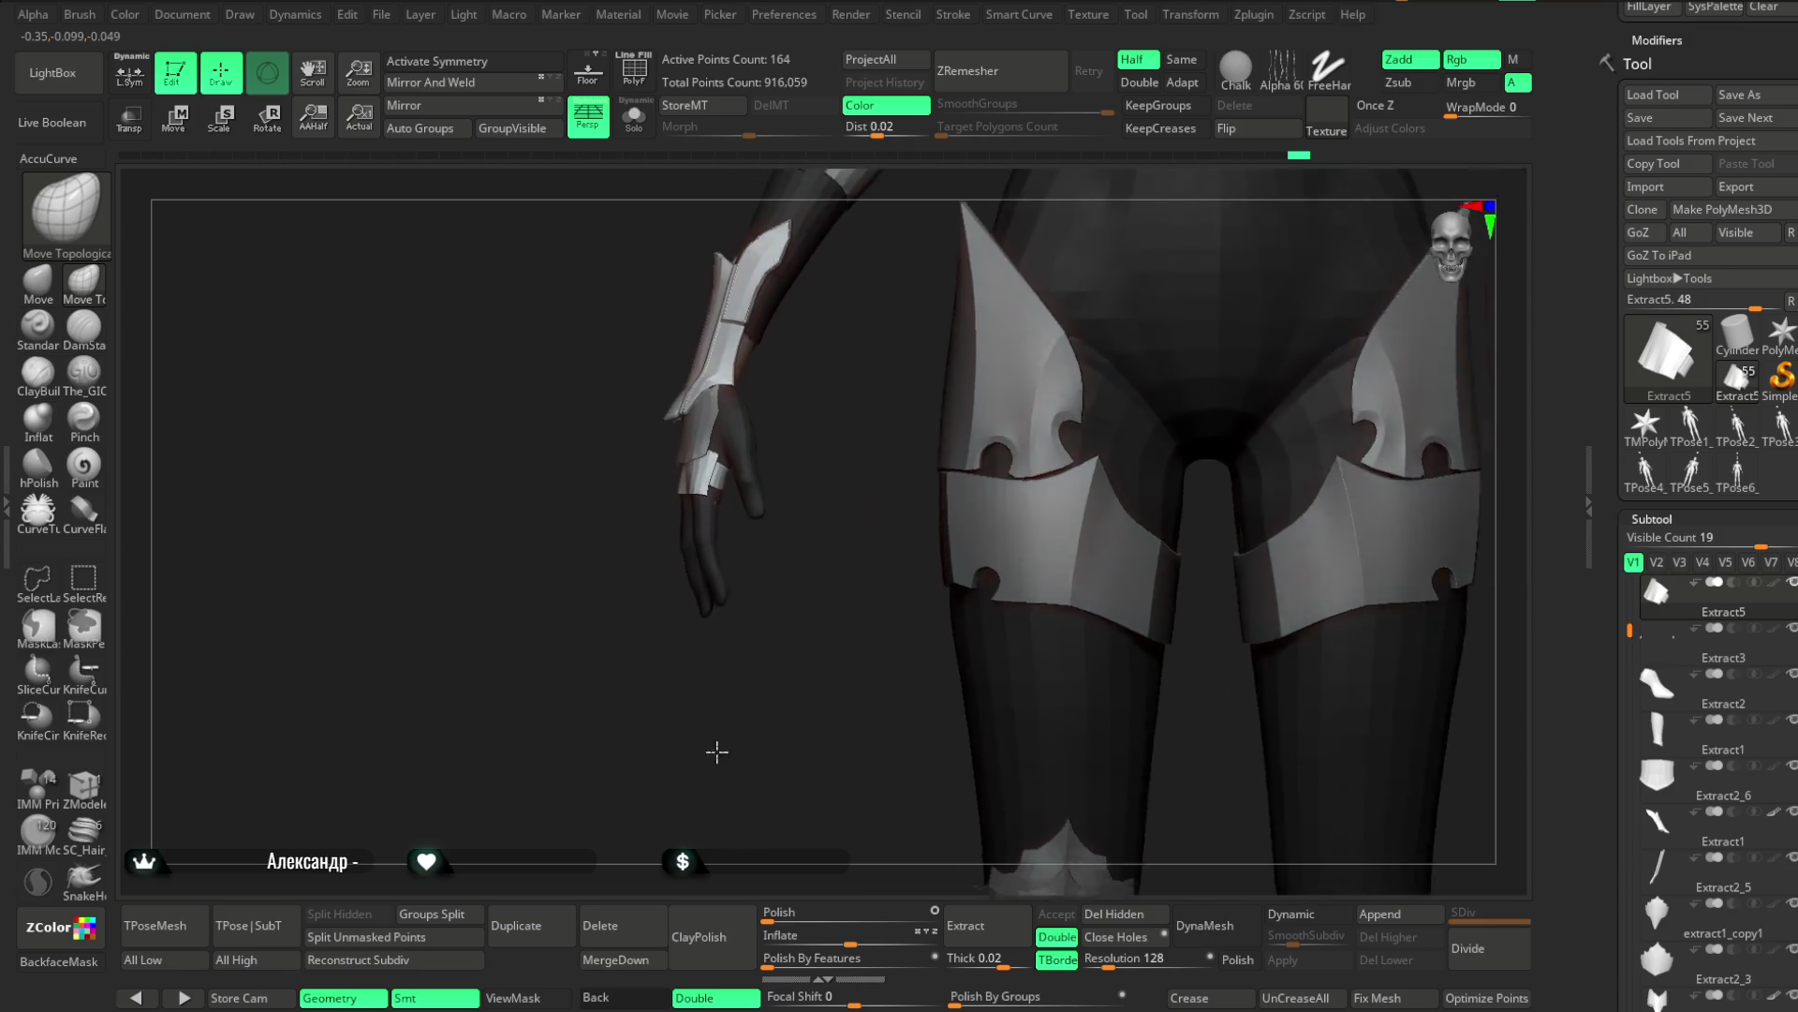
{"action": "left_click_drag", "start_coordinate": [824, 689], "coordinate": [823, 574]}
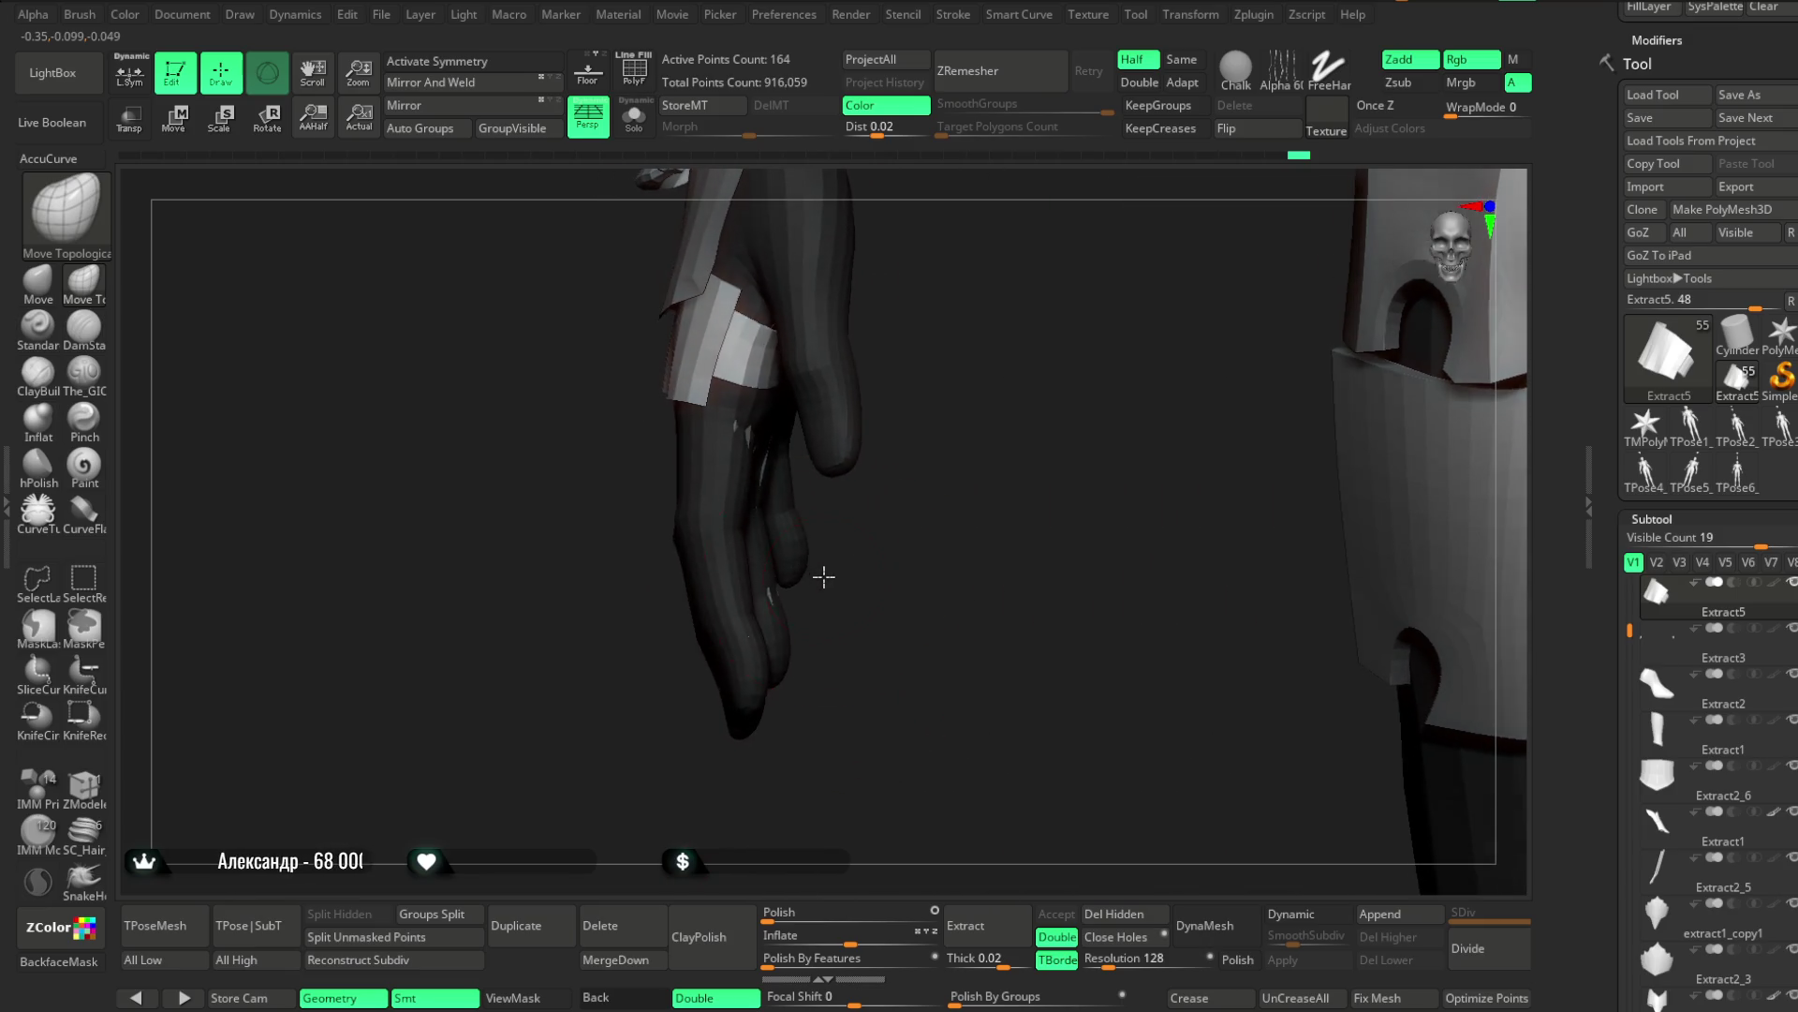
{"action": "left_click", "coordinate": [707, 562], "text": "alt"}
{"action": "right_click", "coordinate": [862, 470]}
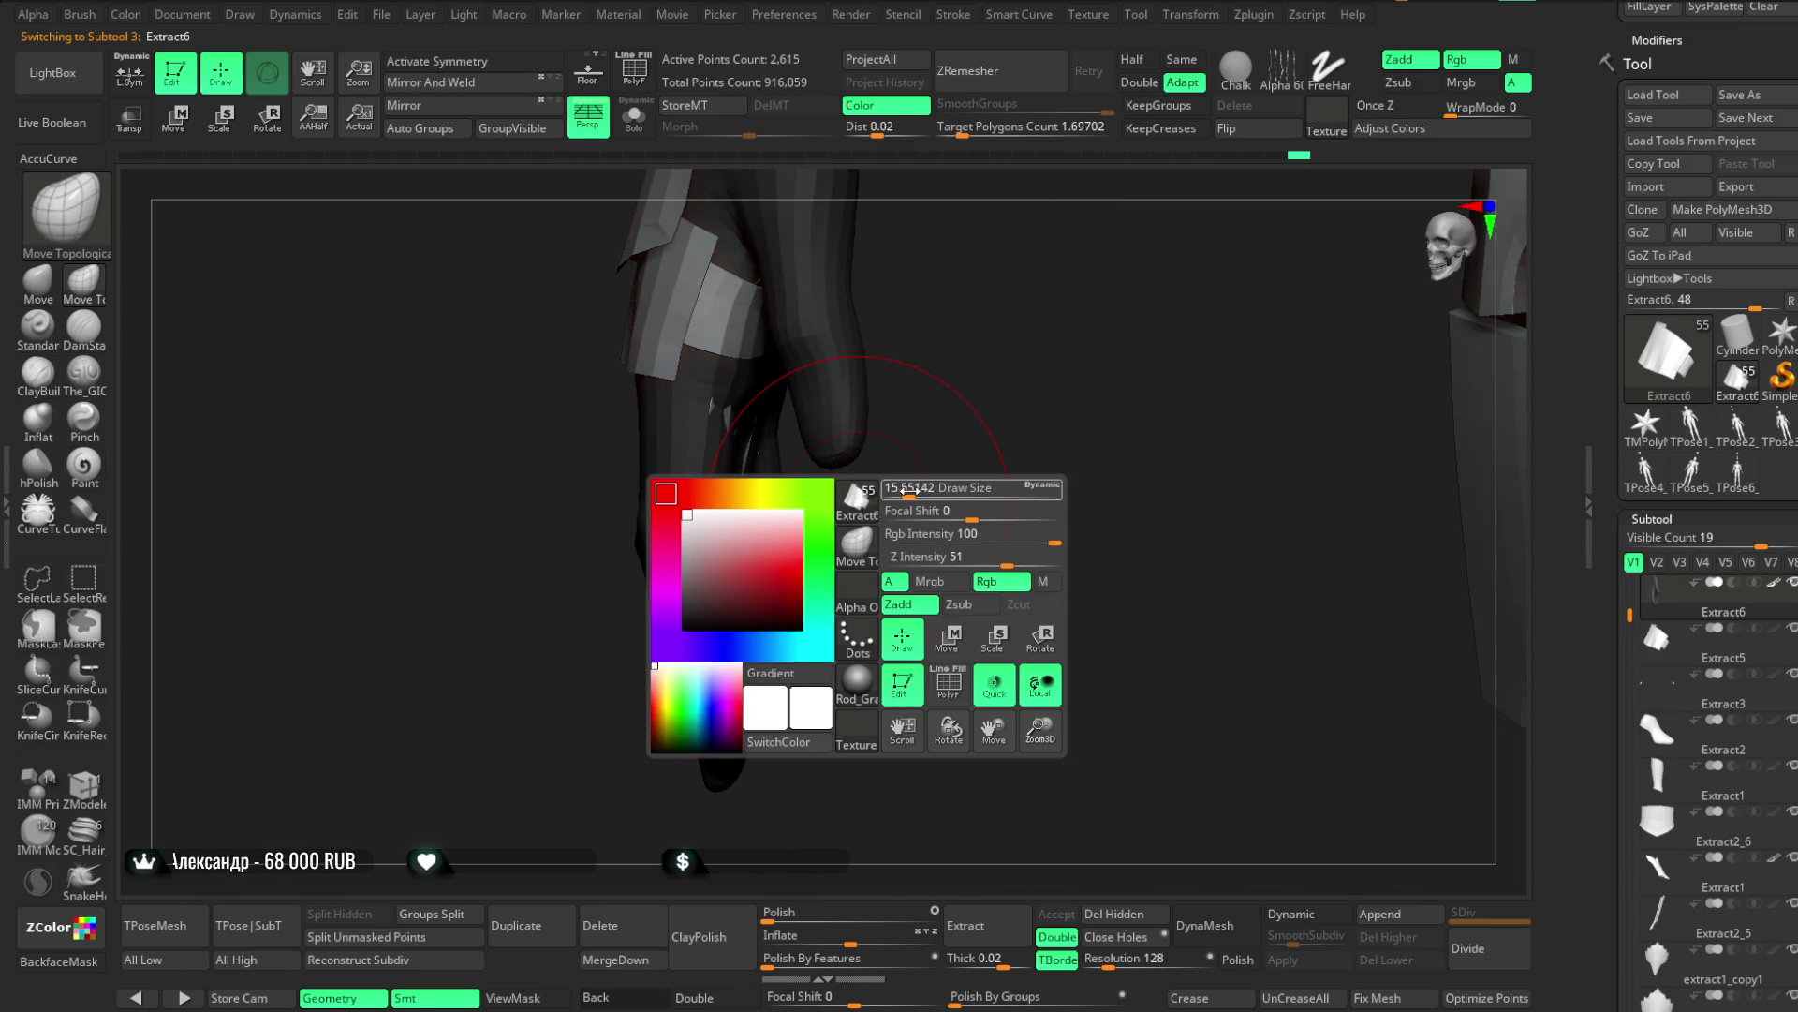
Turn on Dynamic subdivision smoothing for the hand piece and select The_GIO sculpting brush
{"action": "left_click", "coordinate": [1288, 911]}
{"action": "mouse_move", "coordinate": [1015, 650]}
{"action": "left_mouse_down"}
{"action": "mouse_move", "coordinate": [1031, 562]}
{"action": "mouse_move", "coordinate": [1075, 493]}
{"action": "mouse_move", "coordinate": [1128, 483]}
{"action": "mouse_move", "coordinate": [263, 534]}
{"action": "left_mouse_up"}
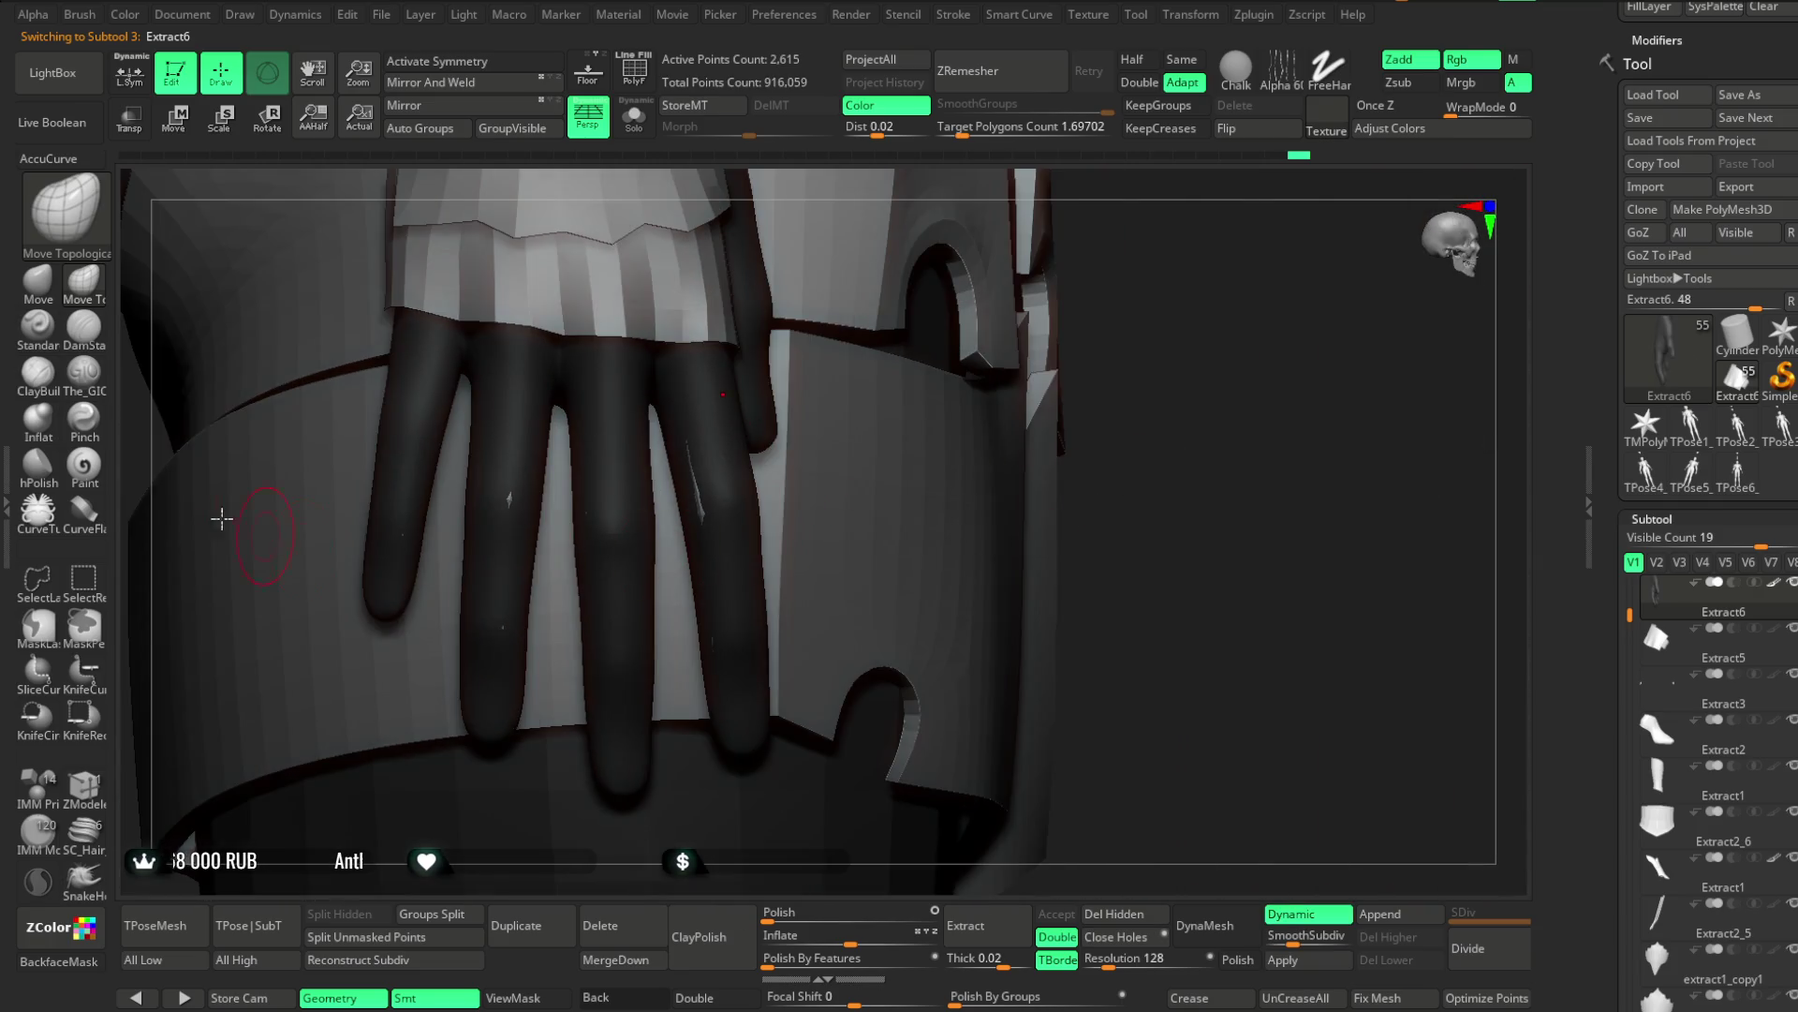
{"action": "left_click", "coordinate": [83, 372]}
{"action": "left_click_drag", "start_coordinate": [866, 423], "coordinate": [837, 509]}
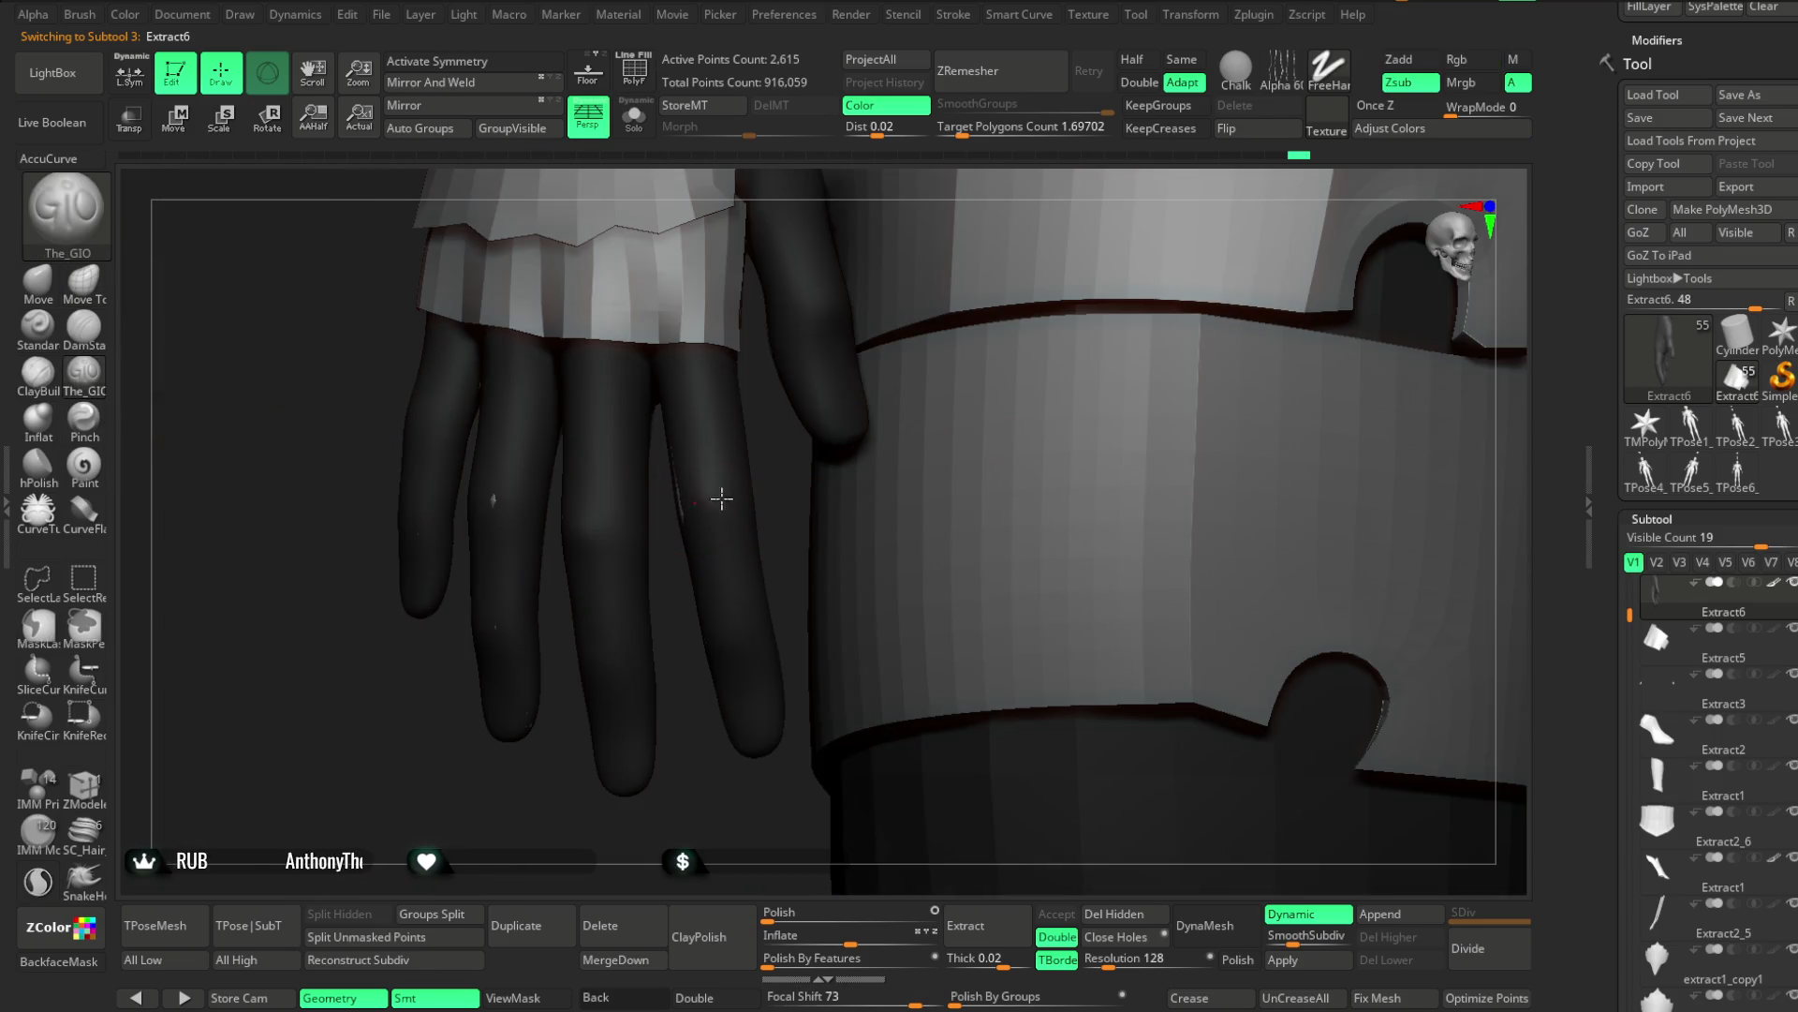
{"action": "mouse_move", "coordinate": [694, 761]}
{"action": "left_mouse_down"}
{"action": "mouse_move", "coordinate": [714, 775]}
{"action": "mouse_move", "coordinate": [630, 514]}
{"action": "mouse_move", "coordinate": [659, 498]}
{"action": "left_mouse_up"}
{"action": "right_click", "coordinate": [630, 515]}
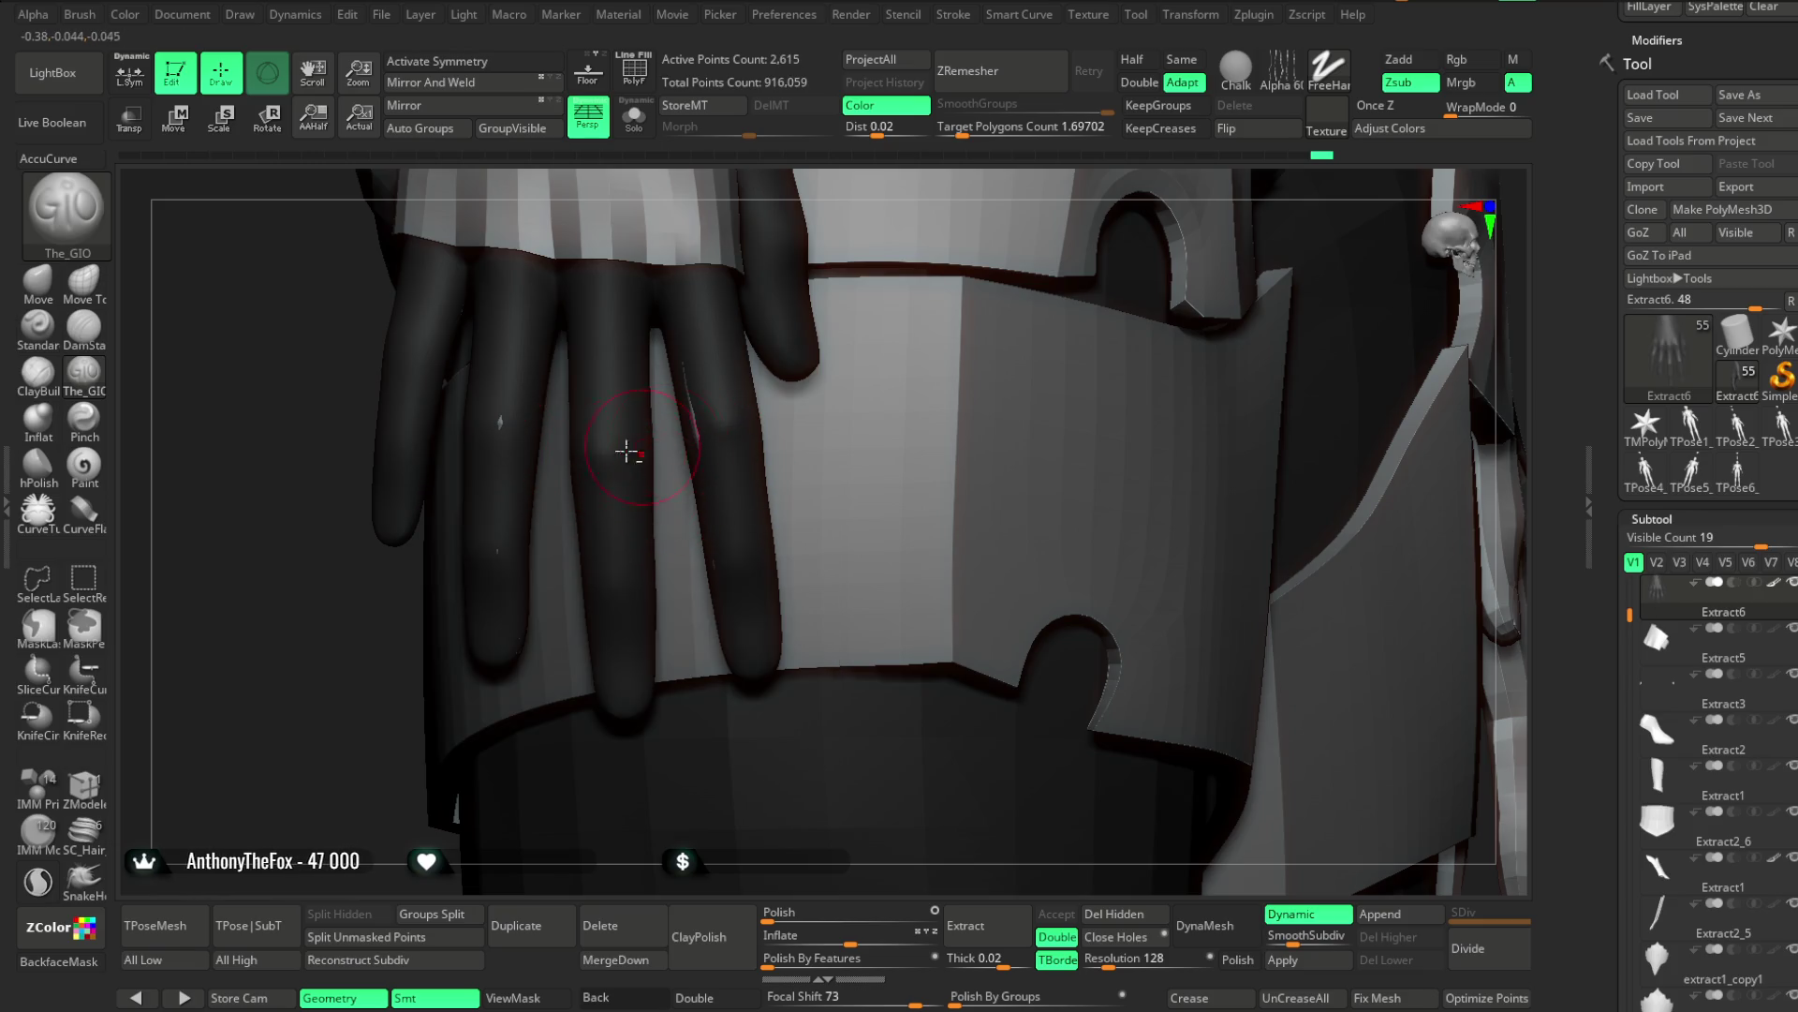
Orbit around the fingers and skirt to inspect the hand armour from several angles
{"action": "mouse_move", "coordinate": [403, 710]}
{"action": "left_mouse_down"}
{"action": "mouse_move", "coordinate": [527, 486]}
{"action": "mouse_move", "coordinate": [591, 484]}
{"action": "left_mouse_up"}
{"action": "mouse_move", "coordinate": [862, 445]}
{"action": "left_mouse_down"}
{"action": "mouse_move", "coordinate": [1292, 406]}
{"action": "mouse_move", "coordinate": [526, 507]}
{"action": "left_mouse_up"}
{"action": "mouse_move", "coordinate": [886, 430]}
{"action": "left_mouse_down"}
{"action": "mouse_move", "coordinate": [1072, 393]}
{"action": "mouse_move", "coordinate": [1052, 381]}
{"action": "left_mouse_up"}
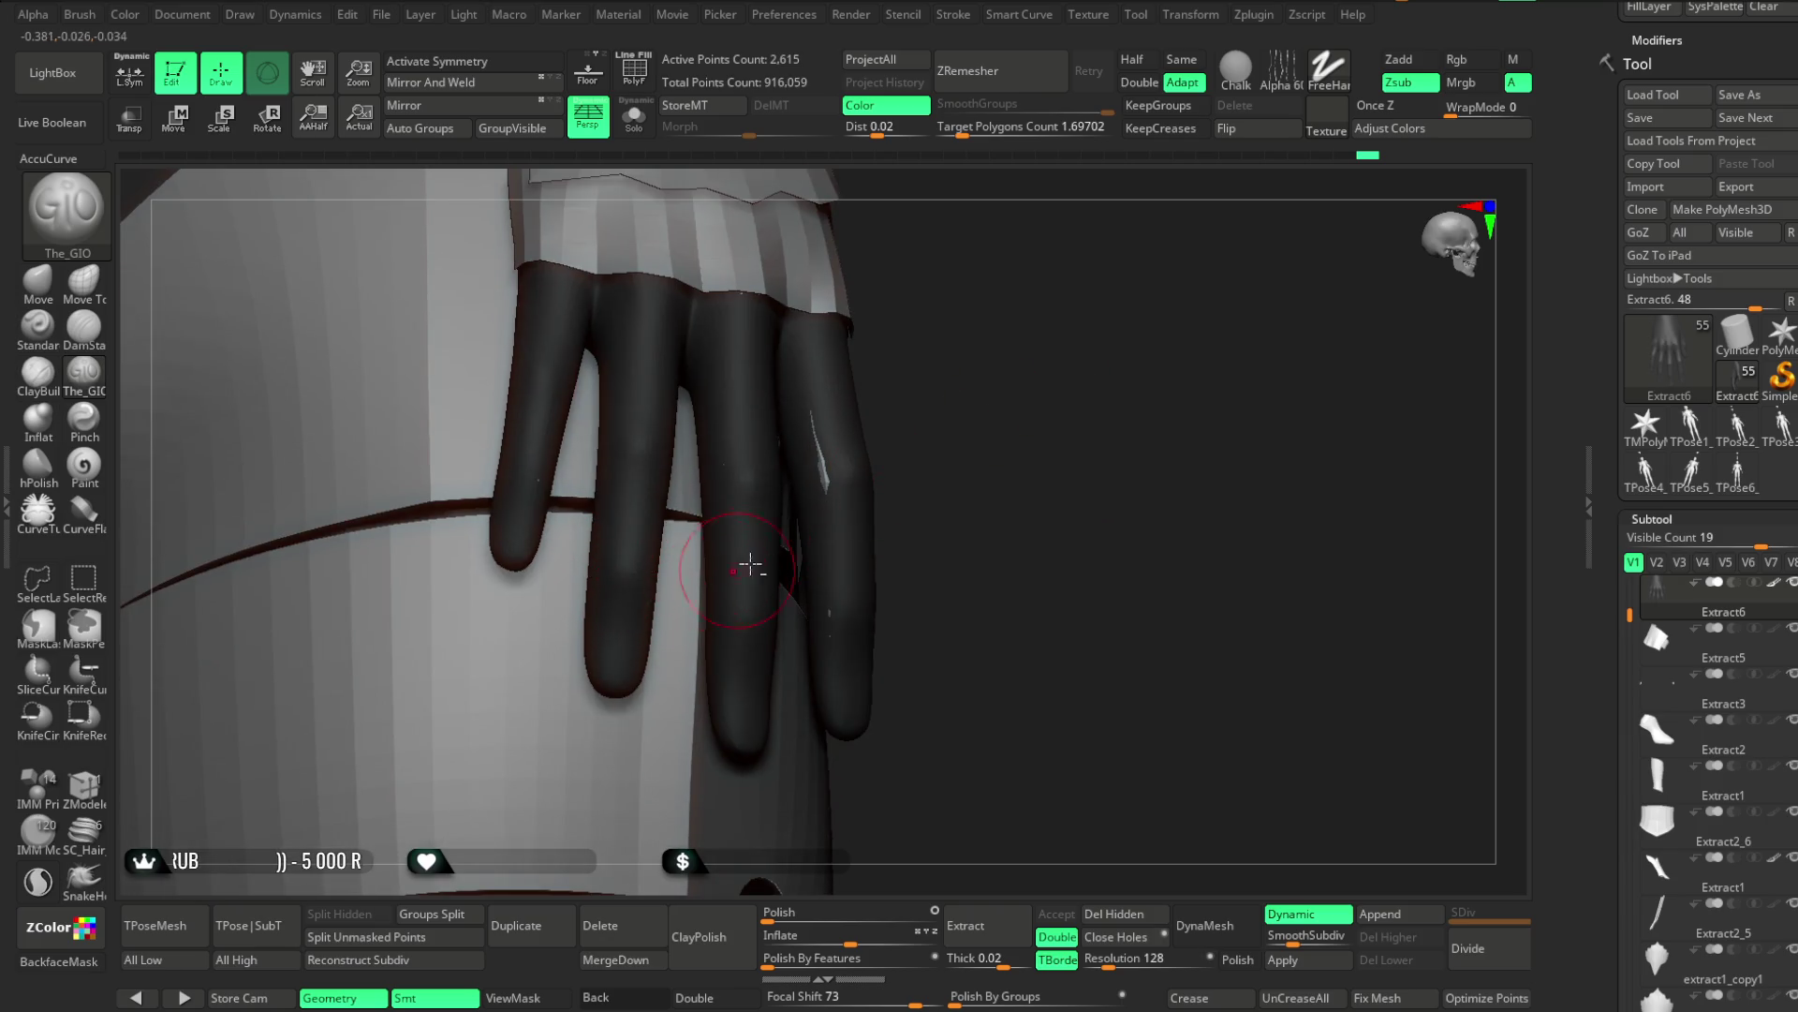
{"action": "left_click_drag", "start_coordinate": [734, 572], "coordinate": [803, 537]}
{"action": "left_click_drag", "start_coordinate": [793, 716], "coordinate": [700, 607]}
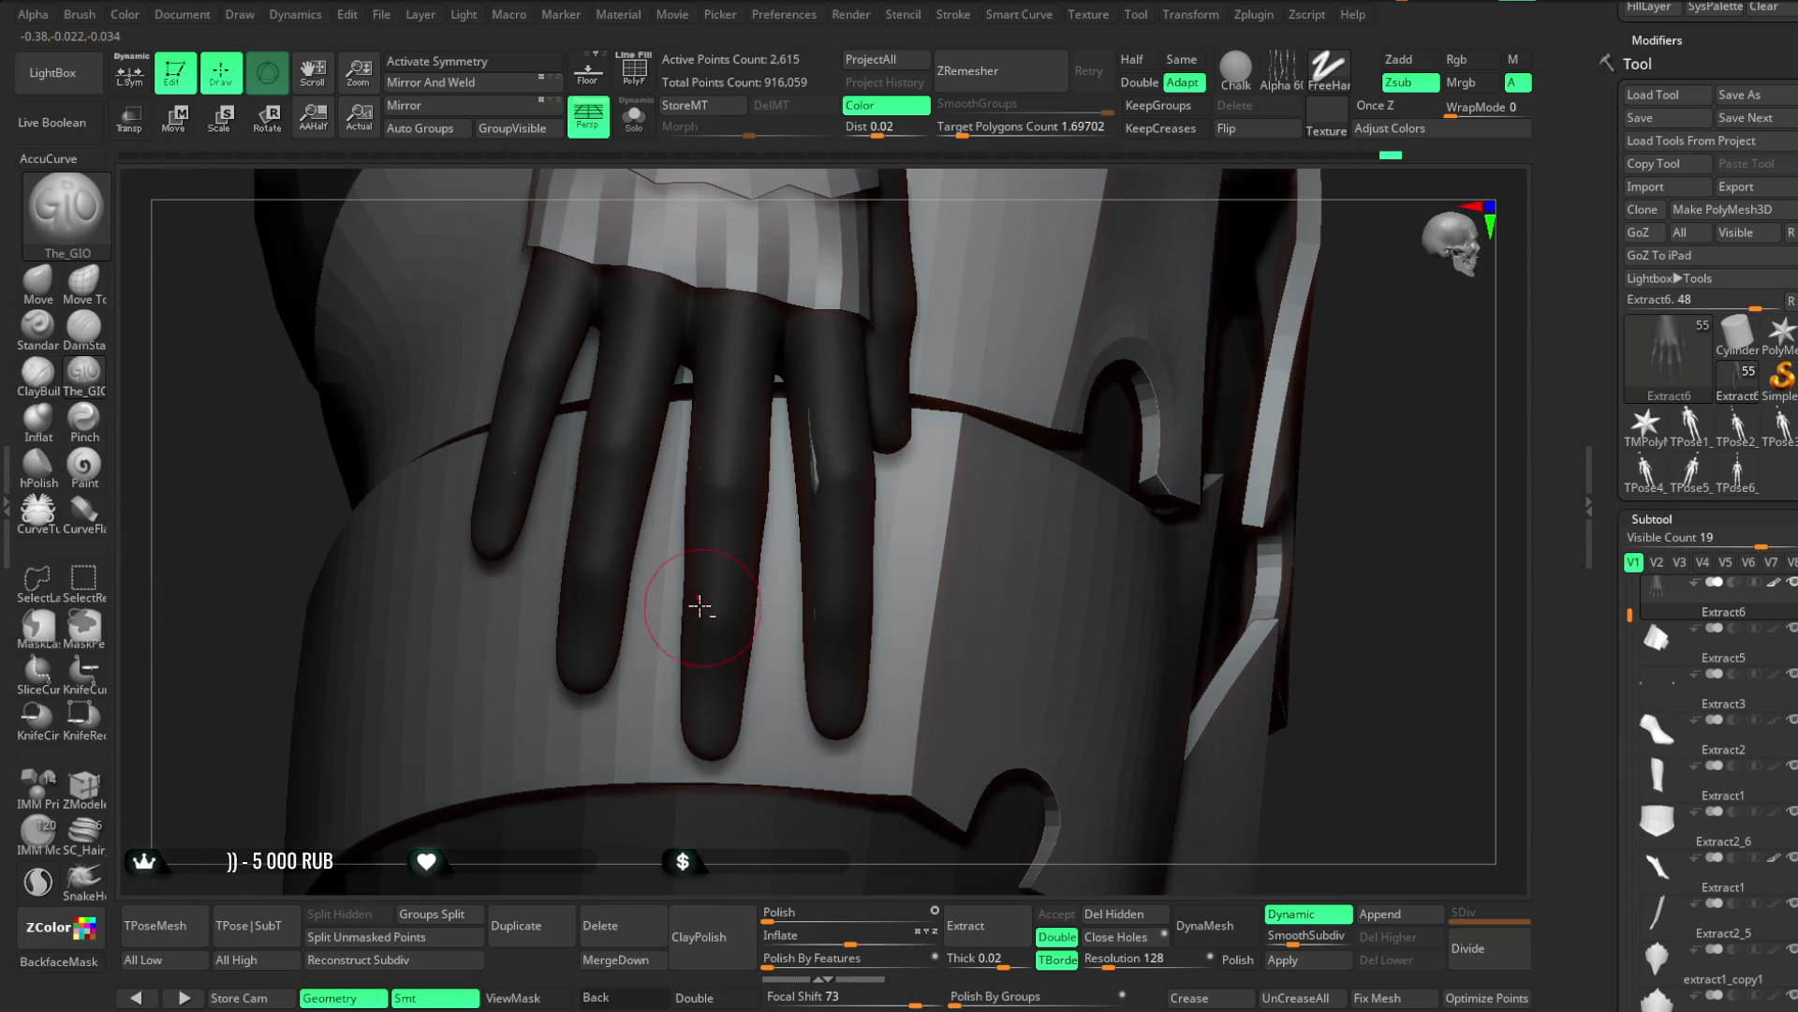
{"action": "mouse_move", "coordinate": [1418, 470]}
{"action": "left_mouse_down"}
{"action": "mouse_move", "coordinate": [823, 634]}
{"action": "mouse_move", "coordinate": [959, 598]}
{"action": "mouse_move", "coordinate": [824, 616]}
{"action": "left_mouse_up"}
{"action": "mouse_move", "coordinate": [932, 569]}
{"action": "left_mouse_down"}
{"action": "mouse_move", "coordinate": [899, 587]}
{"action": "mouse_move", "coordinate": [1152, 353]}
{"action": "mouse_move", "coordinate": [977, 478]}
{"action": "left_mouse_up"}
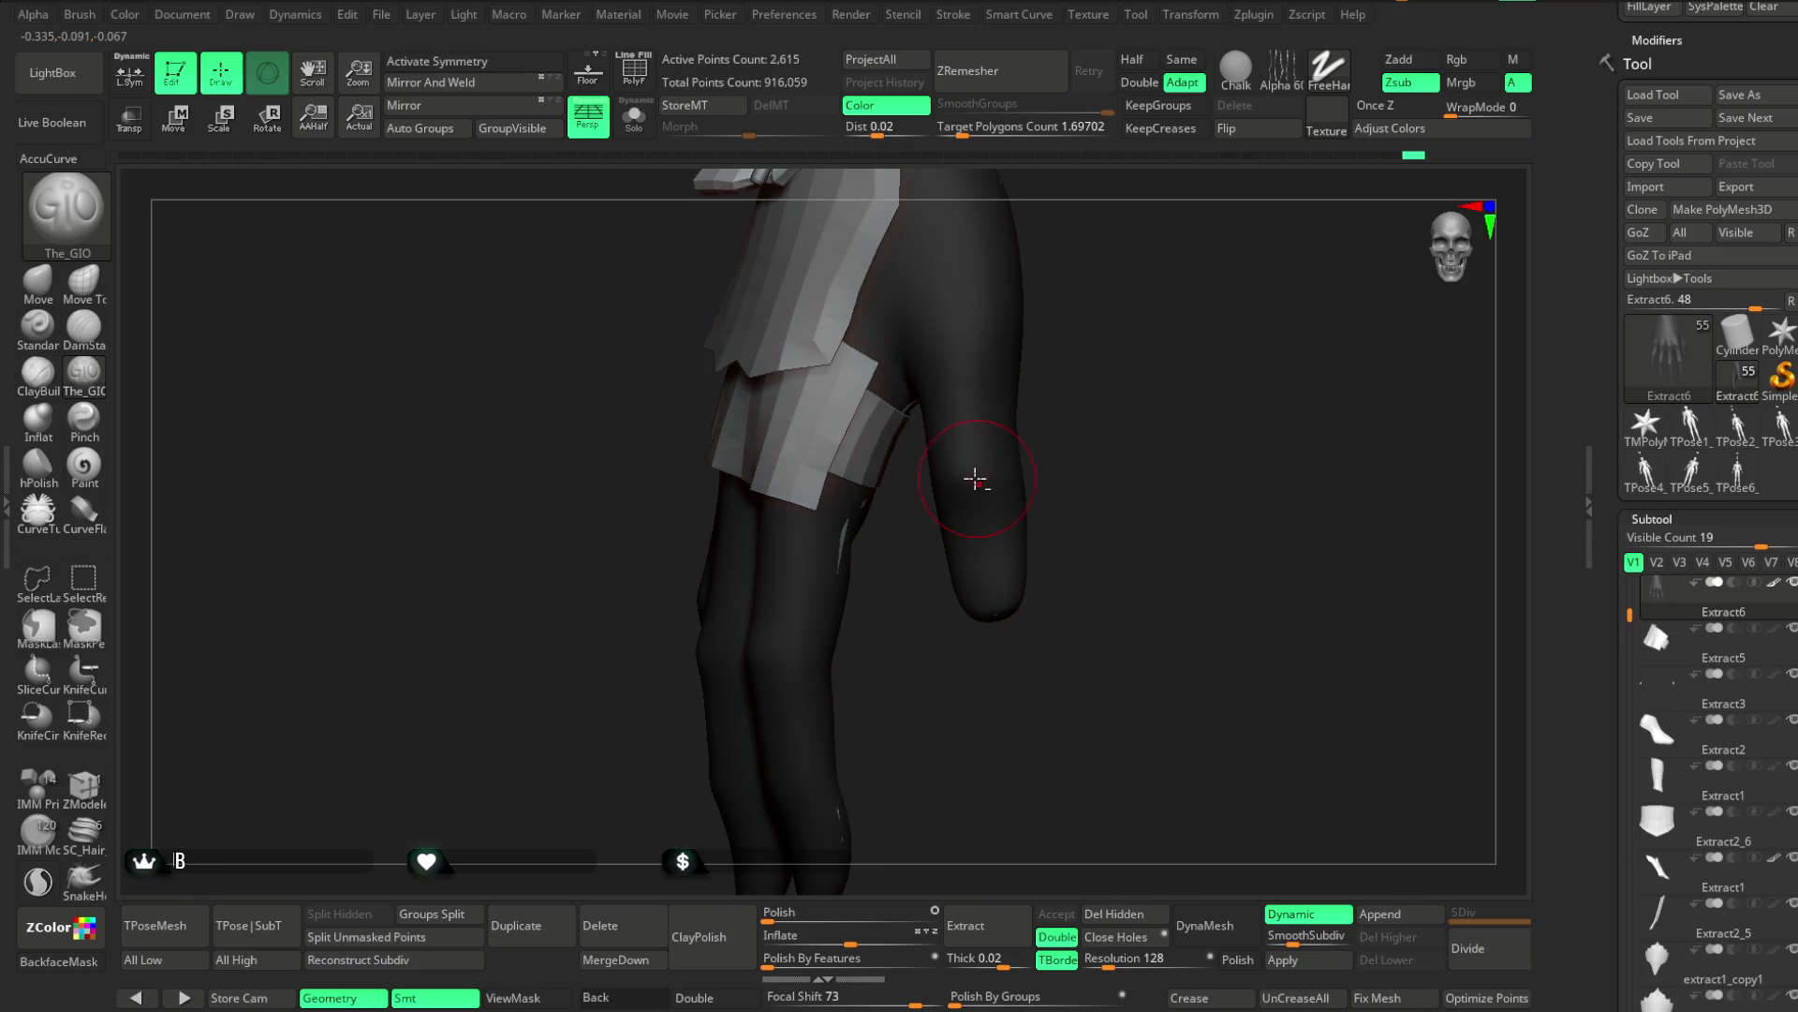
{"action": "mouse_move", "coordinate": [1115, 392]}
{"action": "left_mouse_down"}
{"action": "mouse_move", "coordinate": [1128, 357]}
{"action": "mouse_move", "coordinate": [1080, 421]}
{"action": "mouse_move", "coordinate": [1007, 420]}
{"action": "mouse_move", "coordinate": [1185, 309]}
{"action": "mouse_move", "coordinate": [1084, 361]}
{"action": "mouse_move", "coordinate": [1053, 317]}
{"action": "mouse_move", "coordinate": [972, 403]}
{"action": "mouse_move", "coordinate": [1084, 369]}
{"action": "mouse_move", "coordinate": [1067, 434]}
{"action": "mouse_move", "coordinate": [1083, 353]}
{"action": "mouse_move", "coordinate": [1087, 381]}
{"action": "mouse_move", "coordinate": [1152, 354]}
{"action": "mouse_move", "coordinate": [1052, 357]}
{"action": "mouse_move", "coordinate": [1037, 376]}
{"action": "mouse_move", "coordinate": [1072, 425]}
{"action": "mouse_move", "coordinate": [1060, 442]}
{"action": "mouse_move", "coordinate": [1038, 421]}
{"action": "left_mouse_up"}
{"action": "key", "text": "space"}
Orbit around the legs, skirt and body panel to review the armour
{"action": "mouse_move", "coordinate": [1156, 399]}
{"action": "left_mouse_down"}
{"action": "mouse_move", "coordinate": [1116, 321]}
{"action": "mouse_move", "coordinate": [1124, 393]}
{"action": "mouse_move", "coordinate": [1084, 321]}
{"action": "mouse_move", "coordinate": [1045, 540]}
{"action": "mouse_move", "coordinate": [1048, 514]}
{"action": "mouse_move", "coordinate": [1077, 510]}
{"action": "mouse_move", "coordinate": [1240, 350]}
{"action": "mouse_move", "coordinate": [715, 527]}
{"action": "left_mouse_up"}
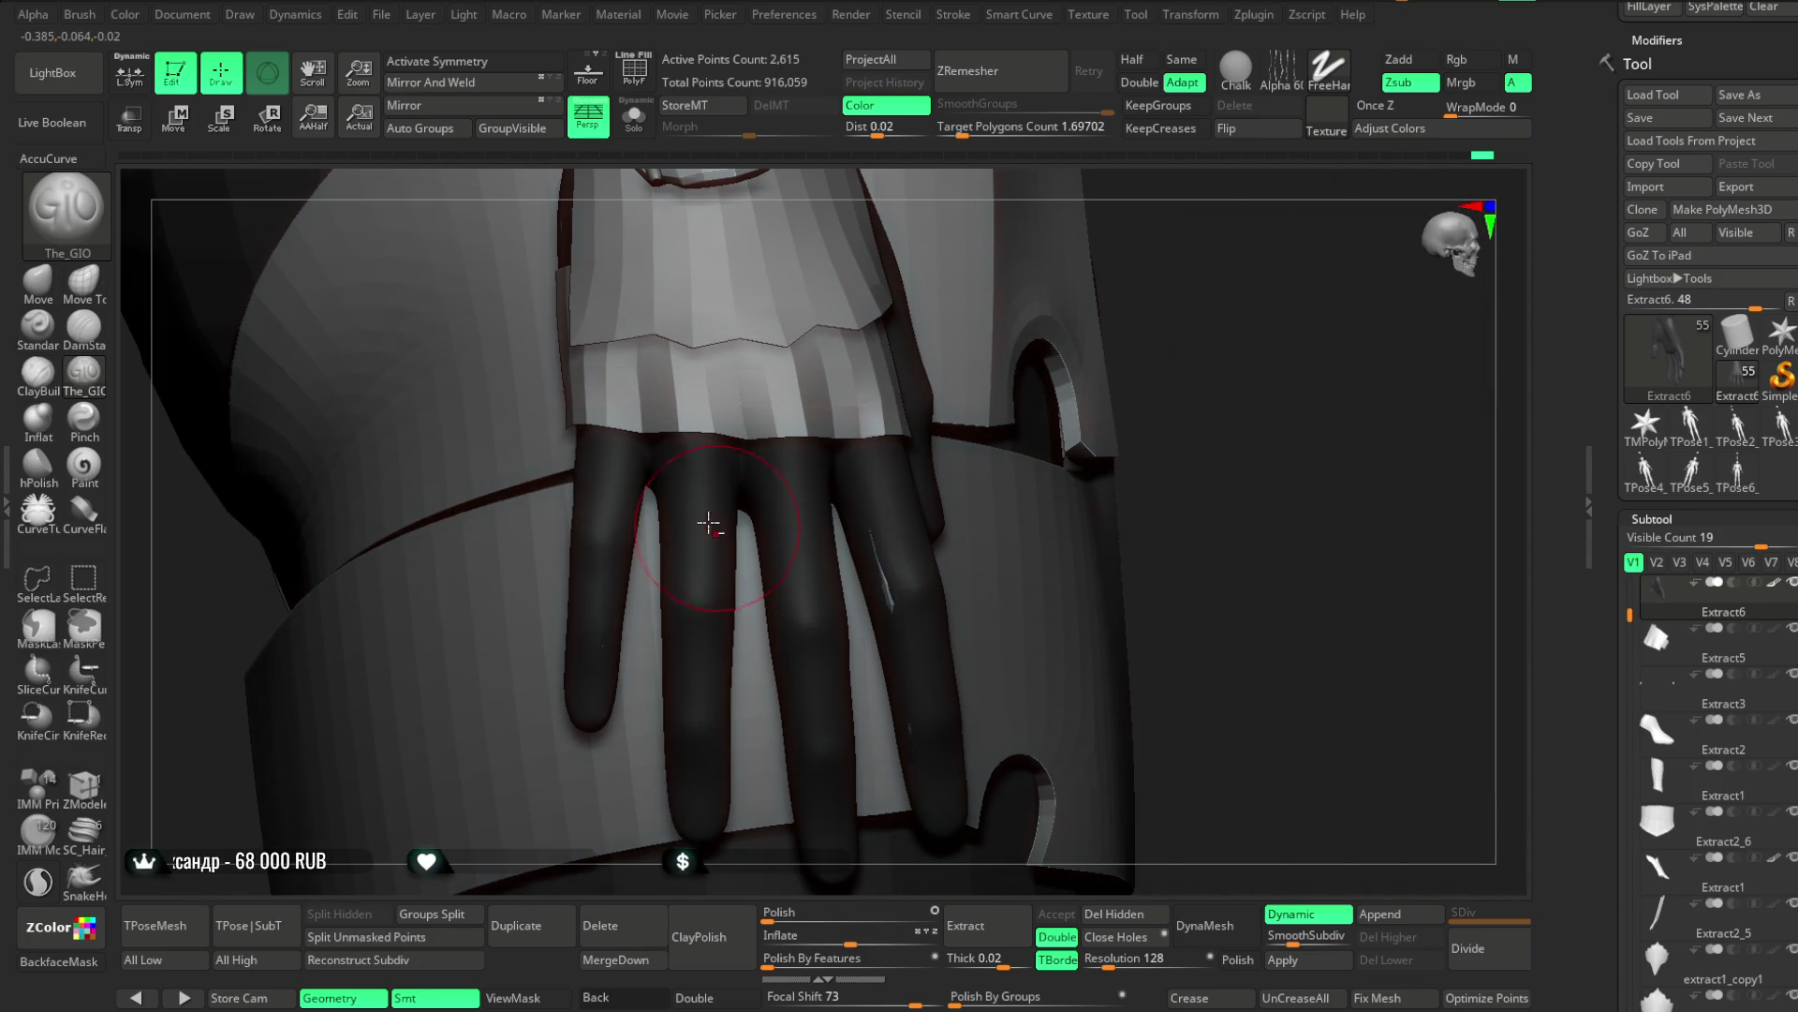
{"action": "mouse_move", "coordinate": [824, 466]}
{"action": "left_mouse_down"}
{"action": "mouse_move", "coordinate": [1228, 281]}
{"action": "mouse_move", "coordinate": [1126, 345]}
{"action": "left_mouse_up"}
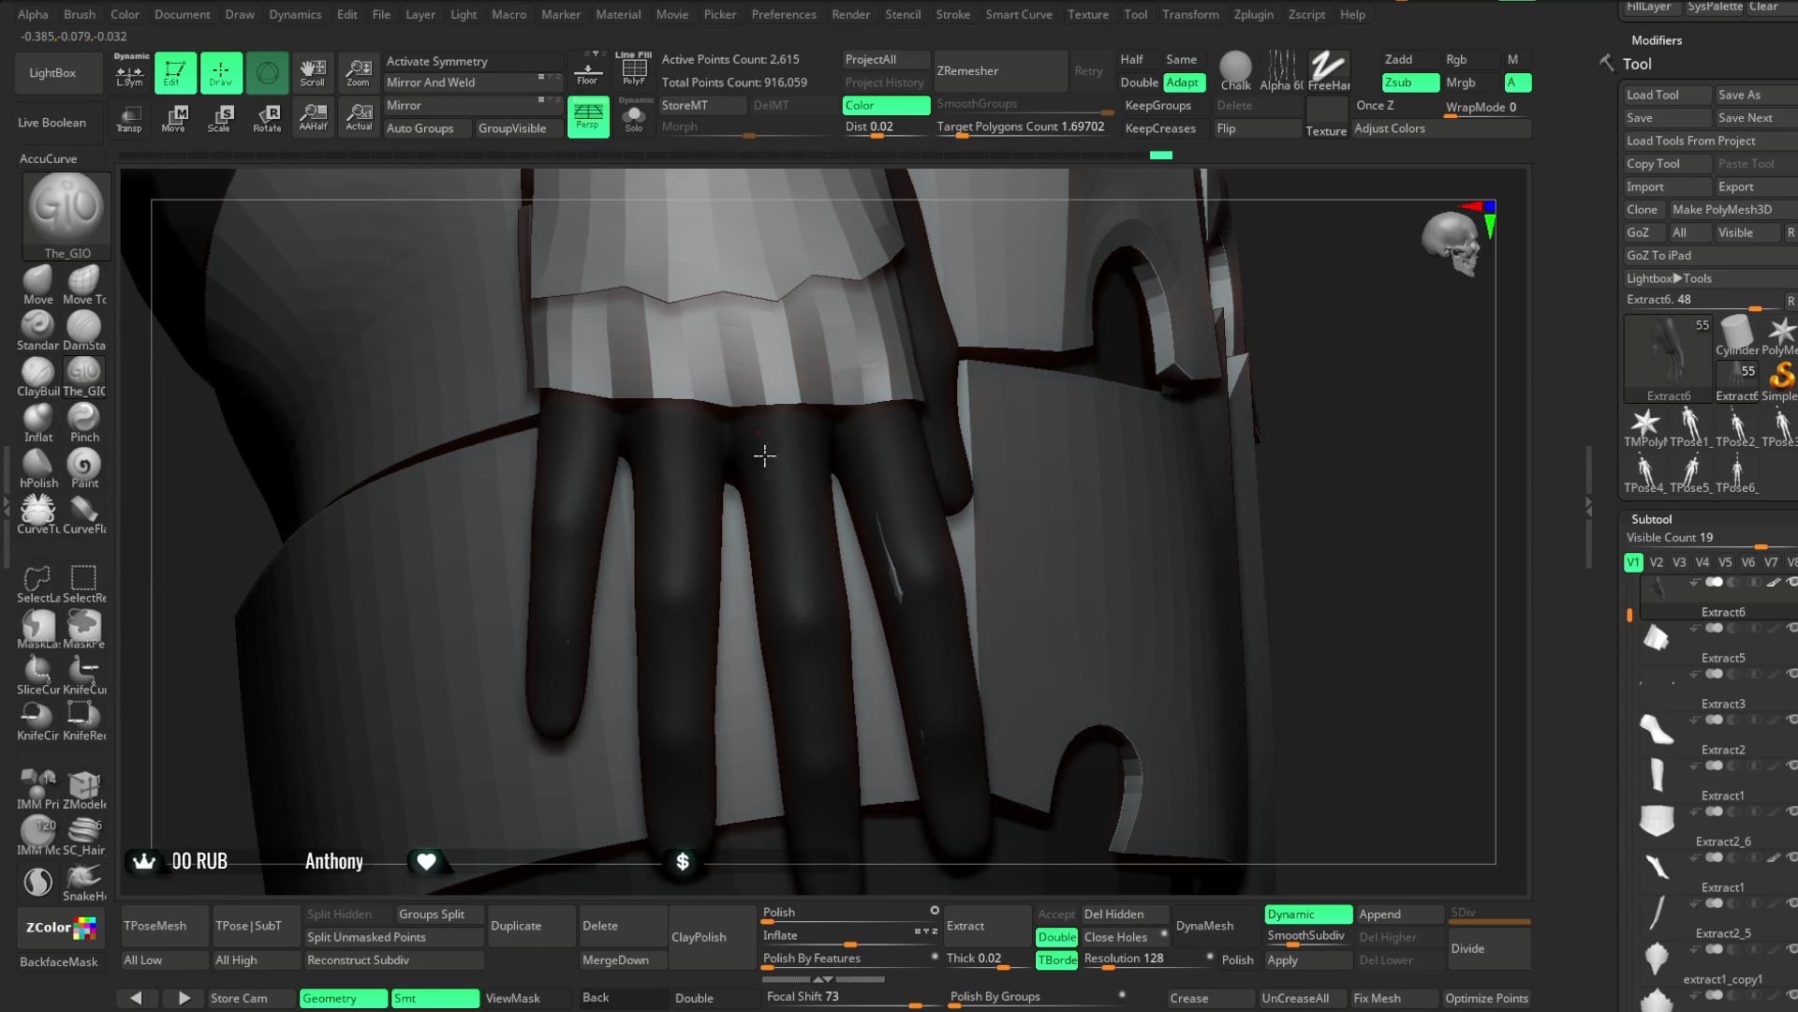
{"action": "left_click_drag", "start_coordinate": [1329, 321], "coordinate": [839, 459]}
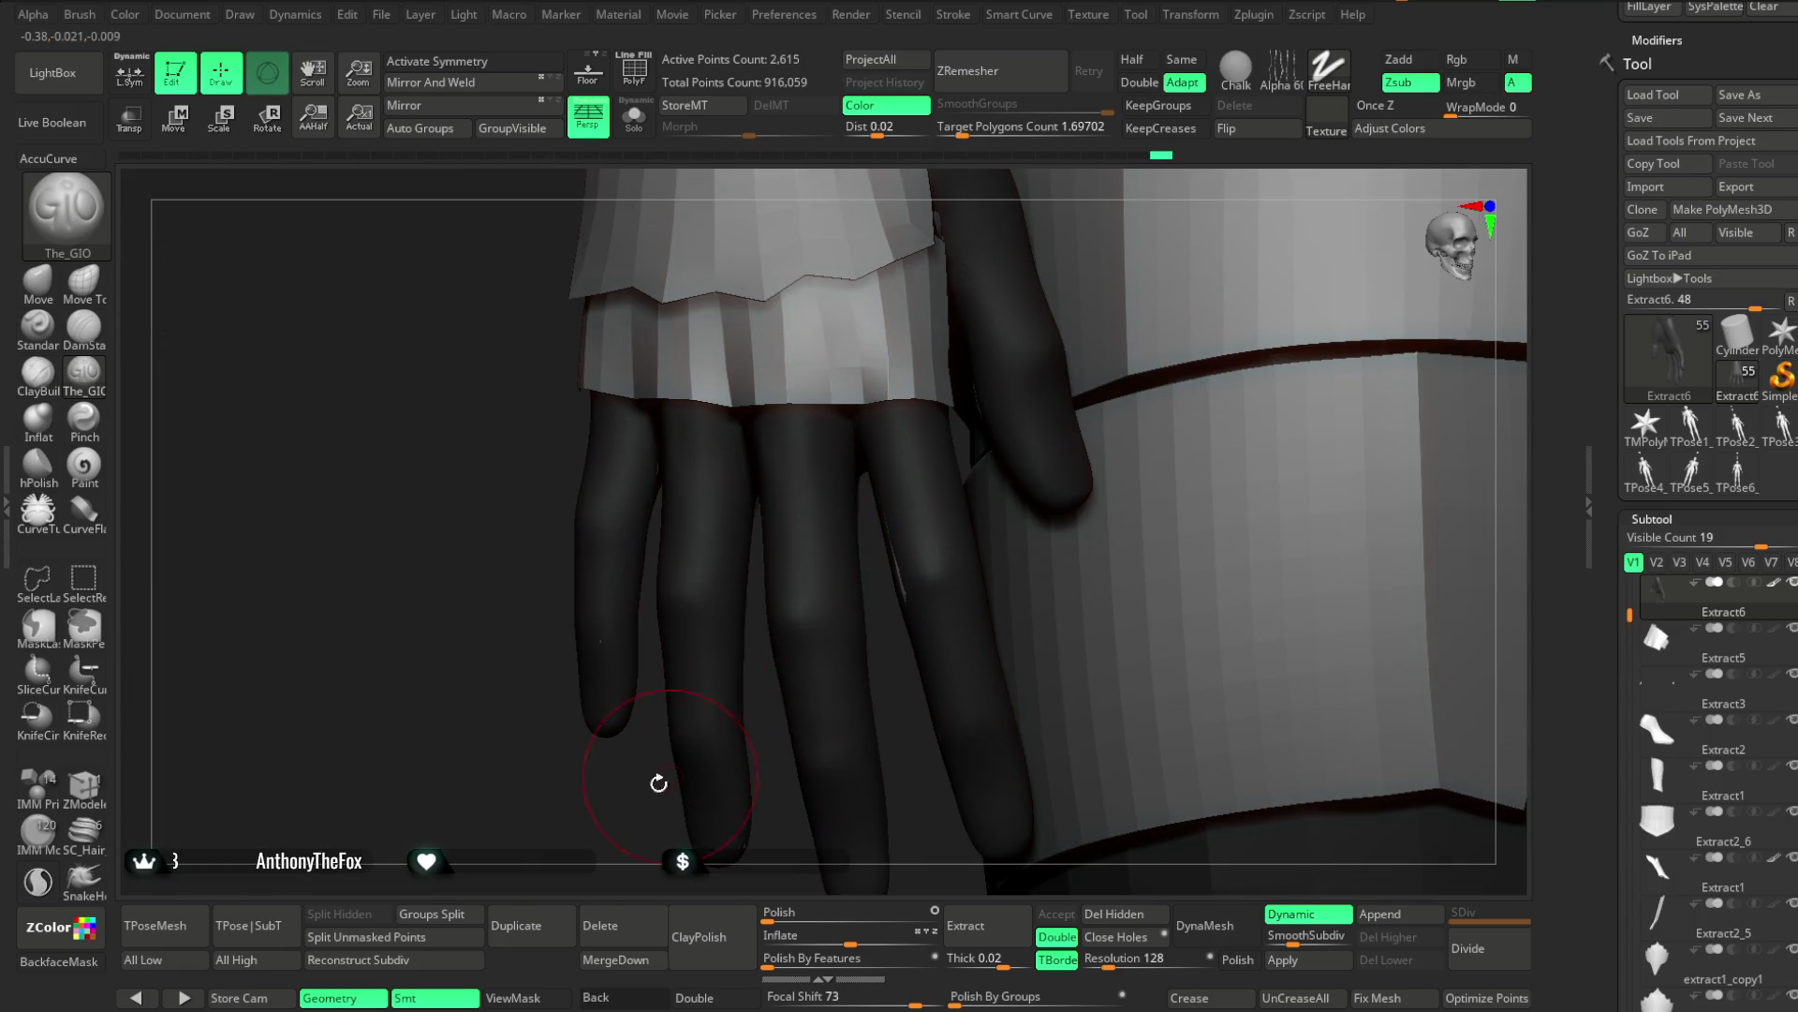
{"action": "left_click_drag", "start_coordinate": [672, 776], "coordinate": [813, 547]}
{"action": "left_click_drag", "start_coordinate": [1001, 507], "coordinate": [903, 450]}
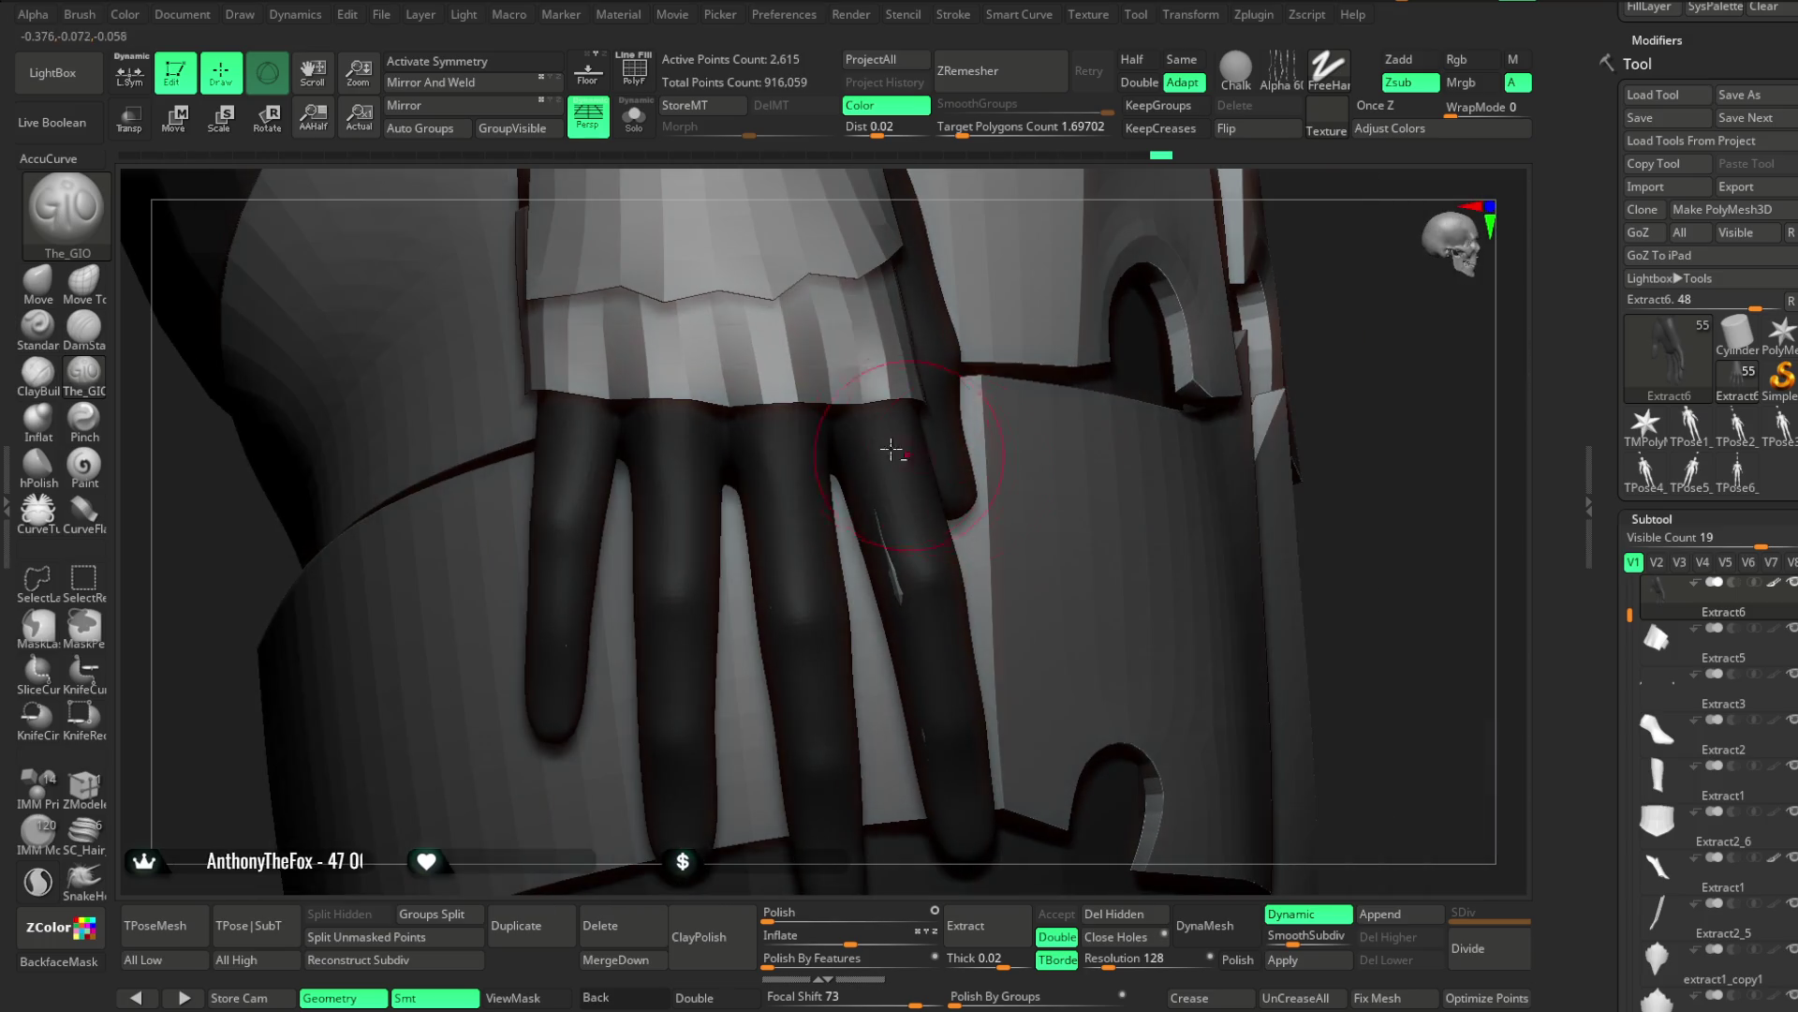
{"action": "mouse_move", "coordinate": [1335, 384]}
{"action": "left_mouse_down"}
{"action": "mouse_move", "coordinate": [1296, 341]}
{"action": "mouse_move", "coordinate": [671, 520]}
{"action": "left_mouse_up"}
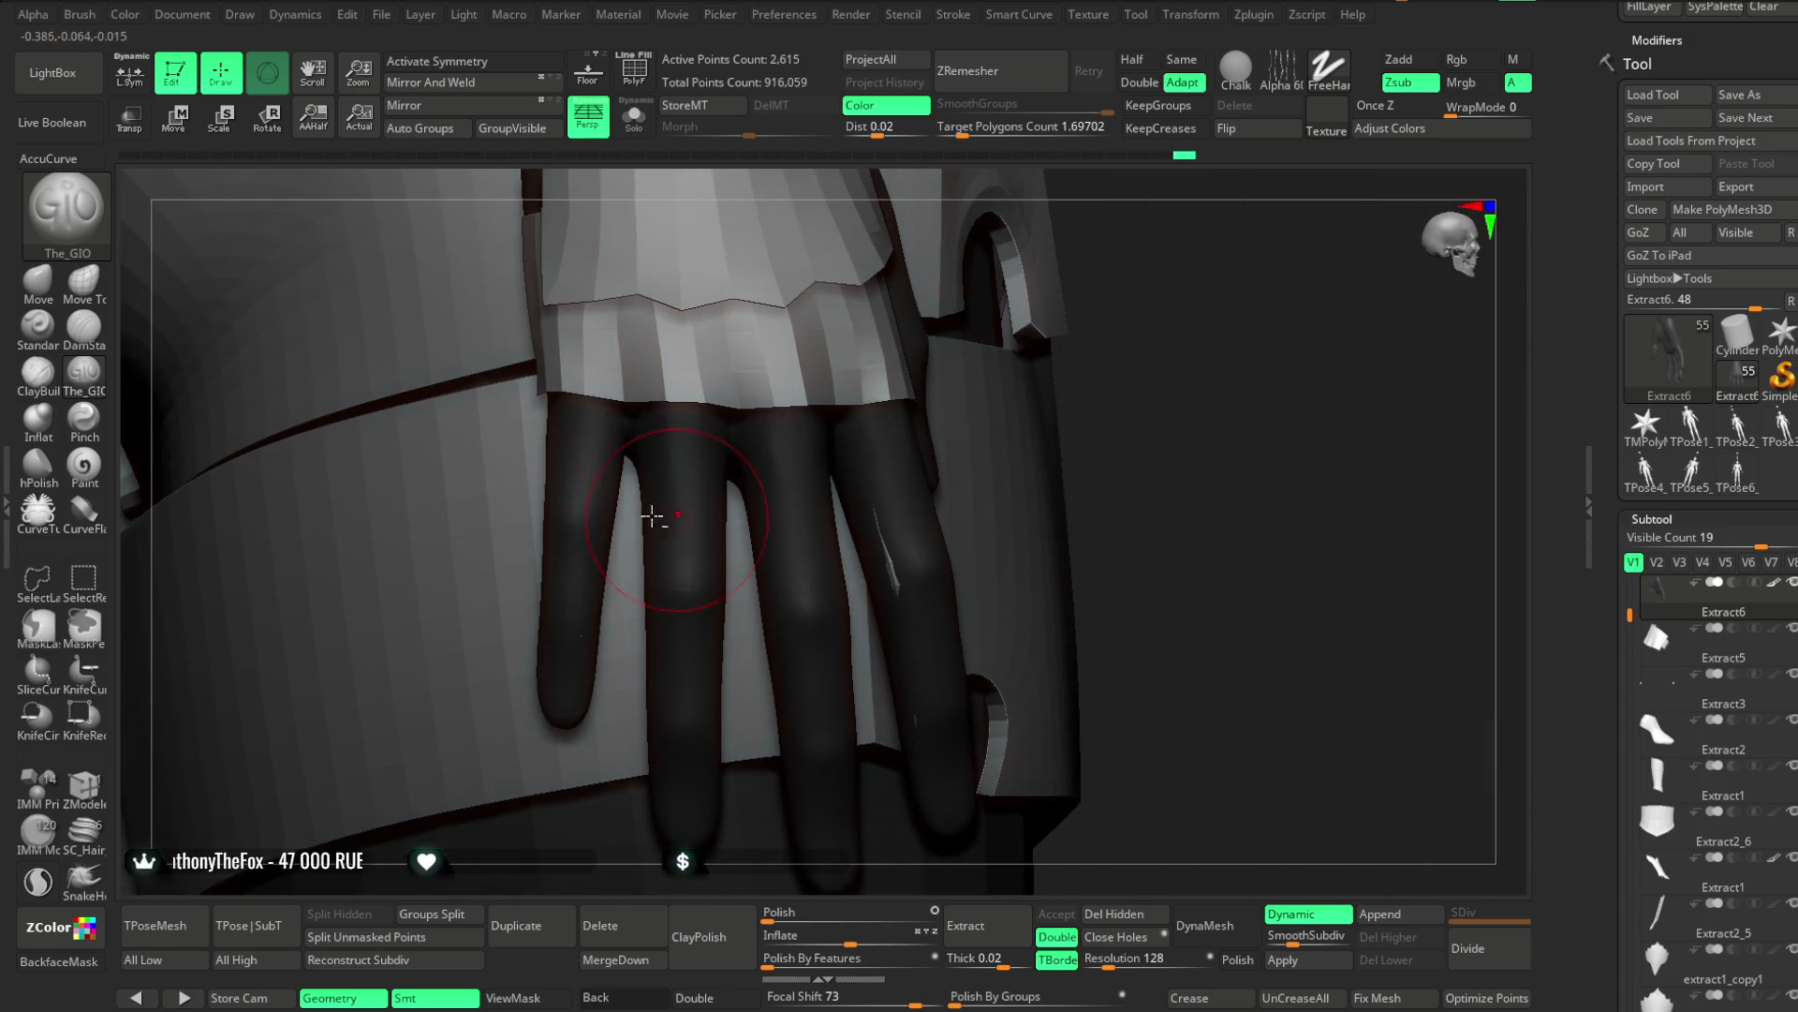
{"action": "mouse_move", "coordinate": [957, 442]}
{"action": "left_mouse_down"}
{"action": "mouse_move", "coordinate": [1168, 300]}
{"action": "mouse_move", "coordinate": [918, 482]}
{"action": "mouse_move", "coordinate": [855, 582]}
{"action": "mouse_move", "coordinate": [882, 626]}
{"action": "mouse_move", "coordinate": [919, 462]}
{"action": "mouse_move", "coordinate": [875, 486]}
{"action": "mouse_move", "coordinate": [919, 509]}
{"action": "mouse_move", "coordinate": [693, 504]}
{"action": "mouse_move", "coordinate": [971, 430]}
{"action": "mouse_move", "coordinate": [984, 409]}
{"action": "mouse_move", "coordinate": [447, 485]}
{"action": "left_mouse_up"}
{"action": "mouse_move", "coordinate": [656, 412]}
{"action": "left_mouse_down"}
{"action": "mouse_move", "coordinate": [931, 309]}
{"action": "mouse_move", "coordinate": [424, 443]}
{"action": "left_mouse_up"}
{"action": "mouse_move", "coordinate": [567, 409]}
{"action": "left_mouse_down"}
{"action": "mouse_move", "coordinate": [594, 482]}
{"action": "mouse_move", "coordinate": [606, 434]}
{"action": "mouse_move", "coordinate": [571, 450]}
{"action": "mouse_move", "coordinate": [588, 469]}
{"action": "mouse_move", "coordinate": [394, 525]}
{"action": "left_mouse_up"}
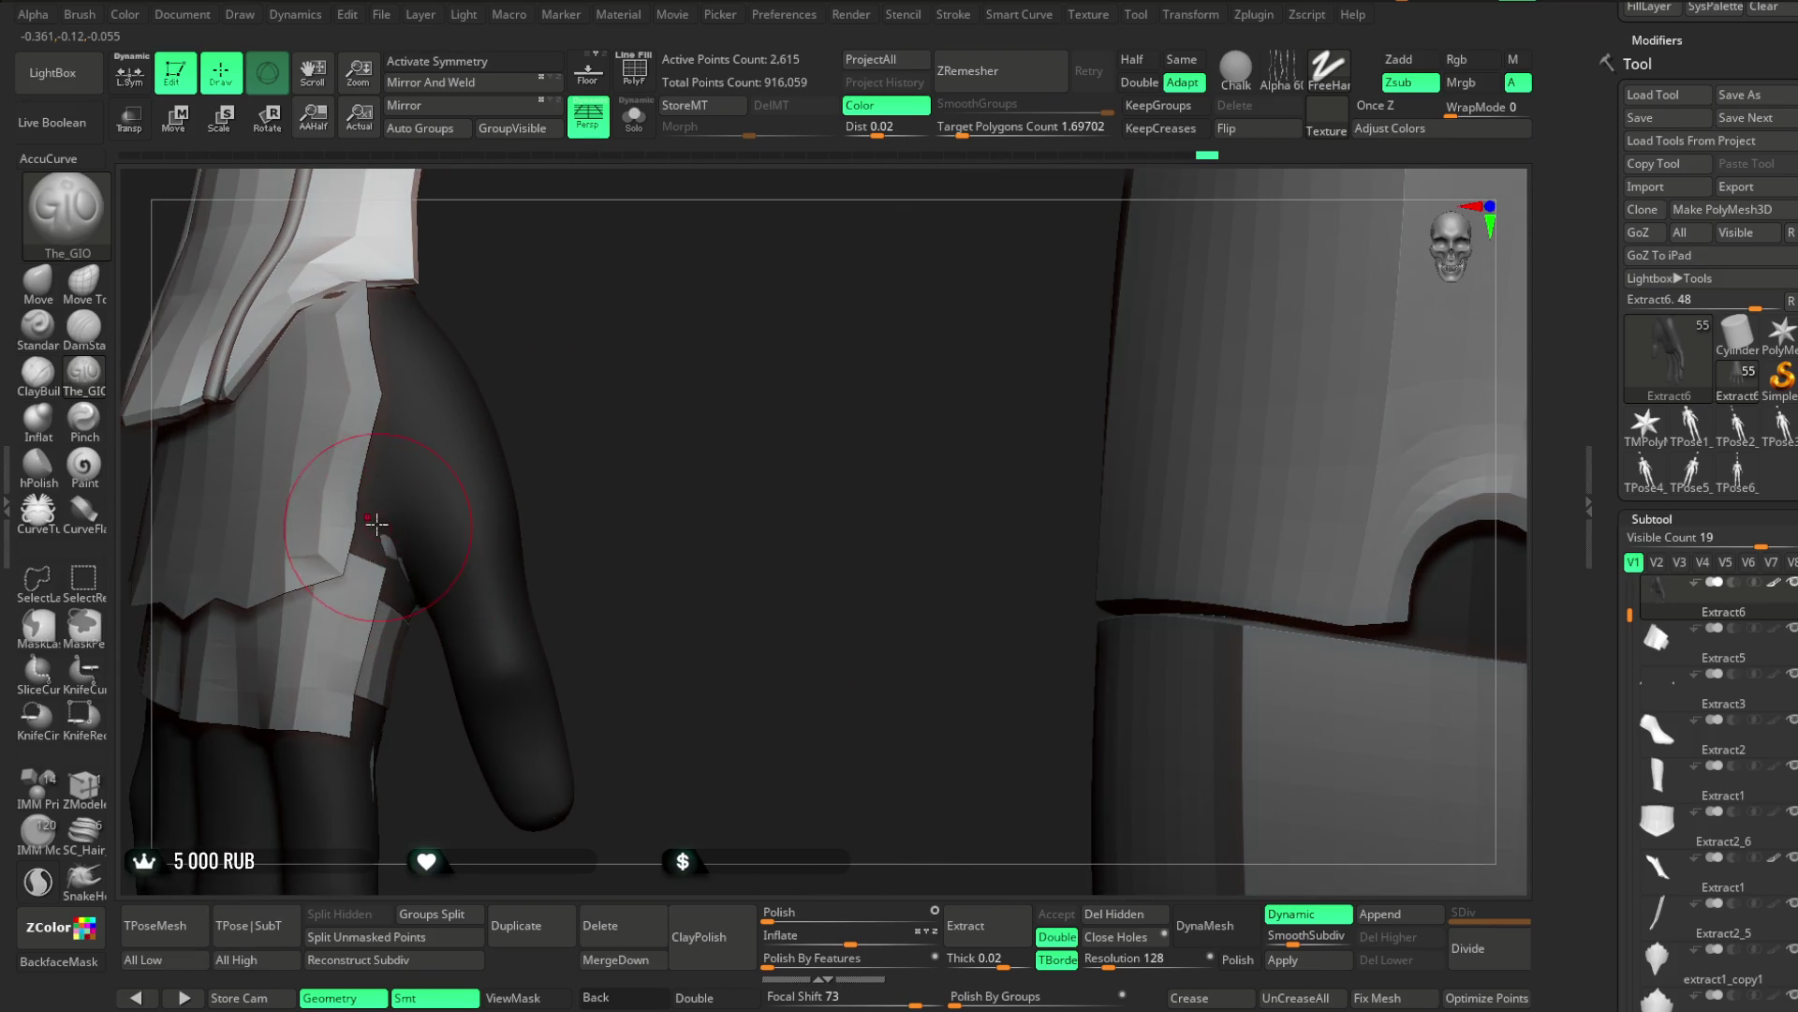
{"action": "mouse_move", "coordinate": [597, 506]}
{"action": "left_mouse_down"}
{"action": "mouse_move", "coordinate": [602, 421]}
{"action": "mouse_move", "coordinate": [549, 433]}
{"action": "mouse_move", "coordinate": [610, 474]}
{"action": "mouse_move", "coordinate": [578, 478]}
{"action": "mouse_move", "coordinate": [735, 466]}
{"action": "mouse_move", "coordinate": [662, 422]}
{"action": "mouse_move", "coordinate": [690, 425]}
{"action": "mouse_move", "coordinate": [687, 480]}
{"action": "mouse_move", "coordinate": [683, 406]}
{"action": "mouse_move", "coordinate": [550, 414]}
{"action": "mouse_move", "coordinate": [581, 353]}
{"action": "mouse_move", "coordinate": [563, 485]}
{"action": "mouse_move", "coordinate": [900, 257]}
{"action": "mouse_move", "coordinate": [875, 251]}
{"action": "mouse_move", "coordinate": [895, 275]}
{"action": "mouse_move", "coordinate": [843, 277]}
{"action": "mouse_move", "coordinate": [849, 340]}
{"action": "left_mouse_up"}
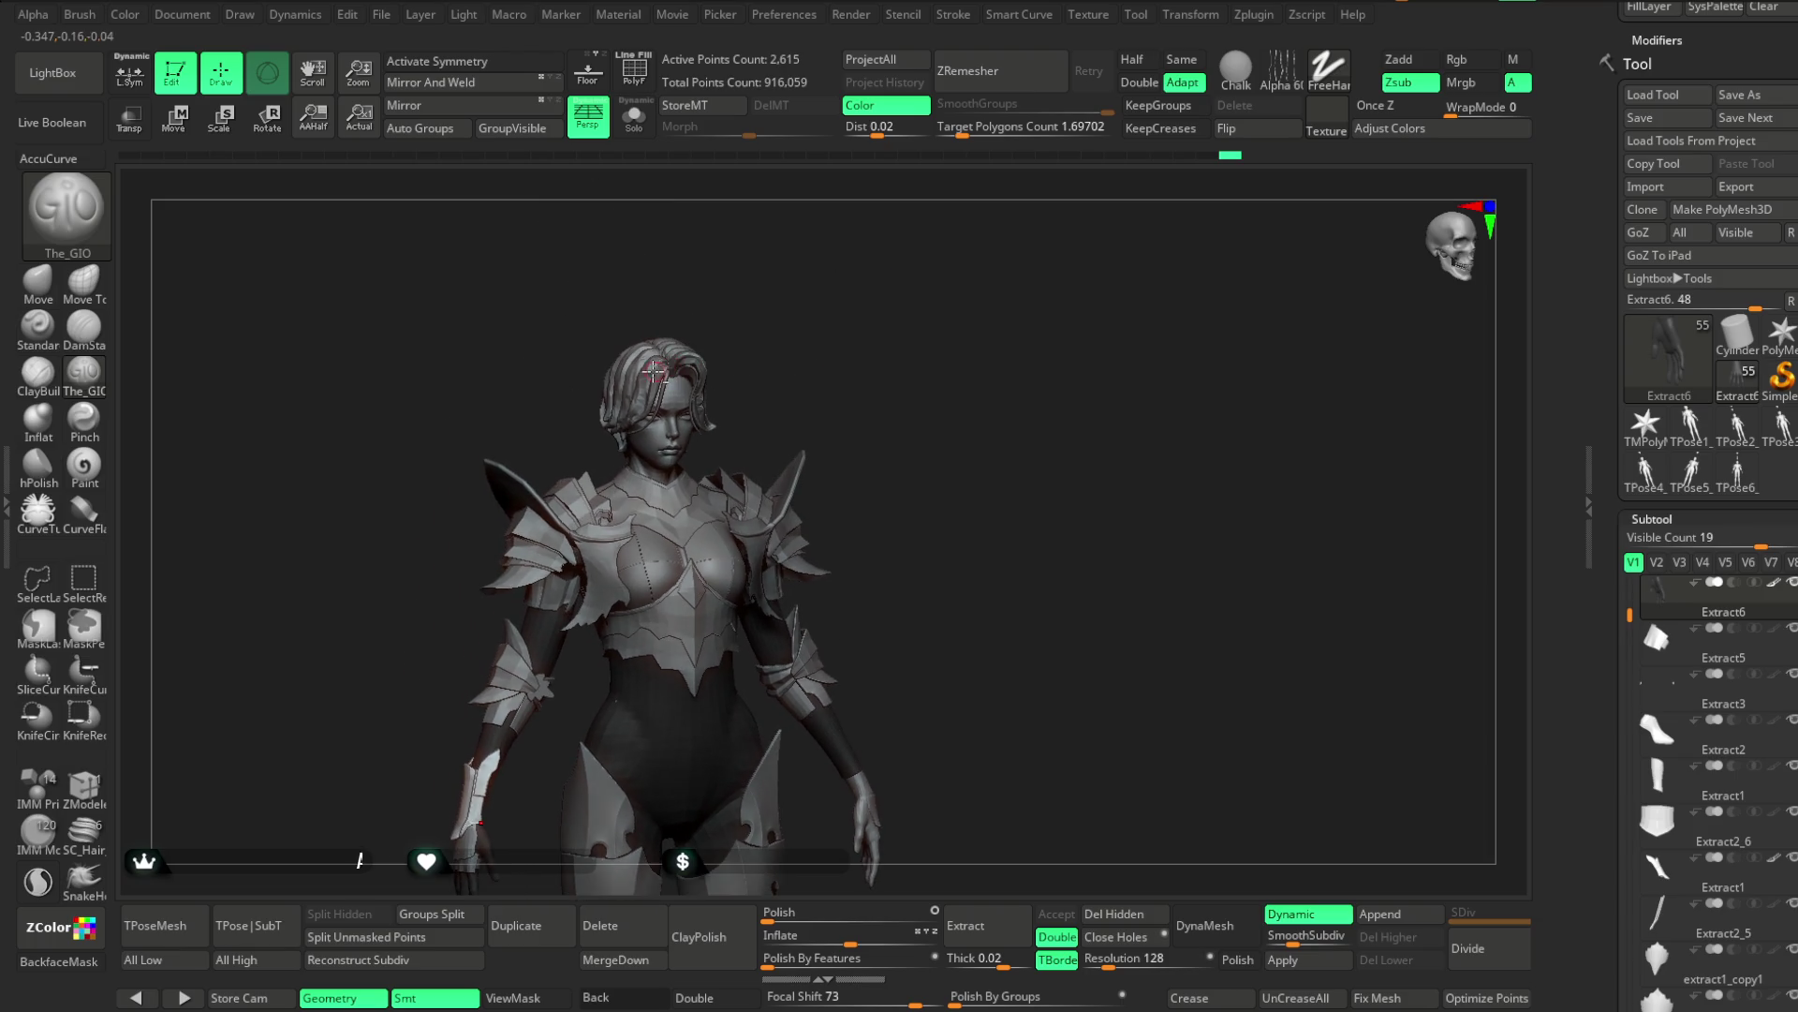
Make the hair subtool PM3D_Sphere3D1 active and try a reddish-brown shifted toward yellow
{"action": "left_click", "coordinate": [656, 370], "text": "alt"}
{"action": "left_click_drag", "start_coordinate": [1691, 231], "coordinate": [1670, 200]}
{"action": "left_click", "coordinate": [1666, 136]}
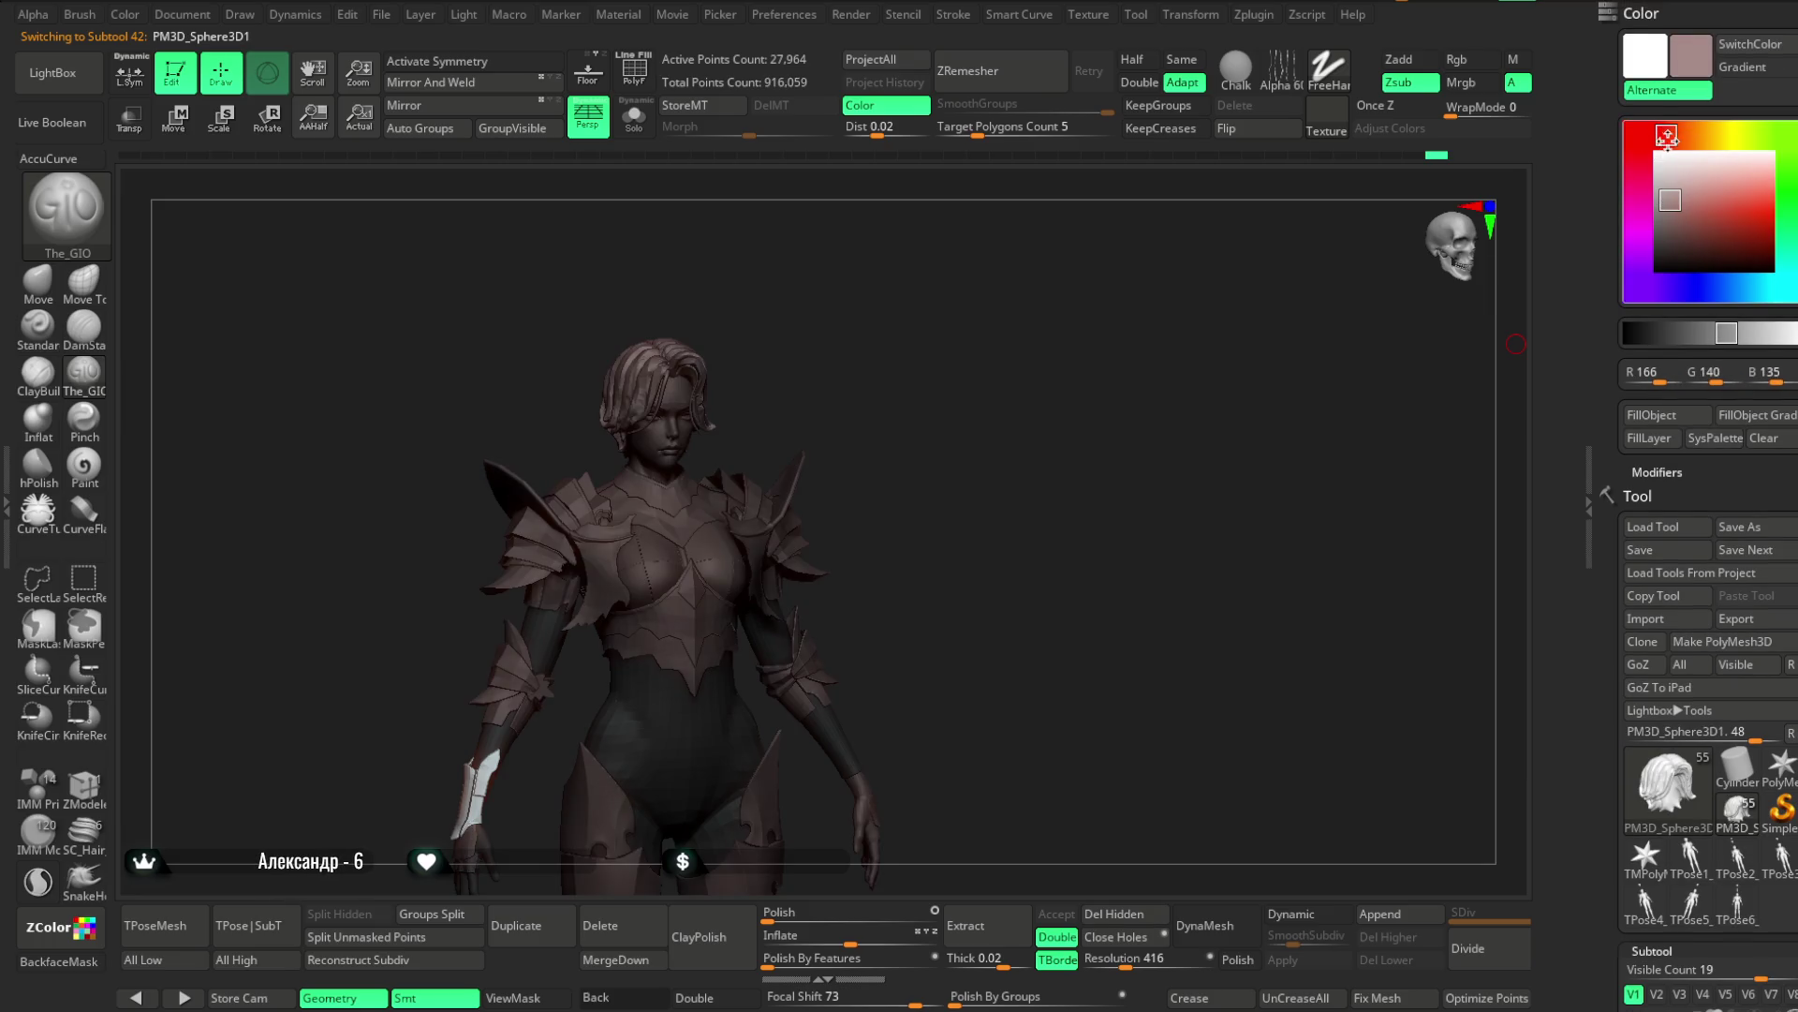
{"action": "left_click_drag", "start_coordinate": [1668, 134], "coordinate": [1689, 136]}
{"action": "left_click_drag", "start_coordinate": [1670, 199], "coordinate": [1672, 223]}
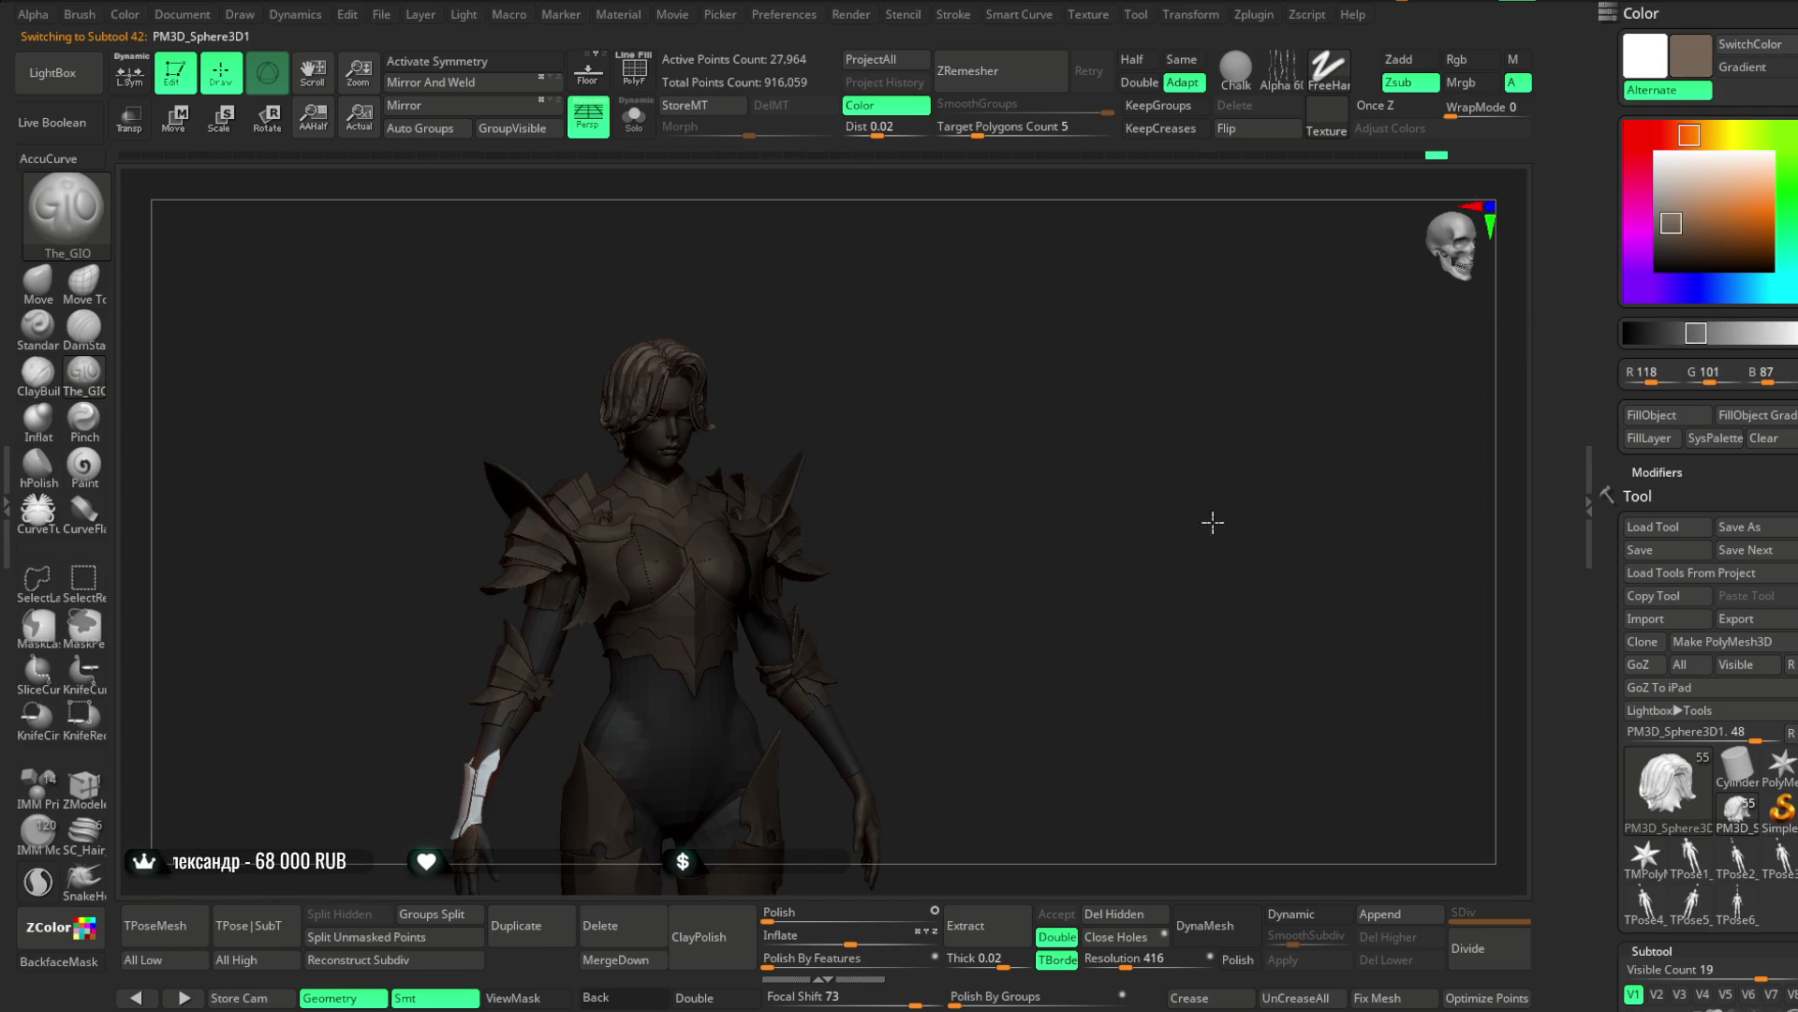
Darken the brown further, then reset the working colour to pure white
{"action": "right_click_drag", "start_coordinate": [1214, 521], "coordinate": [1234, 597], "text": "ctrl"}
{"action": "left_click", "coordinate": [1680, 235]}
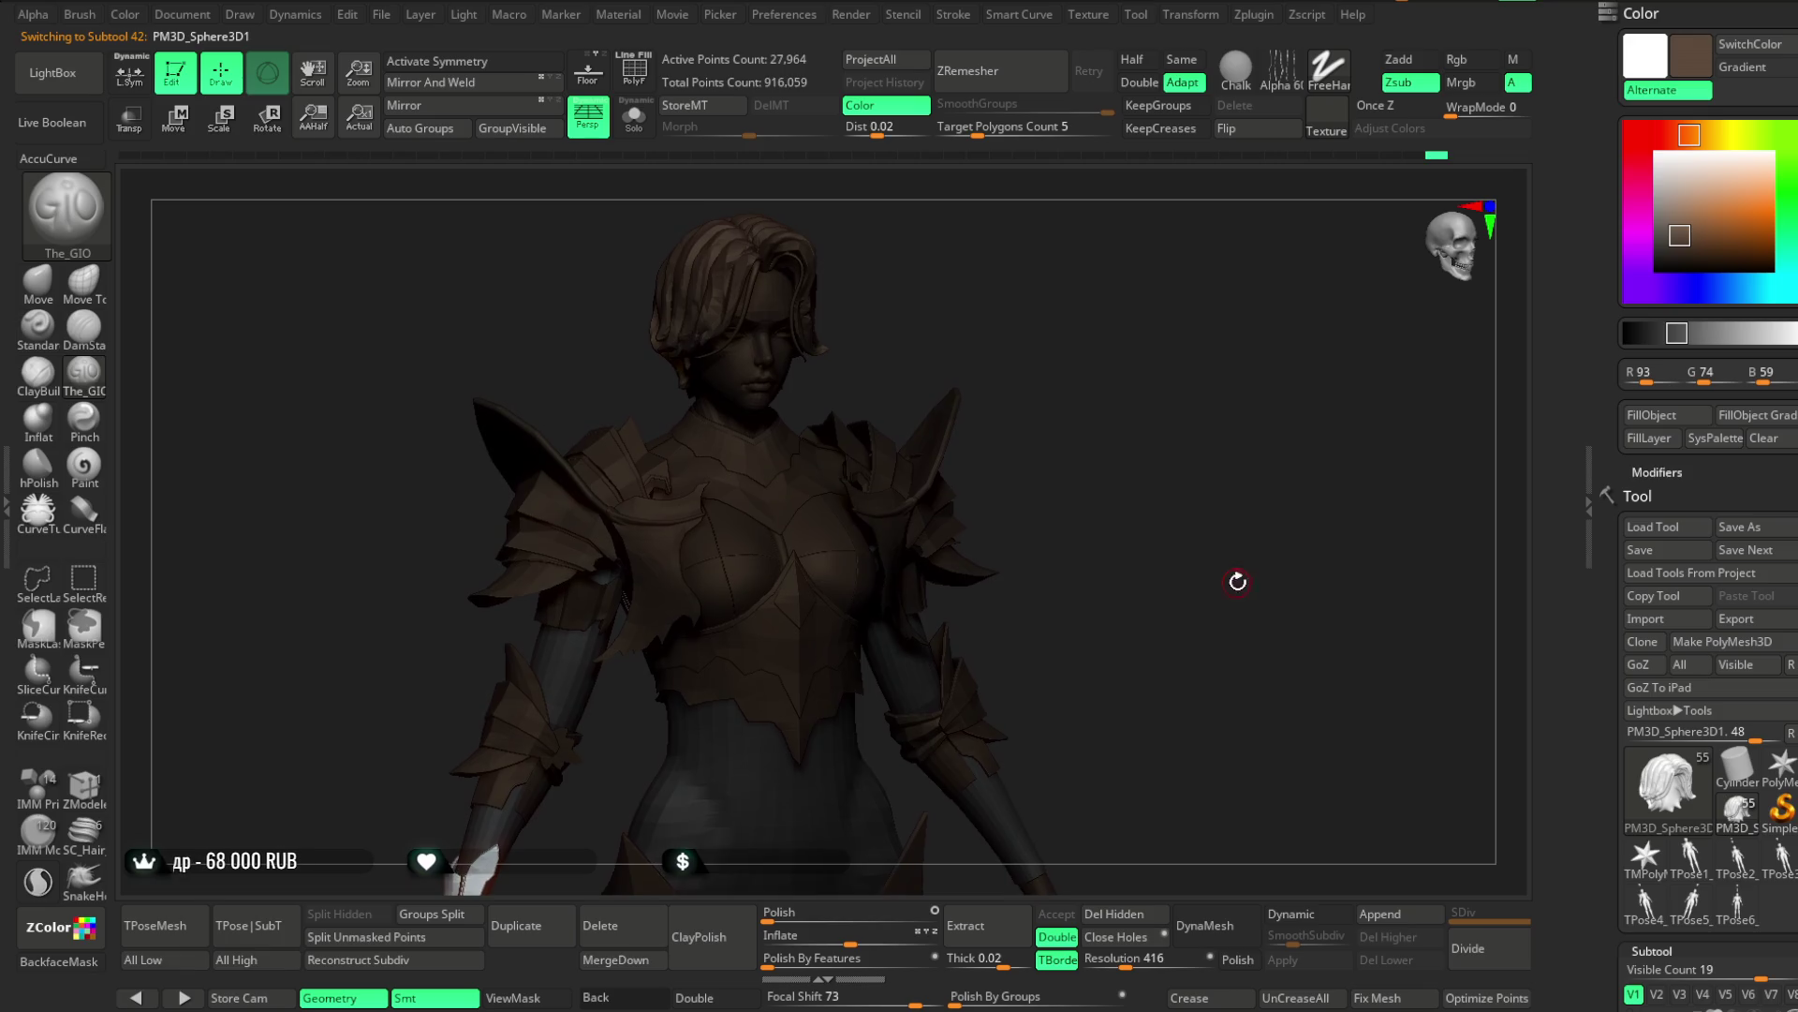
{"action": "left_click_drag", "start_coordinate": [1237, 583], "coordinate": [1390, 397]}
{"action": "left_click_drag", "start_coordinate": [1677, 236], "coordinate": [1659, 156]}
{"action": "mouse_move", "coordinate": [1200, 498]}
{"action": "left_mouse_down"}
{"action": "mouse_move", "coordinate": [1149, 438]}
{"action": "mouse_move", "coordinate": [1143, 269]}
{"action": "mouse_move", "coordinate": [1172, 421]}
{"action": "mouse_move", "coordinate": [1172, 403]}
{"action": "mouse_move", "coordinate": [1096, 393]}
{"action": "mouse_move", "coordinate": [1177, 329]}
{"action": "mouse_move", "coordinate": [1187, 366]}
{"action": "mouse_move", "coordinate": [1164, 369]}
{"action": "mouse_move", "coordinate": [1164, 341]}
{"action": "mouse_move", "coordinate": [1228, 374]}
{"action": "mouse_move", "coordinate": [1235, 301]}
{"action": "mouse_move", "coordinate": [1289, 309]}
{"action": "mouse_move", "coordinate": [1240, 317]}
{"action": "mouse_move", "coordinate": [1256, 289]}
{"action": "mouse_move", "coordinate": [1136, 469]}
{"action": "mouse_move", "coordinate": [1149, 397]}
{"action": "mouse_move", "coordinate": [1135, 478]}
{"action": "mouse_move", "coordinate": [1116, 421]}
{"action": "mouse_move", "coordinate": [1160, 622]}
{"action": "mouse_move", "coordinate": [1140, 479]}
{"action": "mouse_move", "coordinate": [1028, 519]}
{"action": "left_mouse_up"}
{"action": "left_click", "coordinate": [925, 776], "text": "alt"}
{"action": "mouse_move", "coordinate": [1127, 471]}
{"action": "left_mouse_down"}
{"action": "mouse_move", "coordinate": [1224, 446]}
{"action": "mouse_move", "coordinate": [1180, 515]}
{"action": "mouse_move", "coordinate": [1108, 502]}
{"action": "left_mouse_up"}
{"action": "right_click", "coordinate": [1108, 502]}
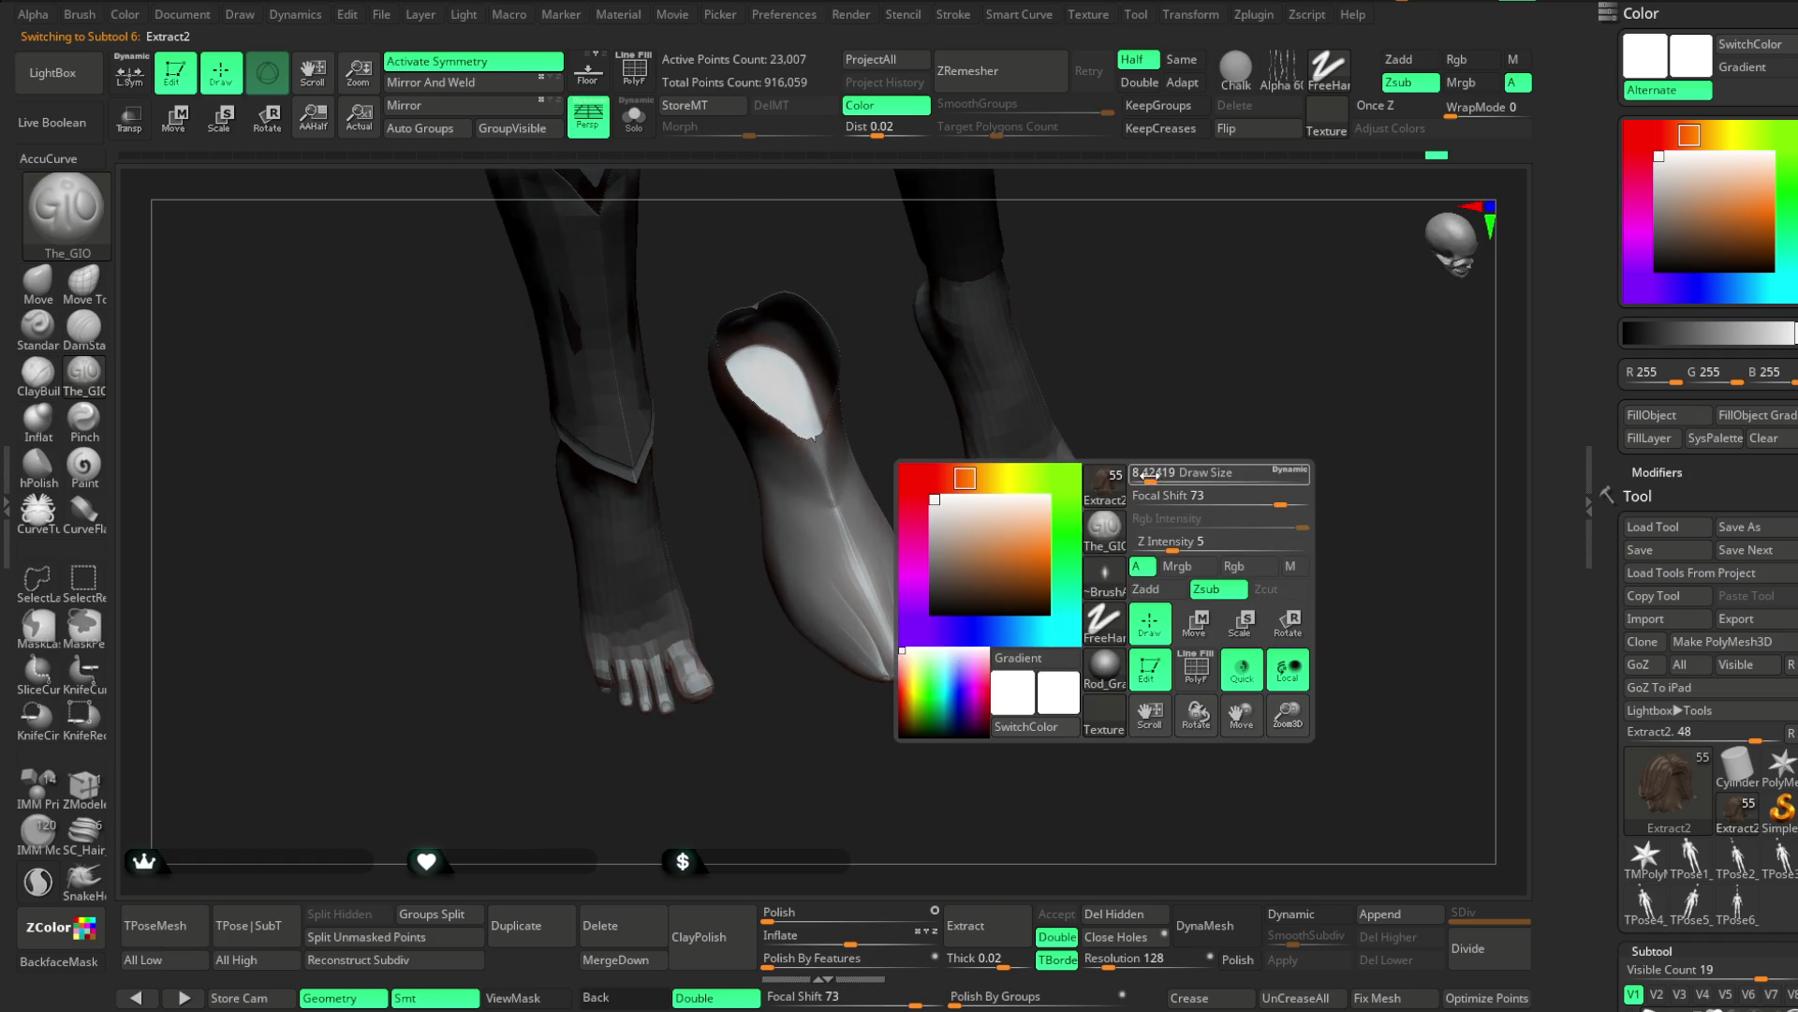
{"action": "mouse_move", "coordinate": [1179, 759]}
{"action": "left_mouse_down"}
{"action": "mouse_move", "coordinate": [1217, 581]}
{"action": "mouse_move", "coordinate": [1220, 614]}
{"action": "mouse_move", "coordinate": [1240, 602]}
{"action": "mouse_move", "coordinate": [1211, 582]}
{"action": "mouse_move", "coordinate": [1296, 469]}
{"action": "mouse_move", "coordinate": [1281, 461]}
{"action": "left_mouse_up"}
{"action": "mouse_move", "coordinate": [1003, 469]}
{"action": "left_mouse_down"}
{"action": "mouse_move", "coordinate": [1084, 430]}
{"action": "mouse_move", "coordinate": [1100, 413]}
{"action": "mouse_move", "coordinate": [1037, 462]}
{"action": "mouse_move", "coordinate": [1052, 406]}
{"action": "mouse_move", "coordinate": [1104, 366]}
{"action": "mouse_move", "coordinate": [950, 707]}
{"action": "mouse_move", "coordinate": [562, 548]}
{"action": "left_mouse_up"}
{"action": "key", "text": "space"}
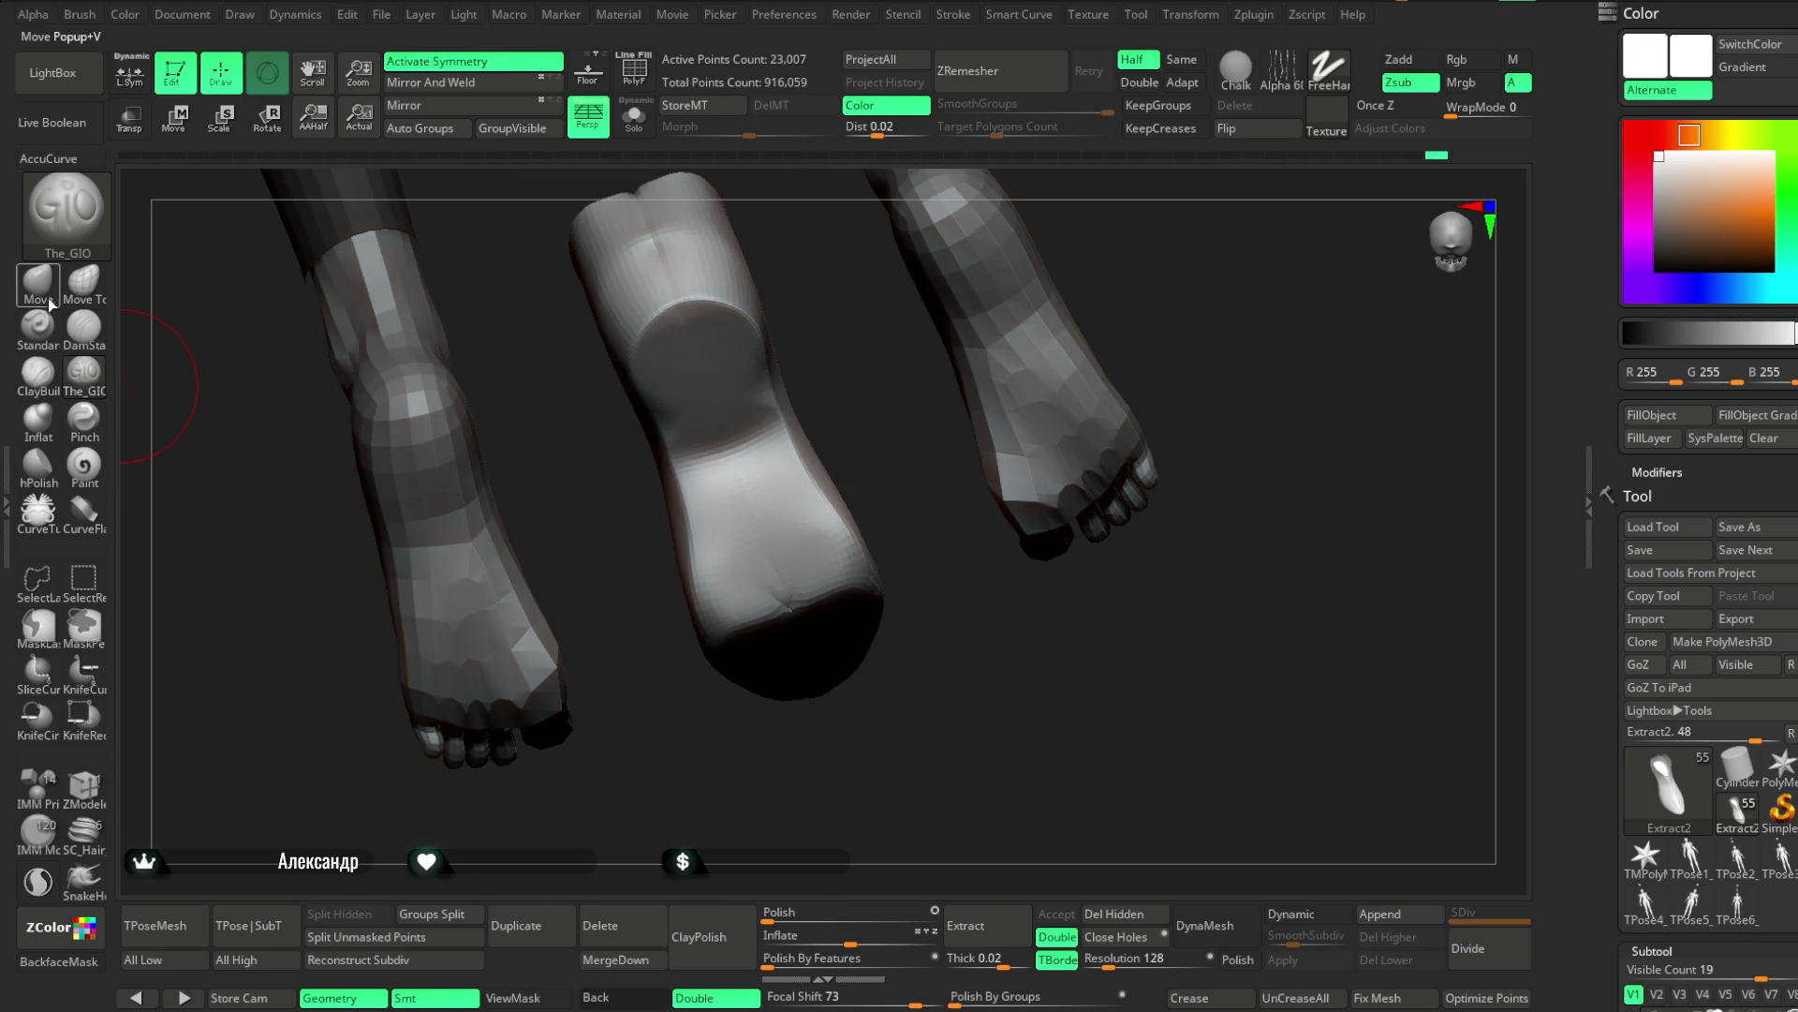
{"action": "key", "text": "b"}
{"action": "key", "text": "m"}
{"action": "key", "text": "v"}
{"action": "key", "text": "space"}
{"action": "mouse_move", "coordinate": [860, 499]}
{"action": "left_mouse_down"}
{"action": "mouse_move", "coordinate": [855, 441]}
{"action": "mouse_move", "coordinate": [828, 495]}
{"action": "left_mouse_up"}
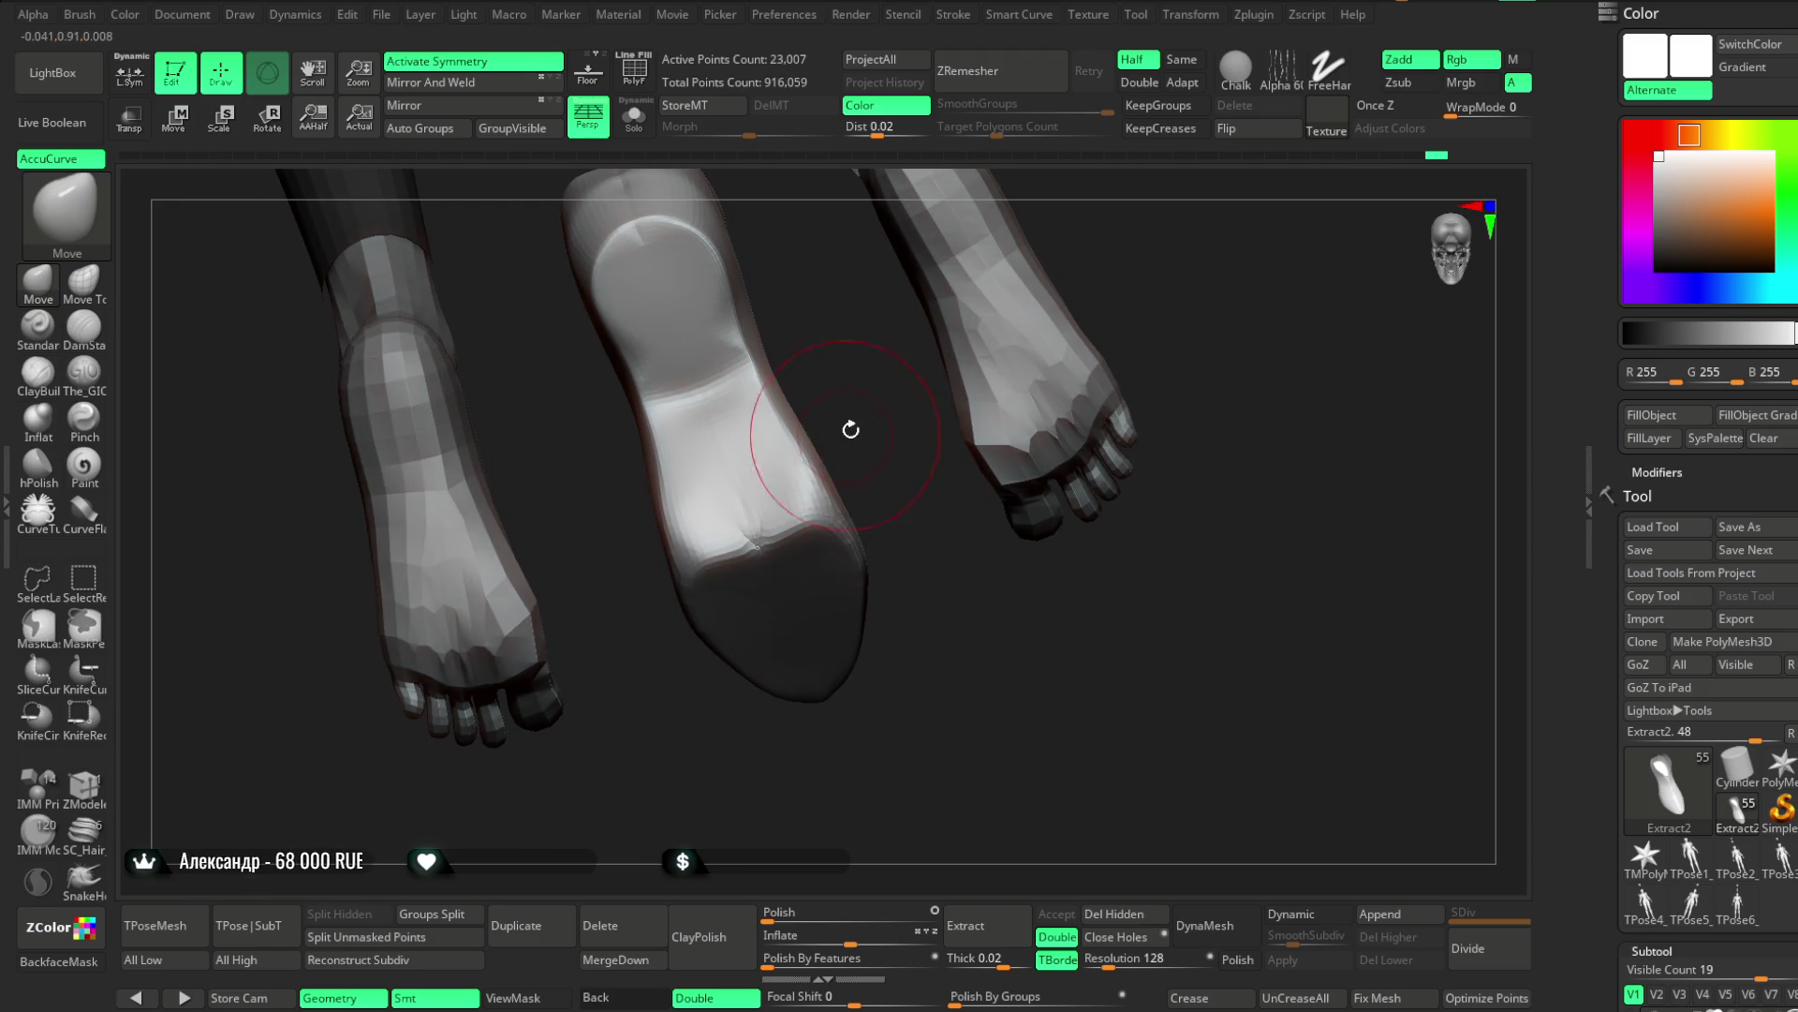
{"action": "left_click_drag", "start_coordinate": [846, 433], "coordinate": [859, 439]}
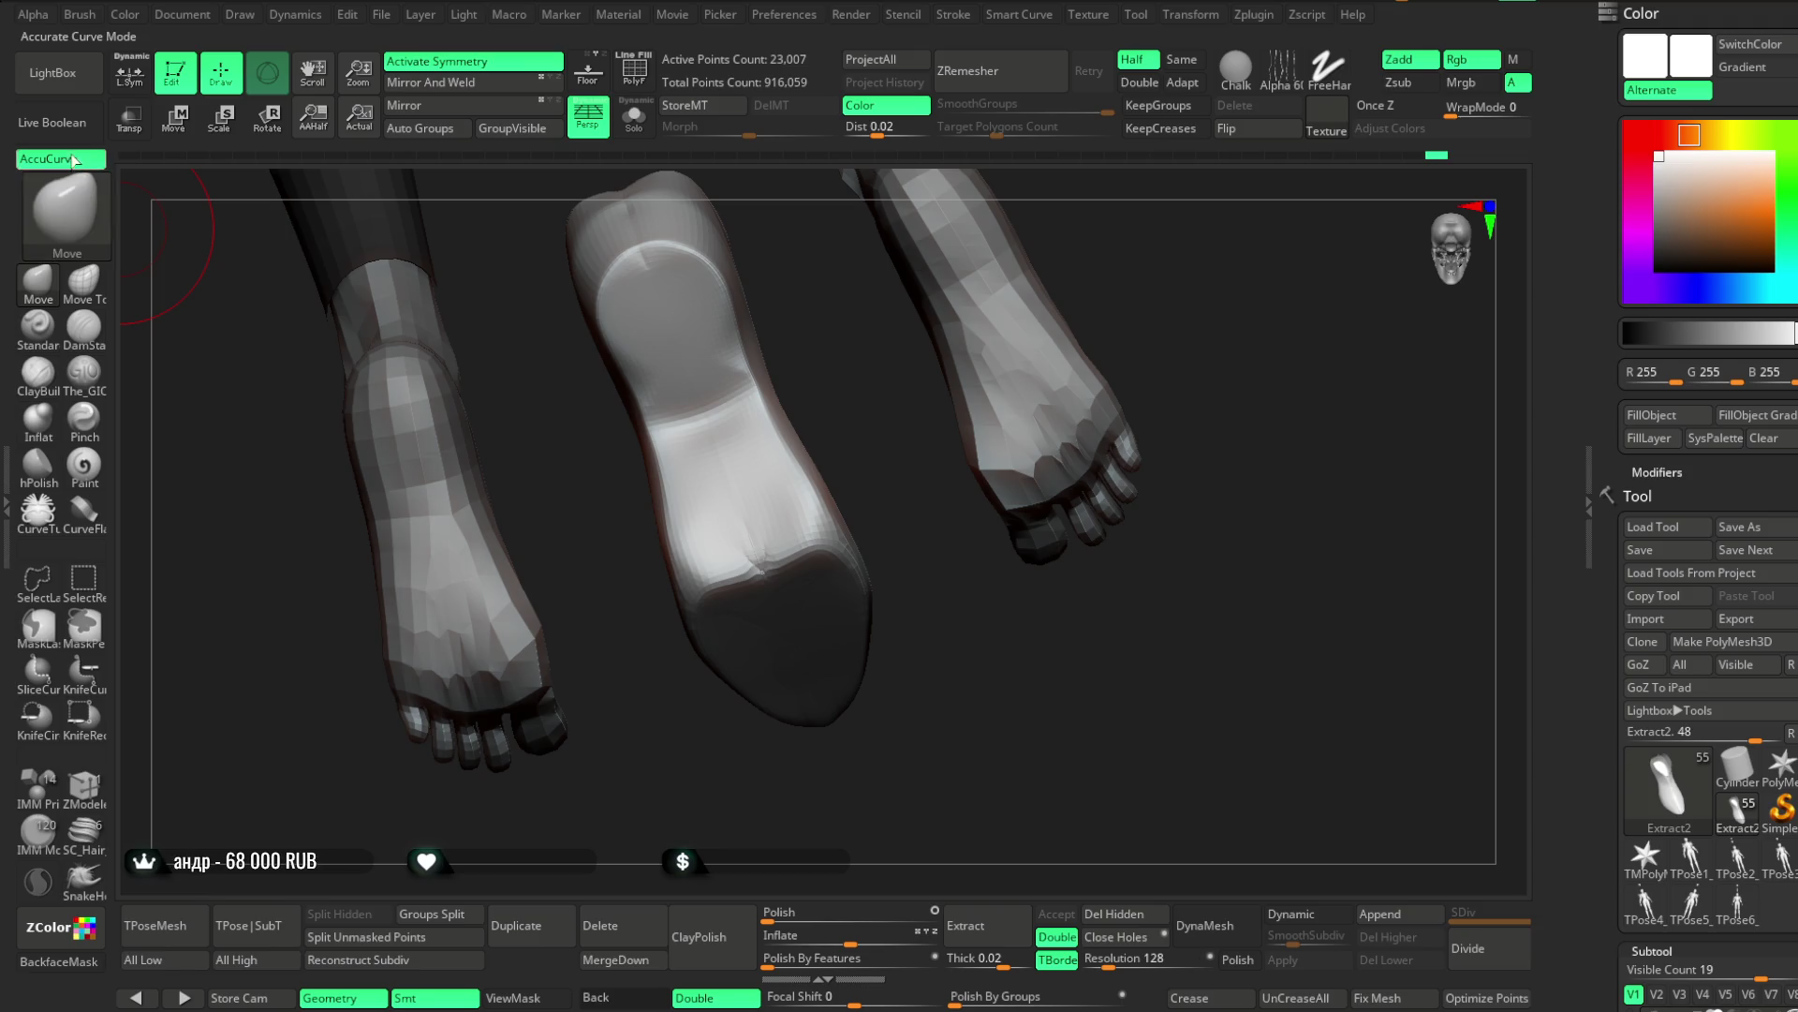
{"action": "left_click", "coordinate": [56, 158]}
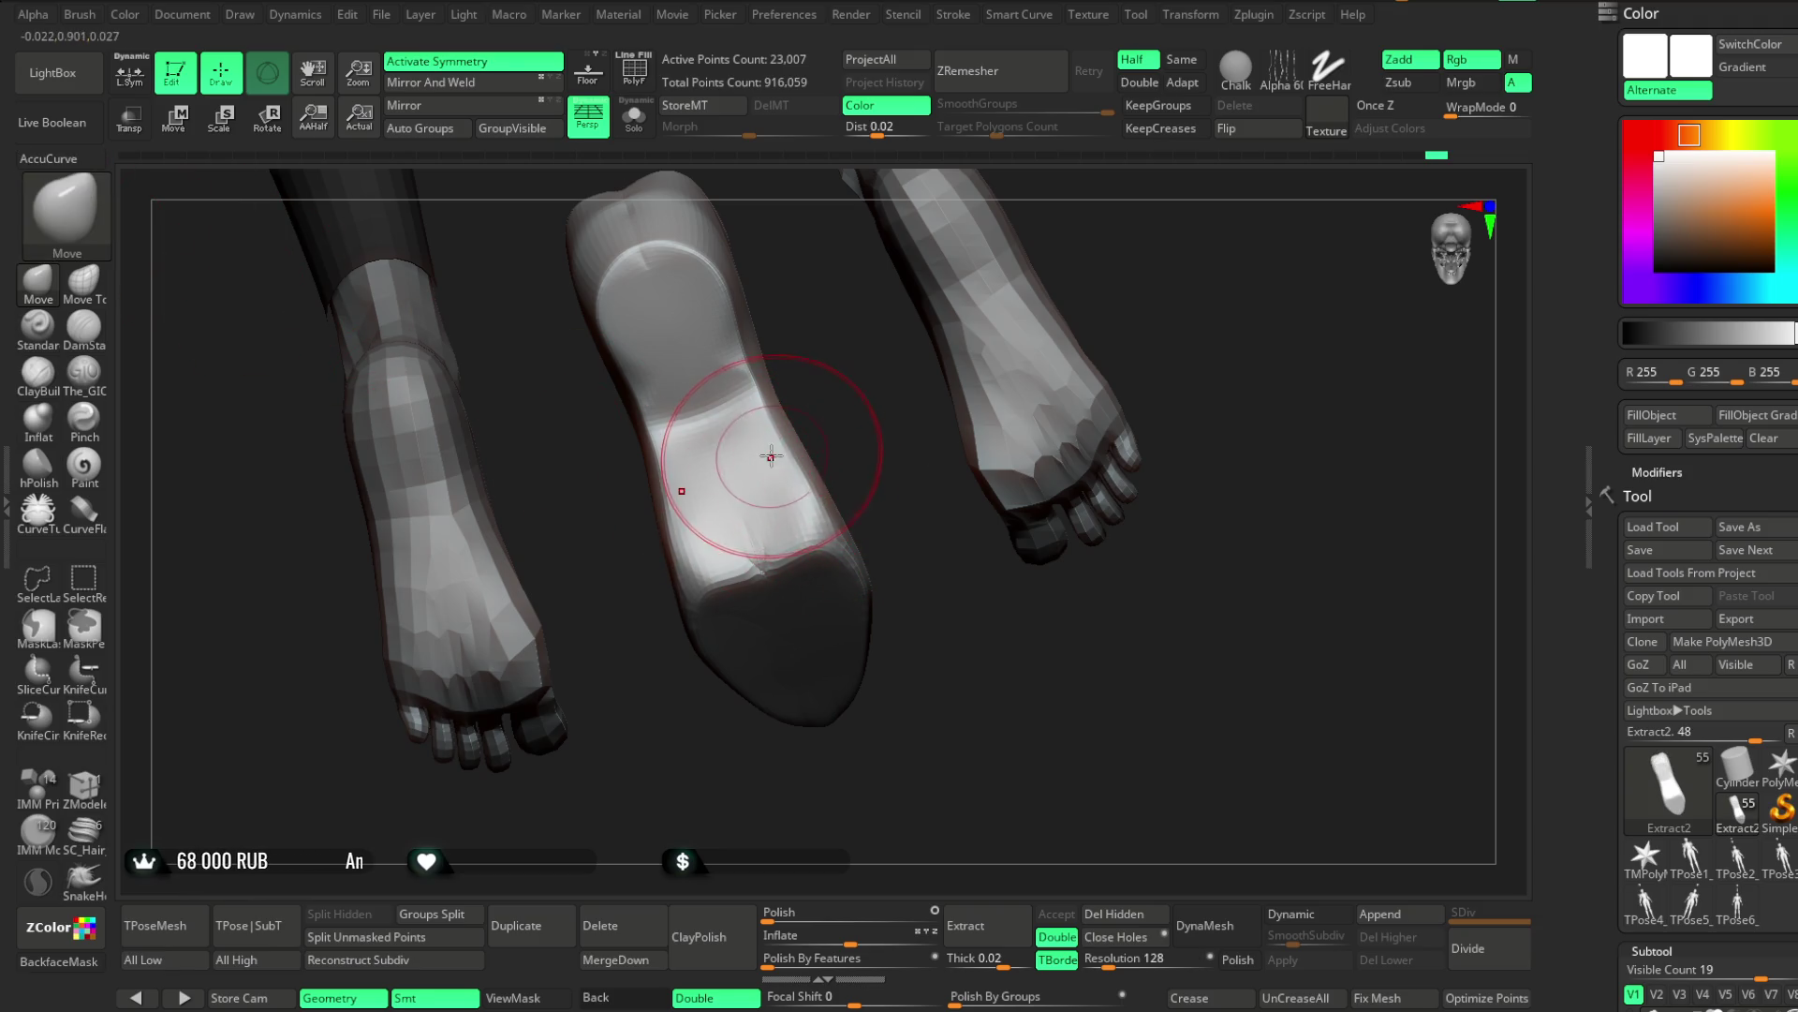
{"action": "mouse_move", "coordinate": [871, 466]}
{"action": "left_mouse_down"}
{"action": "mouse_move", "coordinate": [850, 450]}
{"action": "mouse_move", "coordinate": [854, 587]}
{"action": "mouse_move", "coordinate": [881, 562]}
{"action": "left_mouse_up"}
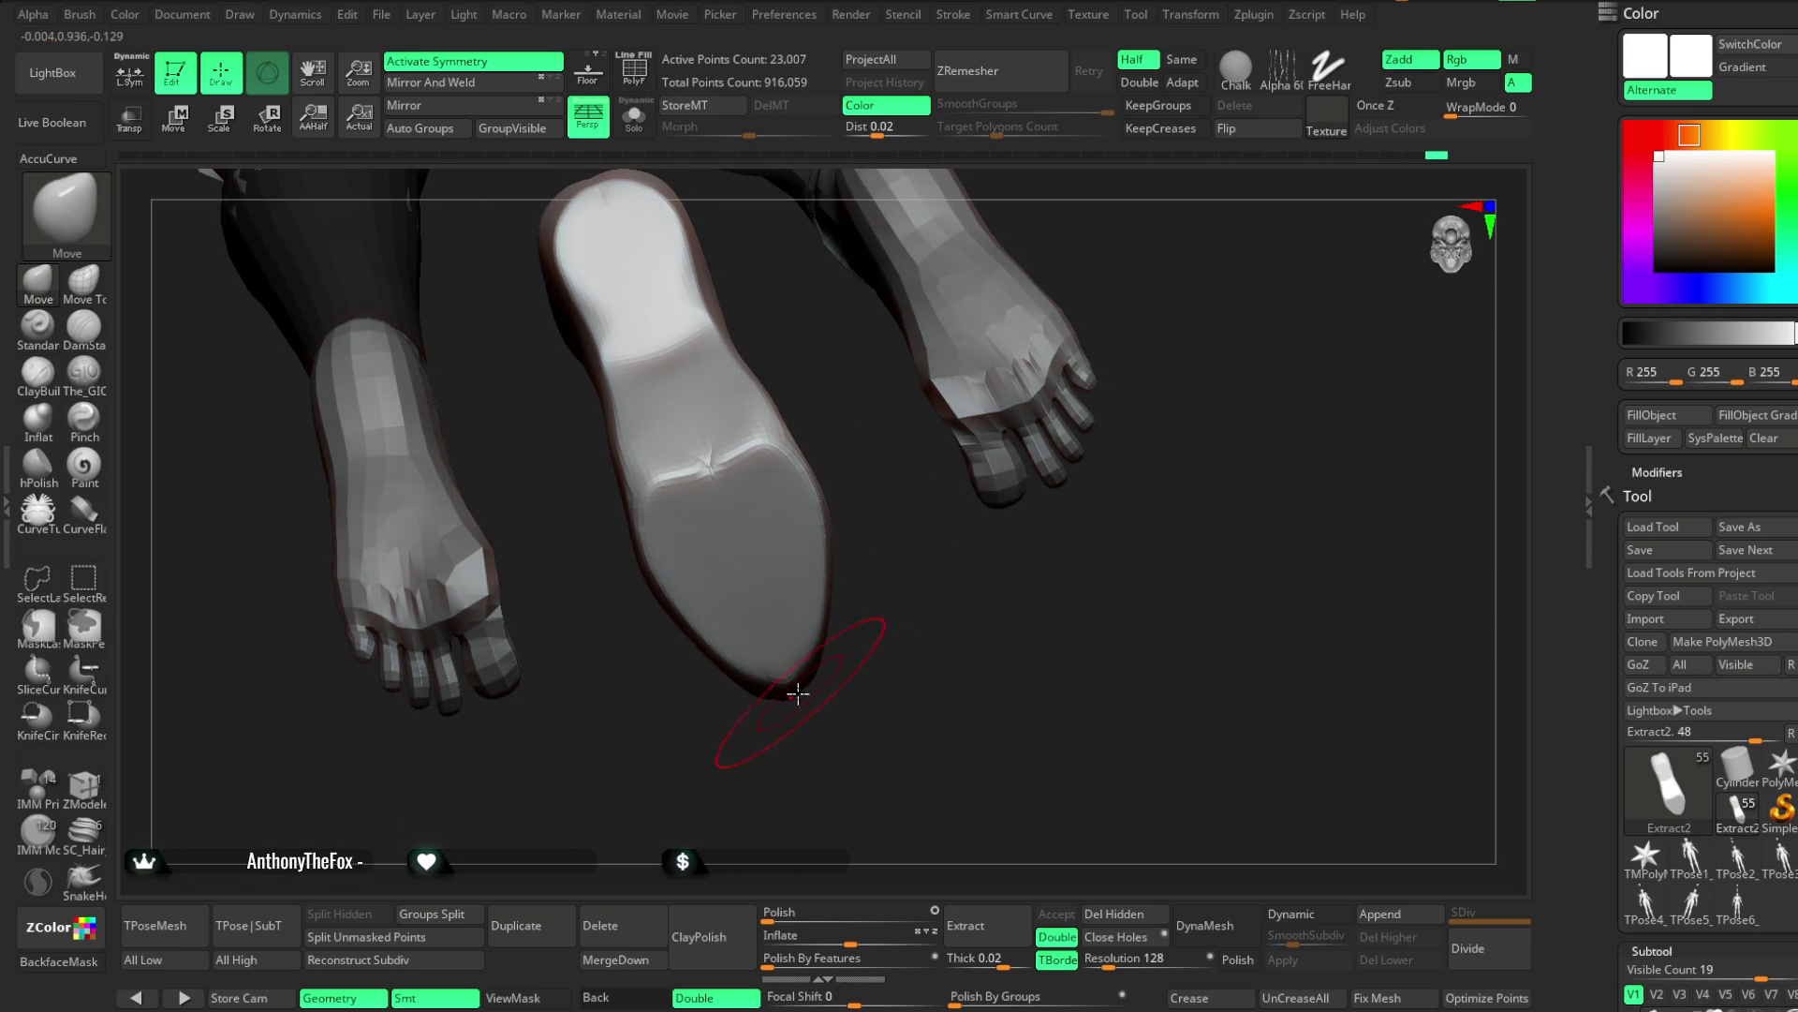
{"action": "left_click", "coordinate": [865, 618], "text": "ctrl+shift"}
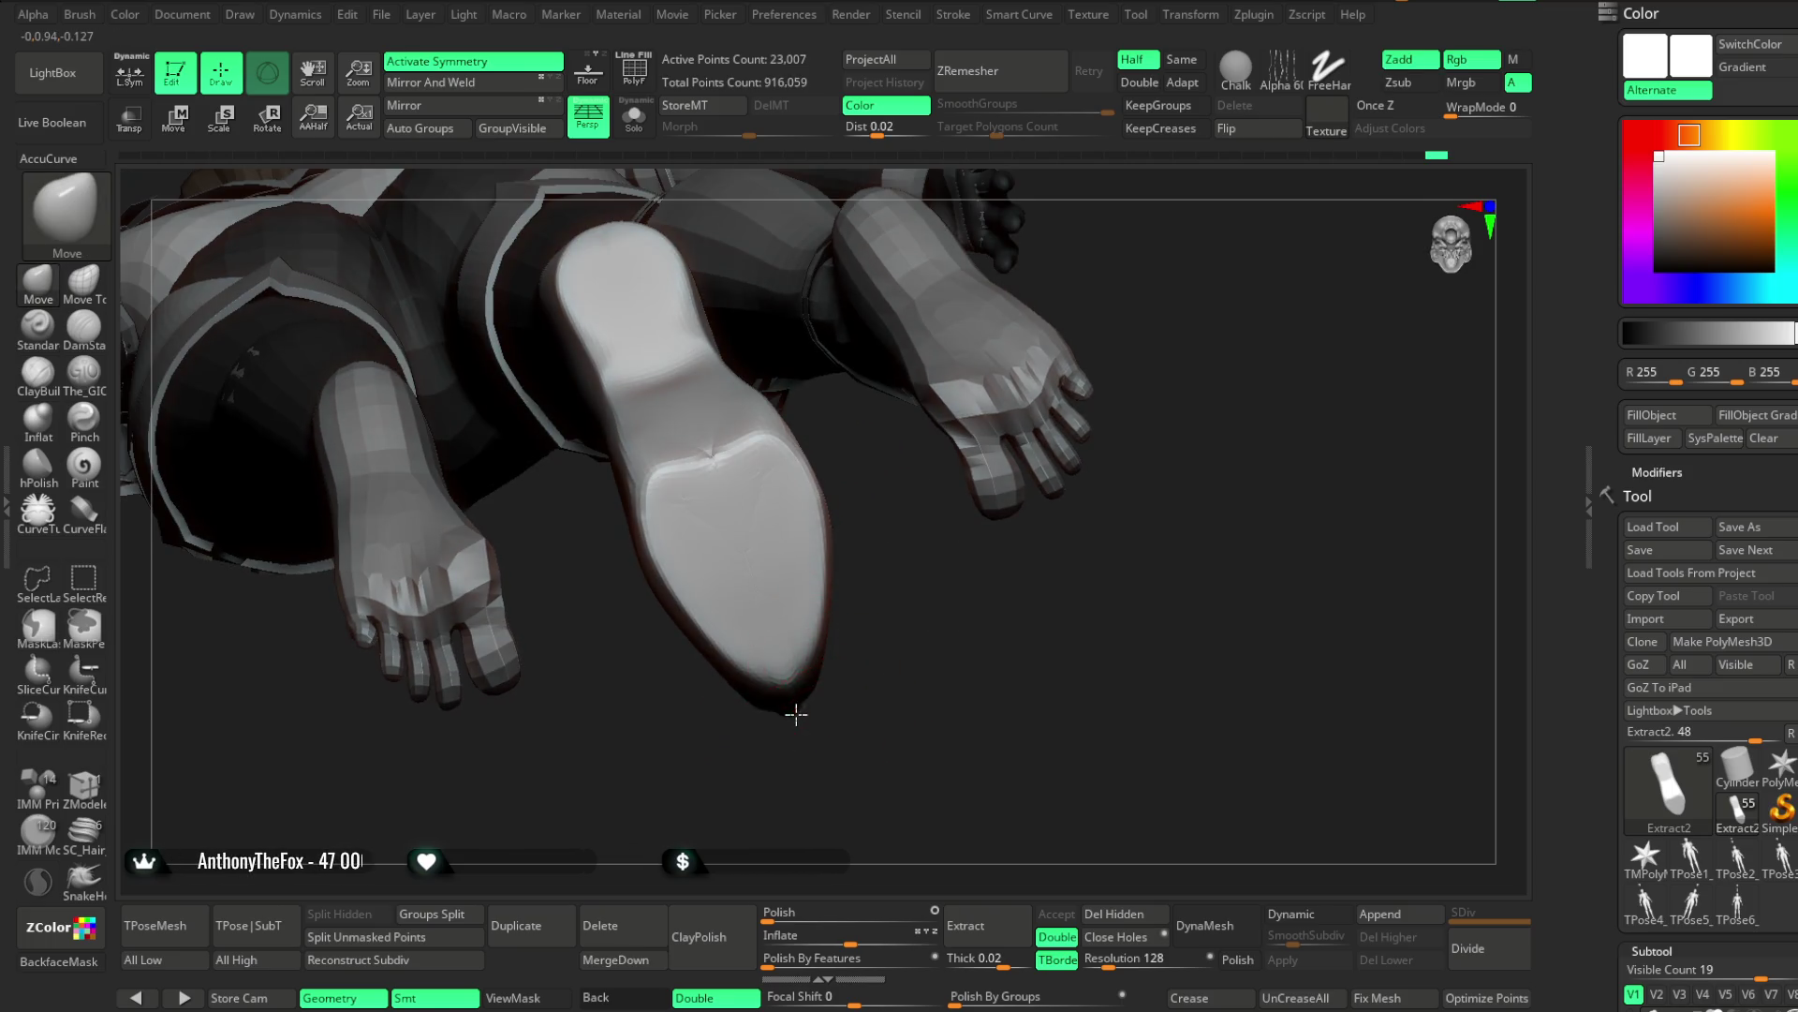
{"action": "left_click_drag", "start_coordinate": [803, 722], "coordinate": [840, 634]}
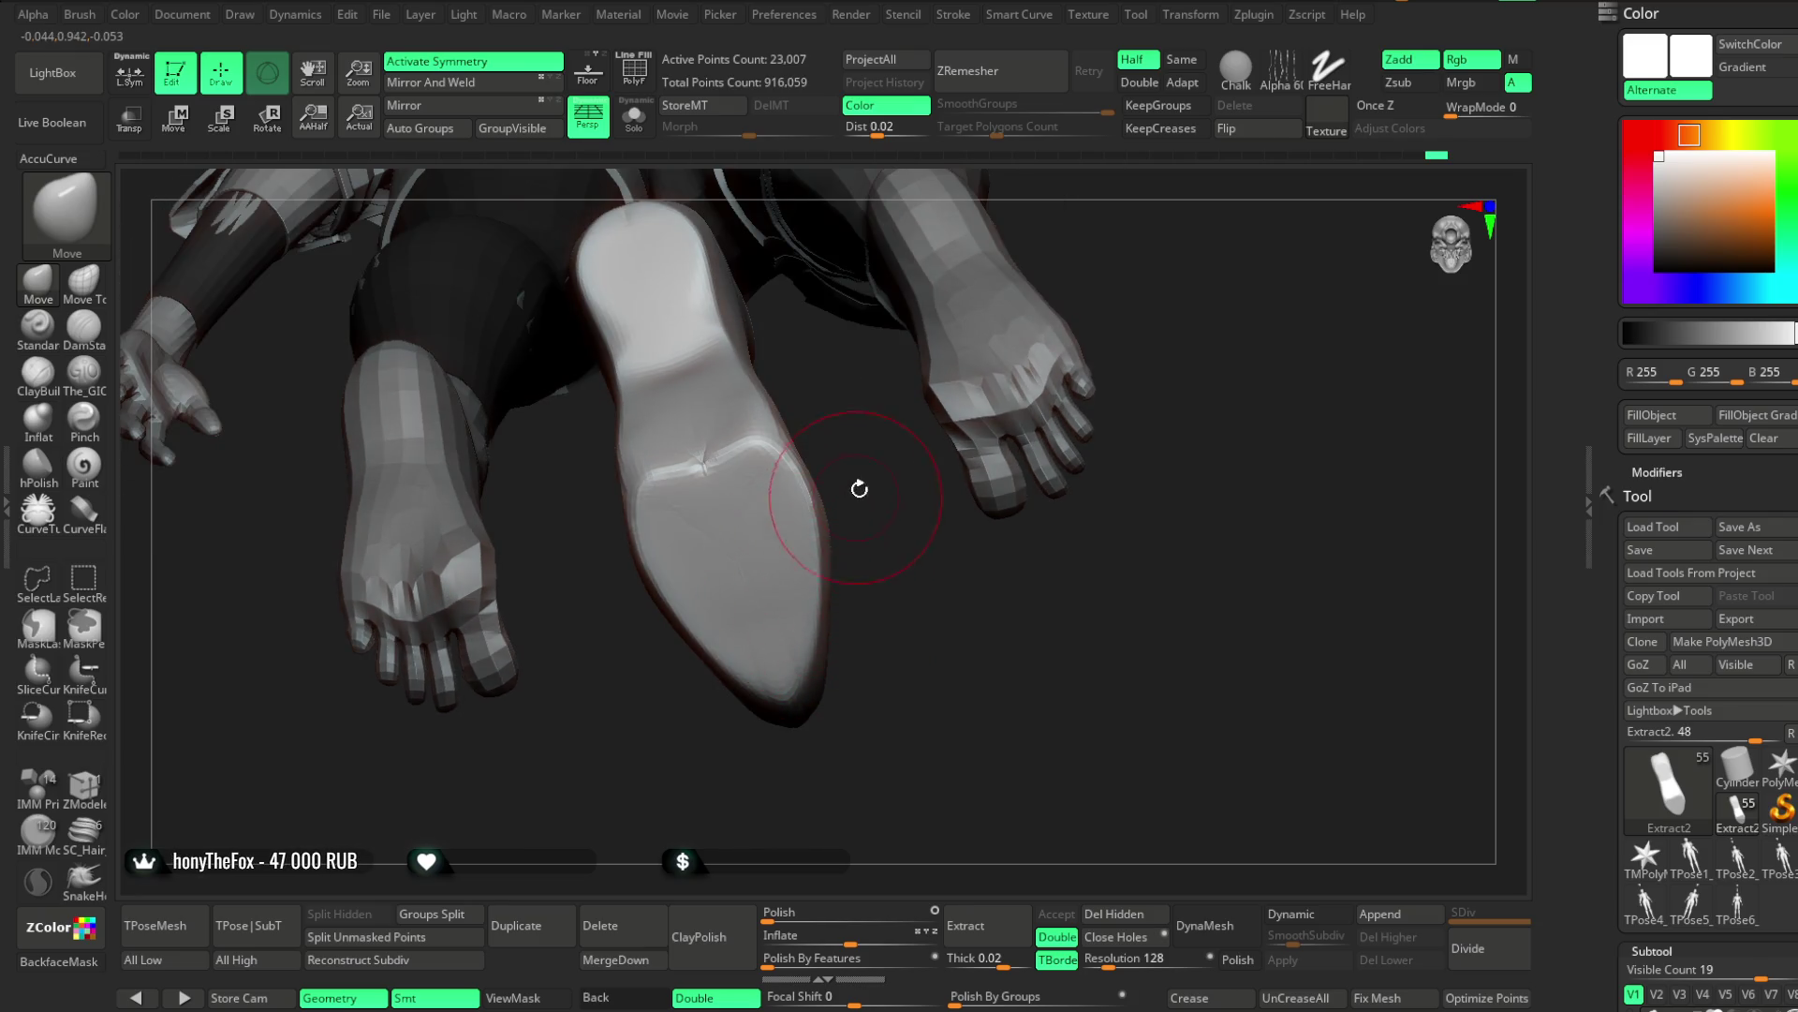
{"action": "left_click_drag", "start_coordinate": [856, 495], "coordinate": [817, 574]}
{"action": "mouse_move", "coordinate": [811, 503]}
{"action": "left_mouse_down"}
{"action": "mouse_move", "coordinate": [823, 474]}
{"action": "mouse_move", "coordinate": [709, 549]}
{"action": "left_mouse_up"}
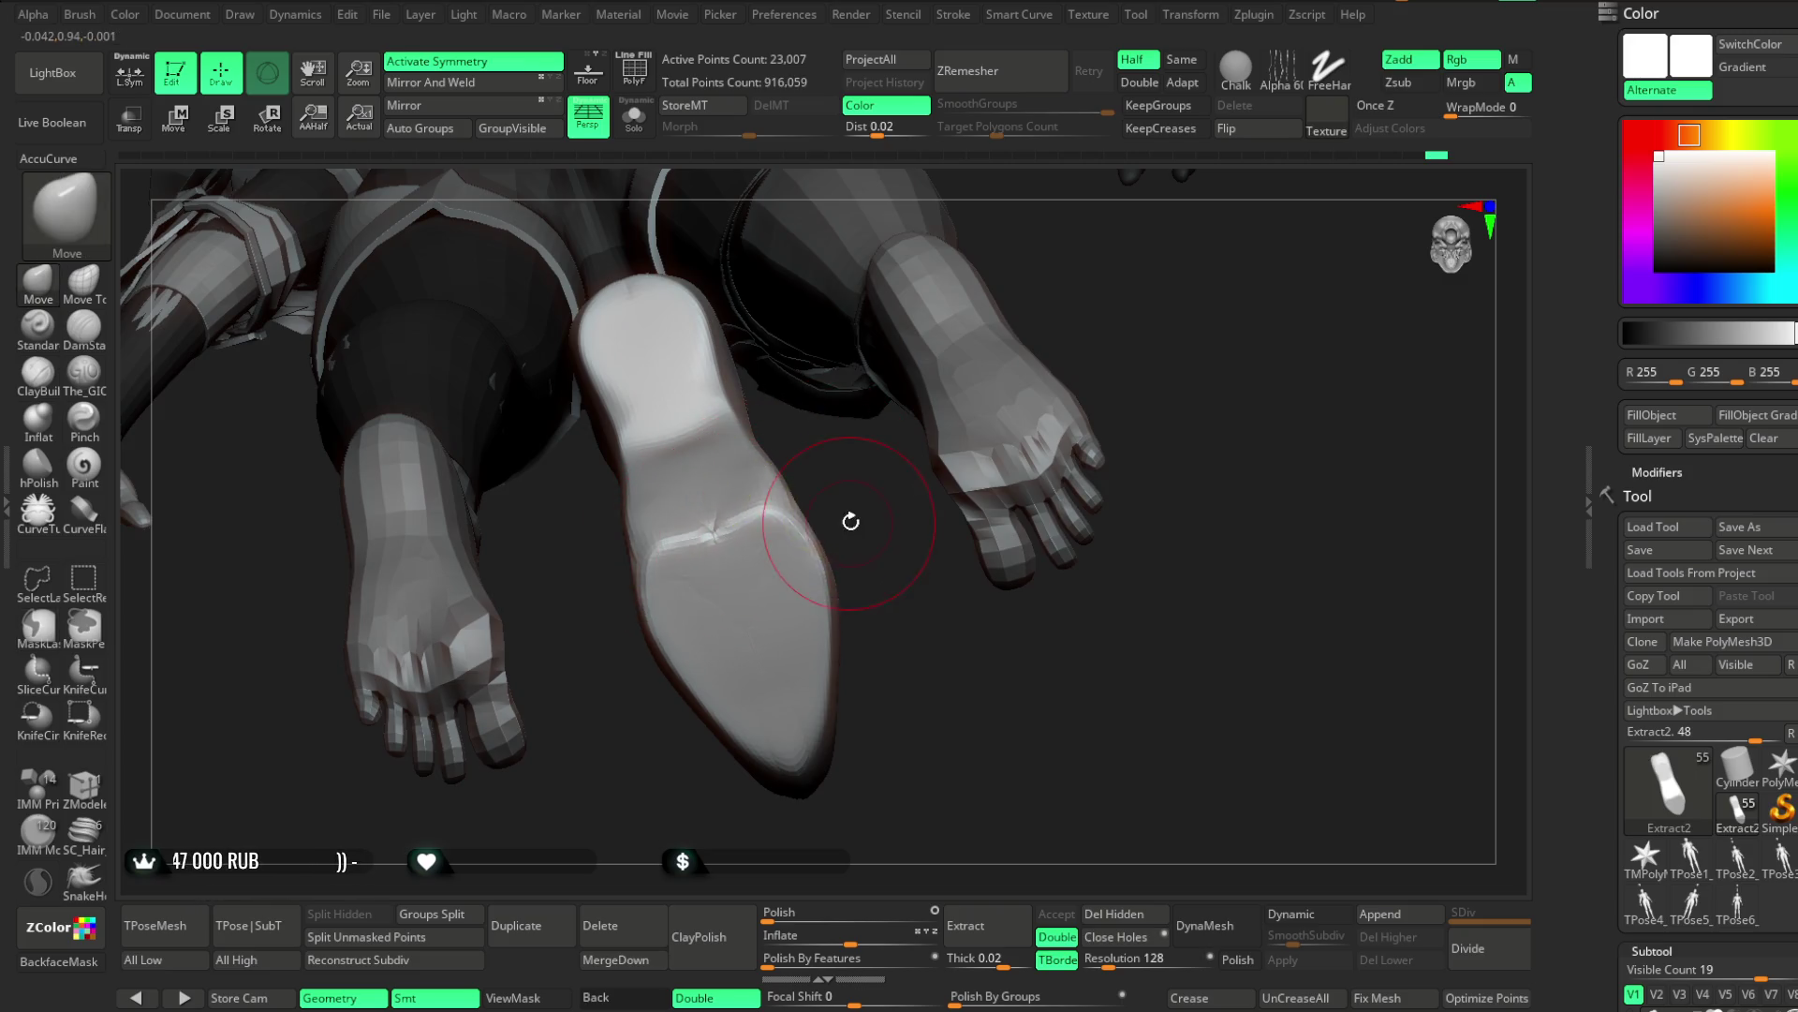
{"action": "left_click_drag", "start_coordinate": [847, 518], "coordinate": [843, 505]}
{"action": "key", "text": "space"}
{"action": "key", "text": "space"}
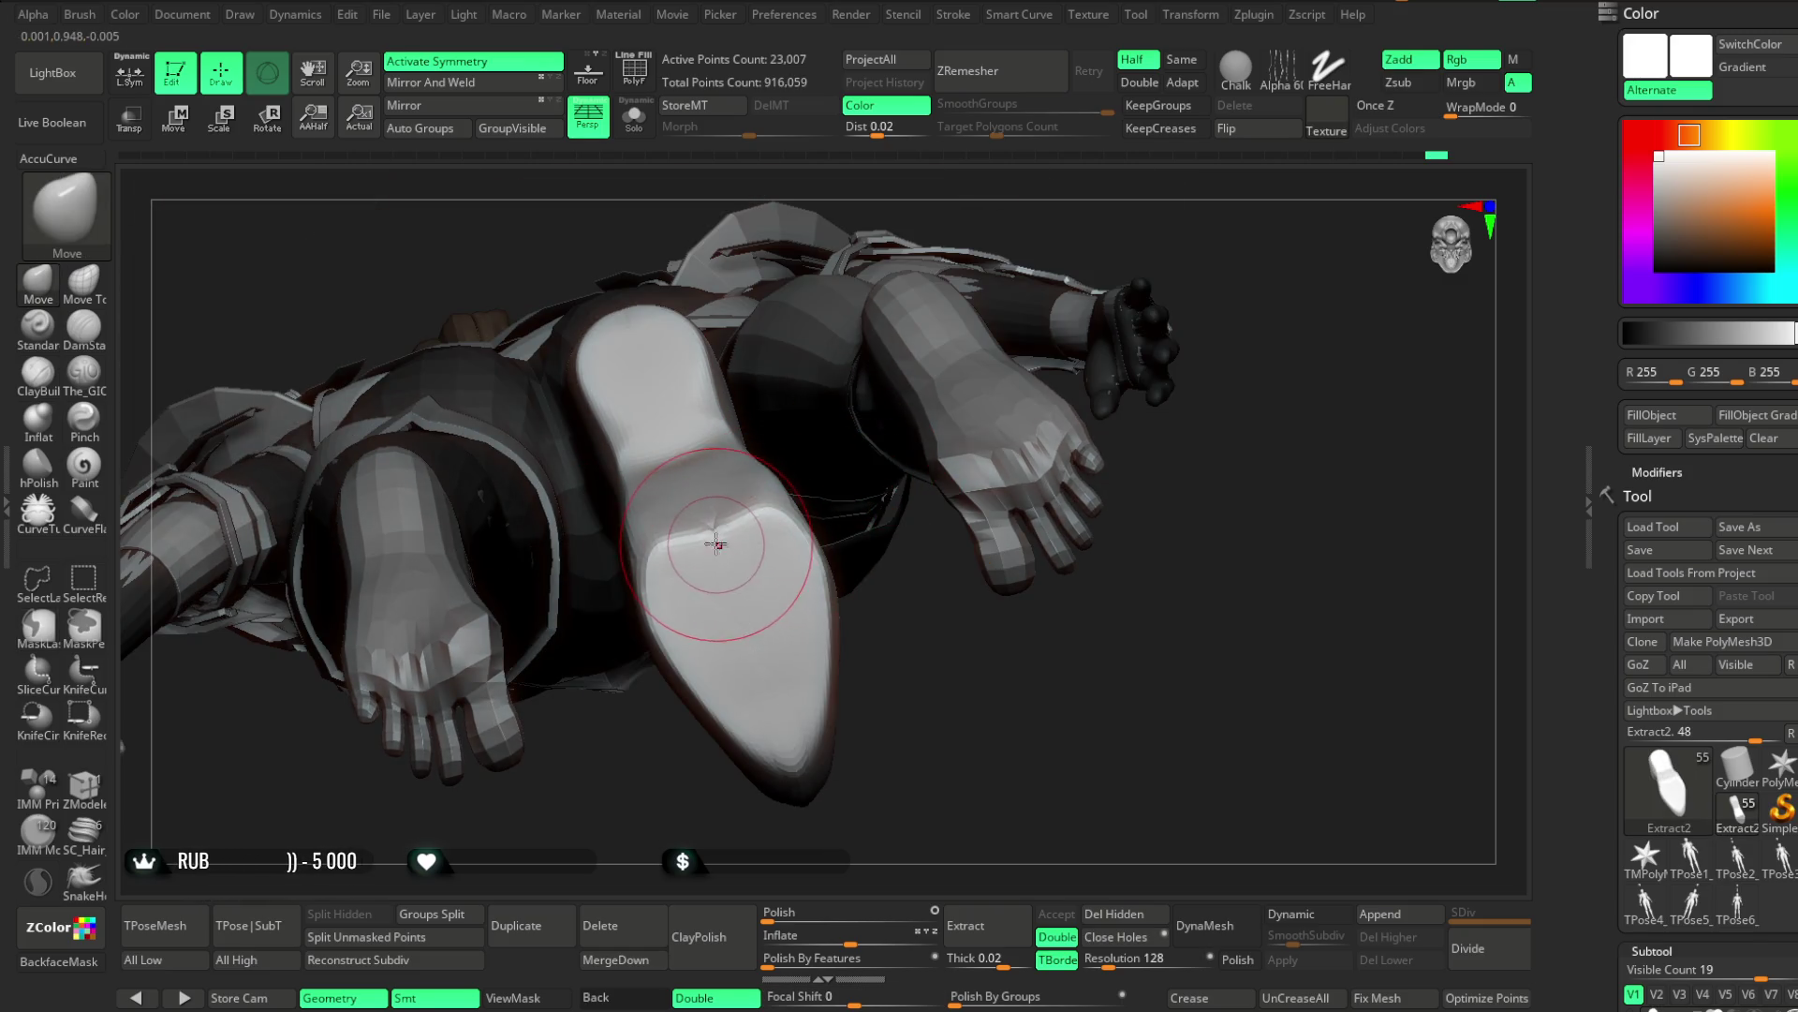
{"action": "mouse_move", "coordinate": [892, 616]}
{"action": "left_mouse_down"}
{"action": "mouse_move", "coordinate": [891, 762]}
{"action": "mouse_move", "coordinate": [891, 666]}
{"action": "left_mouse_up"}
{"action": "mouse_move", "coordinate": [720, 464]}
{"action": "left_mouse_down"}
{"action": "mouse_move", "coordinate": [847, 365]}
{"action": "mouse_move", "coordinate": [766, 506]}
{"action": "left_mouse_up"}
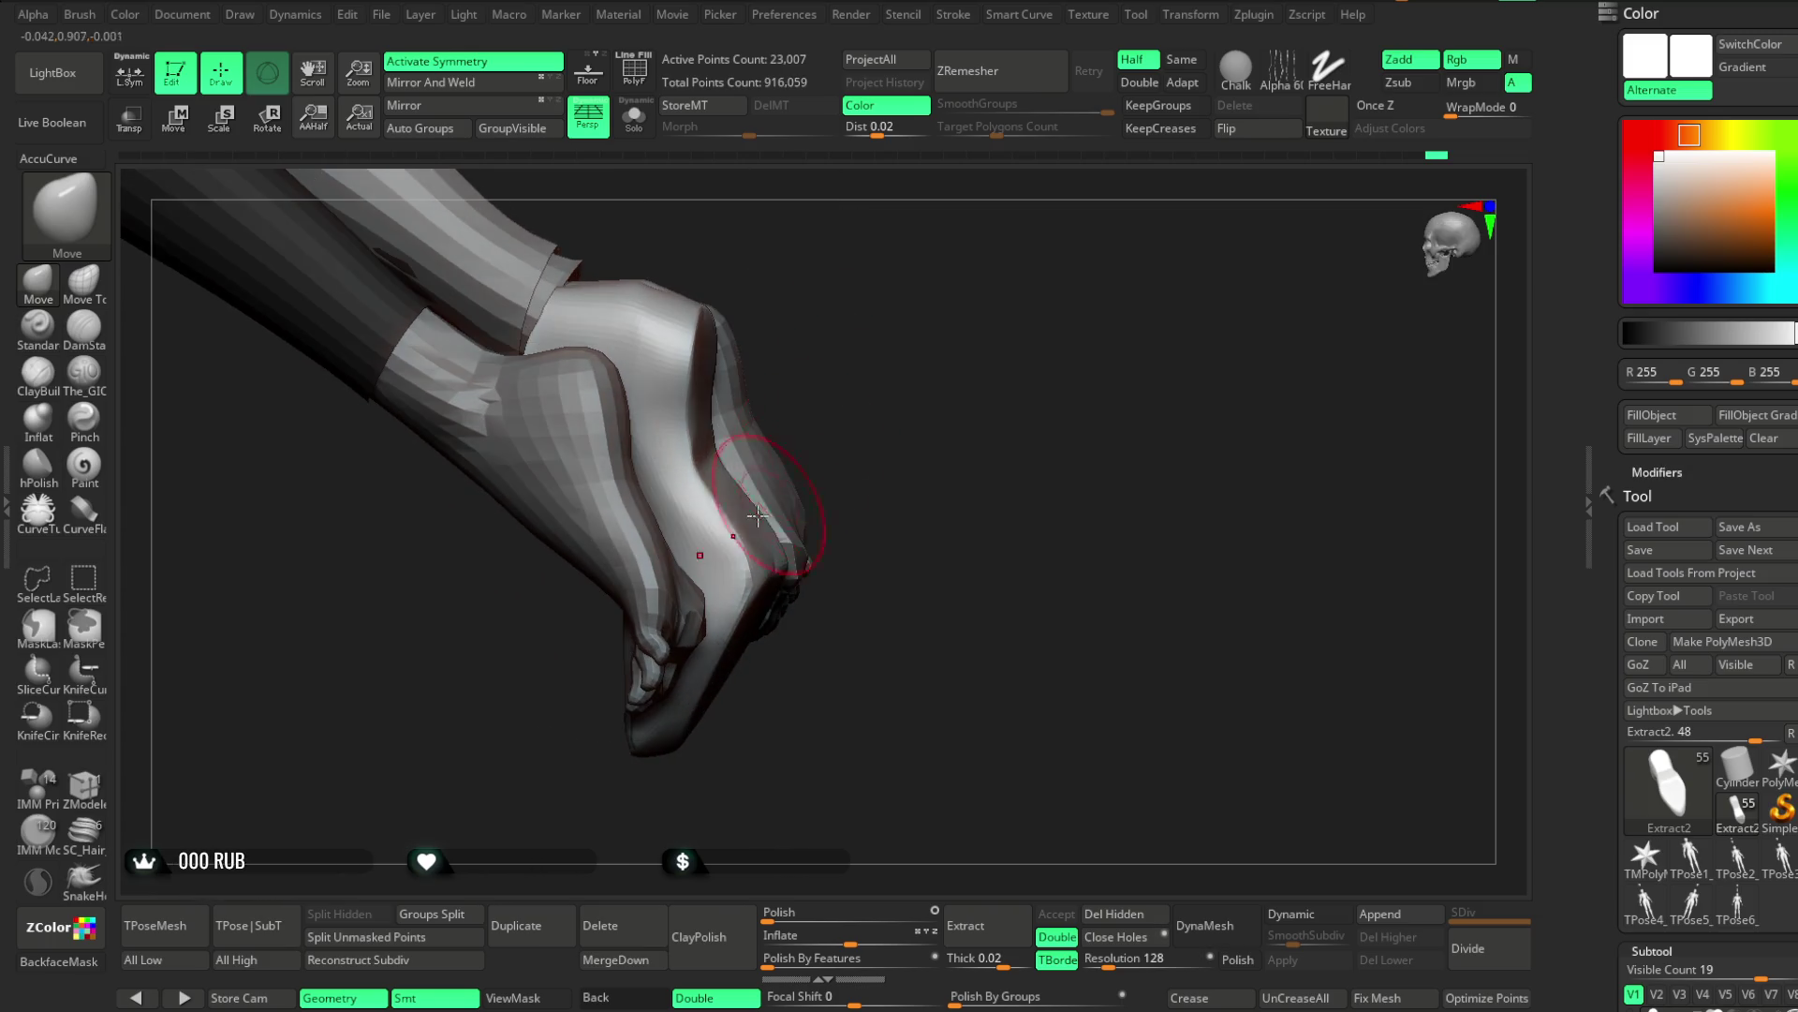
{"action": "mouse_move", "coordinate": [915, 385]}
{"action": "left_mouse_down"}
{"action": "mouse_move", "coordinate": [874, 374]}
{"action": "mouse_move", "coordinate": [919, 365]}
{"action": "mouse_move", "coordinate": [968, 297]}
{"action": "mouse_move", "coordinate": [1043, 305]}
{"action": "mouse_move", "coordinate": [1066, 255]}
{"action": "left_mouse_up"}
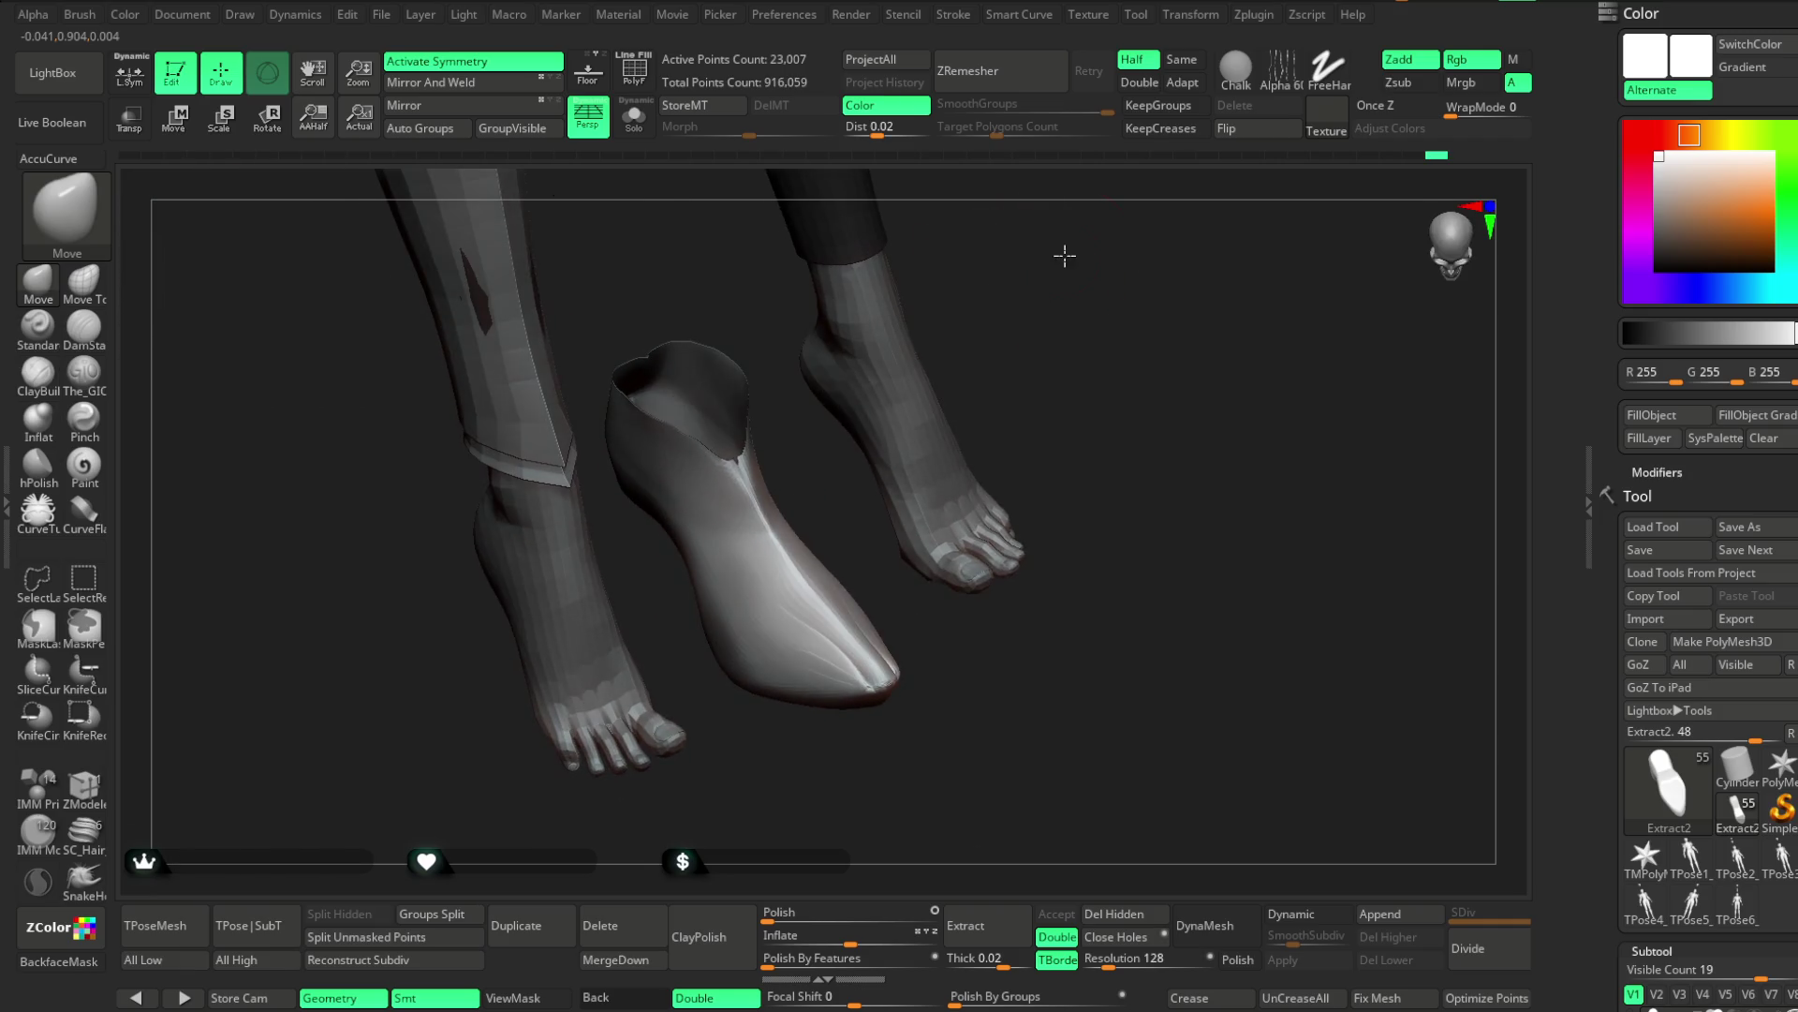
{"action": "mouse_move", "coordinate": [660, 559]}
{"action": "left_mouse_down"}
{"action": "mouse_move", "coordinate": [823, 514]}
{"action": "mouse_move", "coordinate": [706, 522]}
{"action": "mouse_move", "coordinate": [686, 585]}
{"action": "left_mouse_up"}
{"action": "key", "text": "space"}
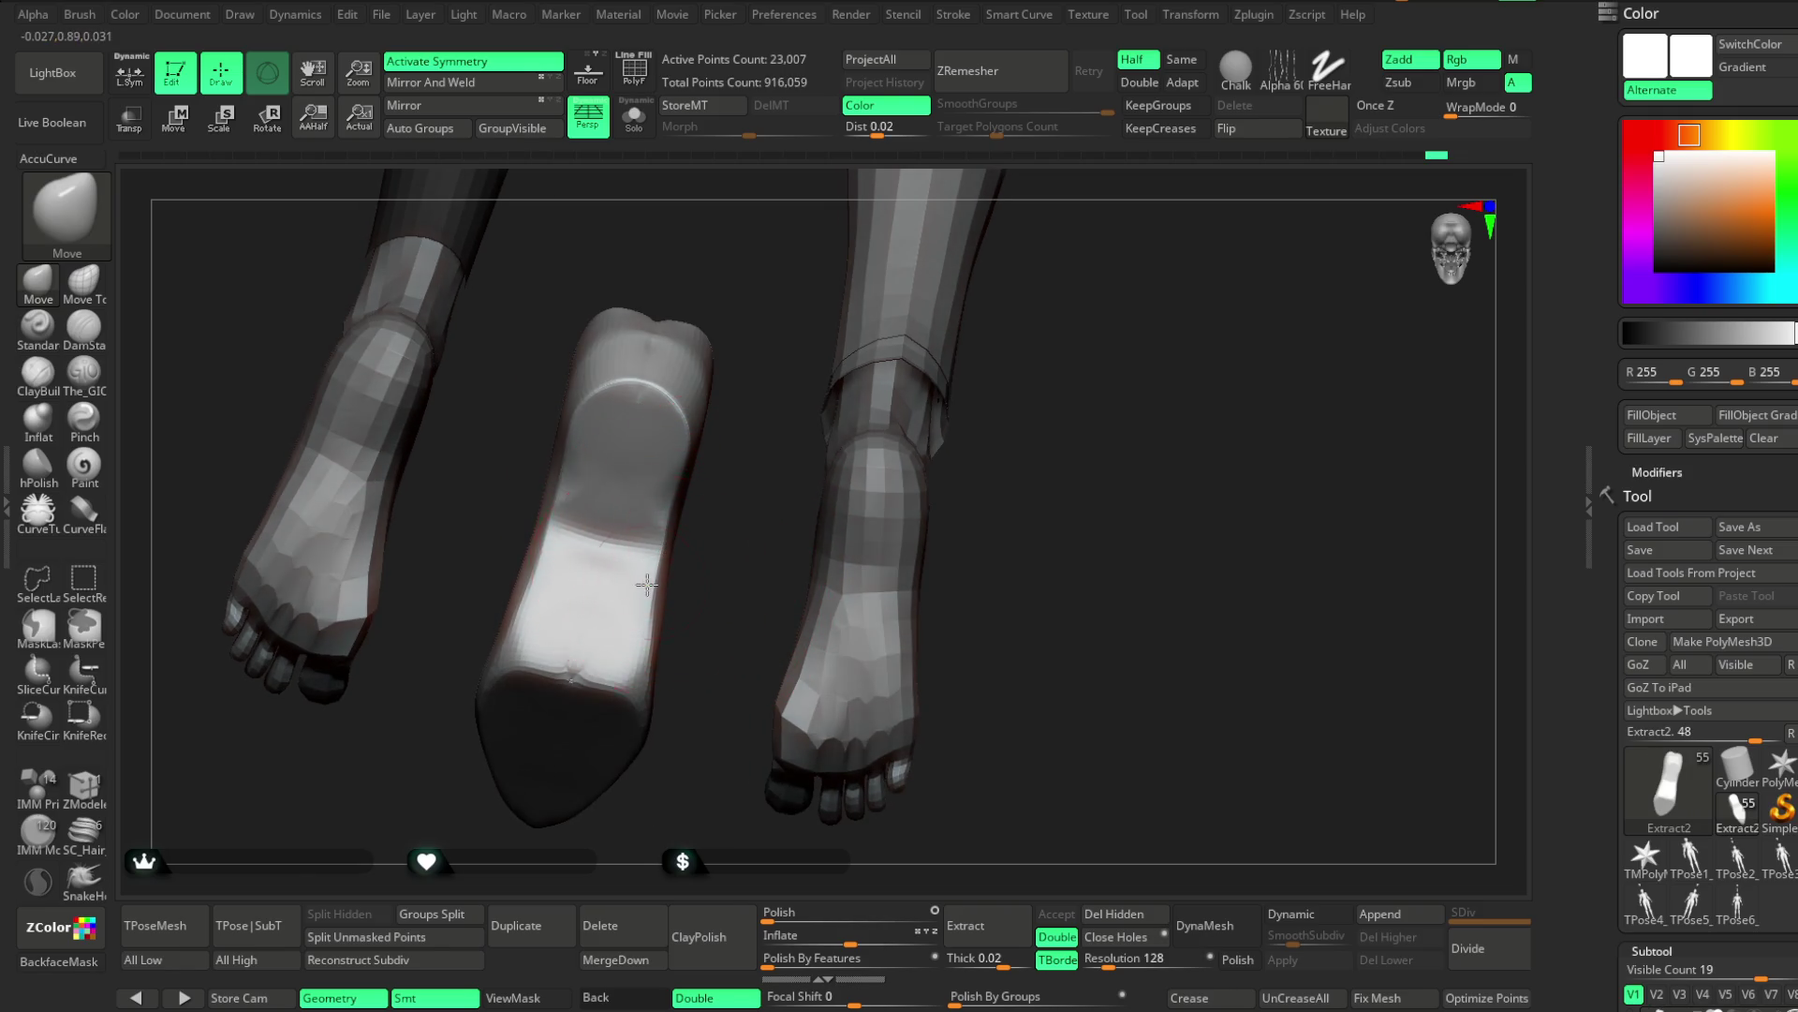
{"action": "mouse_move", "coordinate": [695, 602]}
{"action": "left_mouse_down"}
{"action": "mouse_move", "coordinate": [735, 525]}
{"action": "mouse_move", "coordinate": [835, 524]}
{"action": "mouse_move", "coordinate": [831, 449]}
{"action": "mouse_move", "coordinate": [988, 482]}
{"action": "mouse_move", "coordinate": [987, 430]}
{"action": "mouse_move", "coordinate": [954, 433]}
{"action": "mouse_move", "coordinate": [1028, 426]}
{"action": "mouse_move", "coordinate": [846, 554]}
{"action": "left_mouse_up"}
{"action": "mouse_move", "coordinate": [593, 716]}
{"action": "left_mouse_down"}
{"action": "mouse_move", "coordinate": [715, 750]}
{"action": "mouse_move", "coordinate": [803, 533]}
{"action": "mouse_move", "coordinate": [1034, 367]}
{"action": "left_mouse_up"}
{"action": "mouse_move", "coordinate": [930, 520]}
{"action": "left_mouse_down"}
{"action": "mouse_move", "coordinate": [855, 524]}
{"action": "mouse_move", "coordinate": [875, 746]}
{"action": "mouse_move", "coordinate": [964, 722]}
{"action": "mouse_move", "coordinate": [883, 741]}
{"action": "mouse_move", "coordinate": [927, 727]}
{"action": "mouse_move", "coordinate": [1084, 441]}
{"action": "left_mouse_up"}
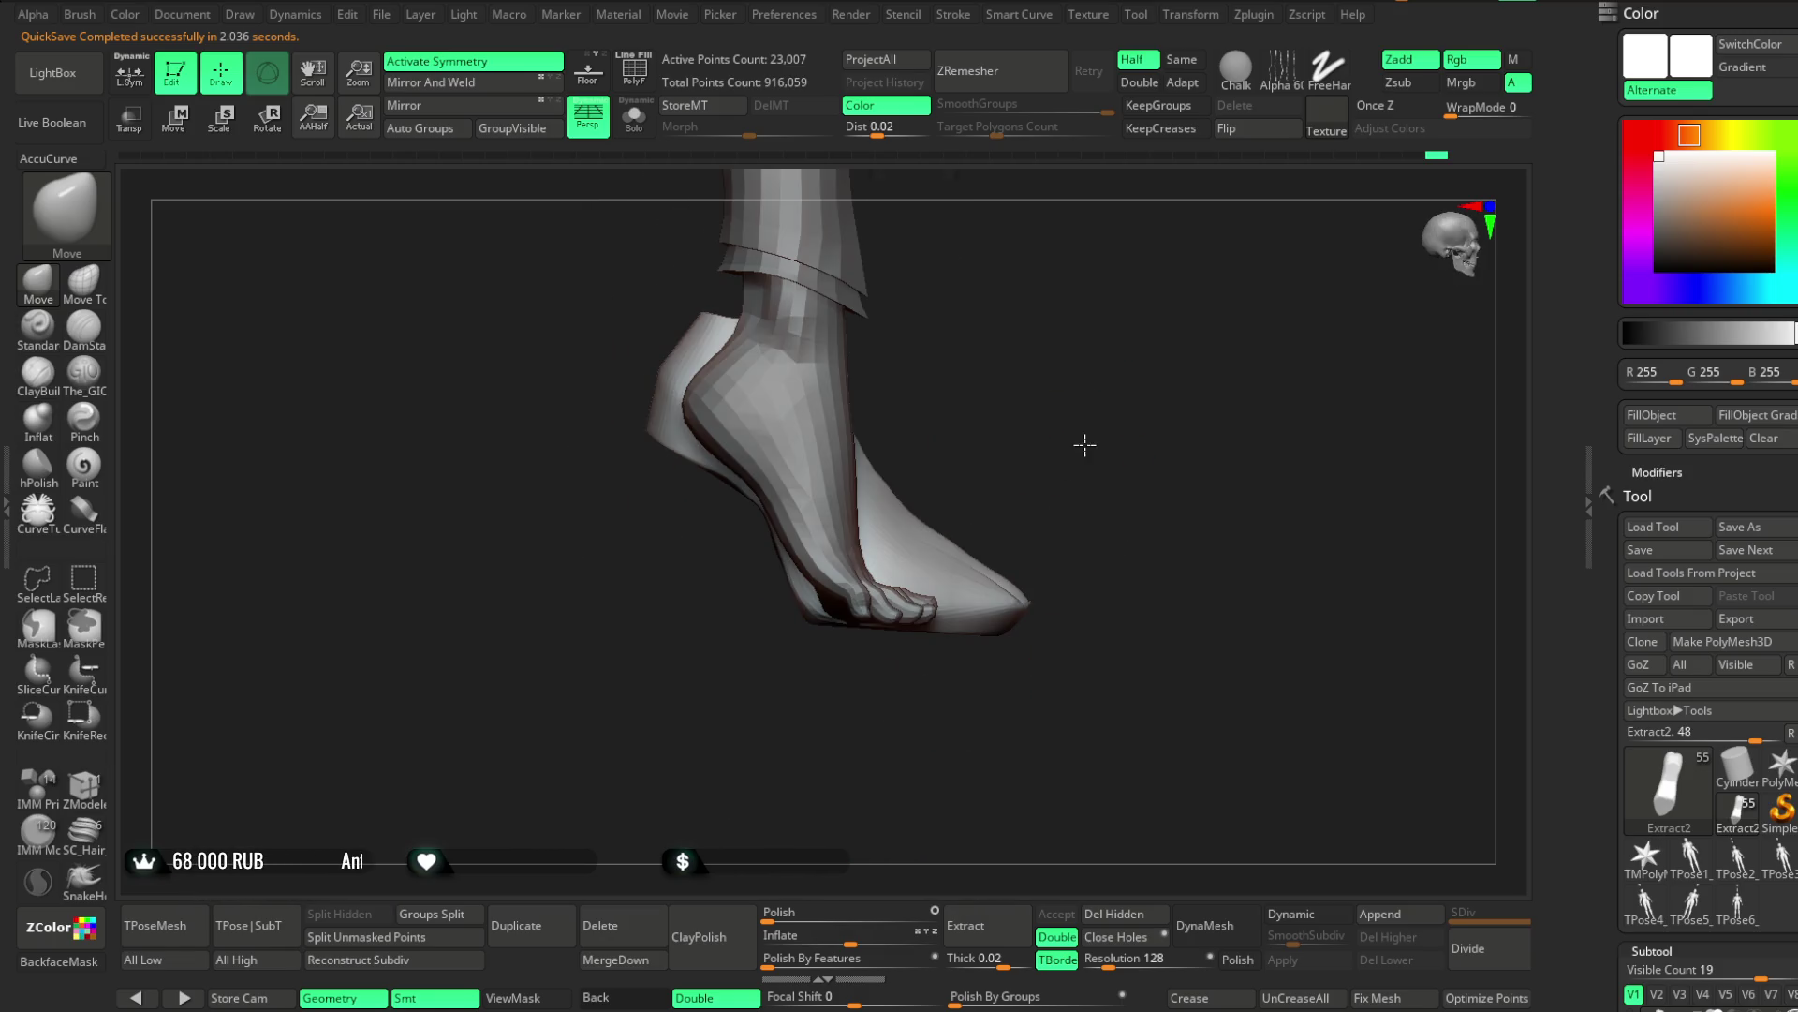
Isolate the boot with Solo and rotate it into view for masking
{"action": "left_click", "coordinate": [642, 128]}
{"action": "left_click", "coordinate": [84, 375]}
{"action": "left_click_drag", "start_coordinate": [346, 462], "coordinate": [1010, 518]}
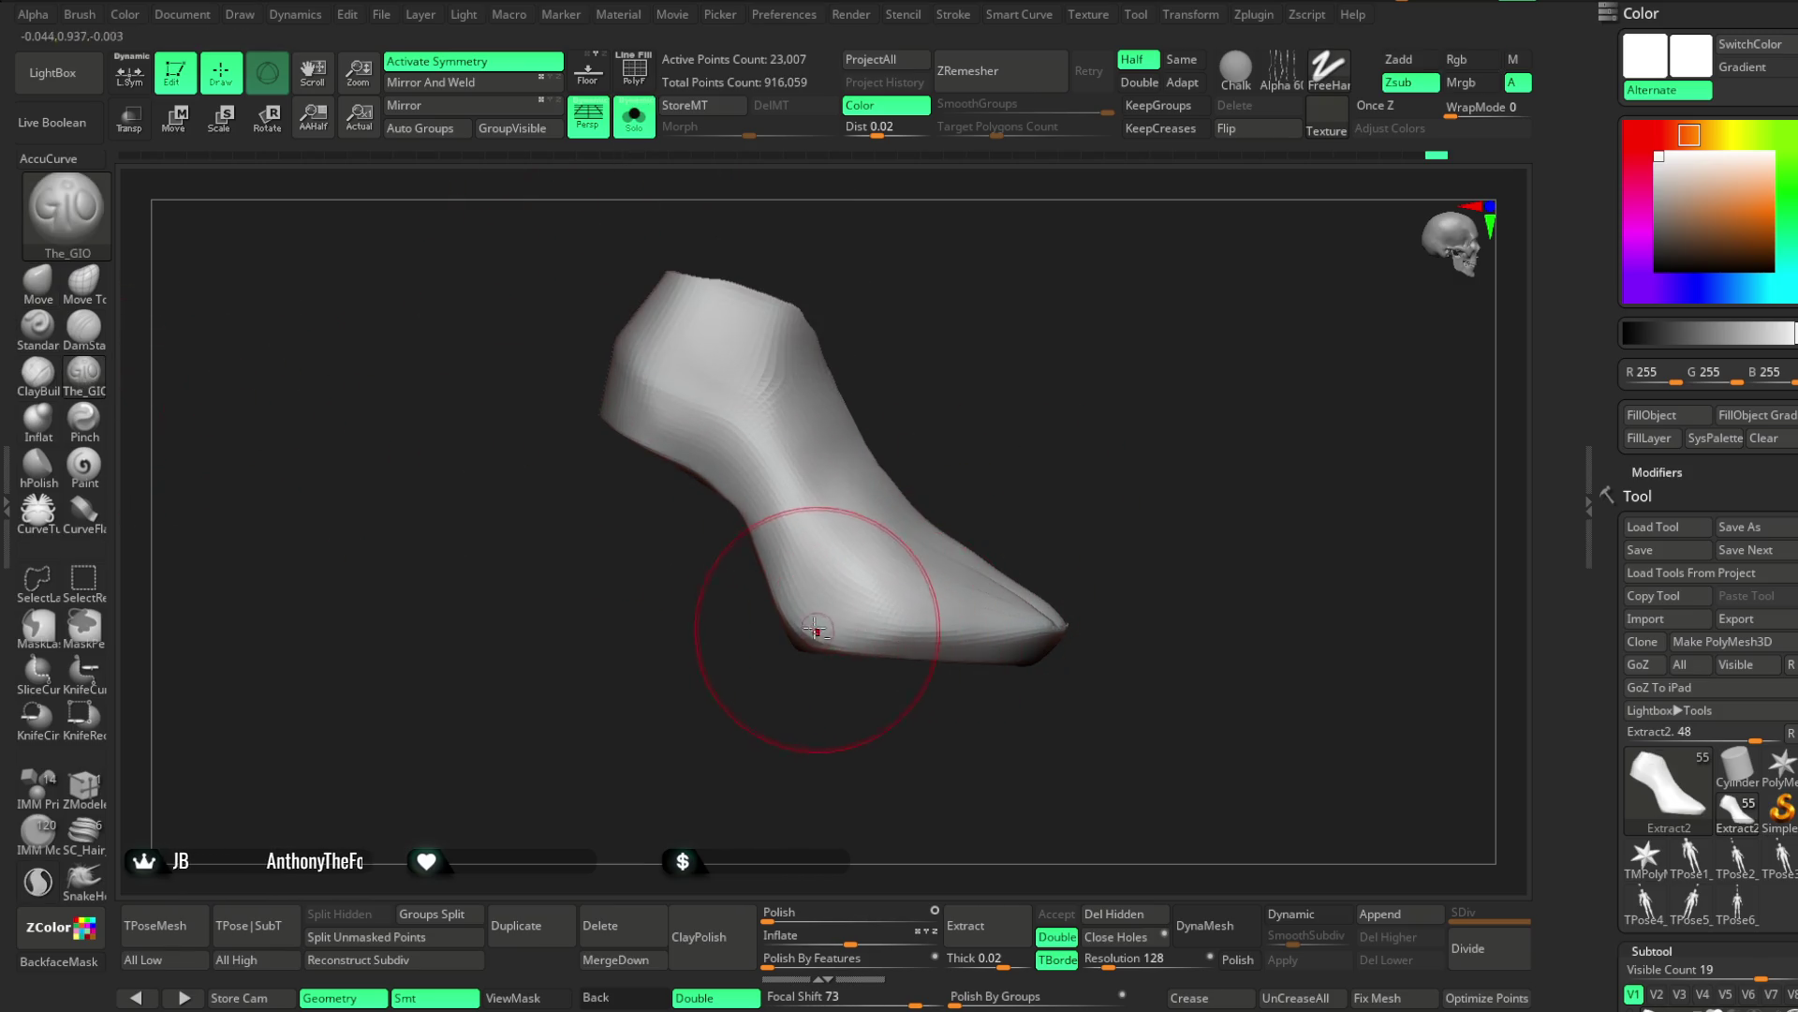
{"action": "key", "text": "ctrl"}
{"action": "key", "text": "ctrl"}
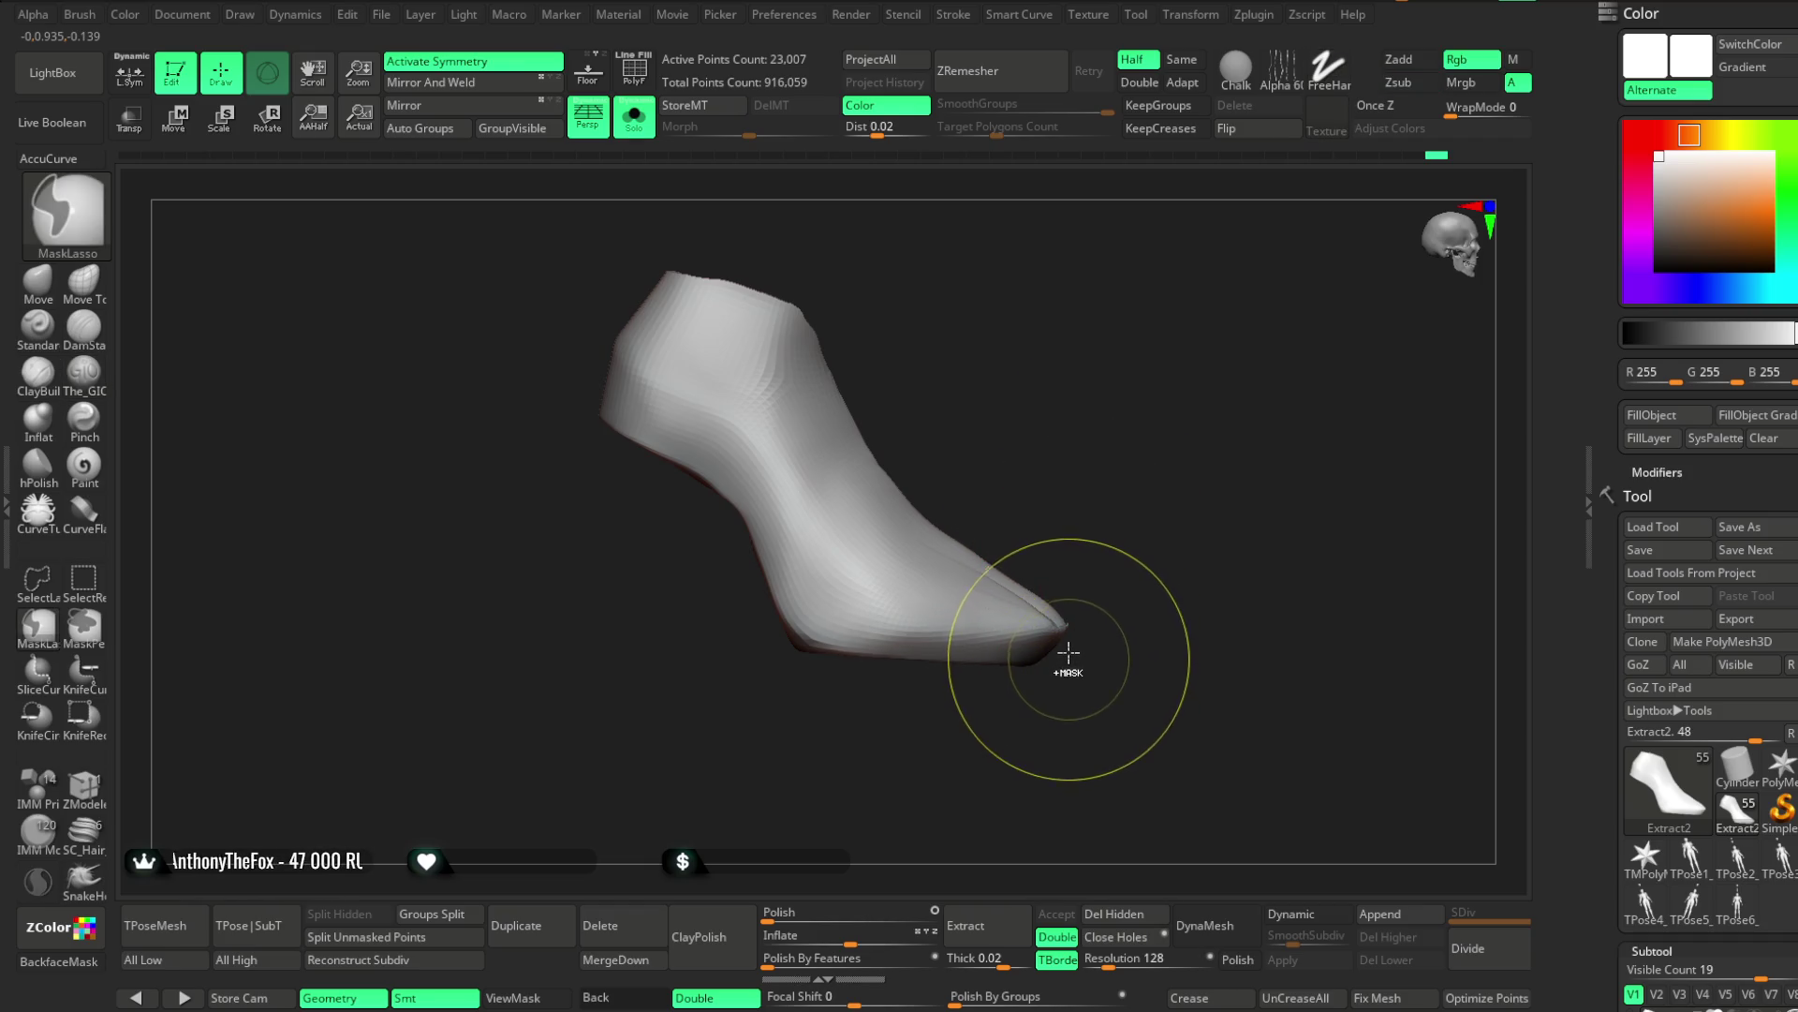
{"action": "key", "text": "alt"}
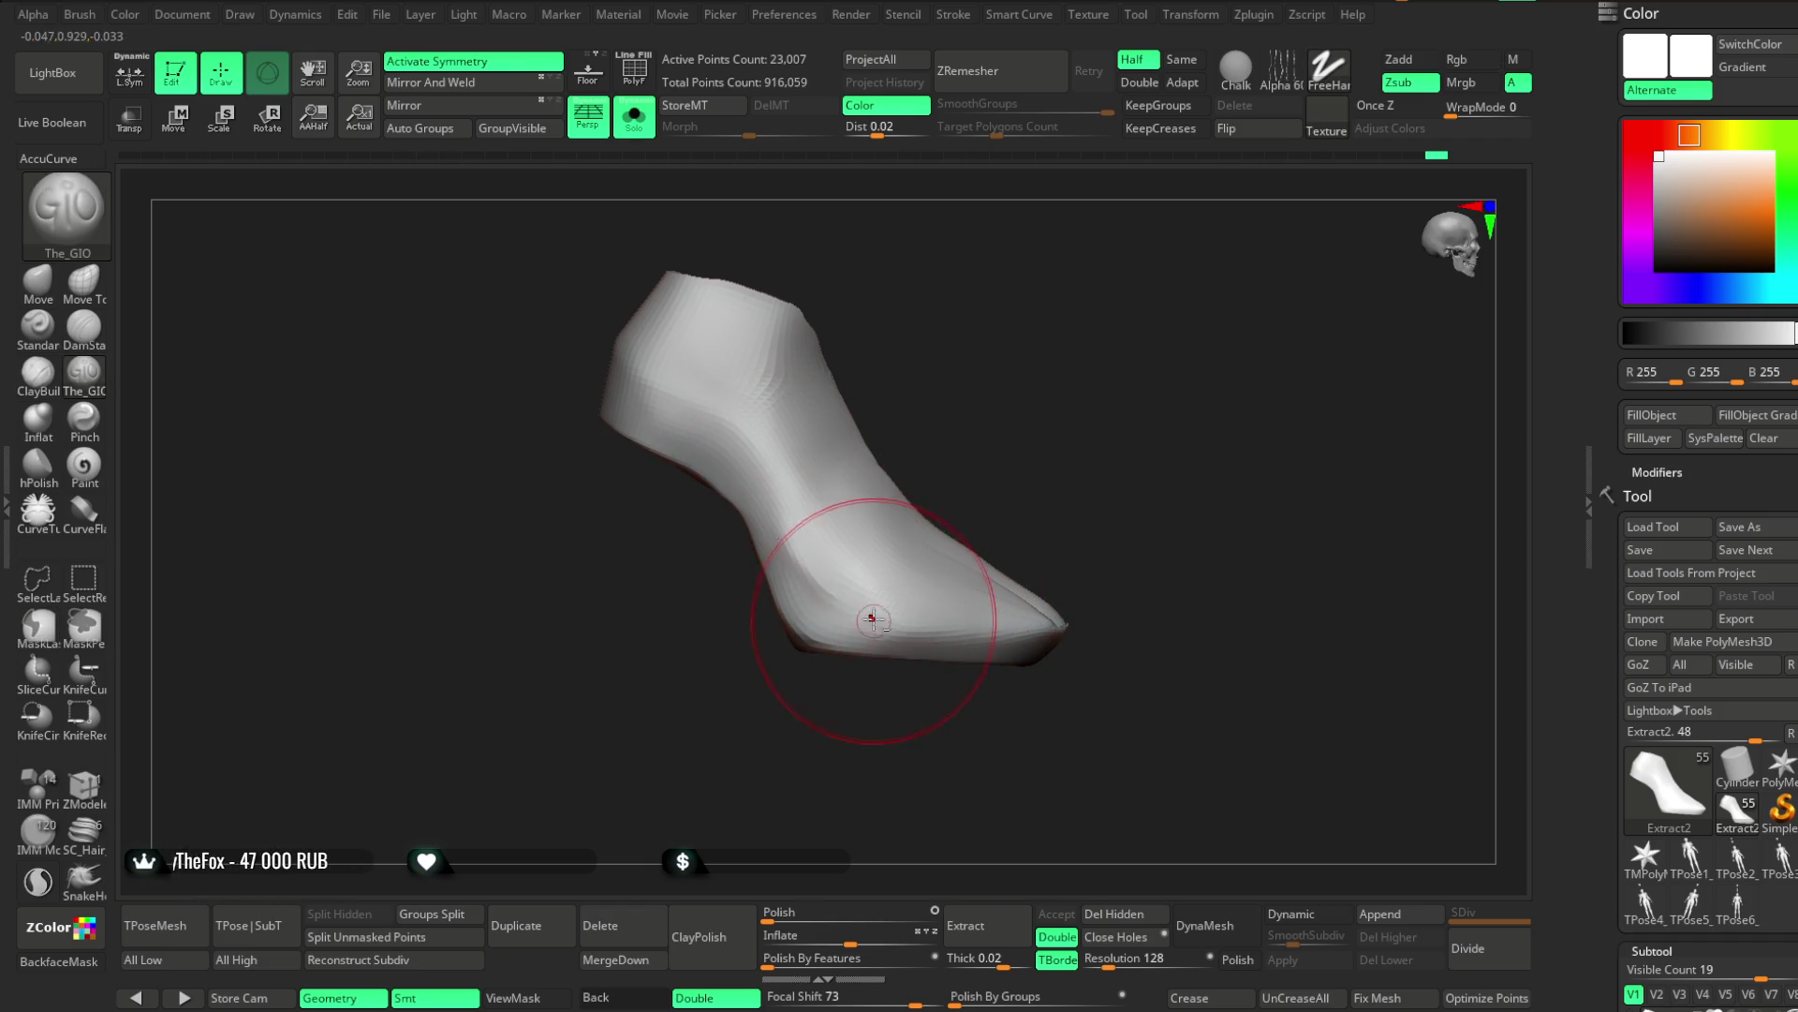
{"action": "mouse_move", "coordinate": [1057, 466]}
{"action": "left_mouse_down"}
{"action": "mouse_move", "coordinate": [1031, 429]}
{"action": "mouse_move", "coordinate": [980, 443]}
{"action": "mouse_move", "coordinate": [1056, 447]}
{"action": "mouse_move", "coordinate": [1000, 439]}
{"action": "left_mouse_up"}
{"action": "key", "text": "ctrl"}
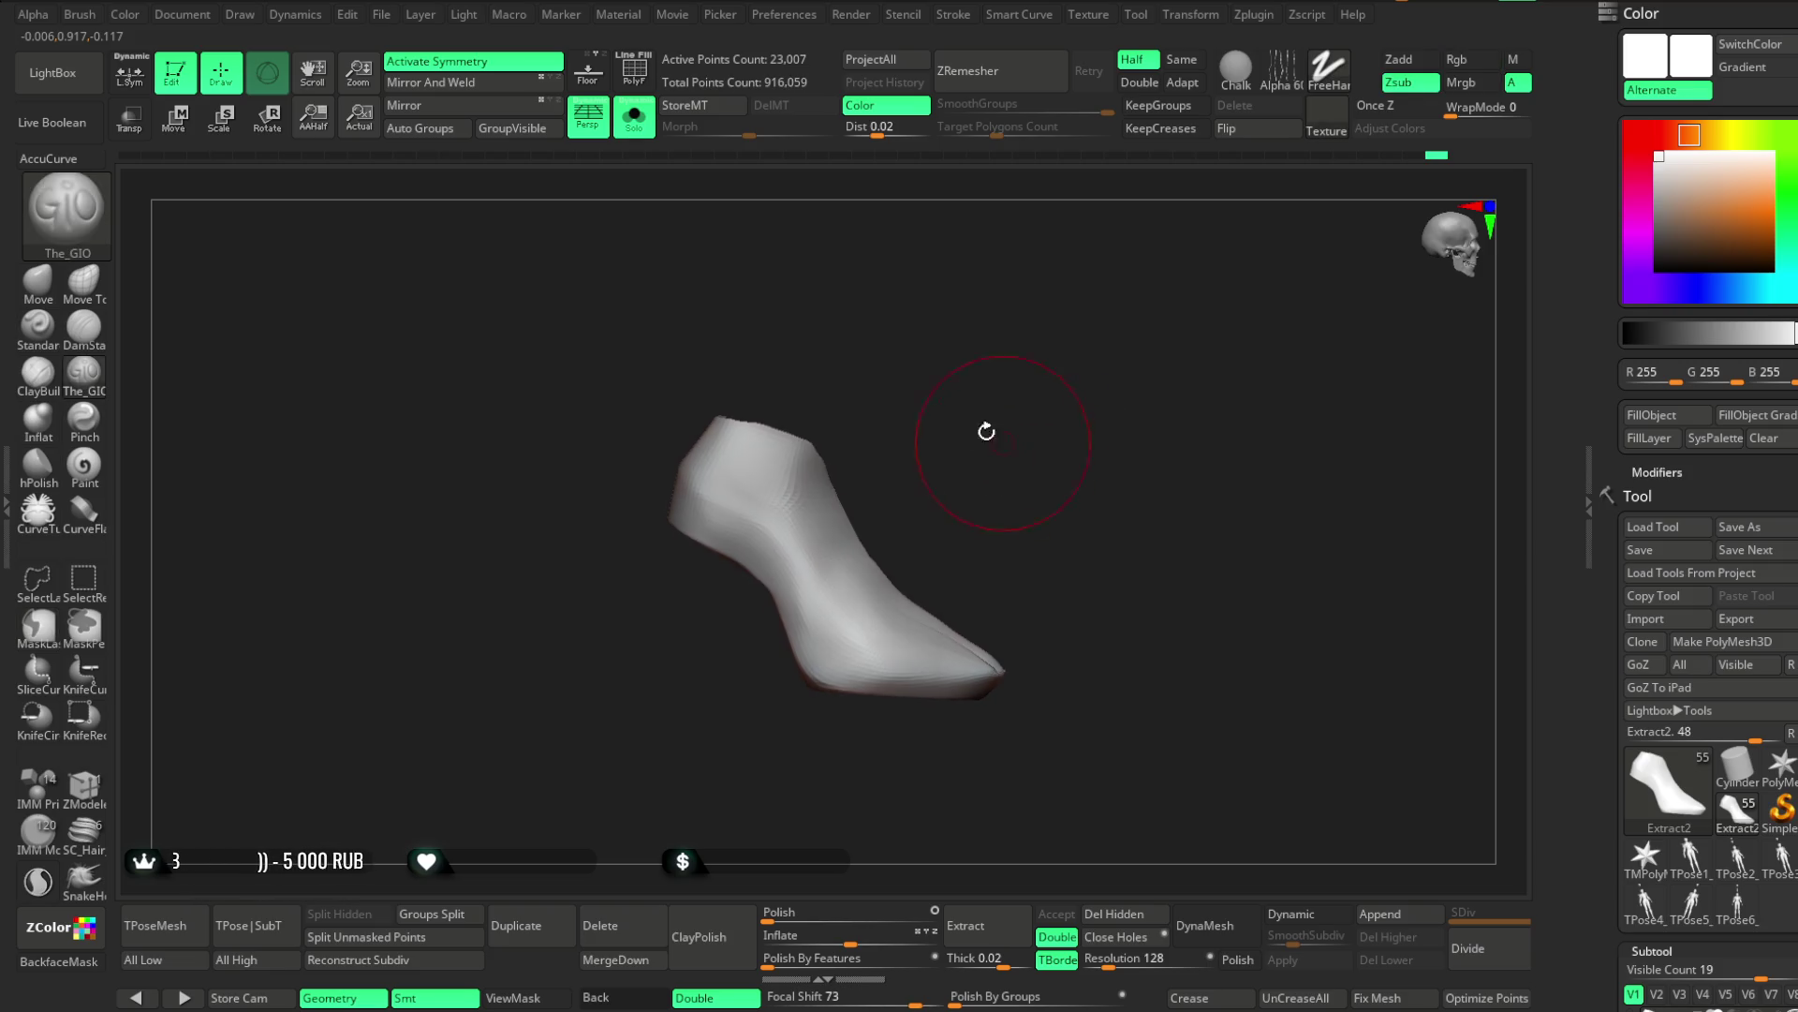
Lasso-mask the boot's toe and extract it as a separate shell
{"action": "left_click", "coordinate": [634, 114]}
{"action": "left_click", "coordinate": [635, 114]}
{"action": "key", "text": "ctrl"}
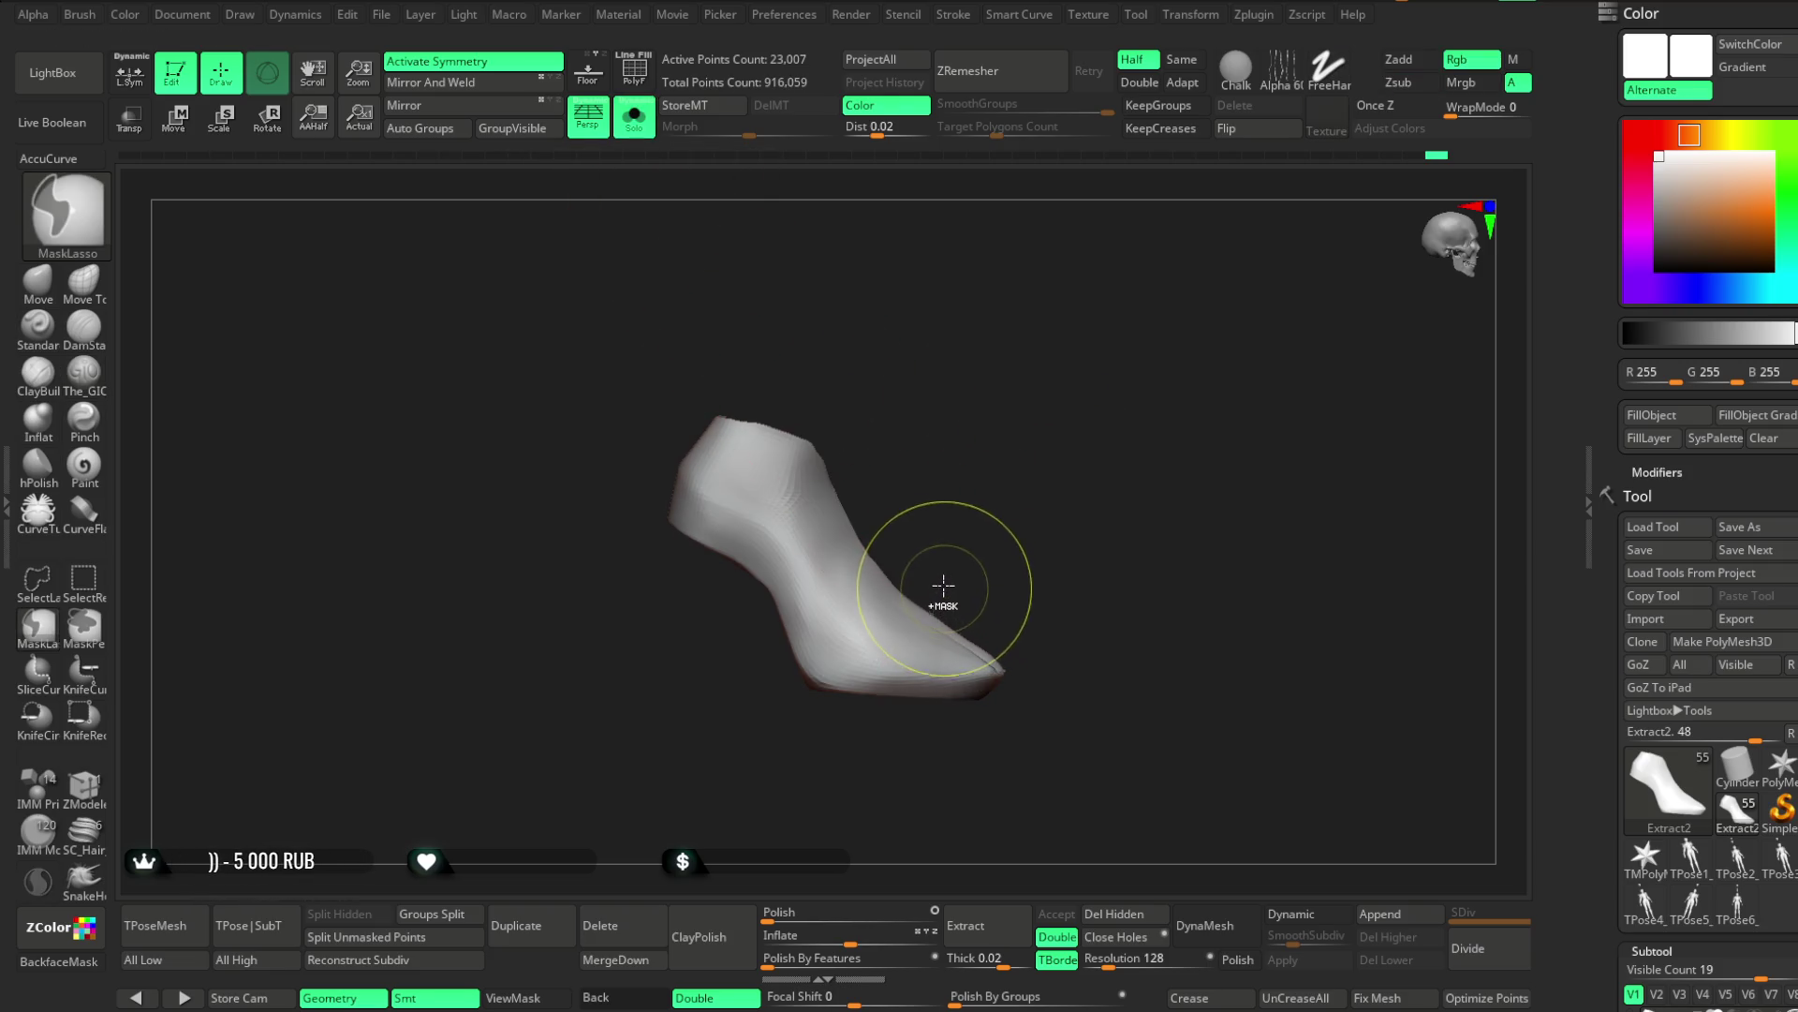
{"action": "left_click_drag", "start_coordinate": [913, 711], "coordinate": [913, 711]}
{"action": "mouse_move", "coordinate": [1197, 413]}
{"action": "left_mouse_down"}
{"action": "mouse_move", "coordinate": [1092, 477]}
{"action": "mouse_move", "coordinate": [1036, 478]}
{"action": "mouse_move", "coordinate": [1082, 512]}
{"action": "left_mouse_up"}
{"action": "mouse_move", "coordinate": [1176, 562]}
{"action": "left_mouse_down"}
{"action": "mouse_move", "coordinate": [1124, 534]}
{"action": "mouse_move", "coordinate": [1082, 630]}
{"action": "mouse_move", "coordinate": [1172, 365]}
{"action": "mouse_move", "coordinate": [1099, 434]}
{"action": "mouse_move", "coordinate": [1068, 406]}
{"action": "mouse_move", "coordinate": [1105, 432]}
{"action": "mouse_move", "coordinate": [1084, 490]}
{"action": "mouse_move", "coordinate": [1098, 428]}
{"action": "mouse_move", "coordinate": [1257, 638]}
{"action": "mouse_move", "coordinate": [1256, 615]}
{"action": "mouse_move", "coordinate": [1124, 511]}
{"action": "left_mouse_up"}
{"action": "key", "text": "space"}
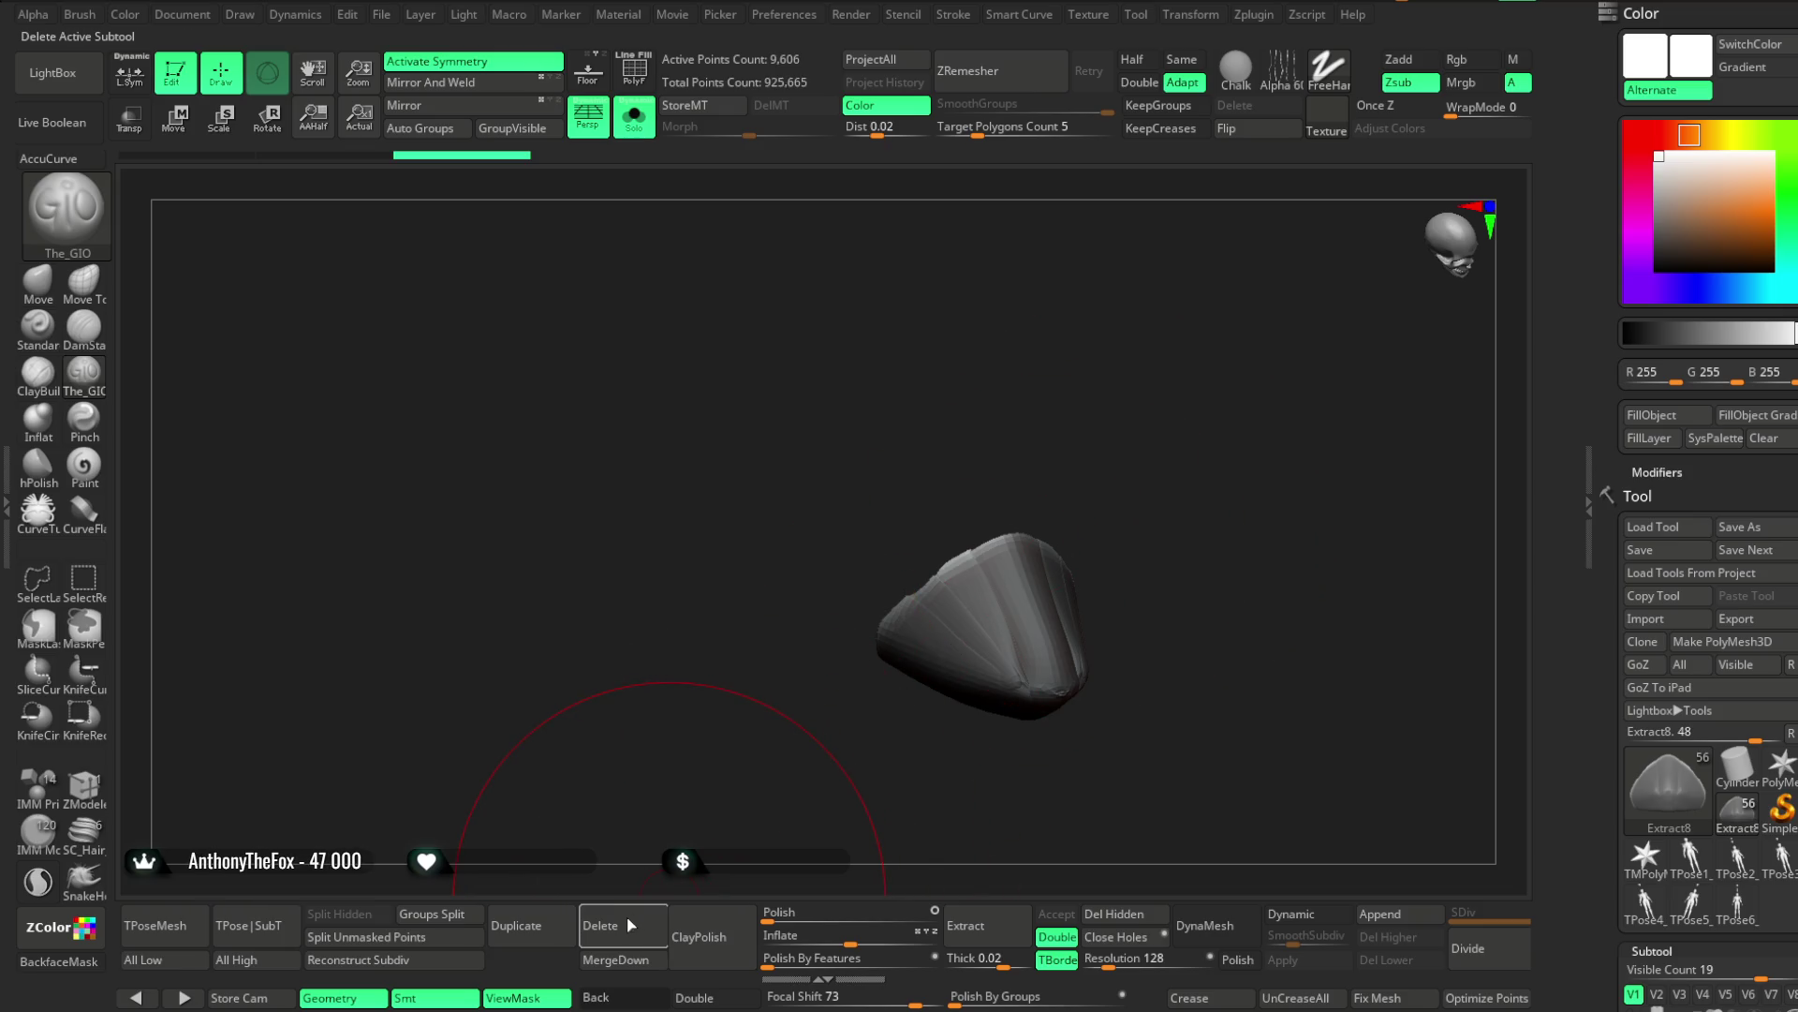
Delete the extracted Extract8 toe shell and turn Solo off
{"action": "left_click", "coordinate": [633, 924]}
{"action": "left_click", "coordinate": [558, 956]}
{"action": "left_click", "coordinate": [634, 117]}
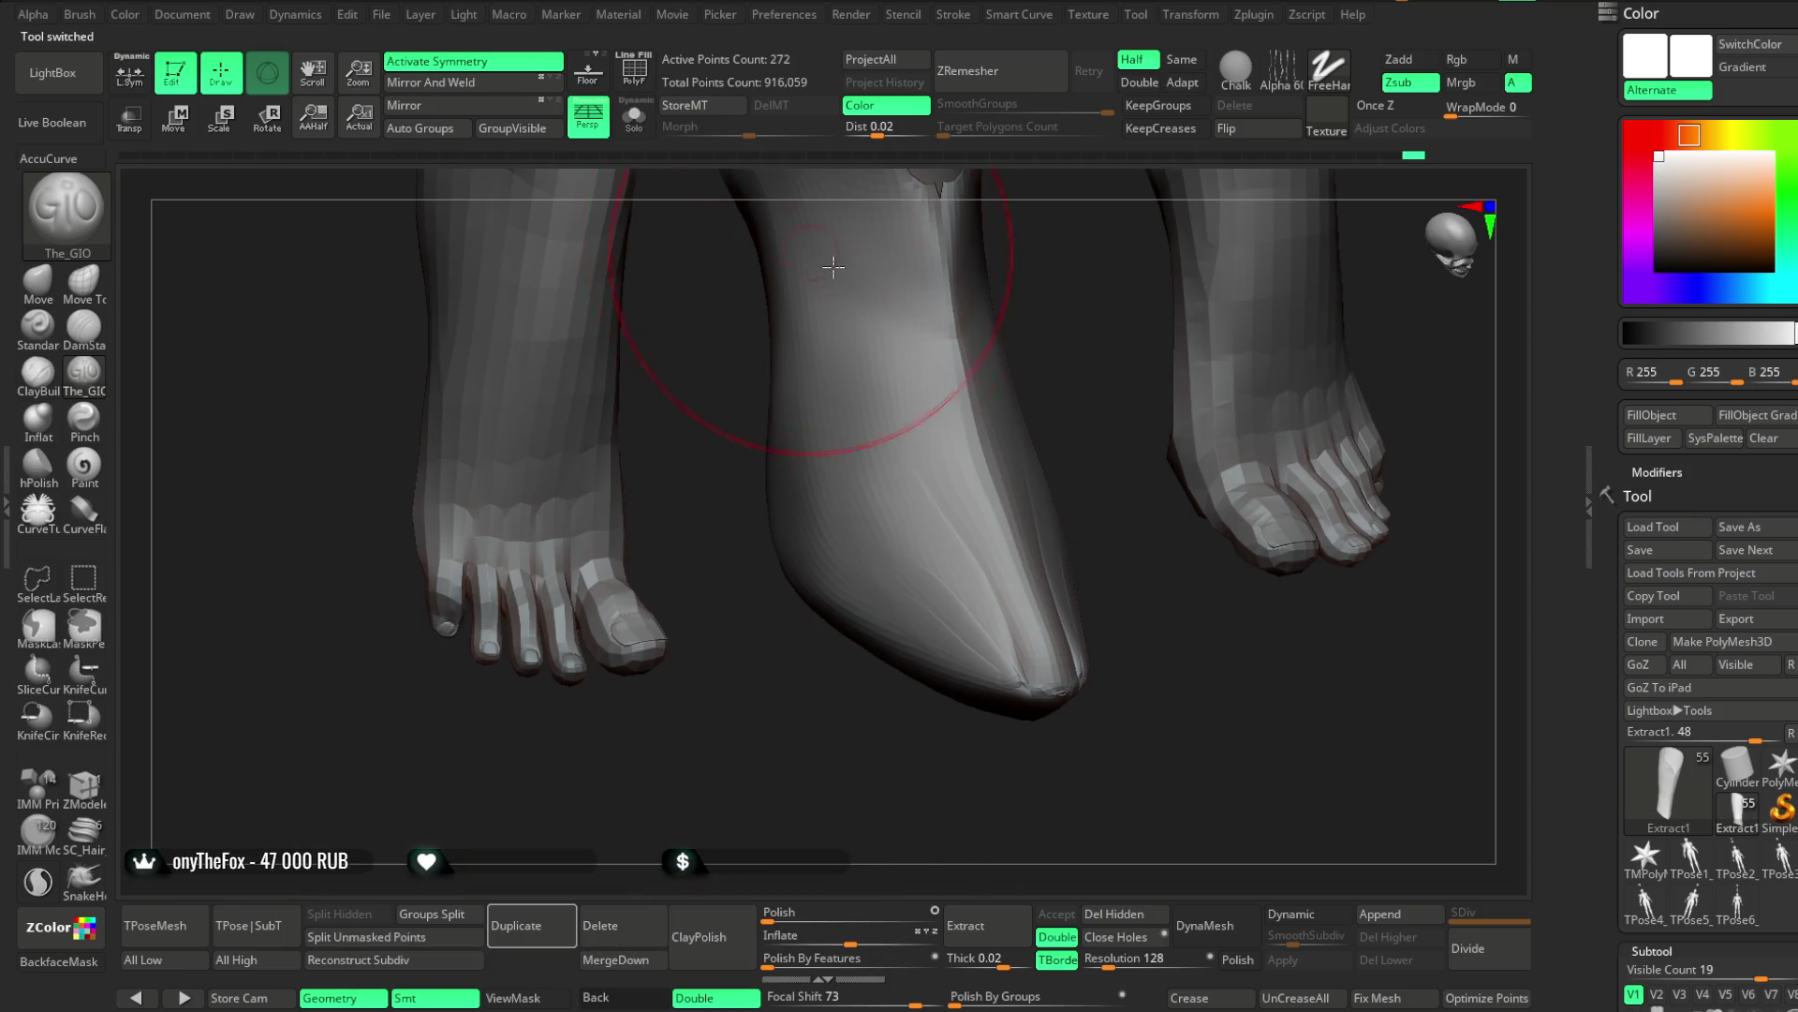
Select the Extract2 boot shell, clear its mask, enable Polish and test a DynaMesh, then undo it
{"action": "mouse_move", "coordinate": [995, 698]}
{"action": "left_mouse_down"}
{"action": "mouse_move", "coordinate": [1189, 406]}
{"action": "mouse_move", "coordinate": [1171, 368]}
{"action": "left_mouse_up"}
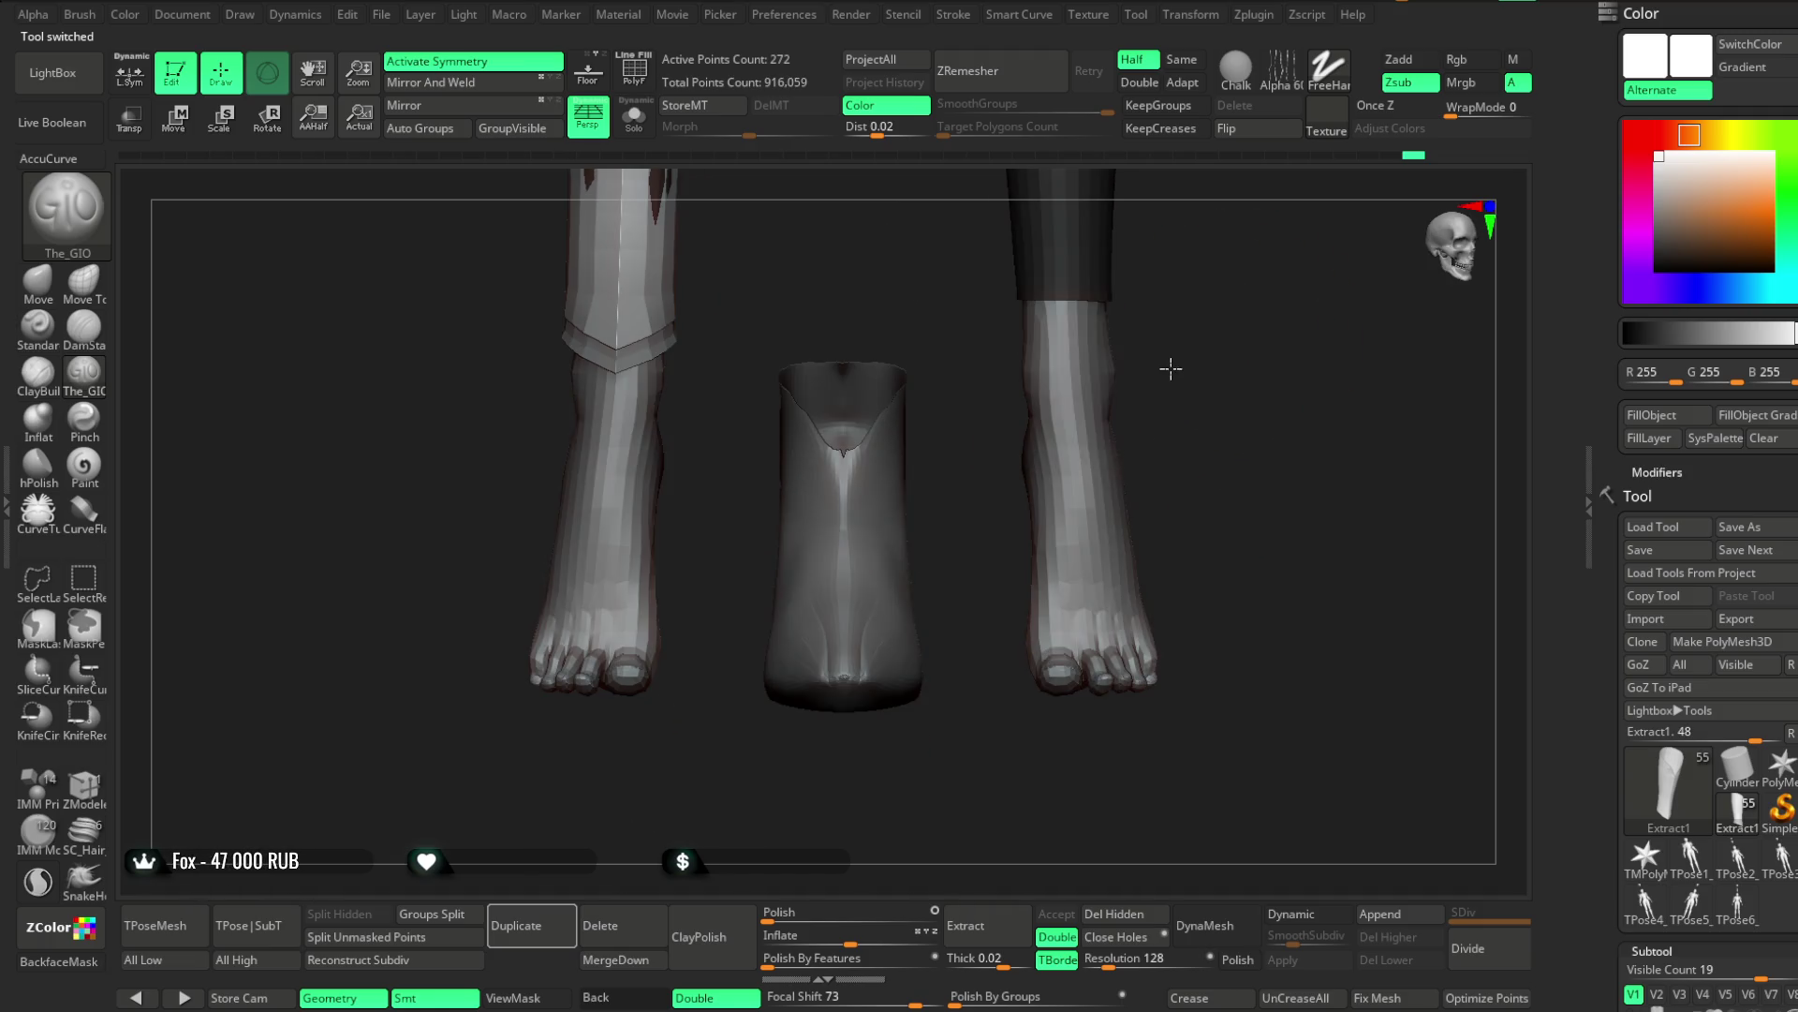
{"action": "left_click_drag", "start_coordinate": [1270, 440], "coordinate": [1123, 666]}
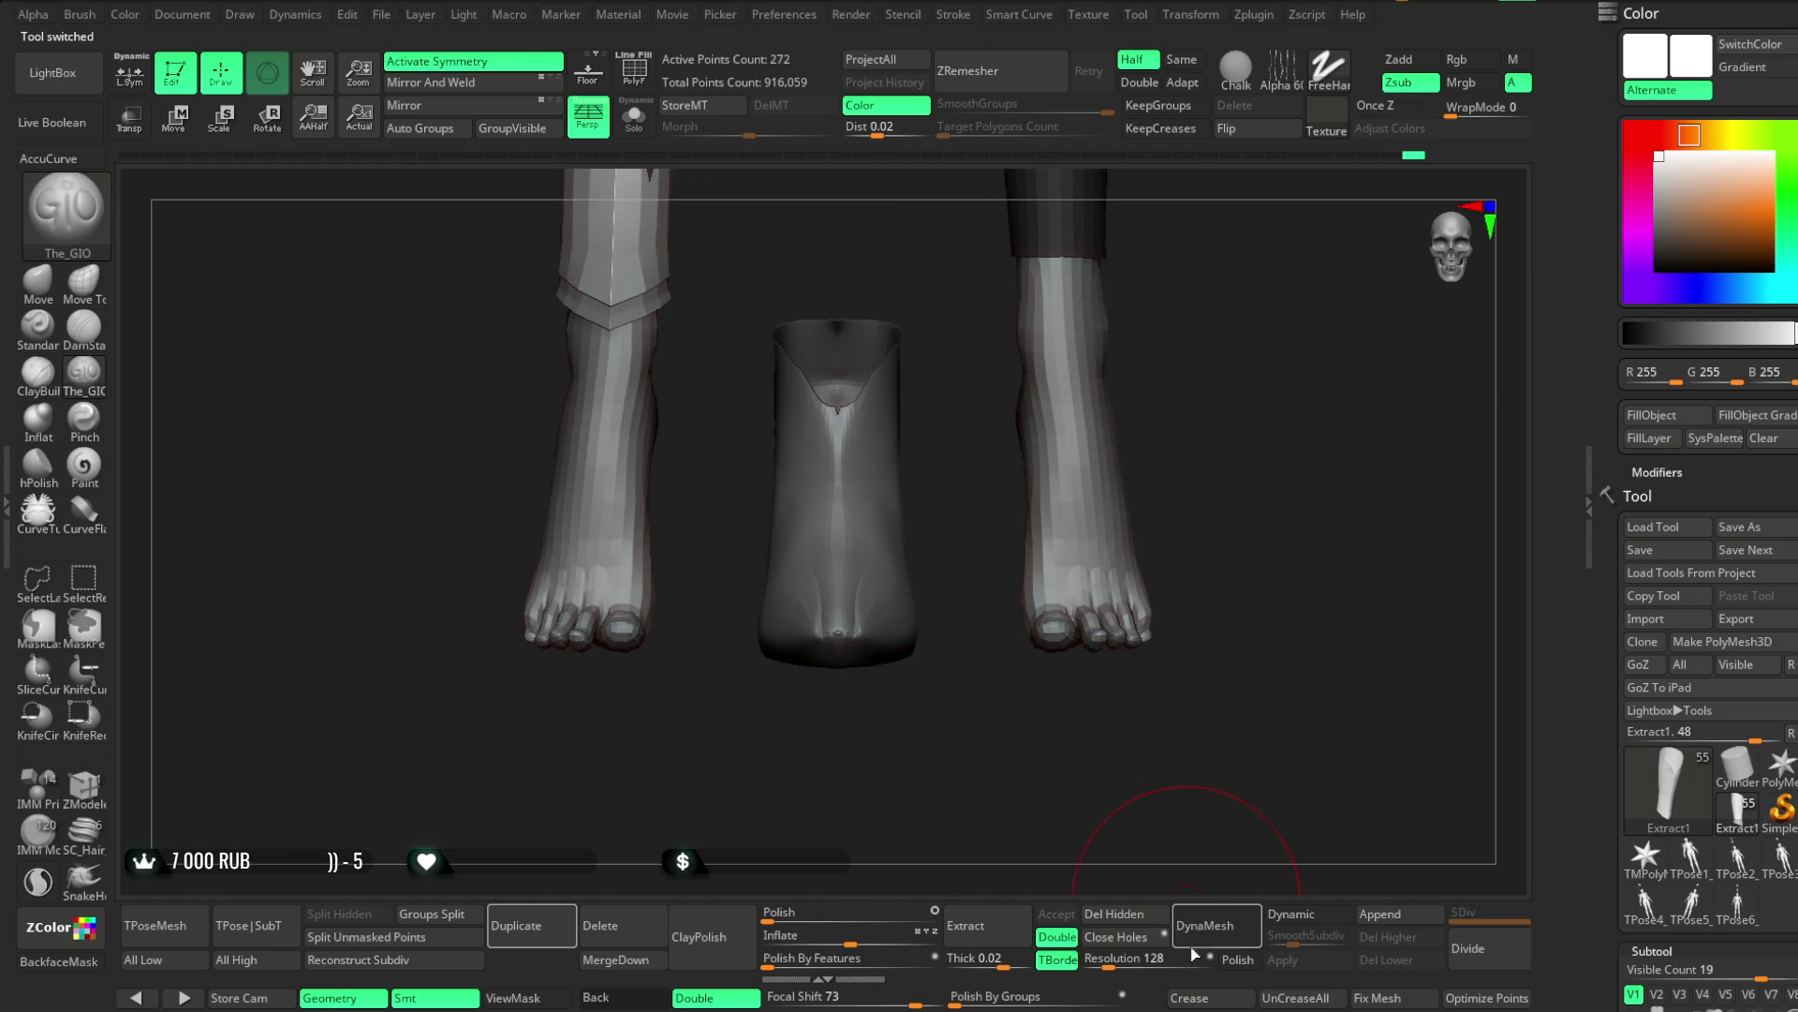
{"action": "left_click", "coordinate": [1206, 924]}
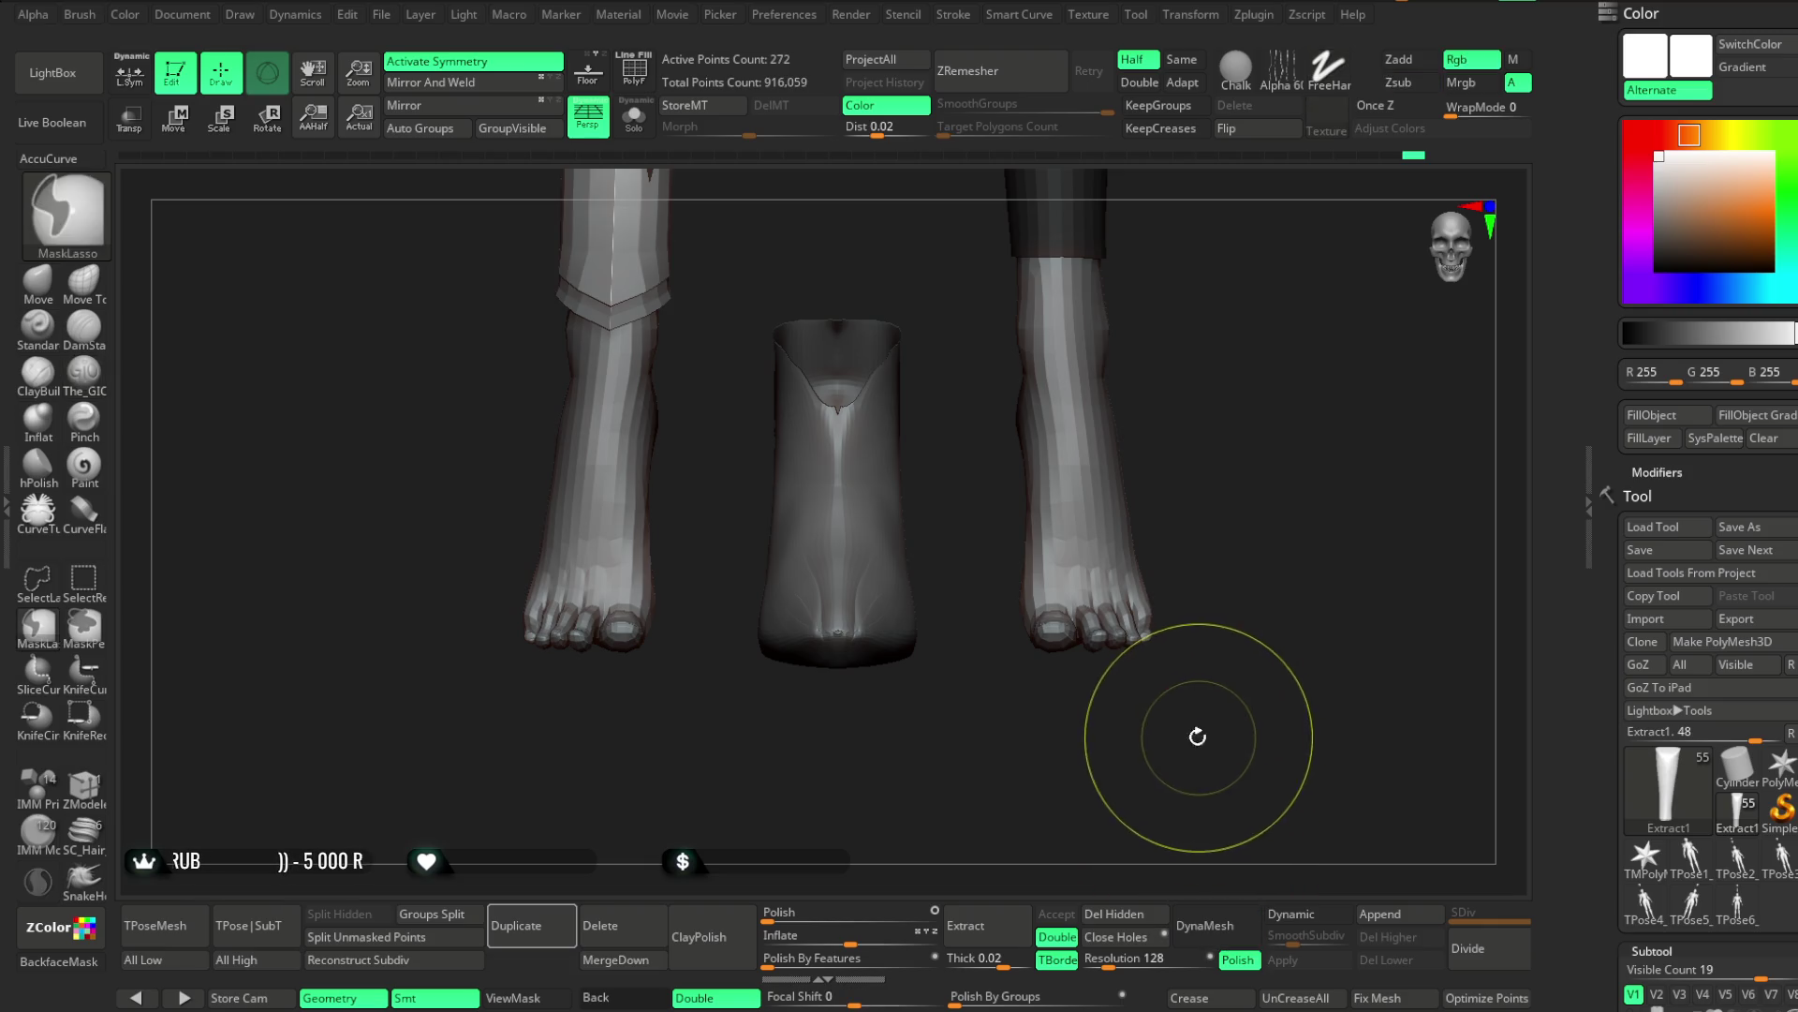
{"action": "left_click", "coordinate": [859, 602], "text": "alt"}
{"action": "left_click_drag", "start_coordinate": [1114, 755], "coordinate": [1135, 848], "text": "ctrl"}
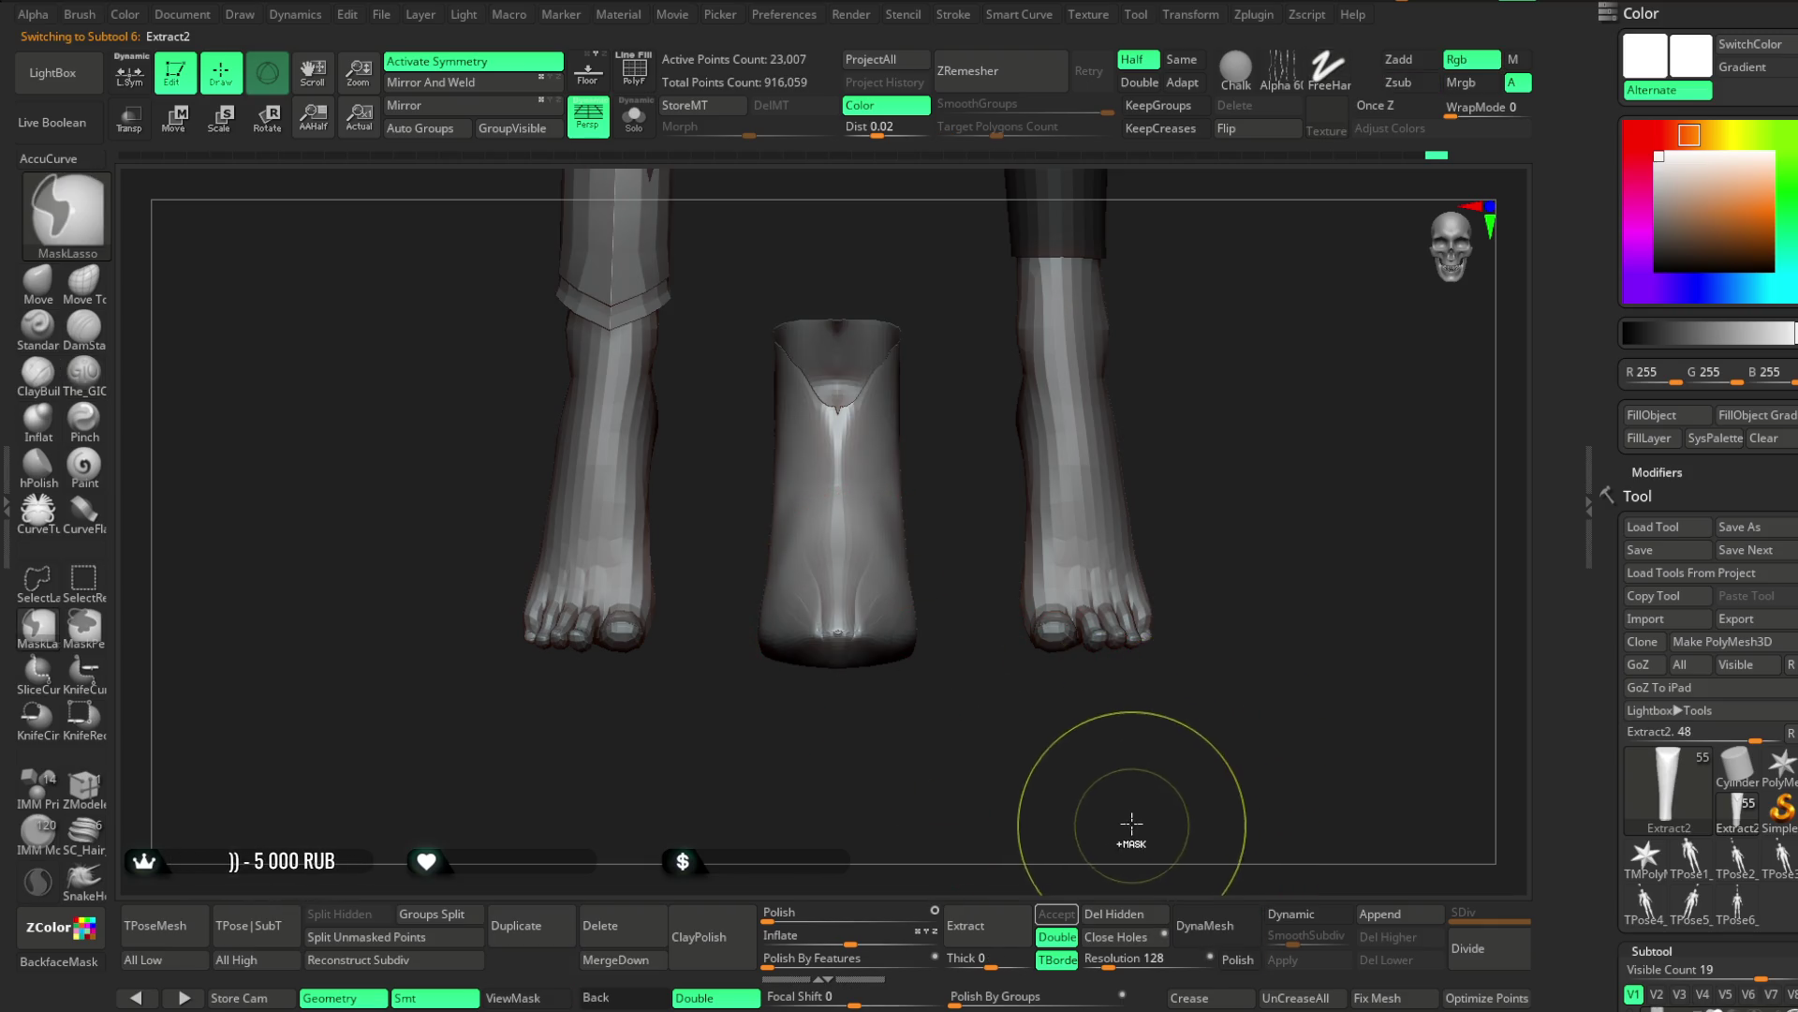
{"action": "left_click", "coordinate": [1237, 966]}
{"action": "left_click", "coordinate": [1210, 925]}
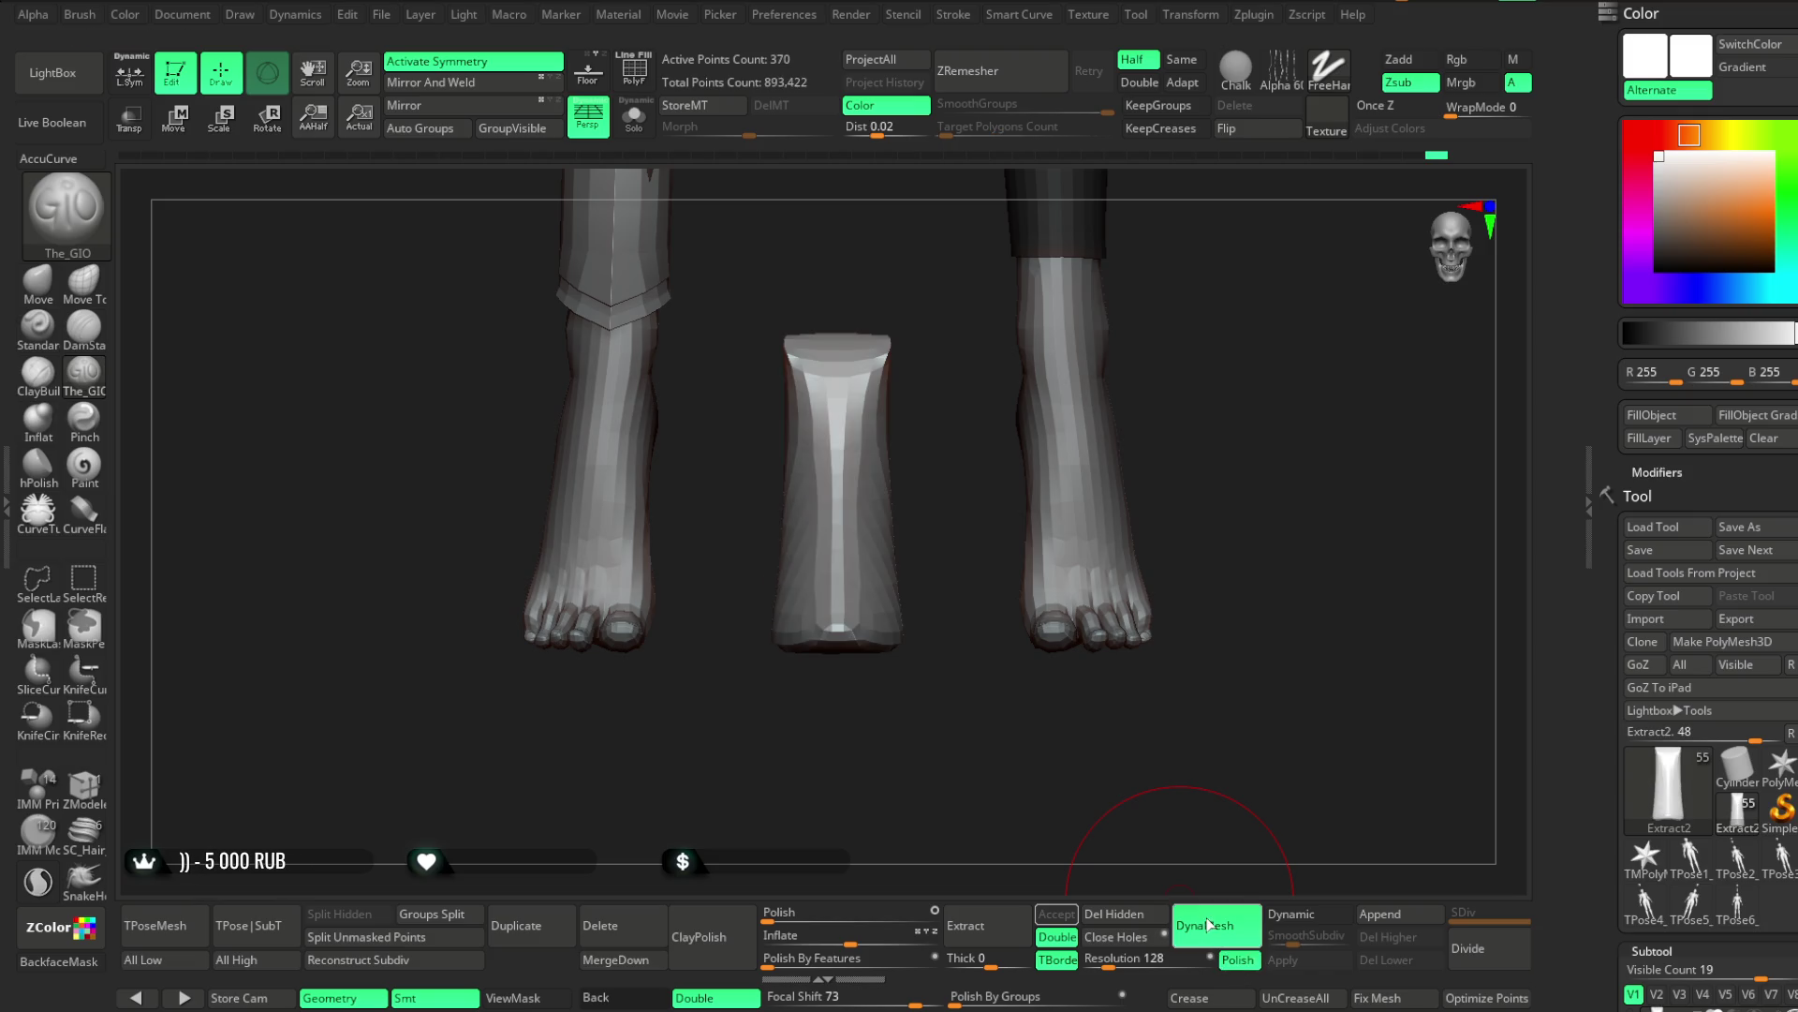
{"action": "mouse_move", "coordinate": [1164, 768]}
{"action": "left_mouse_down"}
{"action": "mouse_move", "coordinate": [1320, 750]}
{"action": "mouse_move", "coordinate": [1208, 751]}
{"action": "mouse_move", "coordinate": [1125, 886]}
{"action": "left_mouse_up"}
{"action": "key", "text": "ctrl+z"}
Try resolution 464, then DynaMesh the boot at 904 and isolate it with Solo
{"action": "left_click_drag", "start_coordinate": [1114, 962], "coordinate": [1101, 962]}
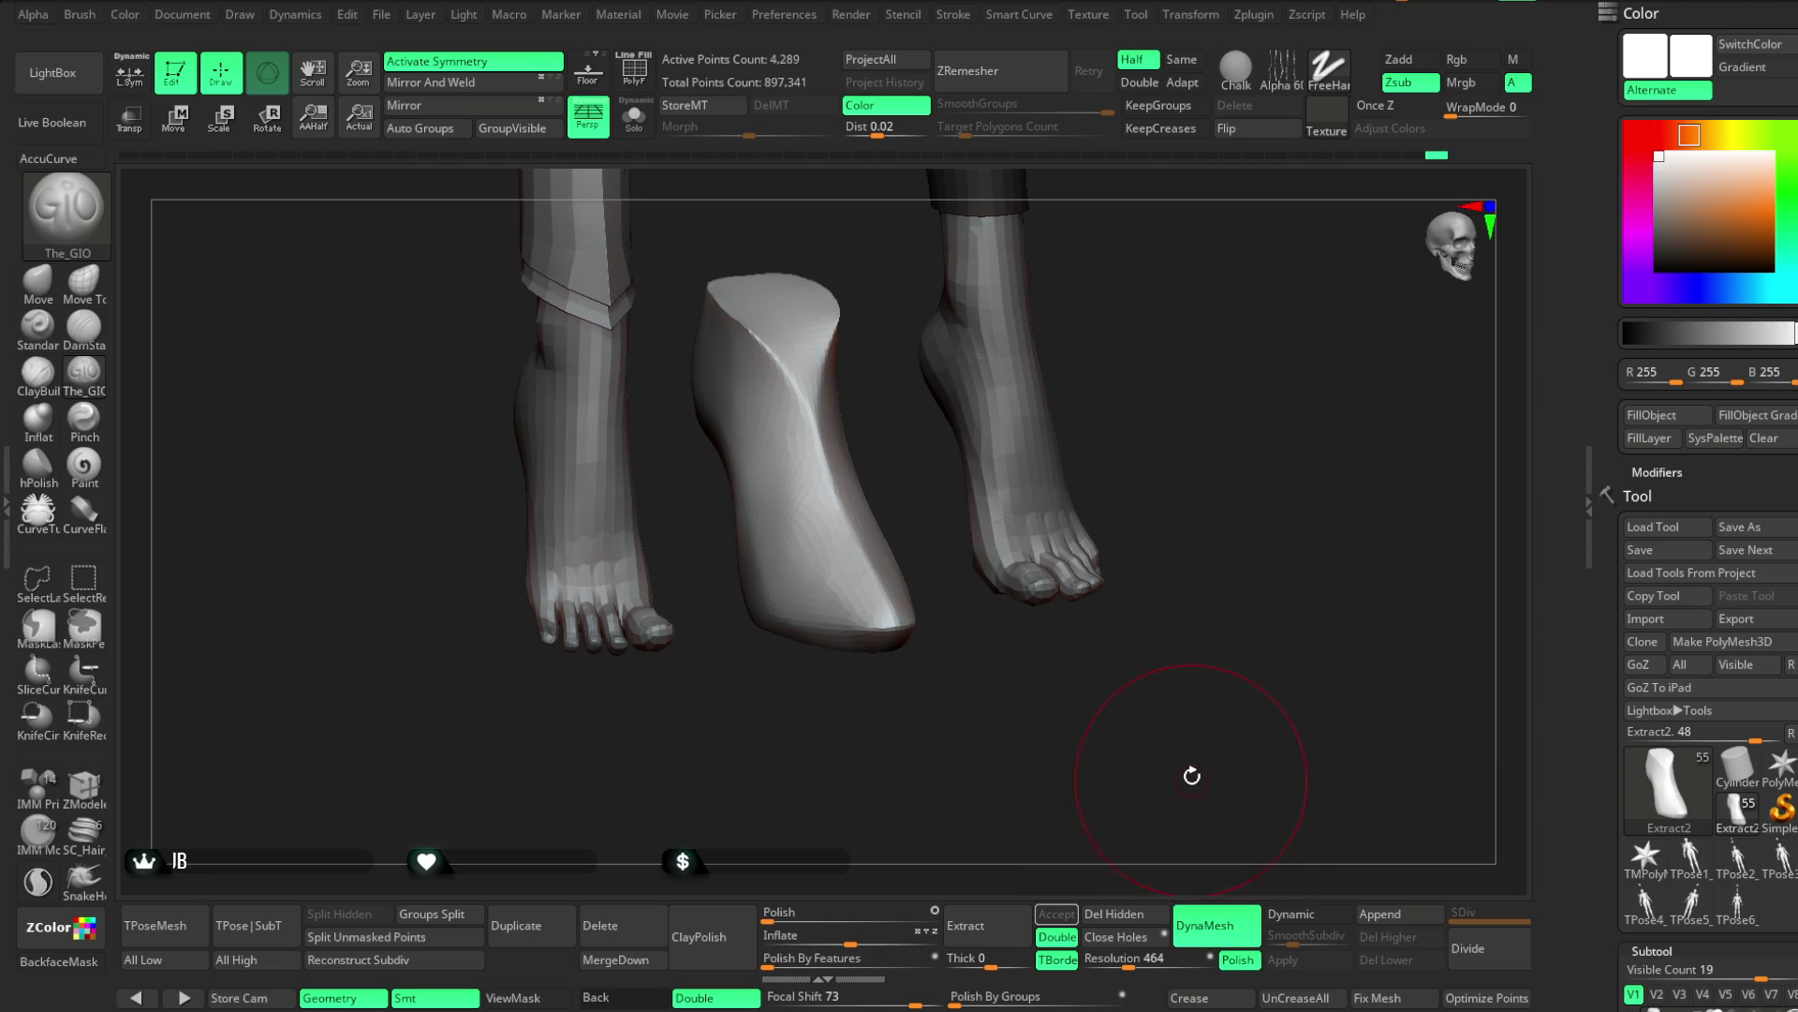
{"action": "left_click_drag", "start_coordinate": [1187, 775], "coordinate": [1177, 723]}
{"action": "left_click_drag", "start_coordinate": [1126, 962], "coordinate": [1132, 962]}
{"action": "left_click", "coordinate": [1206, 925]}
{"action": "left_click_drag", "start_coordinate": [1178, 562], "coordinate": [1317, 634]}
{"action": "key", "text": "ctrl+z"}
{"action": "mouse_move", "coordinate": [1129, 962]}
{"action": "left_mouse_down"}
{"action": "mouse_move", "coordinate": [1106, 957]}
{"action": "mouse_move", "coordinate": [1148, 962]}
{"action": "left_mouse_up"}
{"action": "left_click", "coordinate": [1205, 925]}
{"action": "mouse_move", "coordinate": [1185, 713]}
{"action": "left_mouse_down"}
{"action": "mouse_move", "coordinate": [1216, 549]}
{"action": "mouse_move", "coordinate": [1256, 562]}
{"action": "mouse_move", "coordinate": [1236, 574]}
{"action": "mouse_move", "coordinate": [917, 409]}
{"action": "left_mouse_up"}
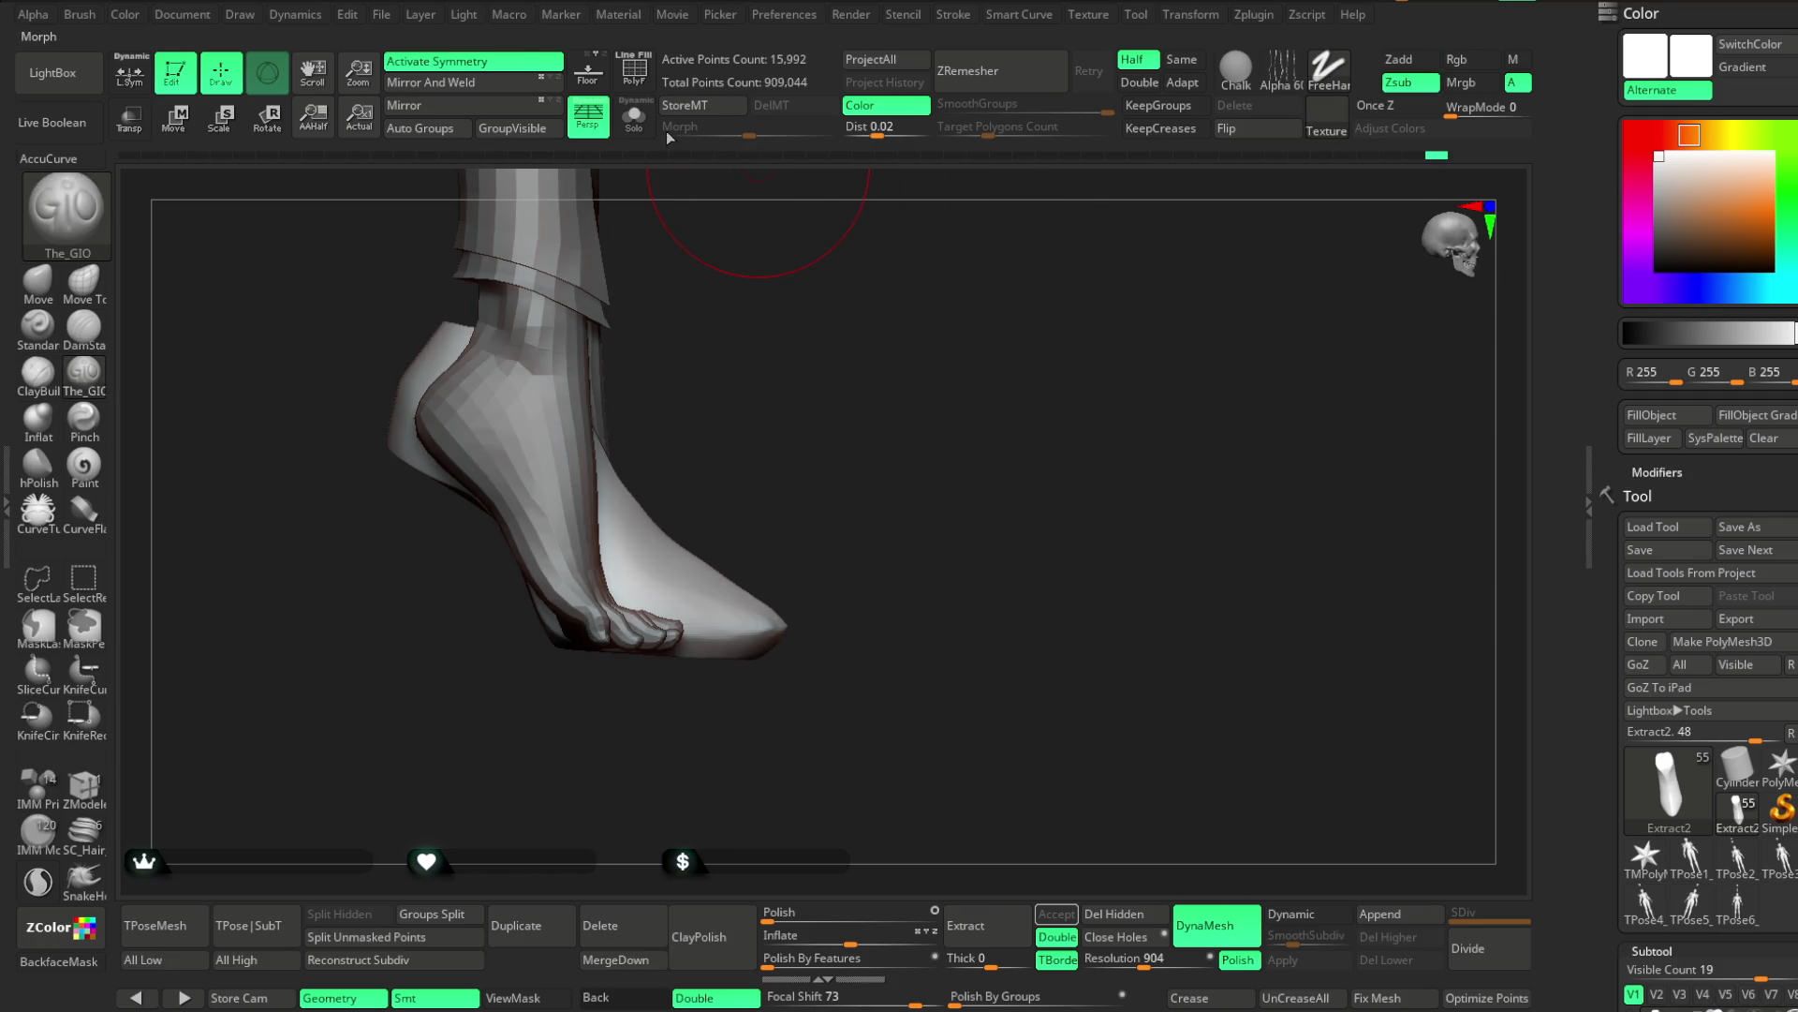
{"action": "left_click", "coordinate": [635, 119]}
{"action": "mouse_move", "coordinate": [758, 269]}
{"action": "left_mouse_down"}
{"action": "mouse_move", "coordinate": [947, 390]}
{"action": "mouse_move", "coordinate": [976, 425]}
{"action": "mouse_move", "coordinate": [926, 478]}
{"action": "left_mouse_up"}
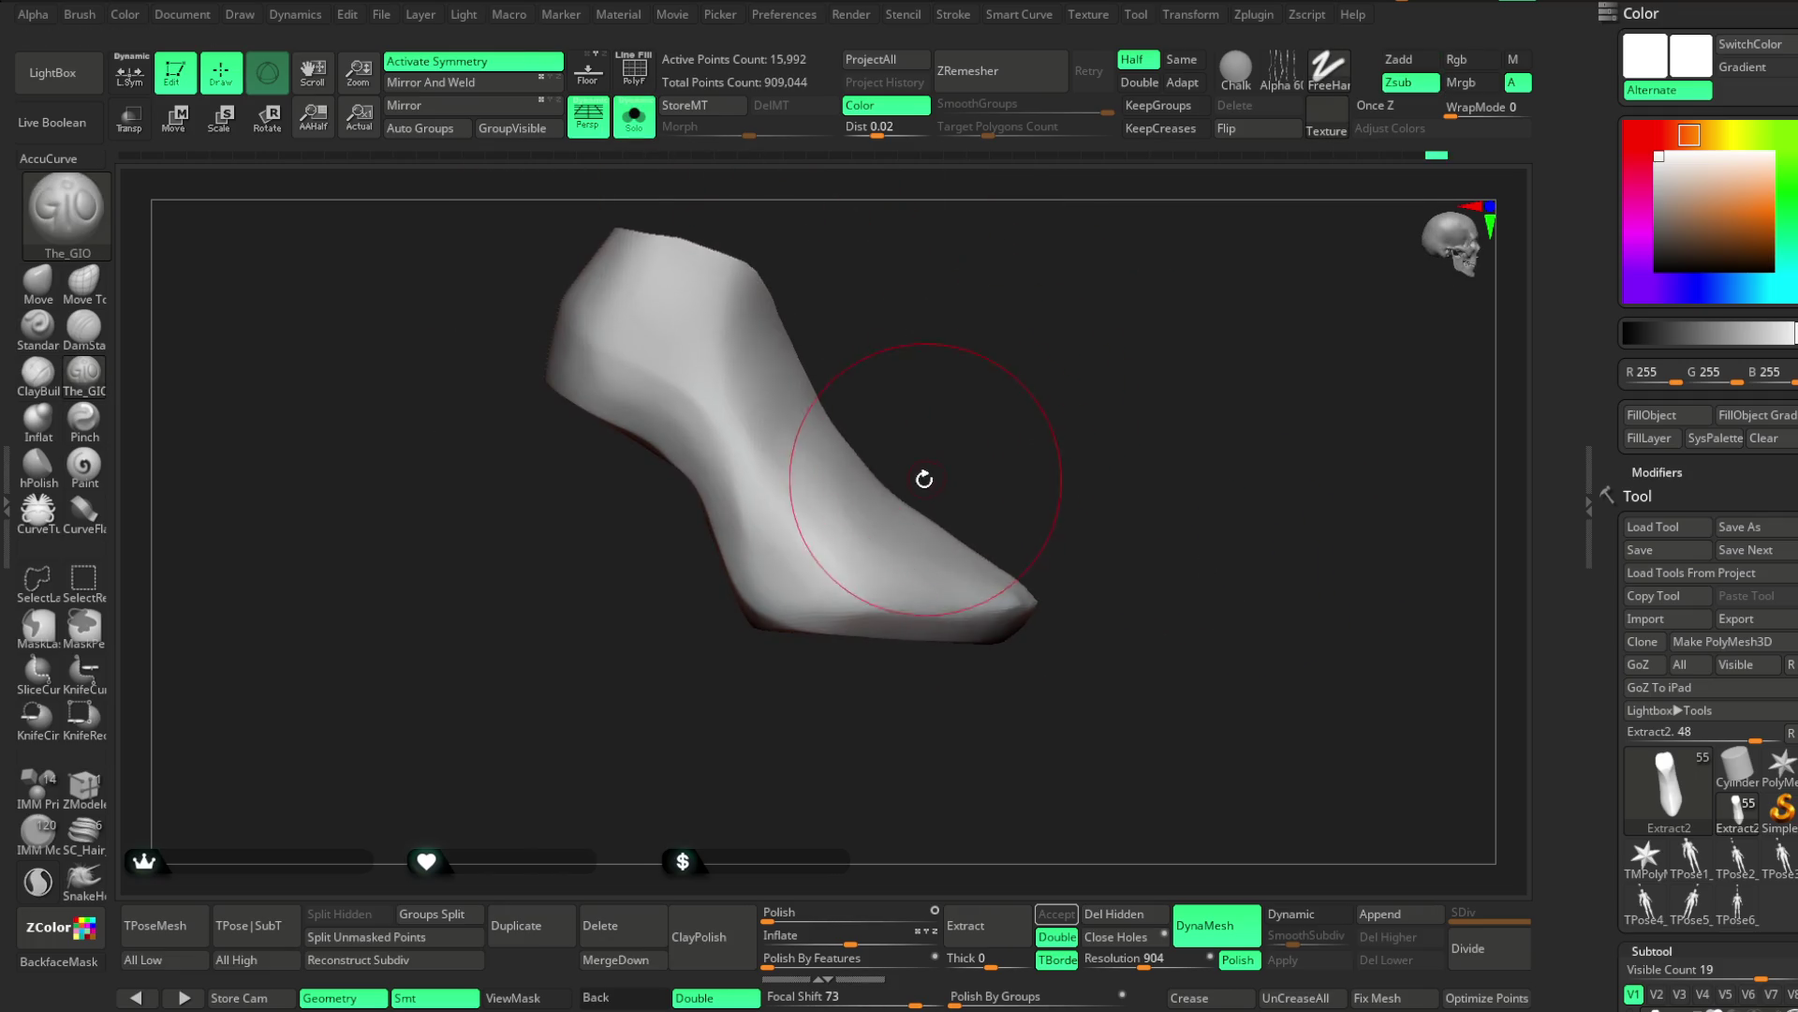
Lasso-mask a triangular area over the boot tip, checking it from the front
{"action": "key", "text": "ctrl"}
{"action": "mouse_move", "coordinate": [880, 623]}
{"action": "left_mouse_down", "text": "ctrl"}
{"action": "mouse_move", "coordinate": [1012, 634]}
{"action": "mouse_move", "coordinate": [1077, 525]}
{"action": "left_mouse_up", "text": "ctrl"}
{"action": "mouse_move", "coordinate": [1148, 382]}
{"action": "left_mouse_down"}
{"action": "mouse_move", "coordinate": [1052, 402]}
{"action": "mouse_move", "coordinate": [1261, 394]}
{"action": "mouse_move", "coordinate": [1096, 401]}
{"action": "mouse_move", "coordinate": [1171, 402]}
{"action": "left_mouse_up"}
{"action": "key", "text": "ctrl"}
{"action": "mouse_move", "coordinate": [763, 502]}
{"action": "left_mouse_down", "text": "ctrl"}
{"action": "mouse_move", "coordinate": [722, 750]}
{"action": "mouse_move", "coordinate": [1061, 546]}
{"action": "left_mouse_up", "text": "ctrl"}
{"action": "mouse_move", "coordinate": [1083, 394]}
{"action": "left_mouse_down"}
{"action": "mouse_move", "coordinate": [979, 448]}
{"action": "mouse_move", "coordinate": [1140, 393]}
{"action": "mouse_move", "coordinate": [1071, 393]}
{"action": "mouse_move", "coordinate": [1105, 406]}
{"action": "mouse_move", "coordinate": [1091, 422]}
{"action": "left_mouse_up"}
{"action": "mouse_move", "coordinate": [848, 464]}
{"action": "left_mouse_down", "text": "ctrl"}
{"action": "mouse_move", "coordinate": [735, 690]}
{"action": "mouse_move", "coordinate": [984, 510]}
{"action": "left_mouse_up", "text": "ctrl"}
{"action": "mouse_move", "coordinate": [1165, 257]}
{"action": "left_mouse_down"}
{"action": "mouse_move", "coordinate": [1051, 397]}
{"action": "mouse_move", "coordinate": [1115, 381]}
{"action": "left_mouse_up"}
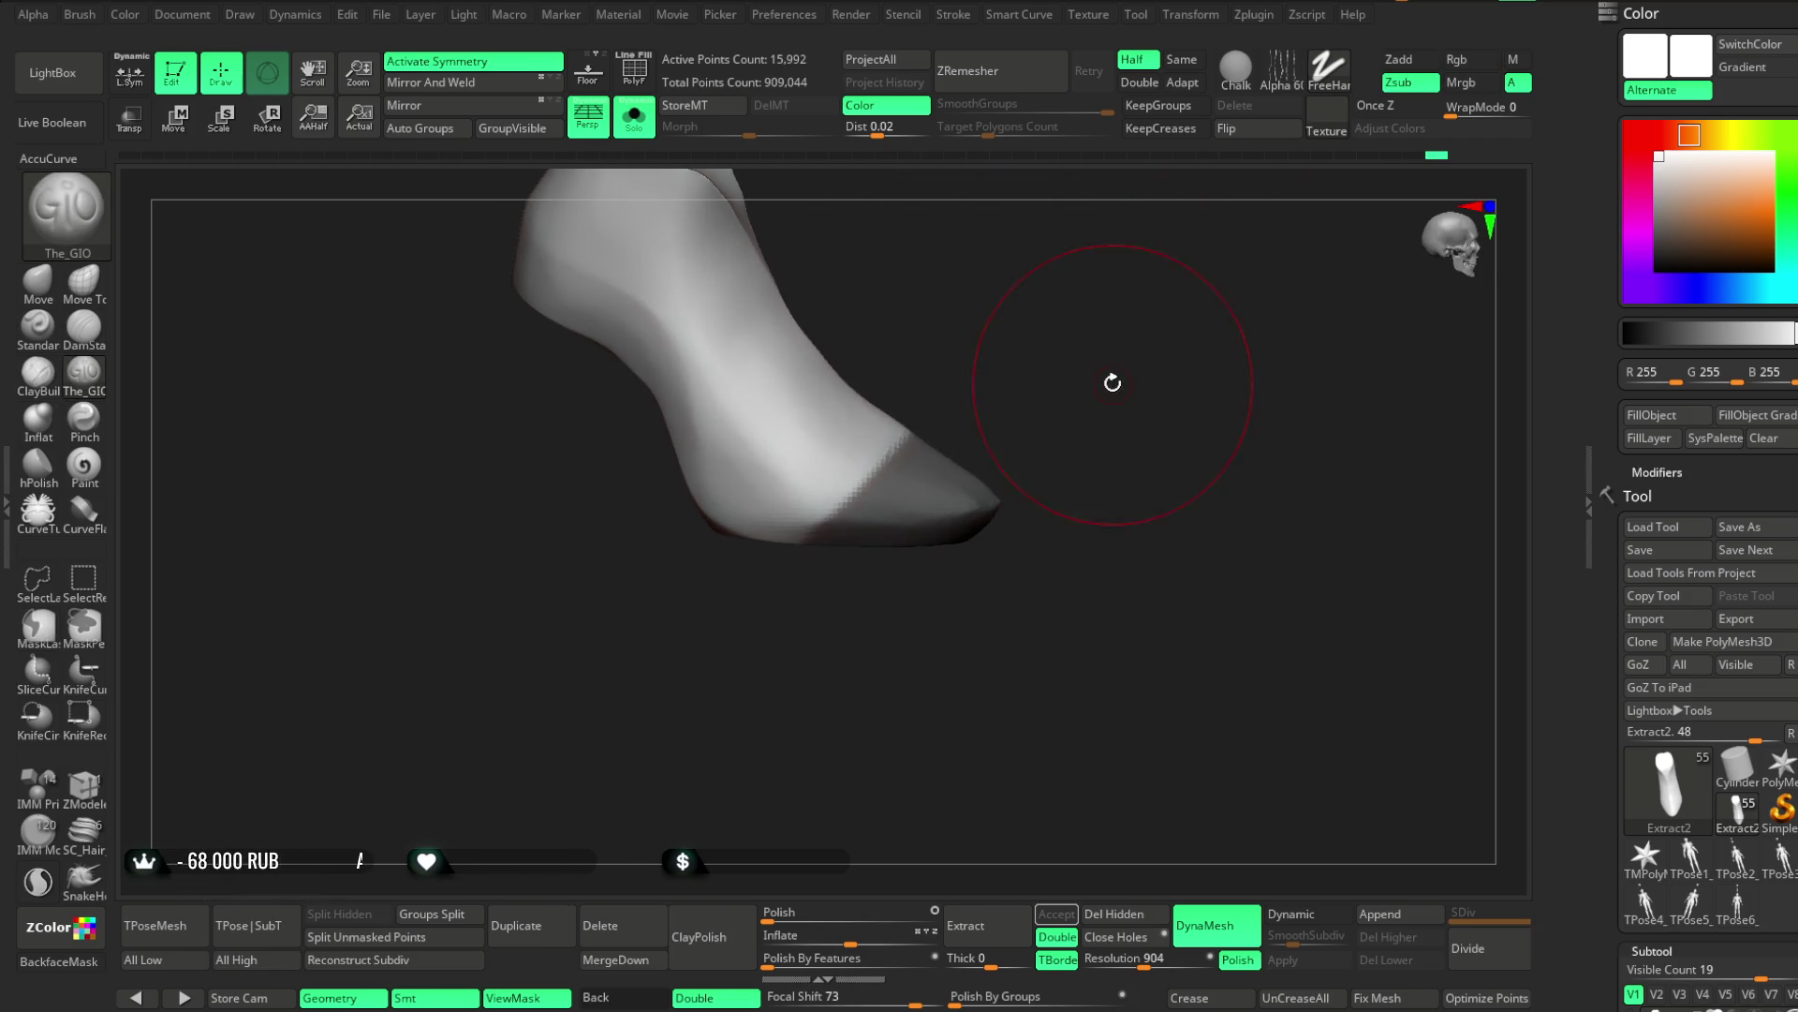
{"action": "mouse_move", "coordinate": [923, 402]}
{"action": "left_mouse_down", "text": "ctrl"}
{"action": "mouse_move", "coordinate": [774, 594]}
{"action": "mouse_move", "coordinate": [1021, 642]}
{"action": "mouse_move", "coordinate": [993, 525]}
{"action": "left_mouse_up", "text": "ctrl"}
{"action": "mouse_move", "coordinate": [1115, 406]}
{"action": "left_mouse_down"}
{"action": "mouse_move", "coordinate": [1111, 377]}
{"action": "mouse_move", "coordinate": [1063, 369]}
{"action": "mouse_move", "coordinate": [1096, 462]}
{"action": "mouse_move", "coordinate": [1085, 549]}
{"action": "mouse_move", "coordinate": [1072, 421]}
{"action": "mouse_move", "coordinate": [1081, 507]}
{"action": "left_mouse_up"}
{"action": "key", "text": "space"}
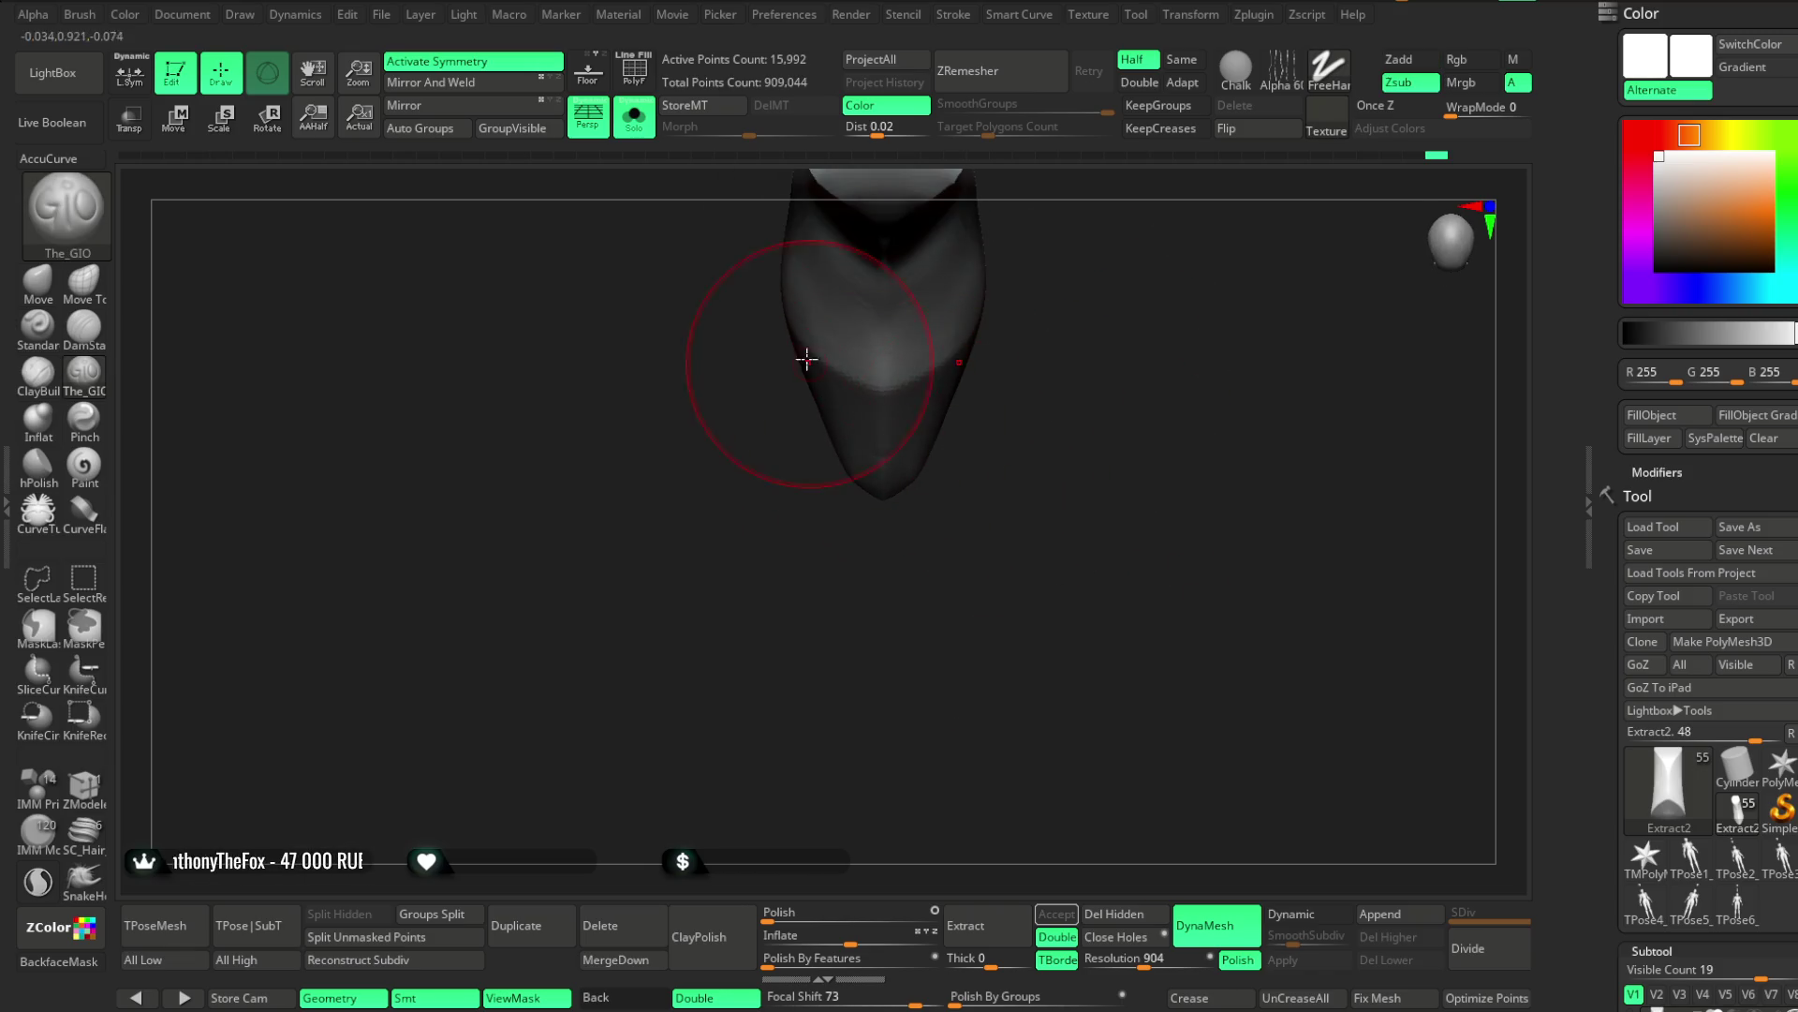
Refine the toe mask with further lasso strokes from new angles
{"action": "key", "text": "ctrl"}
{"action": "left_click_drag", "start_coordinate": [965, 528], "coordinate": [855, 643]}
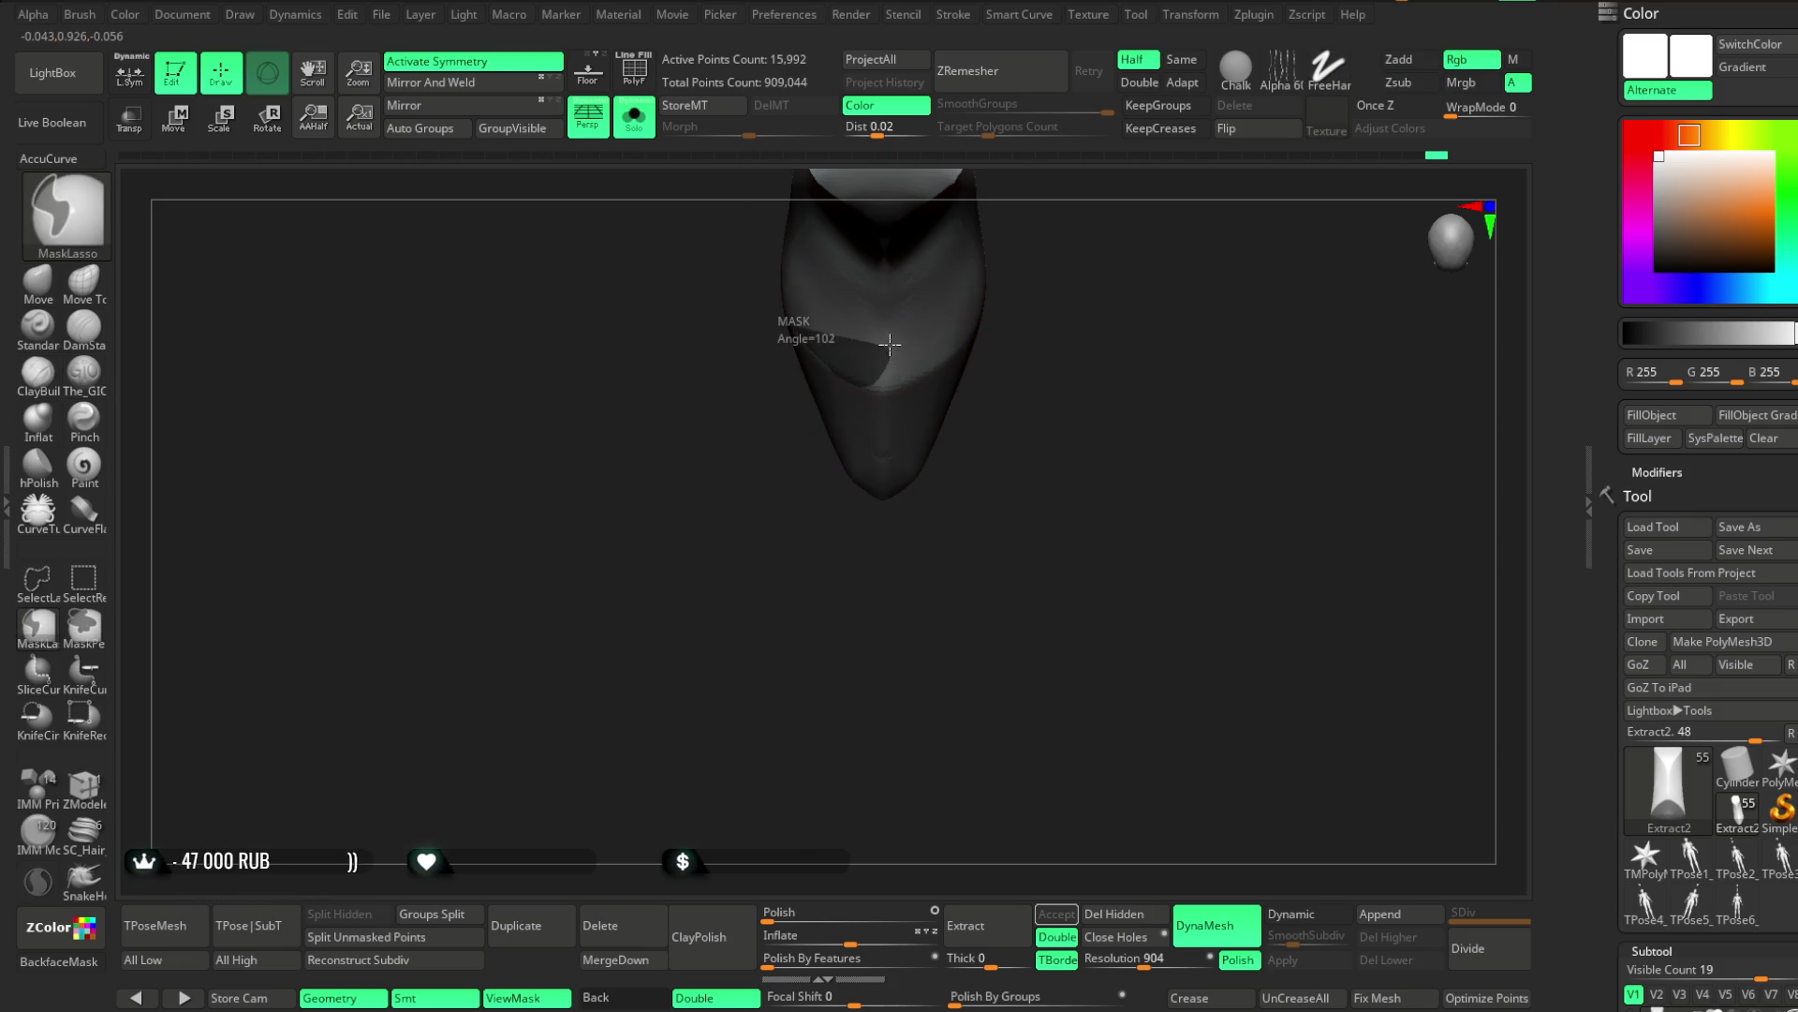
{"action": "left_click_drag", "start_coordinate": [1032, 644], "coordinate": [1029, 648]}
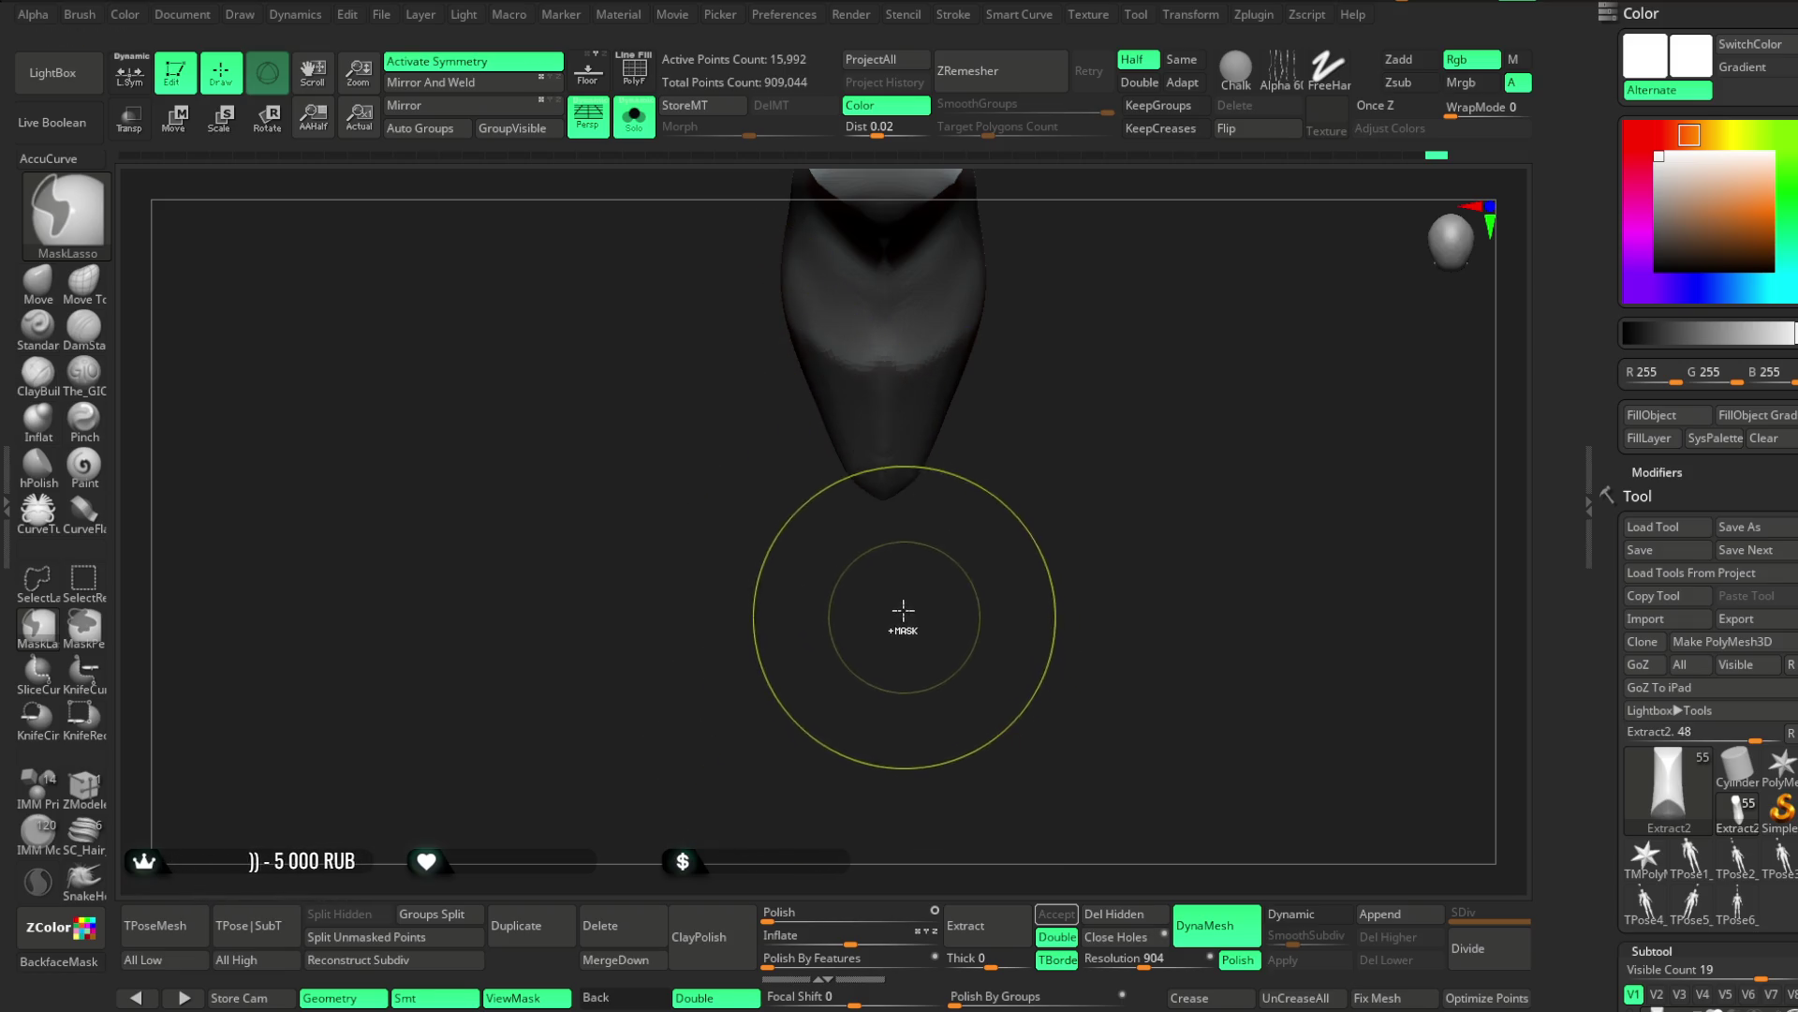
{"action": "key", "text": "alt"}
{"action": "key", "text": "ctrl"}
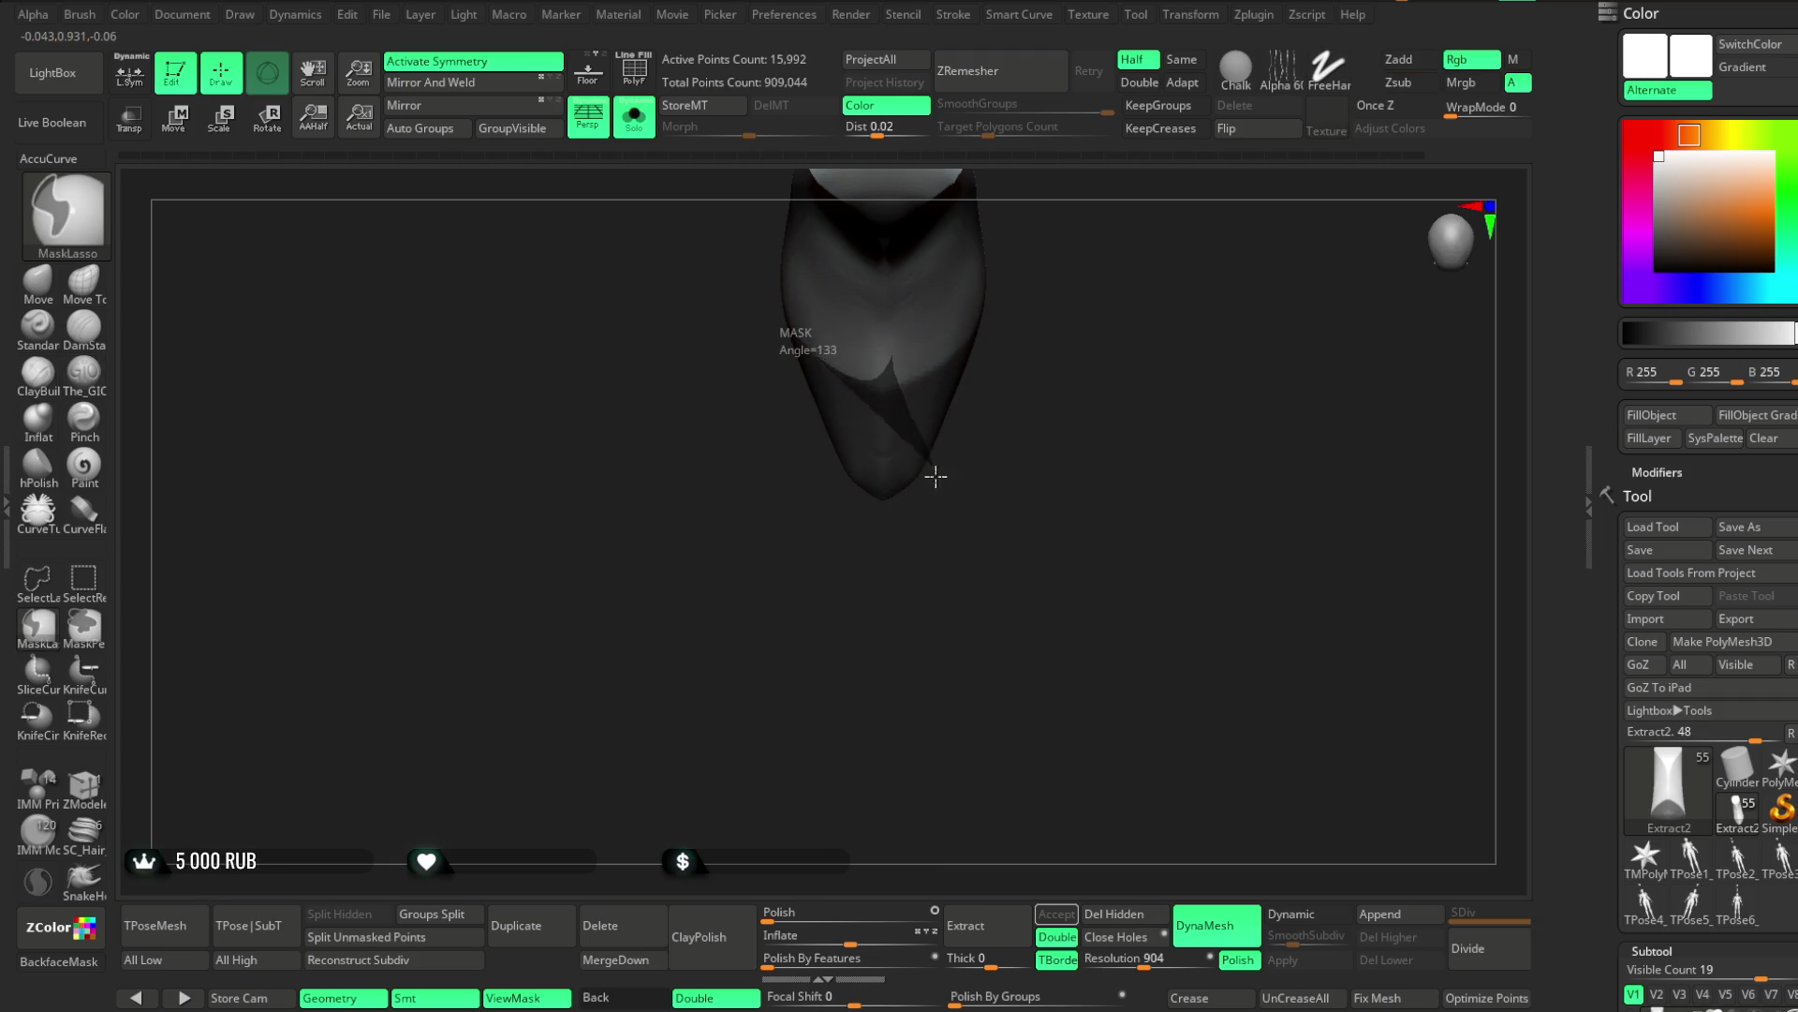
{"action": "mouse_move", "coordinate": [1002, 337]}
{"action": "left_mouse_down"}
{"action": "mouse_move", "coordinate": [1045, 234]}
{"action": "mouse_move", "coordinate": [1099, 297]}
{"action": "mouse_move", "coordinate": [1064, 257]}
{"action": "mouse_move", "coordinate": [1072, 338]}
{"action": "mouse_move", "coordinate": [1008, 358]}
{"action": "left_mouse_up"}
{"action": "key", "text": "alt"}
{"action": "key", "text": "space"}
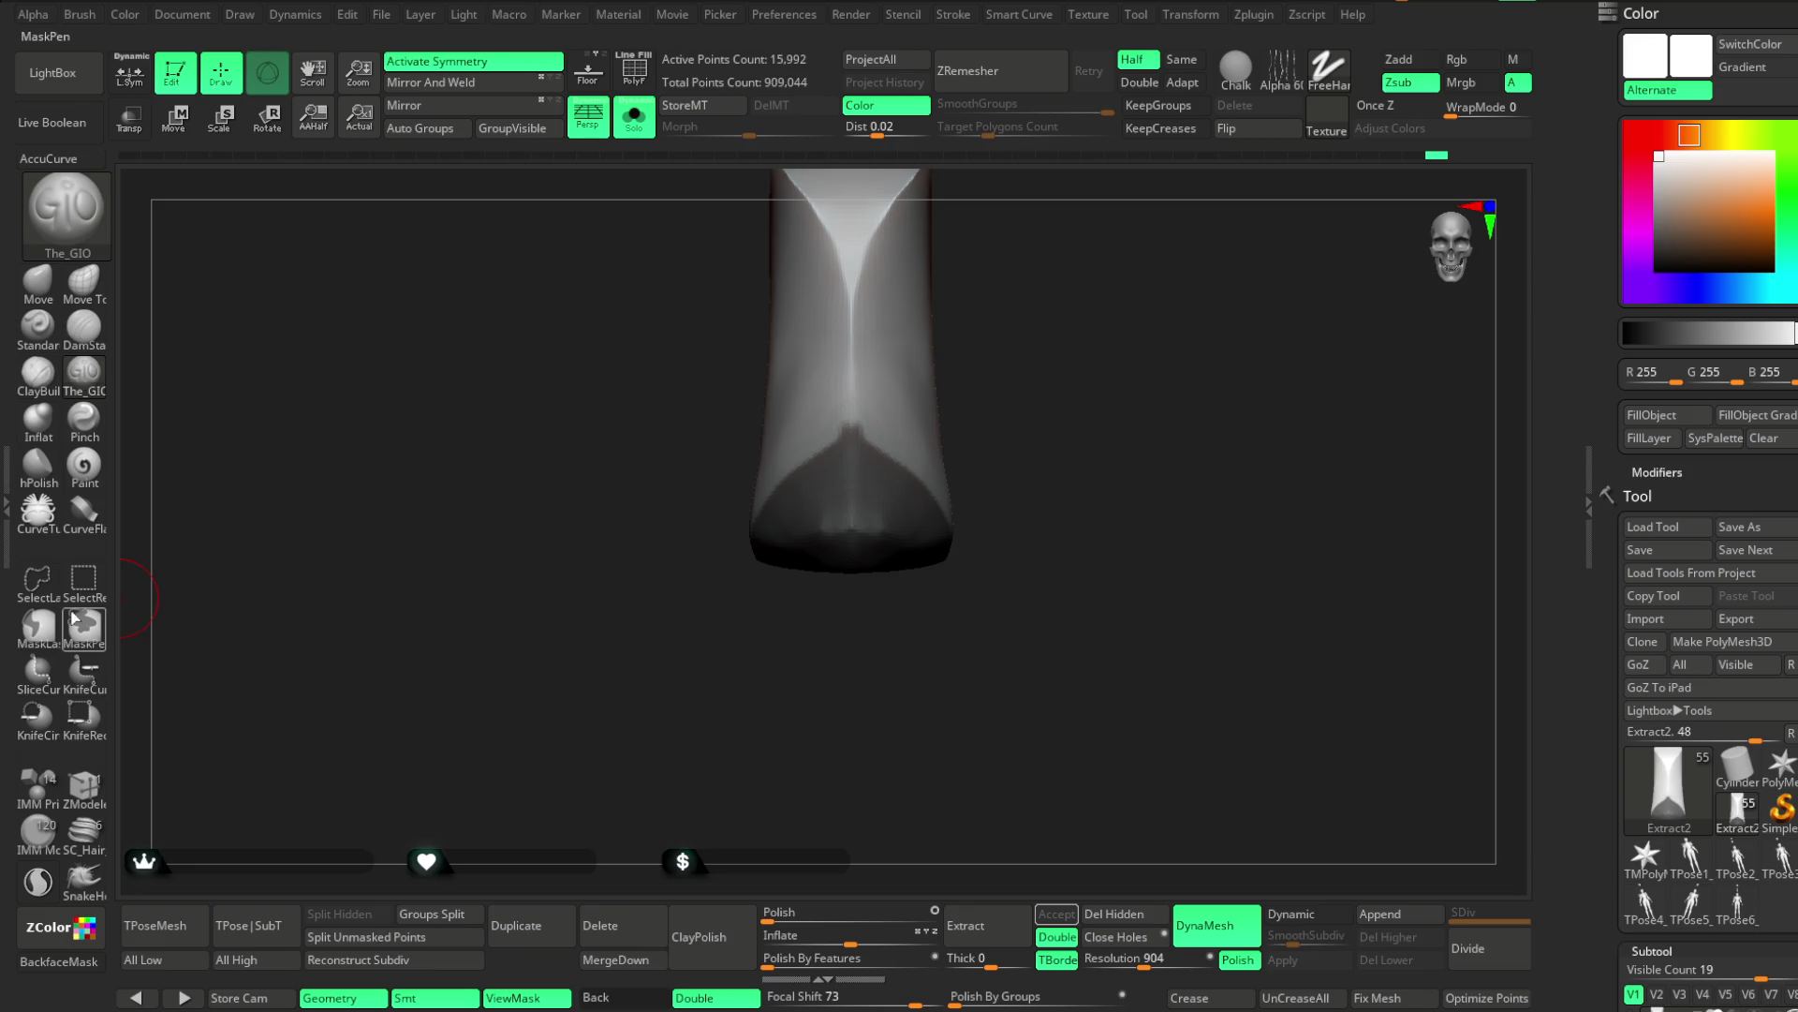
Paint the mask over the toe from a side view with MaskPen, undoing to adjust the boundary
{"action": "left_click_drag", "start_coordinate": [1038, 304], "coordinate": [983, 434]}
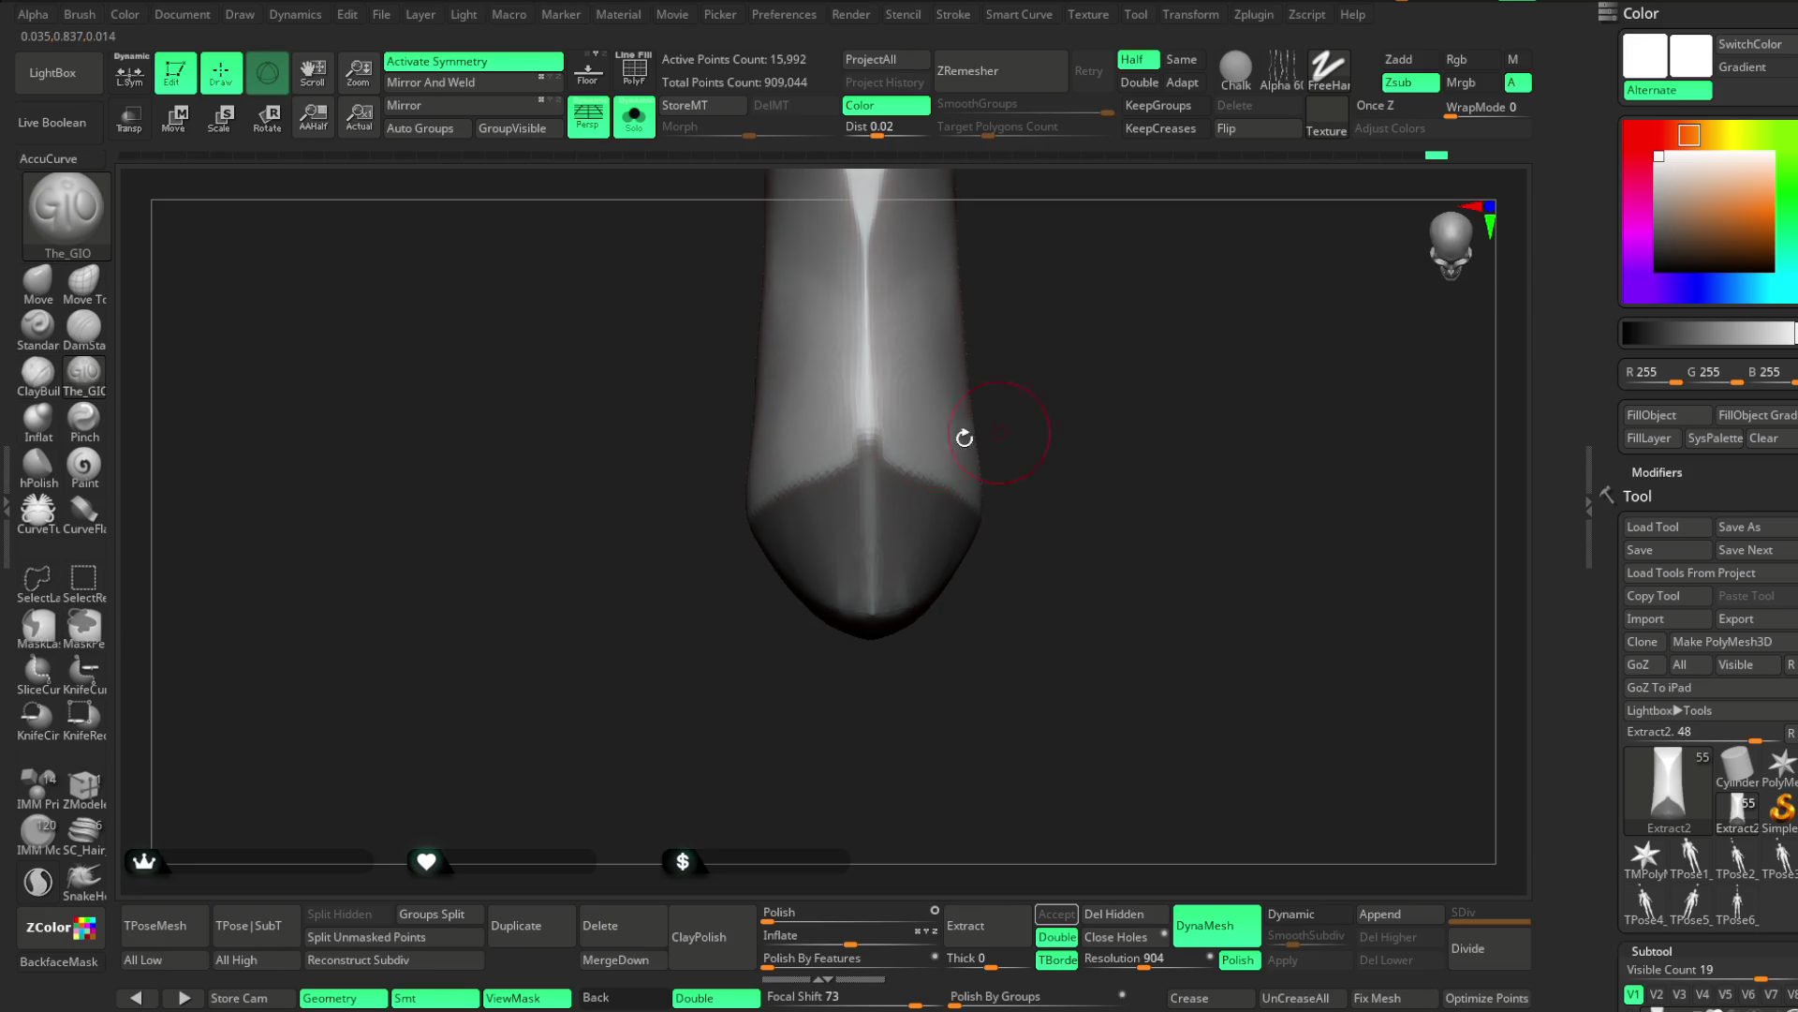
{"action": "key", "text": "ctrl"}
{"action": "mouse_move", "coordinate": [1003, 316]}
{"action": "left_mouse_down"}
{"action": "mouse_move", "coordinate": [1076, 373]}
{"action": "mouse_move", "coordinate": [919, 449]}
{"action": "left_mouse_up"}
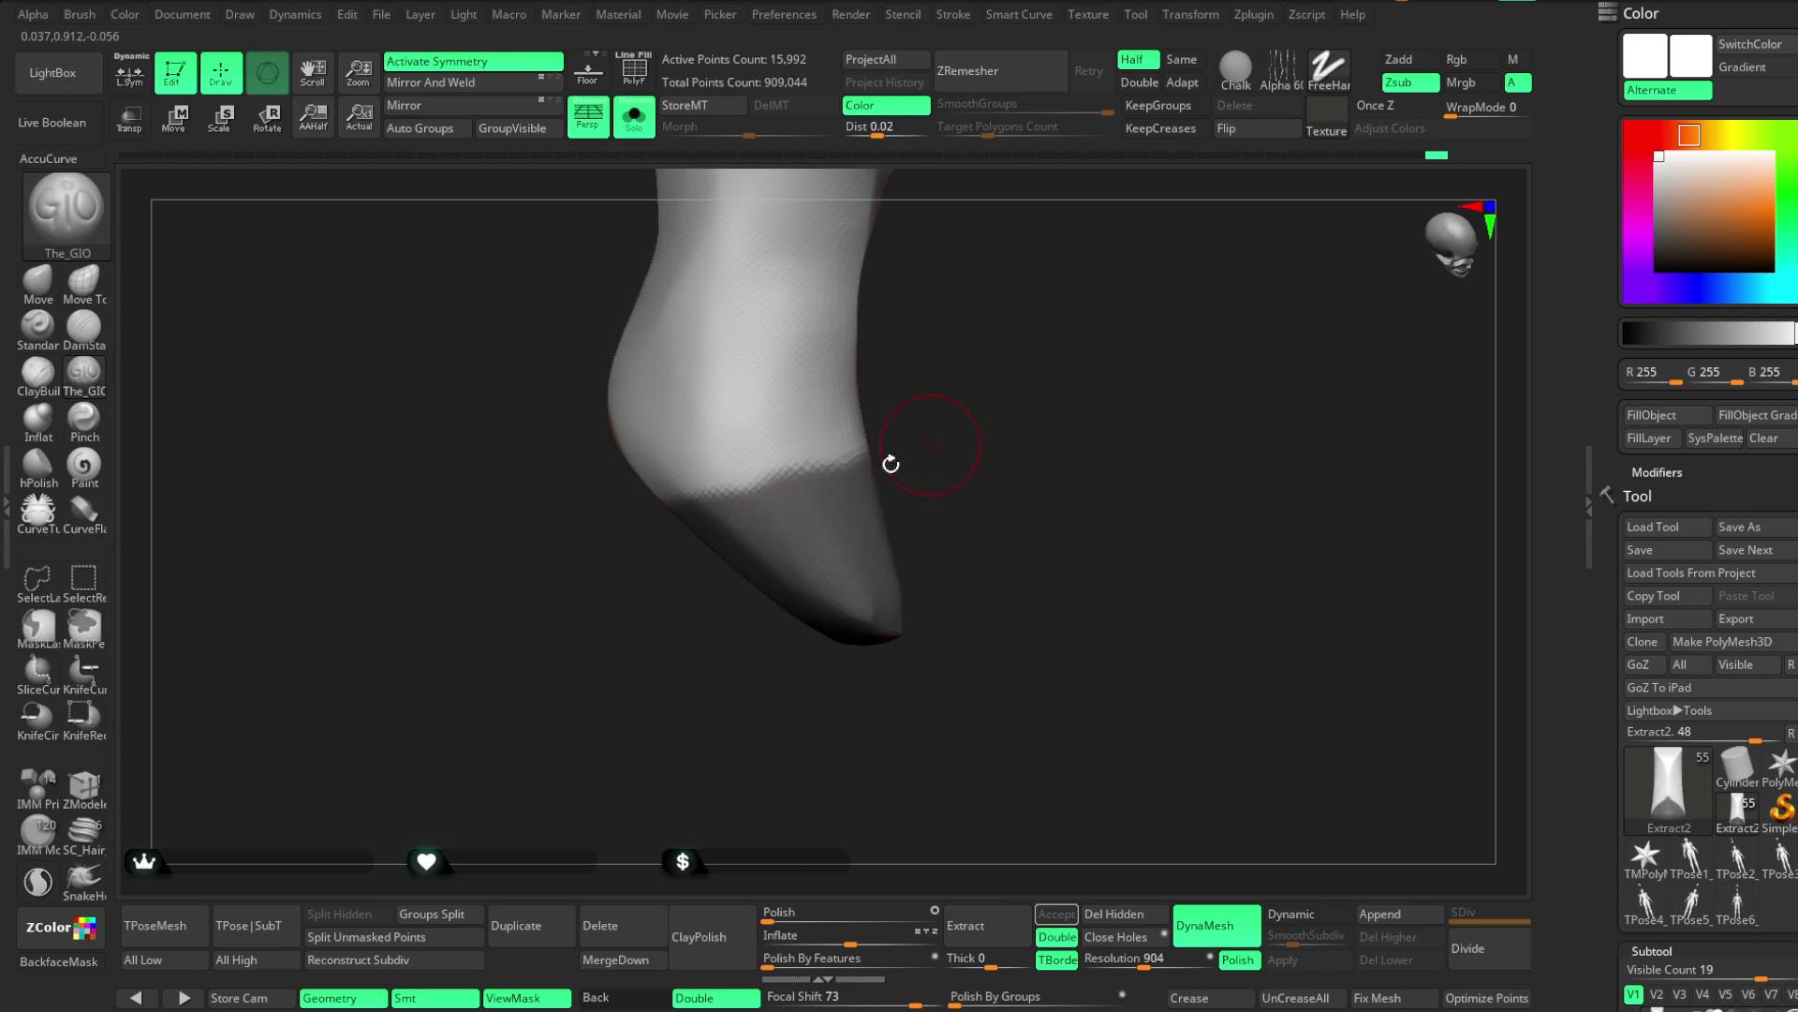
{"action": "mouse_move", "coordinate": [1044, 401]}
{"action": "left_mouse_down"}
{"action": "mouse_move", "coordinate": [983, 385]}
{"action": "mouse_move", "coordinate": [967, 353]}
{"action": "mouse_move", "coordinate": [954, 395]}
{"action": "mouse_move", "coordinate": [1008, 562]}
{"action": "mouse_move", "coordinate": [212, 747]}
{"action": "left_mouse_up"}
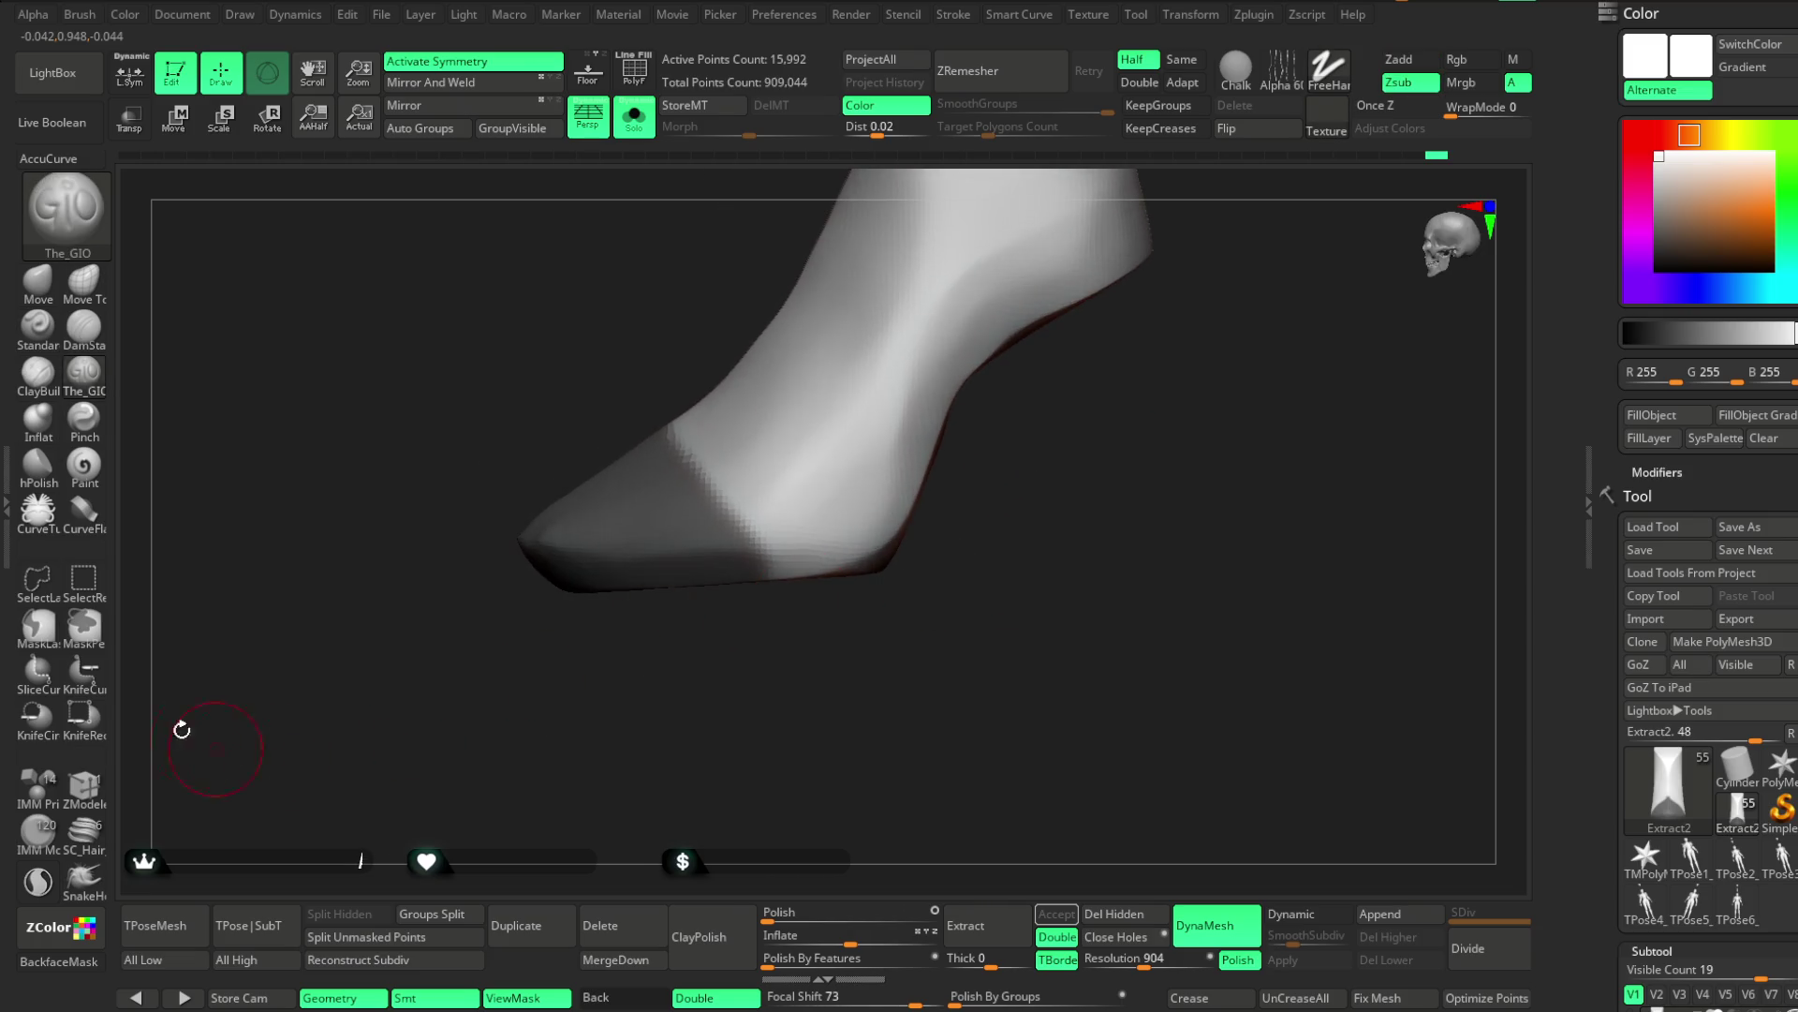
{"action": "key", "text": "ctrl"}
{"action": "left_click_drag", "start_coordinate": [688, 458], "coordinate": [795, 594], "text": "ctrl"}
{"action": "key", "text": "ctrl+z"}
{"action": "left_click", "coordinate": [38, 625], "text": "ctrl"}
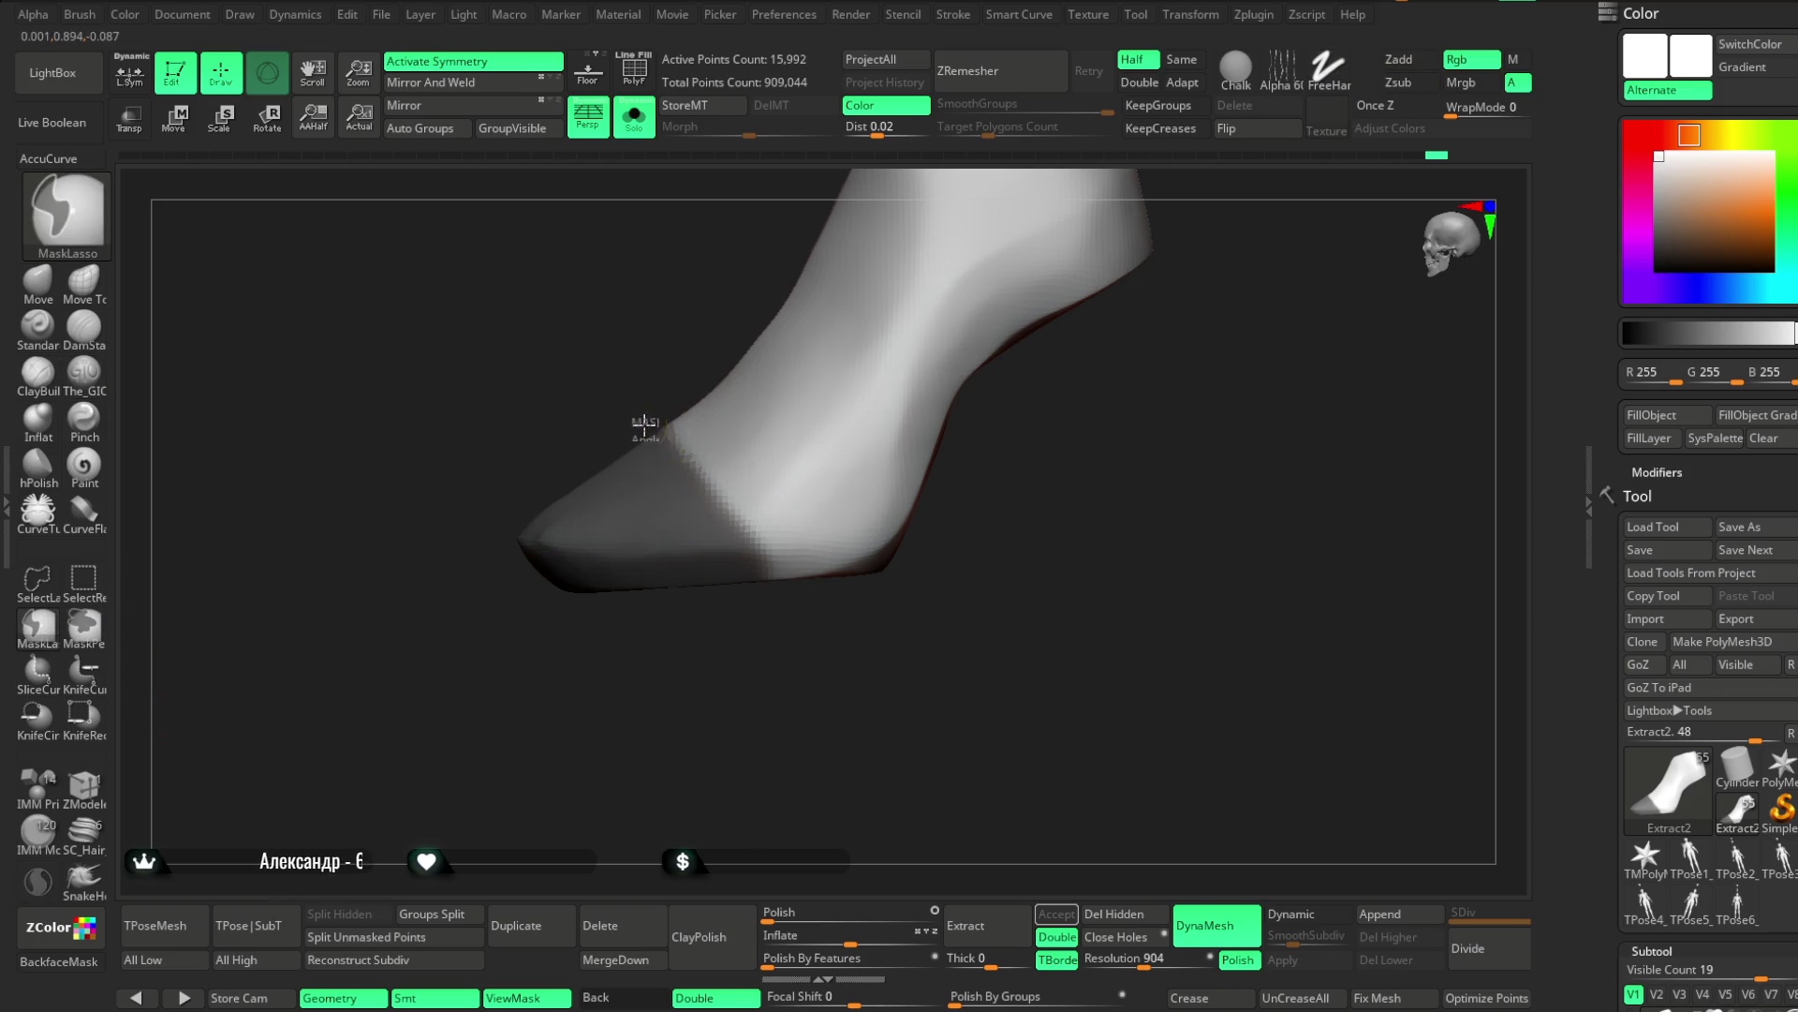
{"action": "mouse_move", "coordinate": [534, 843]}
{"action": "left_mouse_down"}
{"action": "mouse_move", "coordinate": [622, 711]}
{"action": "mouse_move", "coordinate": [730, 694]}
{"action": "mouse_move", "coordinate": [844, 401]}
{"action": "mouse_move", "coordinate": [875, 385]}
{"action": "mouse_move", "coordinate": [851, 385]}
{"action": "mouse_move", "coordinate": [857, 470]}
{"action": "mouse_move", "coordinate": [1010, 511]}
{"action": "left_mouse_up"}
Extract the masked toe as a new toe-cap shell and inflate it slightly
{"action": "left_click", "coordinate": [1021, 923]}
{"action": "left_click", "coordinate": [1040, 914]}
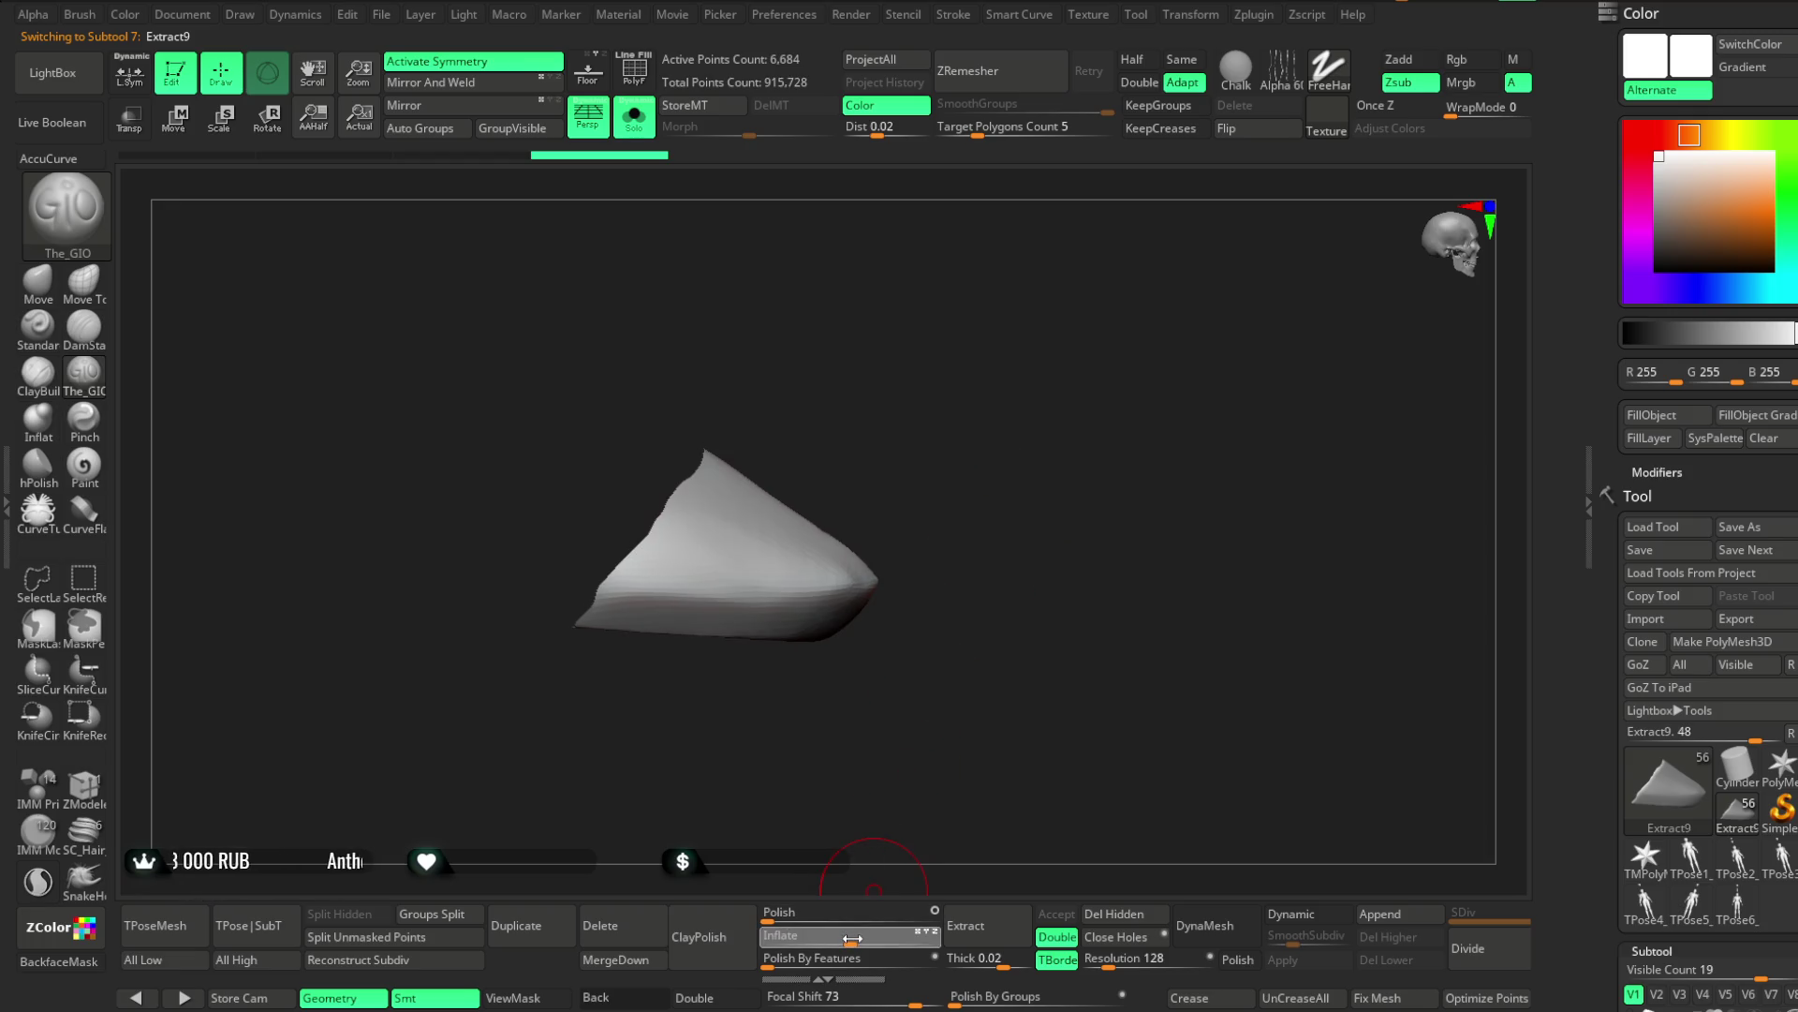
{"action": "left_click_drag", "start_coordinate": [853, 937], "coordinate": [871, 937]}
{"action": "left_click", "coordinate": [645, 136]}
{"action": "mouse_move", "coordinate": [943, 369]}
{"action": "left_mouse_down"}
{"action": "mouse_move", "coordinate": [967, 430]}
{"action": "mouse_move", "coordinate": [718, 273]}
{"action": "mouse_move", "coordinate": [874, 345]}
{"action": "mouse_move", "coordinate": [834, 321]}
{"action": "mouse_move", "coordinate": [811, 518]}
{"action": "left_mouse_up"}
{"action": "left_click", "coordinate": [642, 131]}
Show the wireframe, hide the toe-cap's inner layer with SelectRect and inflate the shell a little more
{"action": "left_click", "coordinate": [636, 77]}
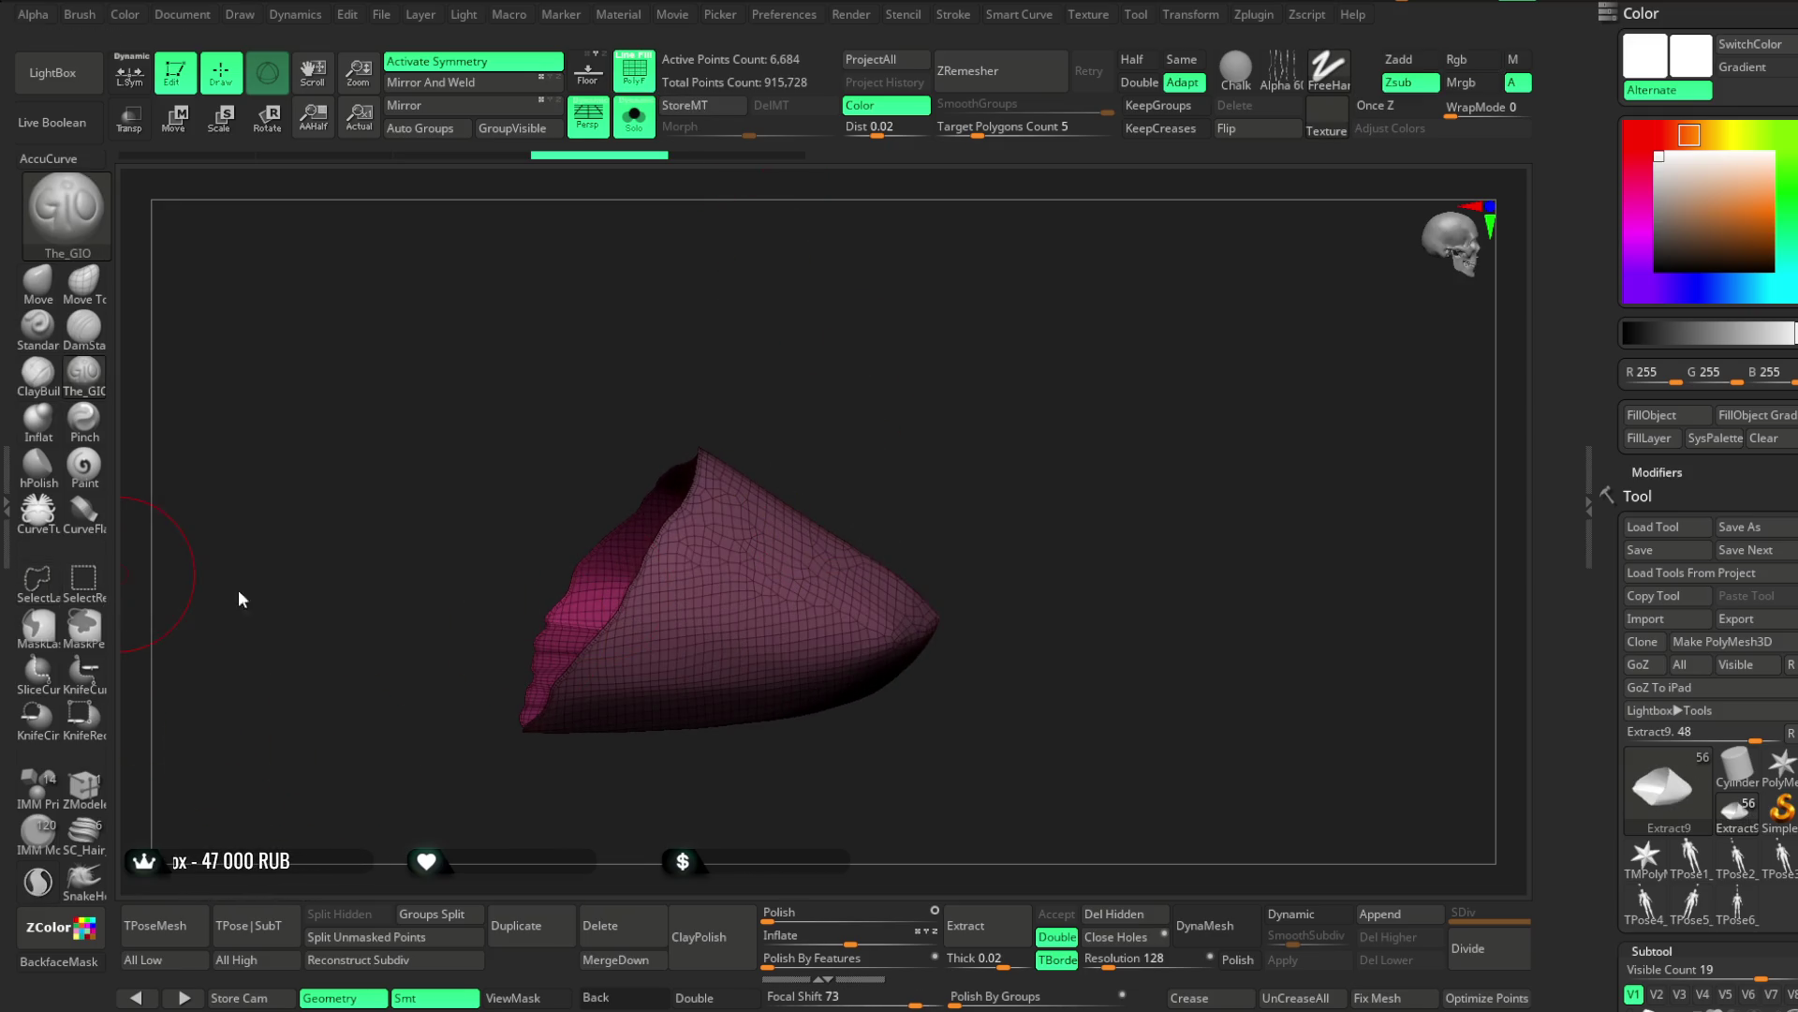
{"action": "key", "text": "ctrl+shift"}
{"action": "left_click", "coordinate": [840, 545], "text": "ctrl+shift"}
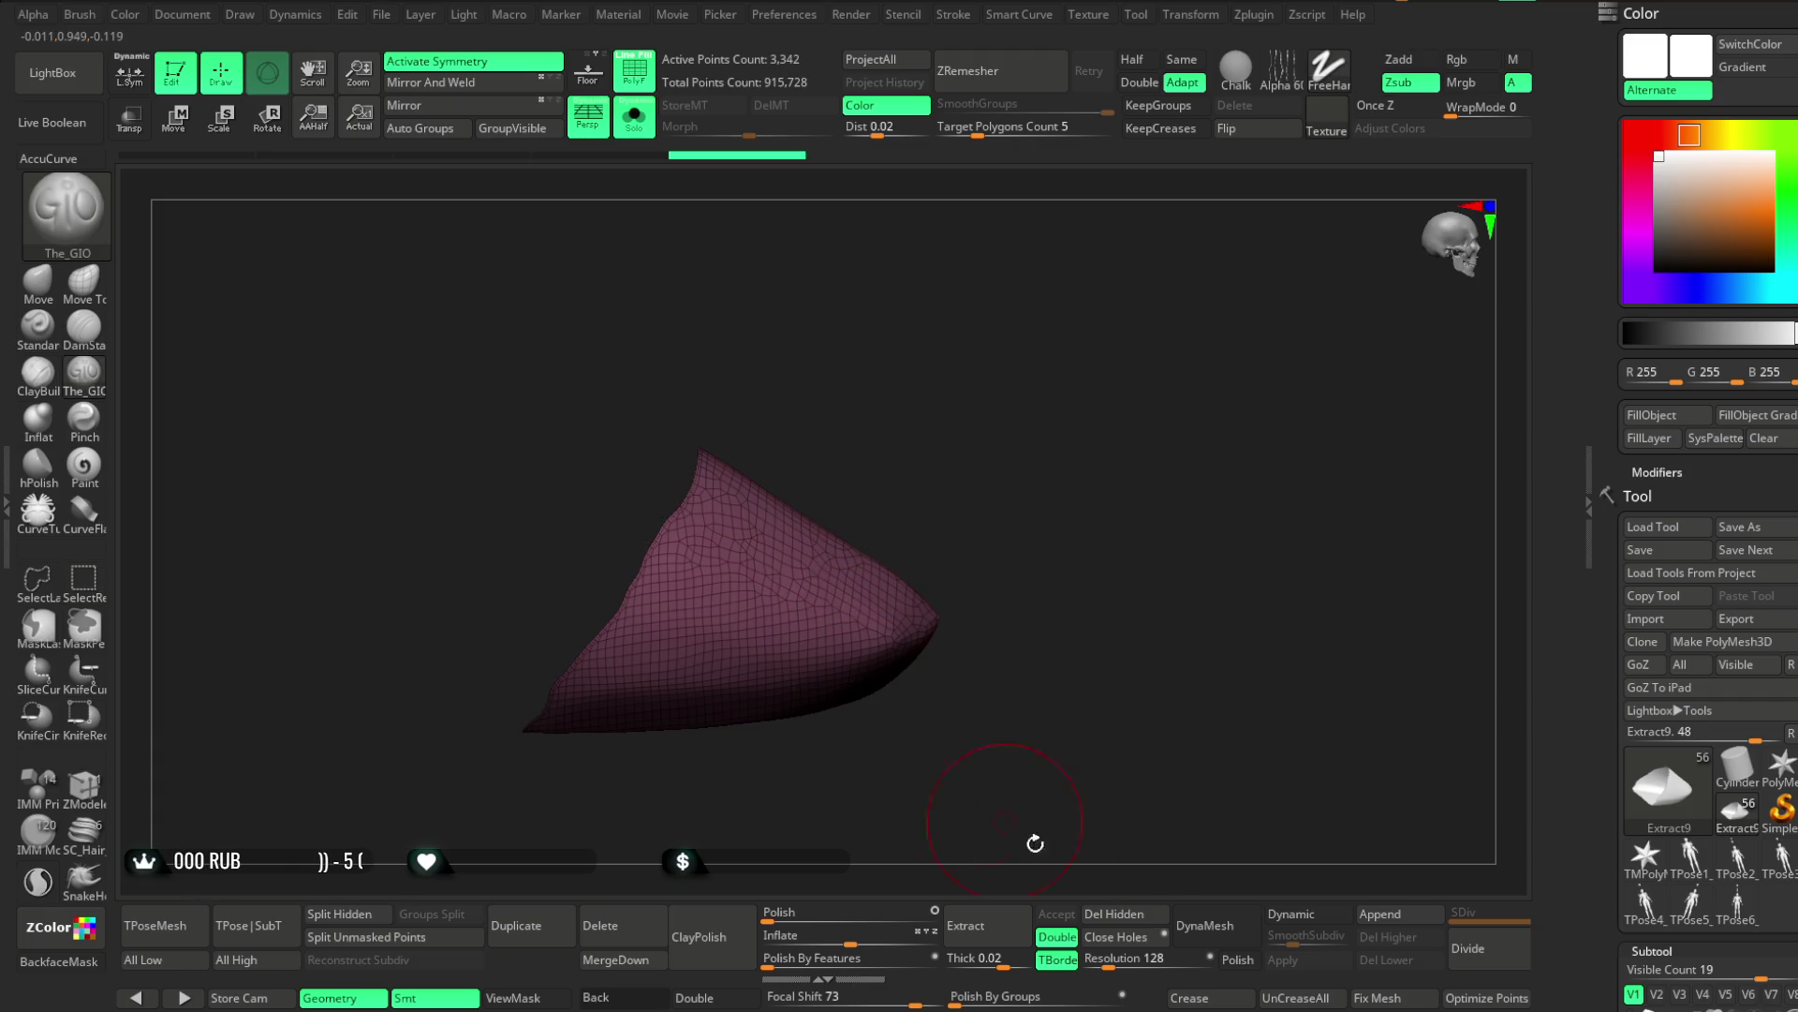
{"action": "left_click_drag", "start_coordinate": [864, 935], "coordinate": [876, 935]}
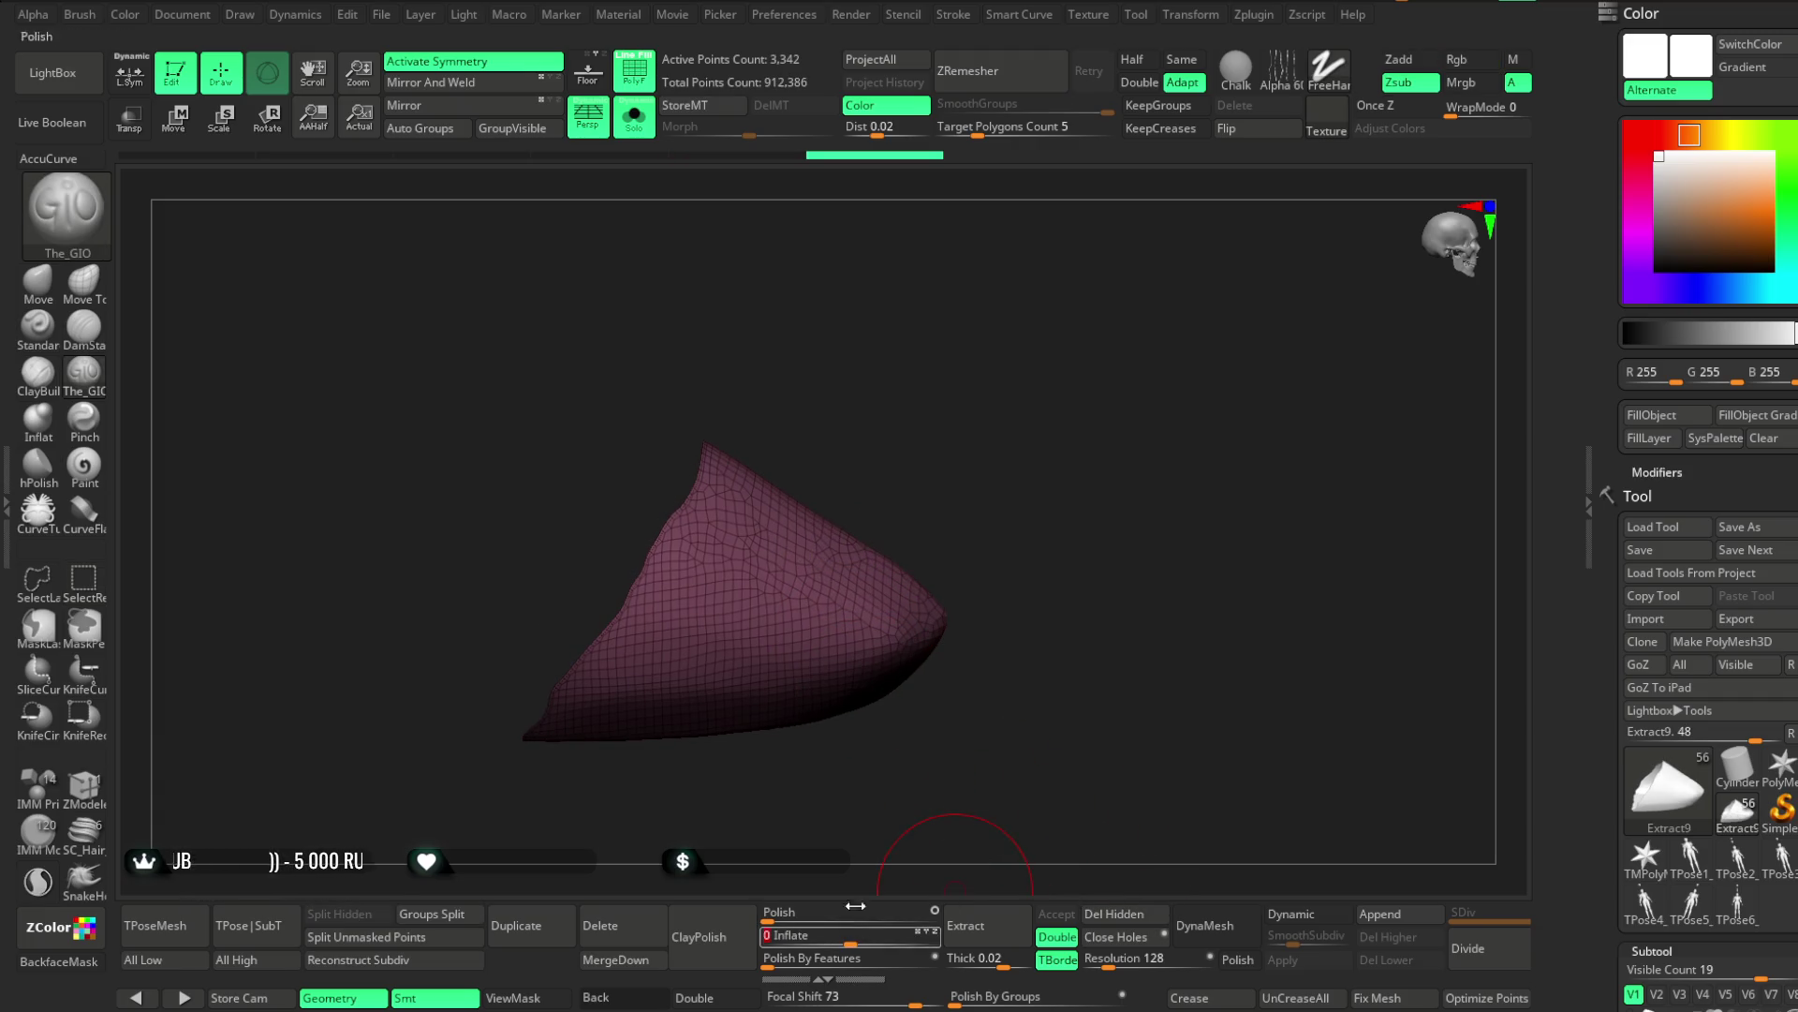
{"action": "left_click", "coordinate": [633, 121]}
{"action": "mouse_move", "coordinate": [1007, 445]}
{"action": "left_mouse_down"}
{"action": "mouse_move", "coordinate": [1055, 388]}
{"action": "mouse_move", "coordinate": [1000, 424]}
{"action": "left_mouse_up"}
{"action": "left_click_drag", "start_coordinate": [1005, 564], "coordinate": [997, 499]}
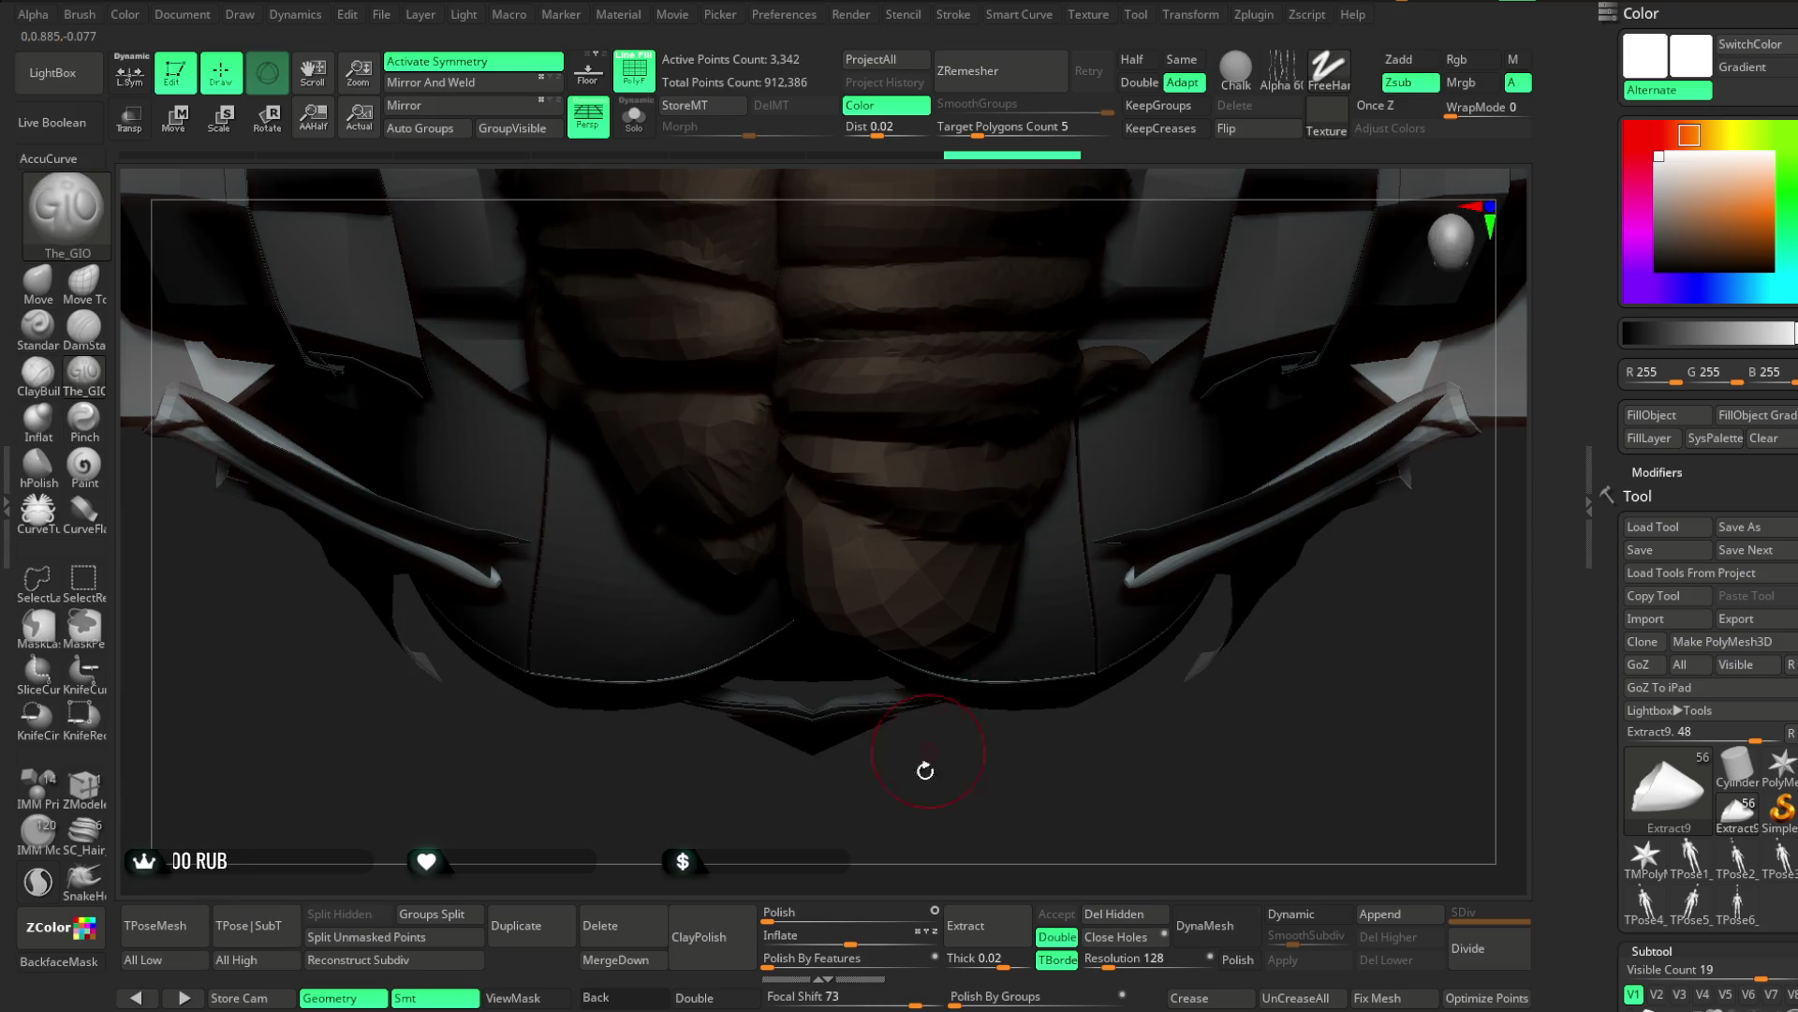
{"action": "left_click", "coordinate": [637, 128]}
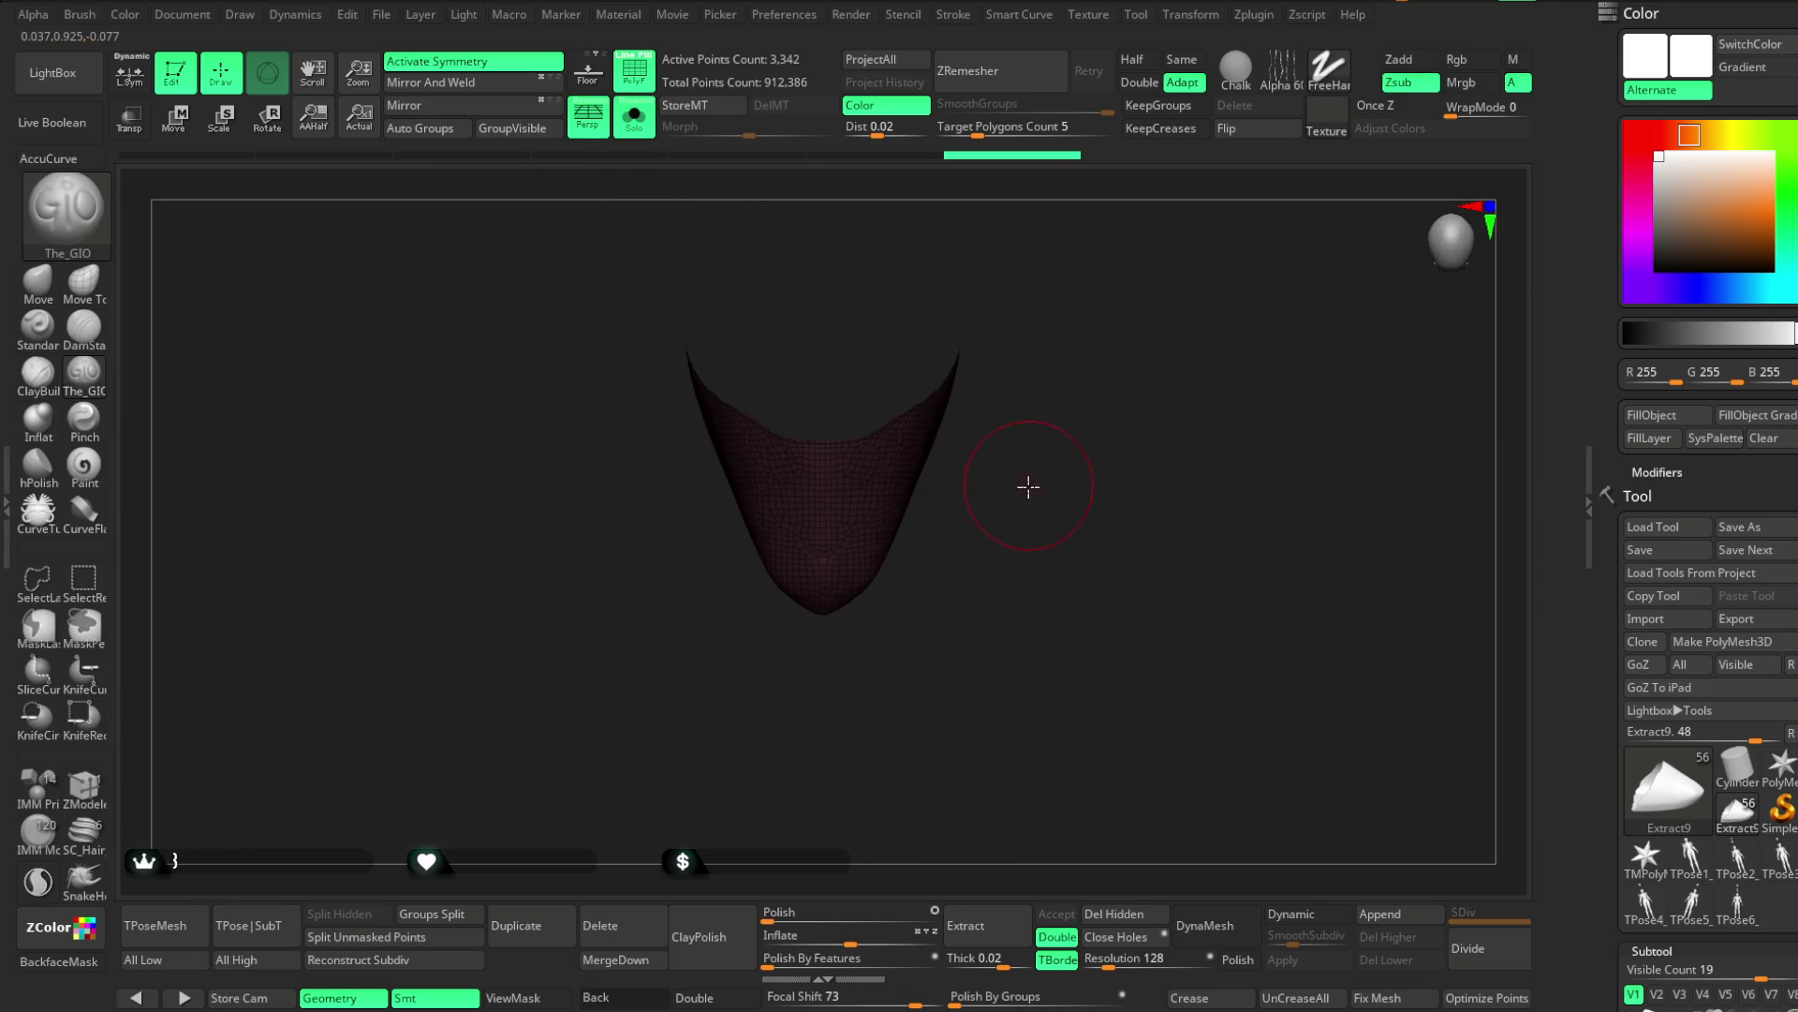
Switch to the Move brush and adjust its draw size on the isolated toe-cap
{"action": "key", "text": "space"}
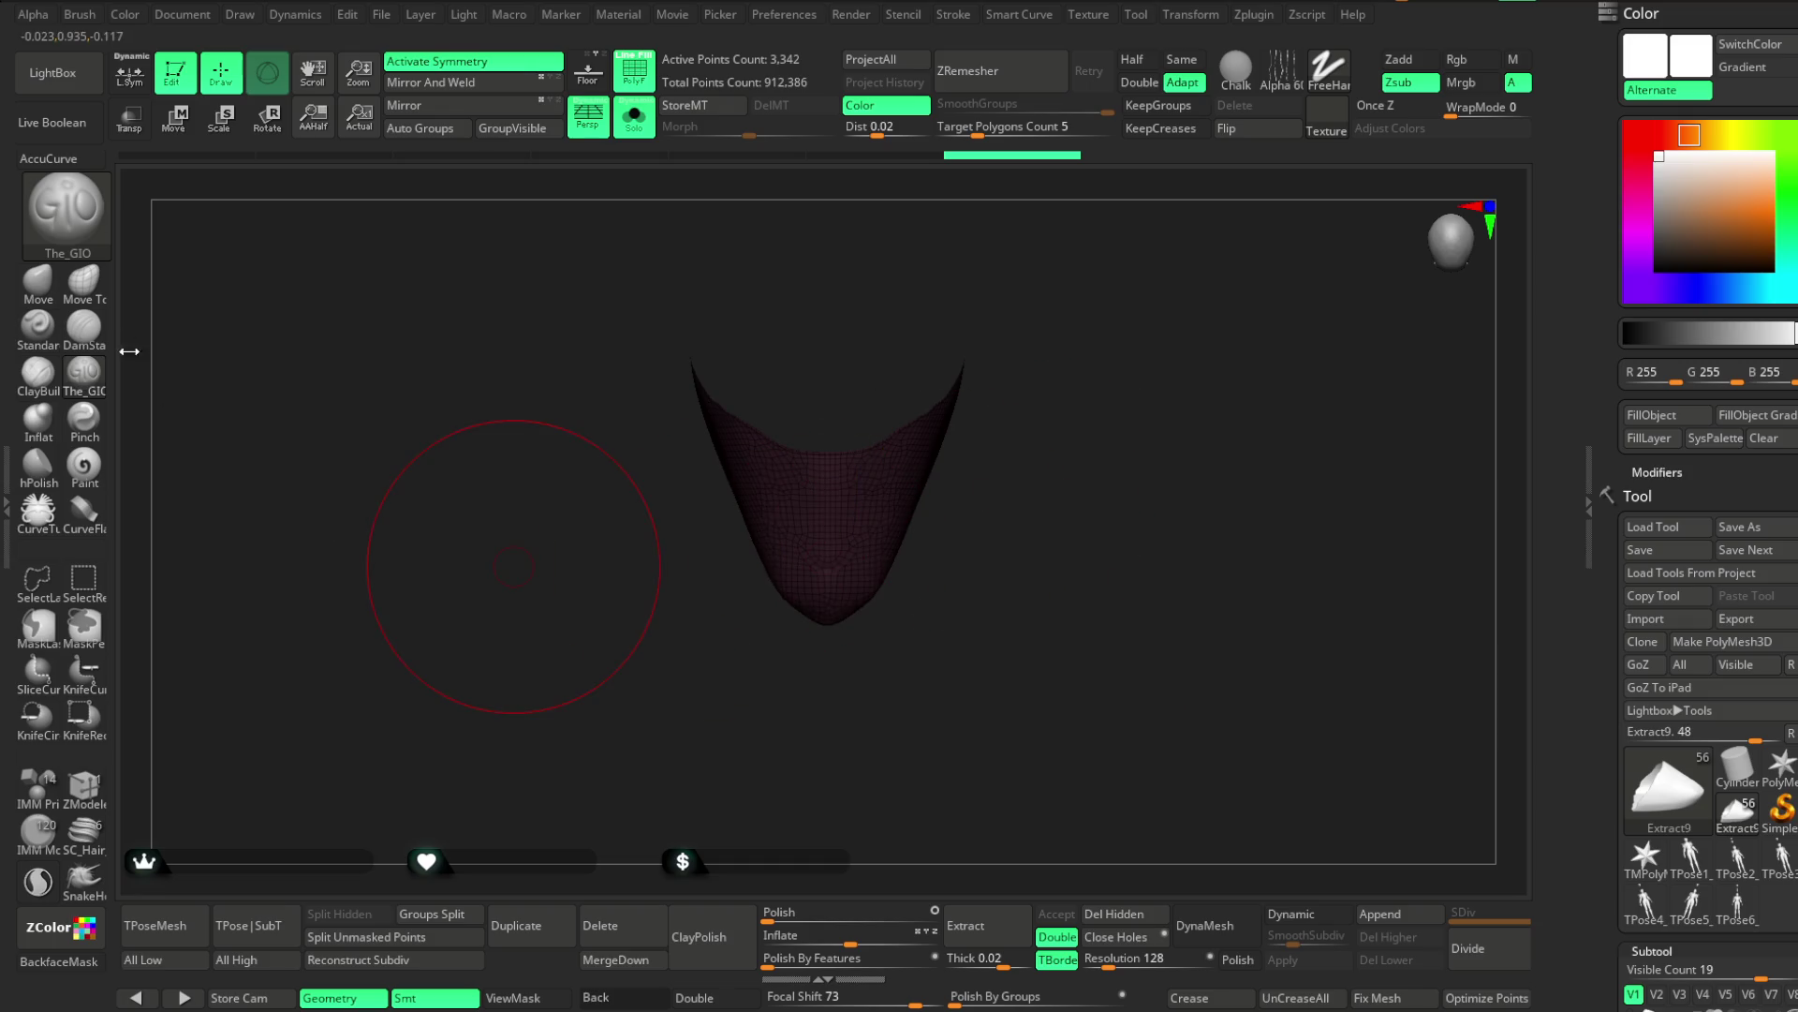
{"action": "left_click", "coordinate": [38, 281]}
{"action": "key", "text": "space"}
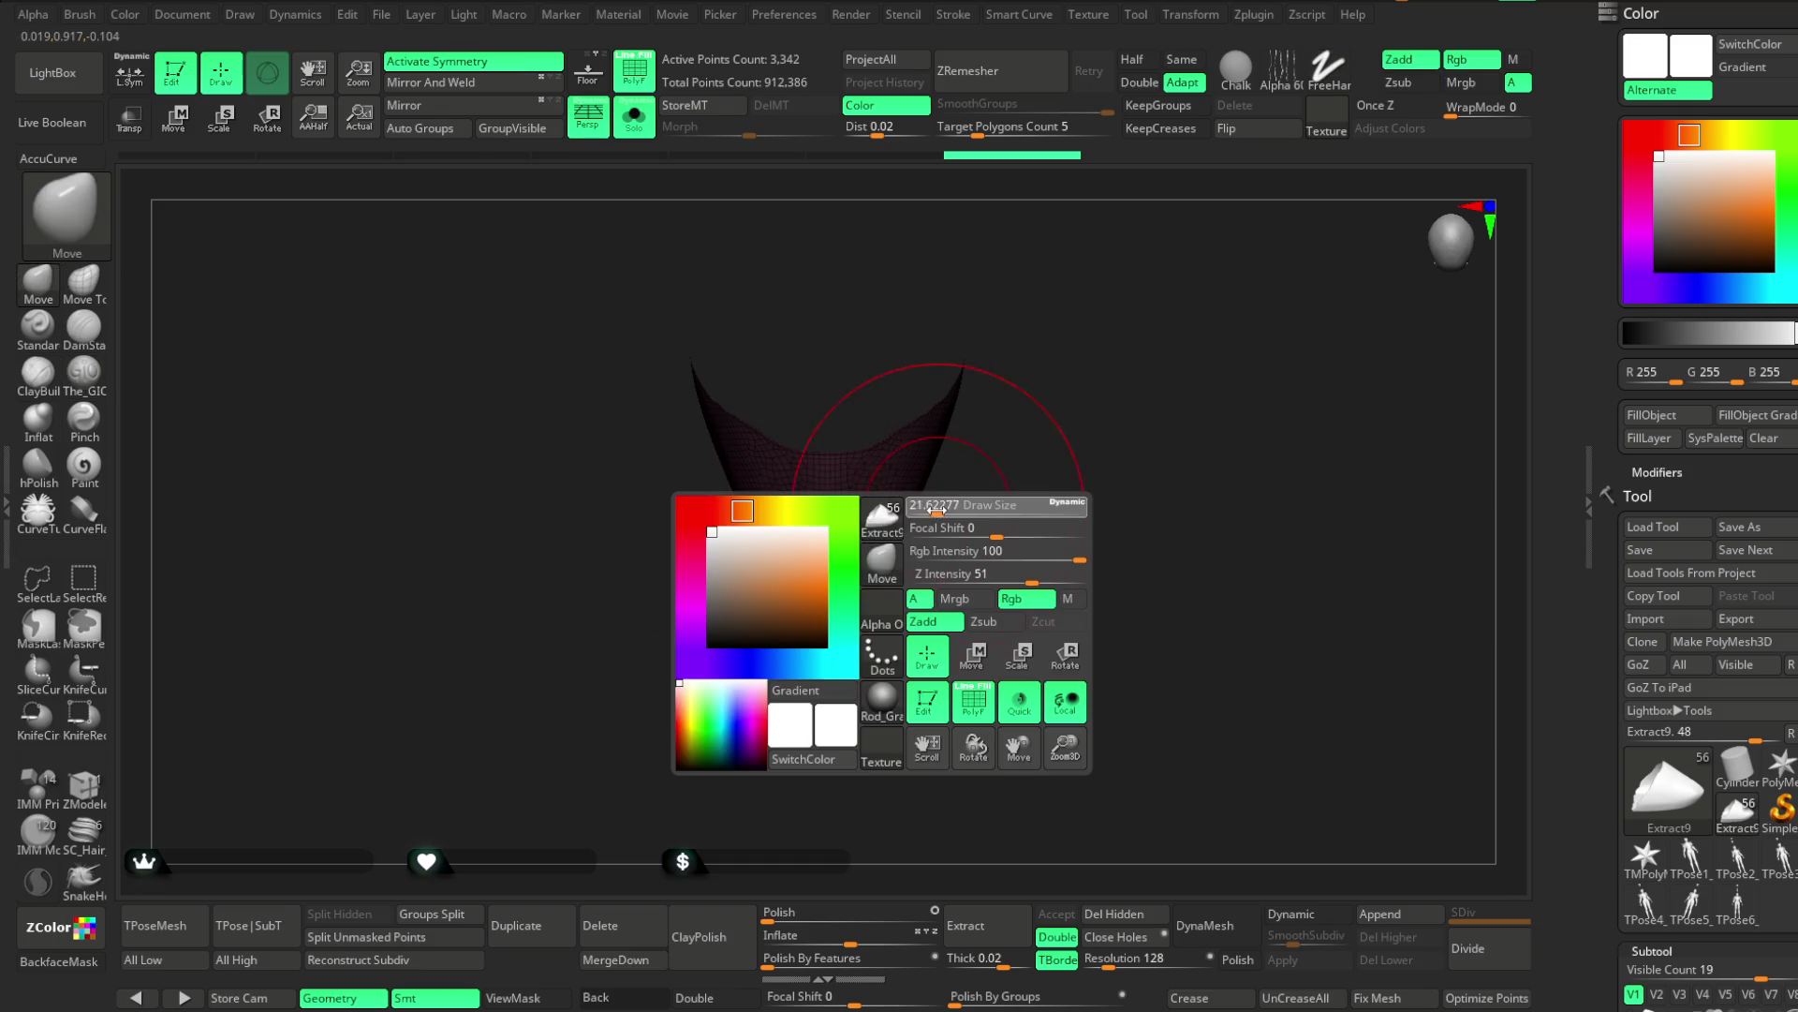
{"action": "left_click_drag", "start_coordinate": [934, 511], "coordinate": [903, 528]}
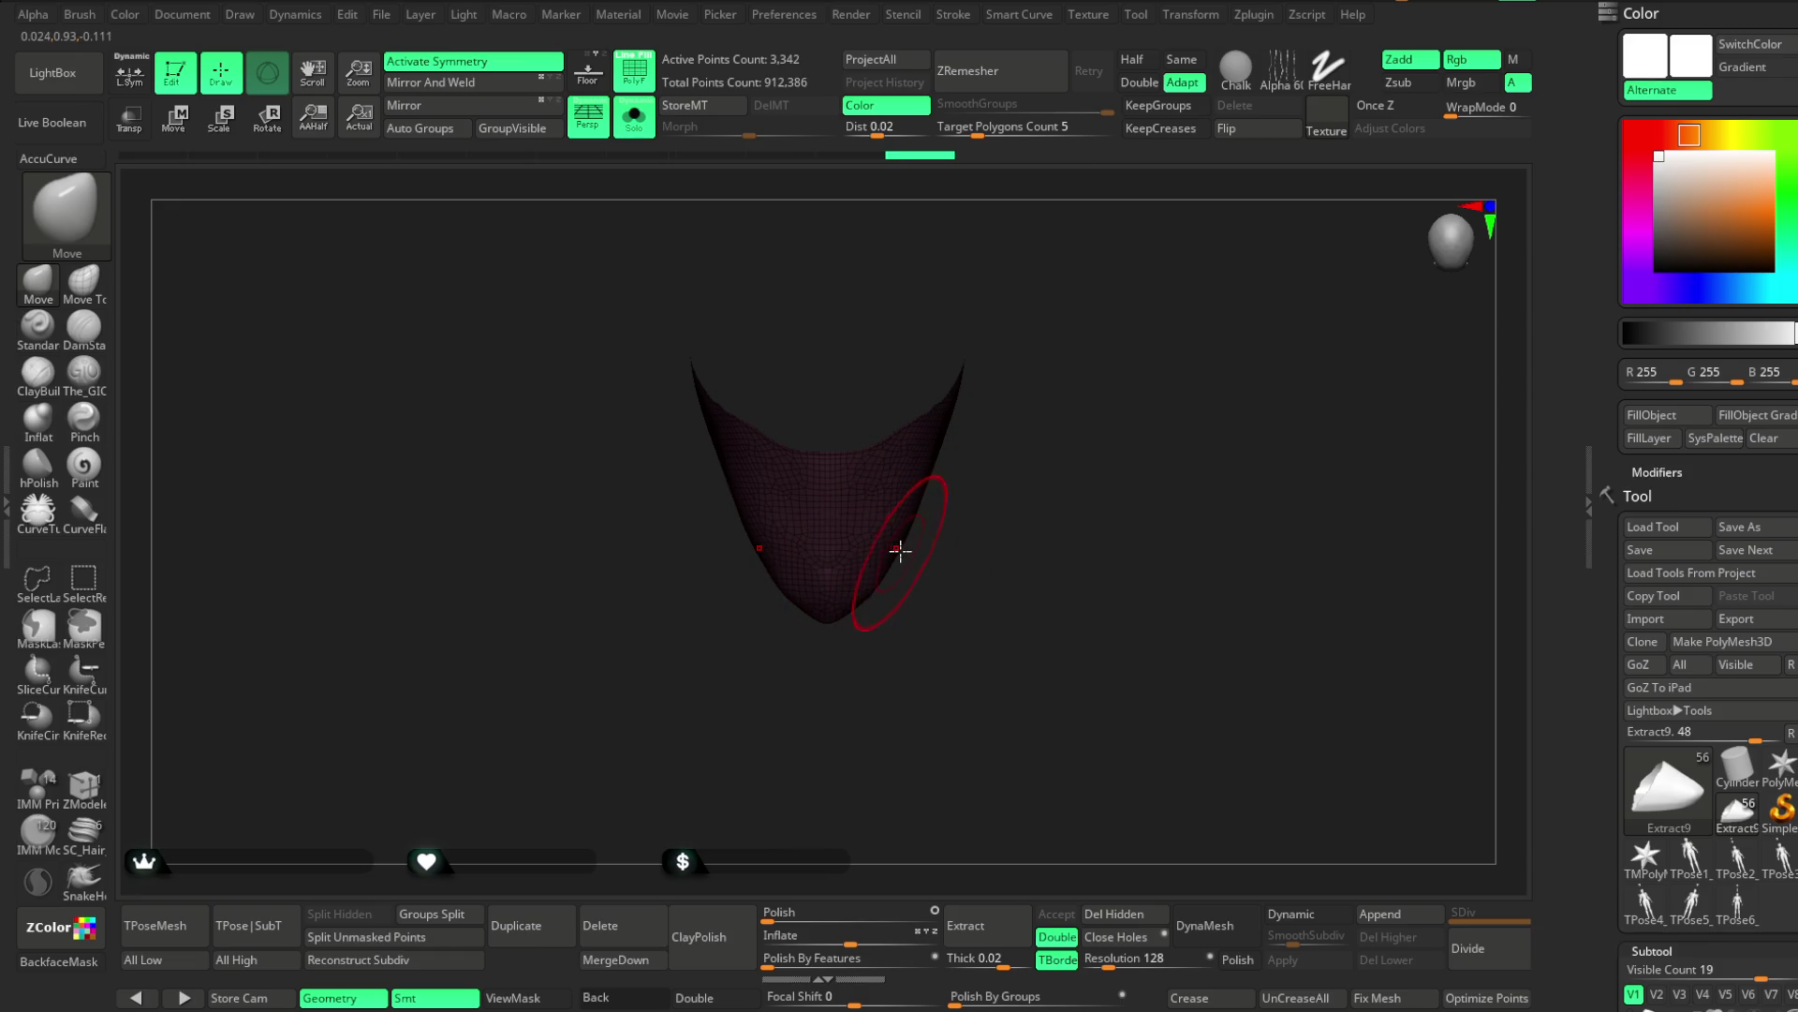
{"action": "mouse_move", "coordinate": [971, 441]}
{"action": "left_mouse_down"}
{"action": "mouse_move", "coordinate": [1039, 325]}
{"action": "mouse_move", "coordinate": [1031, 277]}
{"action": "mouse_move", "coordinate": [1026, 316]}
{"action": "mouse_move", "coordinate": [1113, 383]}
{"action": "mouse_move", "coordinate": [1204, 385]}
{"action": "mouse_move", "coordinate": [1056, 390]}
{"action": "mouse_move", "coordinate": [1095, 383]}
{"action": "mouse_move", "coordinate": [1044, 460]}
{"action": "left_mouse_up"}
{"action": "key", "text": "space"}
{"action": "mouse_move", "coordinate": [905, 549]}
{"action": "left_mouse_down"}
{"action": "mouse_move", "coordinate": [1084, 550]}
{"action": "mouse_move", "coordinate": [948, 546]}
{"action": "left_mouse_up"}
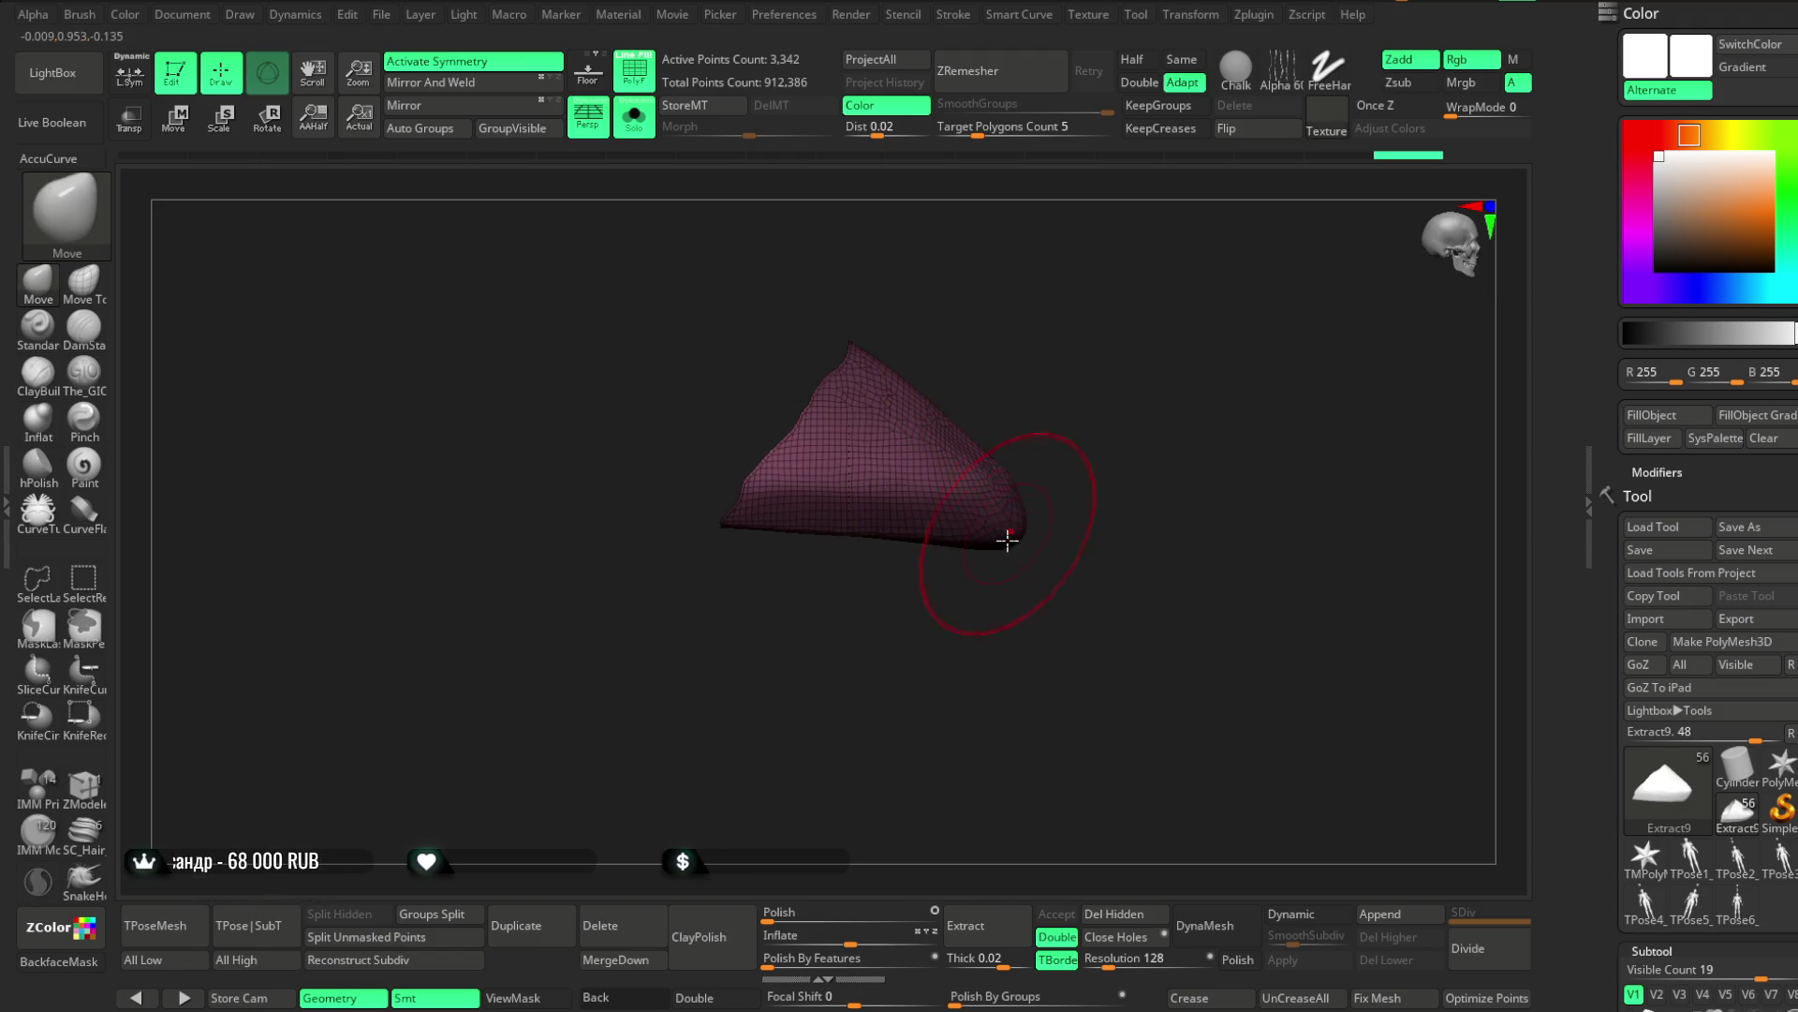
{"action": "mouse_move", "coordinate": [1087, 398]}
{"action": "left_mouse_down"}
{"action": "mouse_move", "coordinate": [1028, 422]}
{"action": "mouse_move", "coordinate": [990, 403]}
{"action": "left_mouse_up"}
Show the legs and feet and orbit to check the toe-cap's fit over the sock tip
{"action": "left_click", "coordinate": [634, 116]}
{"action": "mouse_move", "coordinate": [940, 526]}
{"action": "left_mouse_down"}
{"action": "mouse_move", "coordinate": [955, 690]}
{"action": "mouse_move", "coordinate": [976, 551]}
{"action": "left_mouse_up"}
{"action": "mouse_move", "coordinate": [1132, 610]}
{"action": "left_mouse_down"}
{"action": "mouse_move", "coordinate": [947, 523]}
{"action": "mouse_move", "coordinate": [1108, 378]}
{"action": "mouse_move", "coordinate": [1017, 377]}
{"action": "mouse_move", "coordinate": [1048, 402]}
{"action": "mouse_move", "coordinate": [1039, 581]}
{"action": "mouse_move", "coordinate": [1015, 574]}
{"action": "mouse_move", "coordinate": [1024, 534]}
{"action": "left_mouse_up"}
{"action": "mouse_move", "coordinate": [1084, 478]}
{"action": "left_mouse_down"}
{"action": "mouse_move", "coordinate": [1084, 429]}
{"action": "mouse_move", "coordinate": [1076, 526]}
{"action": "mouse_move", "coordinate": [992, 778]}
{"action": "mouse_move", "coordinate": [995, 691]}
{"action": "mouse_move", "coordinate": [912, 575]}
{"action": "mouse_move", "coordinate": [1018, 580]}
{"action": "left_mouse_up"}
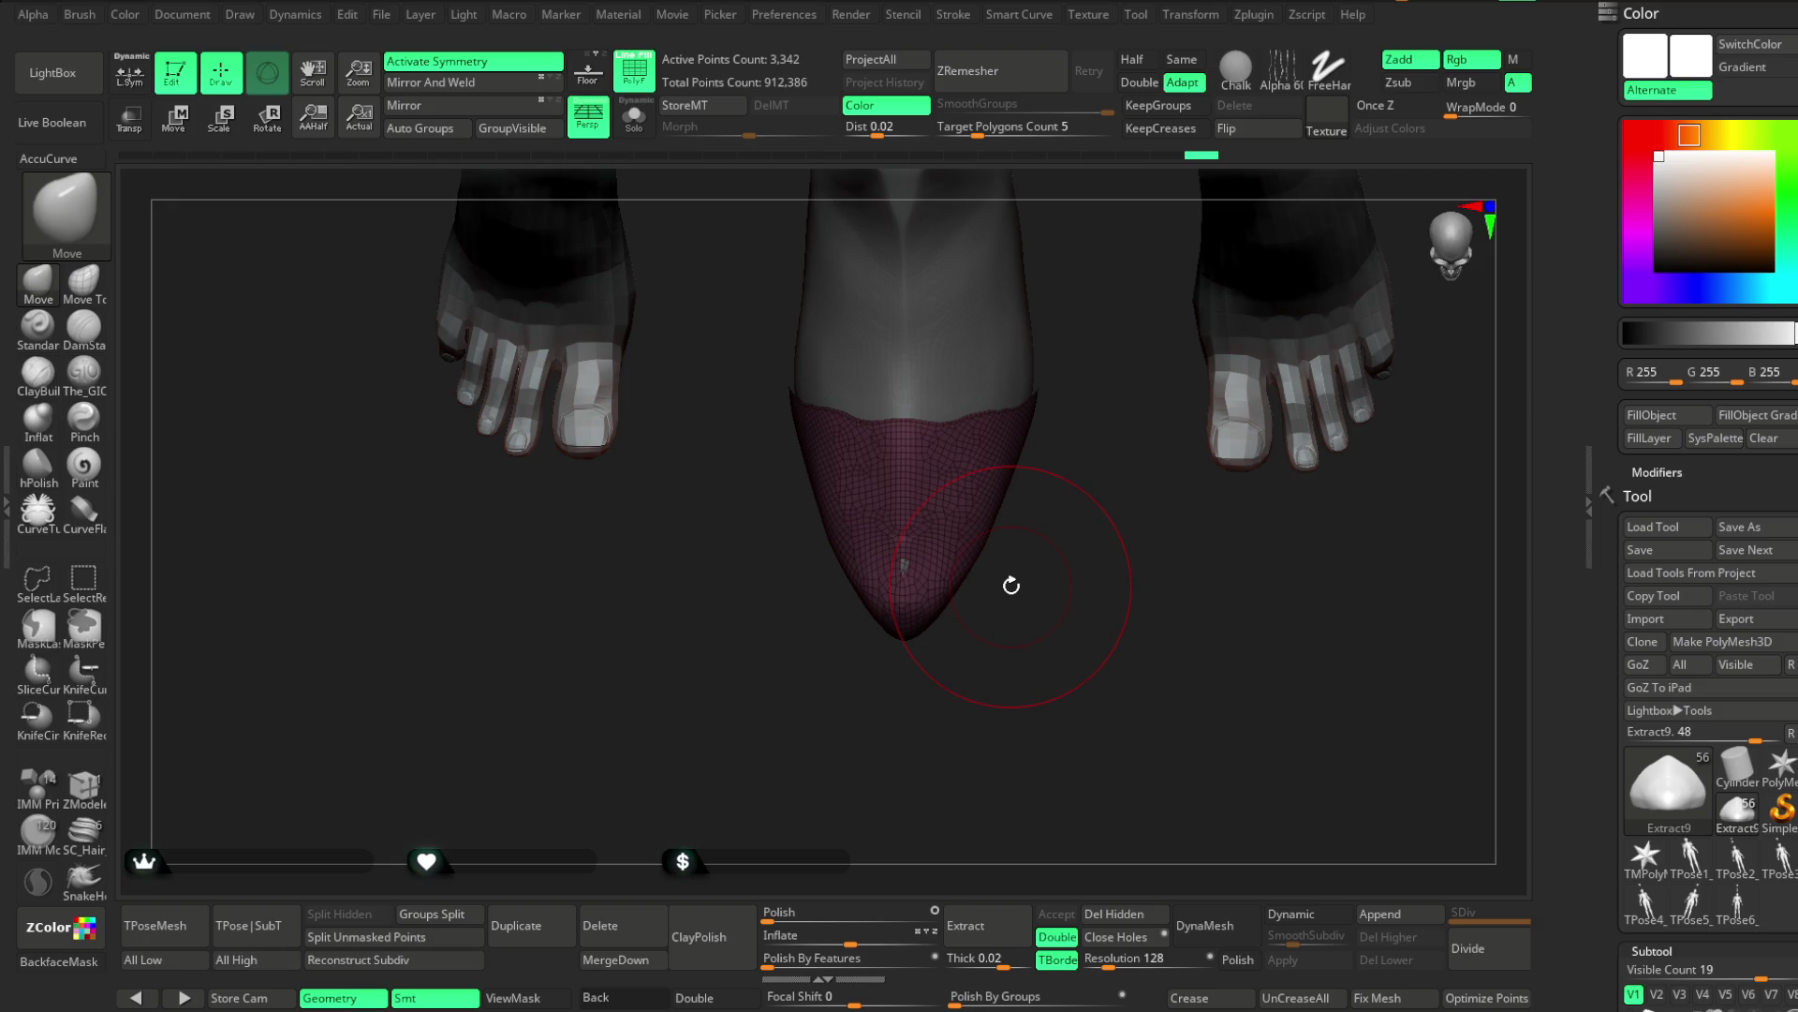
Delete the pink toe-cap subtool and select the Extract2 sock subtool
{"action": "left_click", "coordinate": [600, 925]}
{"action": "left_click", "coordinate": [560, 962]}
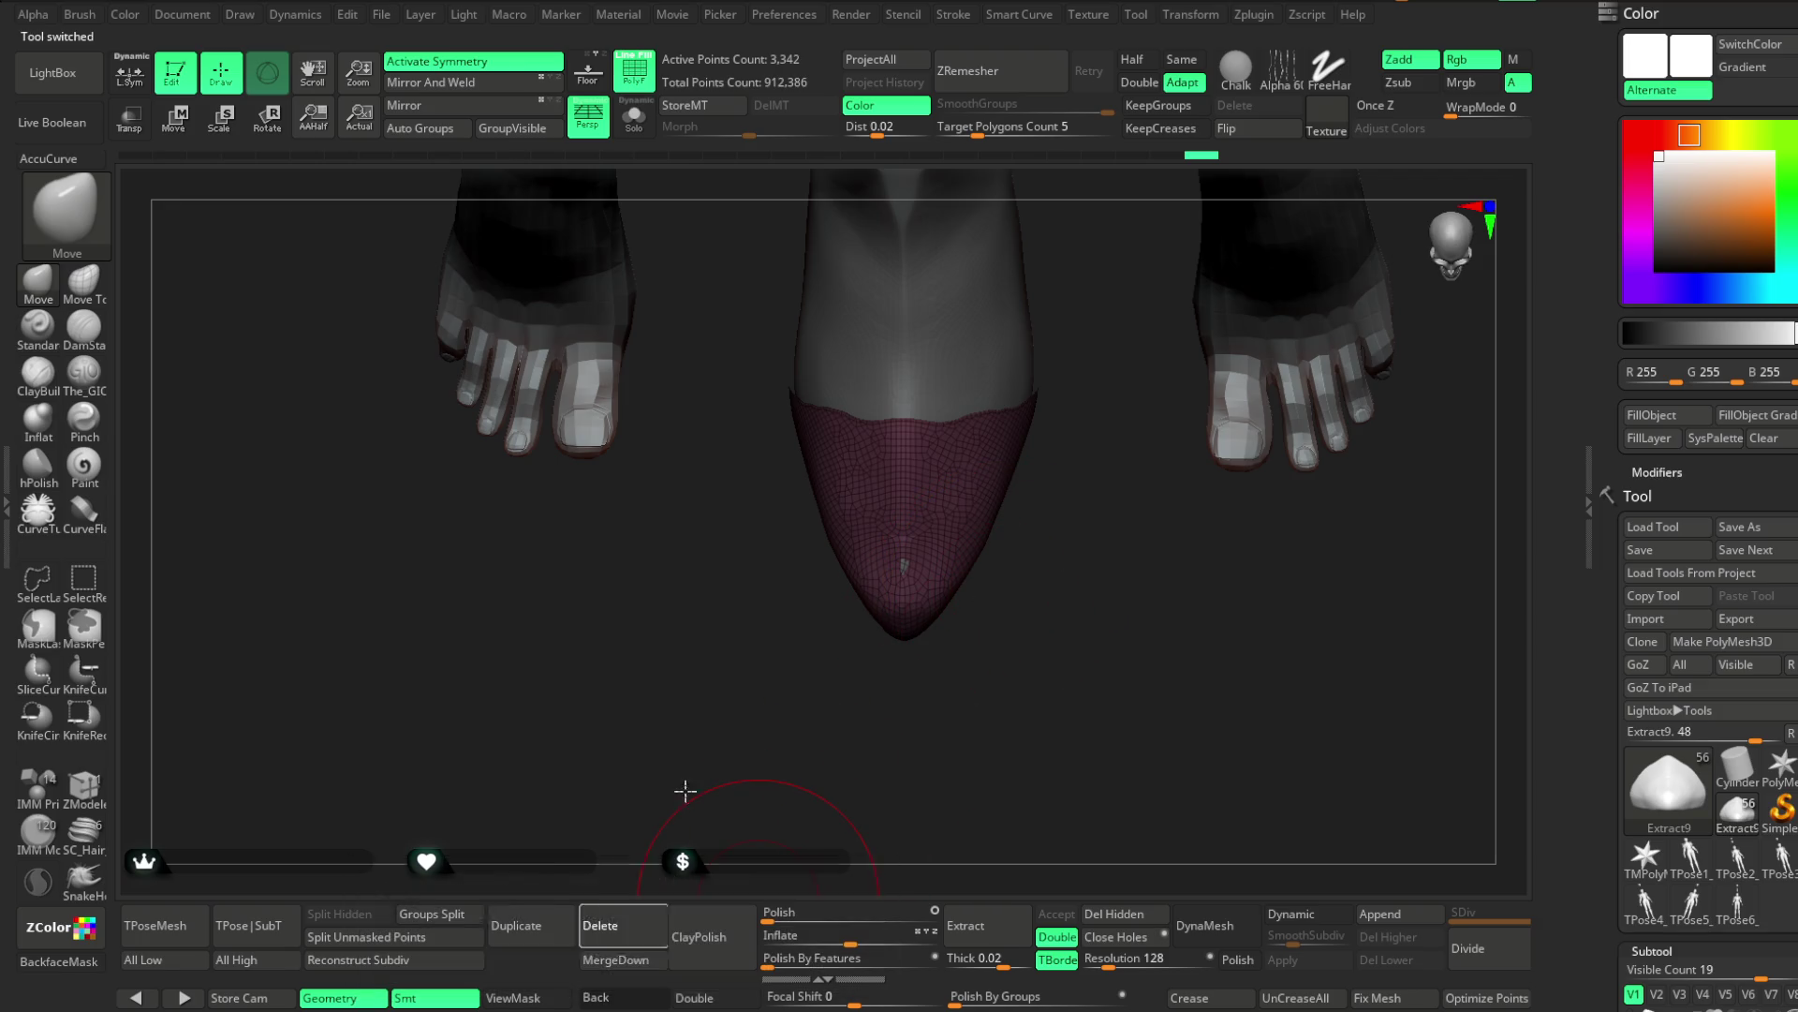
{"action": "left_click", "coordinate": [938, 513], "text": "alt"}
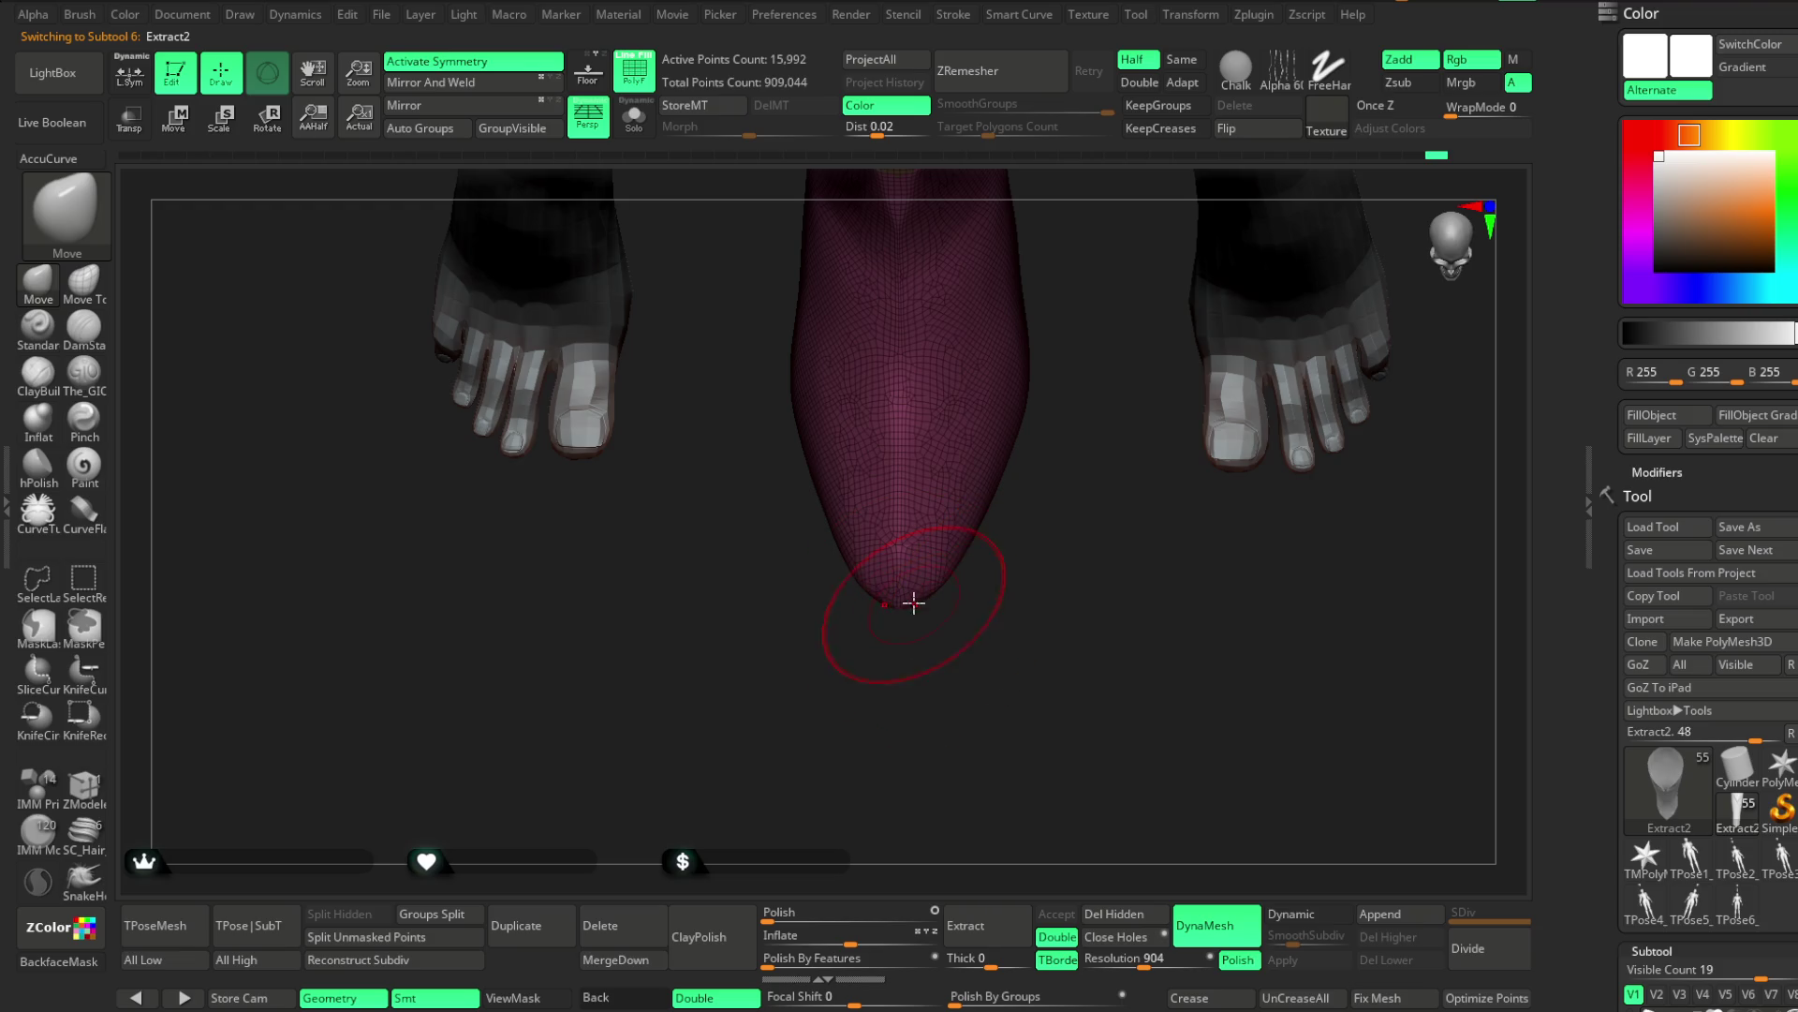
Solo the Extract2 sock and carve a groove down its centre with The_GIO brush
{"action": "key", "text": "space"}
{"action": "left_click_drag", "start_coordinate": [913, 609], "coordinate": [904, 625]}
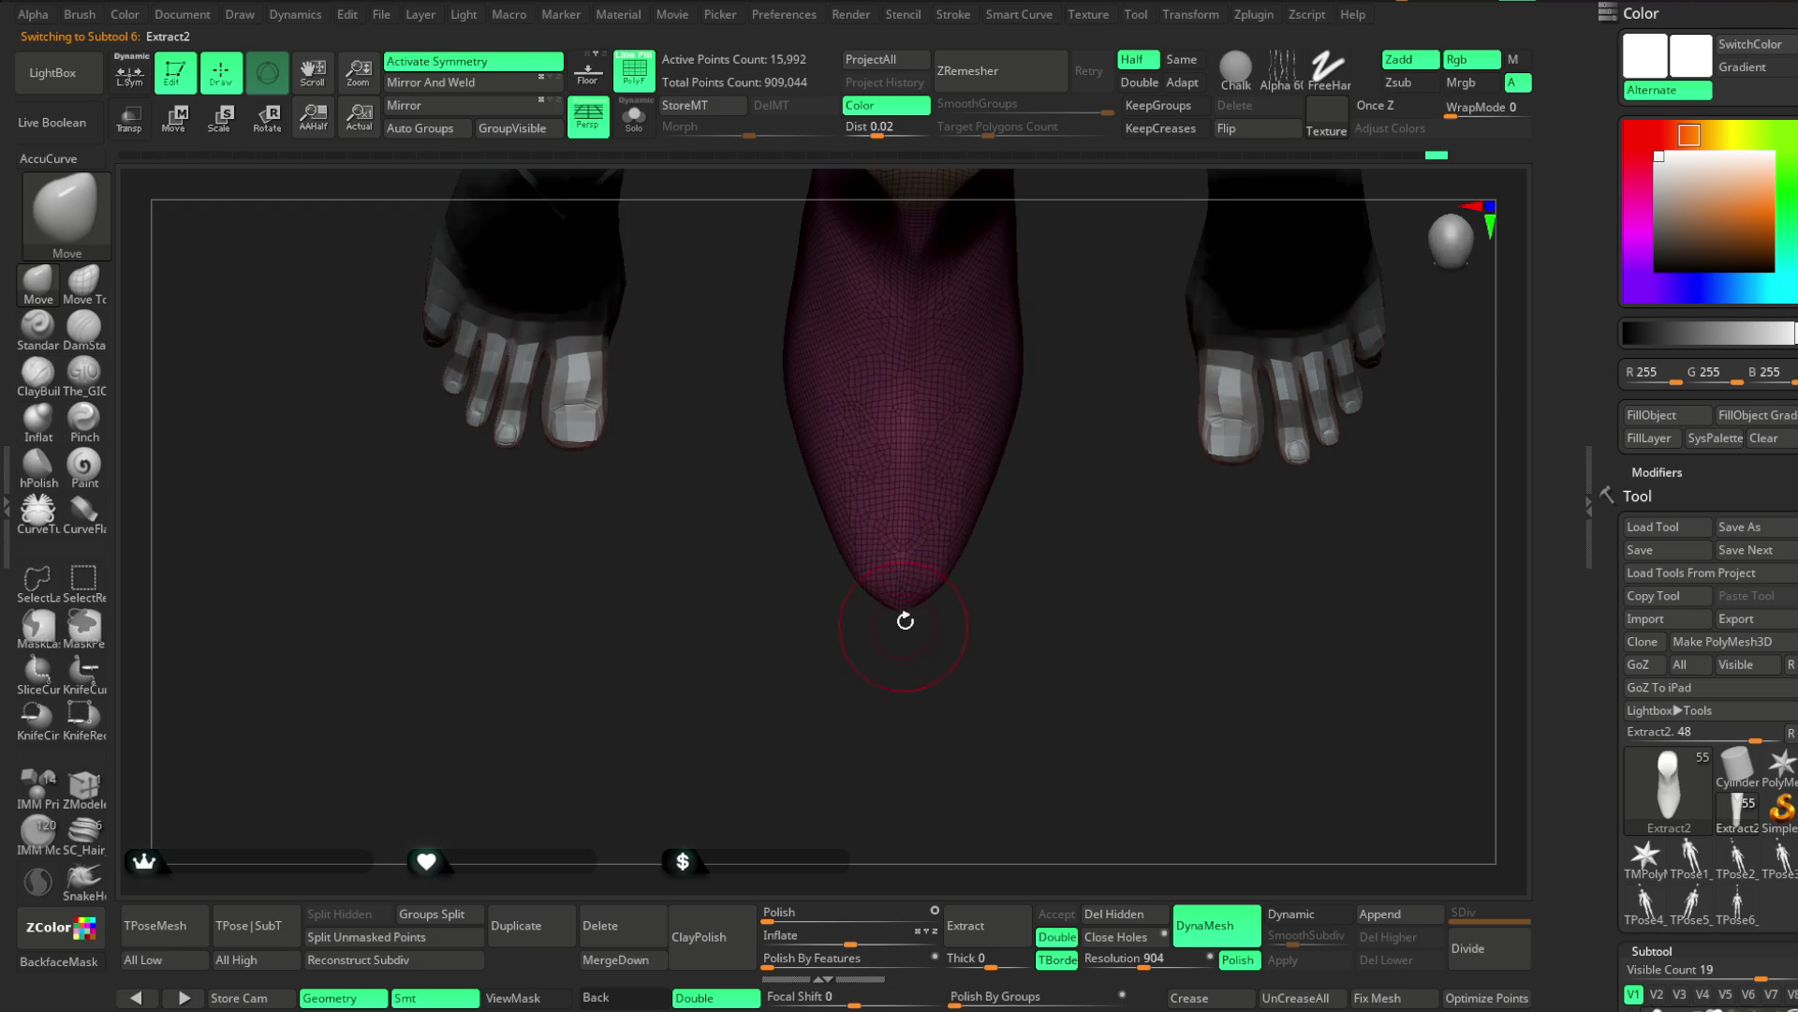
{"action": "left_click_drag", "start_coordinate": [1018, 521], "coordinate": [1035, 521]}
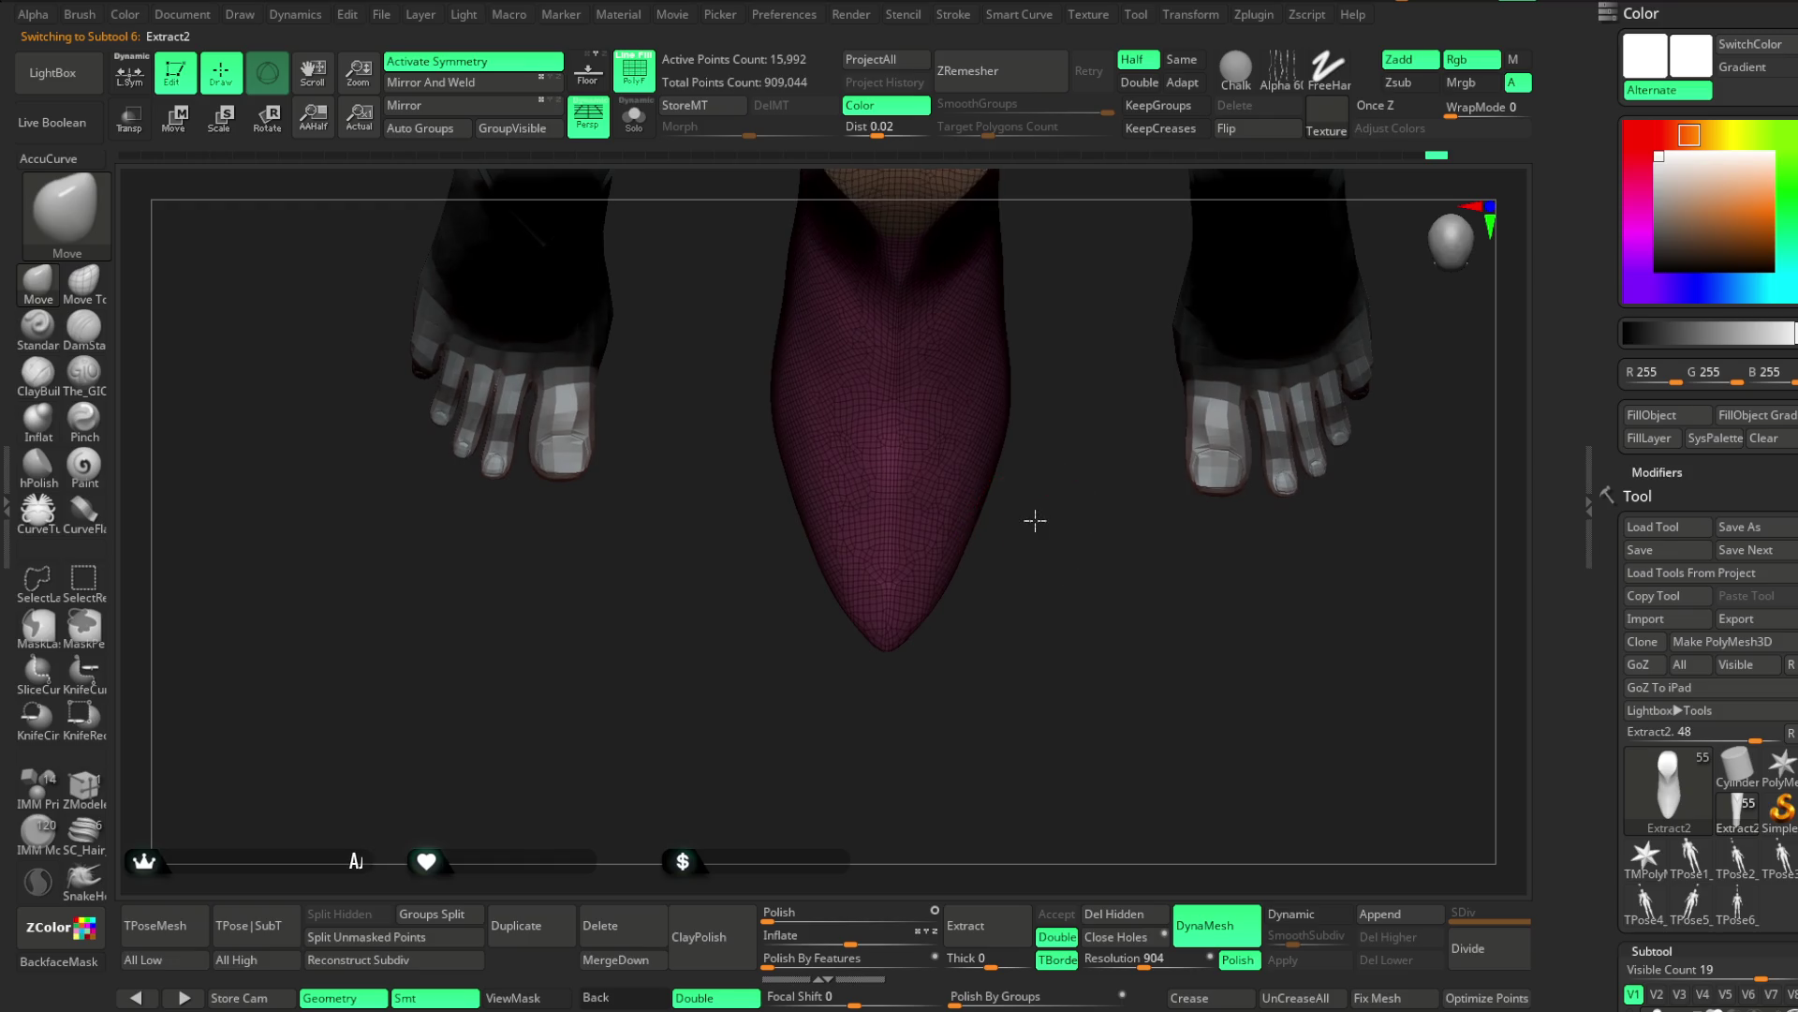
{"action": "left_click", "coordinate": [87, 396]}
{"action": "left_click_drag", "start_coordinate": [960, 570], "coordinate": [1036, 482]}
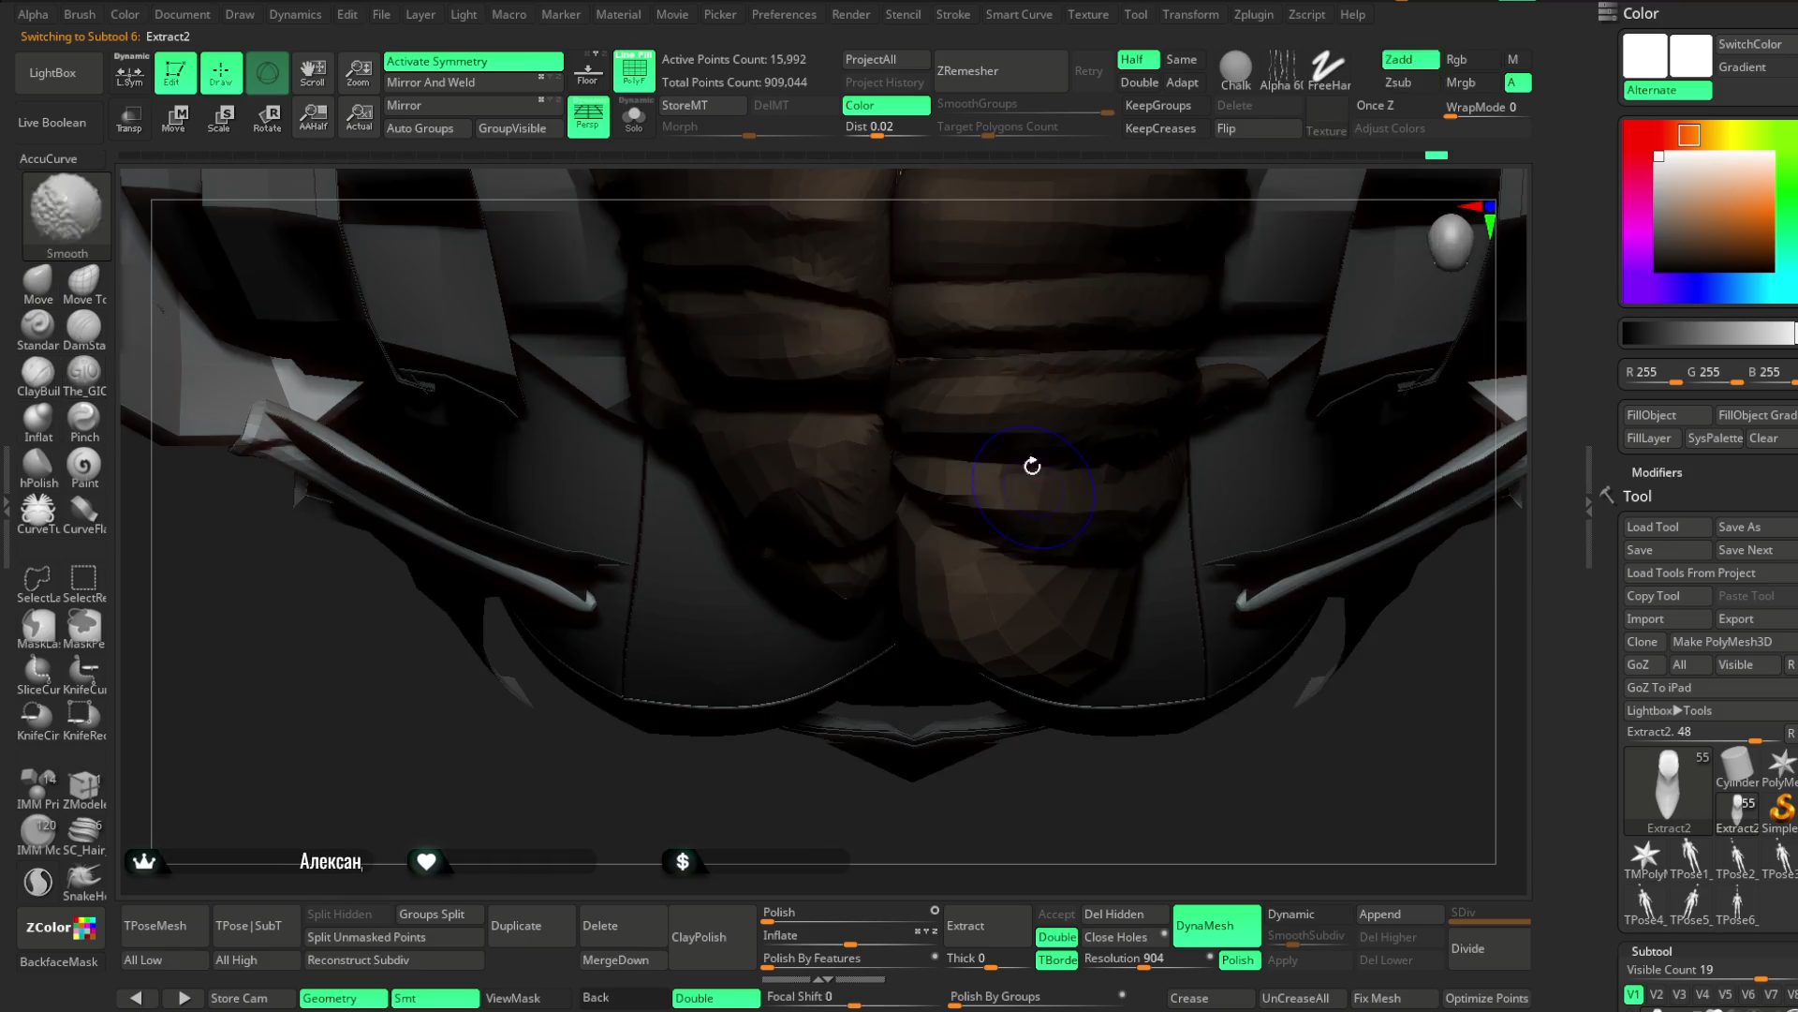
{"action": "left_click", "coordinate": [635, 114]}
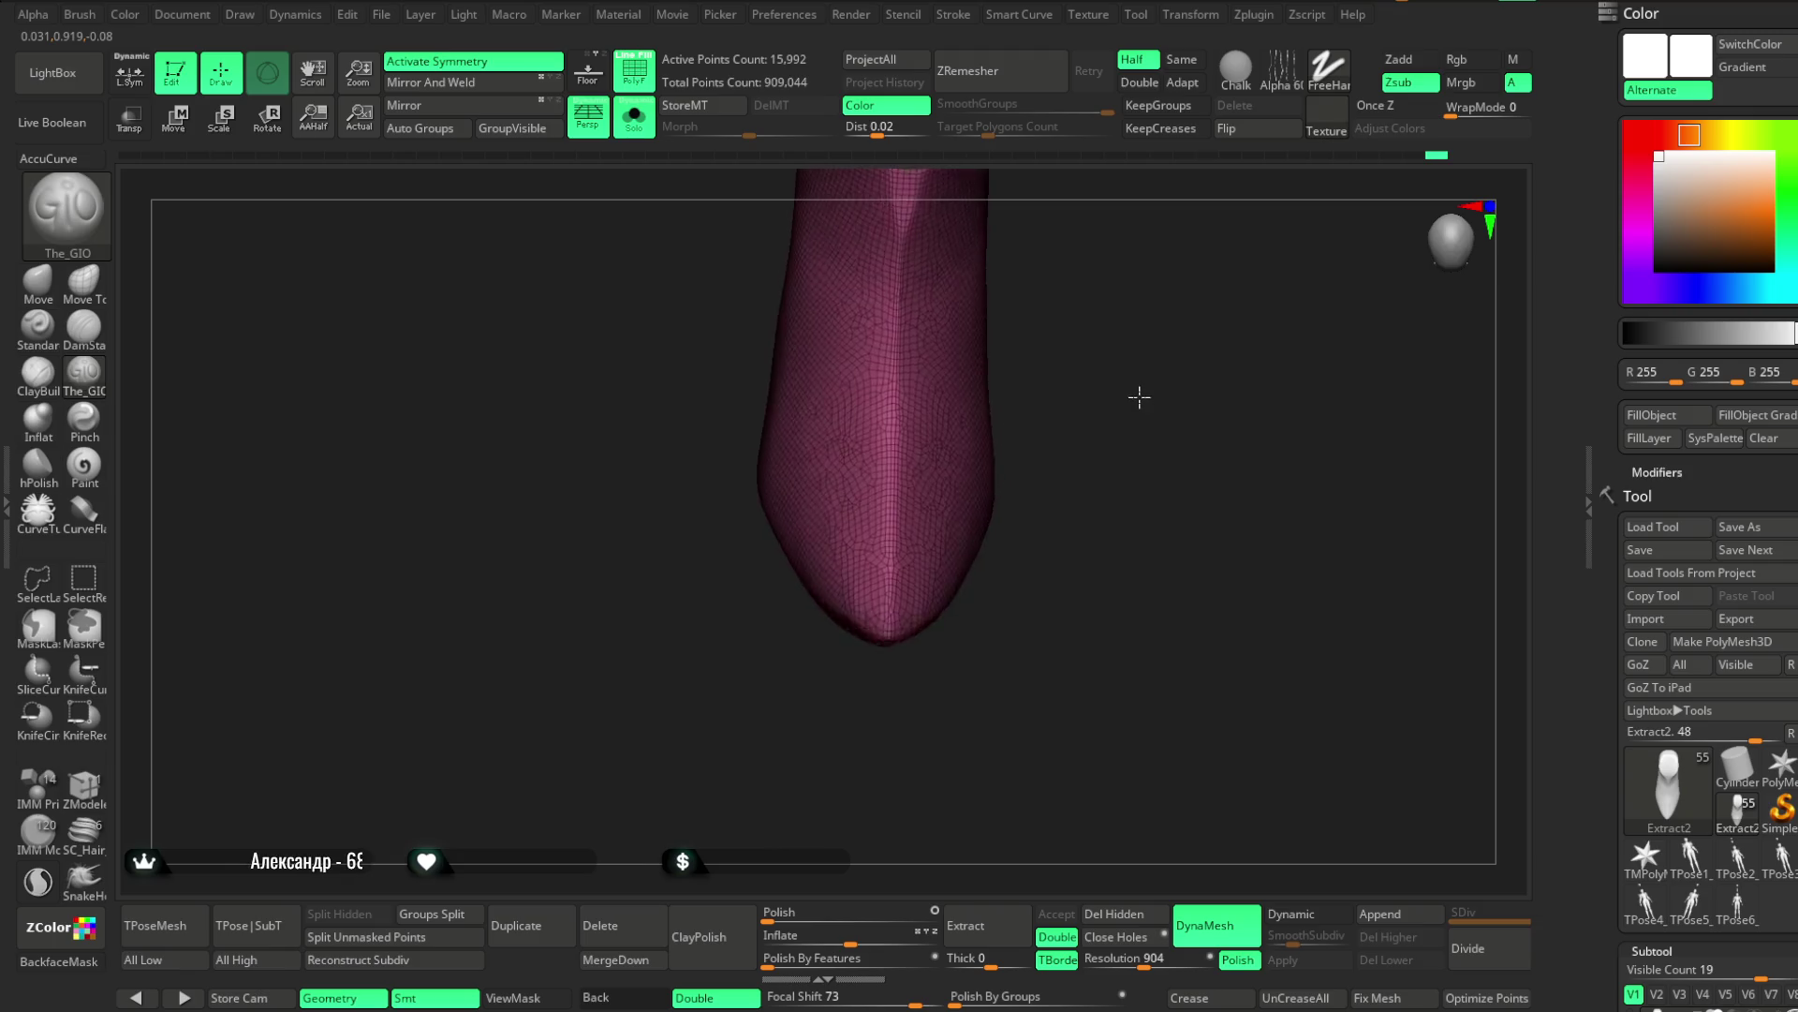
{"action": "key", "text": "space"}
{"action": "mouse_move", "coordinate": [1127, 372]}
{"action": "left_mouse_down"}
{"action": "mouse_move", "coordinate": [1136, 405]}
{"action": "mouse_move", "coordinate": [1052, 301]}
{"action": "mouse_move", "coordinate": [1030, 379]}
{"action": "left_mouse_up"}
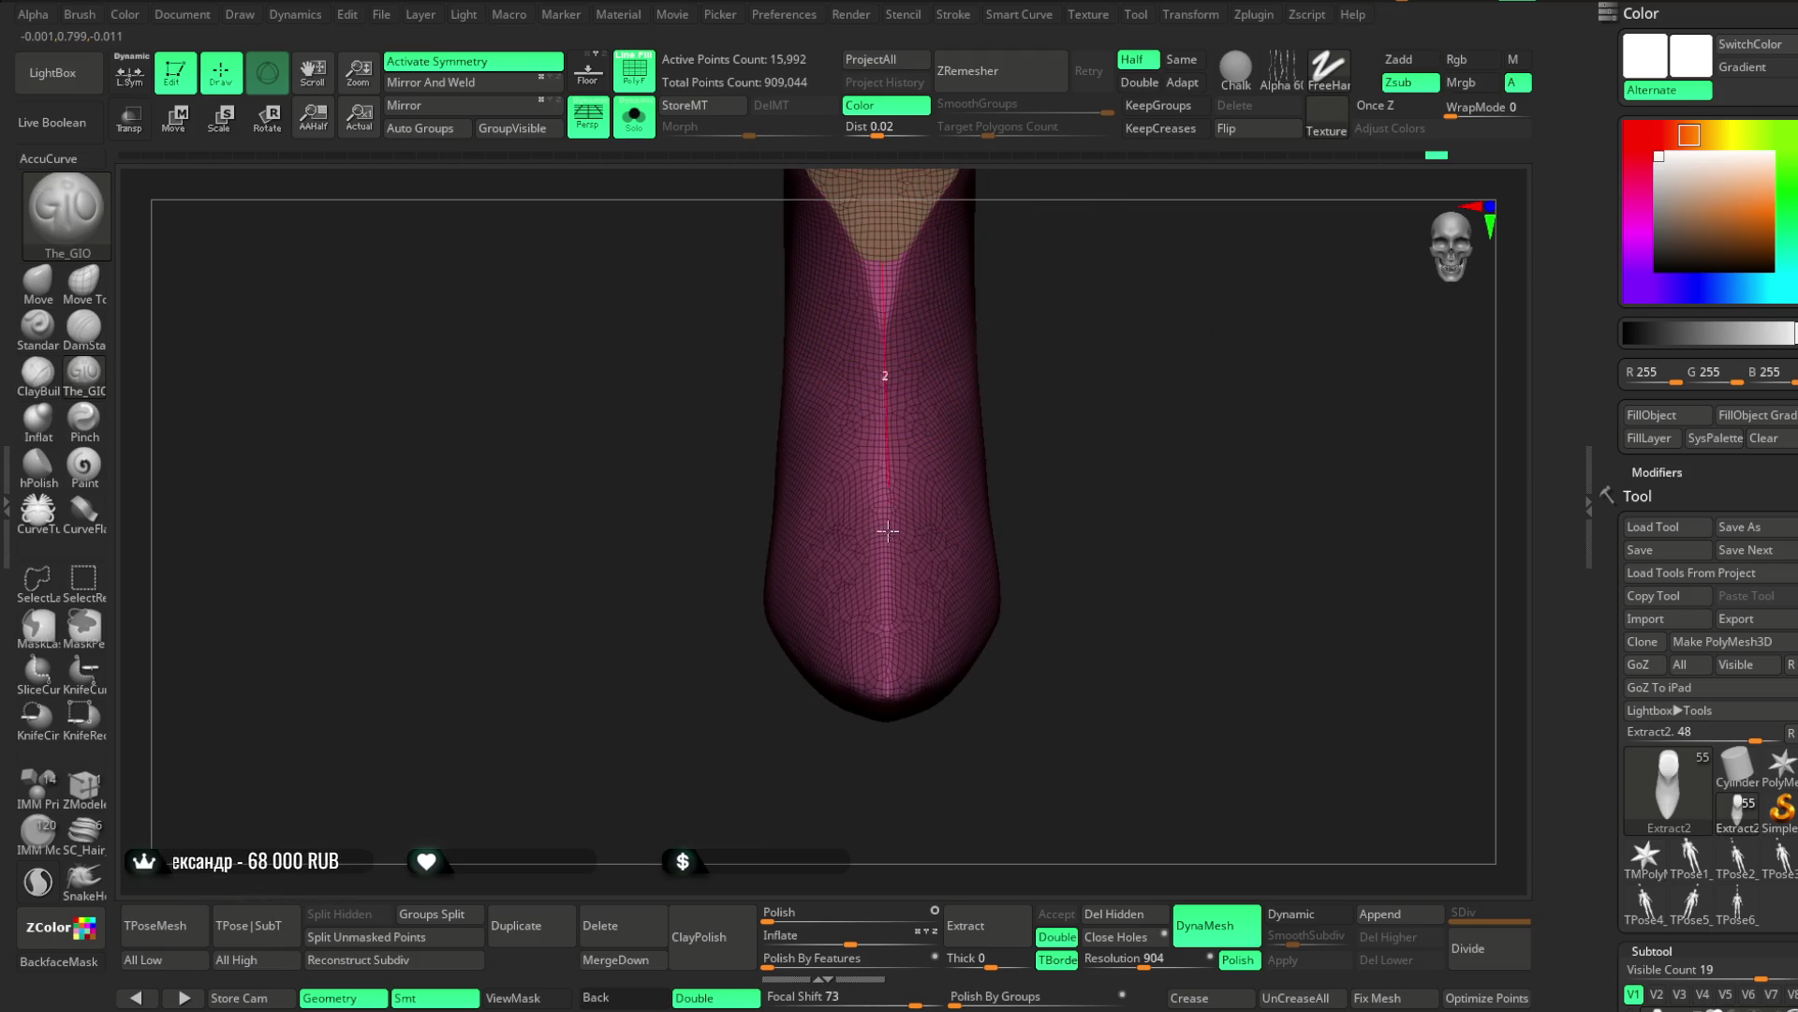
{"action": "left_click_drag", "start_coordinate": [886, 698], "coordinate": [886, 694]}
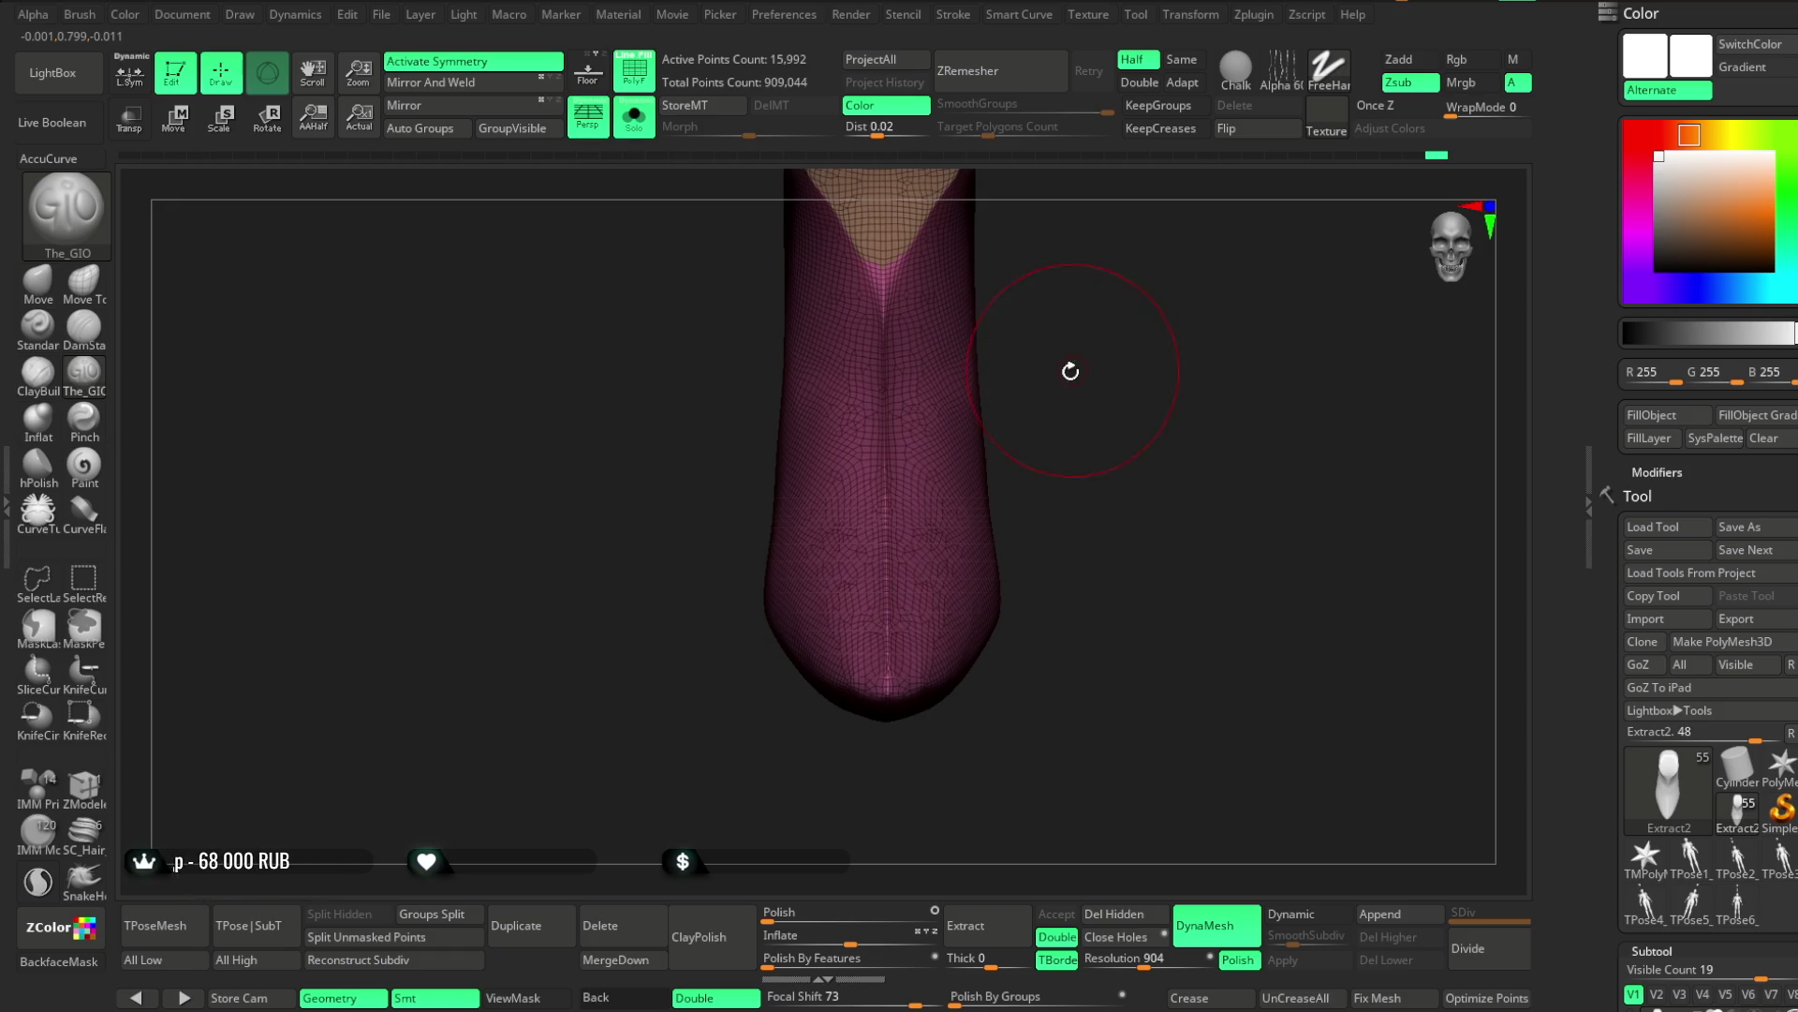
{"action": "left_click_drag", "start_coordinate": [1072, 370], "coordinate": [1003, 390]}
{"action": "mouse_move", "coordinate": [1029, 665]}
{"action": "left_mouse_down"}
{"action": "mouse_move", "coordinate": [1080, 418]}
{"action": "mouse_move", "coordinate": [1065, 378]}
{"action": "mouse_move", "coordinate": [1100, 373]}
{"action": "left_mouse_up"}
Smooth and reshape the sock's side surface
{"action": "key", "text": "space"}
{"action": "left_click_drag", "start_coordinate": [820, 312], "coordinate": [887, 496]}
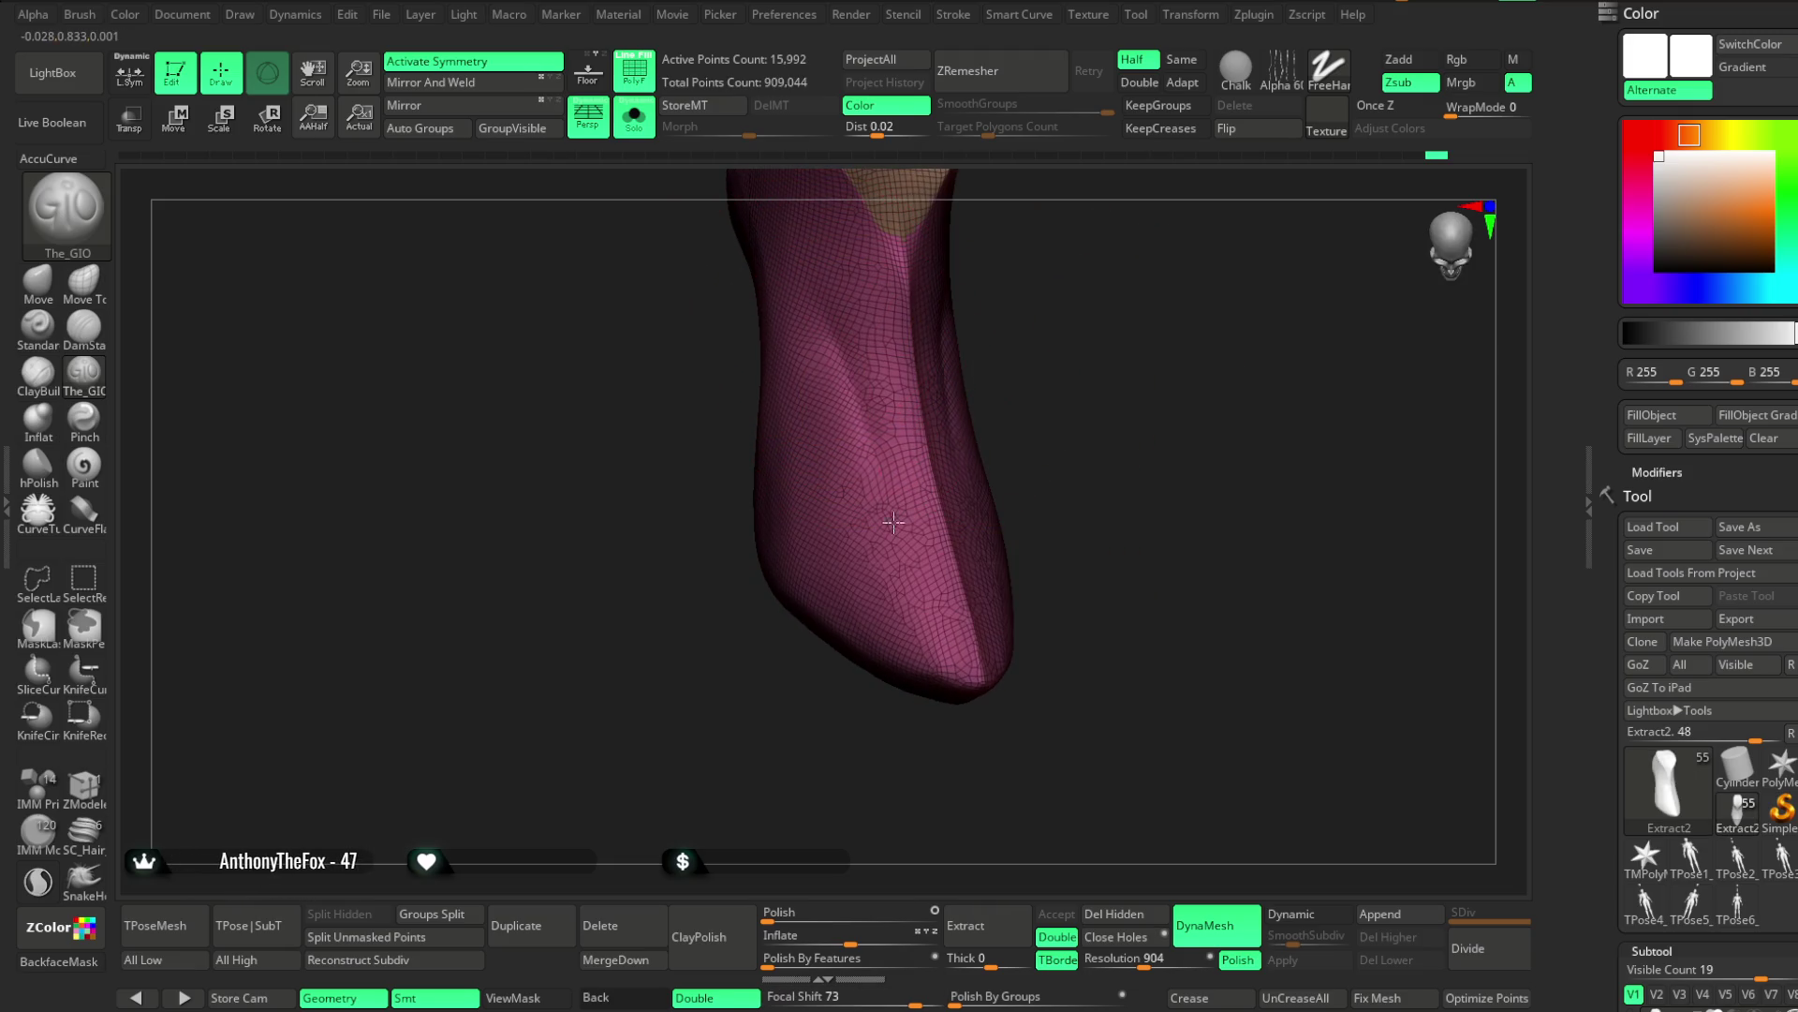
{"action": "left_click_drag", "start_coordinate": [1006, 370], "coordinate": [847, 449]}
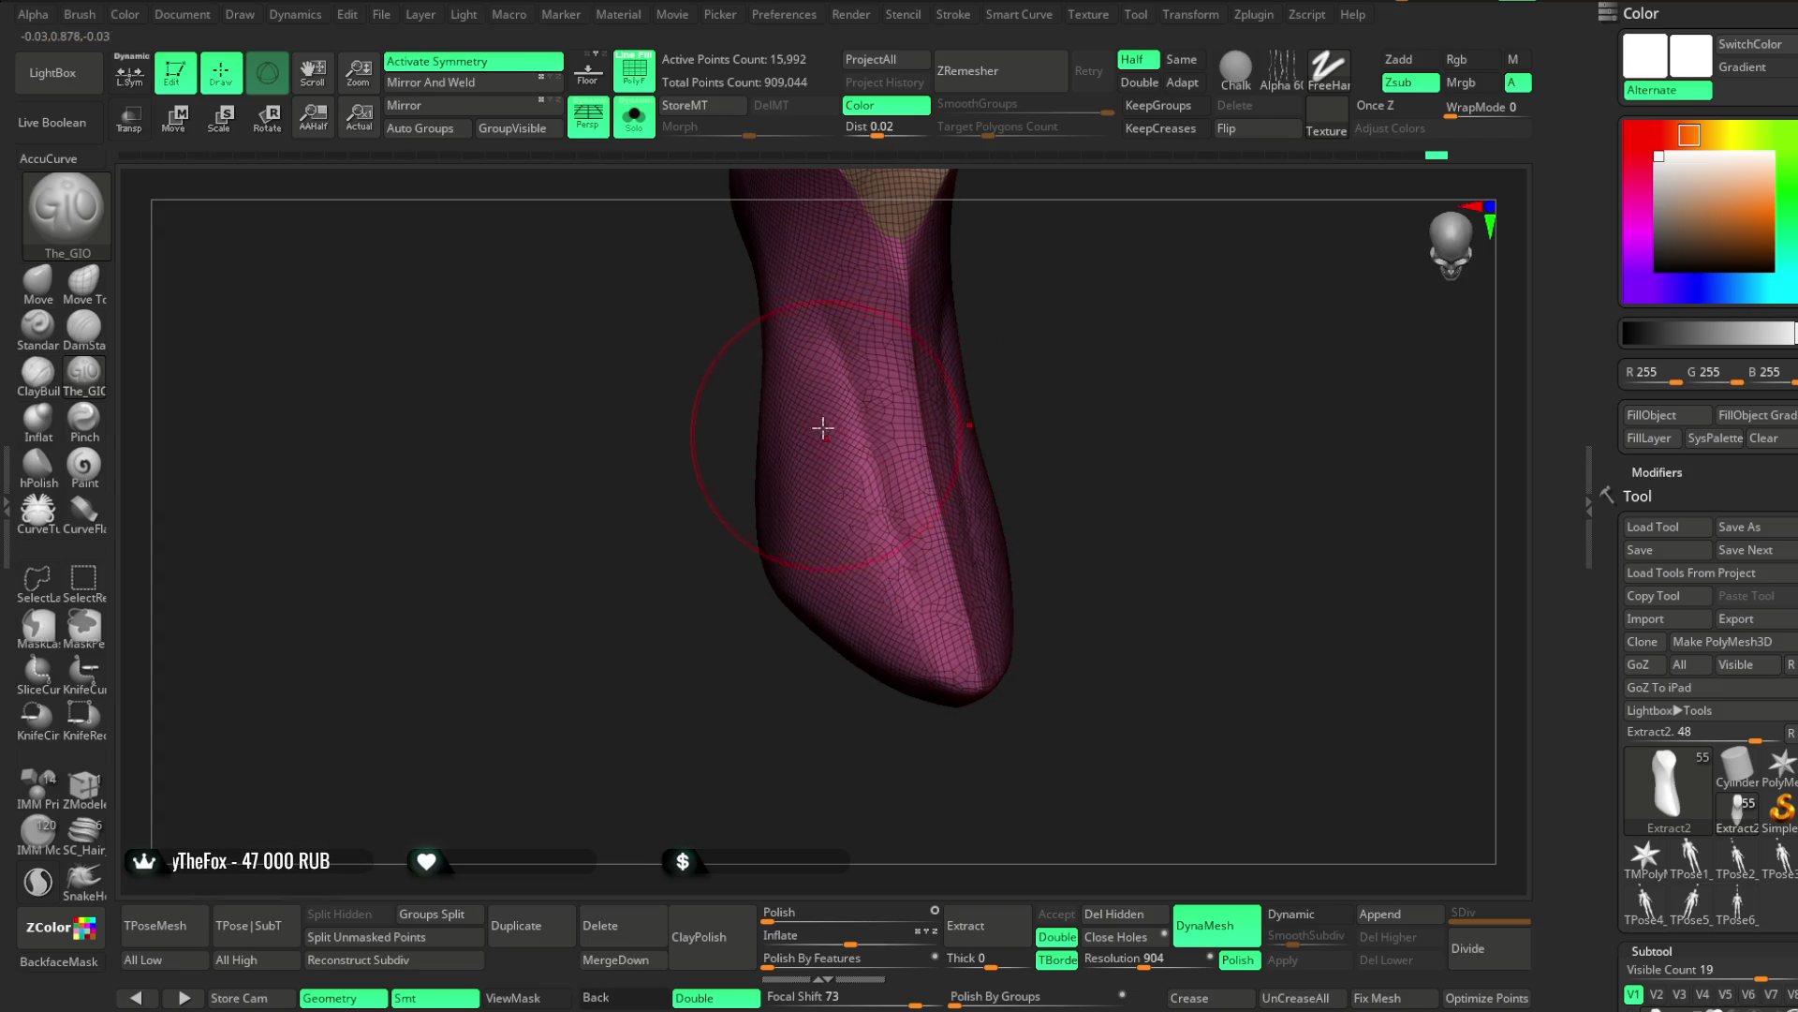
{"action": "left_click_drag", "start_coordinate": [796, 365], "coordinate": [904, 602]}
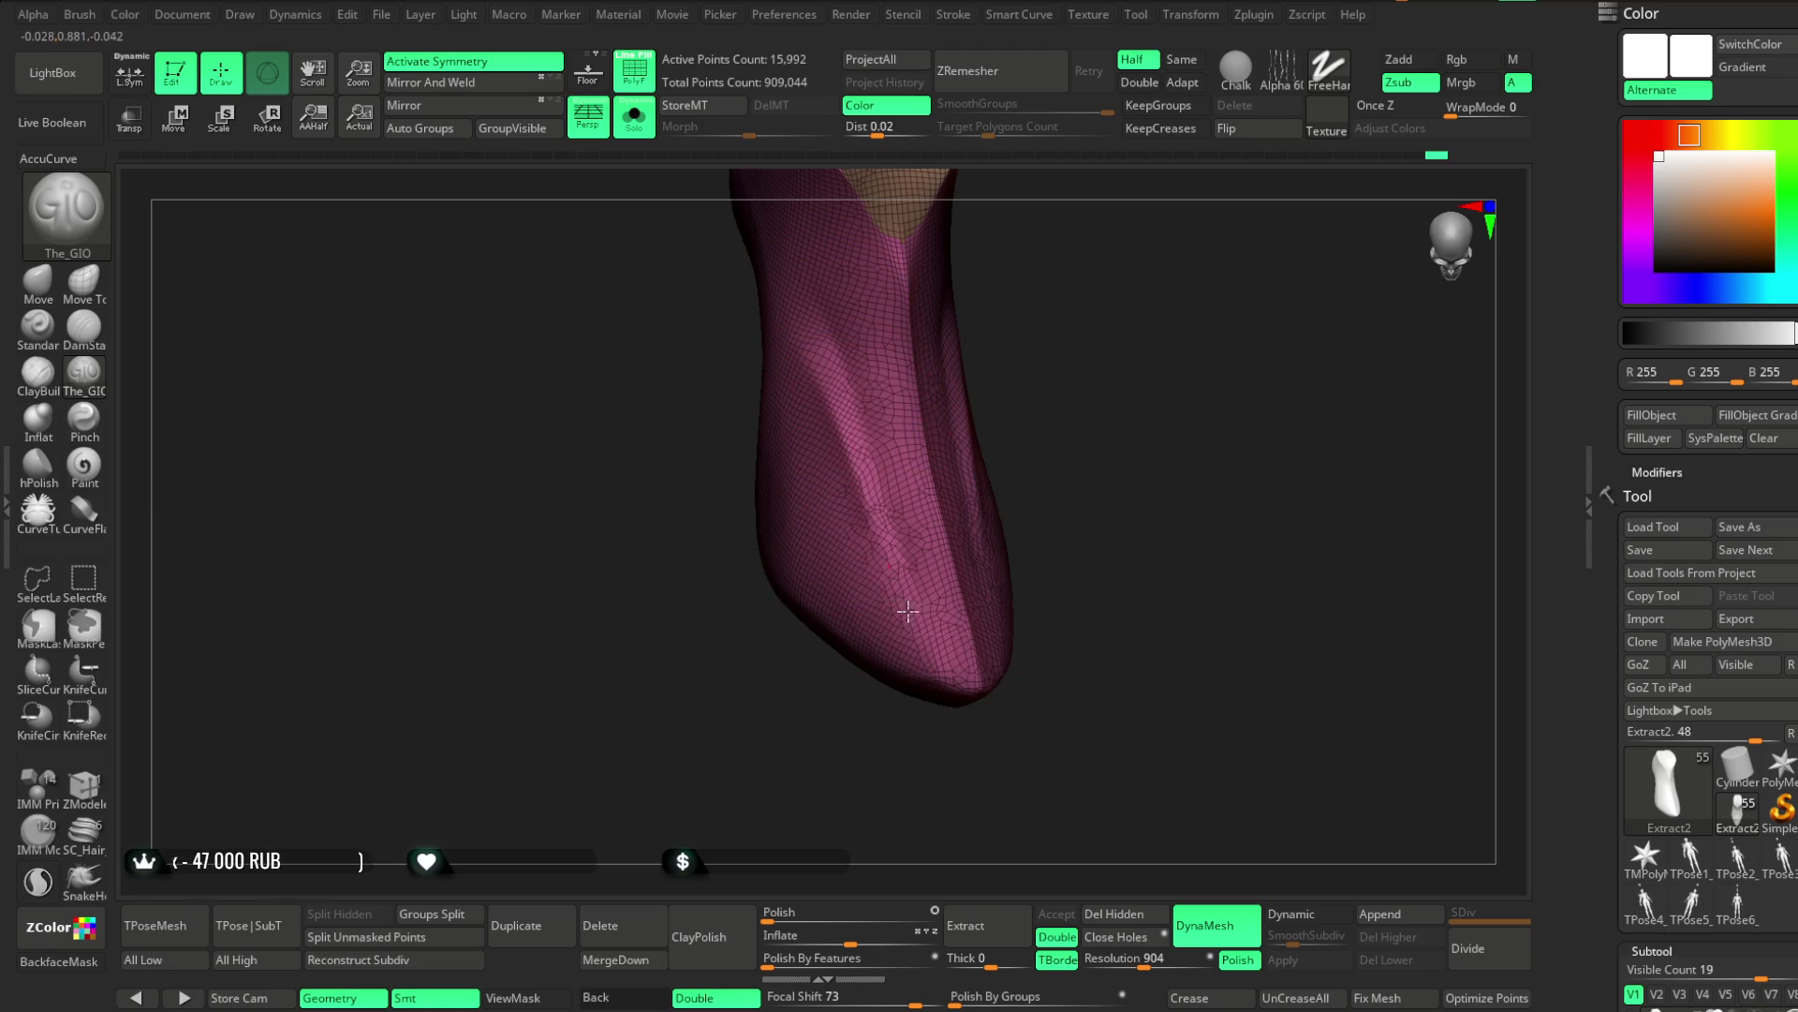
{"action": "left_click_drag", "start_coordinate": [971, 683], "coordinate": [901, 419]}
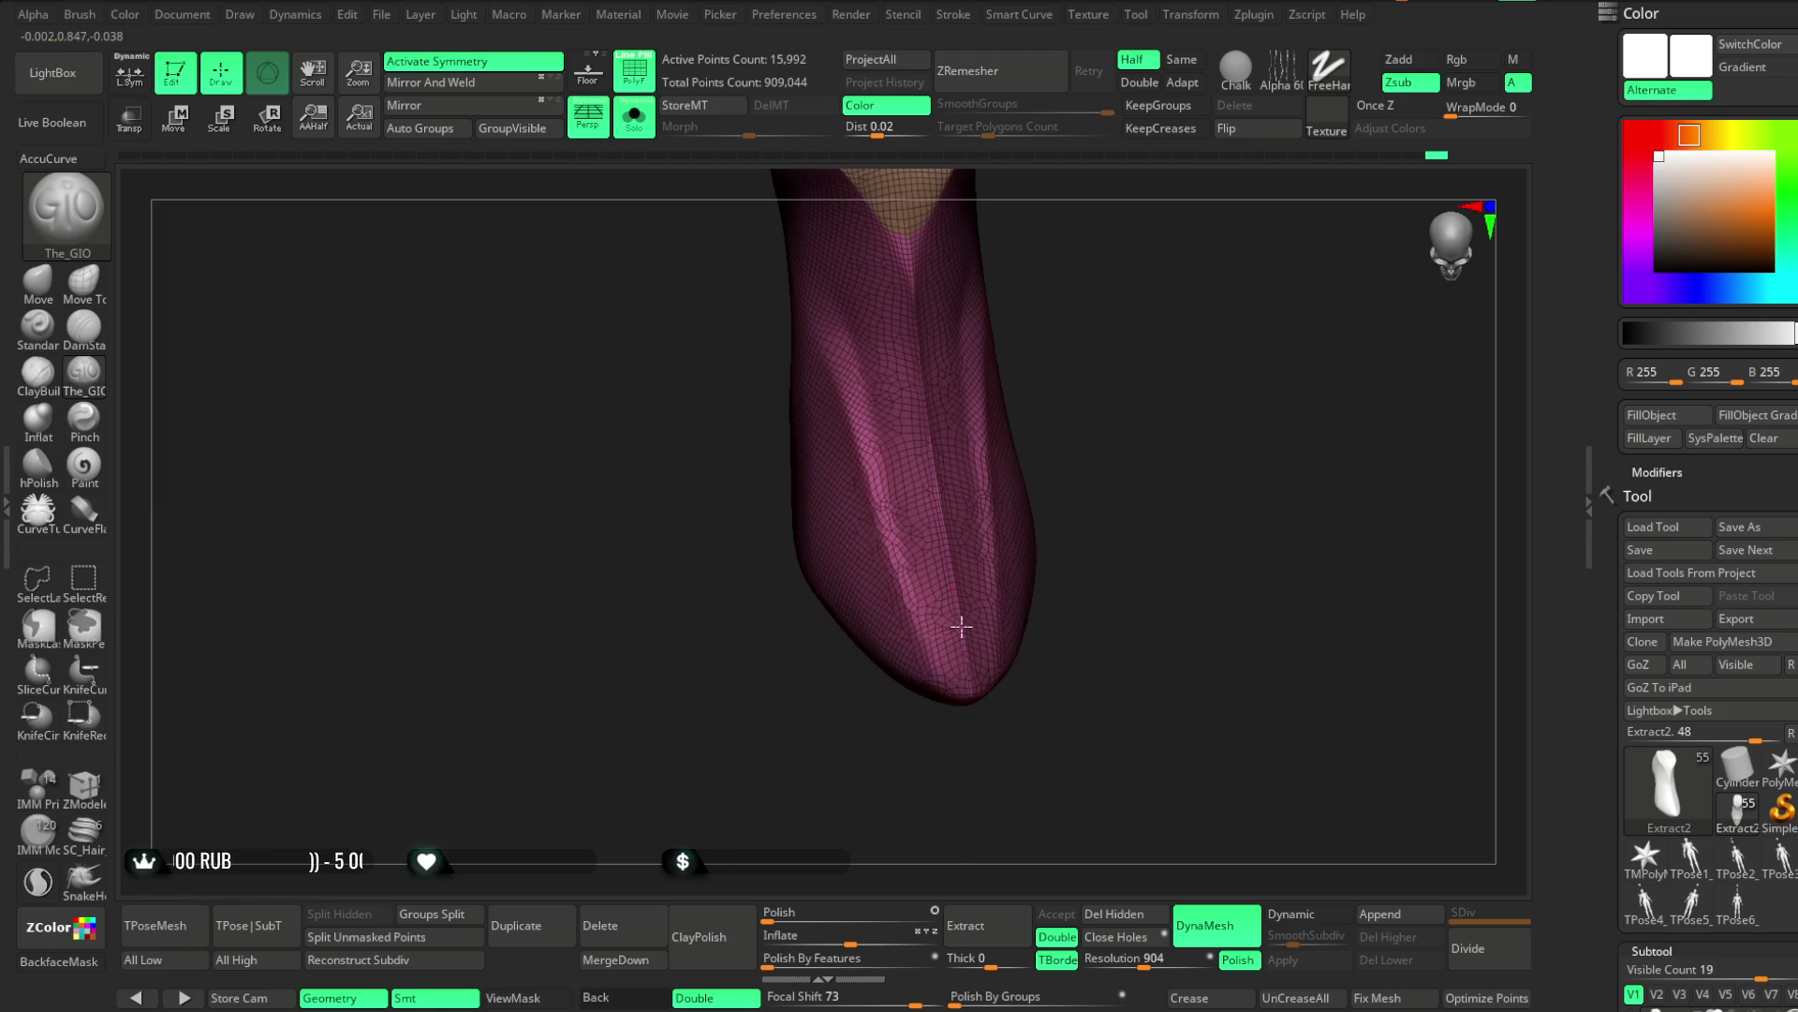
Turn off PolyF and sculpt the sock's toe into a refined pointed tip
{"action": "key", "text": "space"}
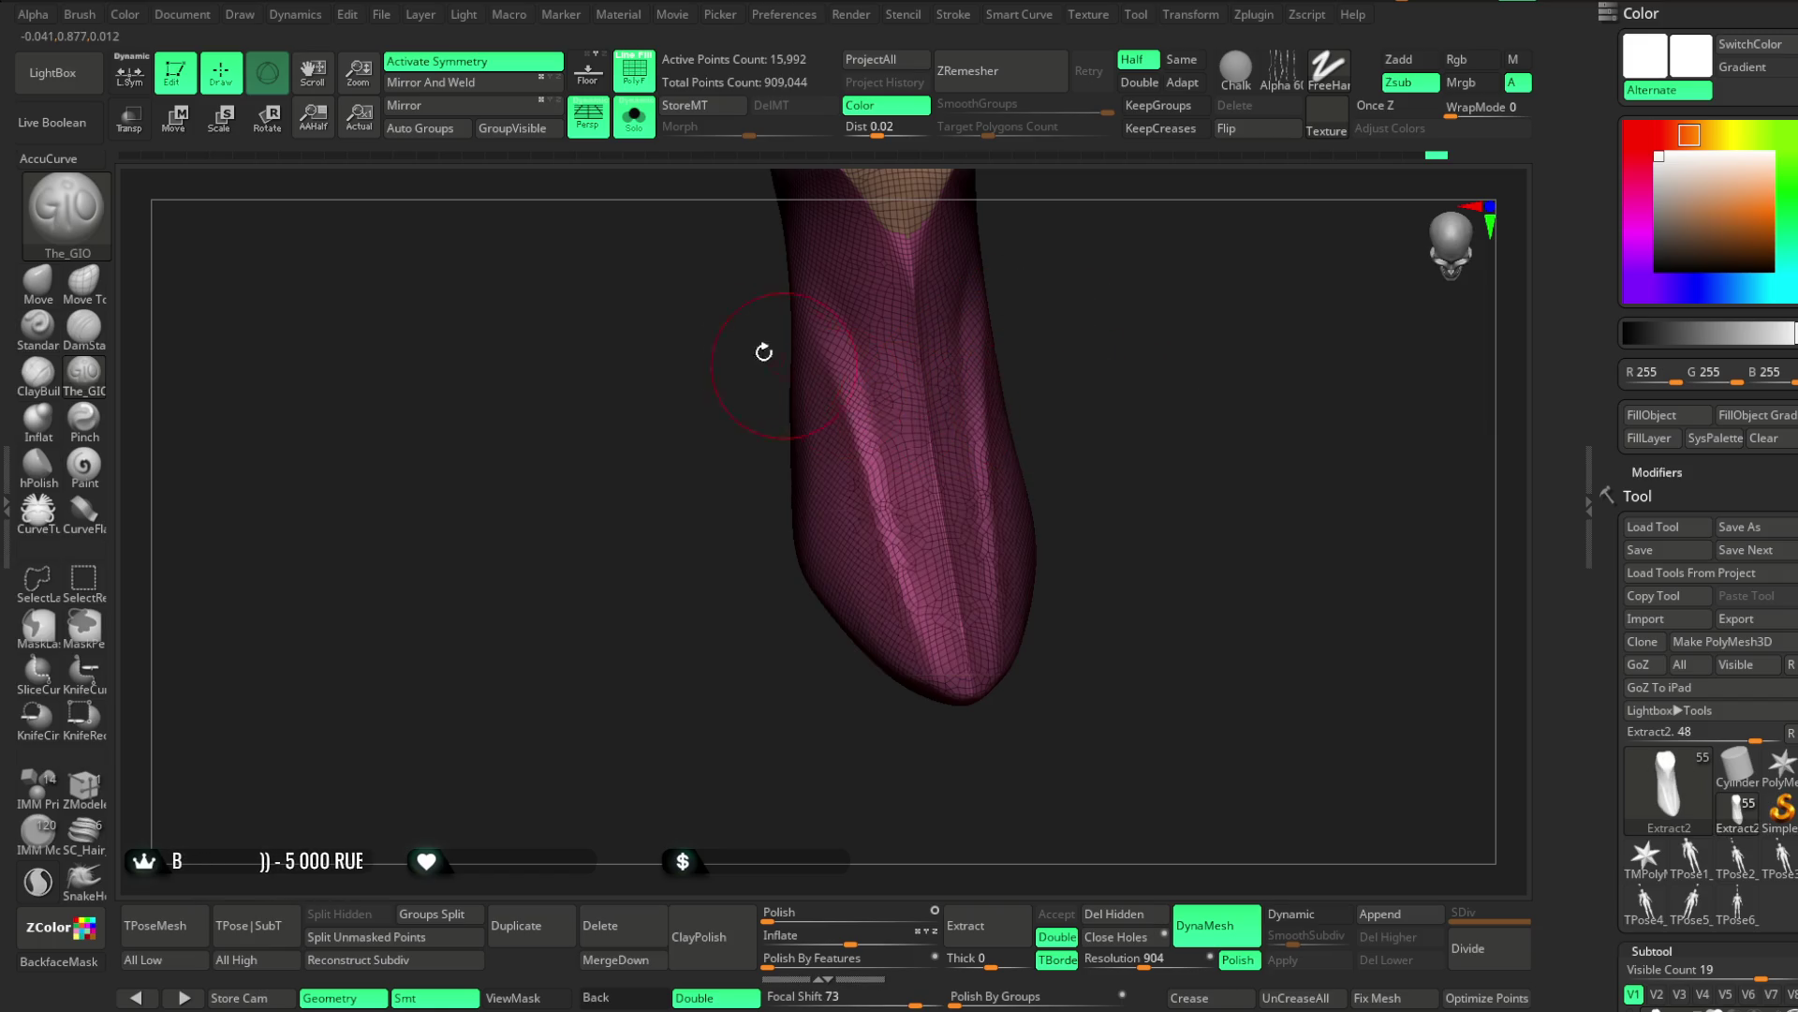
{"action": "left_click", "coordinate": [646, 73]}
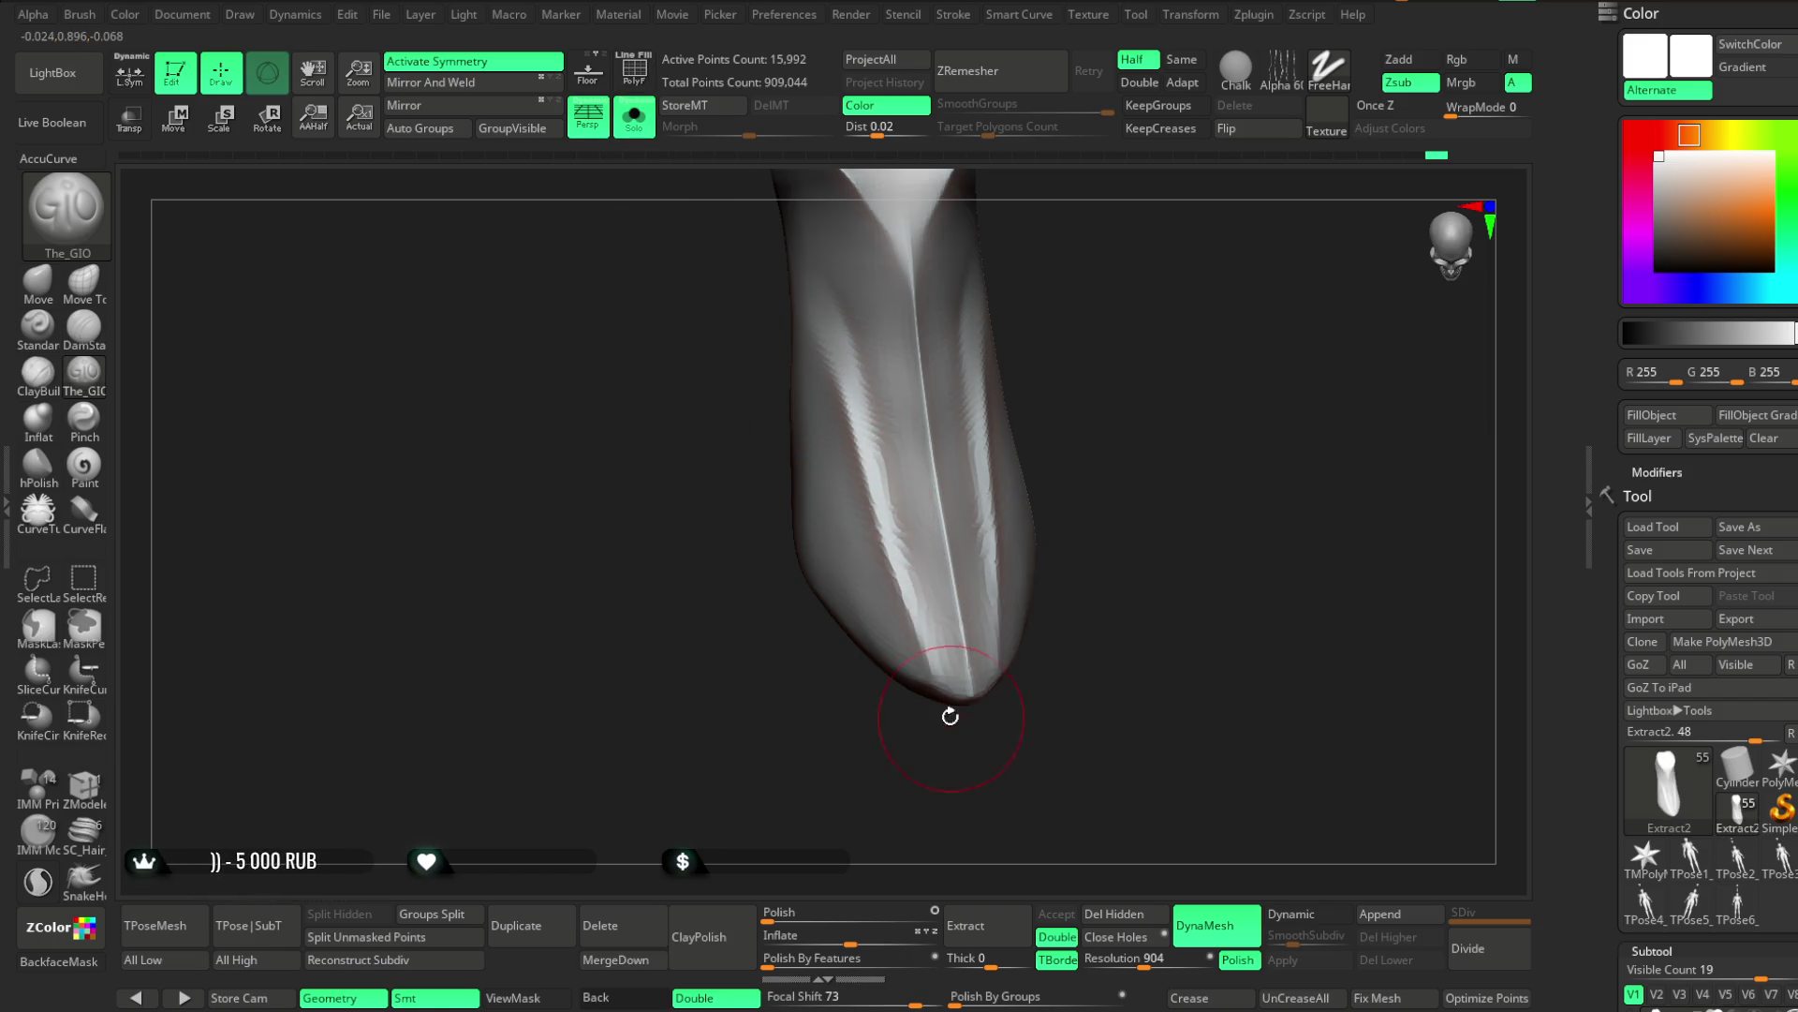
{"action": "mouse_move", "coordinate": [1099, 549]}
{"action": "left_mouse_down"}
{"action": "mouse_move", "coordinate": [1059, 458]}
{"action": "mouse_move", "coordinate": [1187, 362]}
{"action": "mouse_move", "coordinate": [1064, 369]}
{"action": "mouse_move", "coordinate": [1064, 430]}
{"action": "mouse_move", "coordinate": [1049, 434]}
{"action": "left_mouse_up"}
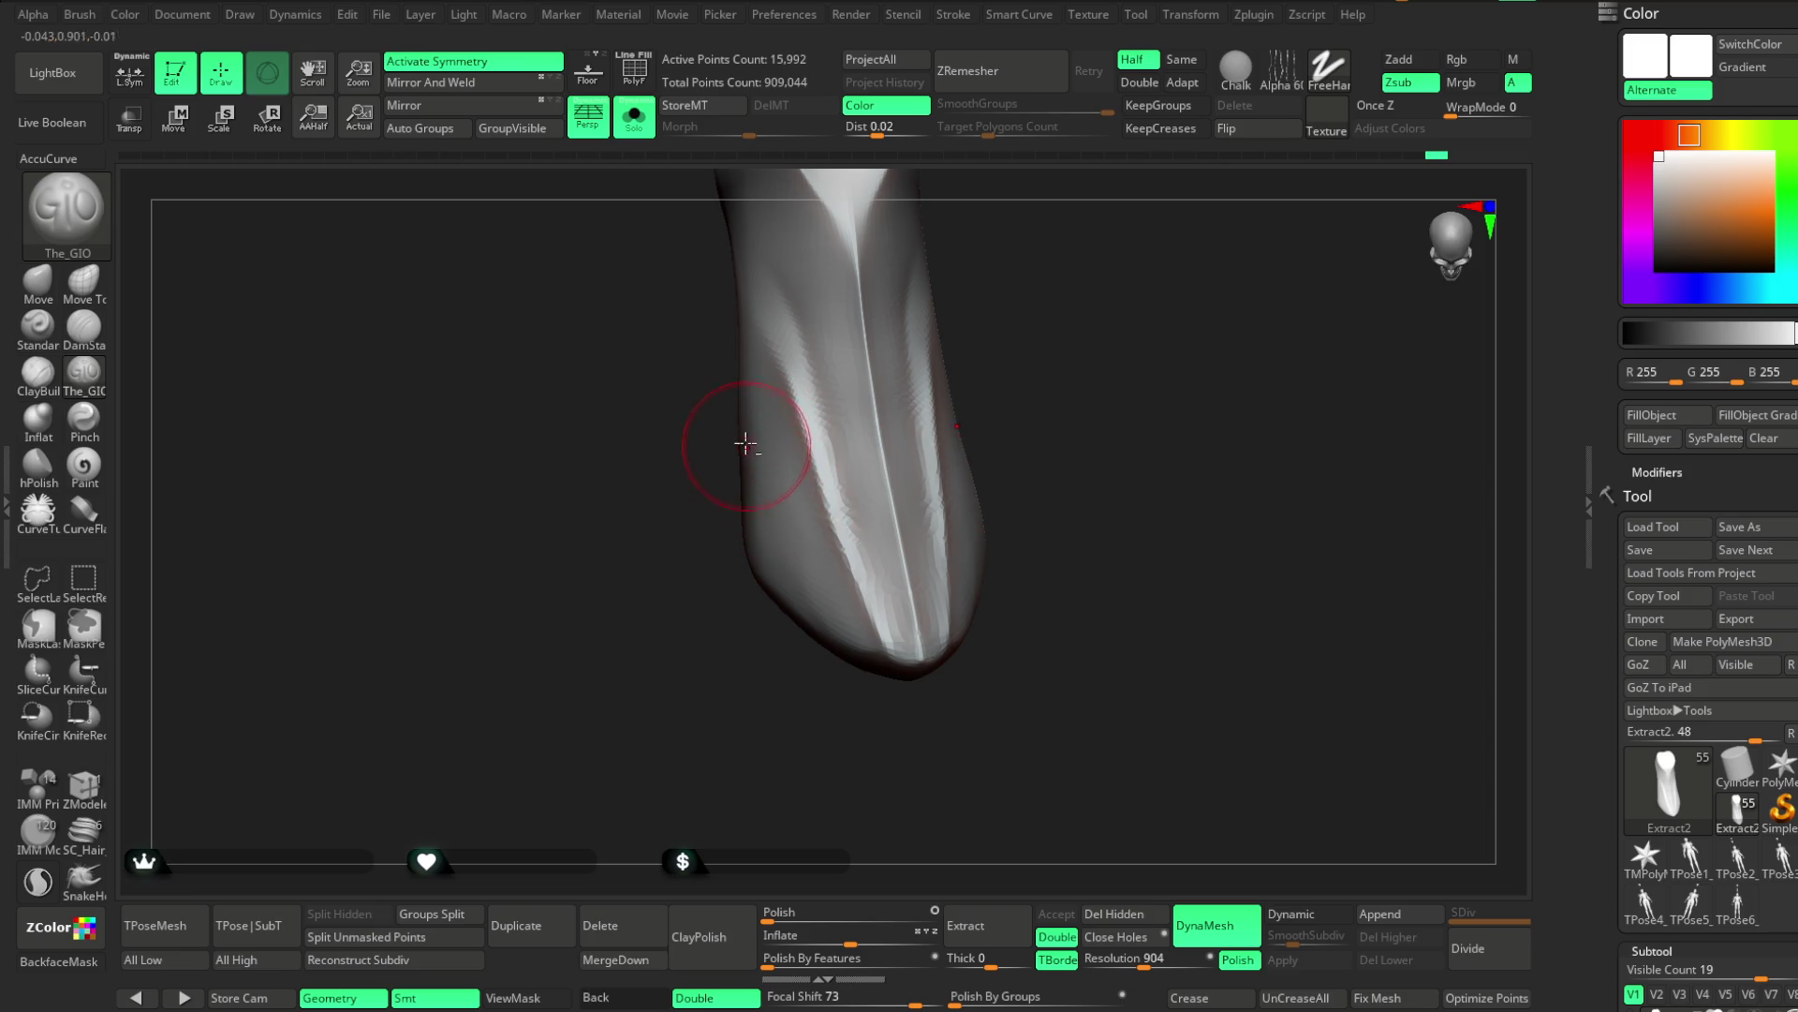
{"action": "mouse_move", "coordinate": [792, 554]}
{"action": "left_mouse_down"}
{"action": "mouse_move", "coordinate": [855, 745]}
{"action": "mouse_move", "coordinate": [796, 562]}
{"action": "left_mouse_up"}
{"action": "left_click_drag", "start_coordinate": [743, 474], "coordinate": [850, 653]}
{"action": "mouse_move", "coordinate": [968, 715]}
{"action": "left_mouse_down"}
{"action": "mouse_move", "coordinate": [1055, 382]}
{"action": "mouse_move", "coordinate": [1109, 400]}
{"action": "mouse_move", "coordinate": [1052, 454]}
{"action": "mouse_move", "coordinate": [1036, 446]}
{"action": "mouse_move", "coordinate": [1102, 342]}
{"action": "mouse_move", "coordinate": [1159, 344]}
{"action": "mouse_move", "coordinate": [1148, 394]}
{"action": "left_mouse_up"}
{"action": "key", "text": "ctrl"}
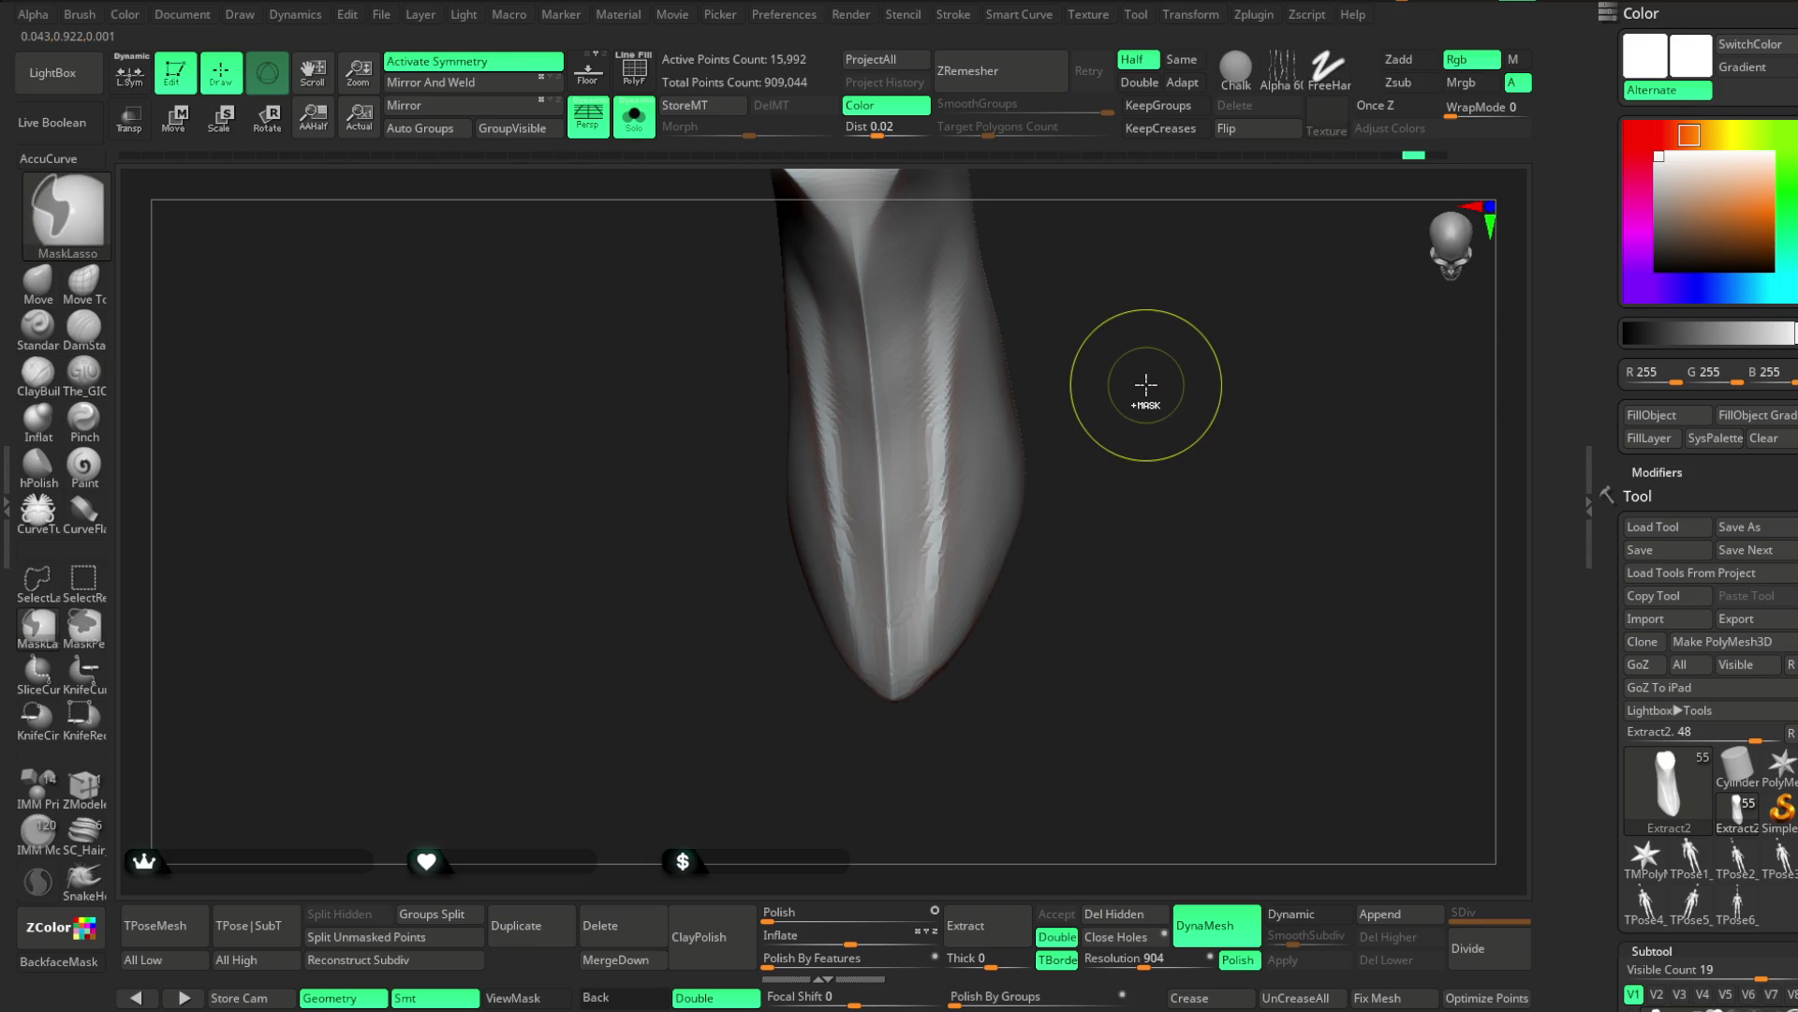
{"action": "left_click_drag", "start_coordinate": [1145, 358], "coordinate": [1120, 338]}
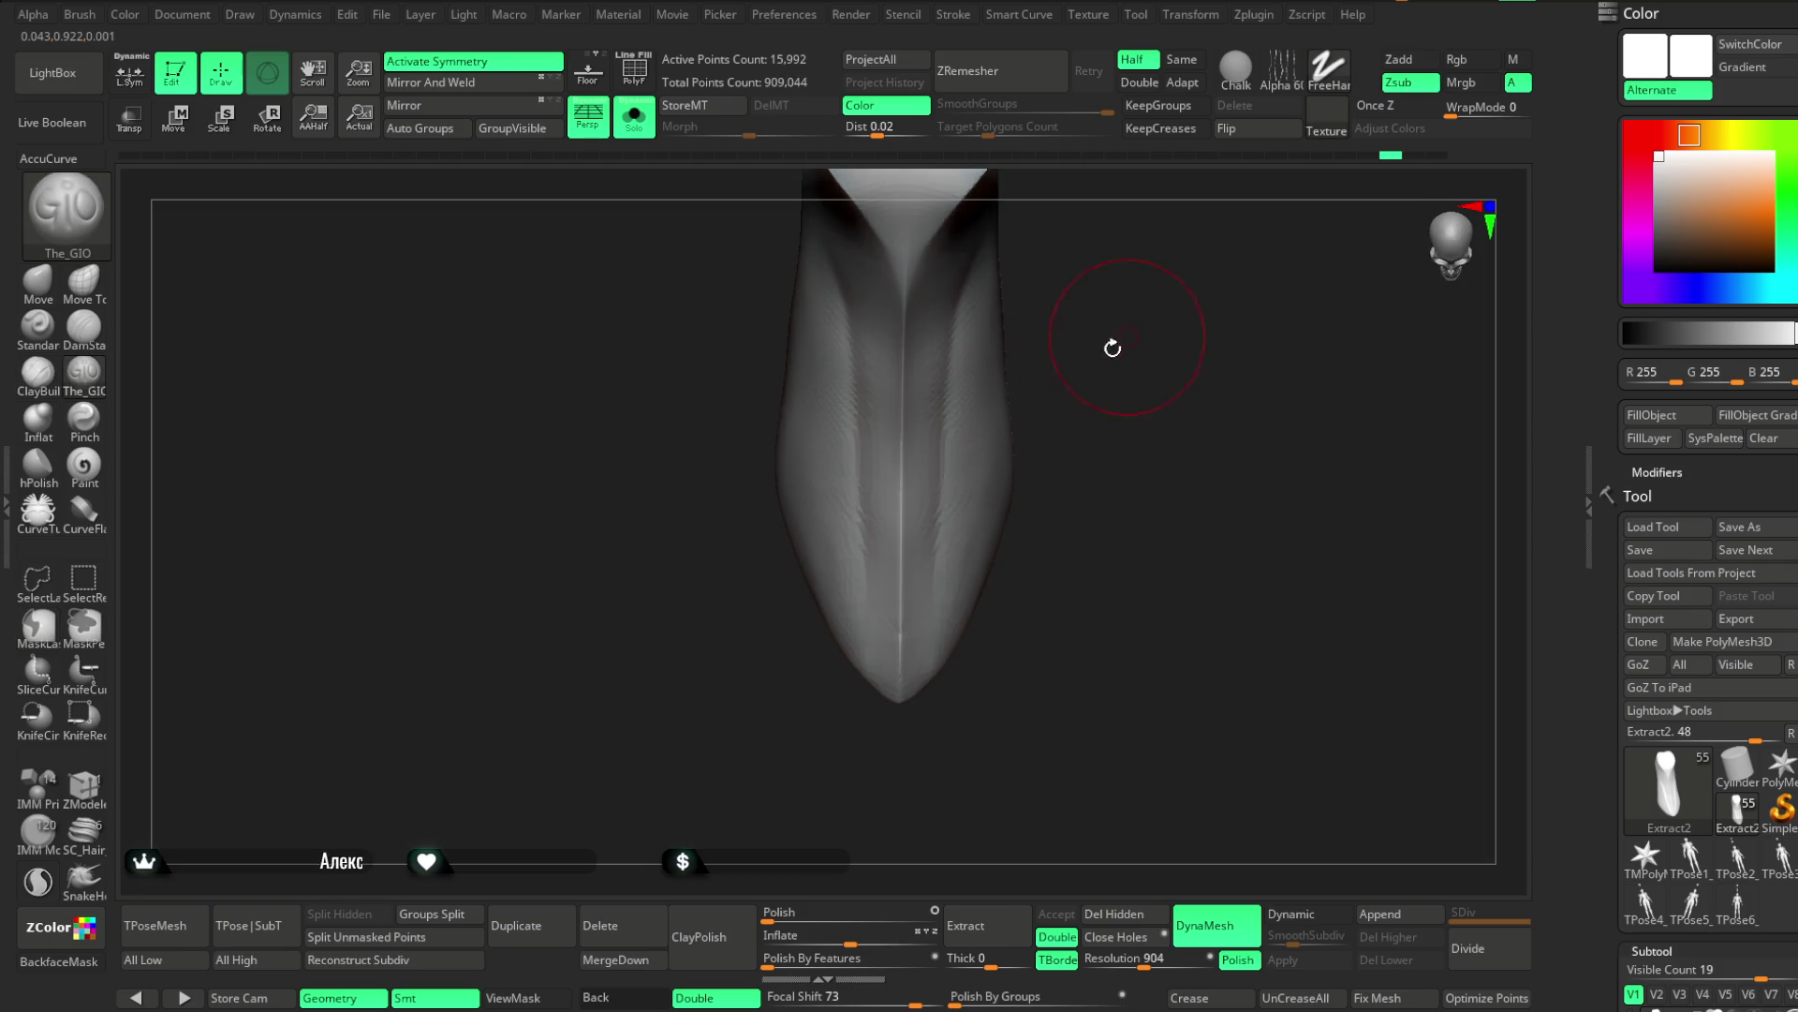
{"action": "left_click", "coordinate": [548, 926]}
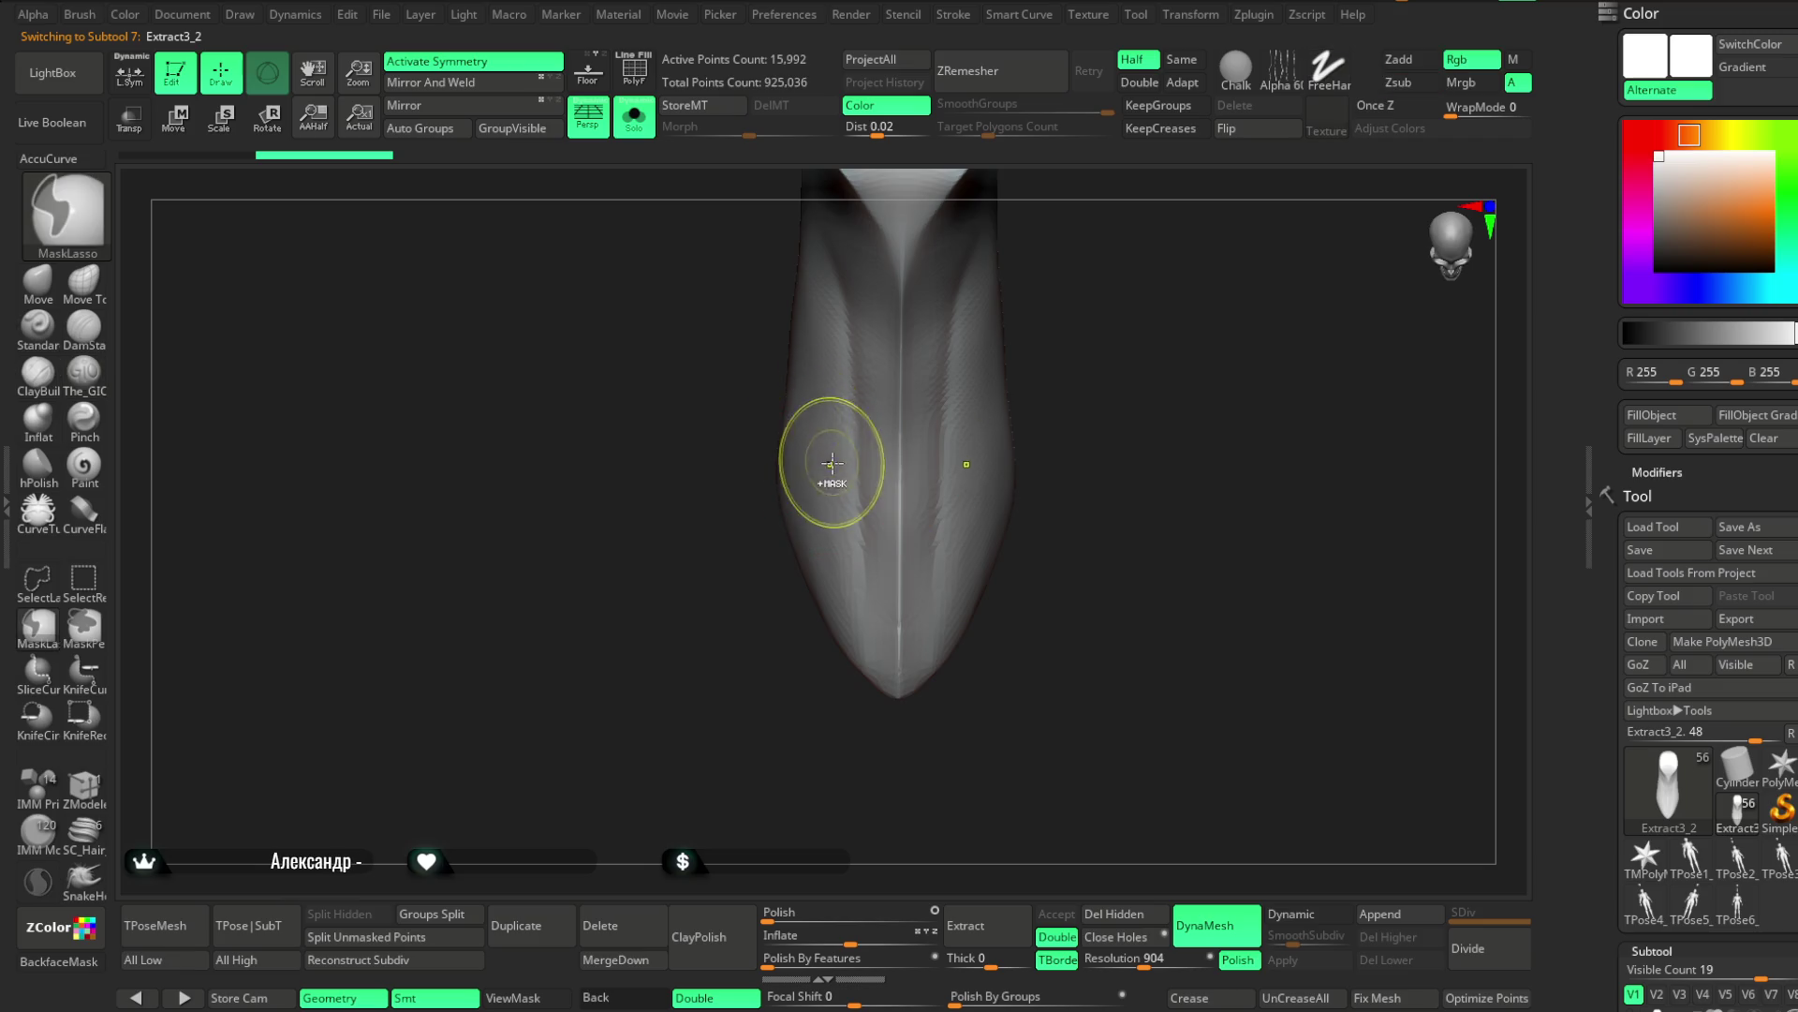
Delete the duplicated sock, switch to Extract2 and duplicate it with Ctrl+Shift+D
{"action": "key", "text": "ctrl+shift"}
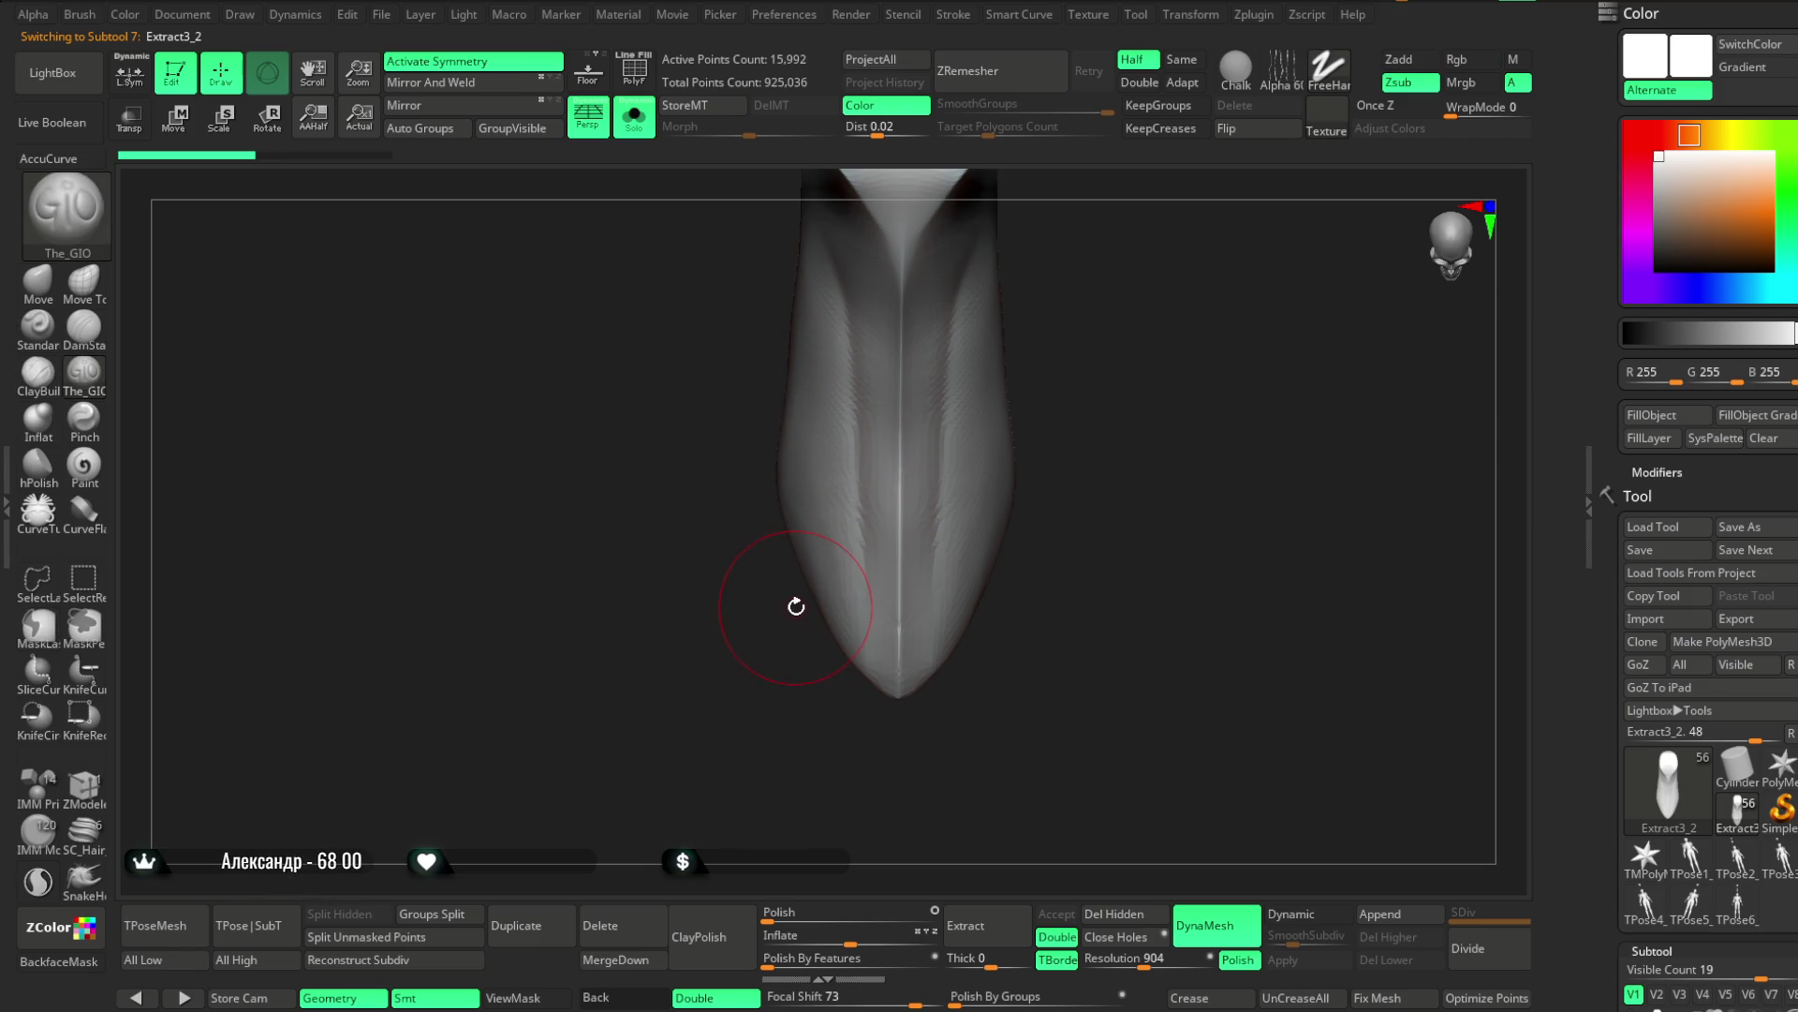
{"action": "left_click", "coordinate": [600, 926]}
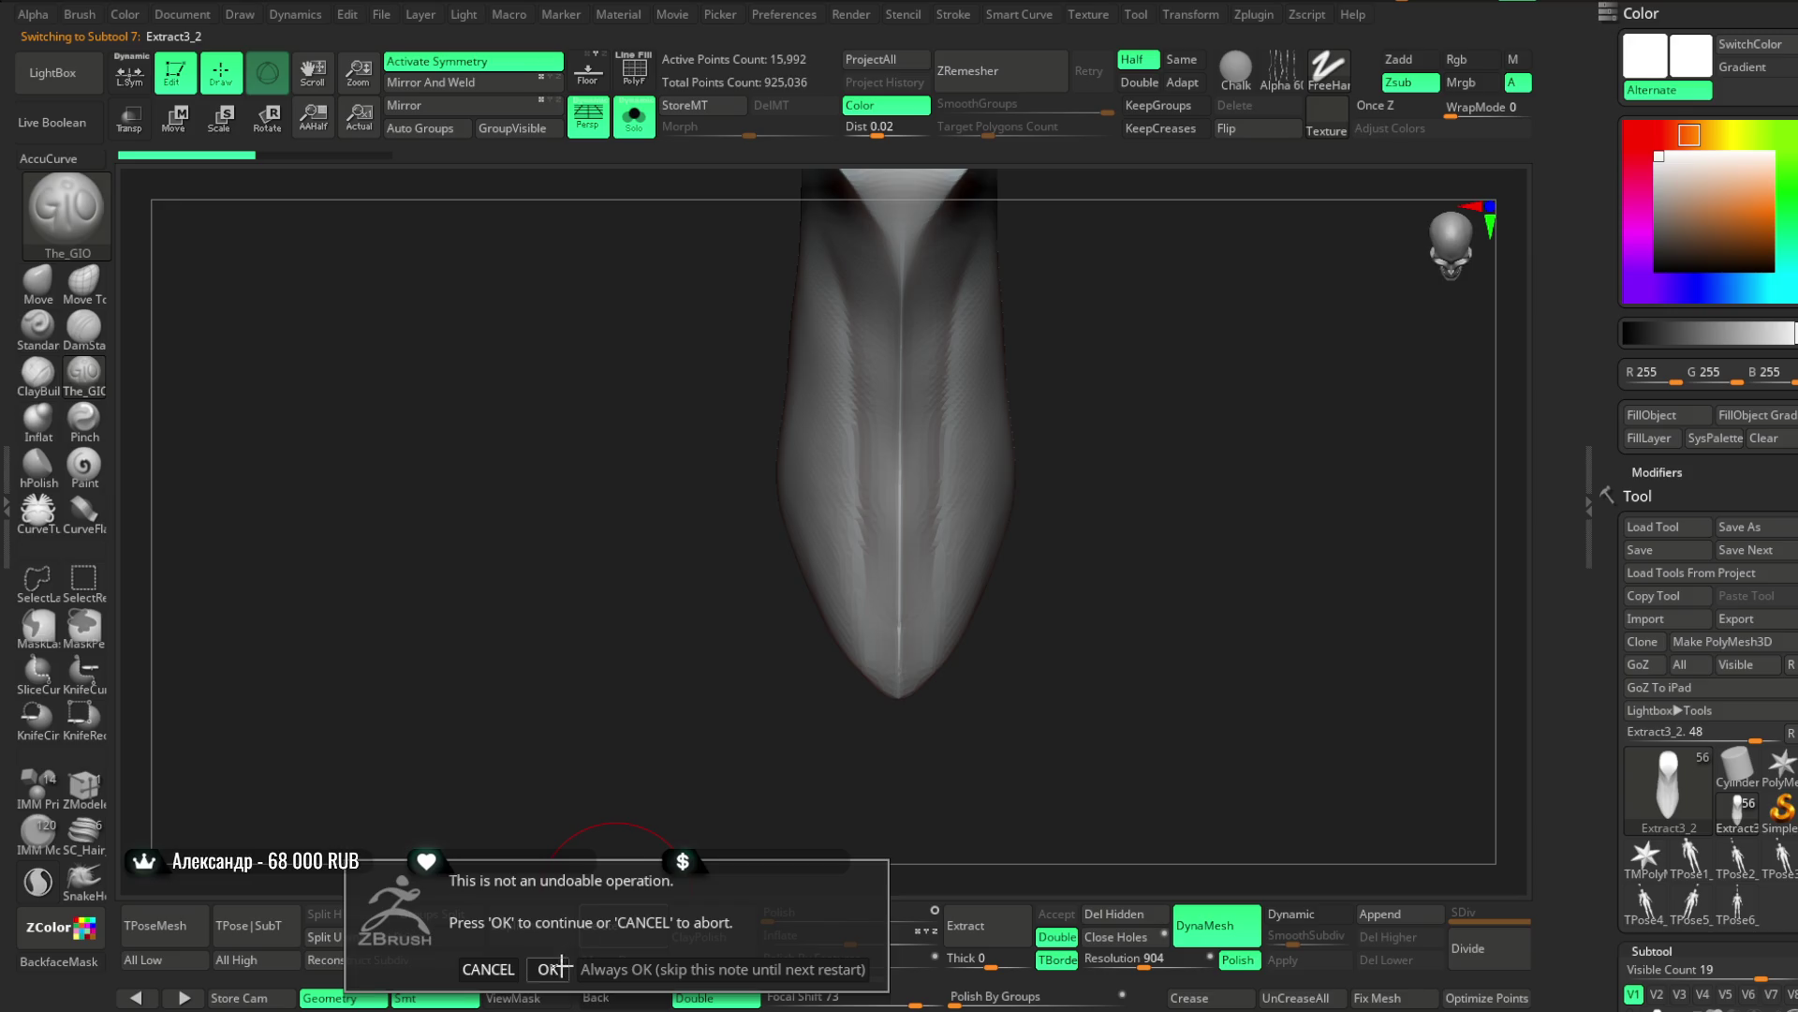
{"action": "left_click", "coordinate": [553, 966]}
{"action": "key", "text": "alt+Down"}
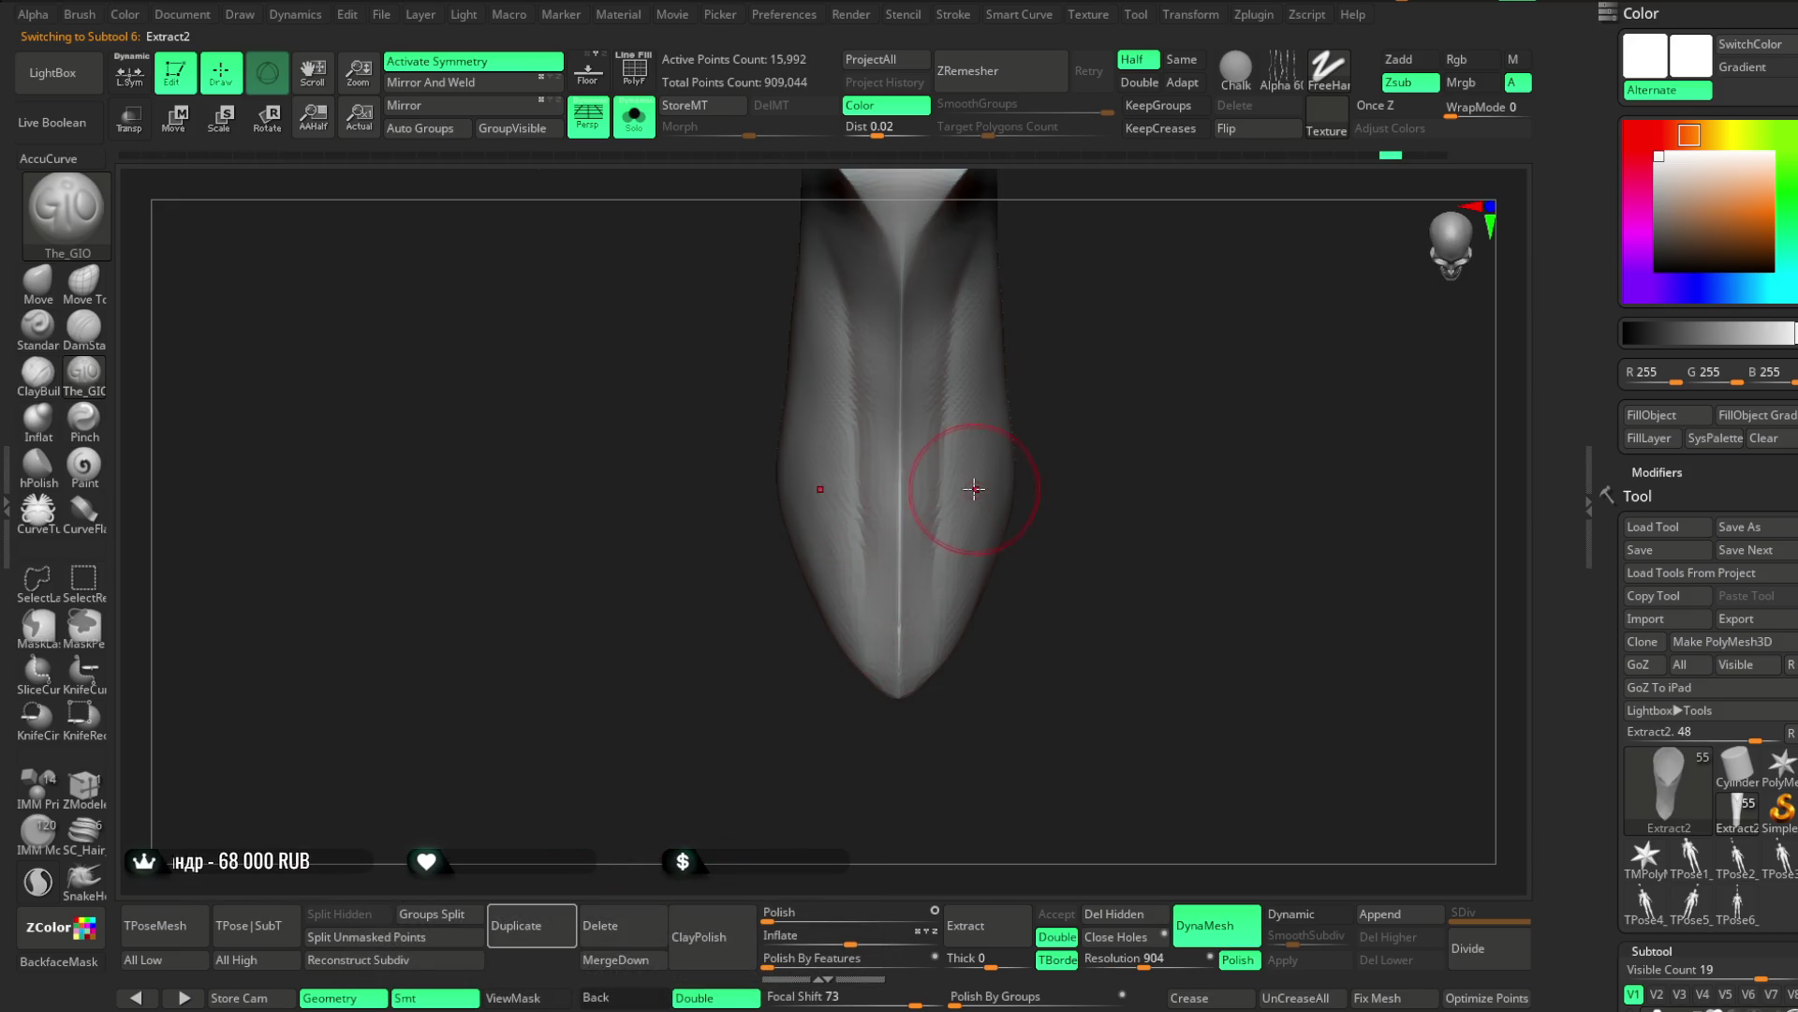
{"action": "key", "text": "ctrl"}
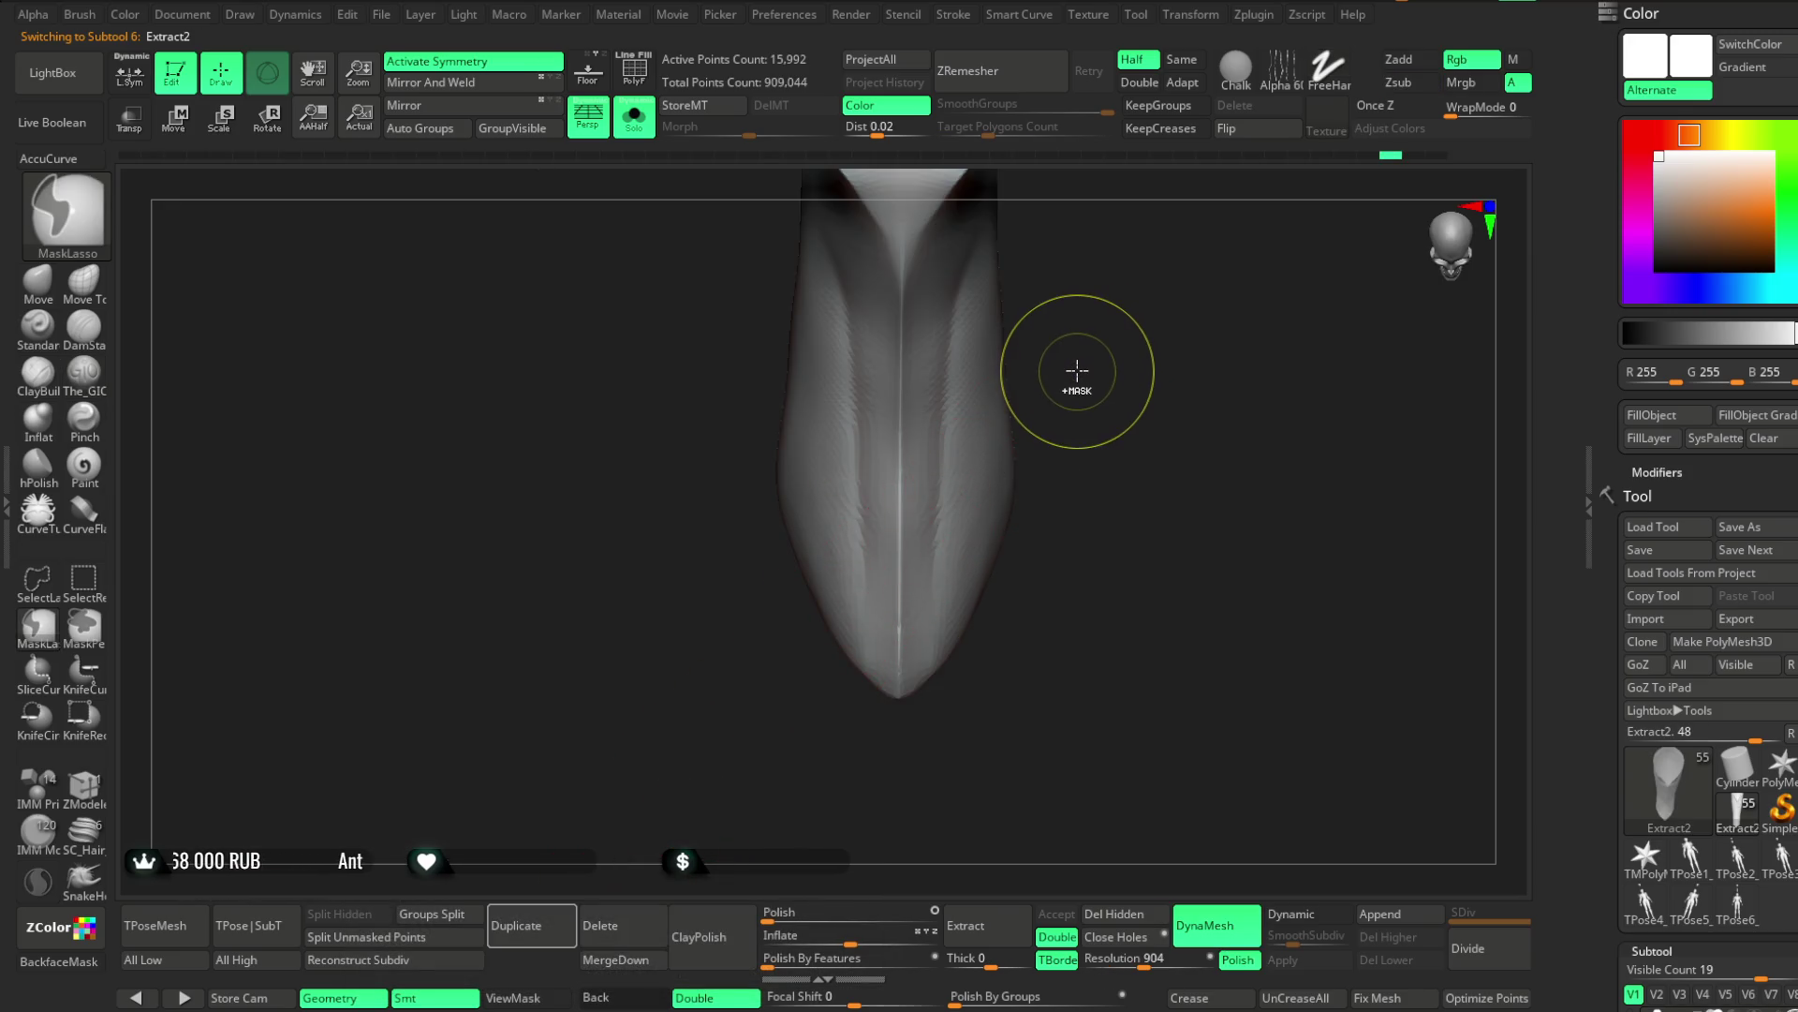
{"action": "key", "text": "ctrl+shift+d"}
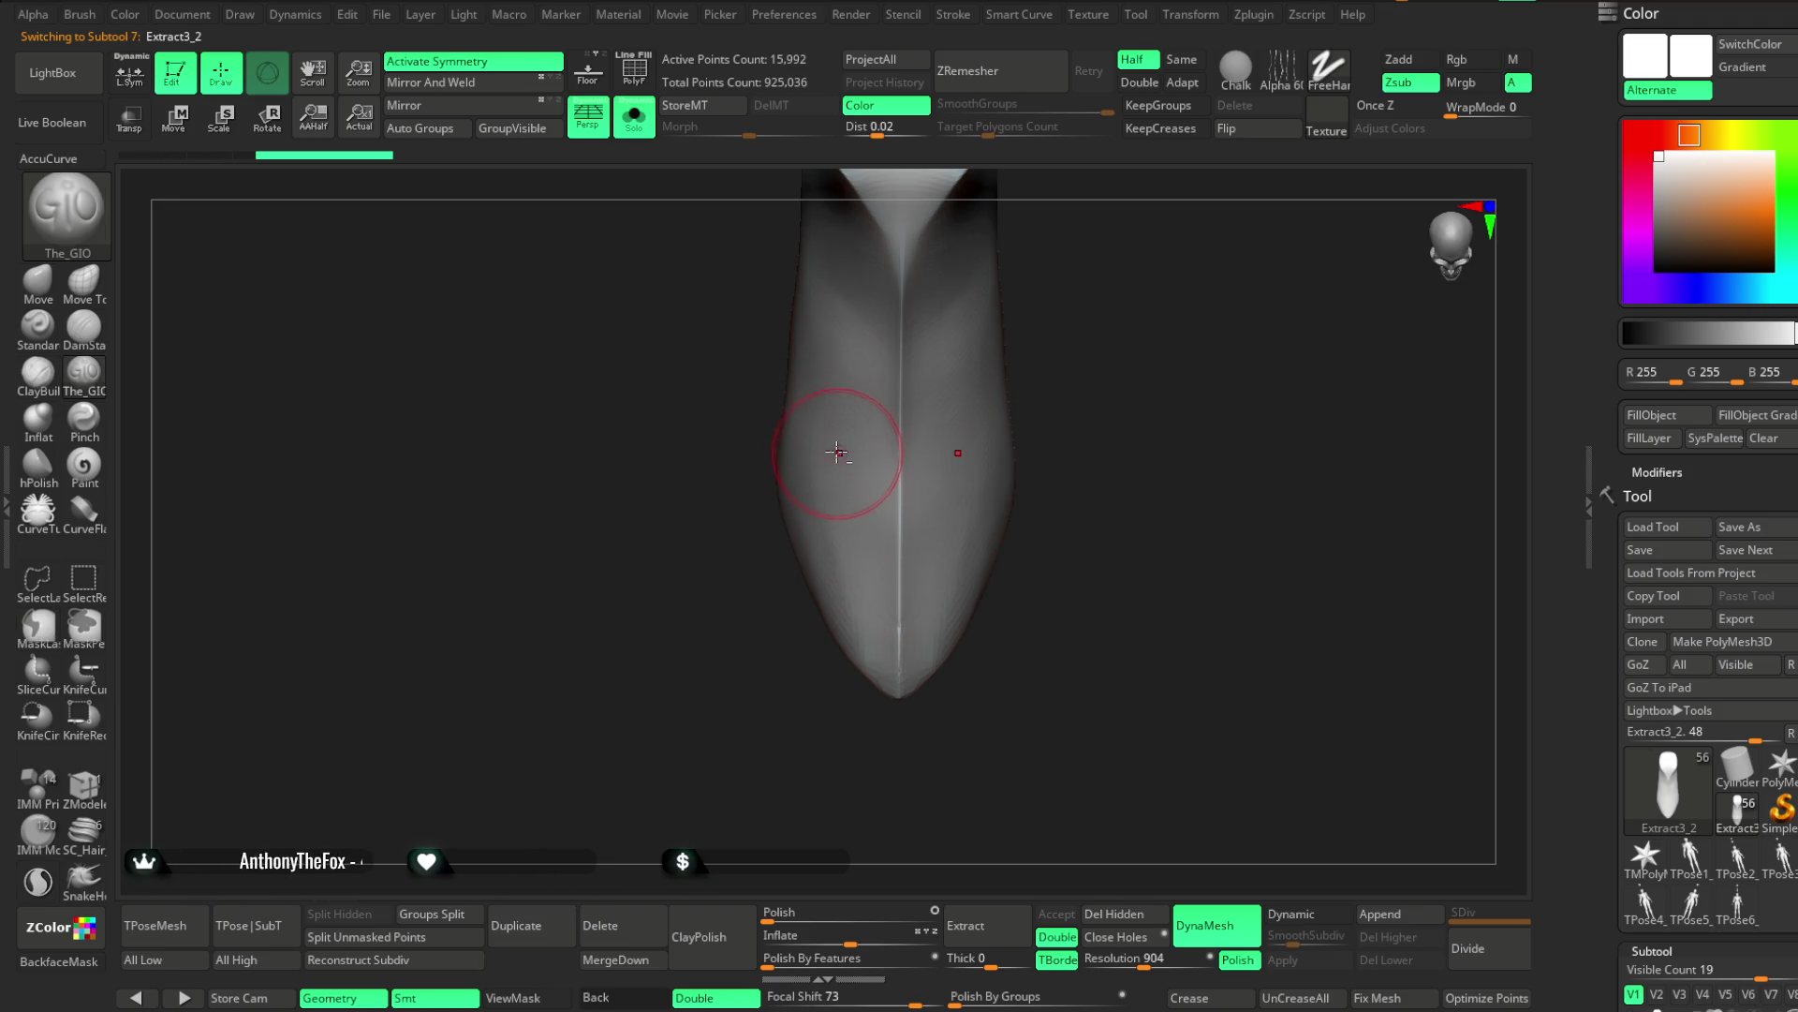
Carve mirrored grooves down the duplicated piece and add marks near its tip
{"action": "mouse_move", "coordinate": [832, 443]}
{"action": "left_mouse_down"}
{"action": "mouse_move", "coordinate": [824, 421]}
{"action": "mouse_move", "coordinate": [867, 497]}
{"action": "mouse_move", "coordinate": [893, 665]}
{"action": "left_mouse_up"}
{"action": "mouse_move", "coordinate": [822, 401]}
{"action": "left_mouse_down"}
{"action": "mouse_move", "coordinate": [863, 622]}
{"action": "mouse_move", "coordinate": [894, 676]}
{"action": "left_mouse_up"}
{"action": "left_click_drag", "start_coordinate": [904, 760], "coordinate": [871, 727]}
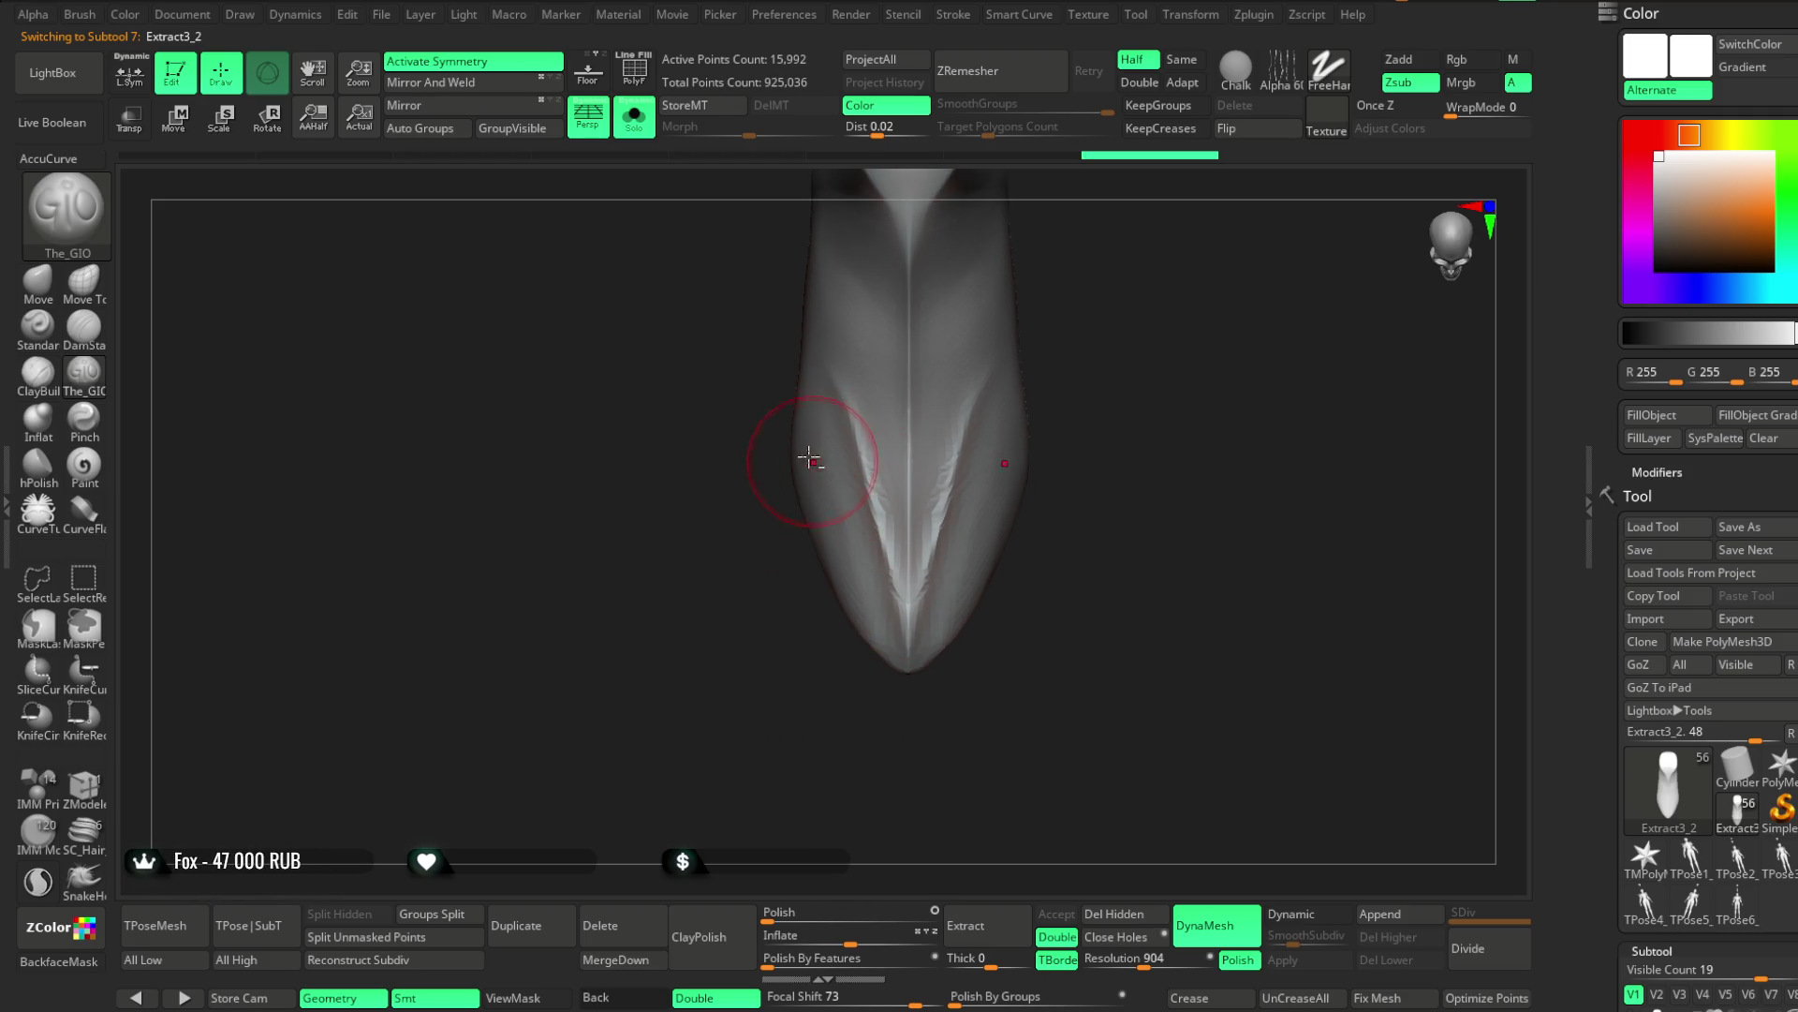
{"action": "mouse_move", "coordinate": [880, 586]}
{"action": "left_mouse_down"}
{"action": "mouse_move", "coordinate": [854, 618]}
{"action": "mouse_move", "coordinate": [894, 661]}
{"action": "mouse_move", "coordinate": [831, 606]}
{"action": "mouse_move", "coordinate": [890, 647]}
{"action": "left_mouse_up"}
{"action": "mouse_move", "coordinate": [825, 511]}
{"action": "left_mouse_down"}
{"action": "mouse_move", "coordinate": [899, 656]}
{"action": "mouse_move", "coordinate": [895, 740]}
{"action": "mouse_move", "coordinate": [847, 743]}
{"action": "mouse_move", "coordinate": [1176, 390]}
{"action": "mouse_move", "coordinate": [1168, 313]}
{"action": "mouse_move", "coordinate": [1151, 324]}
{"action": "mouse_move", "coordinate": [1172, 334]}
{"action": "mouse_move", "coordinate": [1152, 323]}
{"action": "left_mouse_up"}
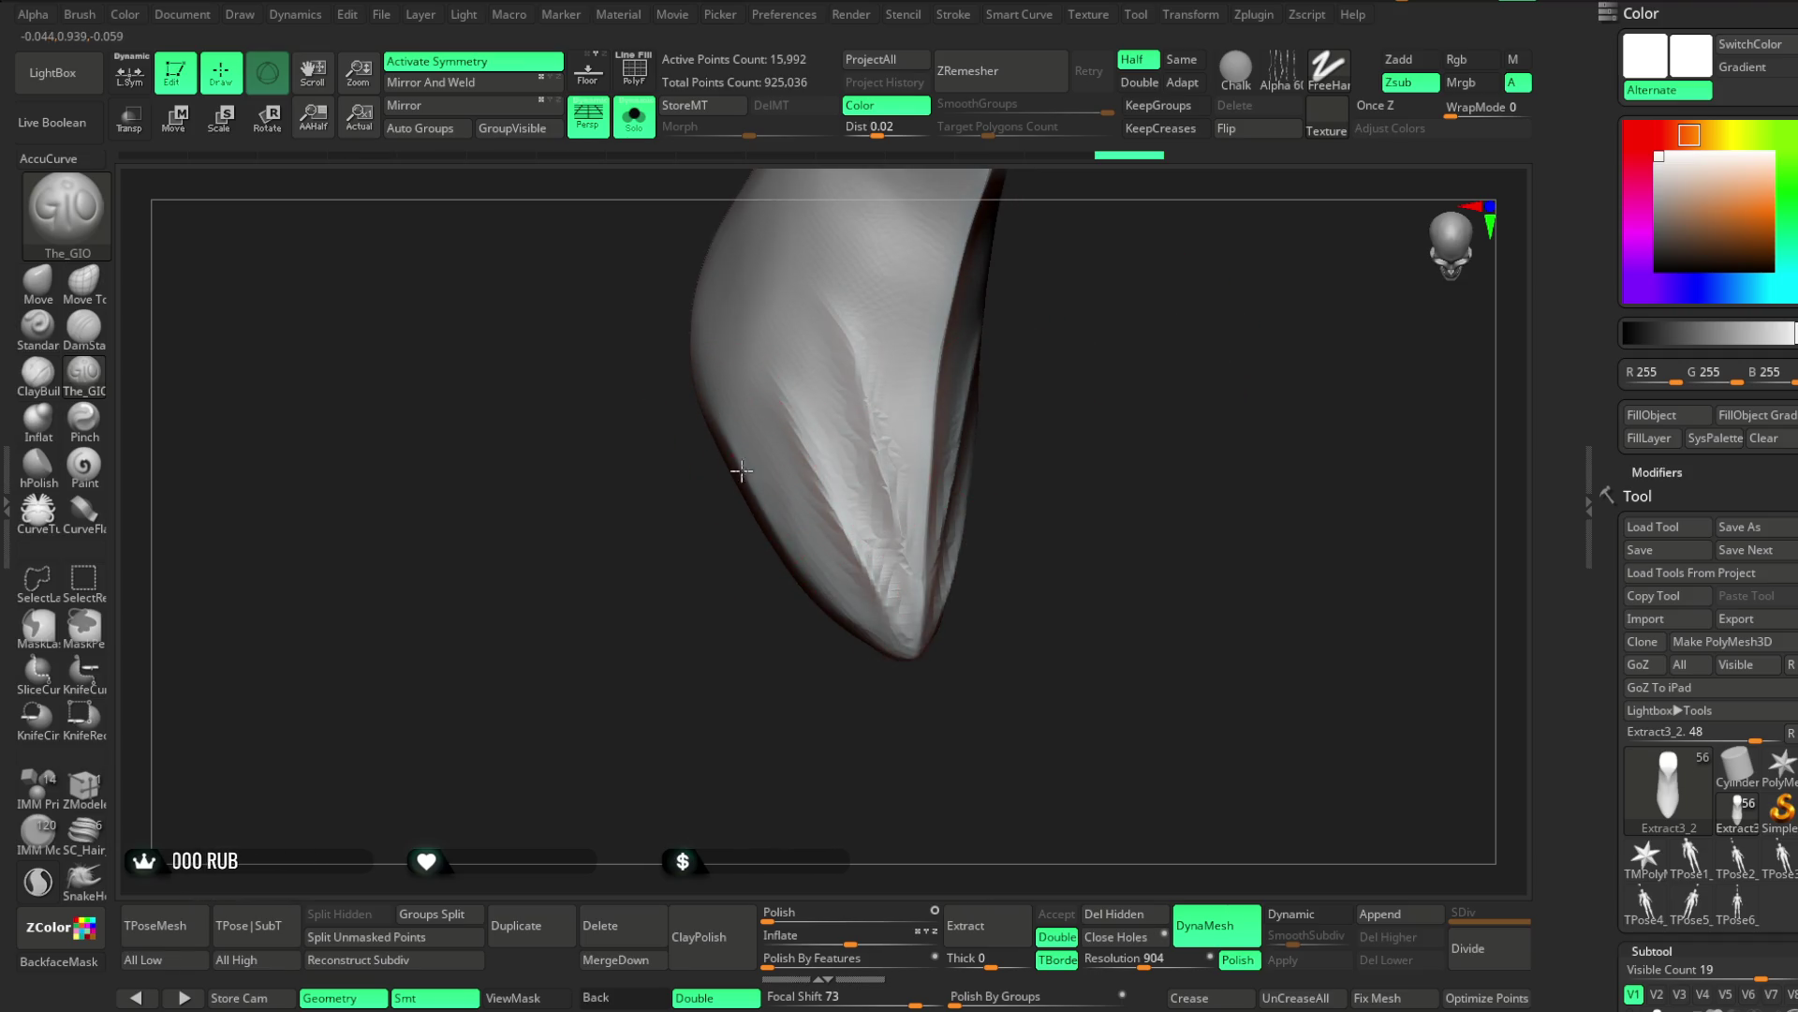
{"action": "mouse_move", "coordinate": [899, 743]}
{"action": "left_mouse_down"}
{"action": "mouse_move", "coordinate": [859, 743]}
{"action": "mouse_move", "coordinate": [1120, 390]}
{"action": "left_mouse_up"}
{"action": "key", "text": "space"}
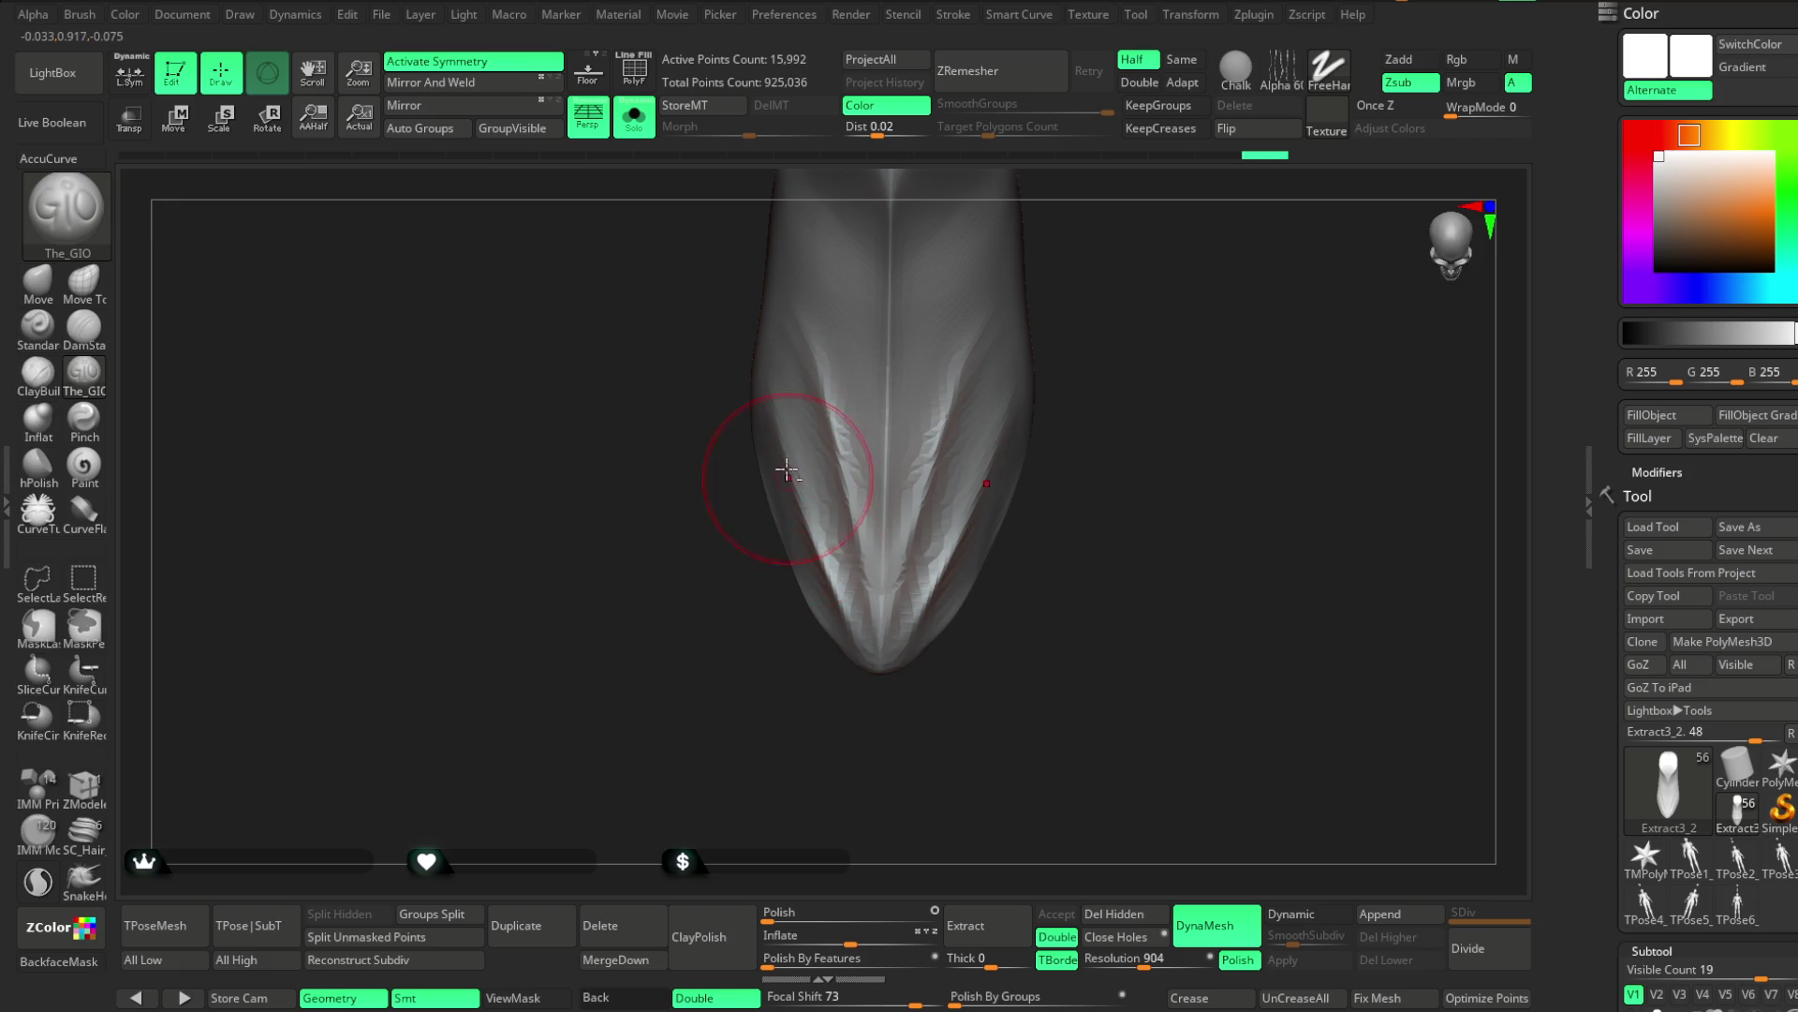
{"action": "left_click_drag", "start_coordinate": [891, 715], "coordinate": [803, 383]}
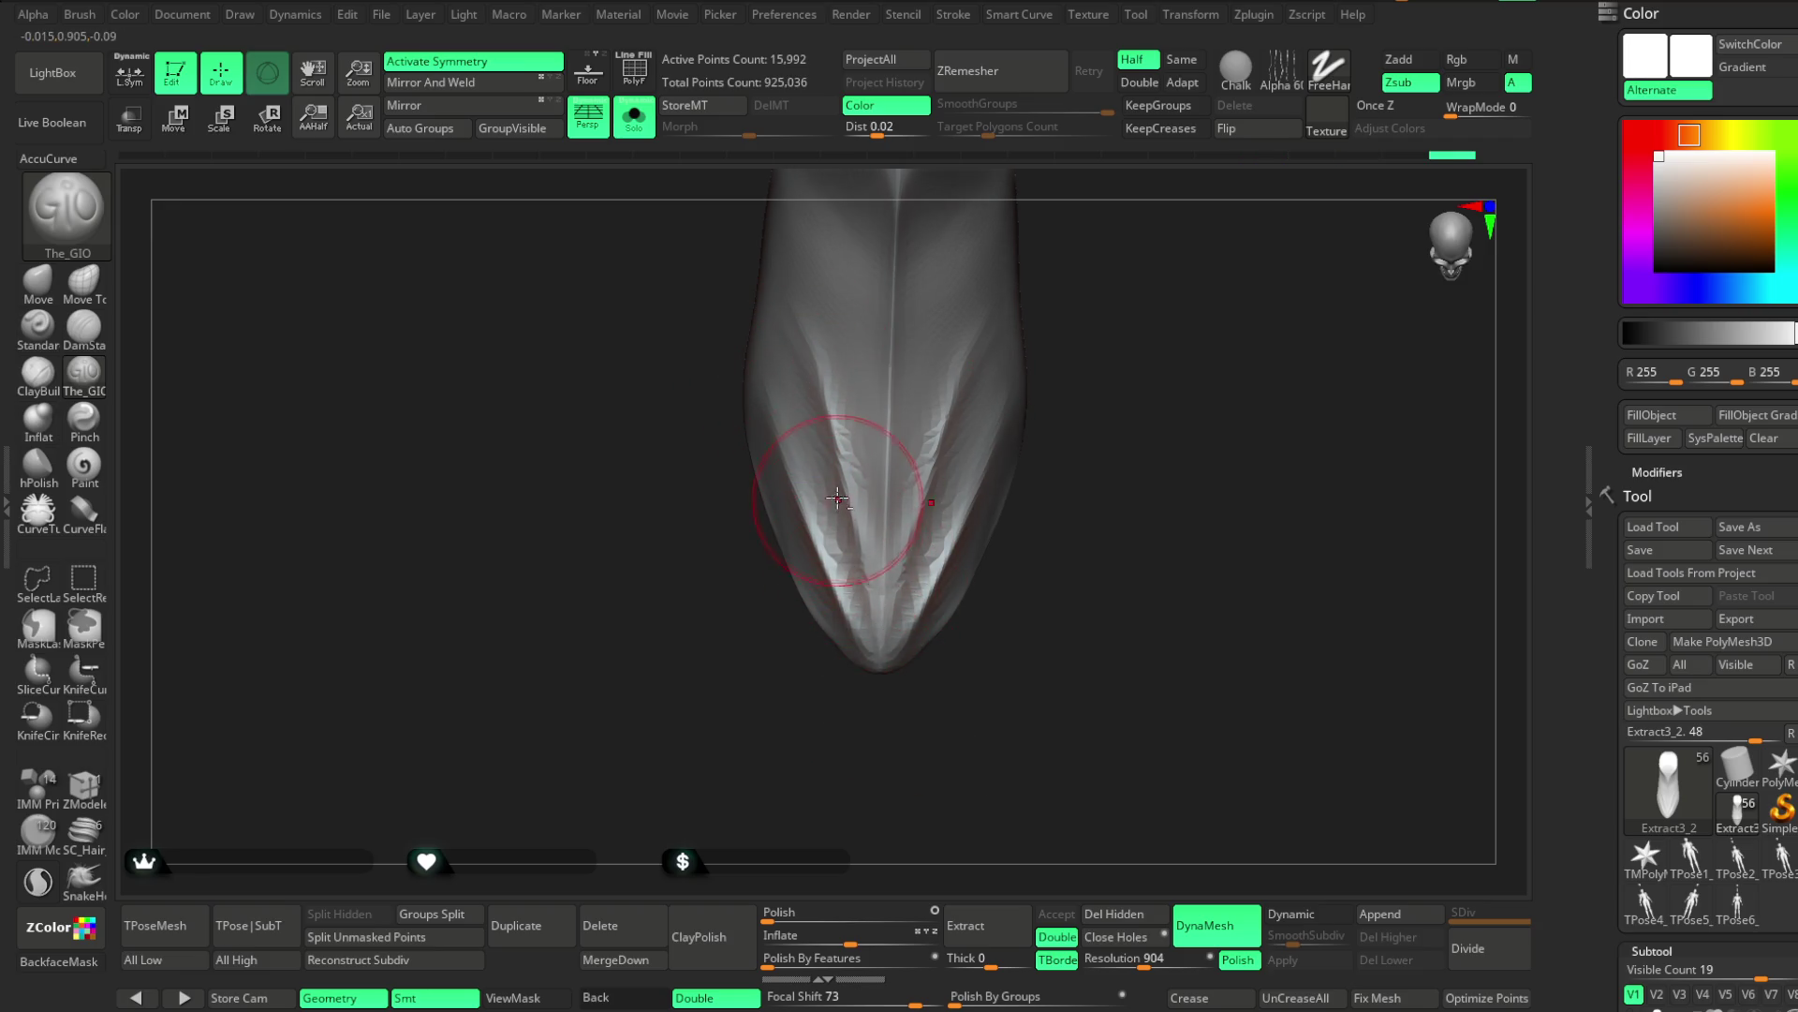
{"action": "mouse_move", "coordinate": [931, 654]}
{"action": "left_mouse_down"}
{"action": "mouse_move", "coordinate": [1104, 402]}
{"action": "mouse_move", "coordinate": [1088, 477]}
{"action": "mouse_move", "coordinate": [992, 522]}
{"action": "mouse_move", "coordinate": [913, 528]}
{"action": "mouse_move", "coordinate": [832, 614]}
{"action": "mouse_move", "coordinate": [984, 722]}
{"action": "mouse_move", "coordinate": [946, 562]}
{"action": "left_mouse_up"}
{"action": "mouse_move", "coordinate": [1087, 387]}
{"action": "left_mouse_down"}
{"action": "mouse_move", "coordinate": [1020, 425]}
{"action": "mouse_move", "coordinate": [1161, 413]}
{"action": "mouse_move", "coordinate": [1071, 462]}
{"action": "mouse_move", "coordinate": [1081, 446]}
{"action": "mouse_move", "coordinate": [1080, 526]}
{"action": "mouse_move", "coordinate": [987, 546]}
{"action": "left_mouse_up"}
Accept the extraction as Extract10 and hide its upper polygroup
{"action": "left_click", "coordinate": [1056, 909]}
{"action": "mouse_move", "coordinate": [1136, 683]}
{"action": "left_mouse_down"}
{"action": "mouse_move", "coordinate": [1136, 662]}
{"action": "mouse_move", "coordinate": [998, 618]}
{"action": "left_mouse_up"}
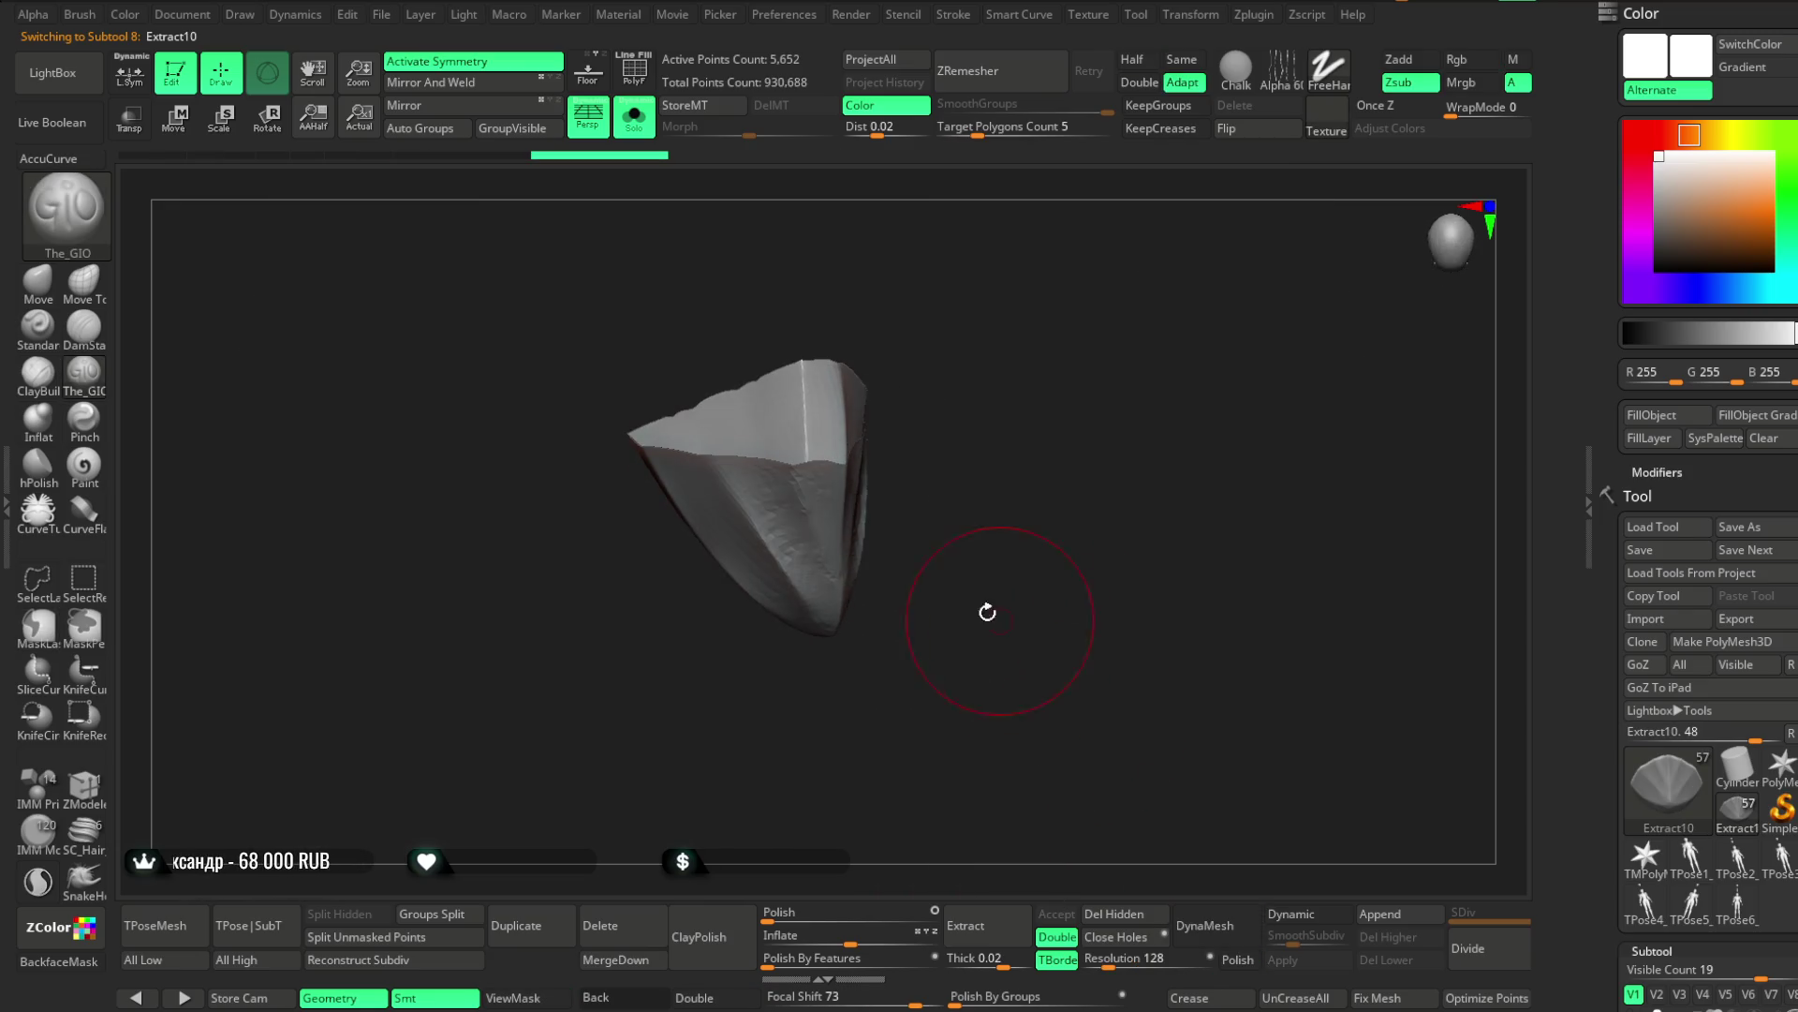
{"action": "left_click", "coordinate": [807, 581], "text": "ctrl+shift"}
{"action": "mouse_move", "coordinate": [1106, 863]}
{"action": "left_mouse_down", "text": "shift"}
{"action": "mouse_move", "coordinate": [1064, 586]}
{"action": "mouse_move", "coordinate": [1071, 501]}
{"action": "left_mouse_up", "text": "shift"}
{"action": "key", "text": "alt"}
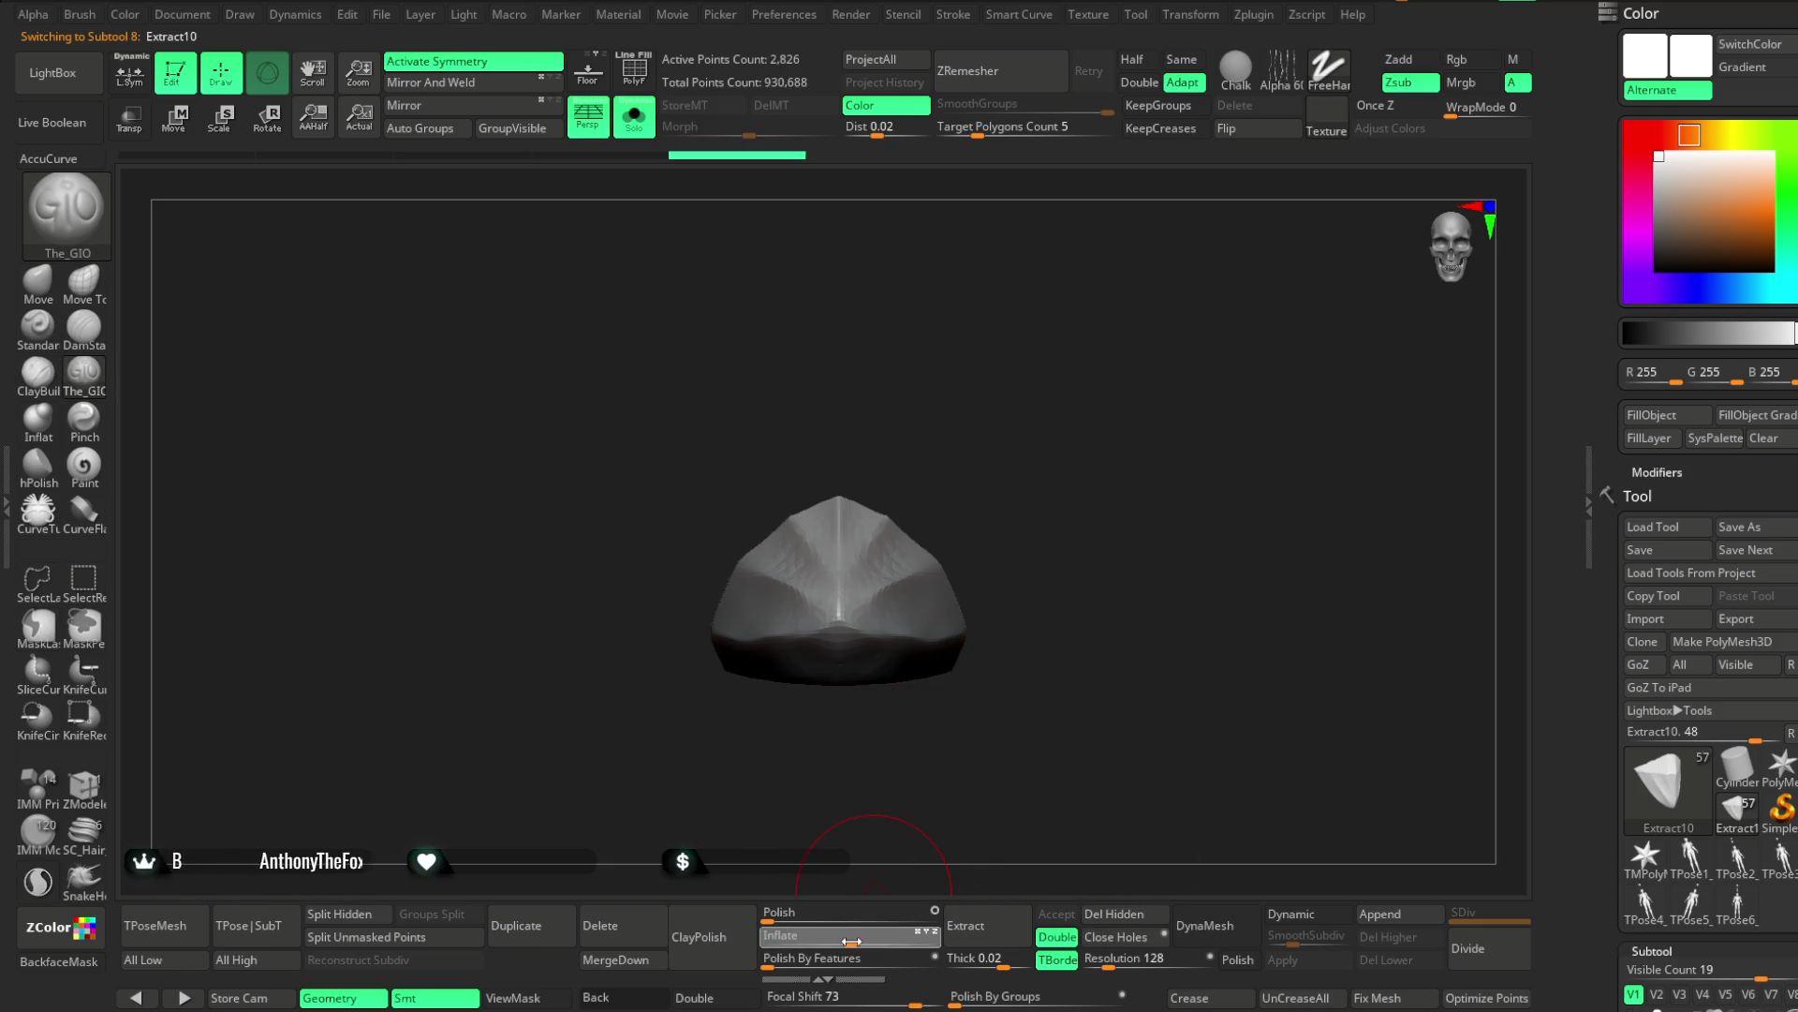
Turn off Solo and delete the Extract3_2 subtool so the legs show again
{"action": "left_click", "coordinate": [634, 117]}
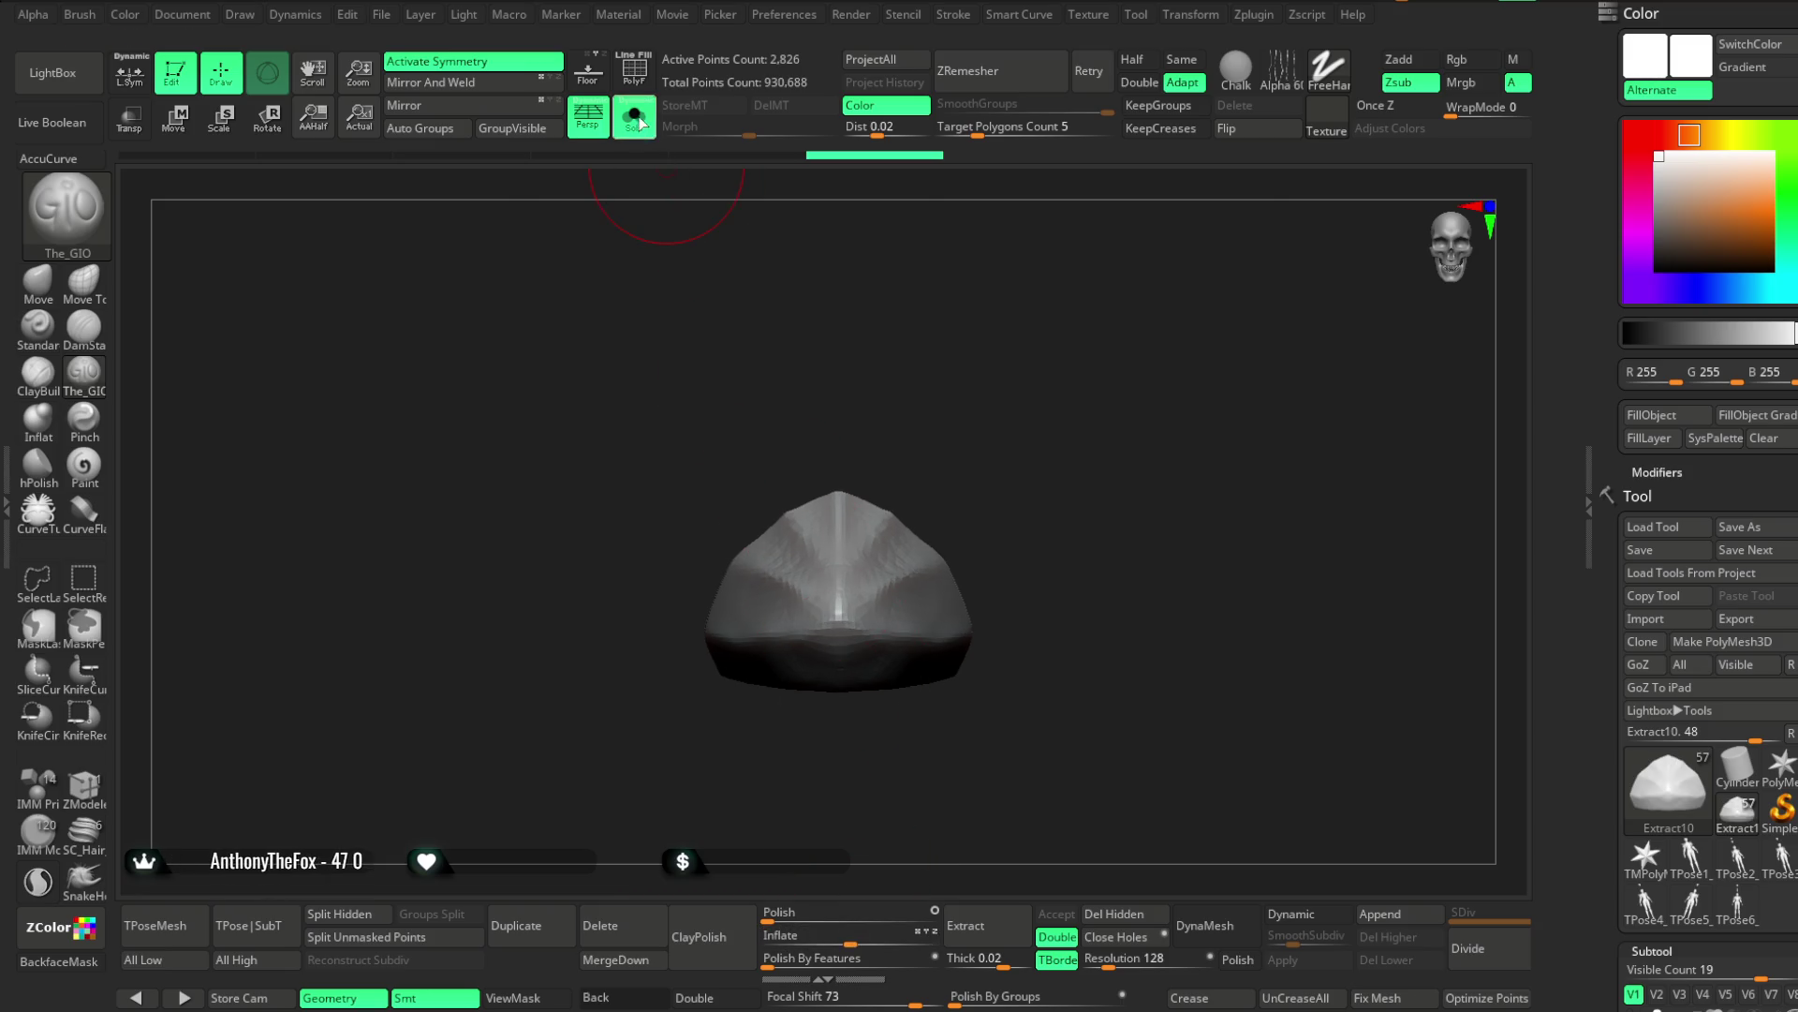
{"action": "mouse_move", "coordinate": [1095, 712]}
{"action": "left_mouse_down"}
{"action": "mouse_move", "coordinate": [1156, 430]}
{"action": "mouse_move", "coordinate": [1161, 525]}
{"action": "mouse_move", "coordinate": [1078, 562]}
{"action": "mouse_move", "coordinate": [1212, 686]}
{"action": "mouse_move", "coordinate": [1204, 614]}
{"action": "mouse_move", "coordinate": [1071, 577]}
{"action": "left_mouse_up"}
{"action": "left_click", "coordinate": [750, 553], "text": "alt"}
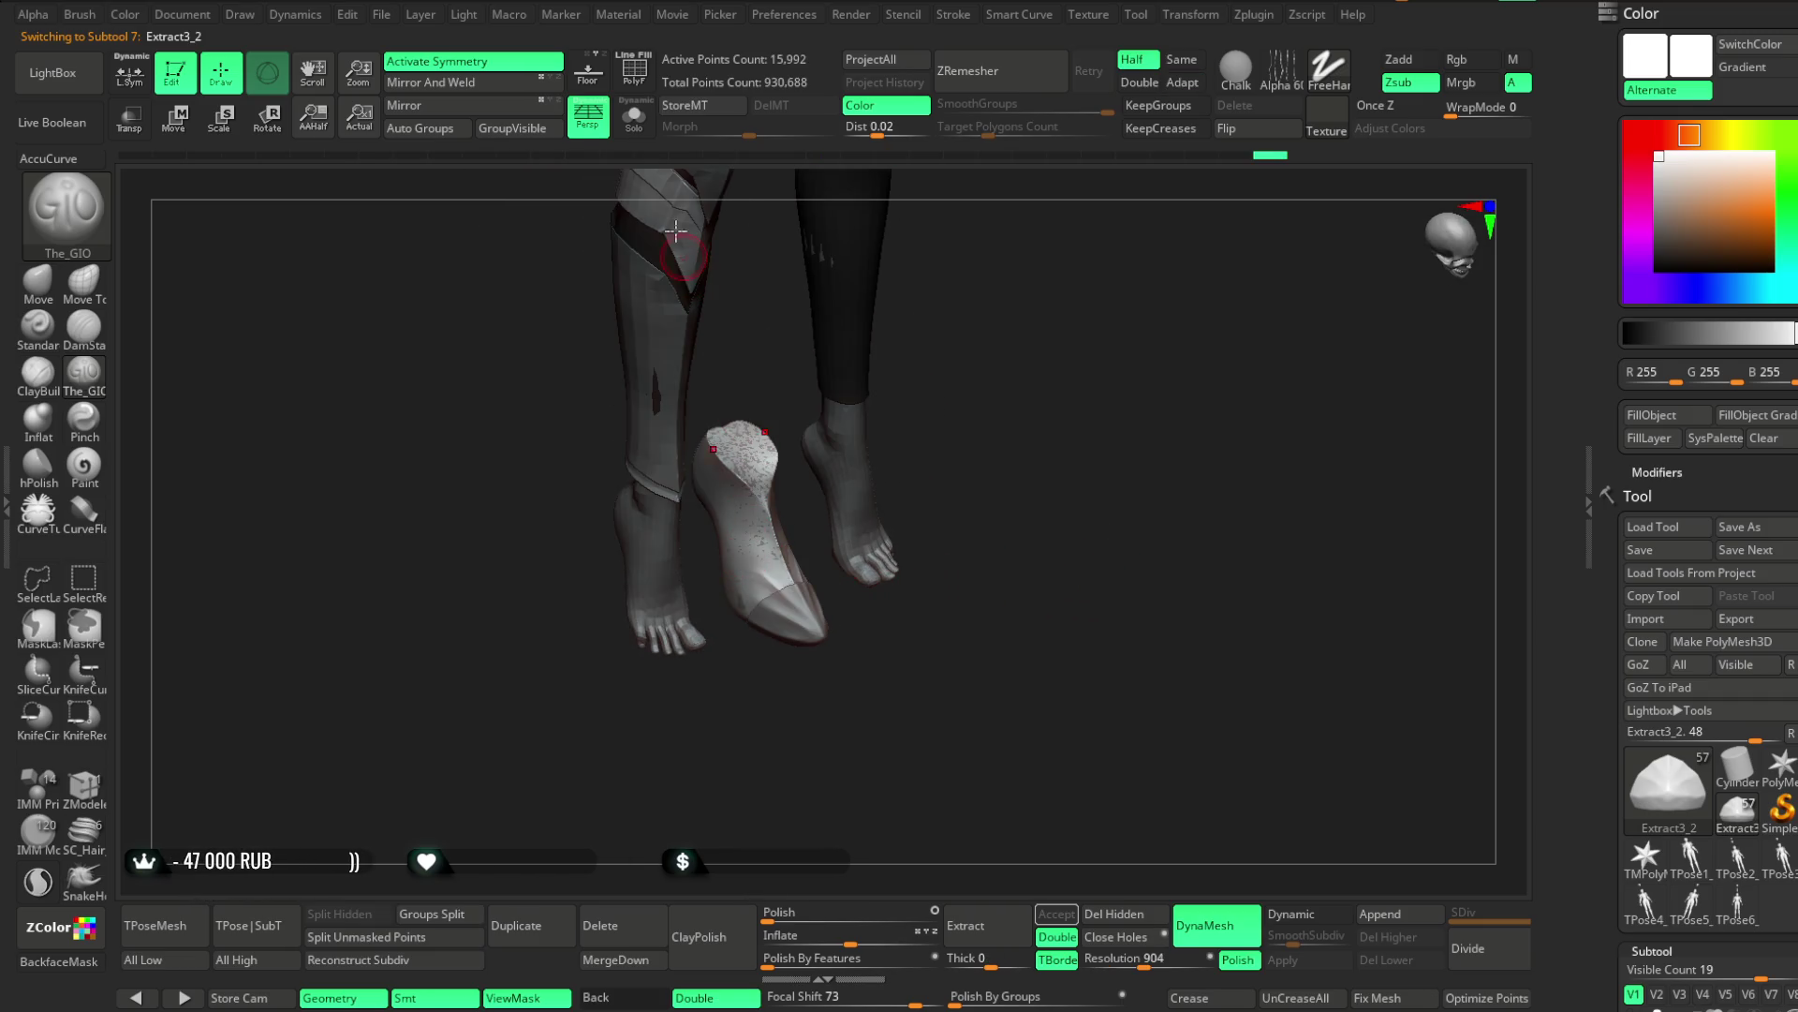
{"action": "left_click", "coordinate": [644, 130]}
{"action": "scroll", "coordinate": [951, 413], "scroll_direction": "up", "scroll_amount": 3}
{"action": "left_click", "coordinate": [600, 925]}
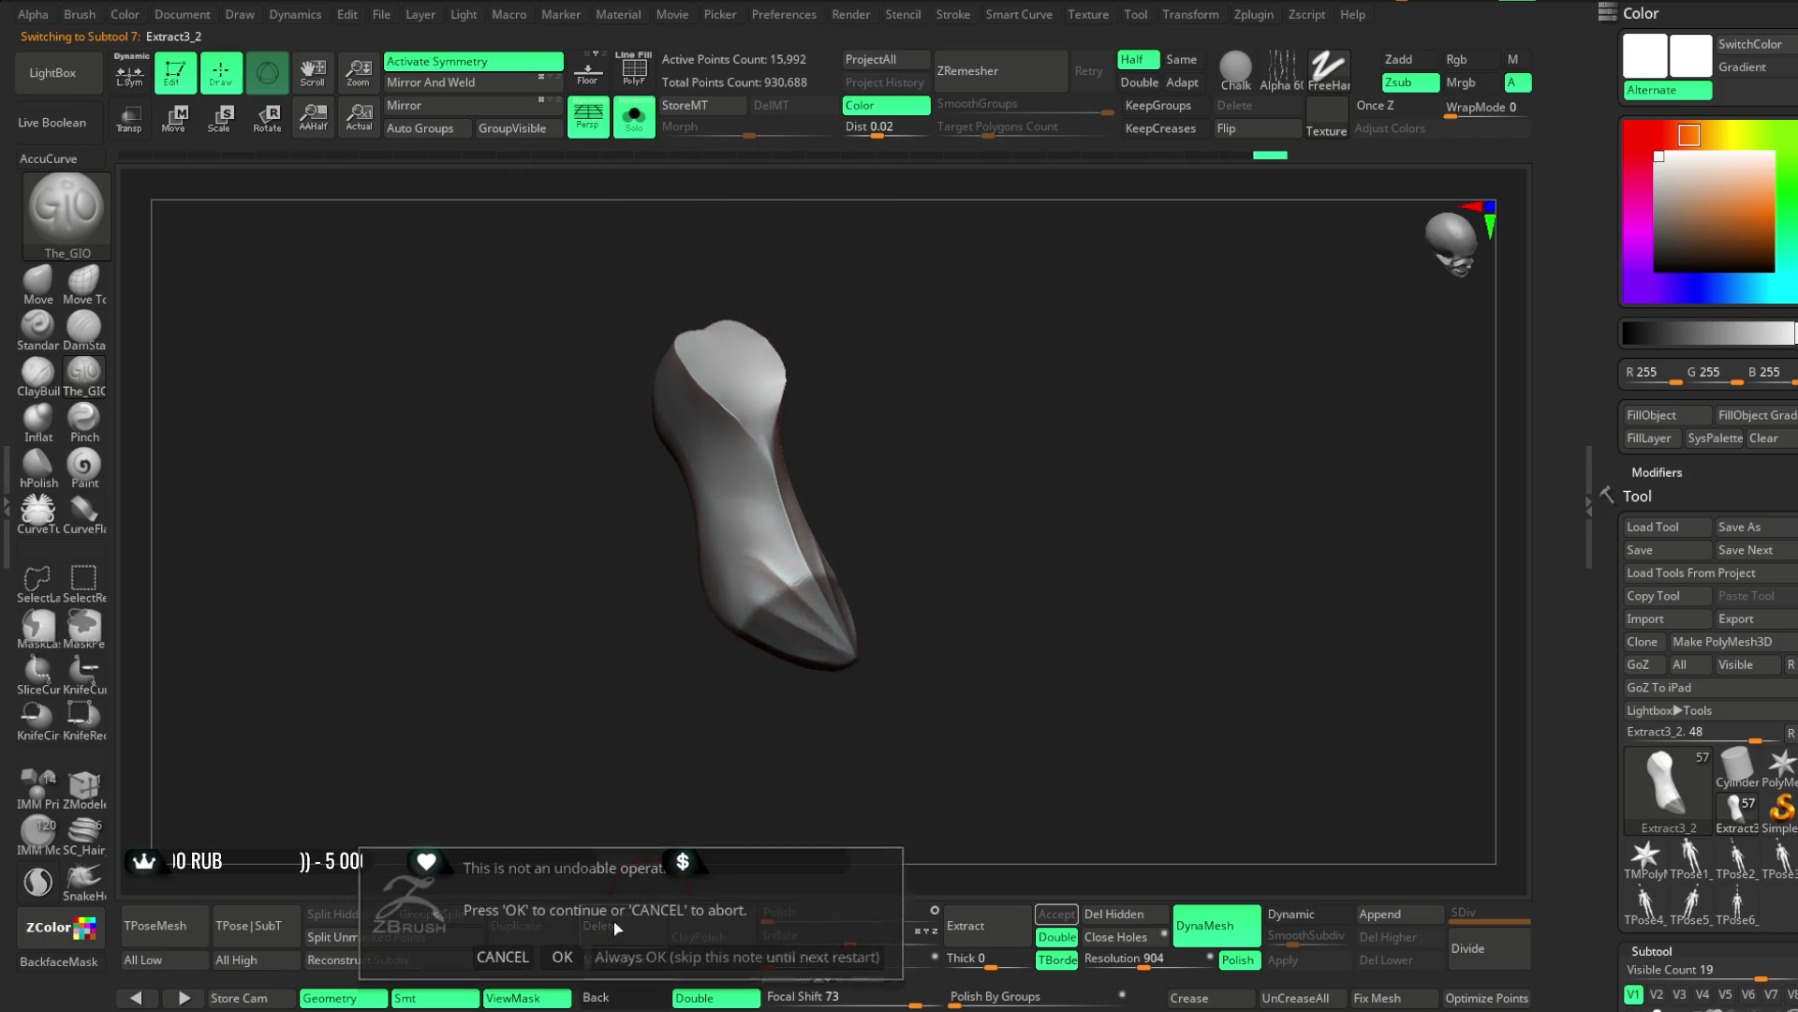
{"action": "left_click", "coordinate": [562, 956]}
{"action": "left_click", "coordinate": [634, 117]}
{"action": "mouse_move", "coordinate": [1000, 430]}
{"action": "left_mouse_down"}
{"action": "mouse_move", "coordinate": [1069, 305]}
{"action": "mouse_move", "coordinate": [1050, 382]}
{"action": "mouse_move", "coordinate": [1080, 497]}
{"action": "mouse_move", "coordinate": [1015, 418]}
{"action": "mouse_move", "coordinate": [1015, 449]}
{"action": "left_mouse_up"}
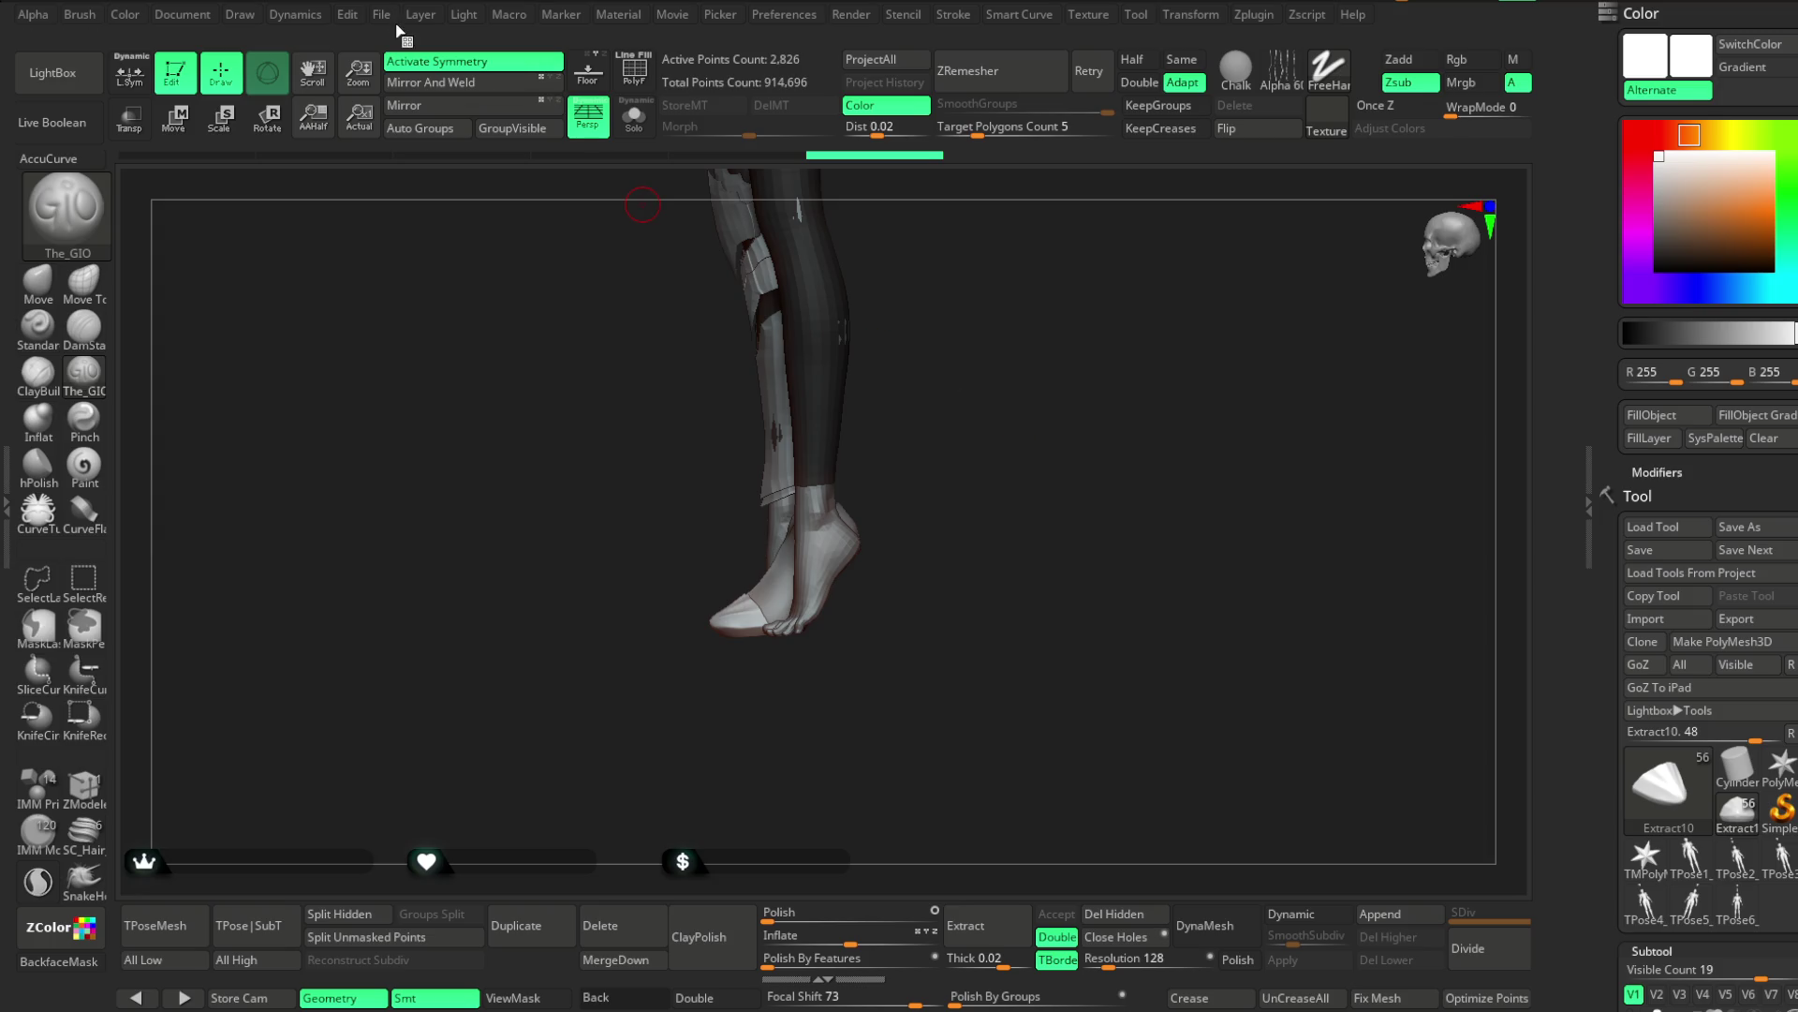
Save the project with Ctrl+S, then view the toe cap's wireframe from the front
{"action": "left_click", "coordinate": [384, 15]}
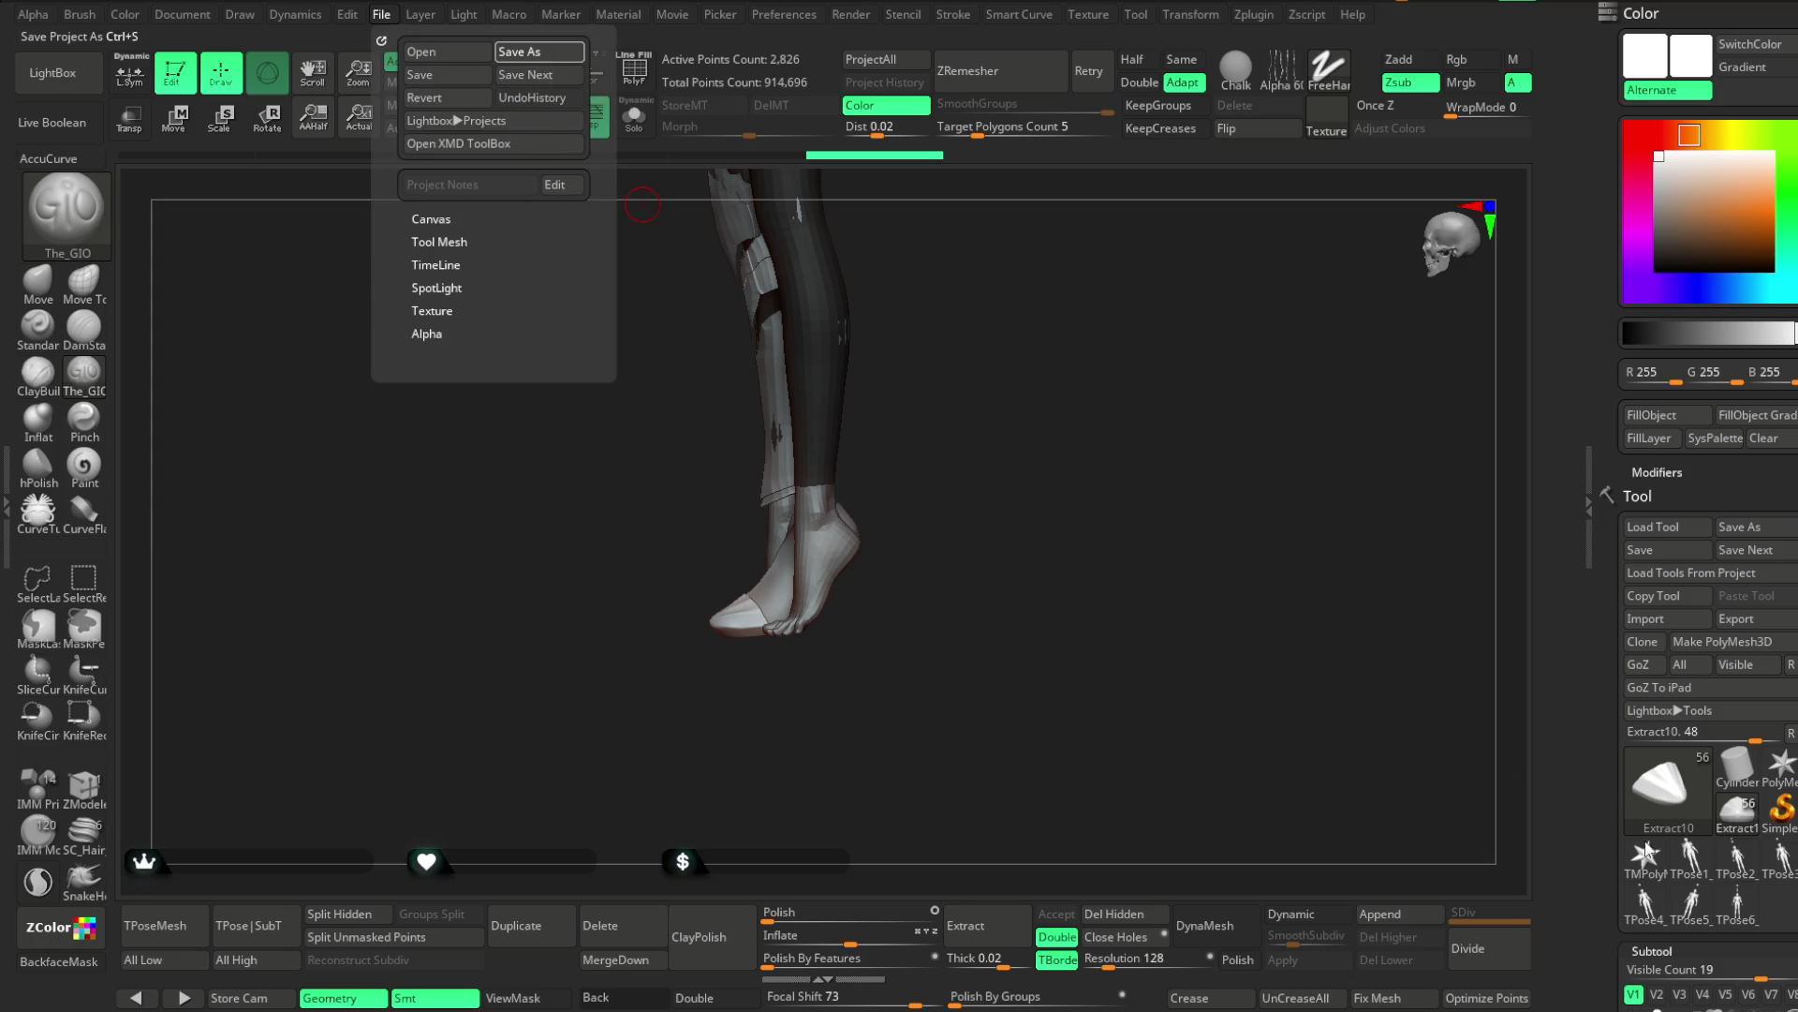
{"action": "key", "text": "ctrl+s"}
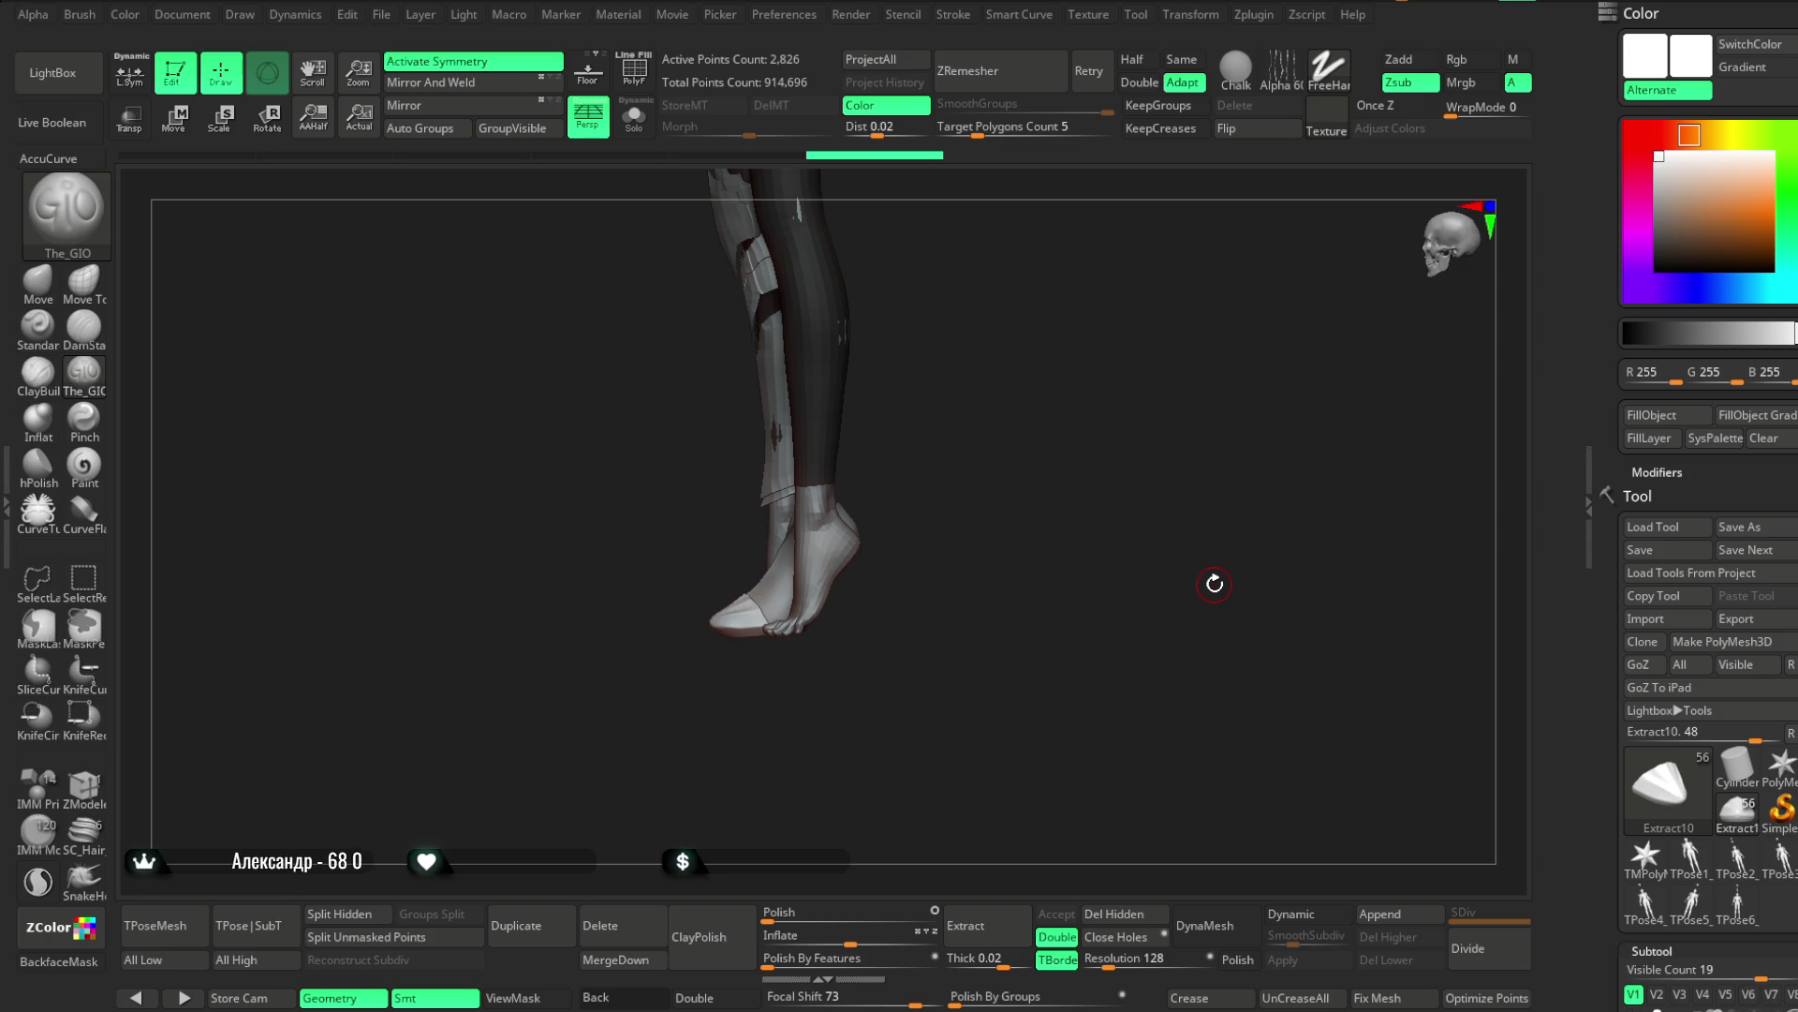
{"action": "mouse_move", "coordinate": [1066, 327]}
{"action": "left_mouse_down"}
{"action": "mouse_move", "coordinate": [1101, 745]}
{"action": "mouse_move", "coordinate": [1096, 622]}
{"action": "mouse_move", "coordinate": [1128, 727]}
{"action": "mouse_move", "coordinate": [1099, 622]}
{"action": "mouse_move", "coordinate": [991, 616]}
{"action": "left_mouse_up"}
{"action": "left_click", "coordinate": [634, 70]}
Draw ZRemesher guide curves down the toe cap's centre and sides to the tip
{"action": "mouse_move", "coordinate": [855, 334]}
{"action": "left_mouse_down"}
{"action": "mouse_move", "coordinate": [1001, 470]}
{"action": "mouse_move", "coordinate": [1044, 460]}
{"action": "mouse_move", "coordinate": [1016, 459]}
{"action": "mouse_move", "coordinate": [1064, 426]}
{"action": "left_mouse_up"}
{"action": "key", "text": "space"}
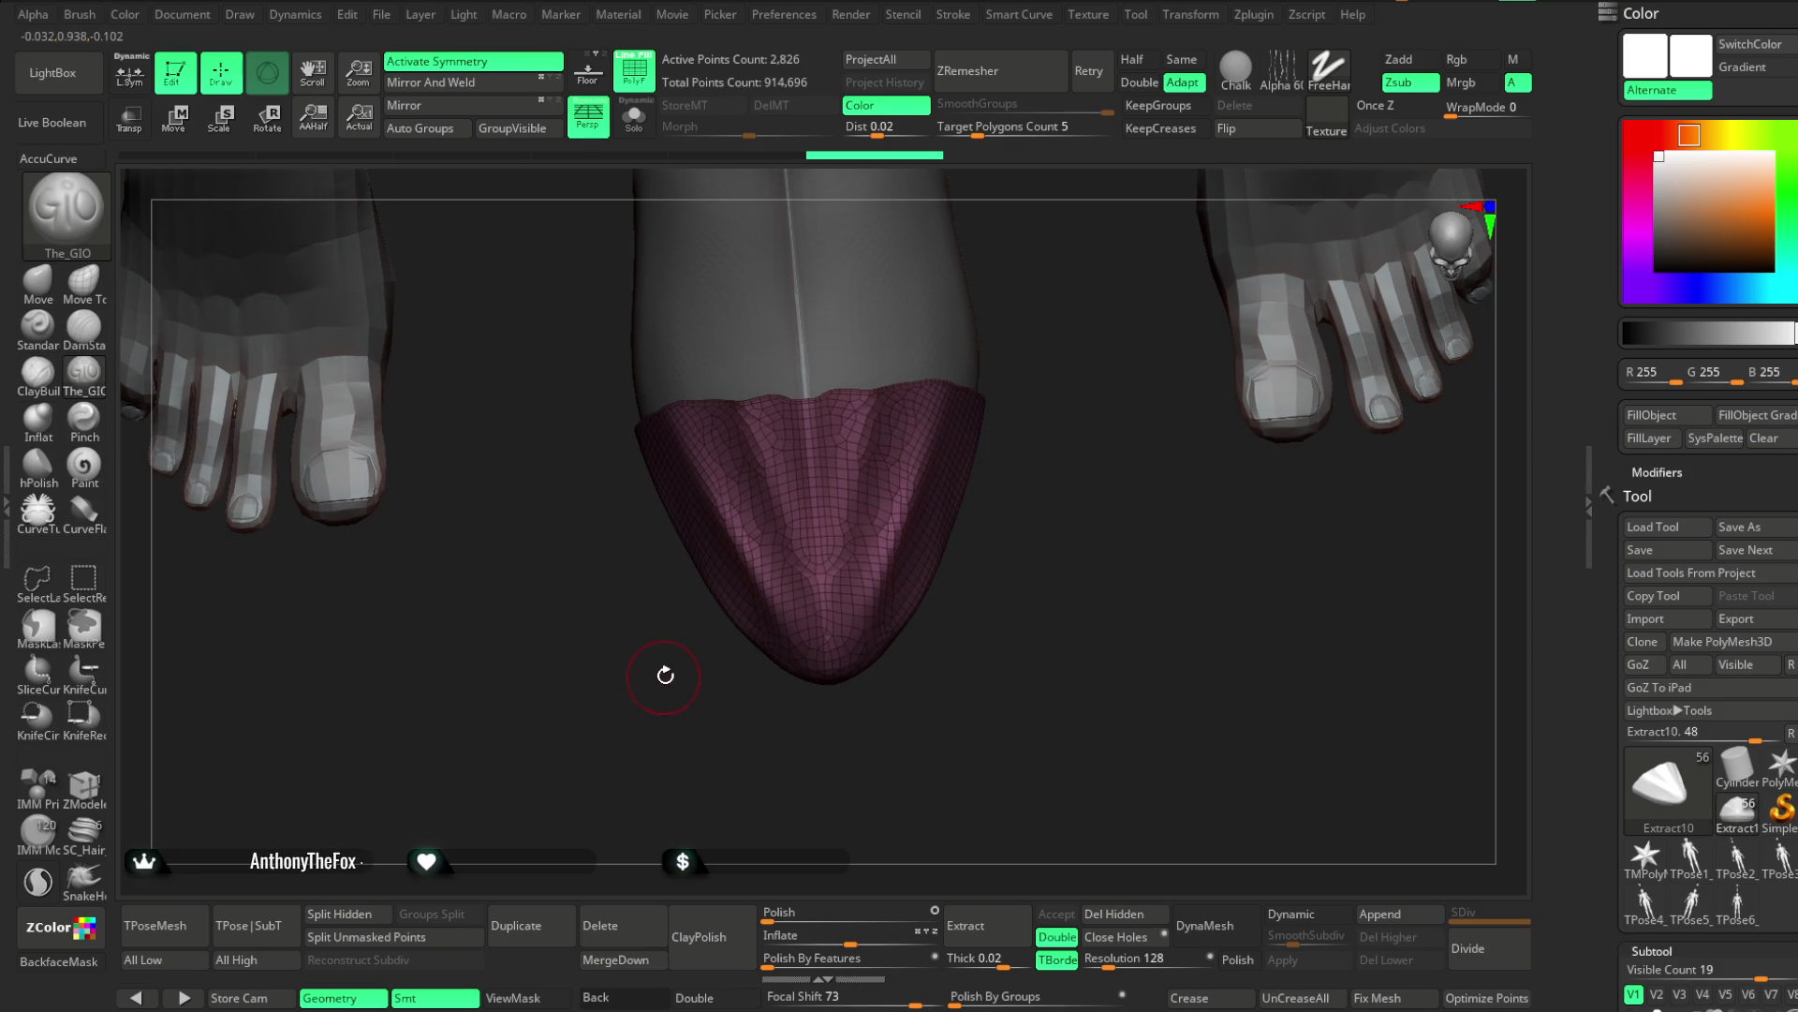
{"action": "key", "text": "b"}
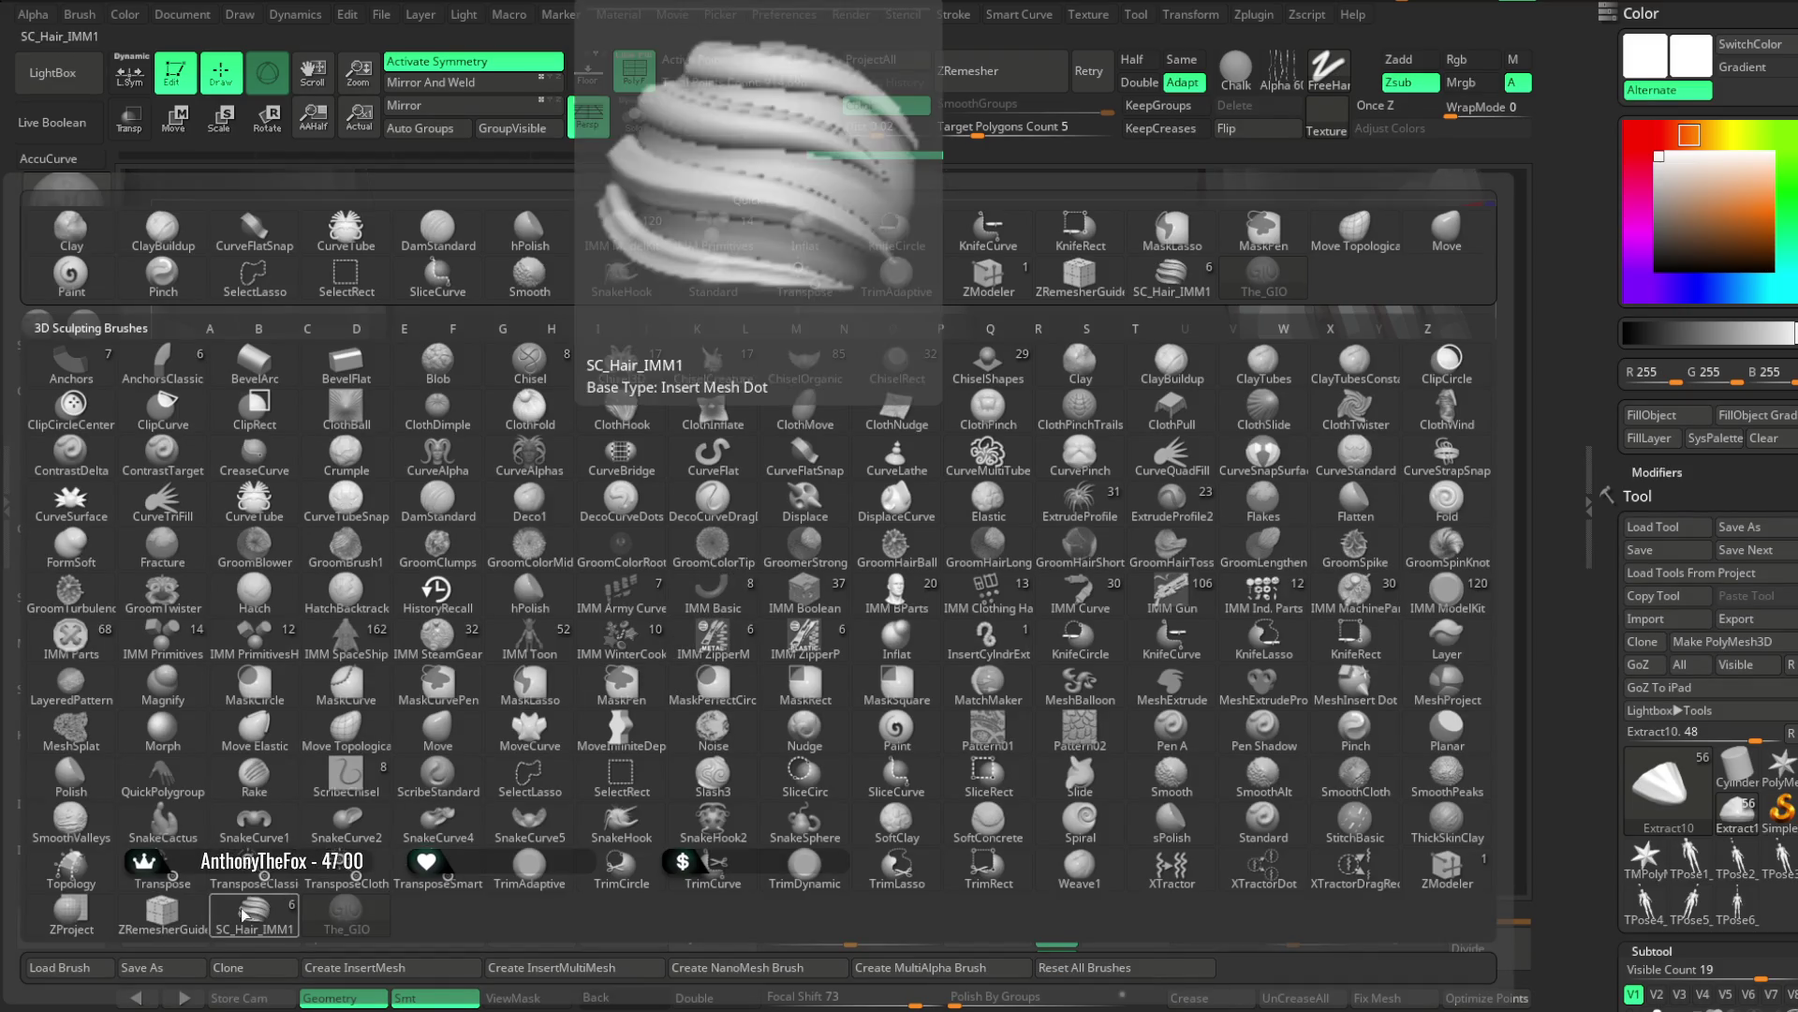
{"action": "left_click", "coordinate": [249, 913]}
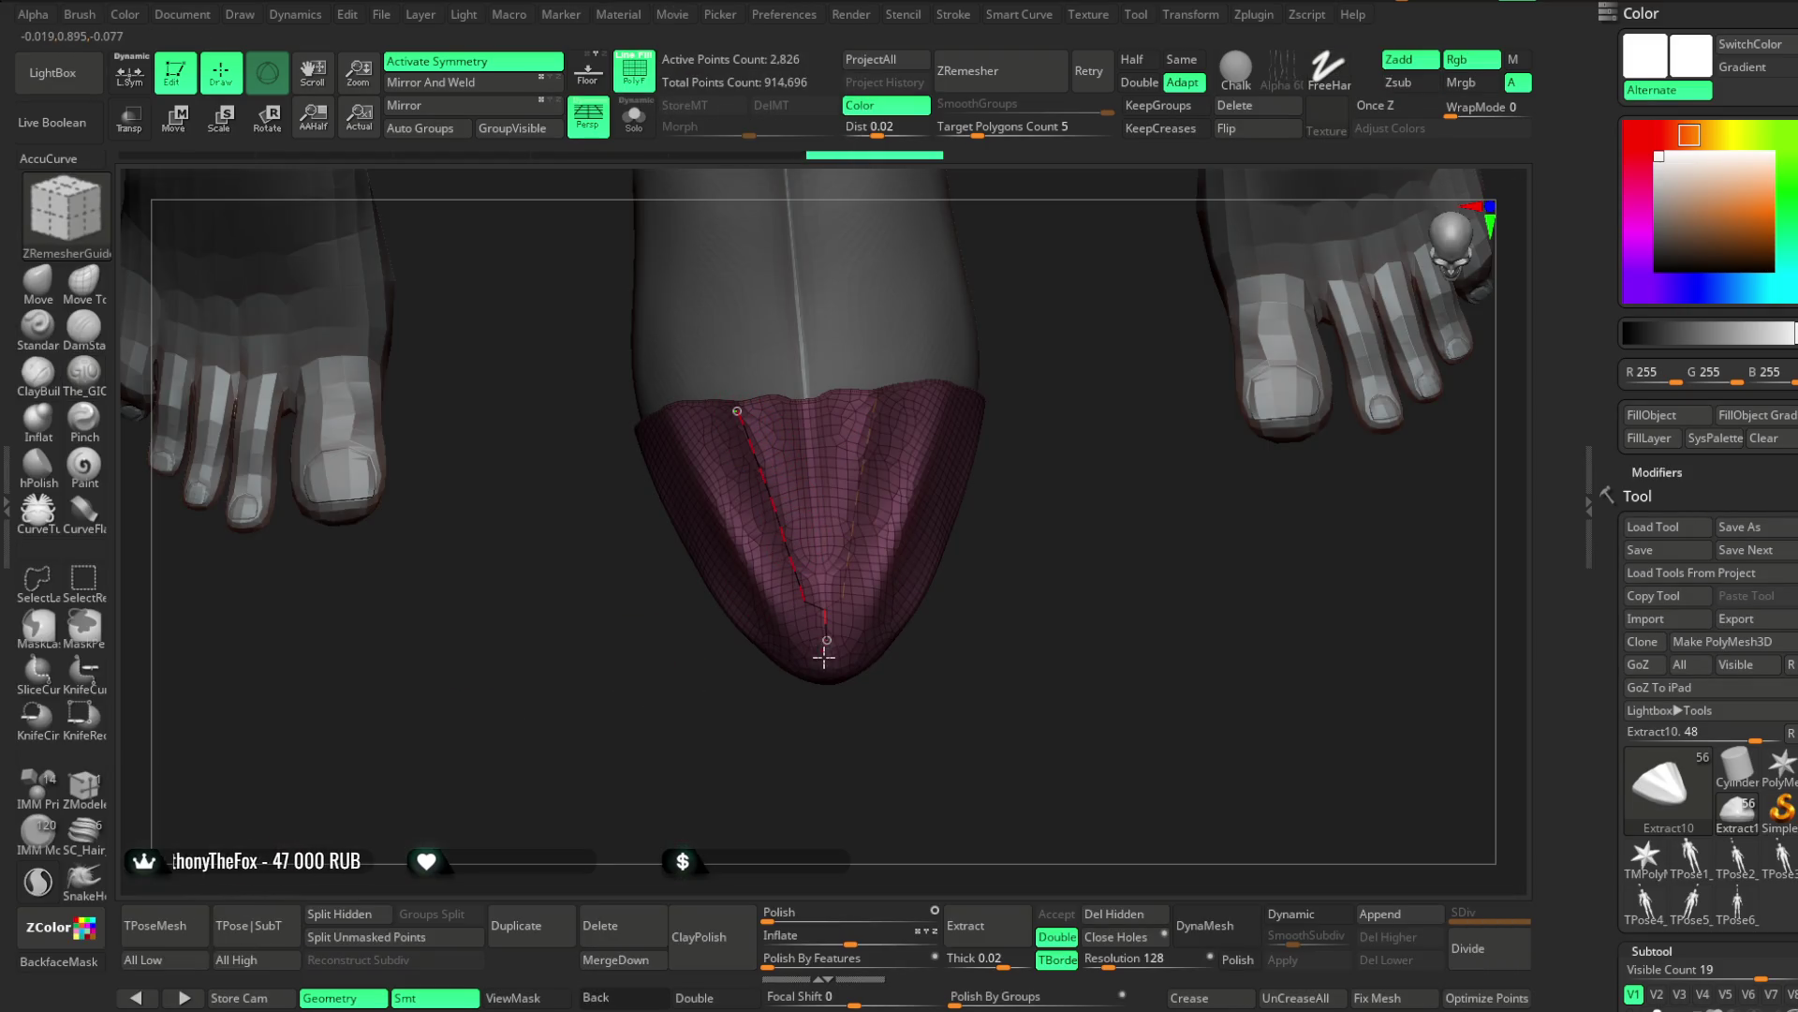
{"action": "left_click_drag", "start_coordinate": [824, 655], "coordinate": [823, 647]}
{"action": "key", "text": "space"}
{"action": "mouse_move", "coordinate": [986, 476]}
{"action": "left_mouse_down"}
{"action": "mouse_move", "coordinate": [1040, 441]}
{"action": "mouse_move", "coordinate": [734, 474]}
{"action": "left_mouse_up"}
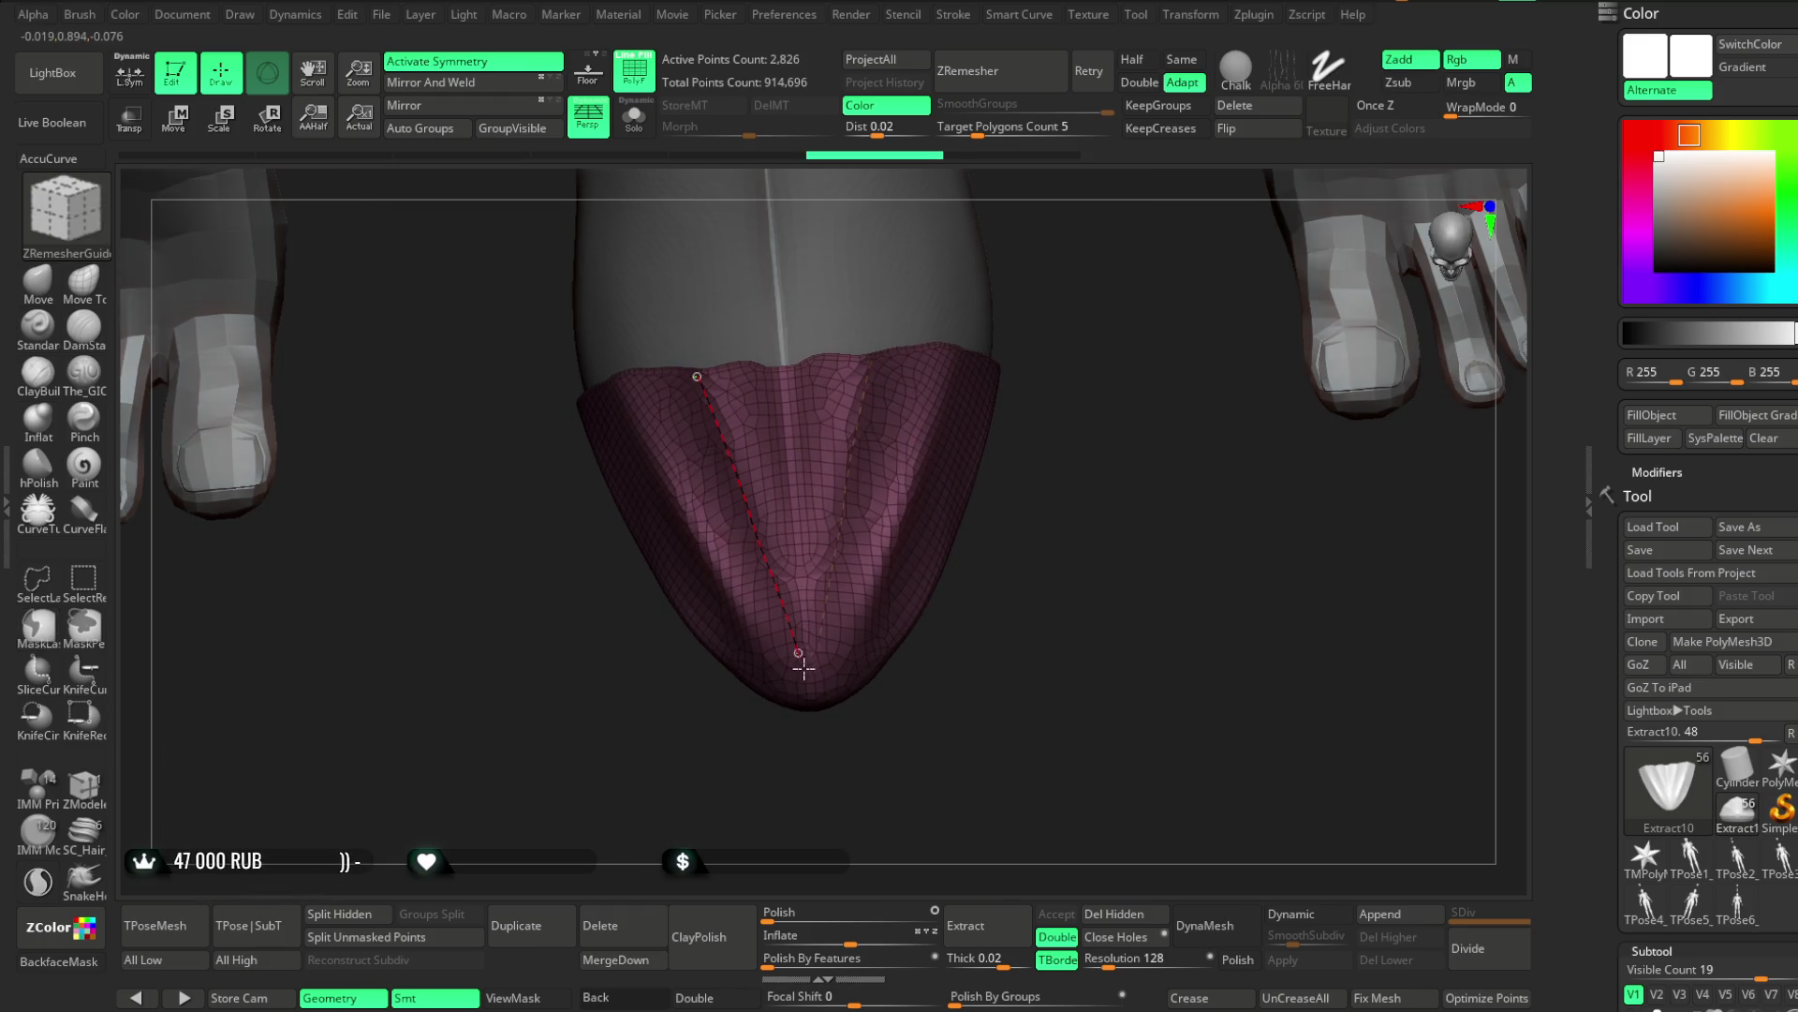
{"action": "left_click", "coordinate": [784, 371]}
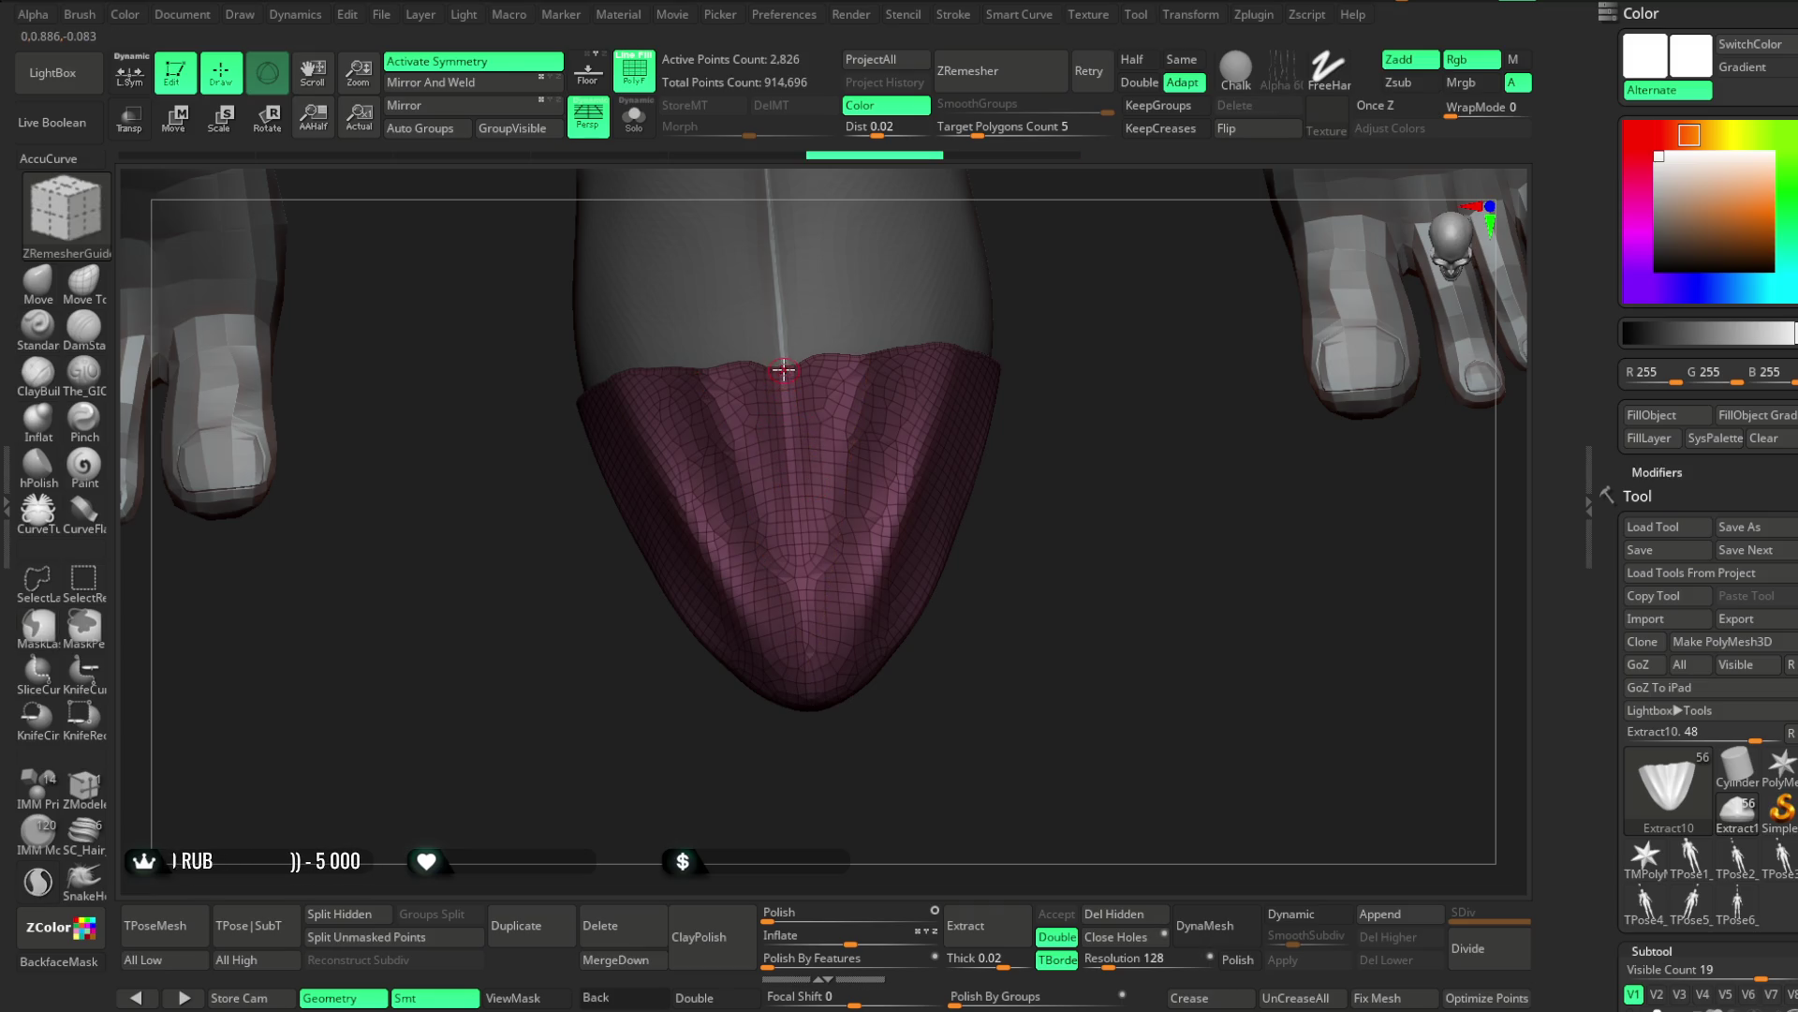
{"action": "left_click", "coordinate": [788, 395]}
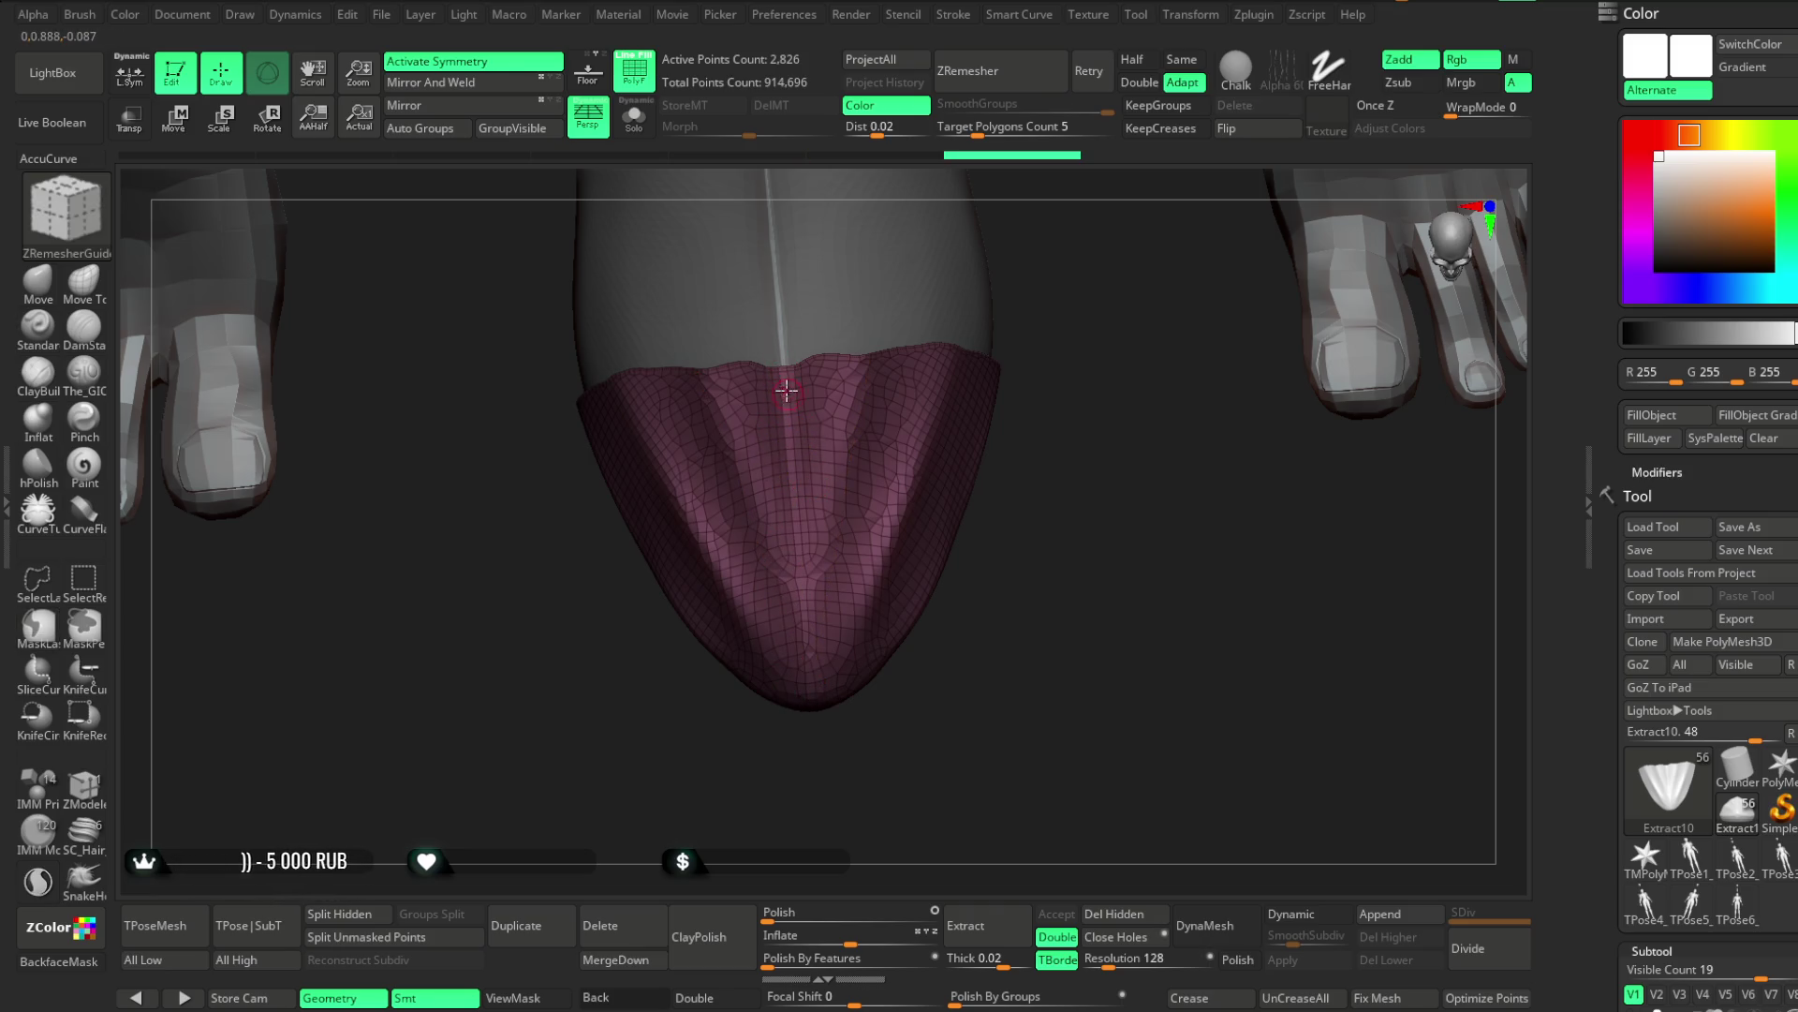
{"action": "left_click_drag", "start_coordinate": [813, 700], "coordinate": [812, 698]}
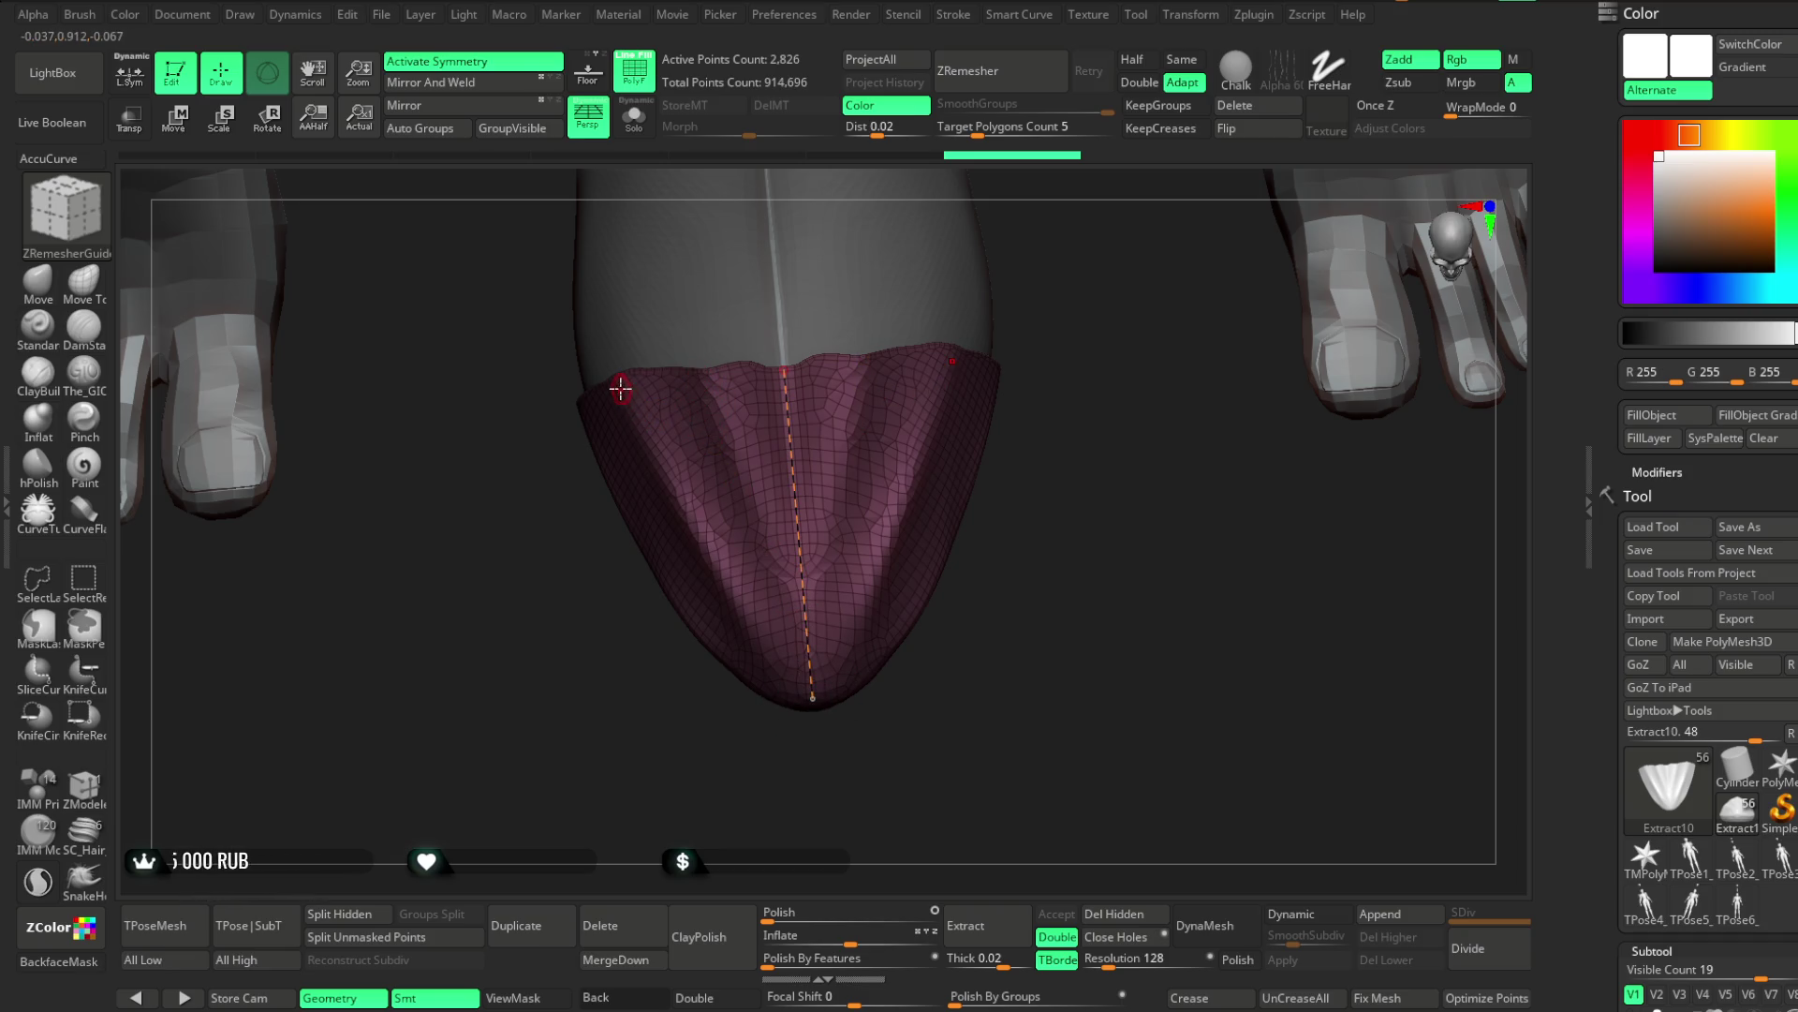
{"action": "left_click_drag", "start_coordinate": [792, 707], "coordinate": [795, 711]}
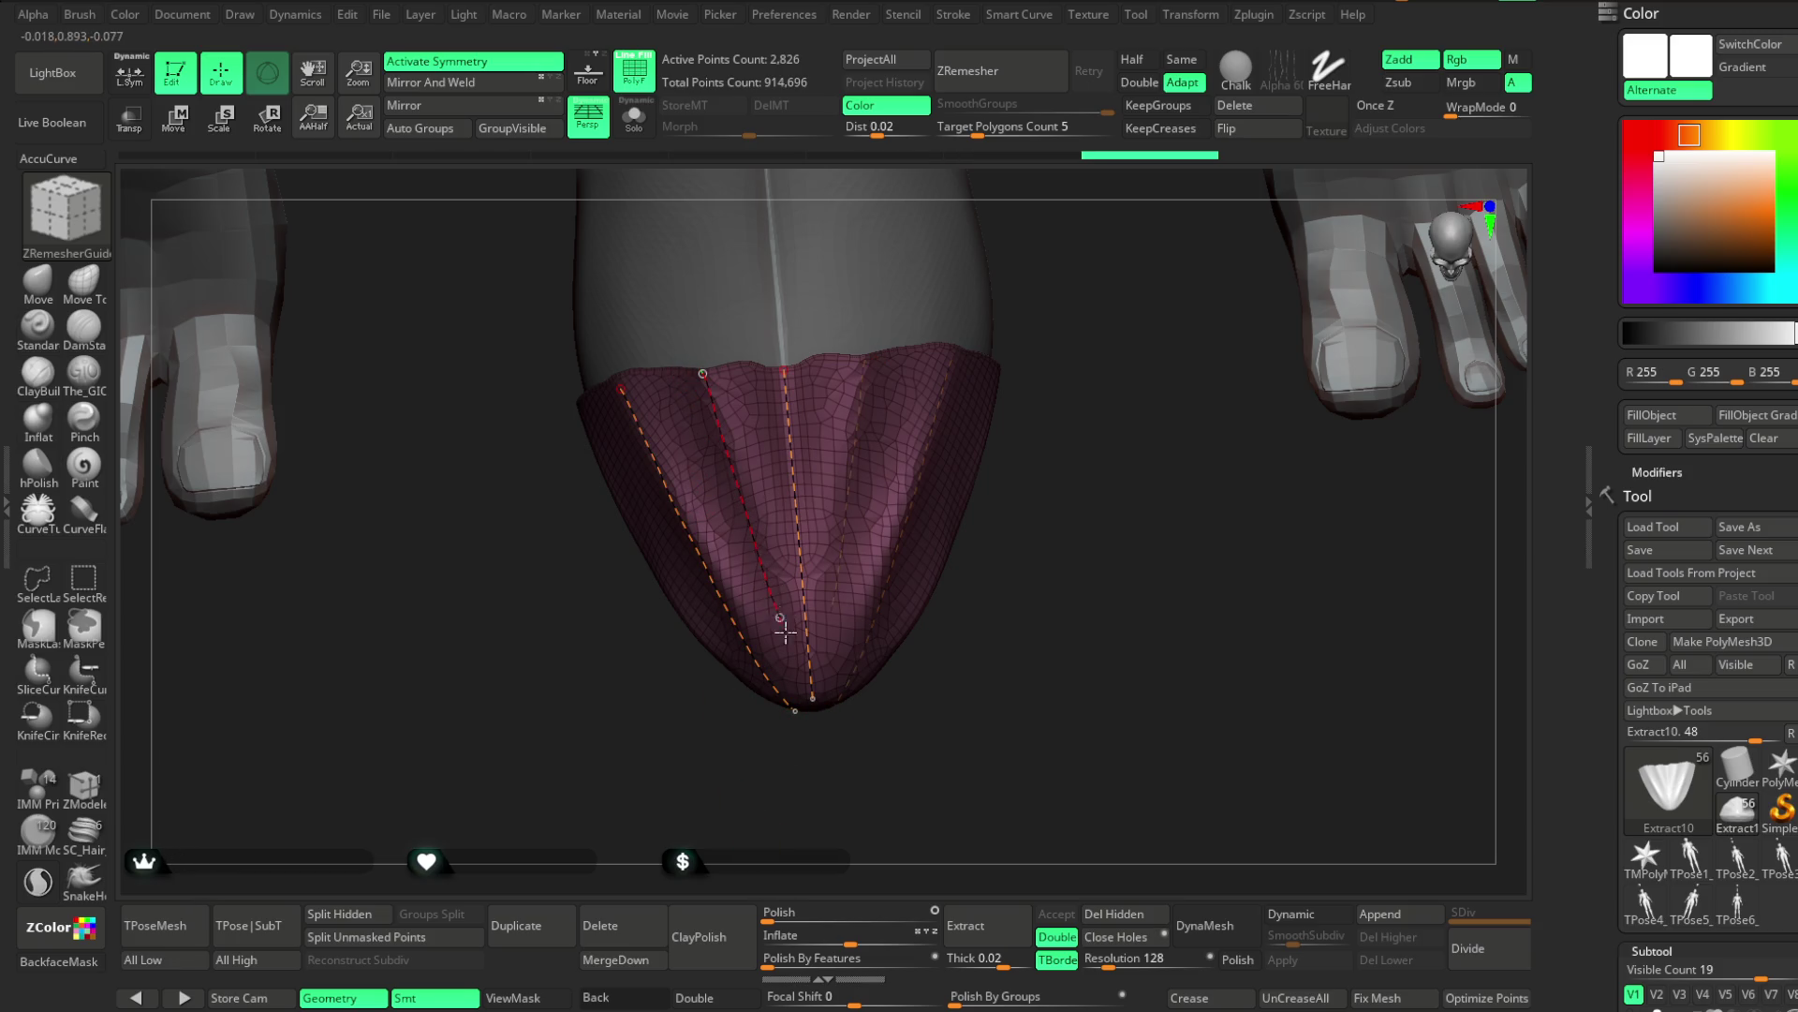
{"action": "left_click_drag", "start_coordinate": [785, 628], "coordinate": [813, 712]}
Trial guided ZRemesher runs with Adaptive off, undoing and adding a left-side guide
{"action": "left_click", "coordinate": [1013, 84]}
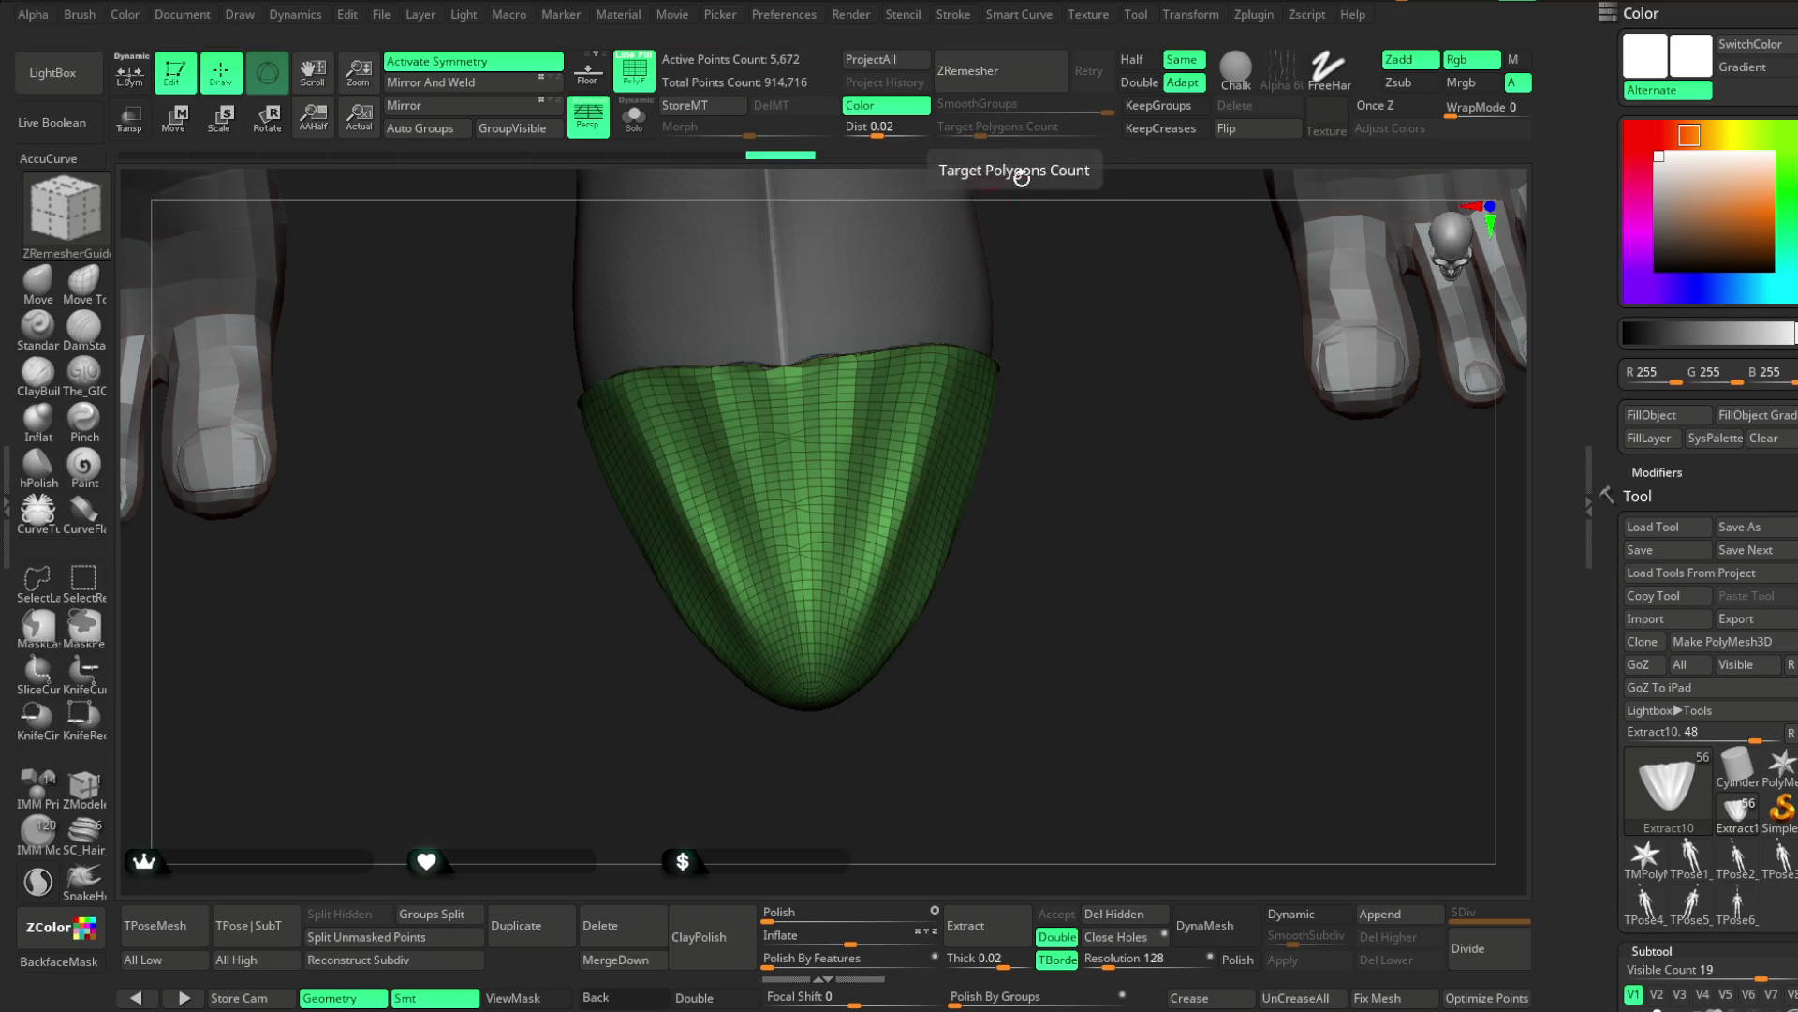
{"action": "key", "text": "ctrl+z"}
{"action": "left_click", "coordinate": [1182, 83]}
{"action": "left_click", "coordinate": [1021, 80]}
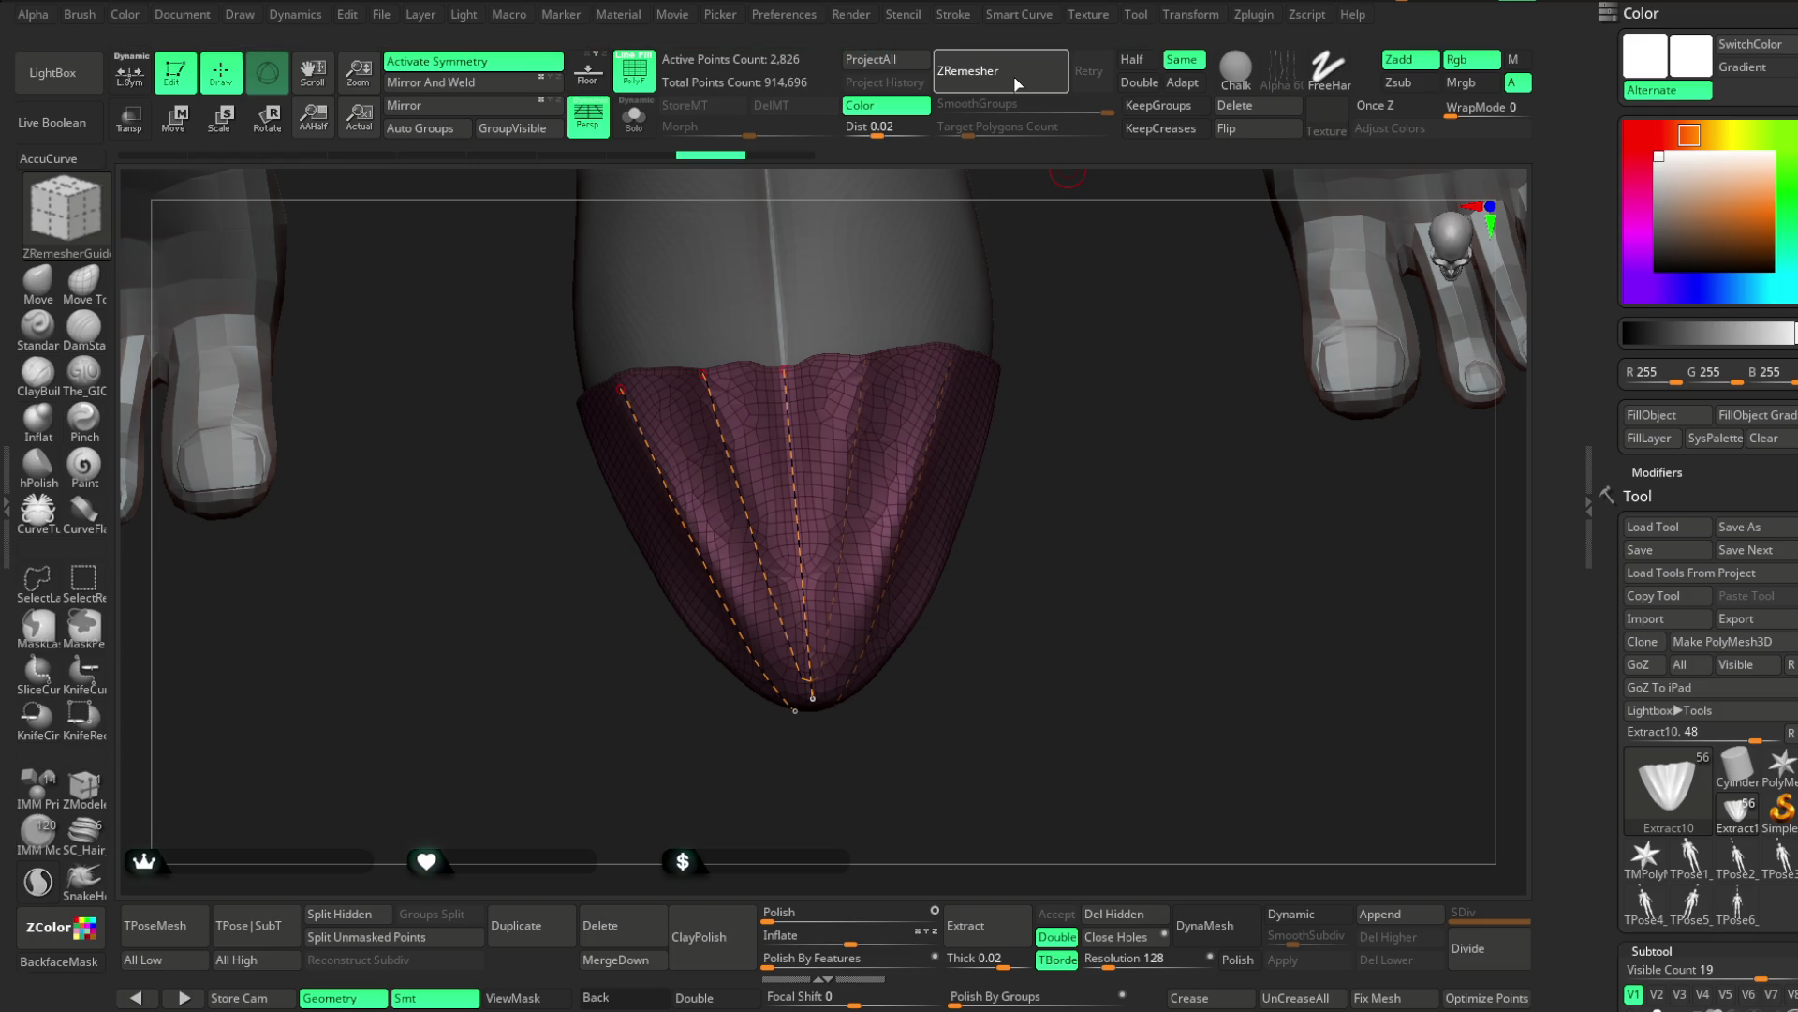
{"action": "key", "text": "ctrl+z"}
{"action": "key", "text": "ctrl+z"}
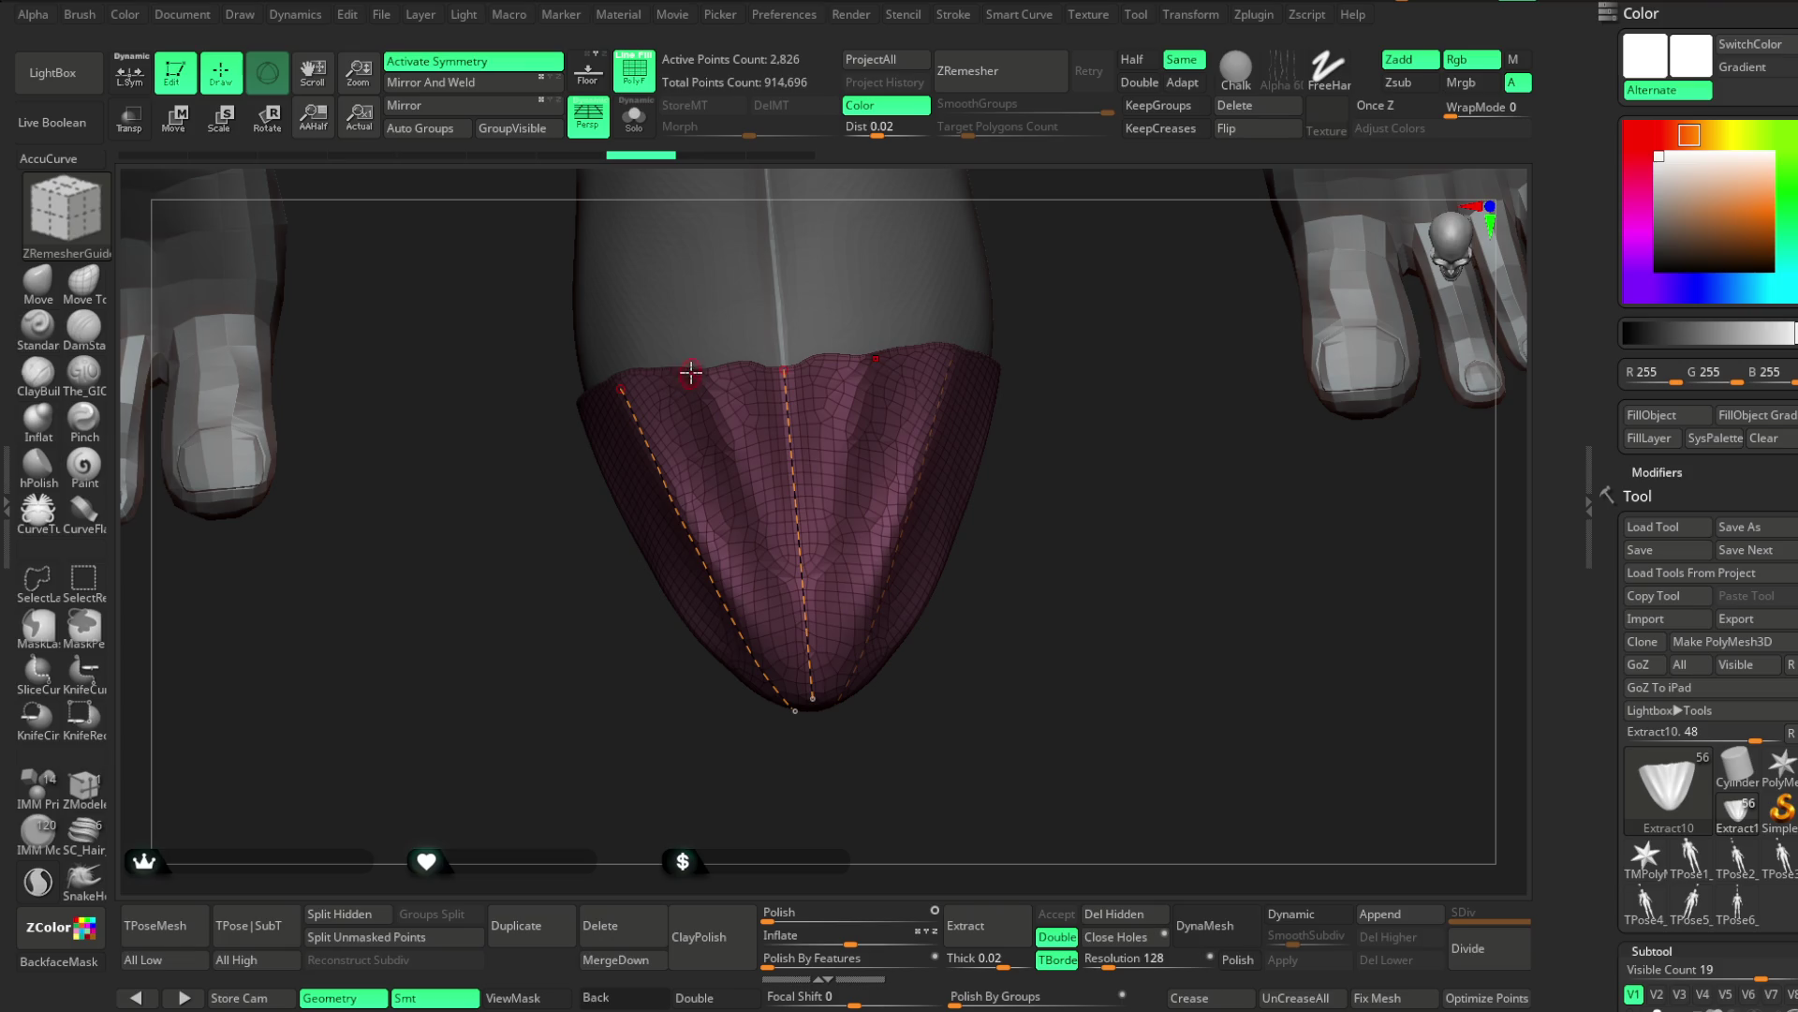
{"action": "left_click_drag", "start_coordinate": [778, 628], "coordinate": [784, 593]}
{"action": "left_click", "coordinate": [1036, 71]}
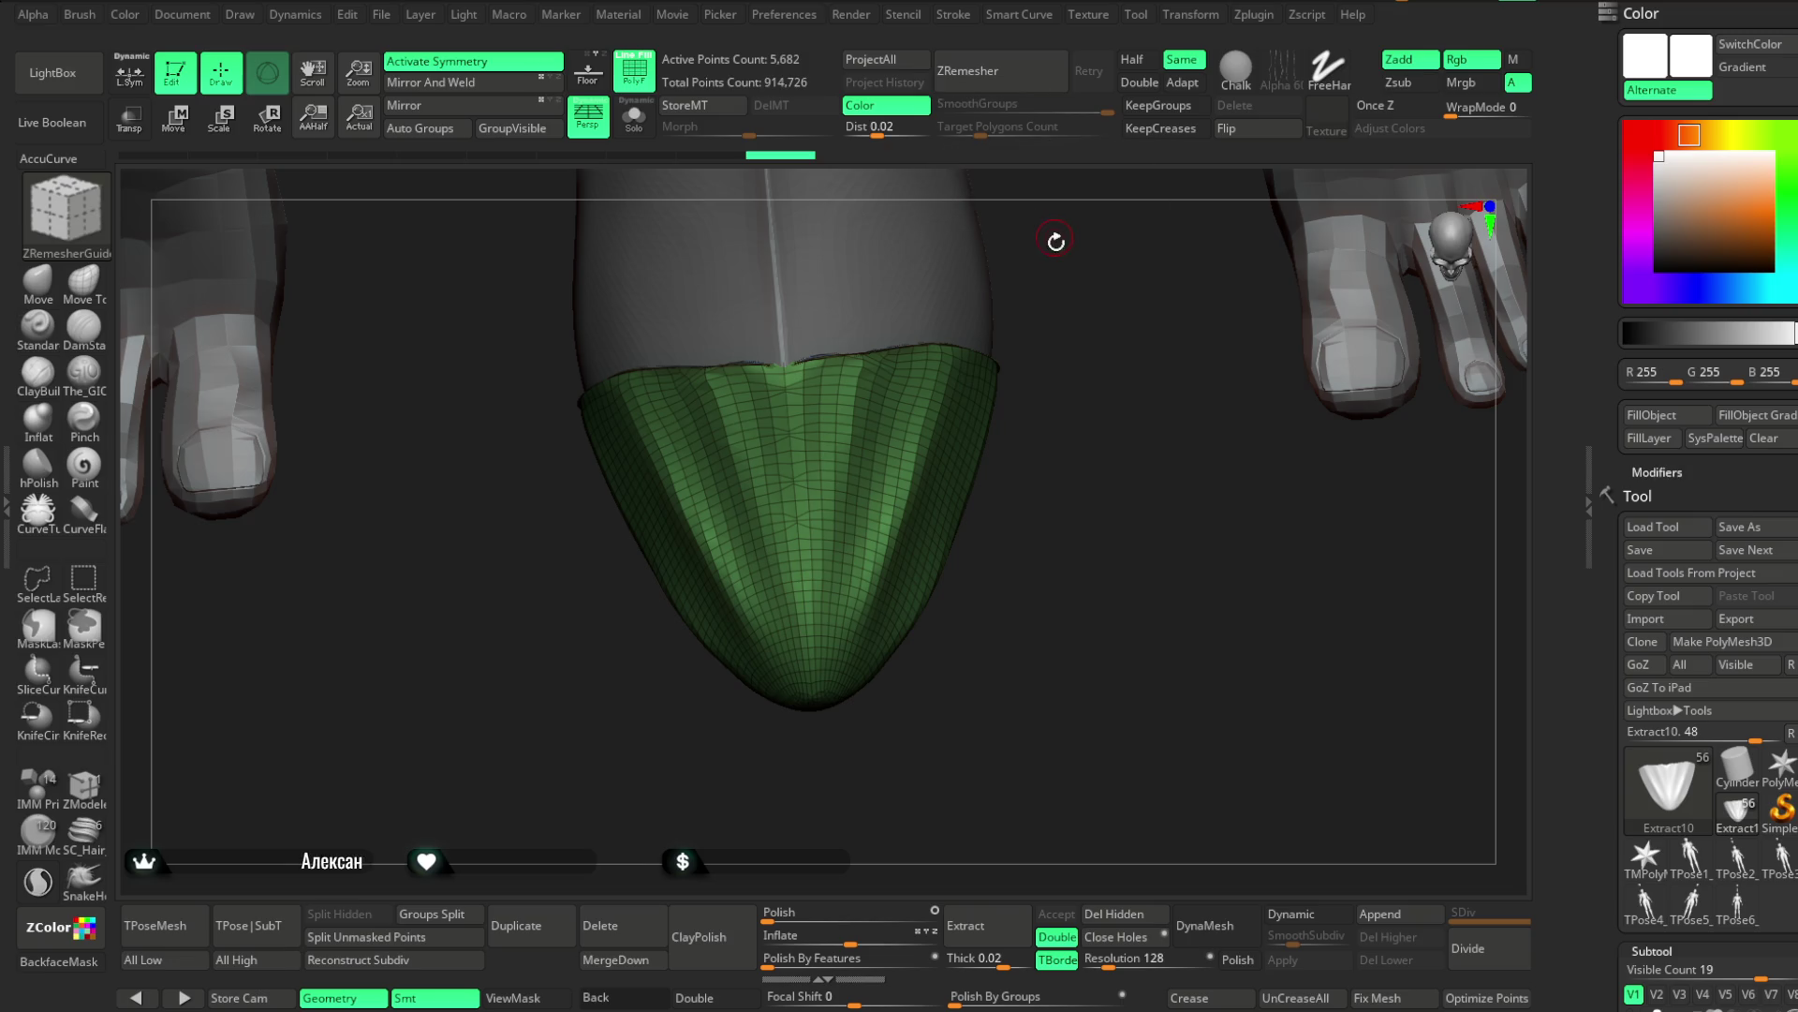
{"action": "left_click_drag", "start_coordinate": [1071, 281], "coordinate": [1075, 334]}
{"action": "key", "text": "ctrl+z"}
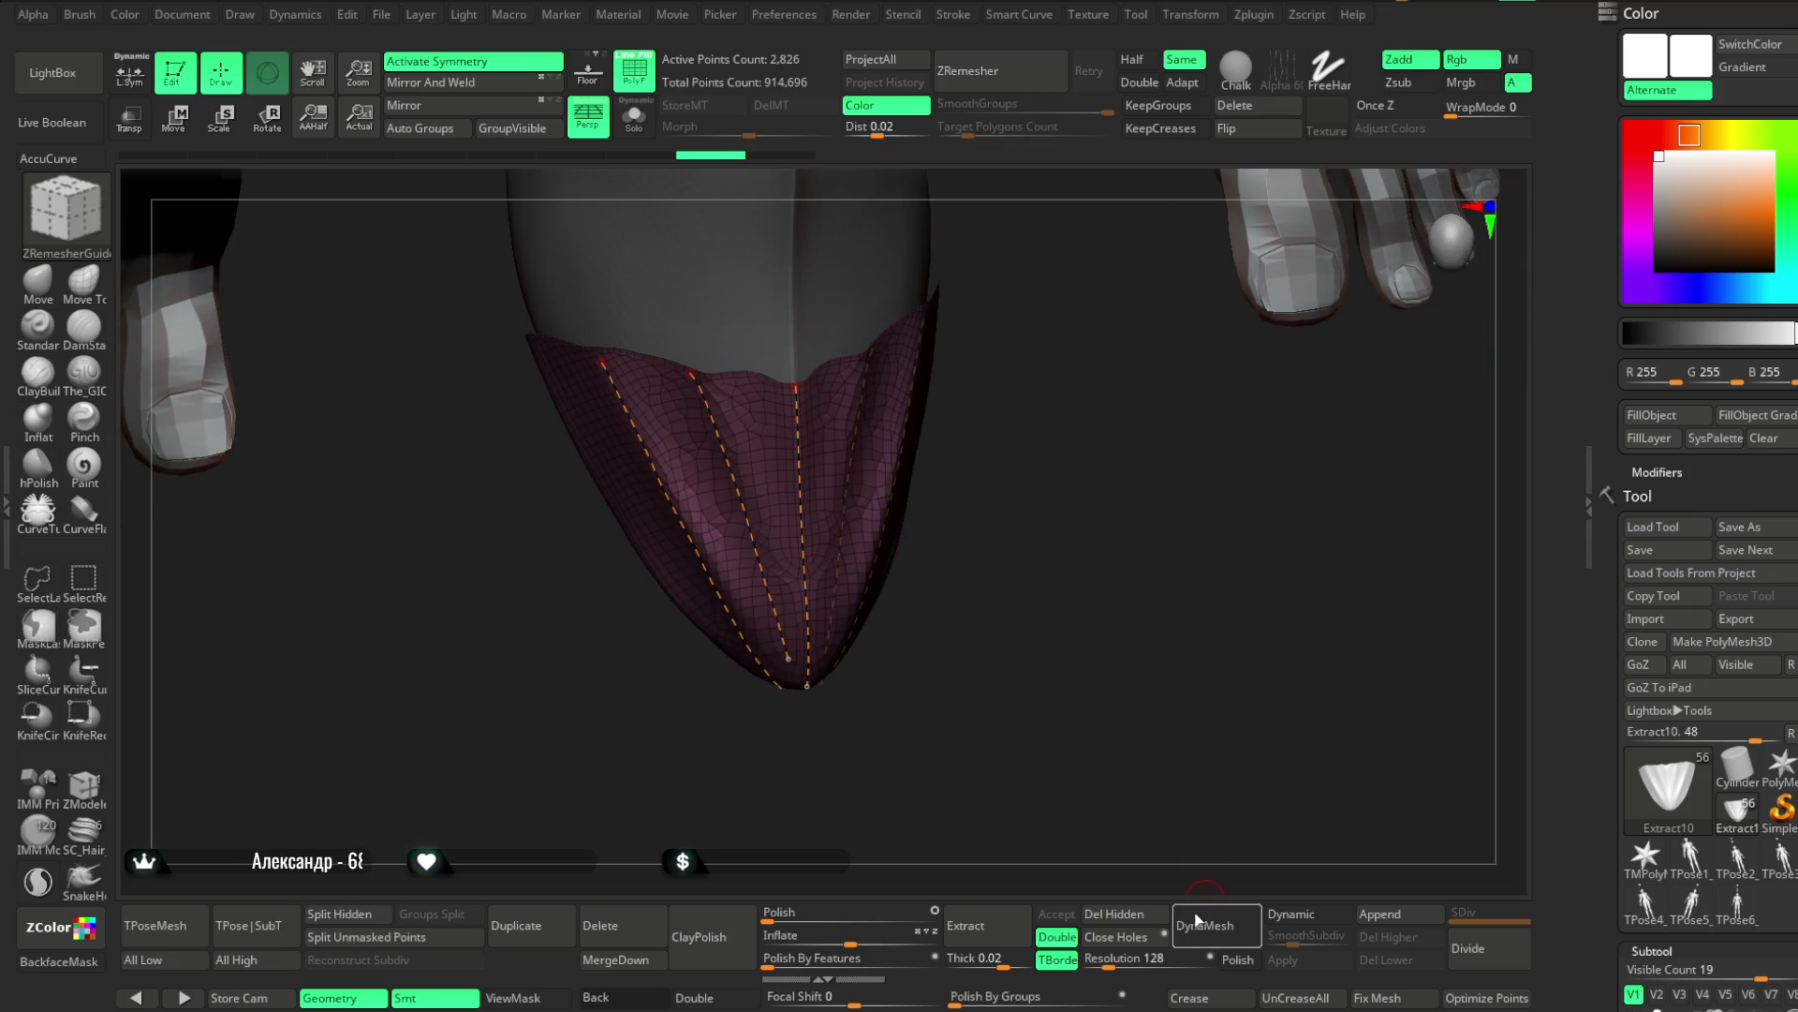
{"action": "left_click", "coordinate": [965, 71]}
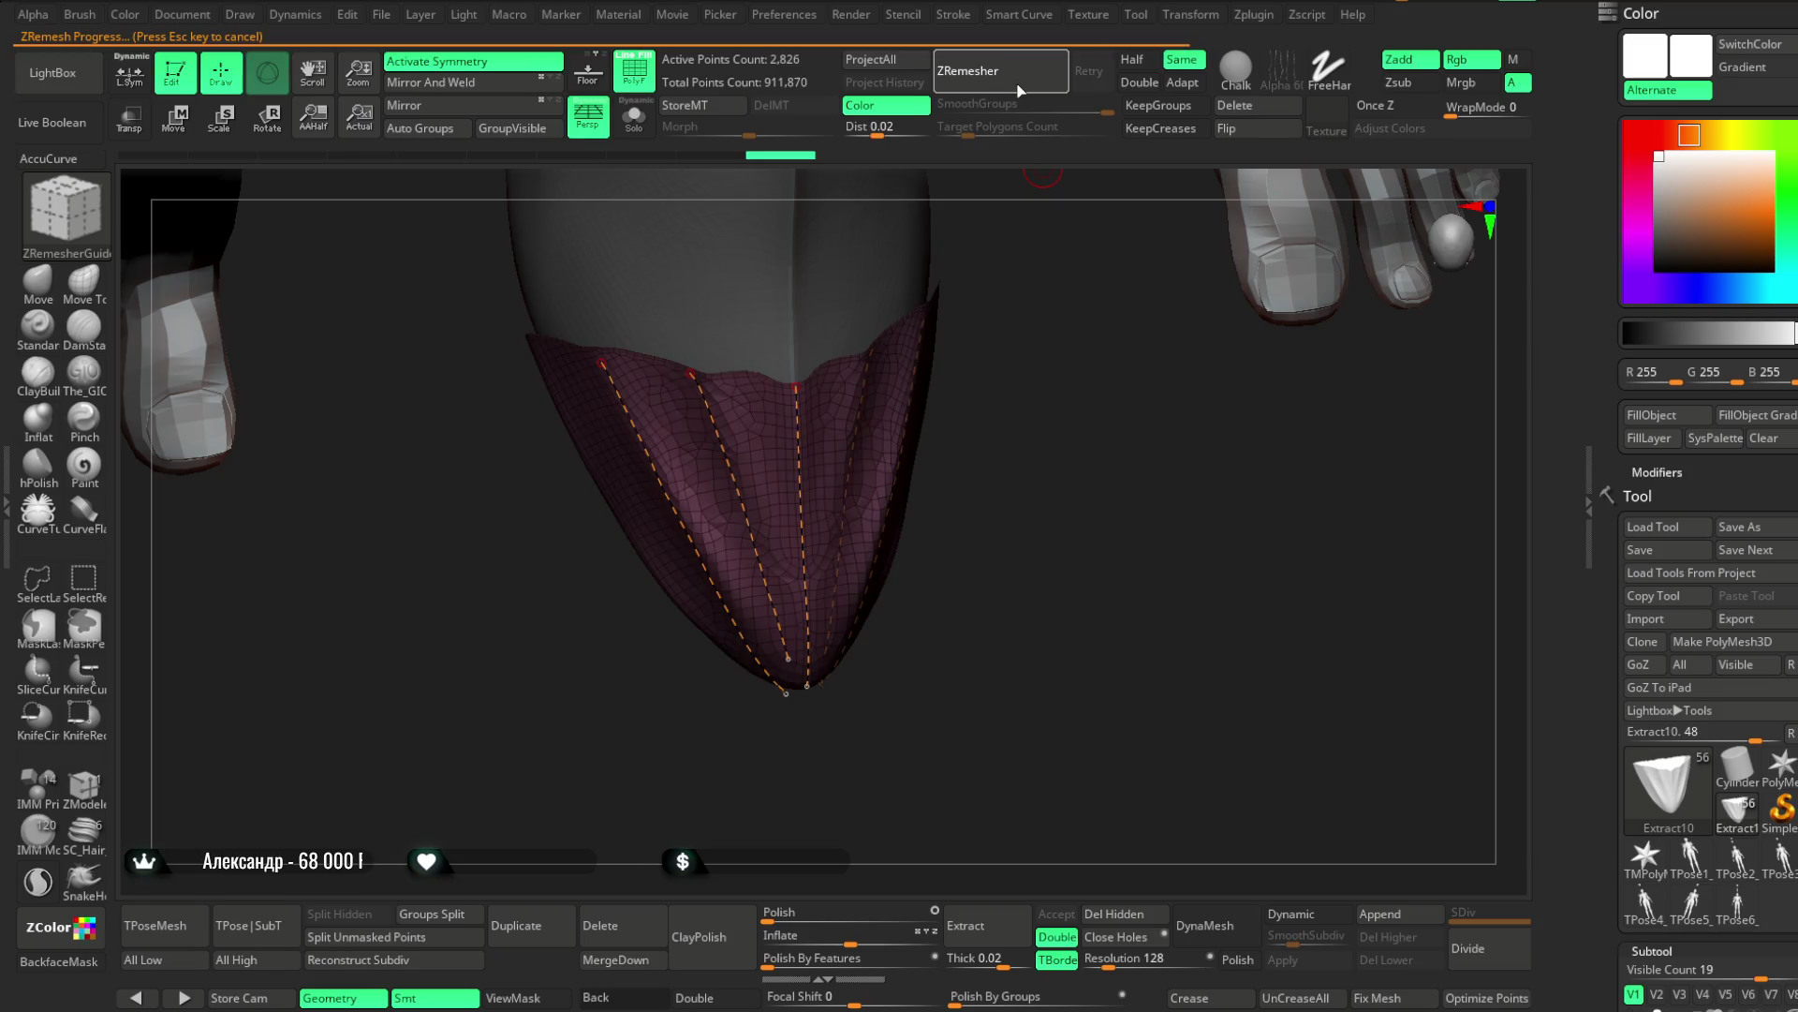
{"action": "mouse_move", "coordinate": [1044, 374]}
{"action": "left_mouse_down"}
{"action": "mouse_move", "coordinate": [1031, 293]}
{"action": "mouse_move", "coordinate": [1069, 293]}
{"action": "left_mouse_up"}
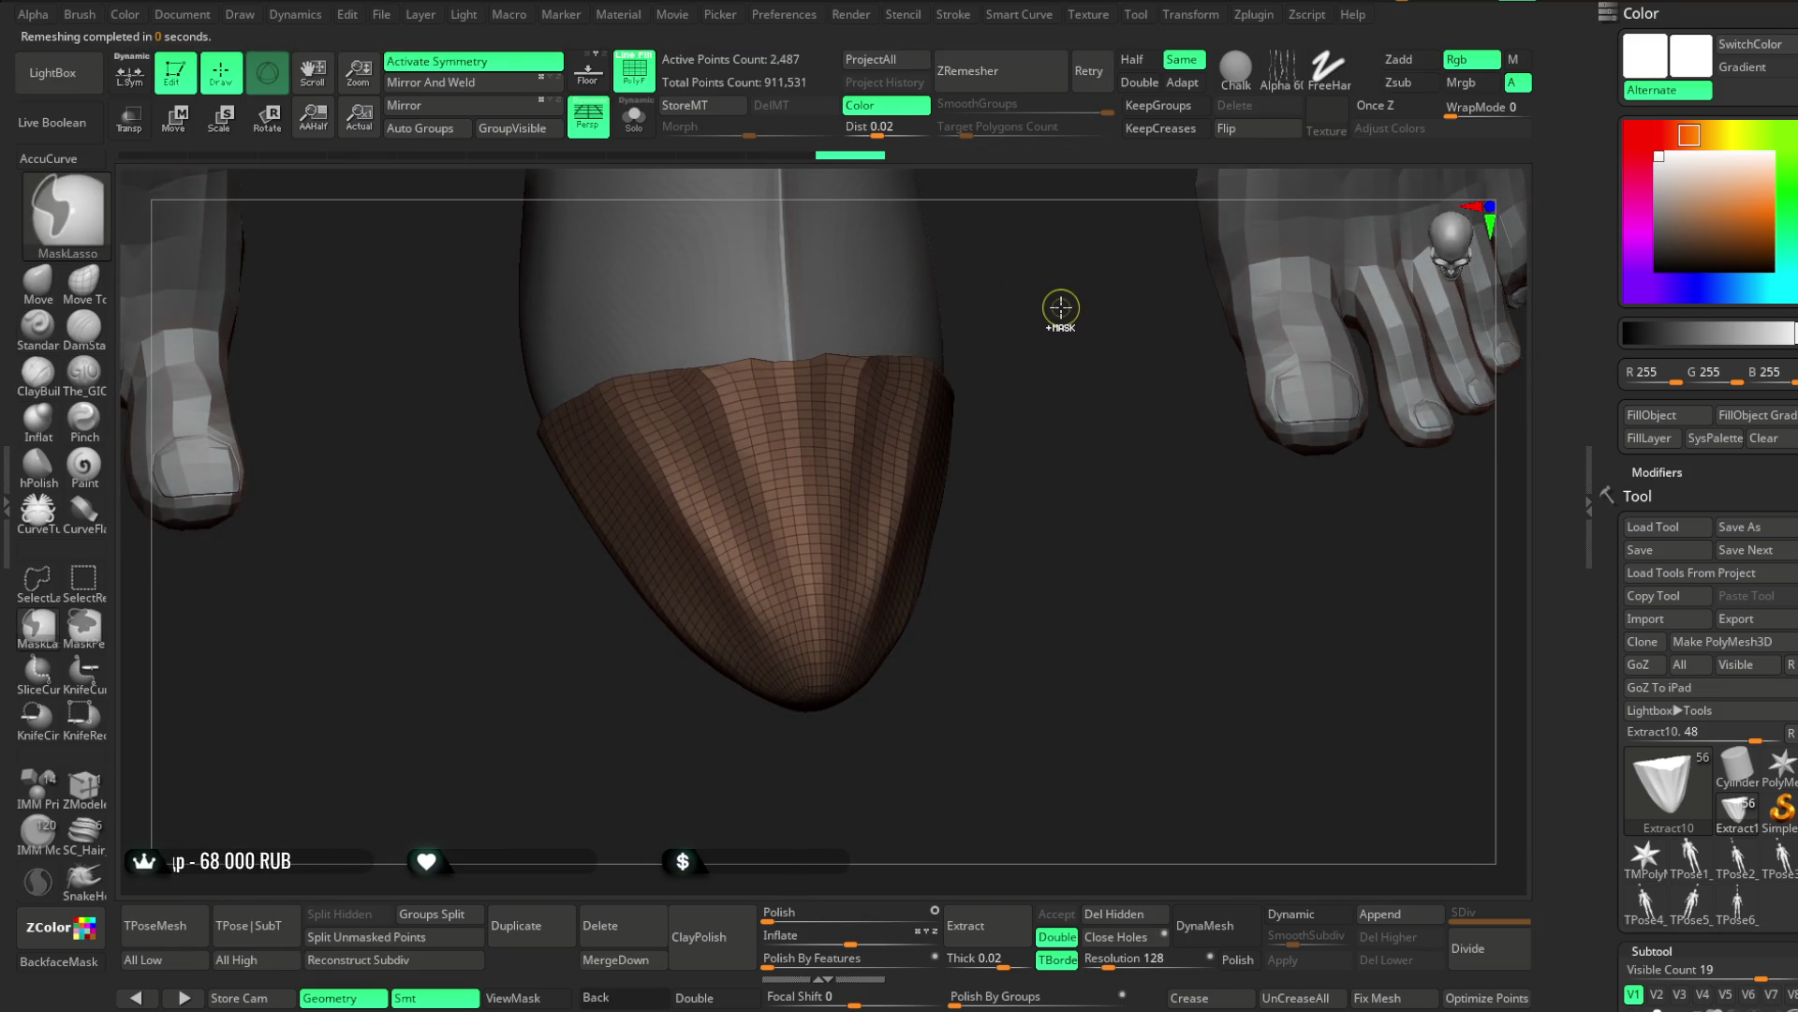
{"action": "key", "text": "ctrl+z"}
{"action": "left_click", "coordinate": [1031, 83]}
{"action": "mouse_move", "coordinate": [1031, 426]}
{"action": "left_mouse_down"}
{"action": "mouse_move", "coordinate": [1032, 353]}
{"action": "mouse_move", "coordinate": [1136, 313]}
{"action": "mouse_move", "coordinate": [1082, 362]}
{"action": "mouse_move", "coordinate": [1056, 466]}
{"action": "mouse_move", "coordinate": [1063, 356]}
{"action": "left_mouse_up"}
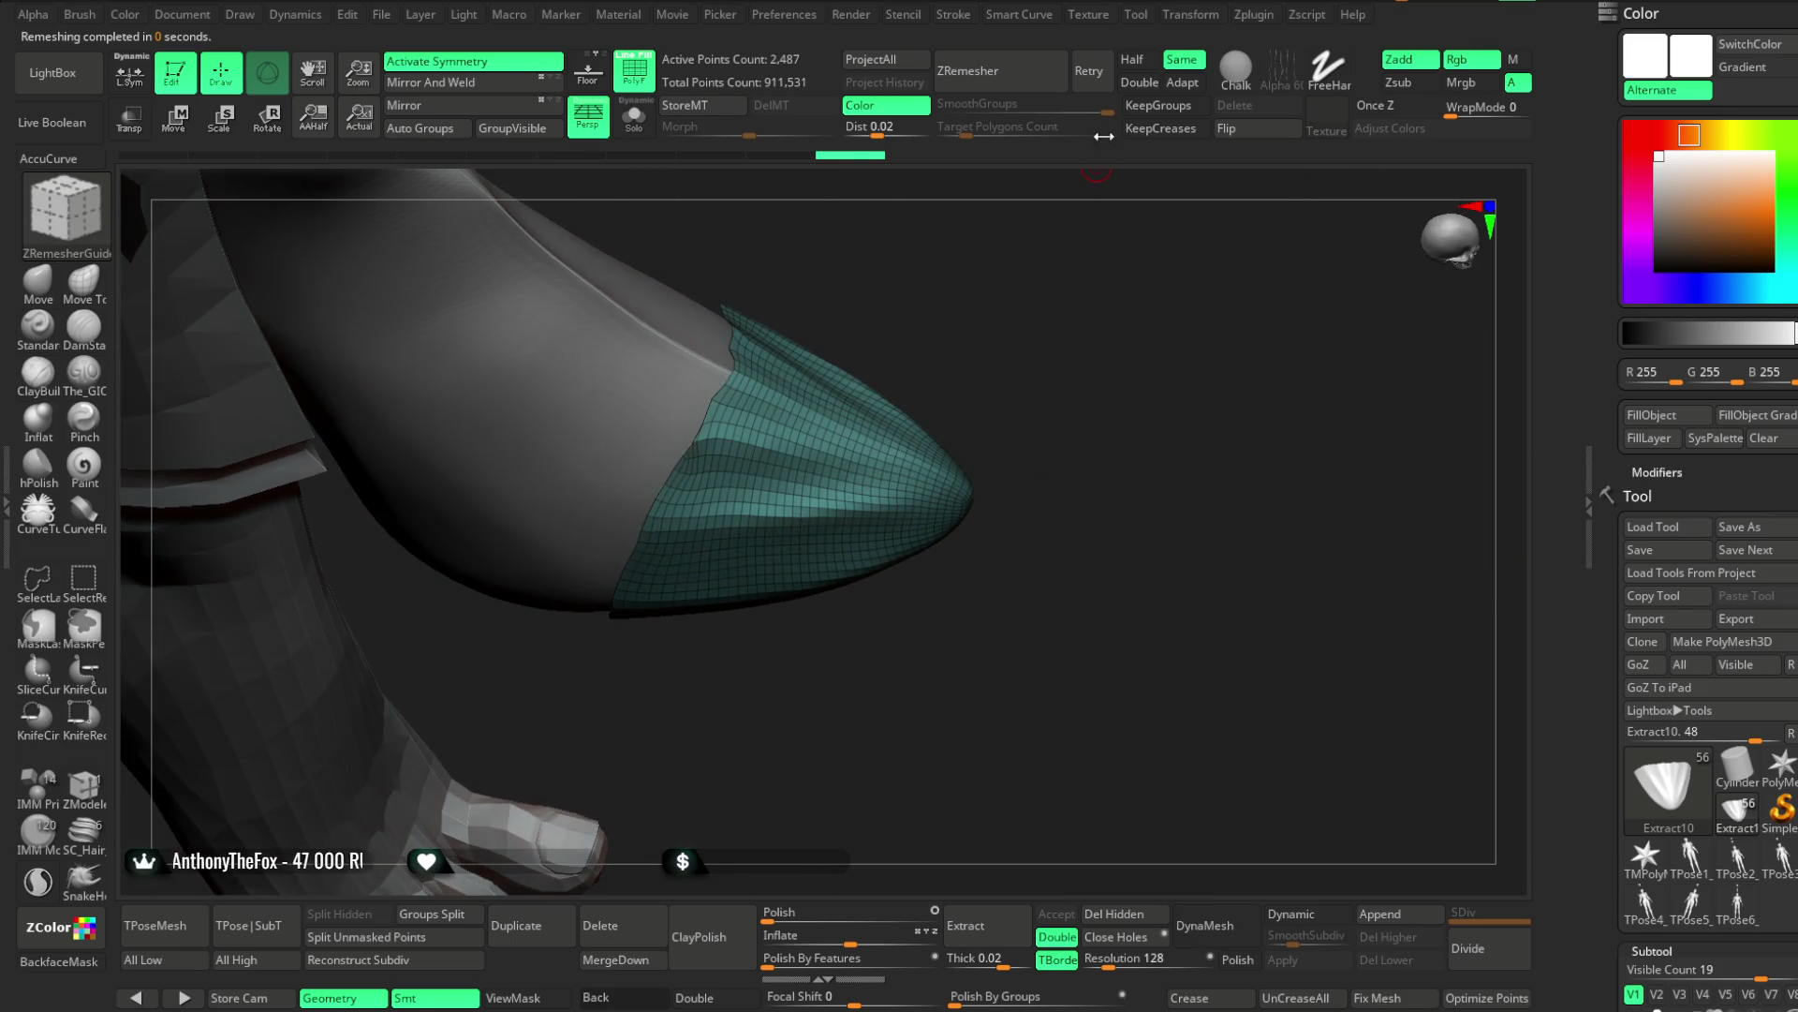
Set ZRemesher Target to Half and remesh twice, bringing the cap to 504 points
{"action": "left_click", "coordinate": [1132, 59]}
{"action": "left_click", "coordinate": [1007, 79]}
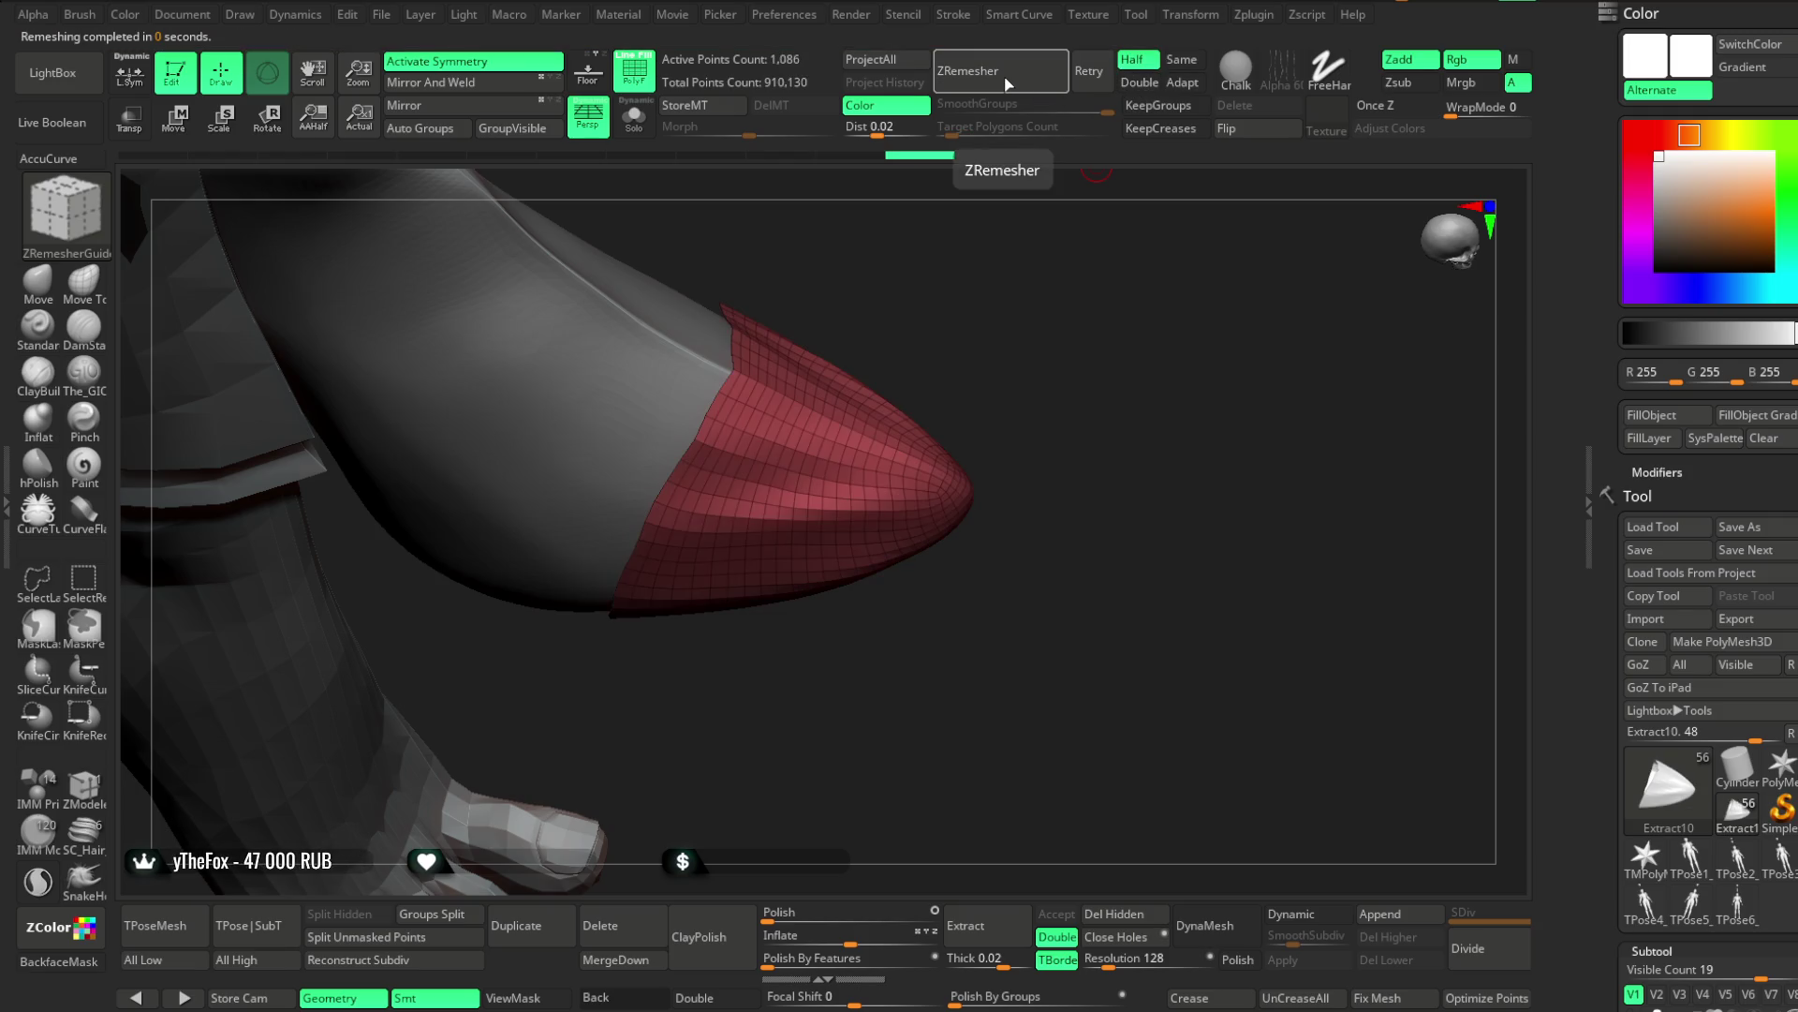
{"action": "left_click", "coordinate": [1005, 83]}
{"action": "mouse_move", "coordinate": [1054, 356]}
{"action": "left_mouse_down"}
{"action": "mouse_move", "coordinate": [1041, 303]}
{"action": "mouse_move", "coordinate": [1087, 293]}
{"action": "mouse_move", "coordinate": [1036, 345]}
{"action": "mouse_move", "coordinate": [1045, 429]}
{"action": "left_mouse_up"}
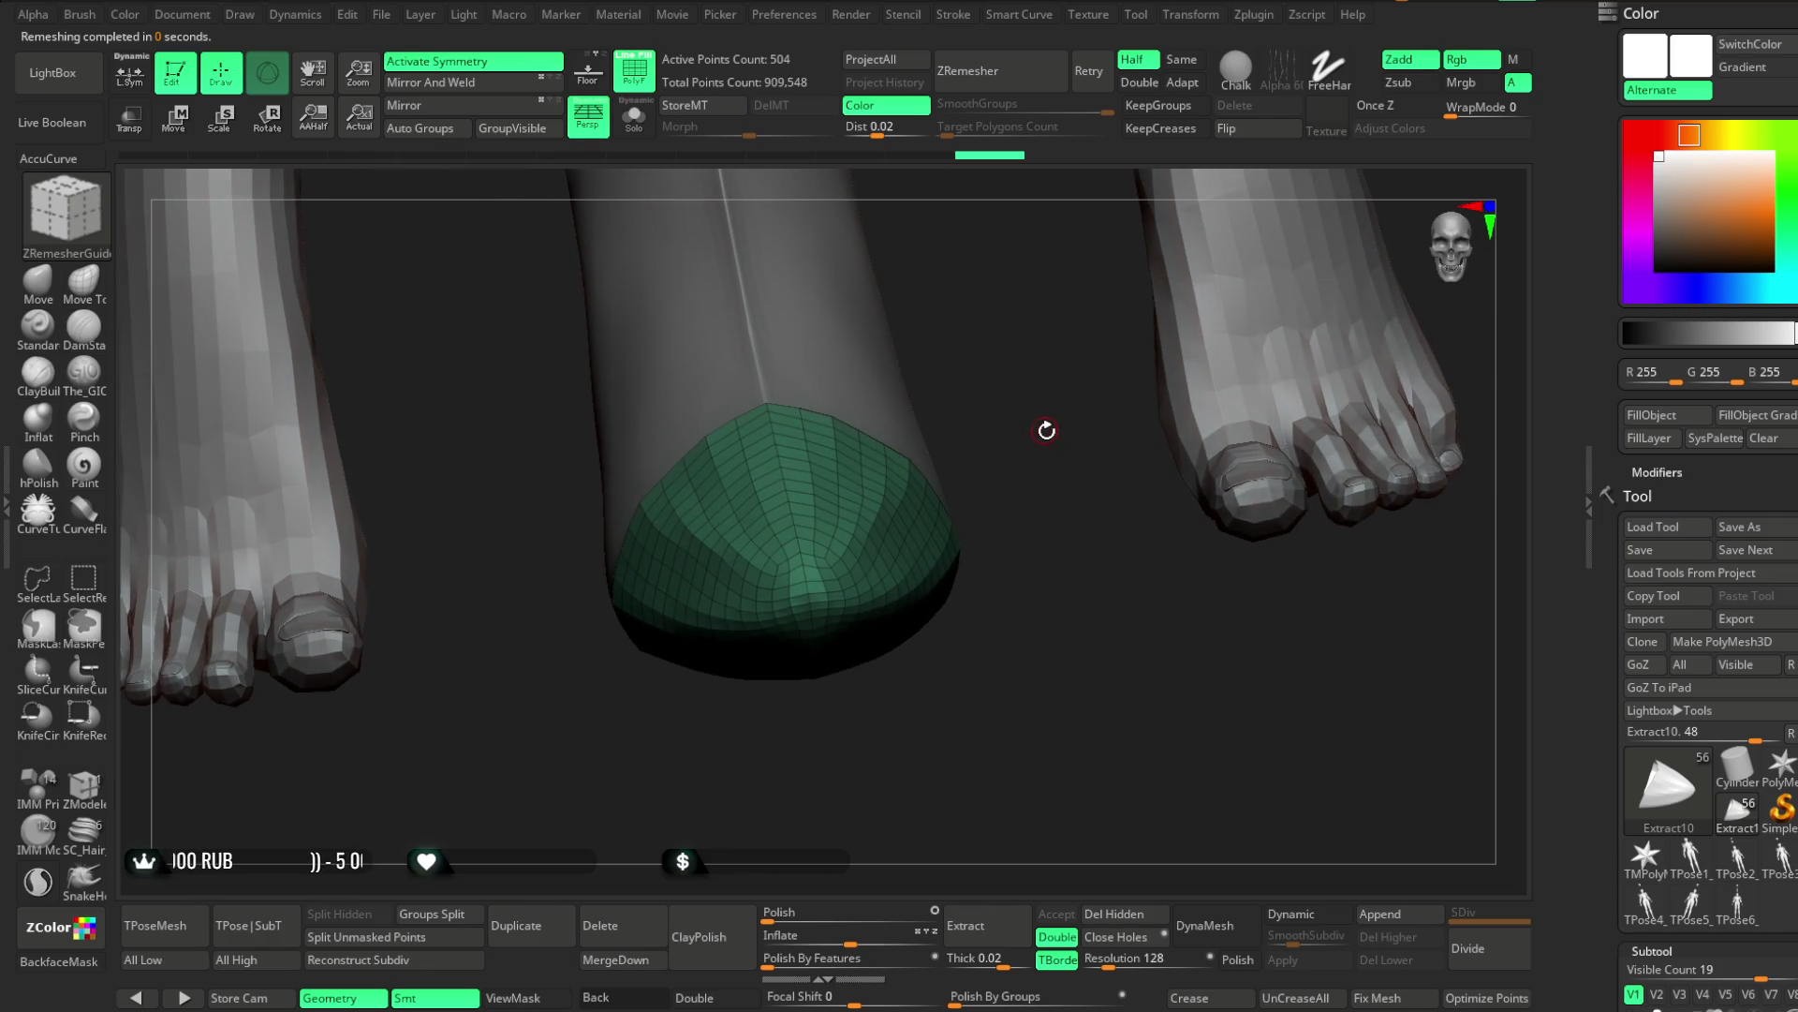
{"action": "left_click_drag", "start_coordinate": [1060, 351], "coordinate": [1062, 393]}
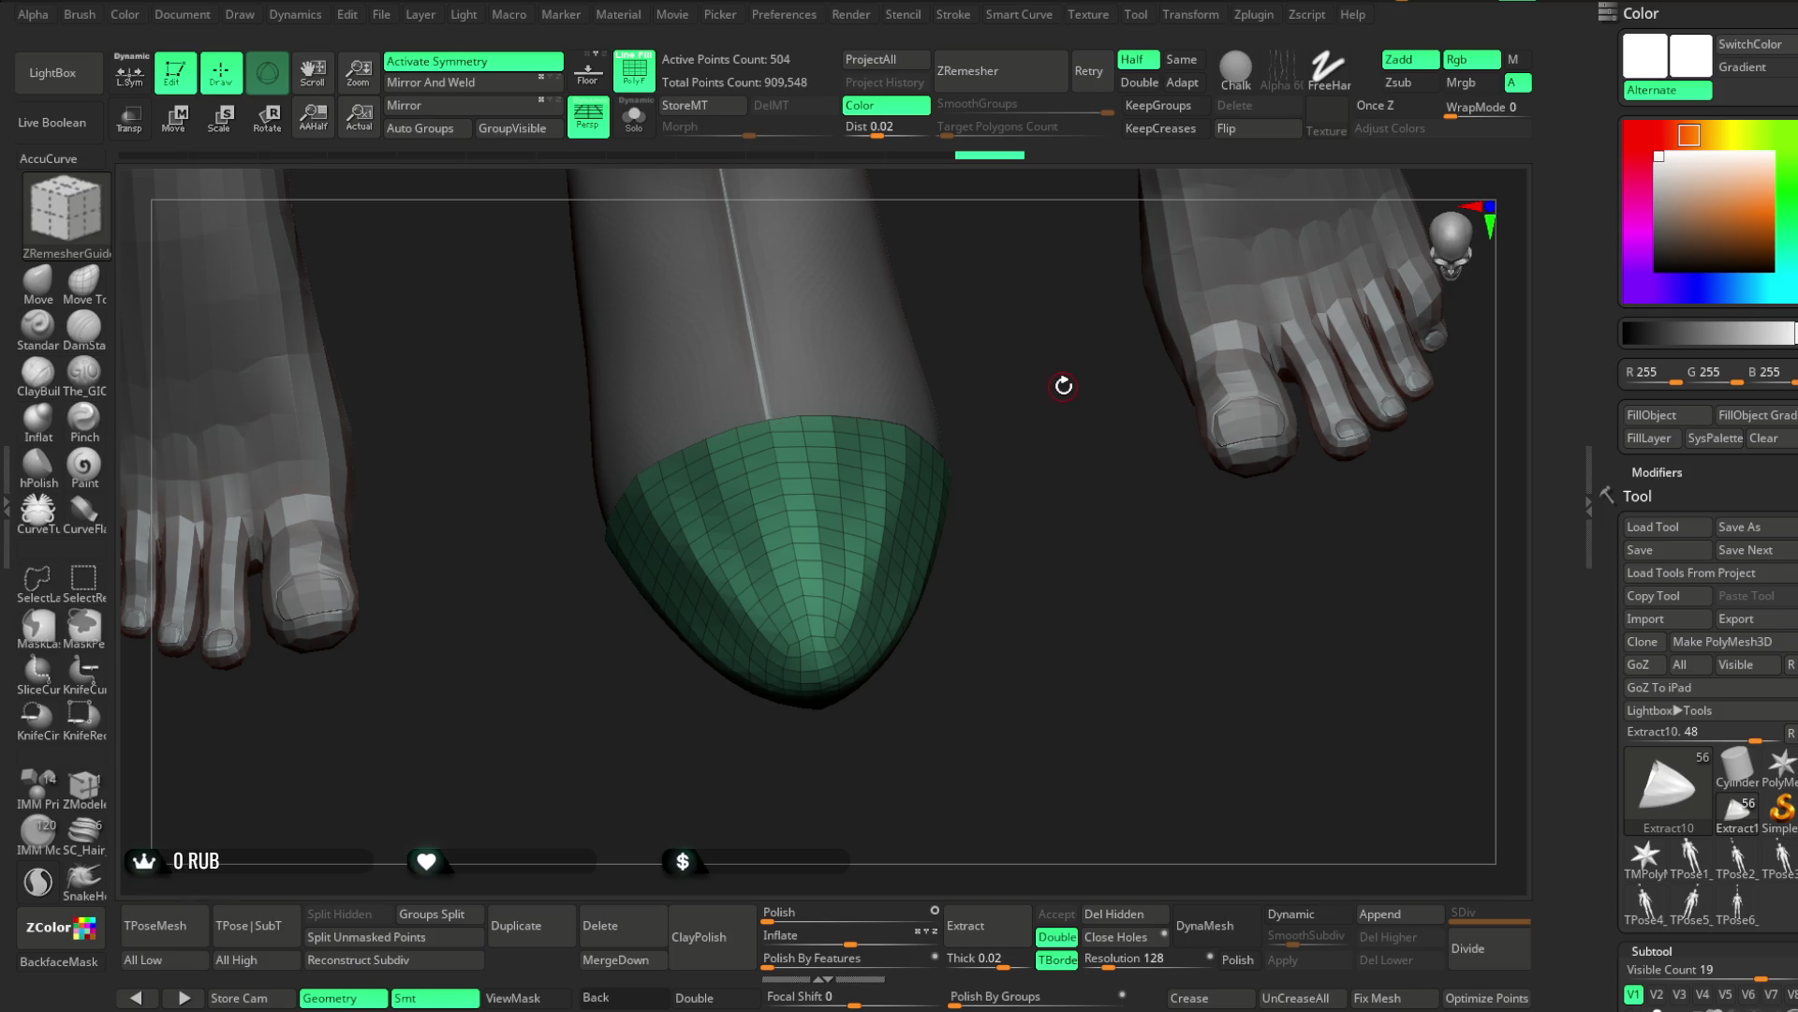
{"action": "left_click", "coordinate": [37, 281]}
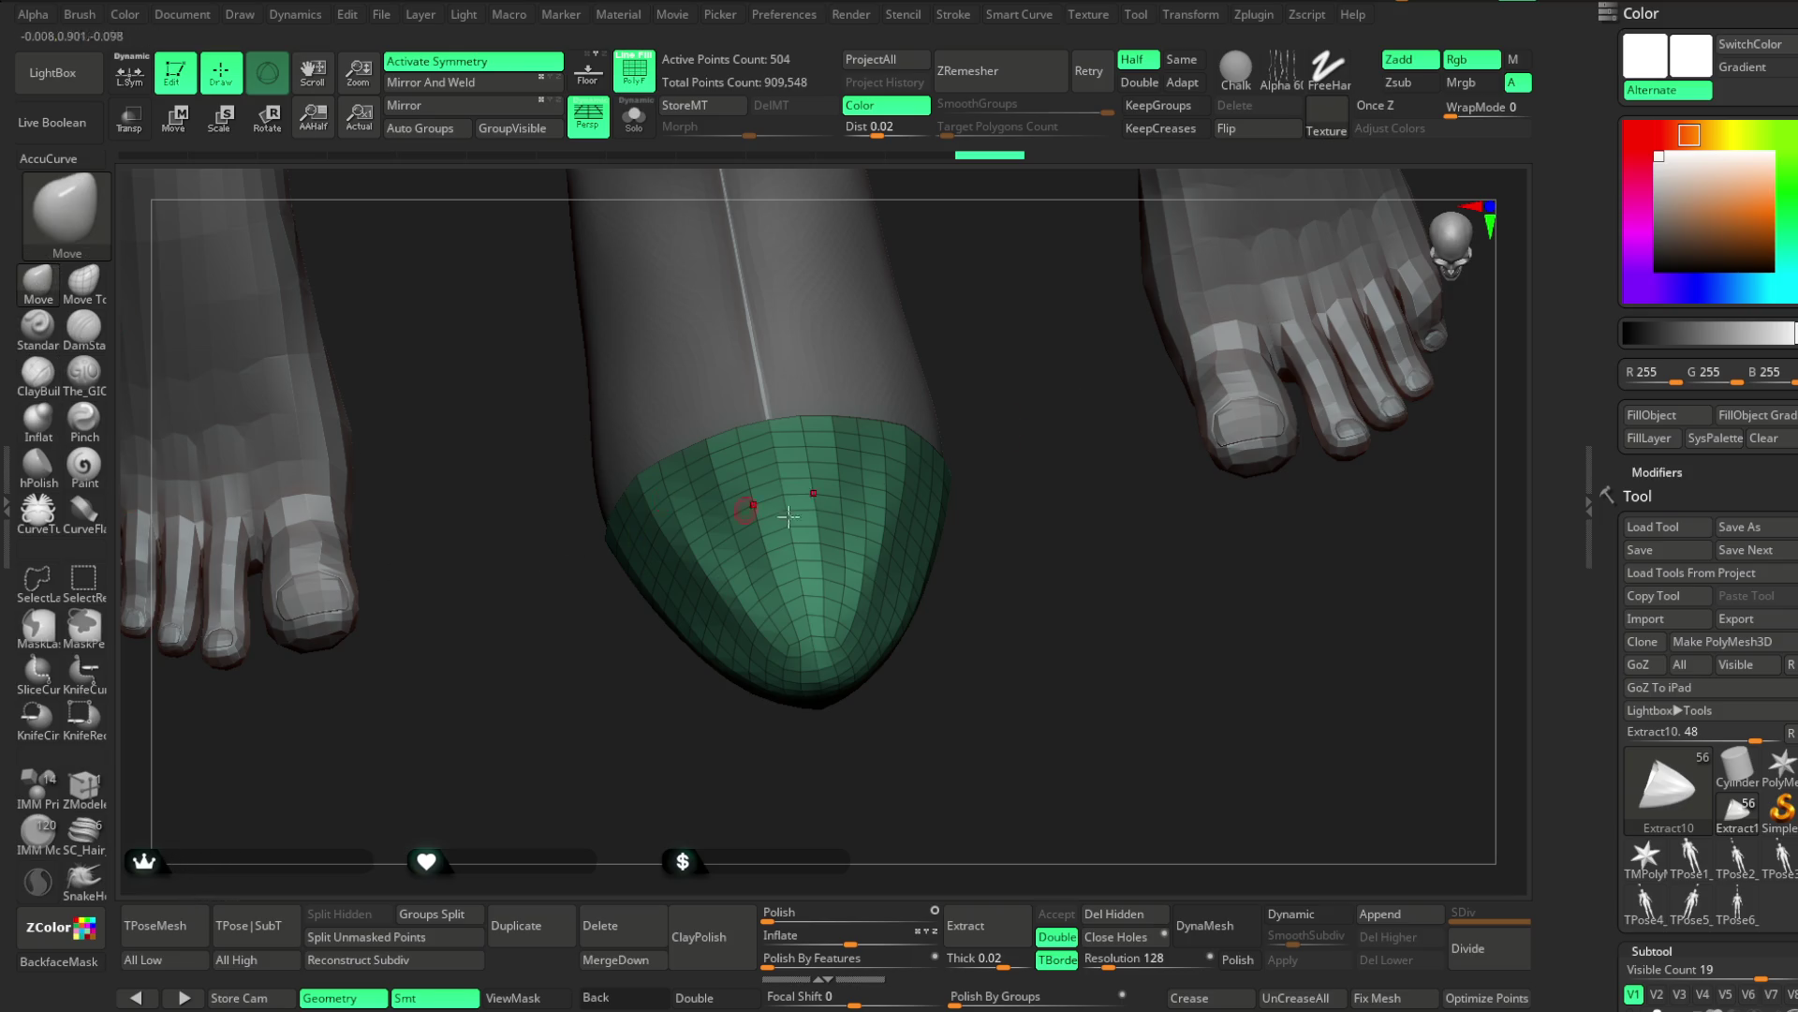
Enable AccuCurve on the Move brush, pull the cap tip forward and smooth it
{"action": "key", "text": "space"}
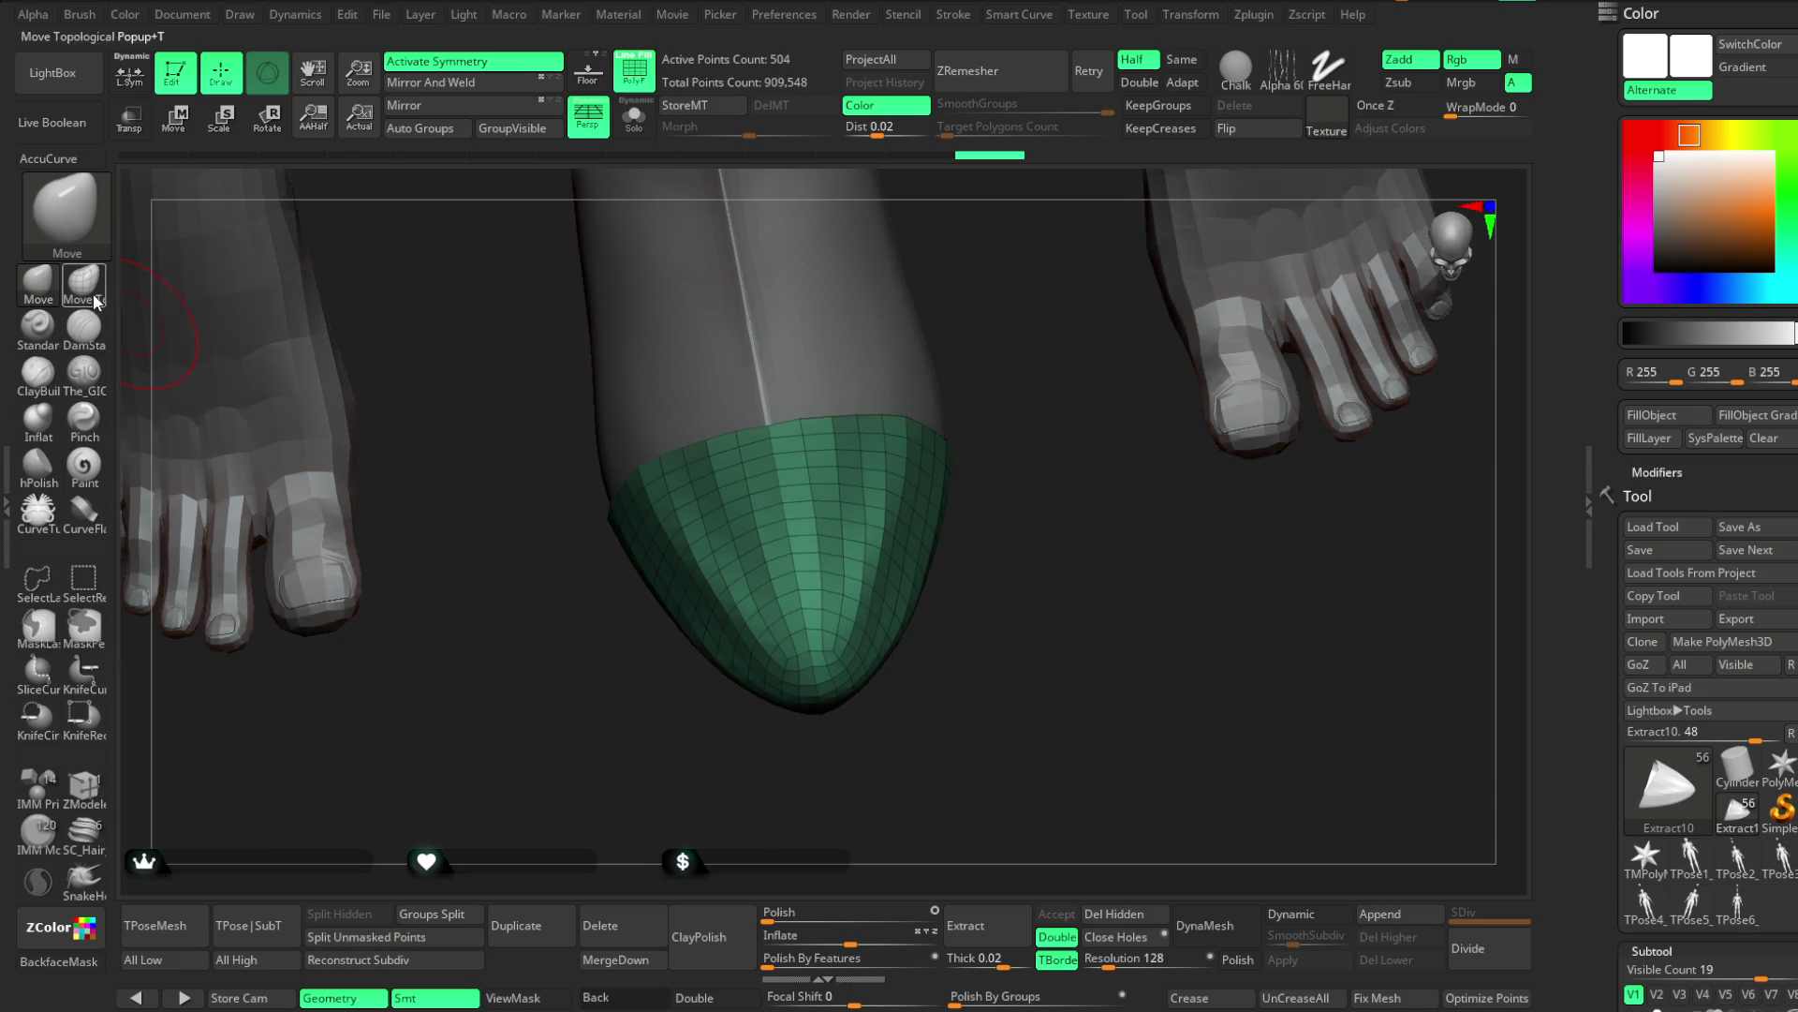
{"action": "left_click", "coordinate": [57, 159]}
{"action": "mouse_move", "coordinate": [1030, 309]}
{"action": "left_mouse_down"}
{"action": "mouse_move", "coordinate": [822, 689]}
{"action": "mouse_move", "coordinate": [909, 619]}
{"action": "mouse_move", "coordinate": [931, 469]}
{"action": "mouse_move", "coordinate": [987, 525]}
{"action": "mouse_move", "coordinate": [940, 469]}
{"action": "left_mouse_up"}
{"action": "key", "text": "space"}
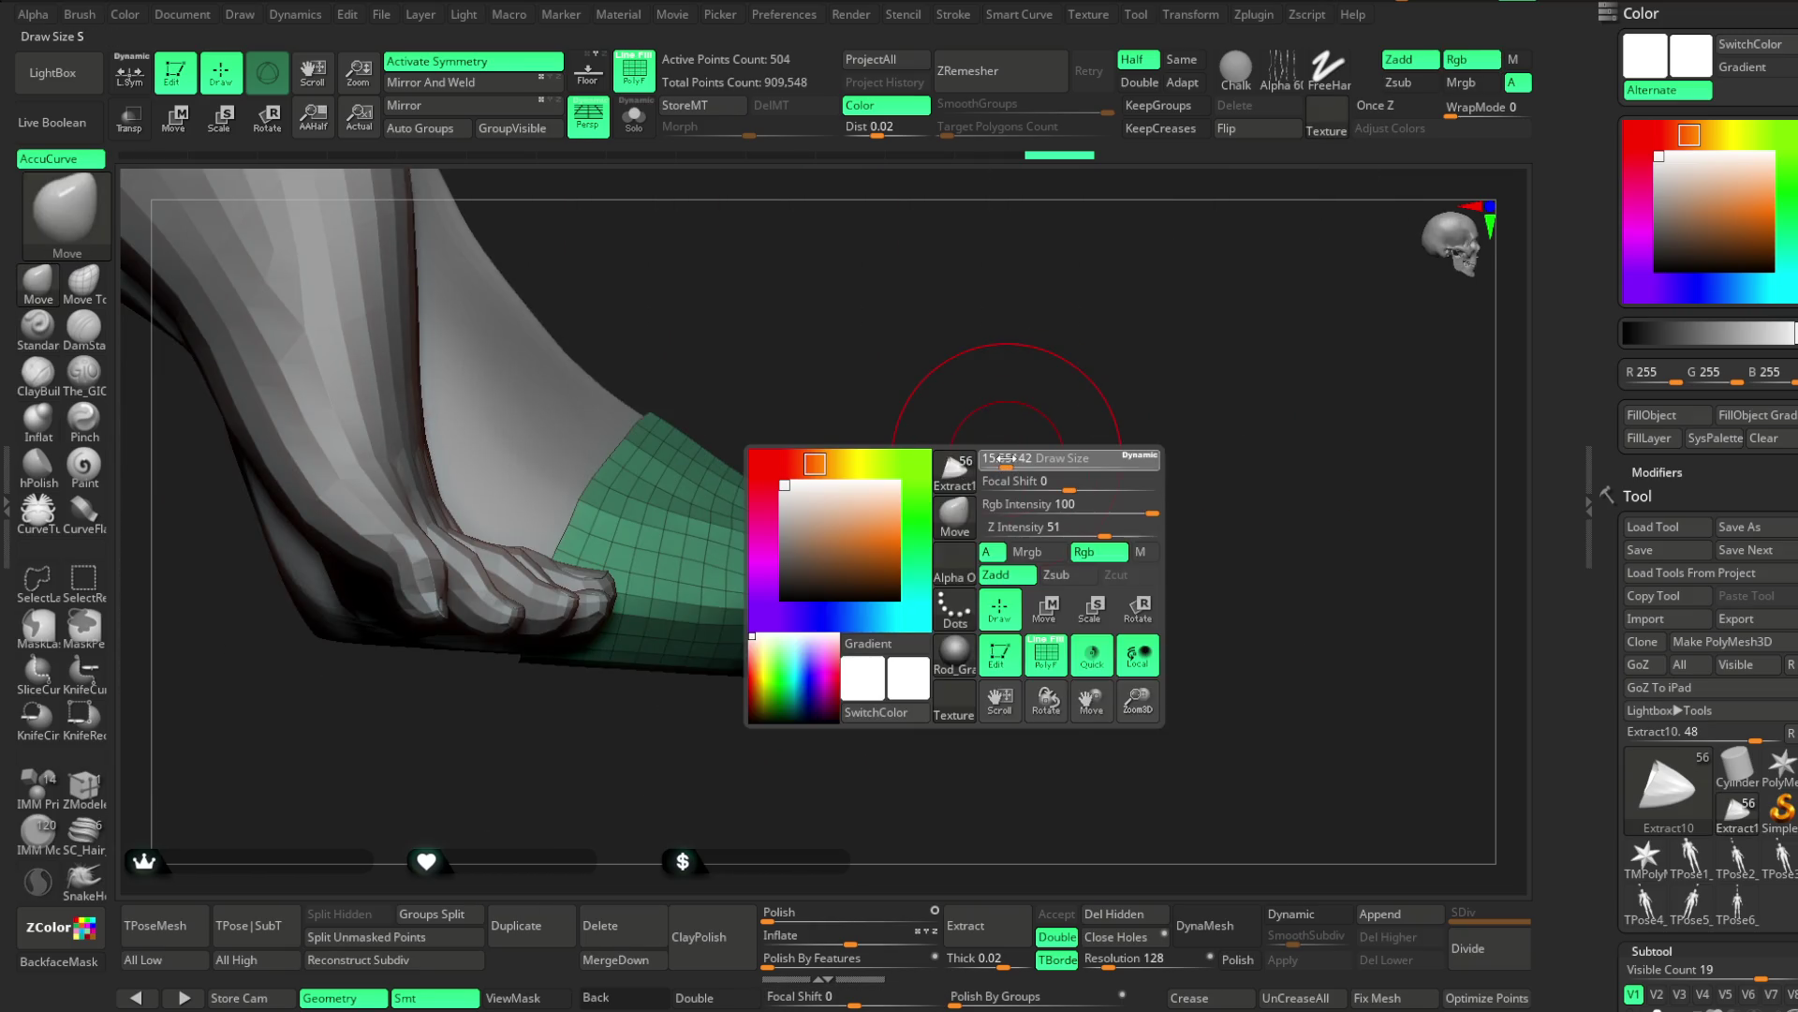
{"action": "mouse_move", "coordinate": [819, 666]}
{"action": "left_mouse_down"}
{"action": "mouse_move", "coordinate": [904, 673]}
{"action": "mouse_move", "coordinate": [931, 632]}
{"action": "left_mouse_up"}
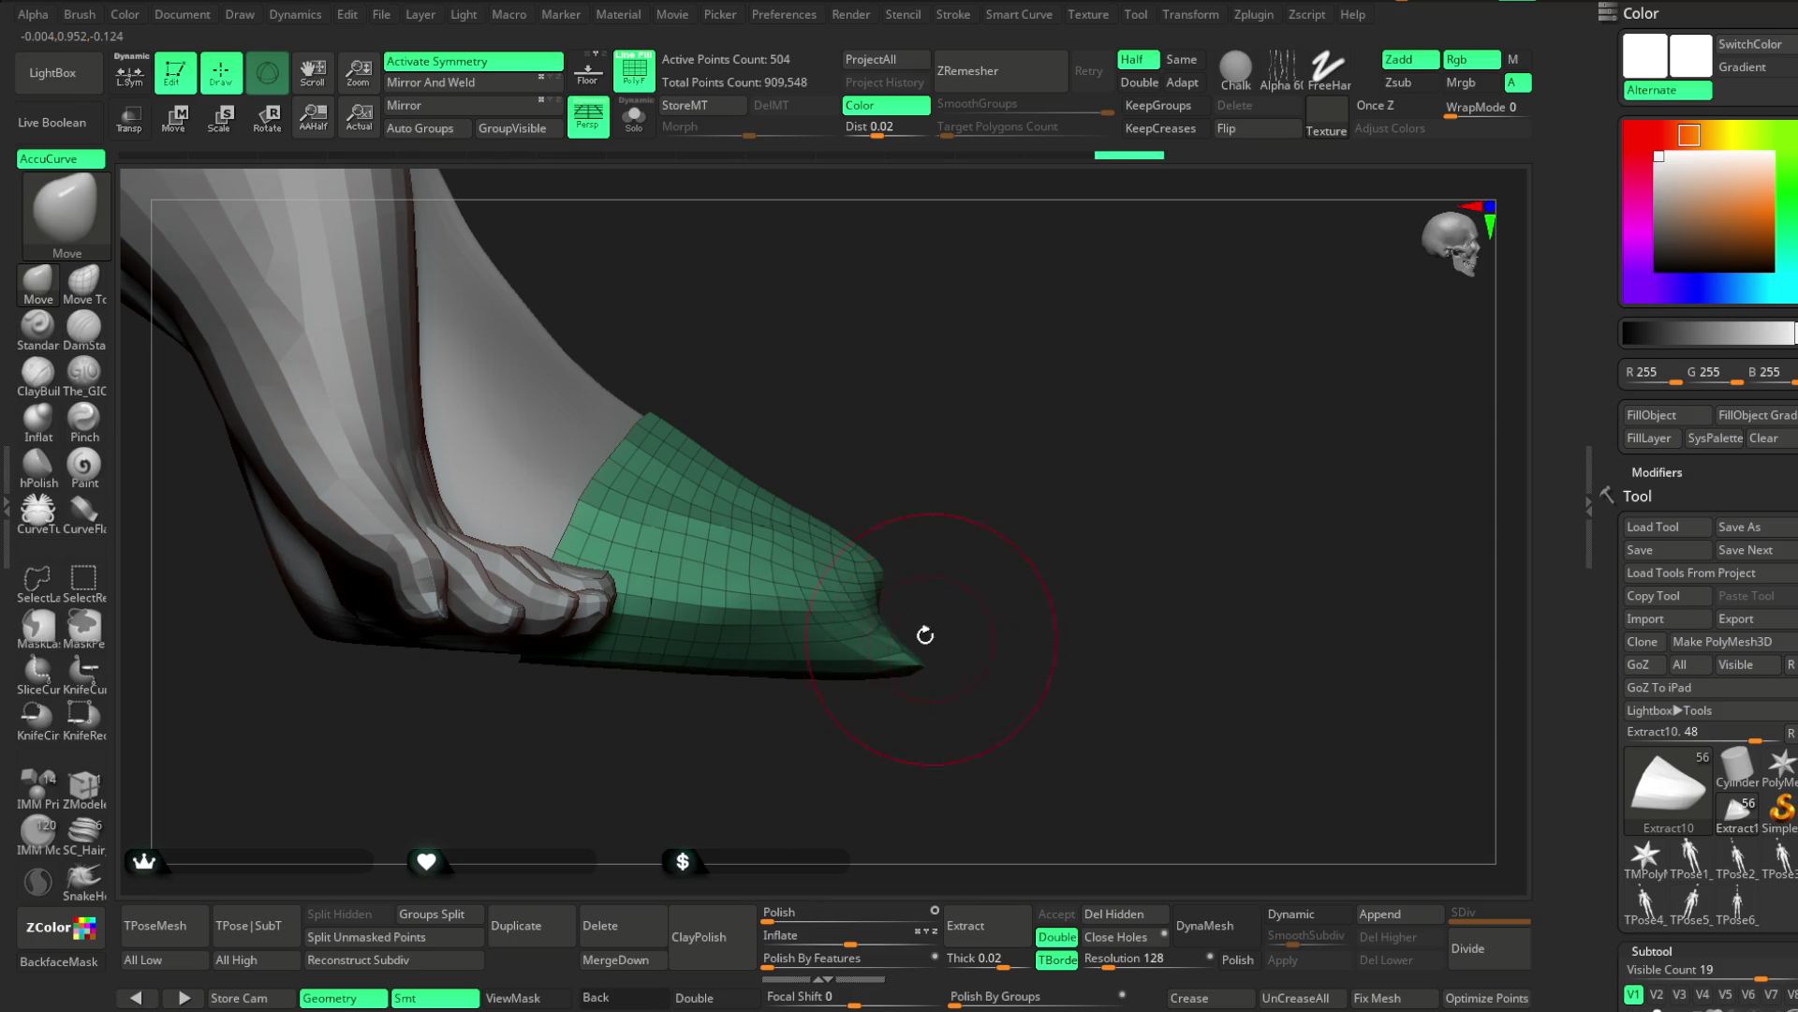
{"action": "left_click_drag", "start_coordinate": [958, 450], "coordinate": [784, 462]}
{"action": "mouse_move", "coordinate": [843, 586]}
{"action": "left_mouse_down", "text": "shift"}
{"action": "mouse_move", "coordinate": [887, 562]}
{"action": "mouse_move", "coordinate": [903, 502]}
{"action": "left_mouse_up", "text": "shift"}
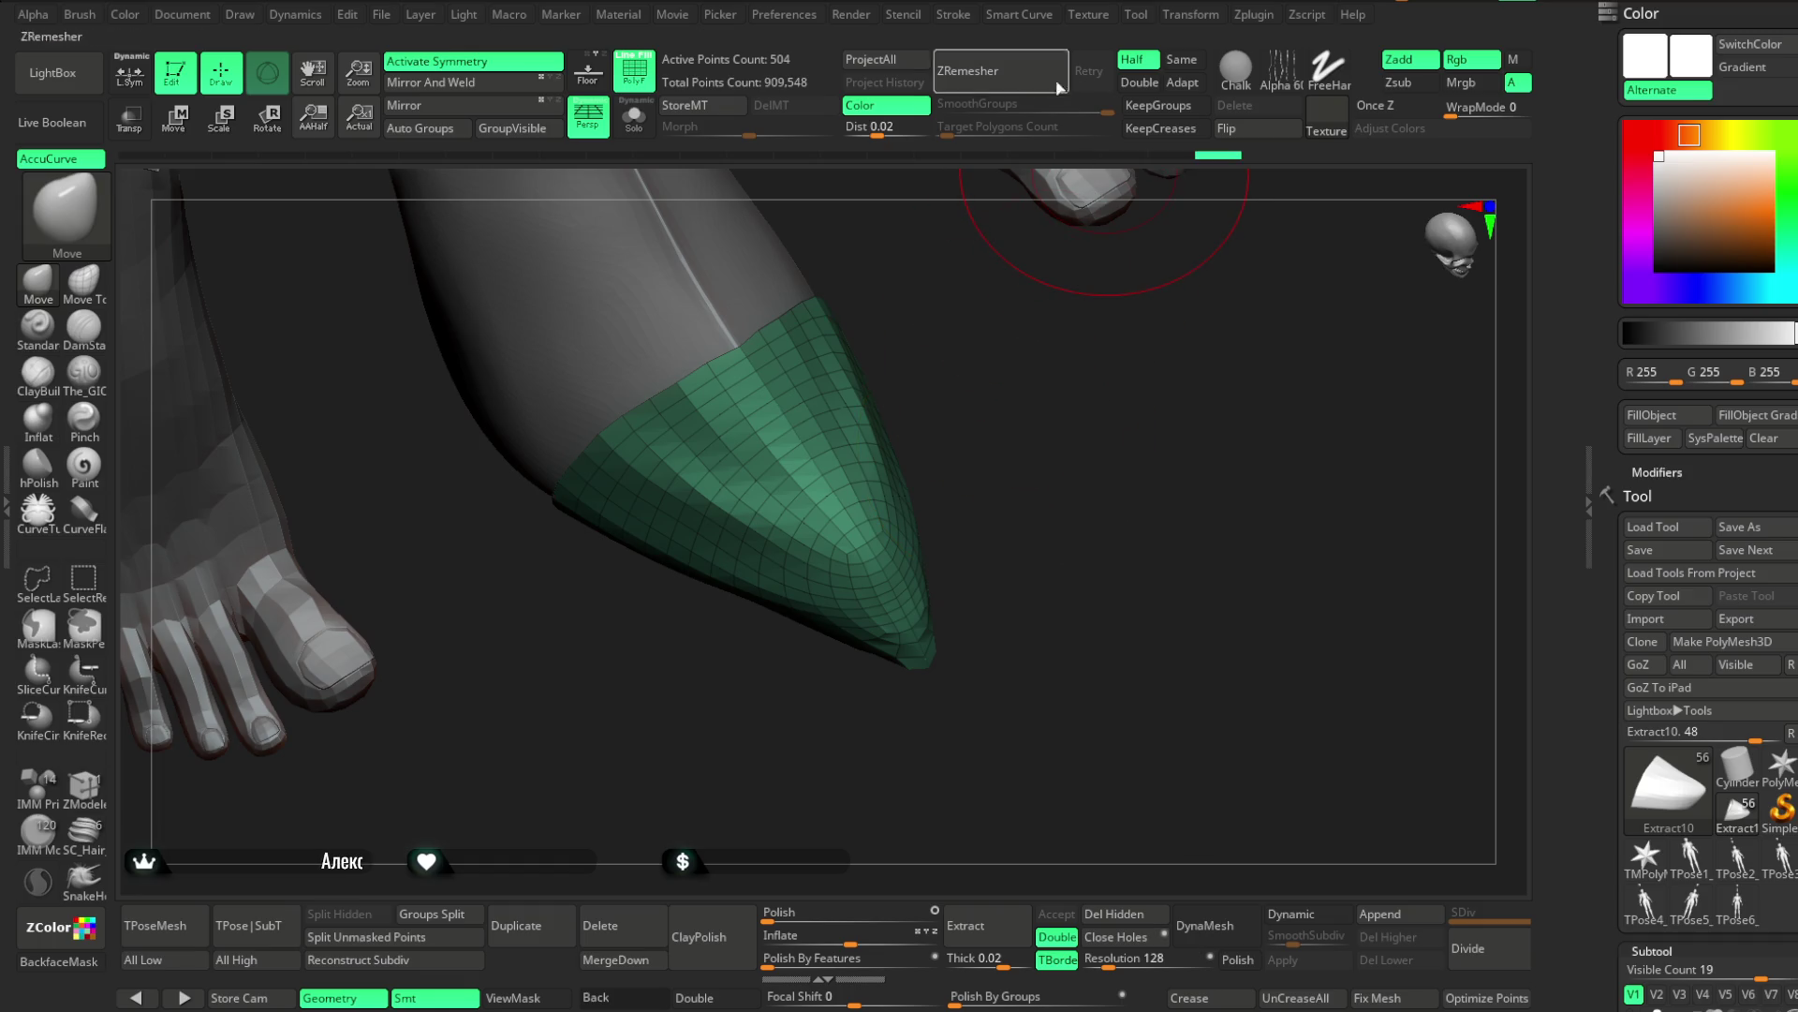
Try ZRemesher on the reshaped cap, then undo back to the previous shape
{"action": "left_click", "coordinate": [969, 70]}
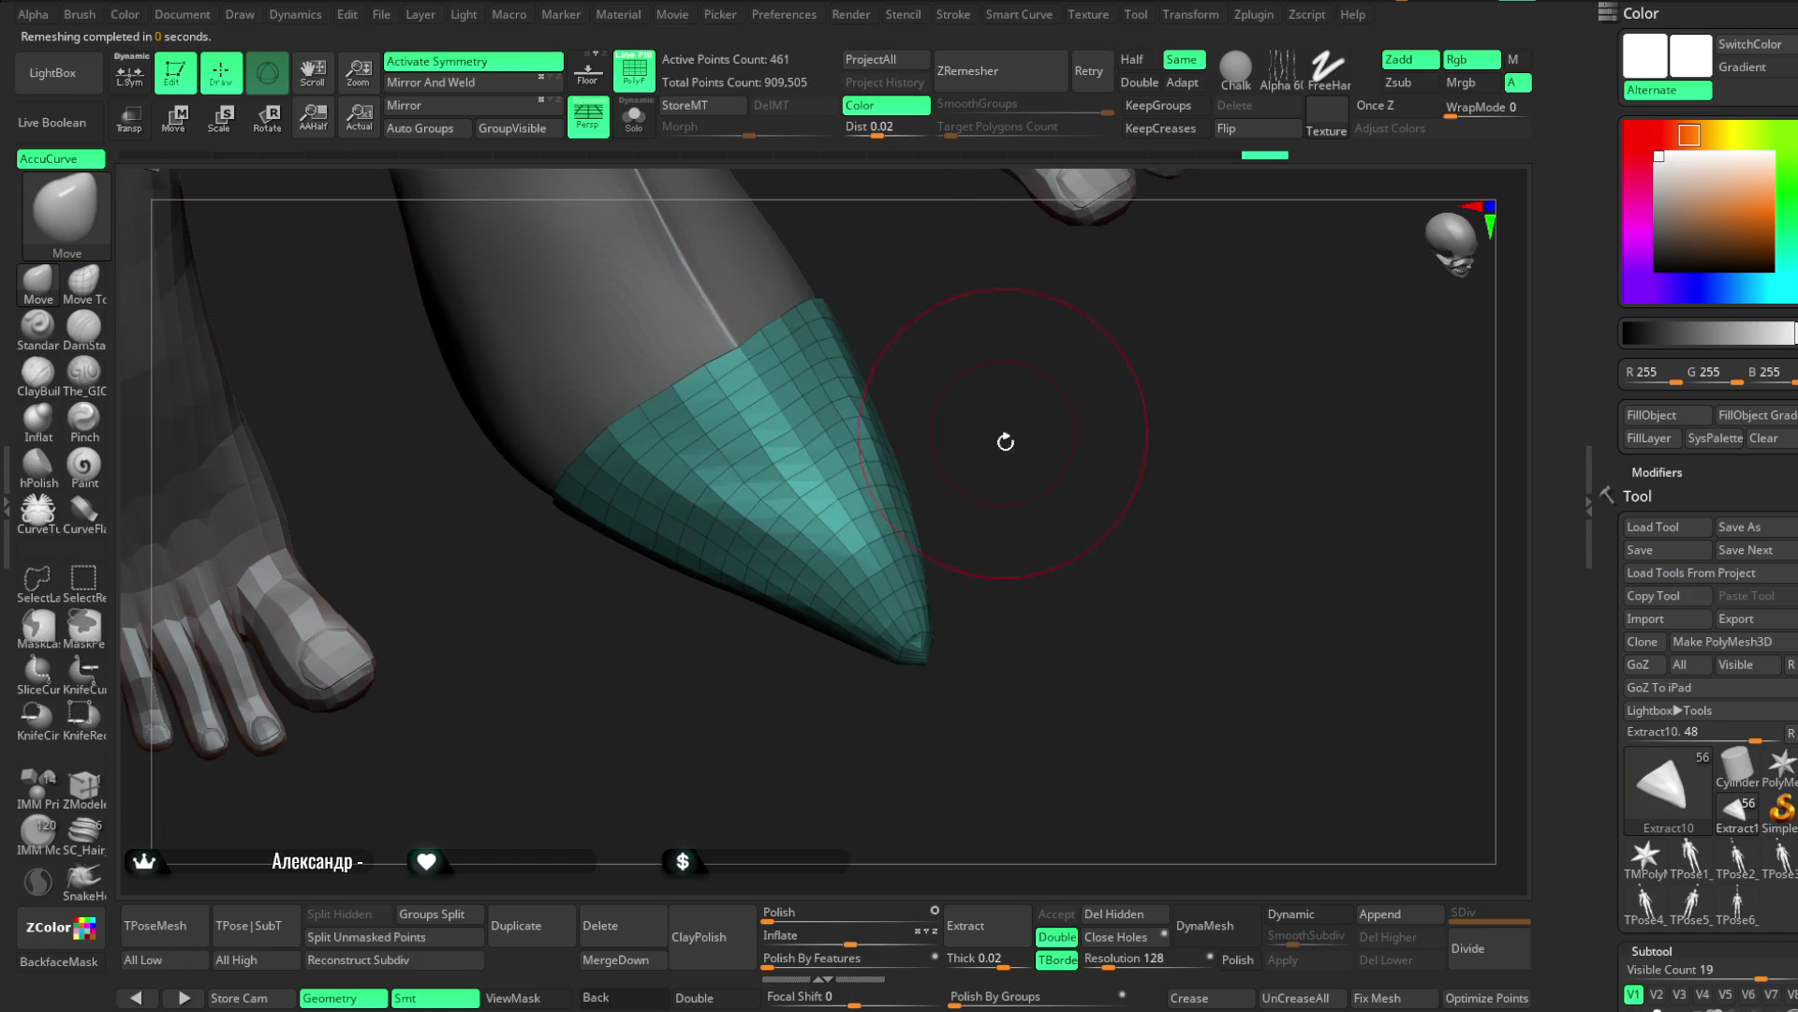
{"action": "left_click_drag", "start_coordinate": [1012, 468], "coordinate": [1040, 349]}
{"action": "key", "text": "ctrl+z"}
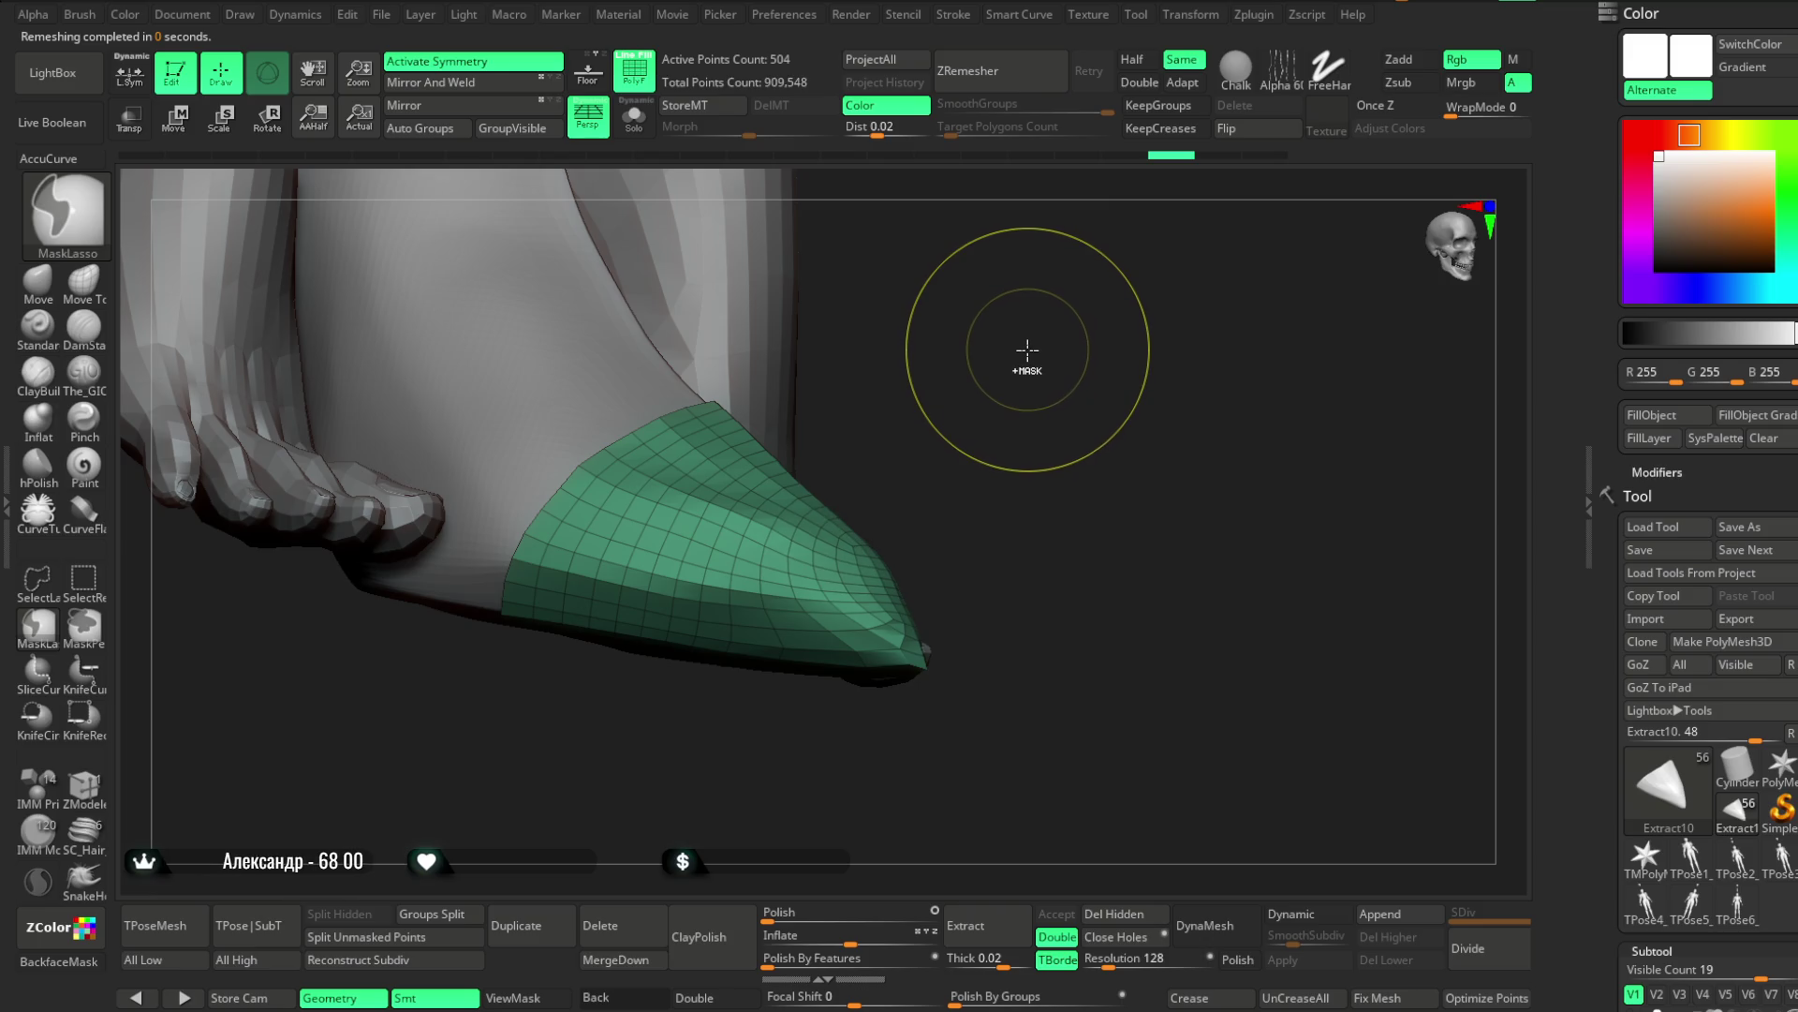
{"action": "key", "text": "ctrl+z"}
{"action": "key", "text": "ctrl+z"}
{"action": "key", "text": "ctrl+z"}
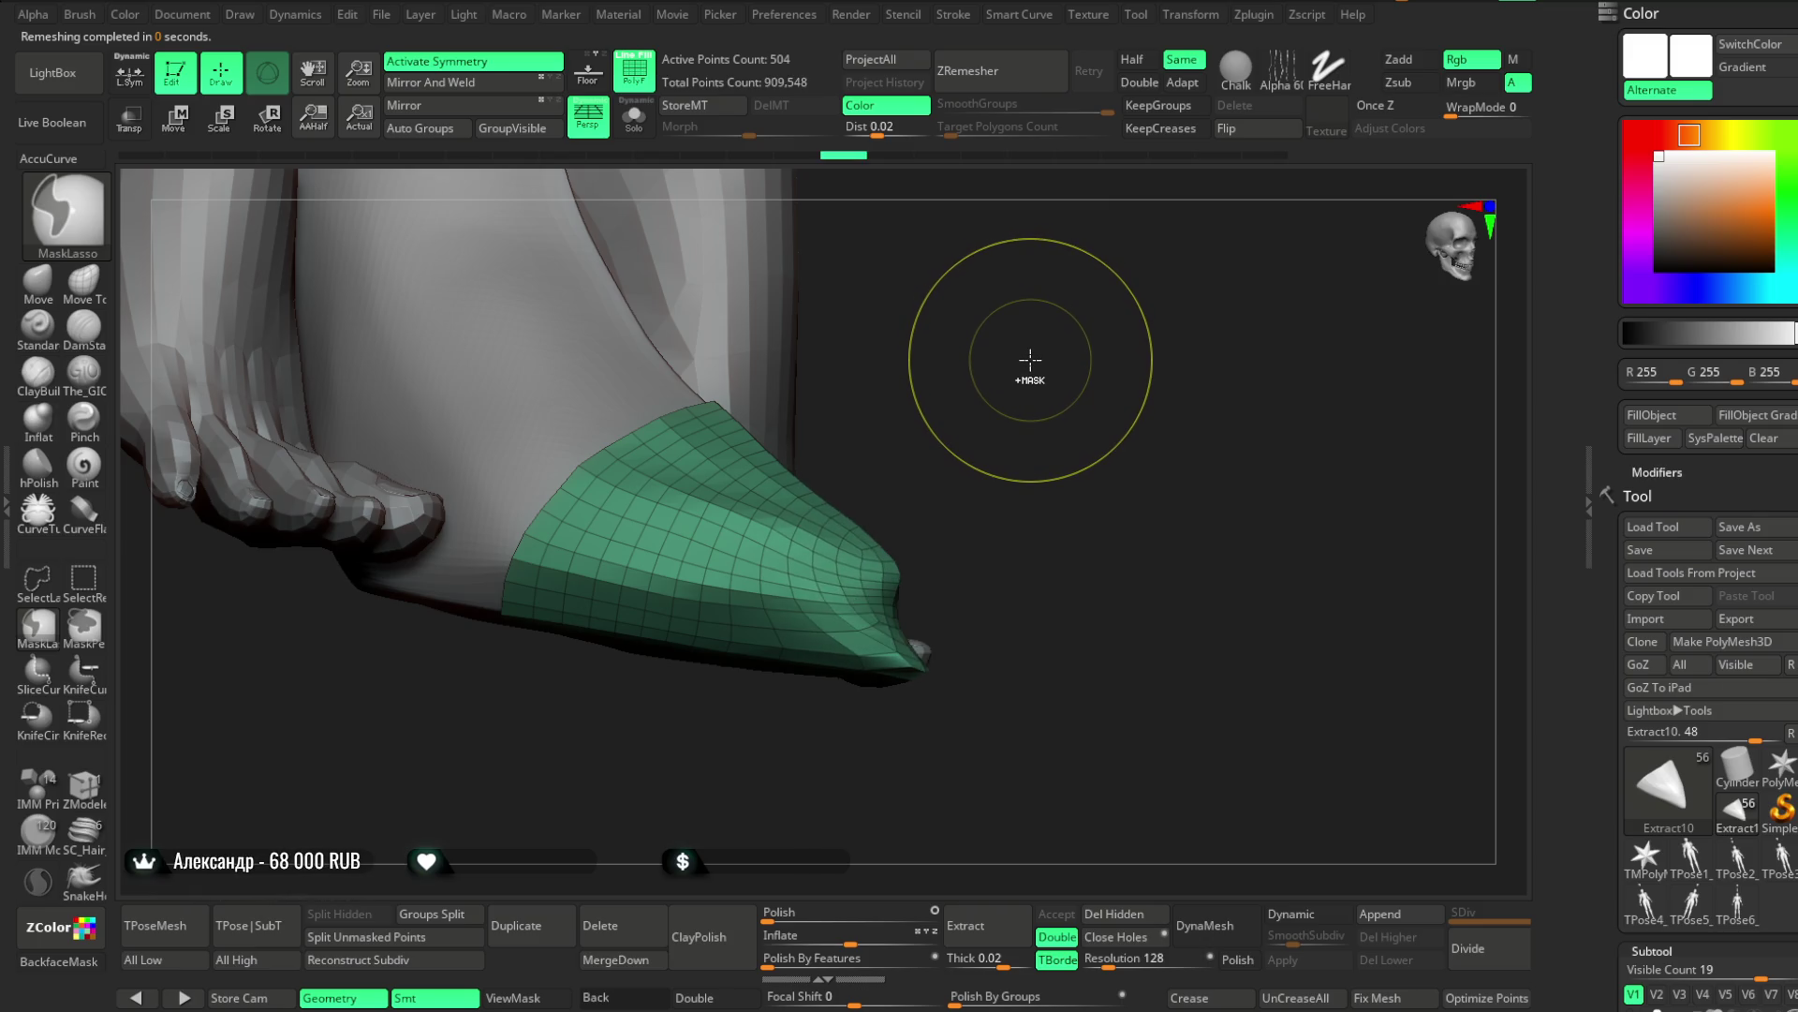
{"action": "key", "text": "ctrl+z"}
{"action": "mouse_move", "coordinate": [1036, 381]}
{"action": "left_mouse_down"}
{"action": "mouse_move", "coordinate": [1044, 300]}
{"action": "mouse_move", "coordinate": [1148, 313]}
{"action": "mouse_move", "coordinate": [1092, 393]}
{"action": "mouse_move", "coordinate": [1094, 496]}
{"action": "mouse_move", "coordinate": [1104, 465]}
{"action": "mouse_move", "coordinate": [1144, 465]}
{"action": "mouse_move", "coordinate": [1192, 418]}
{"action": "mouse_move", "coordinate": [1170, 348]}
{"action": "mouse_move", "coordinate": [936, 477]}
{"action": "left_mouse_up"}
{"action": "key", "text": "space"}
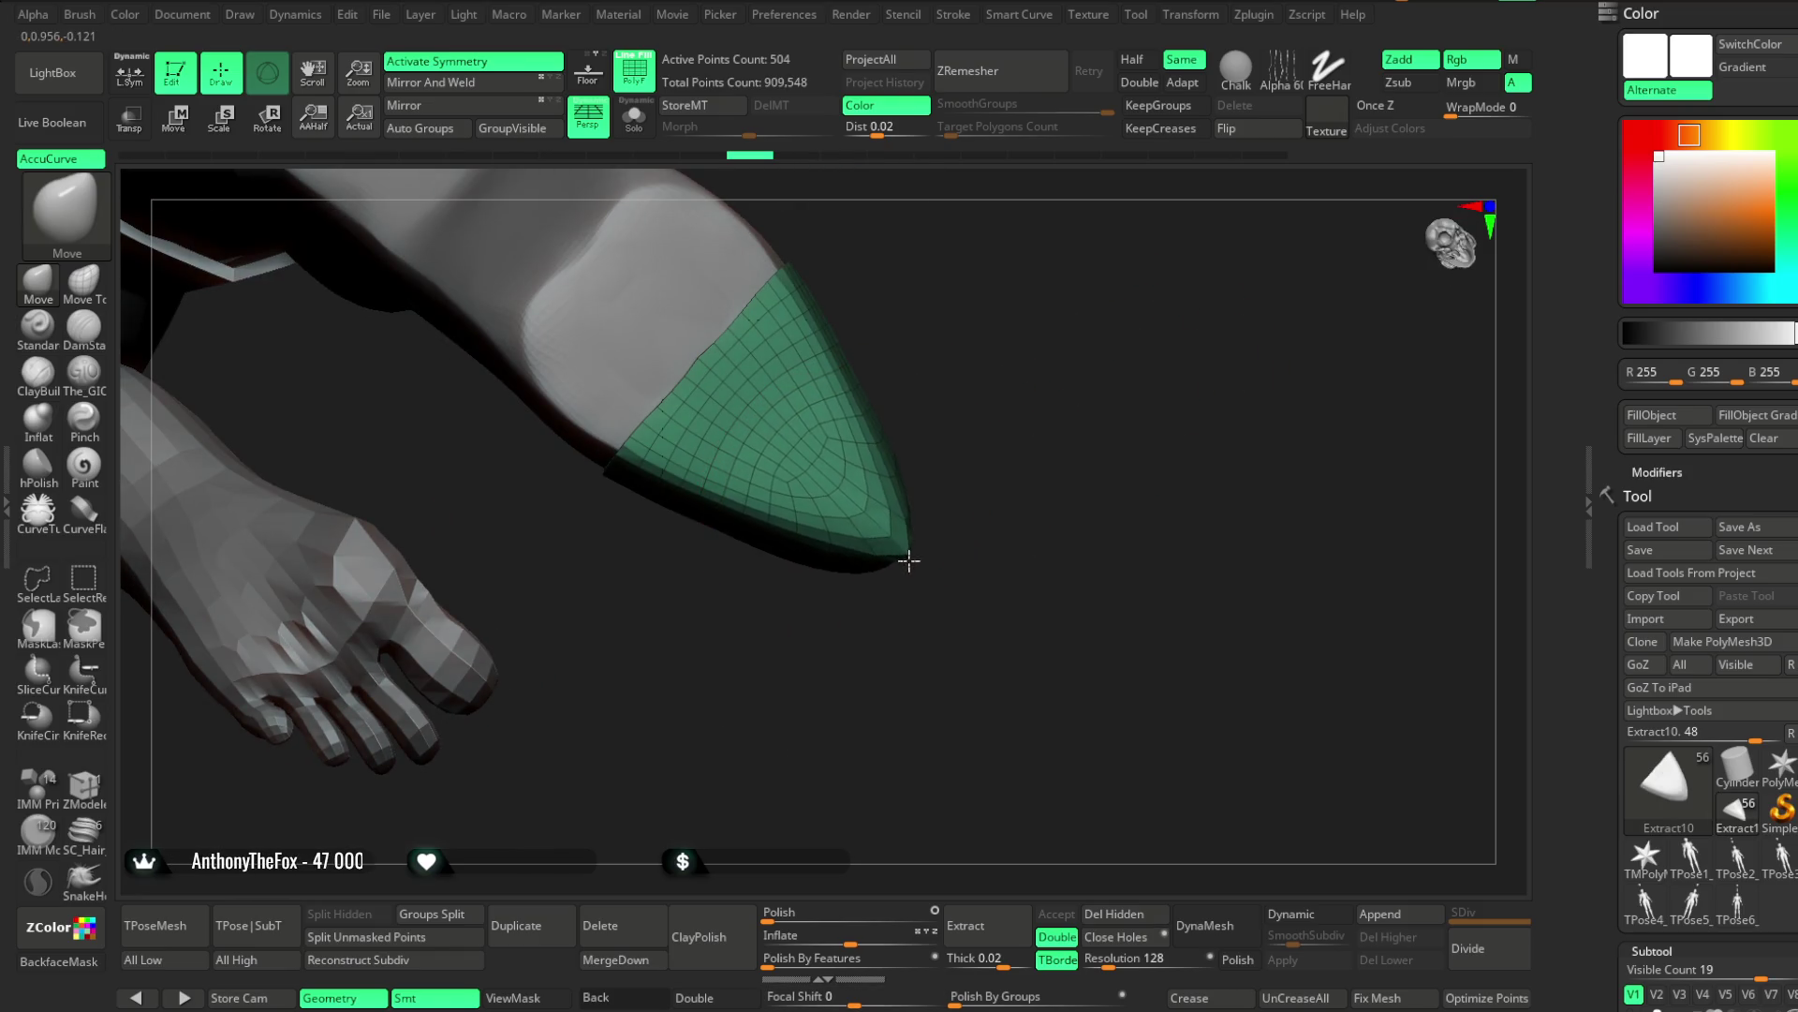
Tweak the cap surface near the tip, undo it, and check the cap from several angles
{"action": "mouse_move", "coordinate": [936, 587]}
{"action": "left_mouse_down"}
{"action": "mouse_move", "coordinate": [960, 585]}
{"action": "mouse_move", "coordinate": [1031, 430]}
{"action": "mouse_move", "coordinate": [938, 428]}
{"action": "mouse_move", "coordinate": [936, 474]}
{"action": "left_mouse_up"}
{"action": "key", "text": "space"}
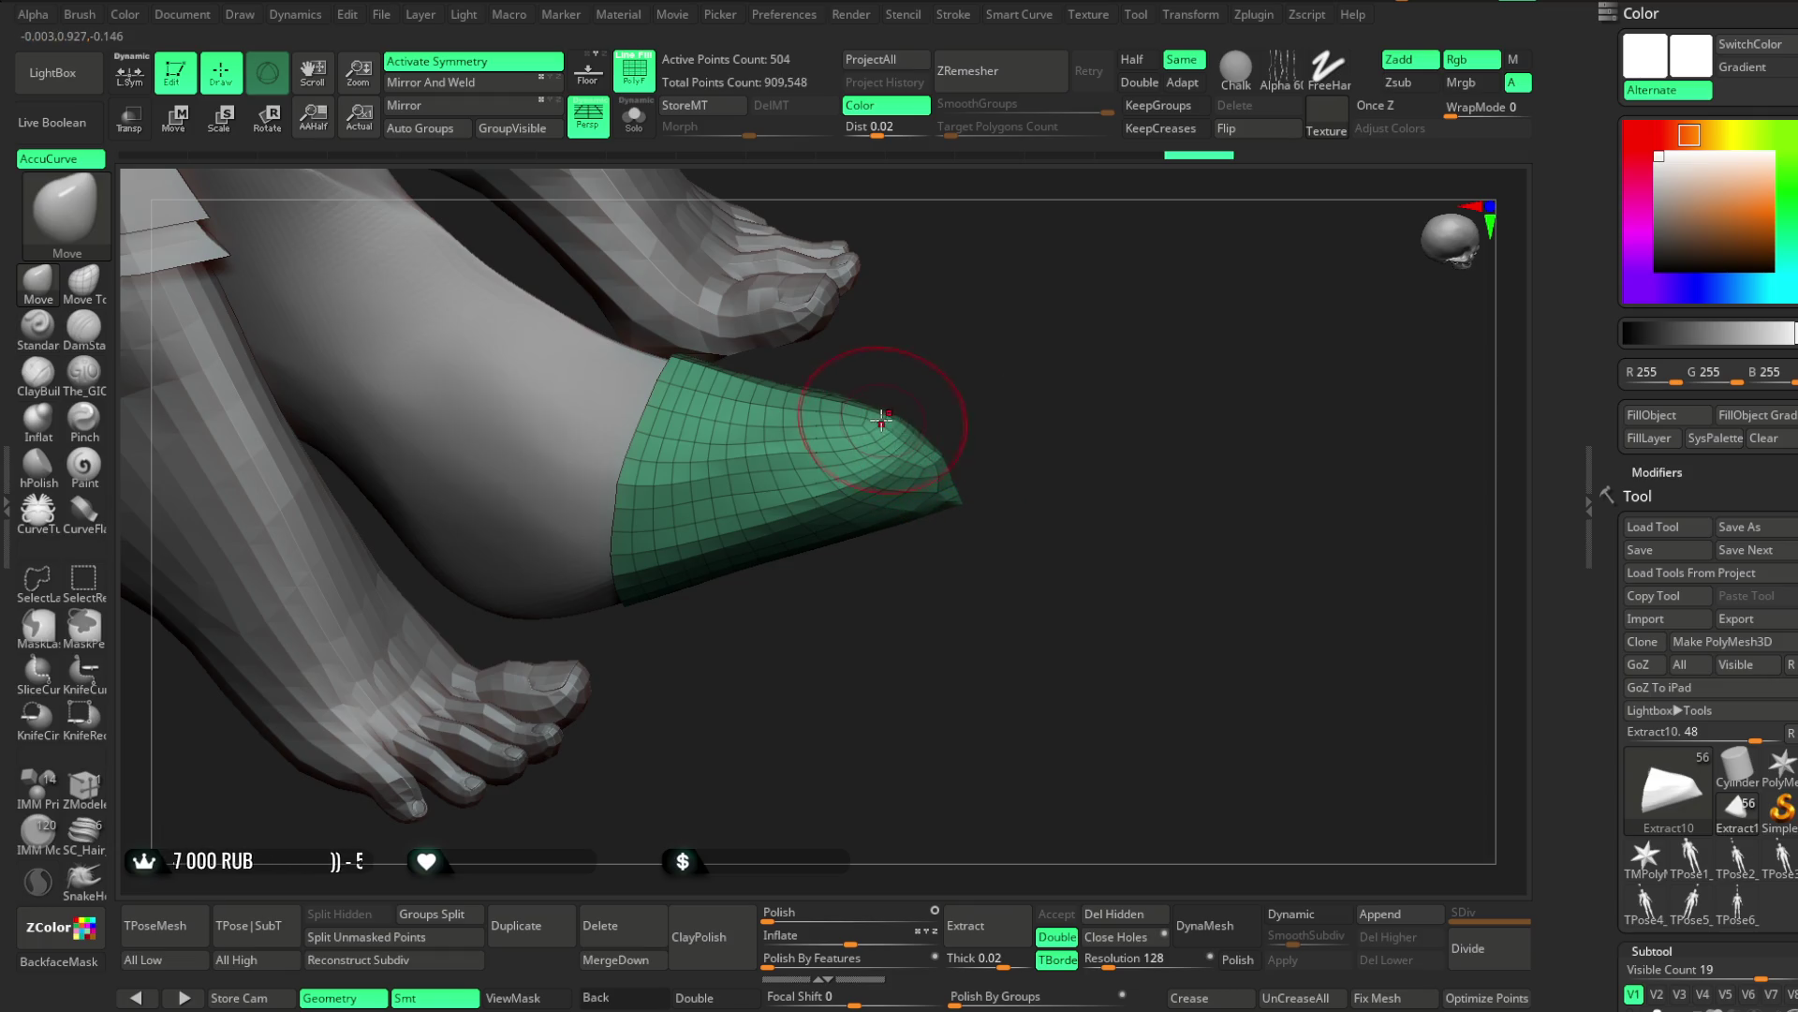
{"action": "left_click_drag", "start_coordinate": [882, 420], "coordinate": [864, 420]}
{"action": "key", "text": "ctrl+z"}
{"action": "key", "text": "ctrl+z"}
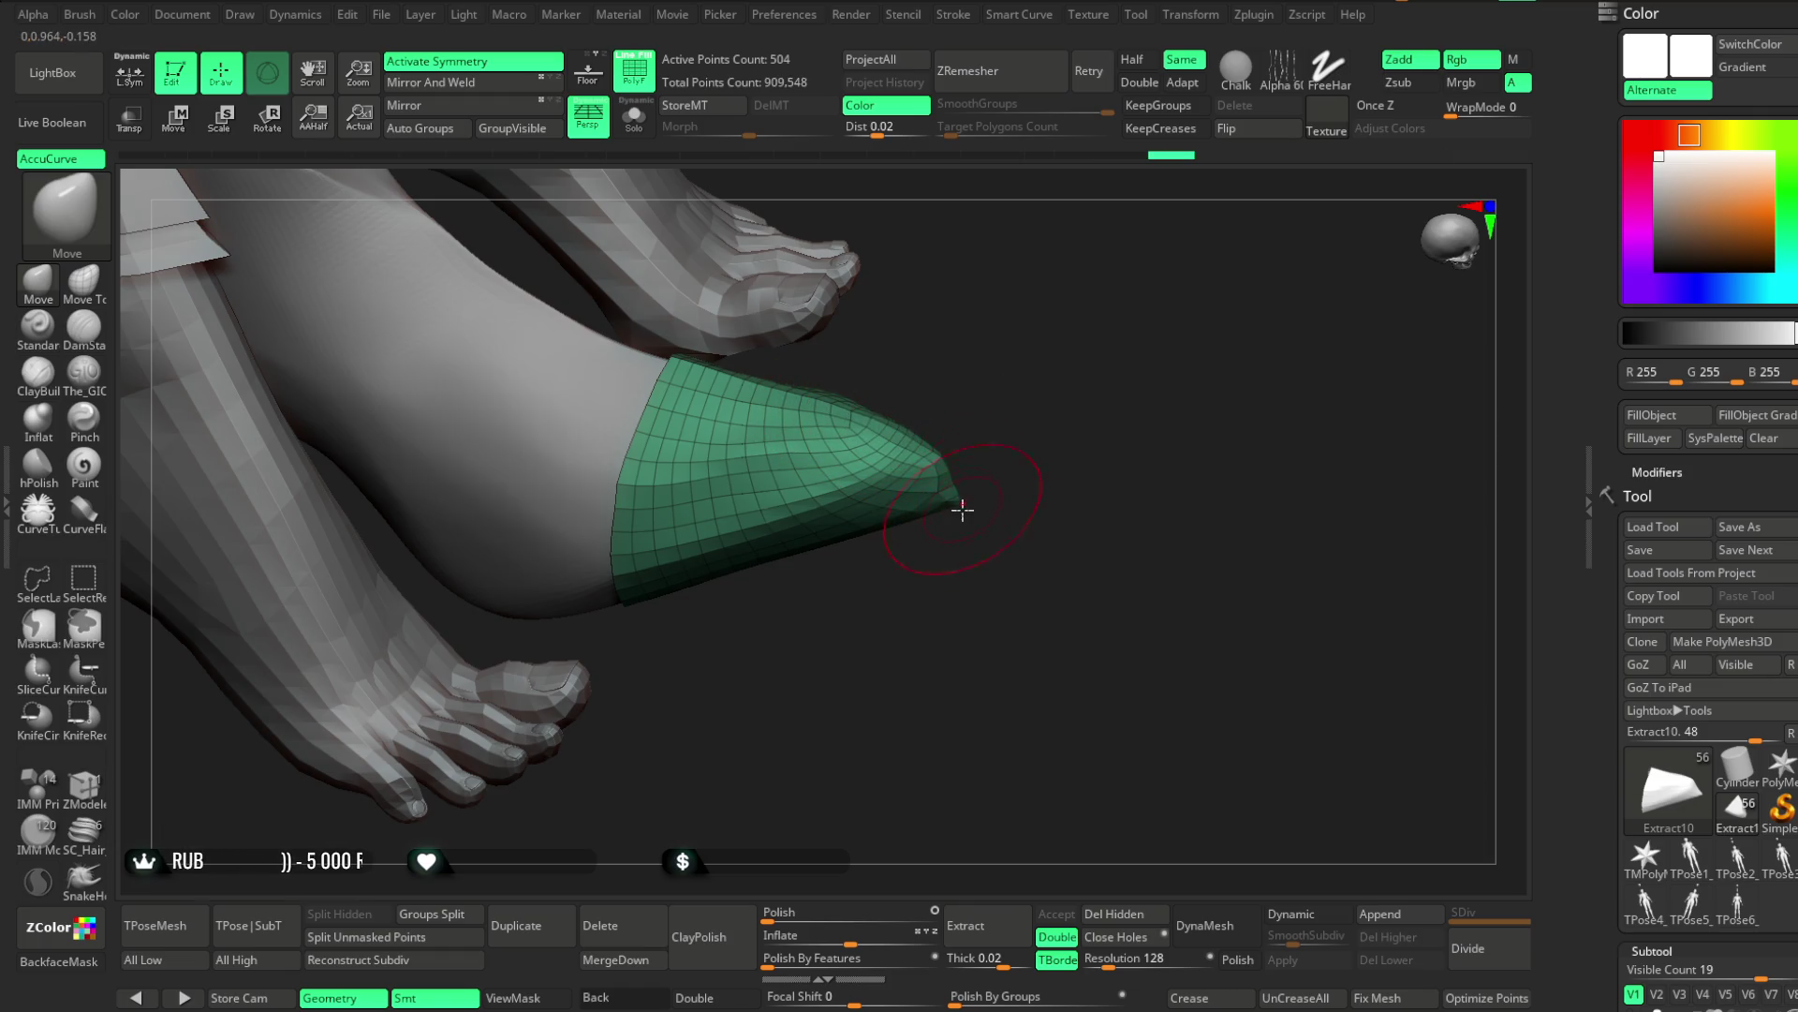
{"action": "key", "text": "space"}
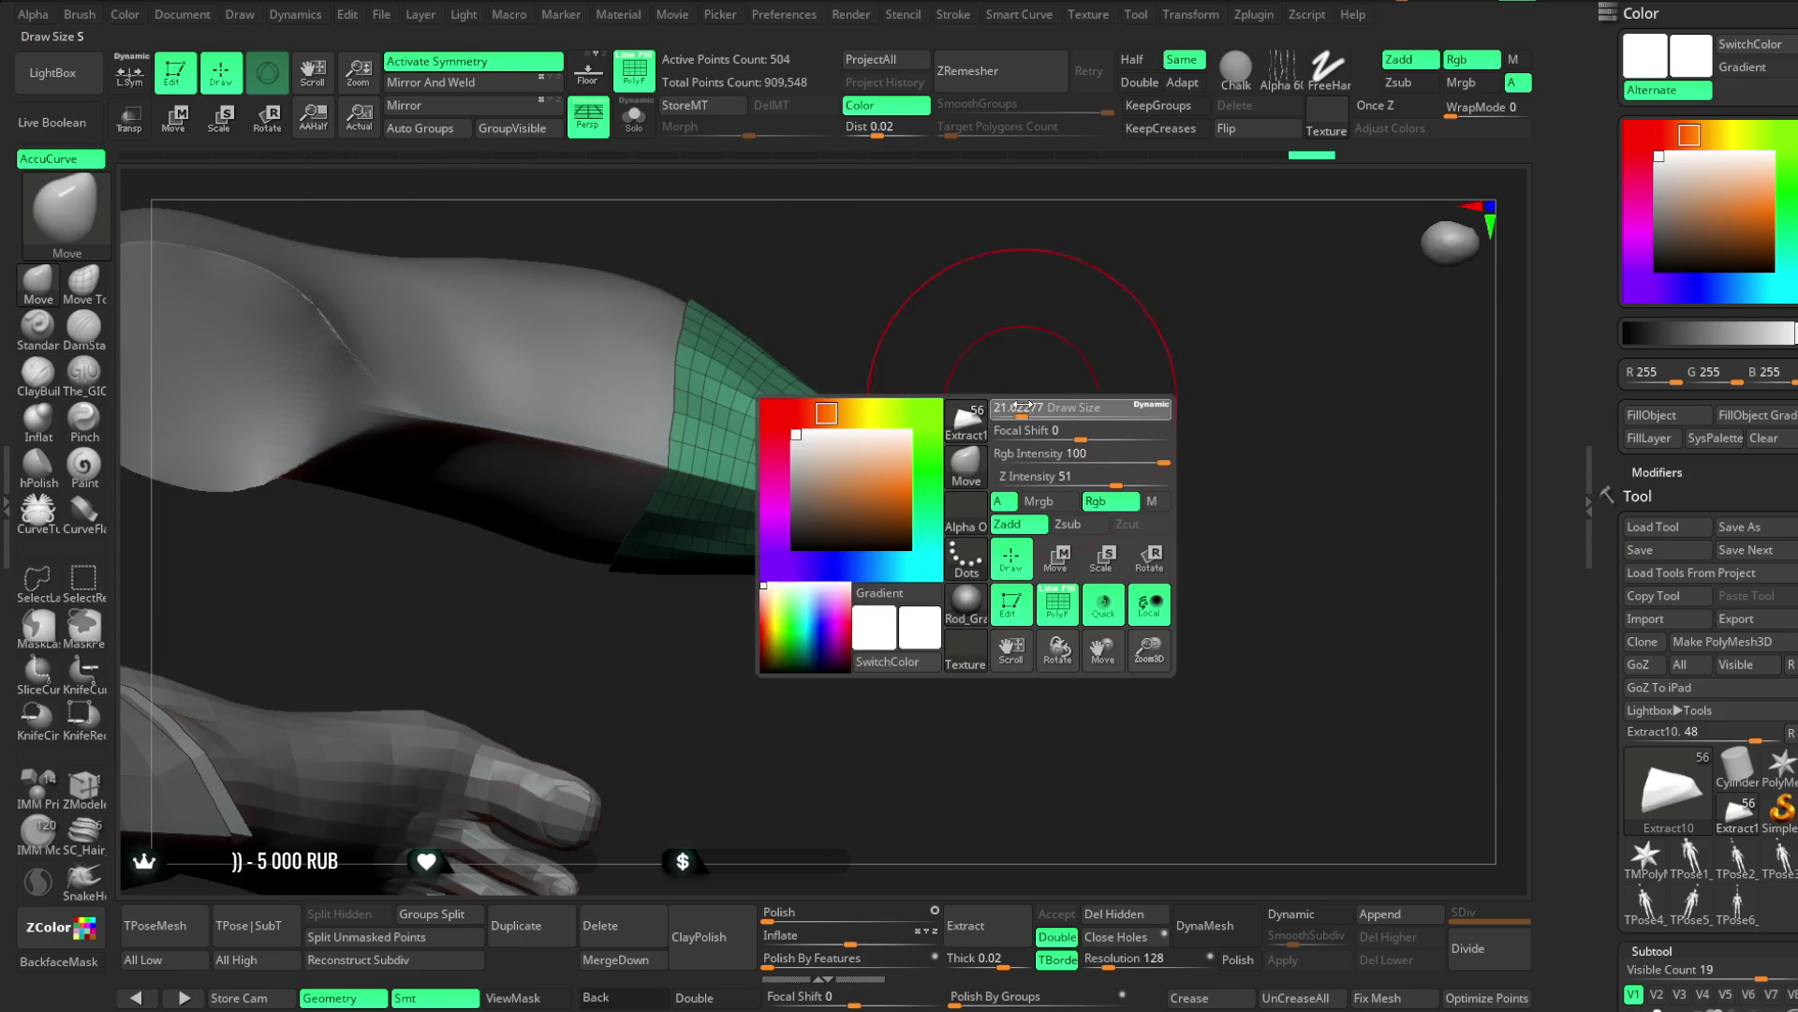
{"action": "mouse_move", "coordinate": [916, 460]}
{"action": "left_mouse_down"}
{"action": "mouse_move", "coordinate": [935, 337]}
{"action": "mouse_move", "coordinate": [1040, 369]}
{"action": "mouse_move", "coordinate": [1008, 534]}
{"action": "left_mouse_up"}
{"action": "key", "text": "space"}
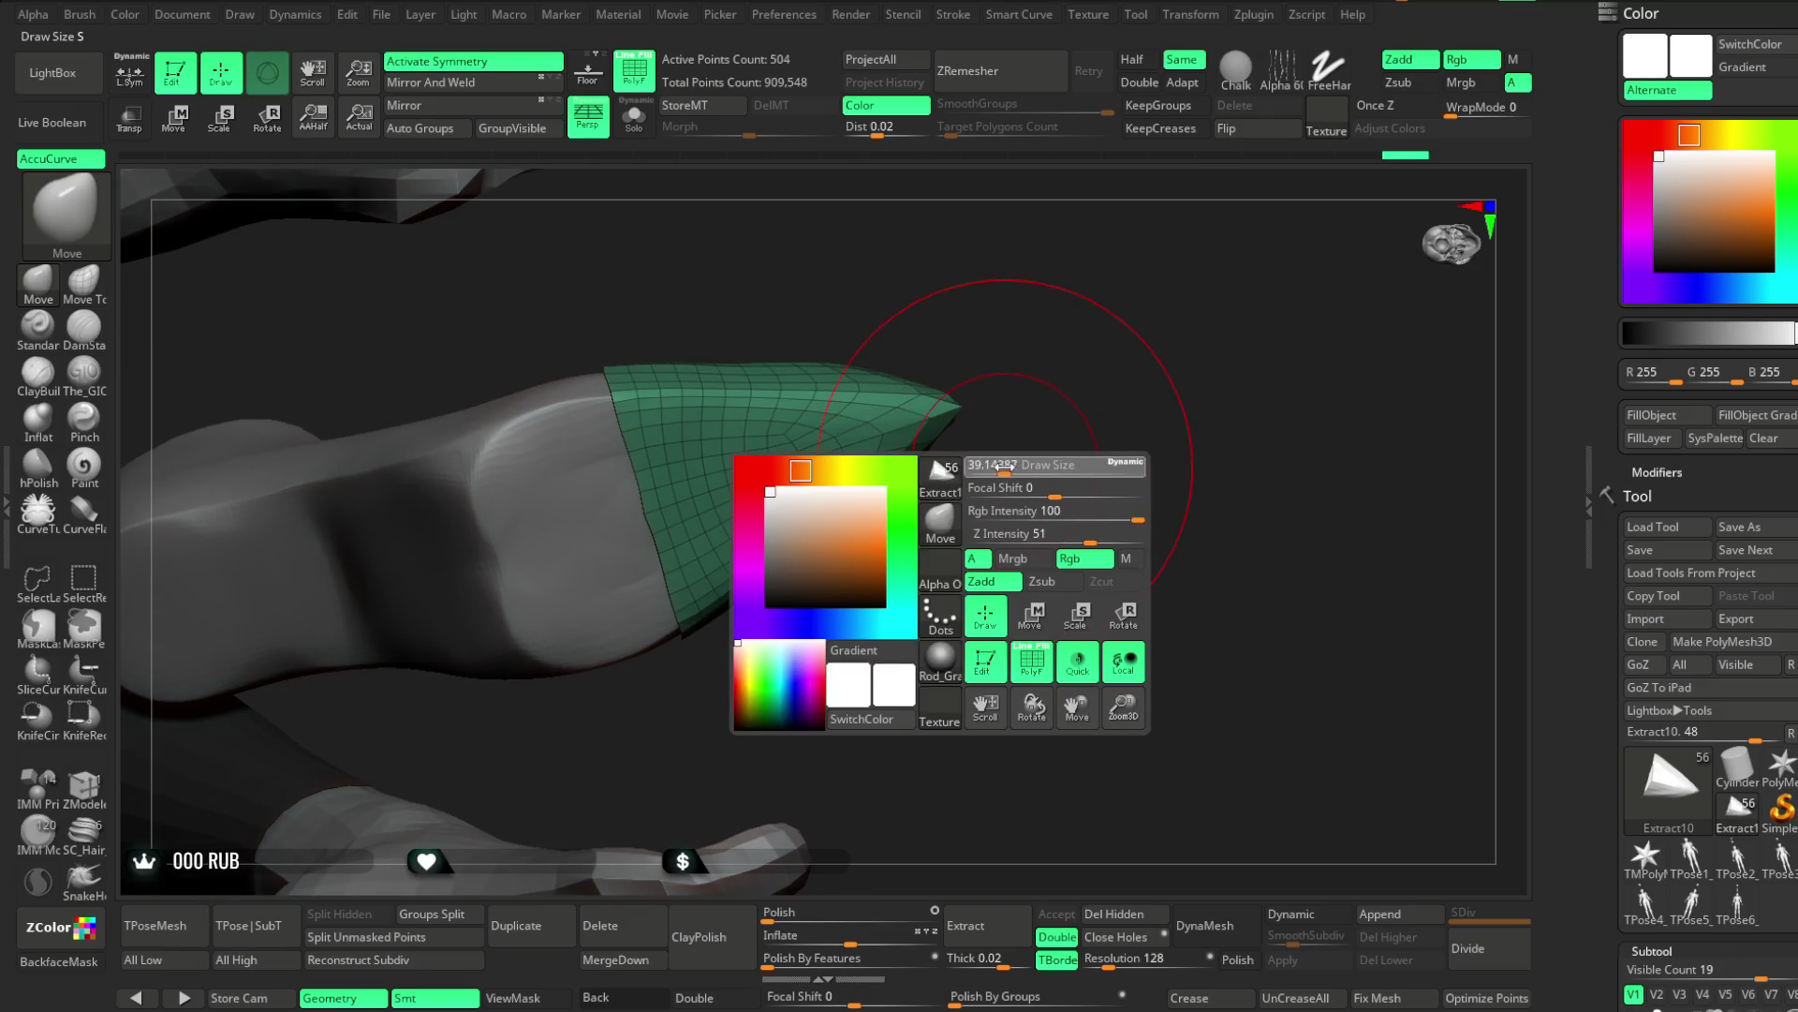
{"action": "mouse_move", "coordinate": [923, 513]}
{"action": "left_mouse_down"}
{"action": "mouse_move", "coordinate": [770, 578]}
{"action": "mouse_move", "coordinate": [1015, 546]}
{"action": "mouse_move", "coordinate": [1031, 486]}
{"action": "mouse_move", "coordinate": [1008, 474]}
{"action": "mouse_move", "coordinate": [987, 564]}
{"action": "mouse_move", "coordinate": [984, 534]}
{"action": "mouse_move", "coordinate": [882, 553]}
{"action": "left_mouse_up"}
{"action": "mouse_move", "coordinate": [877, 448]}
{"action": "left_mouse_down"}
{"action": "mouse_move", "coordinate": [871, 496]}
{"action": "mouse_move", "coordinate": [947, 622]}
{"action": "mouse_move", "coordinate": [815, 610]}
{"action": "left_mouse_up"}
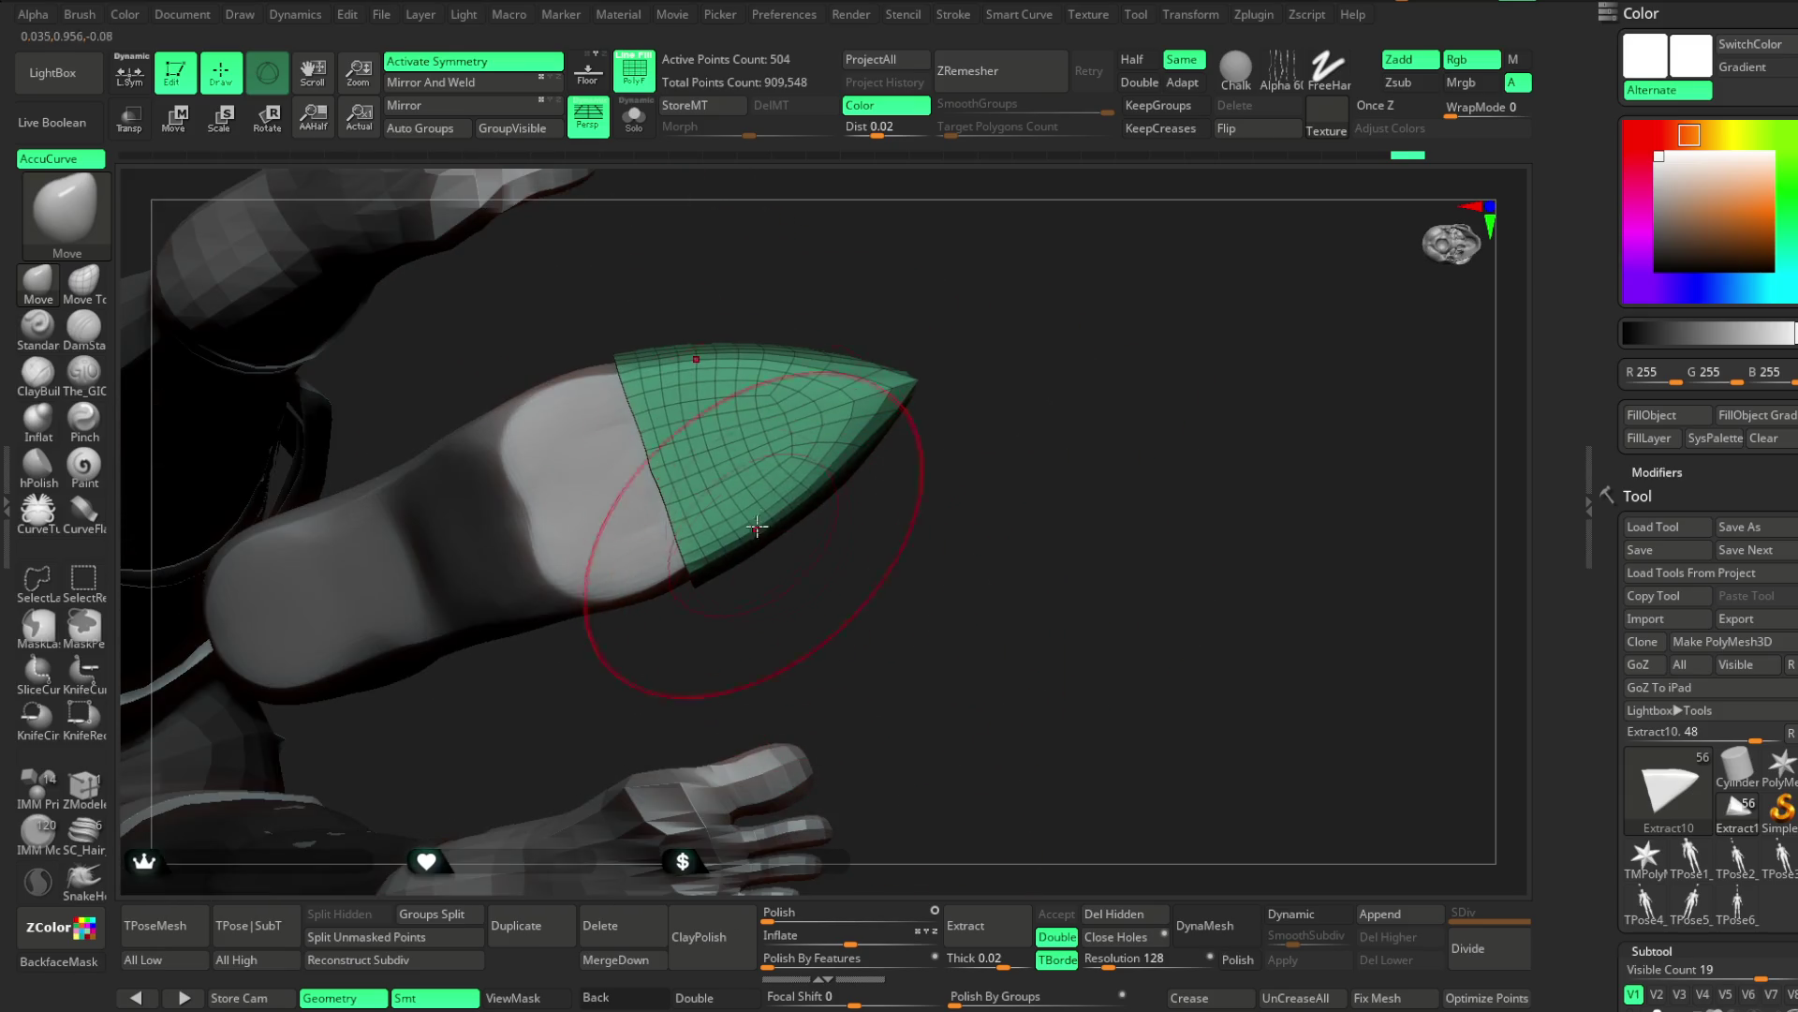
{"action": "mouse_move", "coordinate": [979, 451]}
{"action": "left_mouse_down"}
{"action": "mouse_move", "coordinate": [987, 530]}
{"action": "mouse_move", "coordinate": [959, 558]}
{"action": "mouse_move", "coordinate": [940, 498]}
{"action": "mouse_move", "coordinate": [972, 545]}
{"action": "mouse_move", "coordinate": [964, 497]}
{"action": "left_mouse_up"}
Resize the Move brush's Draw Size and set ZRemesher Target to Half
{"action": "key", "text": "space"}
{"action": "mouse_move", "coordinate": [989, 424]}
{"action": "left_mouse_down"}
{"action": "mouse_move", "coordinate": [1016, 423]}
{"action": "mouse_move", "coordinate": [787, 404]}
{"action": "left_mouse_up"}
{"action": "mouse_move", "coordinate": [786, 401]}
{"action": "right_mouse_down"}
{"action": "mouse_move", "coordinate": [908, 490]}
{"action": "mouse_move", "coordinate": [863, 393]}
{"action": "right_mouse_up"}
{"action": "right_click_drag", "start_coordinate": [979, 444], "coordinate": [974, 438]}
{"action": "key", "text": "space"}
{"action": "left_click_drag", "start_coordinate": [1147, 427], "coordinate": [1016, 427]}
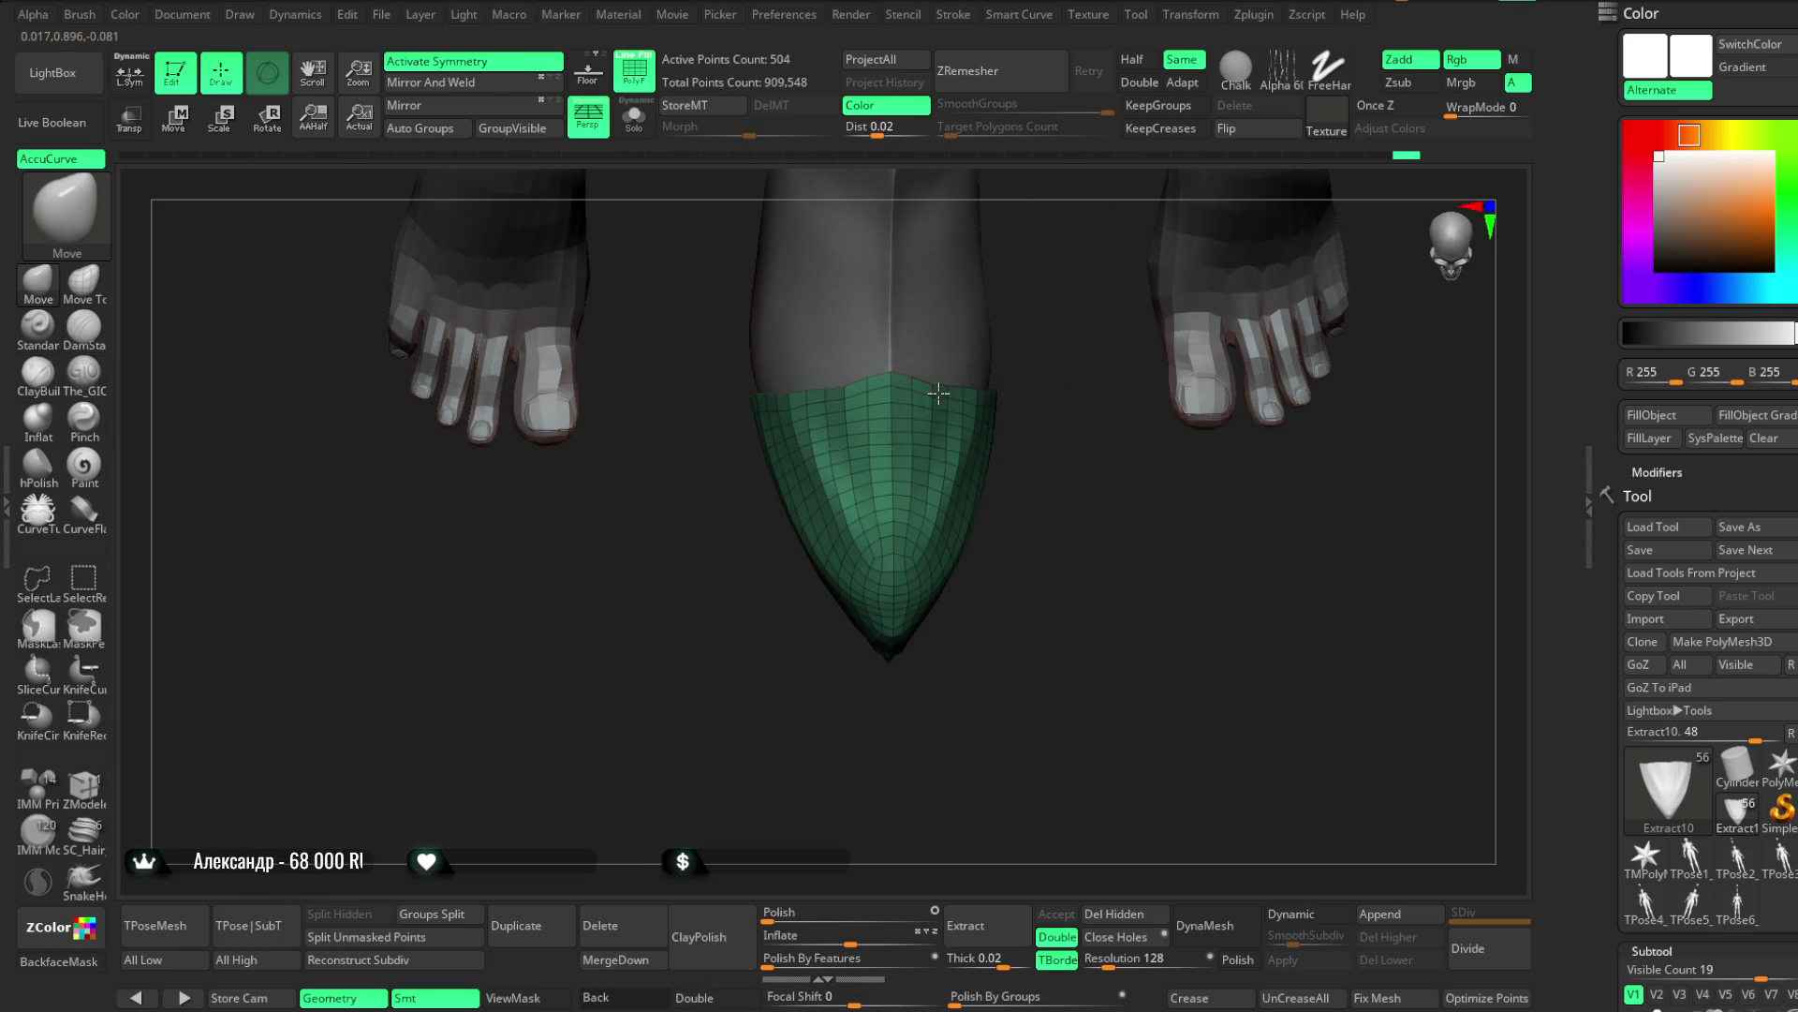
{"action": "key", "text": "space"}
{"action": "left_click_drag", "start_coordinate": [1030, 389], "coordinate": [1105, 390]}
{"action": "right_click_drag", "start_coordinate": [1106, 390], "coordinate": [986, 404]}
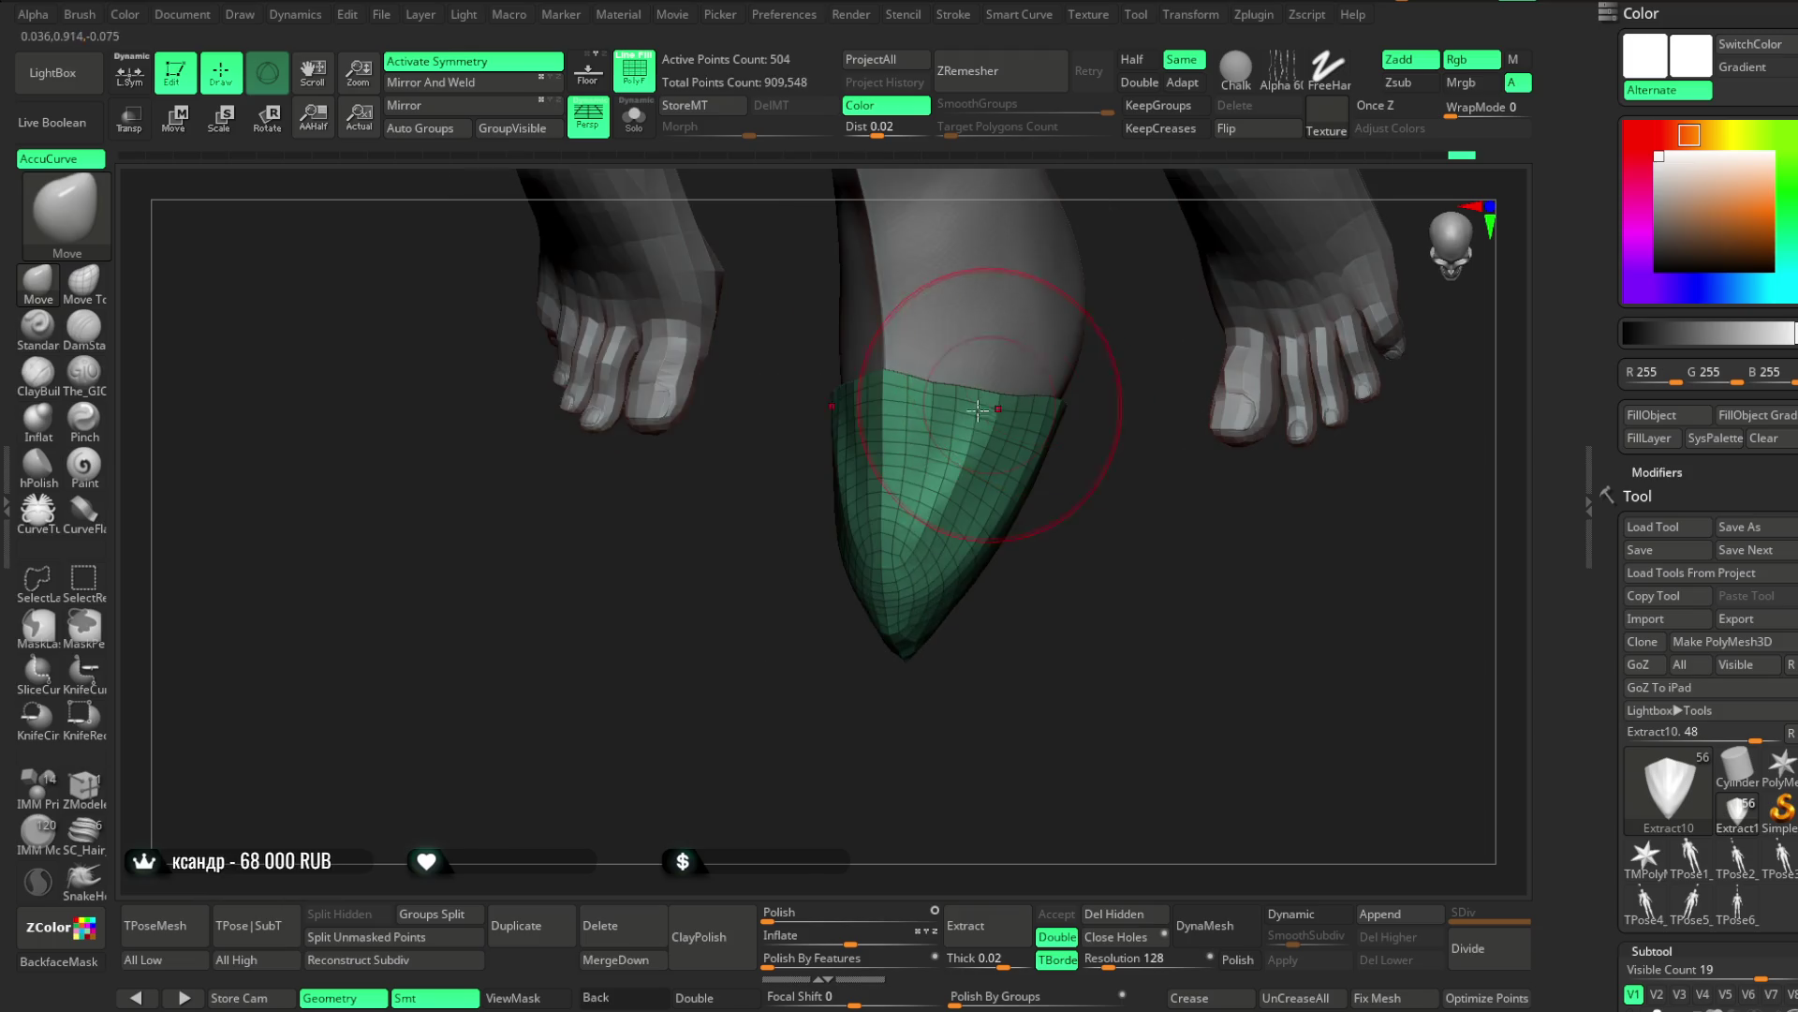
{"action": "left_click", "coordinate": [1132, 59]}
ZRemesh the toe cap at Half target into a 250-point mesh and reduce the Draw Size
{"action": "left_click", "coordinate": [1026, 73]}
{"action": "mouse_move", "coordinate": [936, 417]}
{"action": "right_mouse_down"}
{"action": "mouse_move", "coordinate": [1083, 462]}
{"action": "mouse_move", "coordinate": [995, 534]}
{"action": "right_mouse_up"}
{"action": "key", "text": "space"}
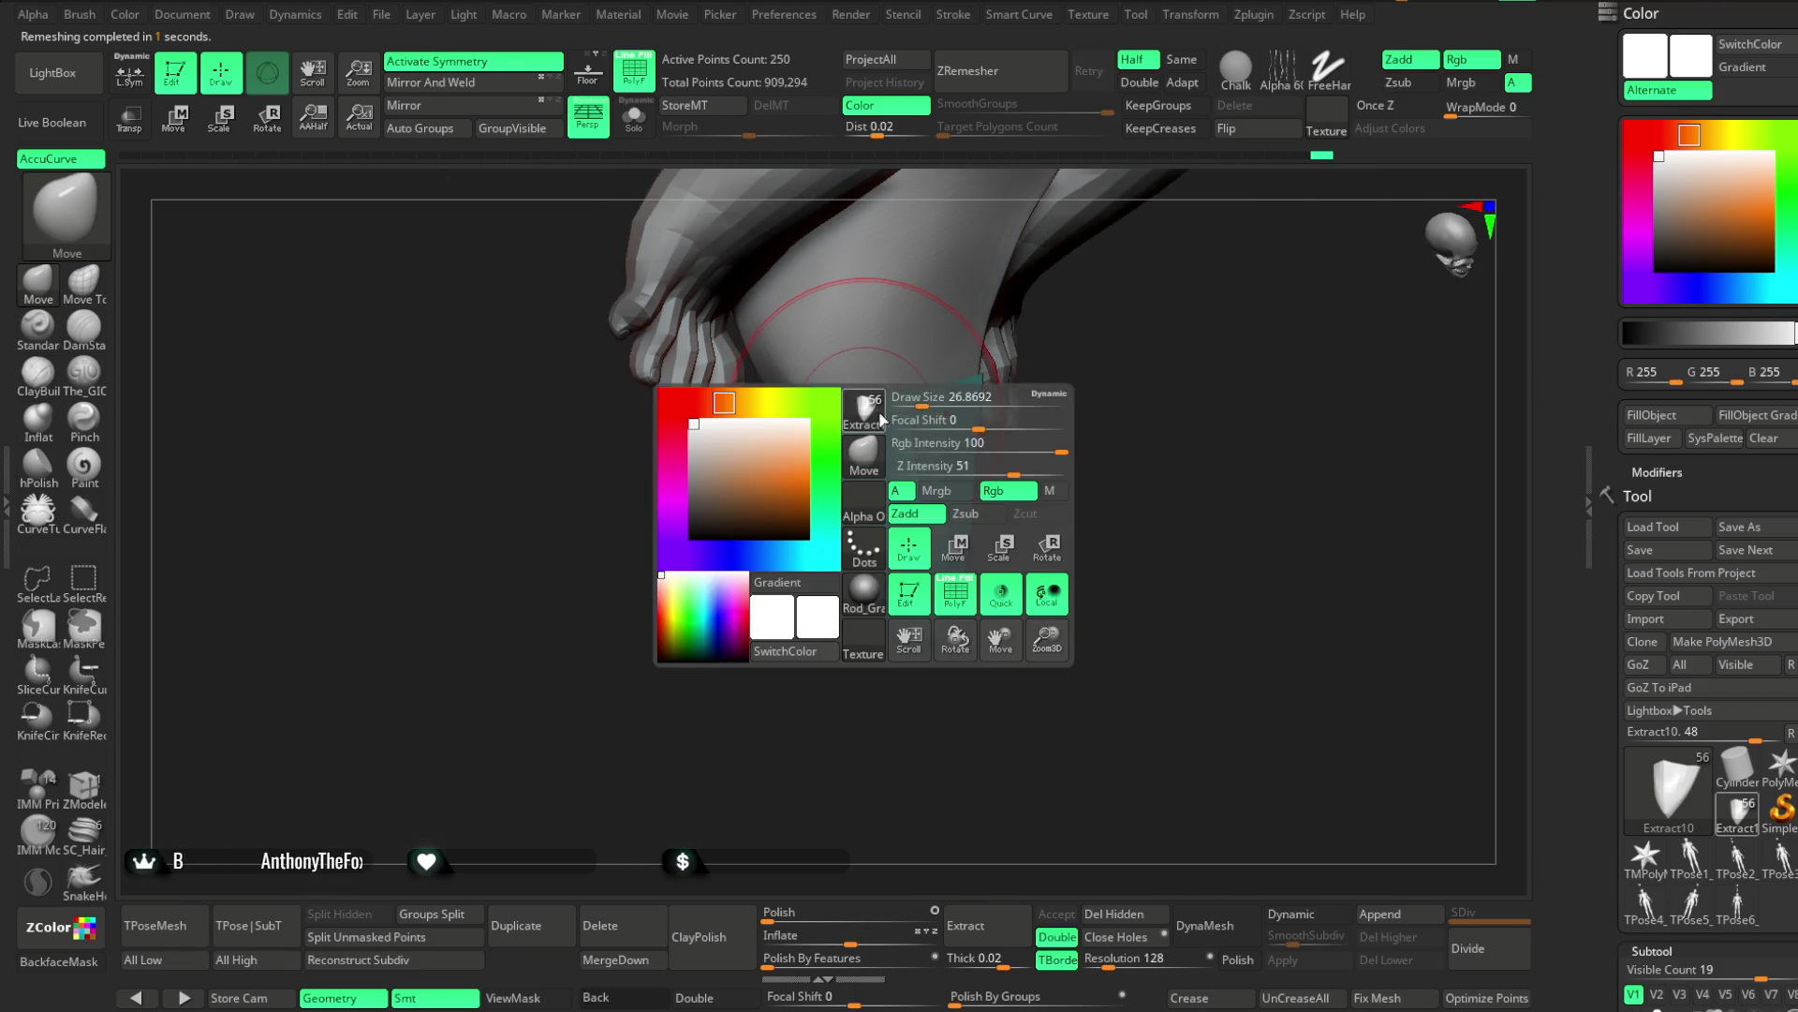
{"action": "left_click_drag", "start_coordinate": [918, 398], "coordinate": [833, 394]}
{"action": "right_click_drag", "start_coordinate": [822, 398], "coordinate": [916, 406]}
{"action": "mouse_move", "coordinate": [1130, 441]}
{"action": "right_mouse_down"}
{"action": "mouse_move", "coordinate": [1133, 474]}
{"action": "mouse_move", "coordinate": [1020, 469]}
{"action": "right_mouse_up"}
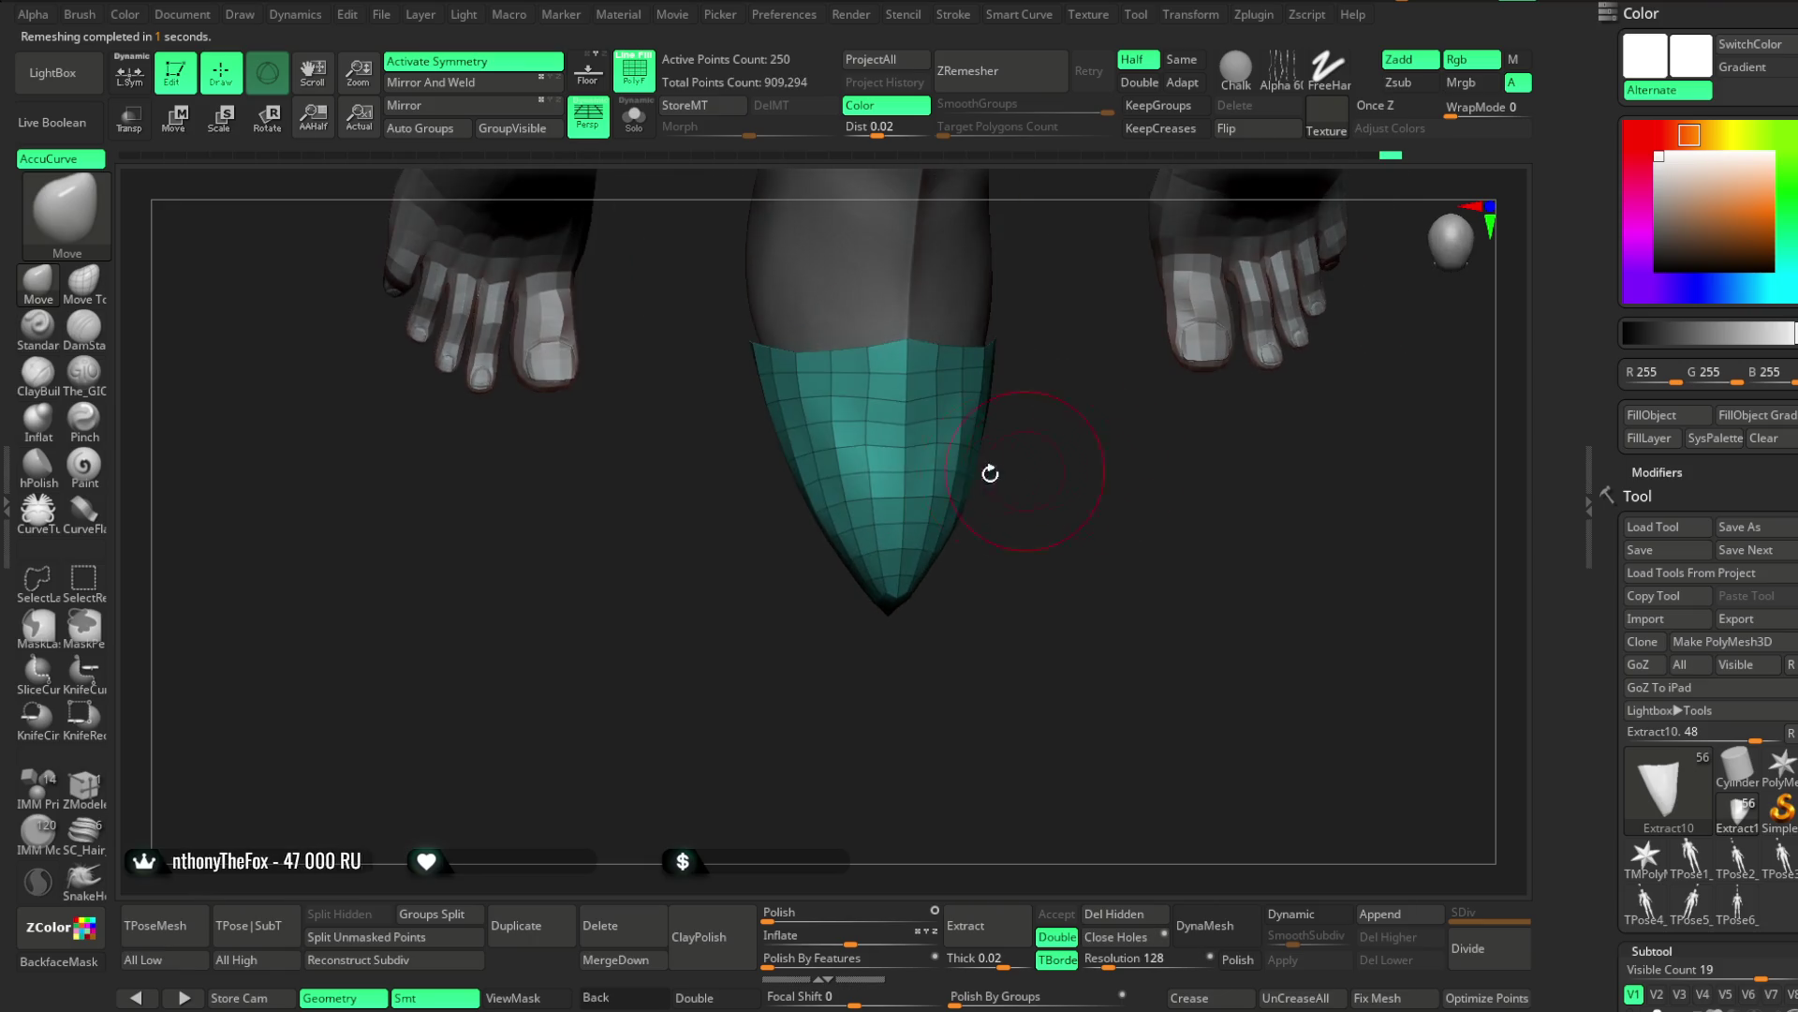
Shift-smooth the uneven areas across the middle of the toe cap
{"action": "right_click_drag", "start_coordinate": [849, 448], "coordinate": [981, 465]}
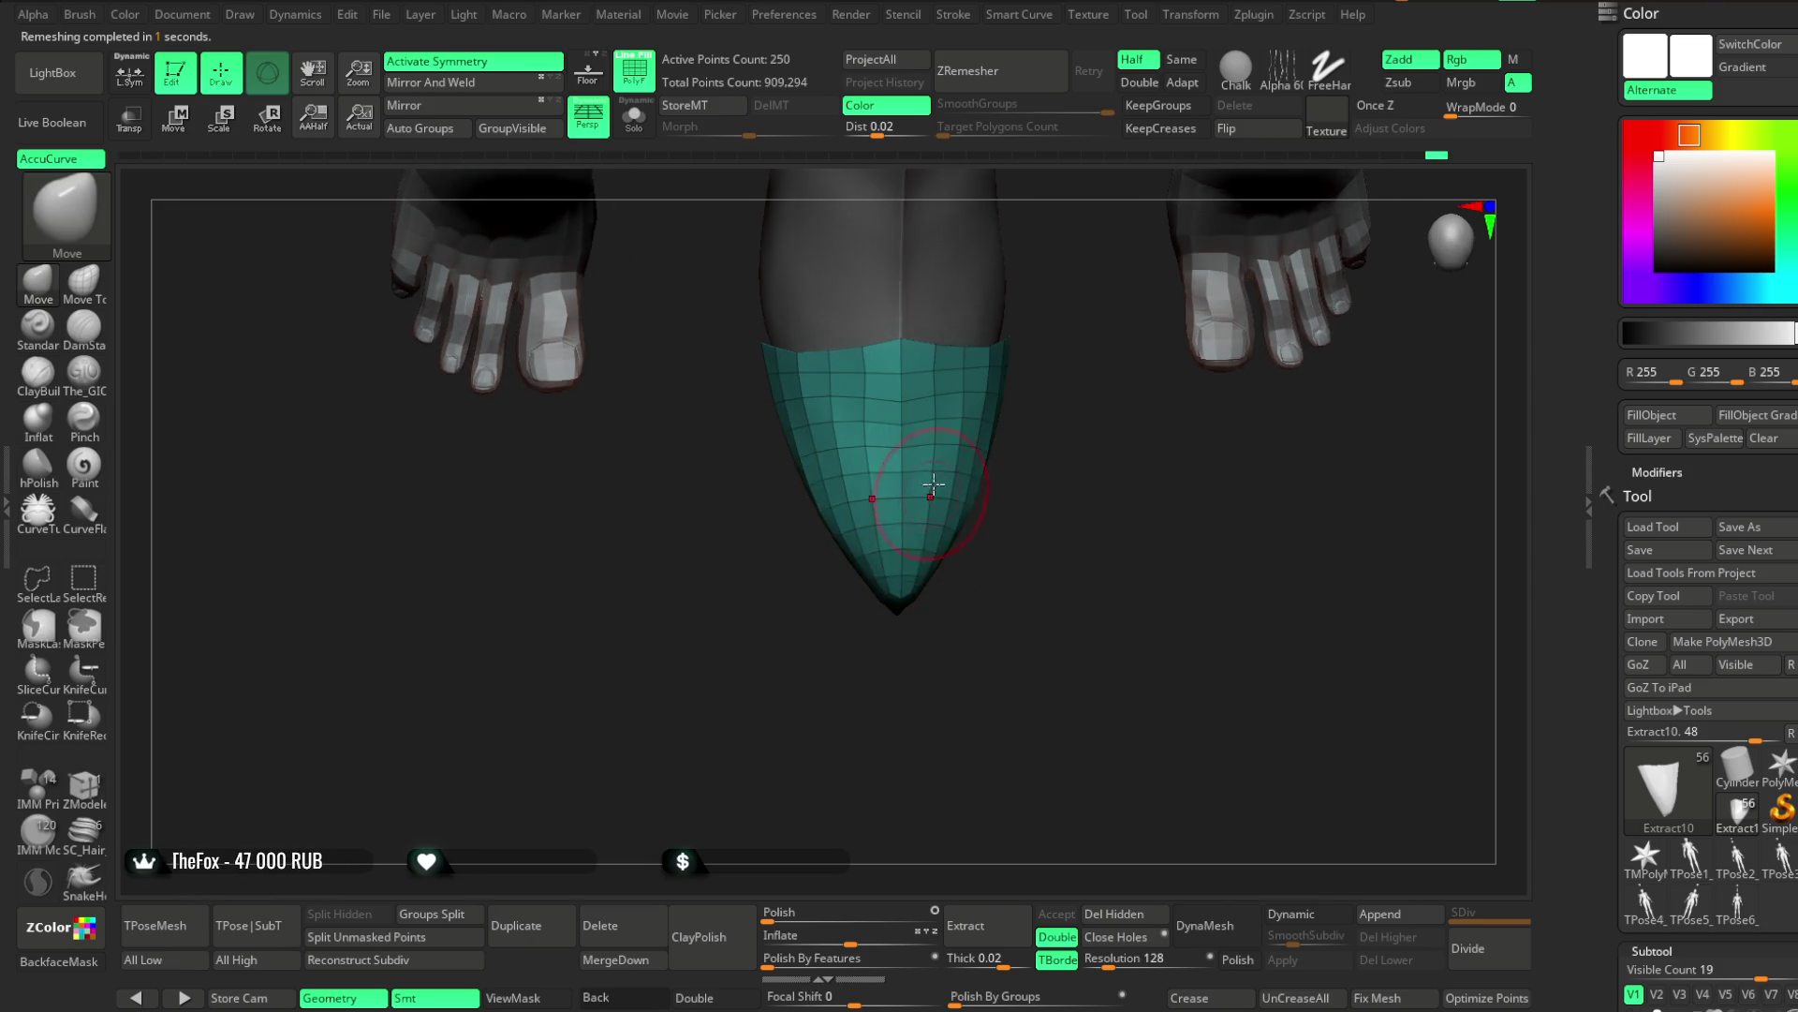
{"action": "key", "text": "space"}
{"action": "key", "text": "shift"}
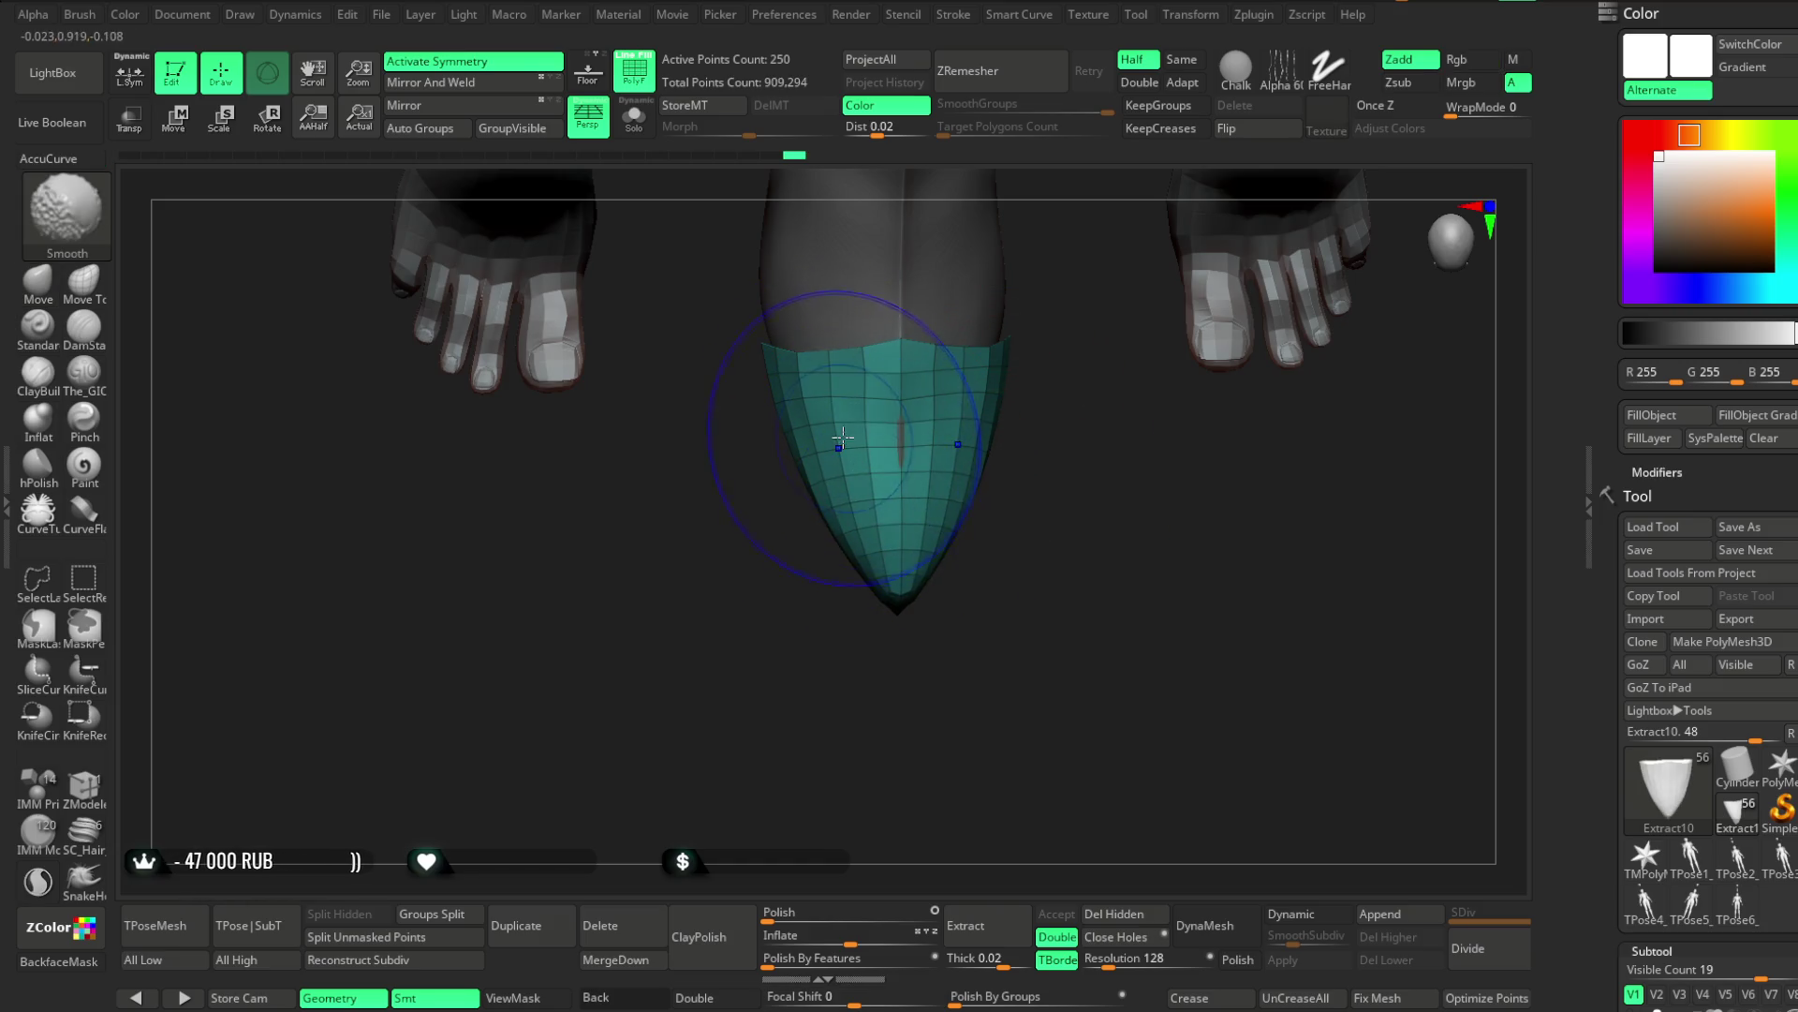
{"action": "mouse_move", "coordinate": [936, 663]}
{"action": "right_mouse_down"}
{"action": "mouse_move", "coordinate": [899, 475]}
{"action": "mouse_move", "coordinate": [1064, 438]}
{"action": "mouse_move", "coordinate": [1024, 313]}
{"action": "mouse_move", "coordinate": [1052, 450]}
{"action": "right_mouse_up"}
{"action": "key", "text": "space"}
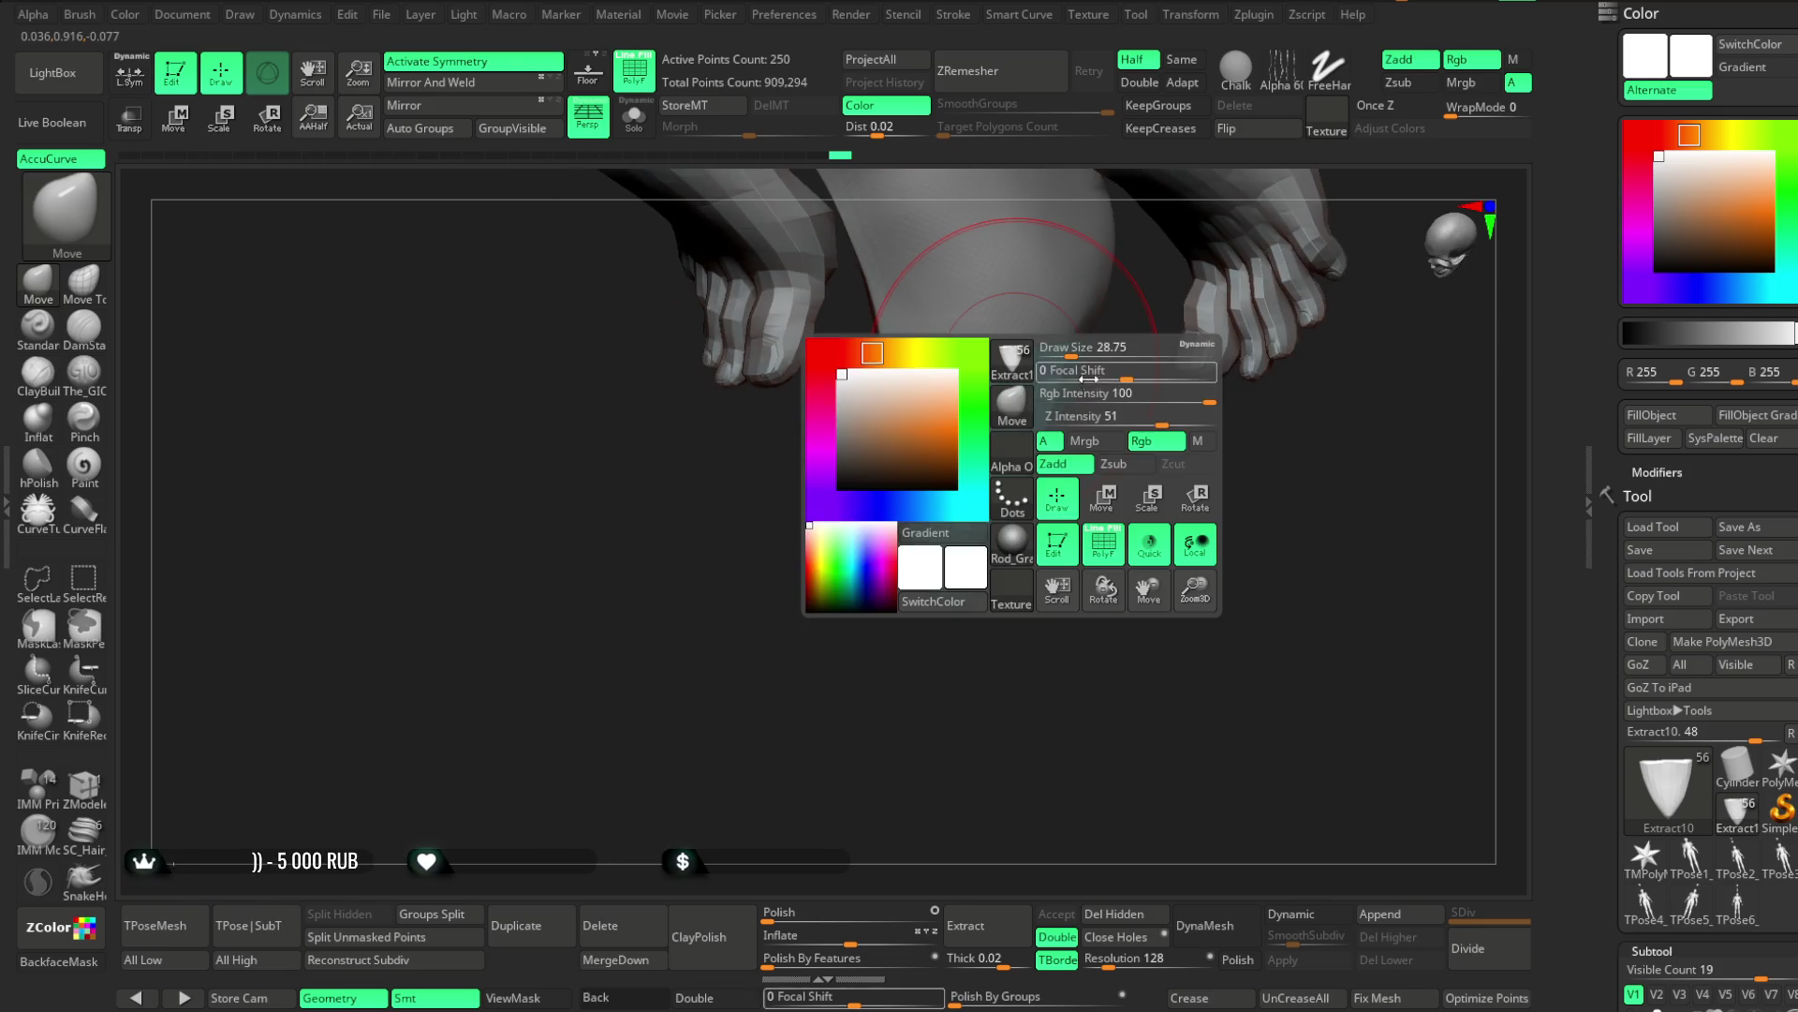
{"action": "left_click", "coordinate": [1002, 364], "text": "alt"}
Orbit around both feet to inspect the remeshed toe cap from side, front and above
{"action": "mouse_move", "coordinate": [997, 356]}
{"action": "right_mouse_down"}
{"action": "mouse_move", "coordinate": [1205, 558]}
{"action": "mouse_move", "coordinate": [1064, 510]}
{"action": "mouse_move", "coordinate": [1064, 631]}
{"action": "mouse_move", "coordinate": [1086, 621]}
{"action": "mouse_move", "coordinate": [1184, 349]}
{"action": "right_mouse_up"}
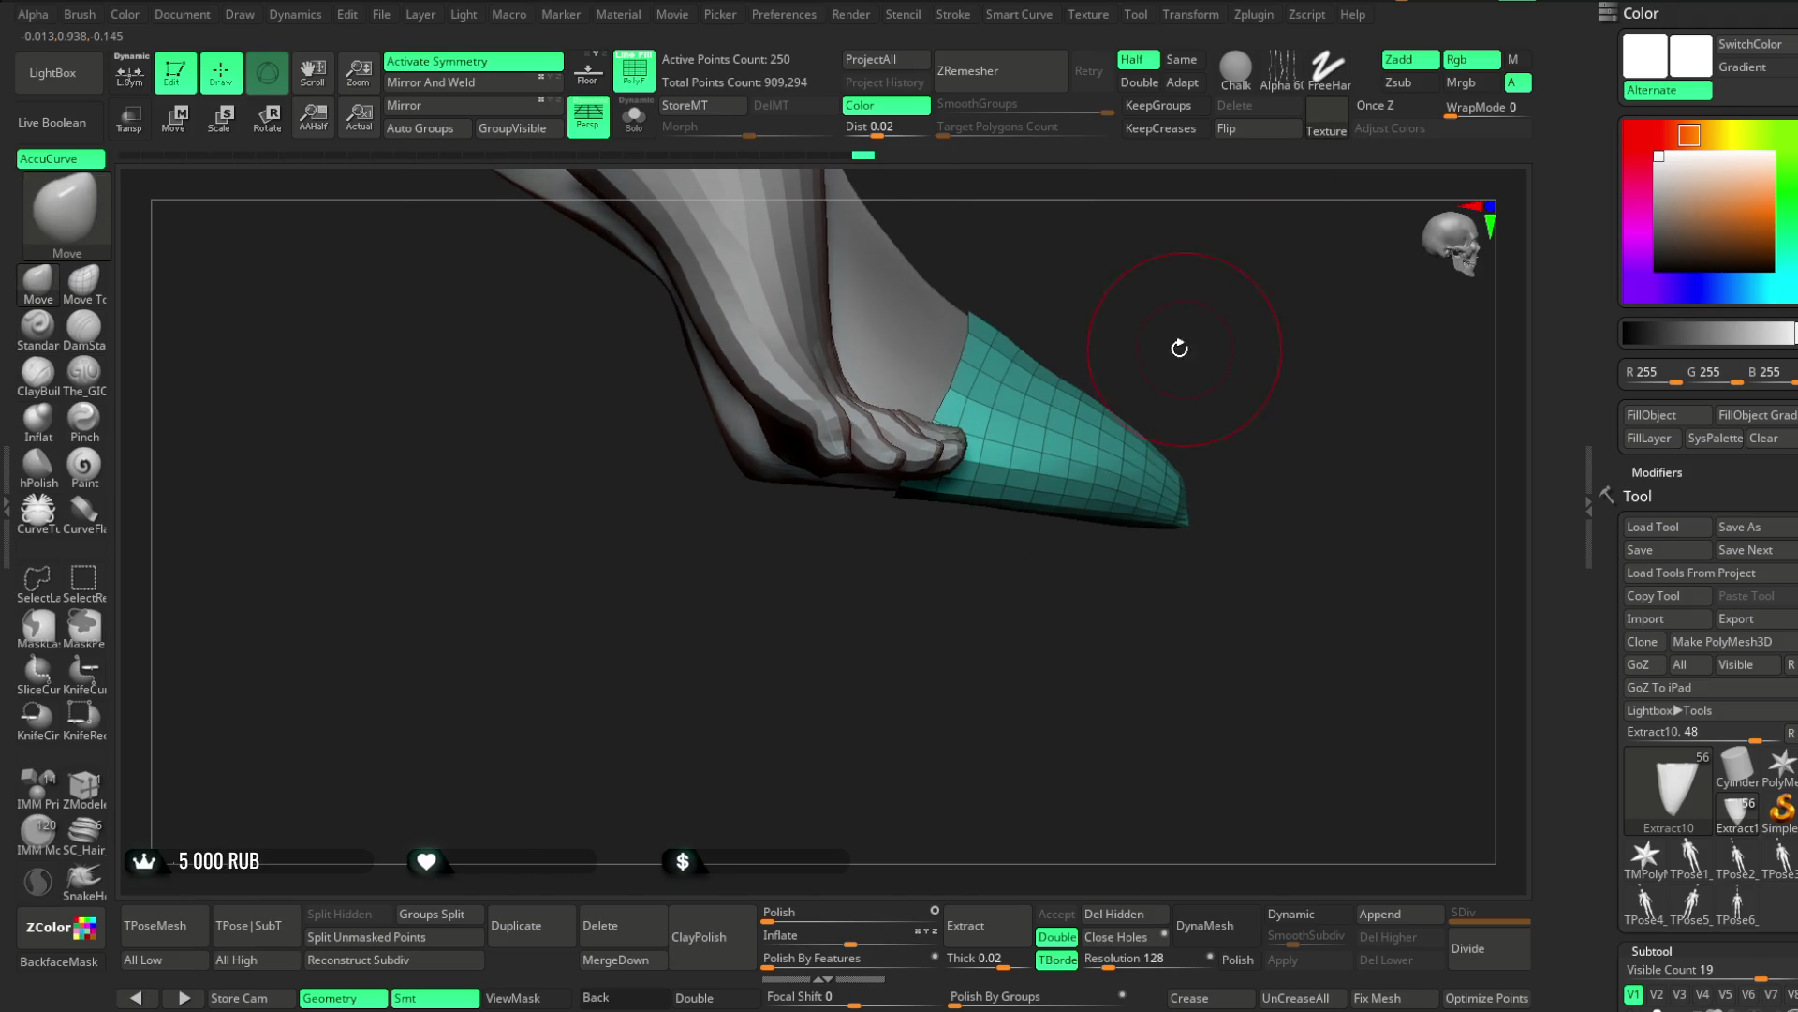
{"action": "key", "text": "space"}
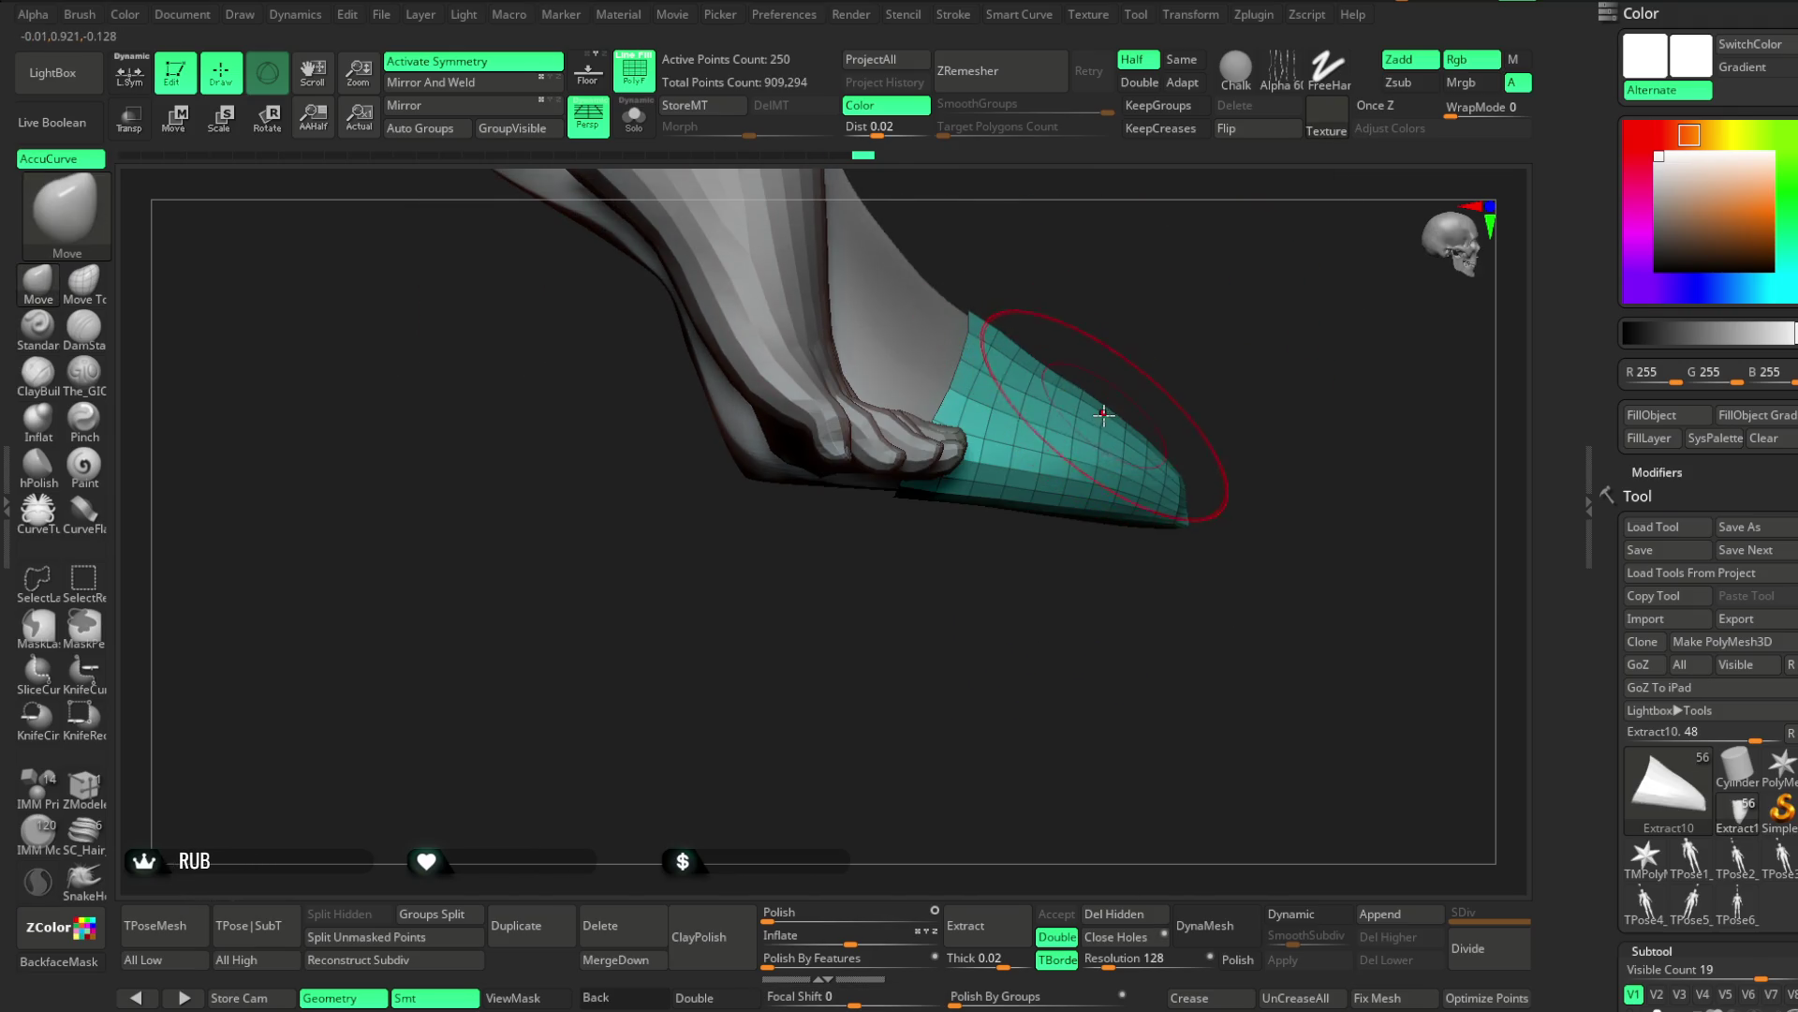
{"action": "mouse_move", "coordinate": [1111, 413]}
{"action": "right_mouse_down"}
{"action": "mouse_move", "coordinate": [1104, 462]}
{"action": "mouse_move", "coordinate": [1056, 357]}
{"action": "mouse_move", "coordinate": [1155, 365]}
{"action": "mouse_move", "coordinate": [1153, 479]}
{"action": "mouse_move", "coordinate": [1120, 534]}
{"action": "mouse_move", "coordinate": [1204, 550]}
{"action": "mouse_move", "coordinate": [1087, 550]}
{"action": "right_mouse_up"}
{"action": "mouse_move", "coordinate": [983, 525]}
{"action": "right_mouse_down"}
{"action": "mouse_move", "coordinate": [1006, 602]}
{"action": "mouse_move", "coordinate": [1076, 621]}
{"action": "right_mouse_up"}
{"action": "mouse_move", "coordinate": [1070, 581]}
{"action": "left_mouse_down"}
{"action": "mouse_move", "coordinate": [1232, 357]}
{"action": "mouse_move", "coordinate": [1268, 350]}
{"action": "mouse_move", "coordinate": [1186, 598]}
{"action": "mouse_move", "coordinate": [1108, 546]}
{"action": "left_mouse_up"}
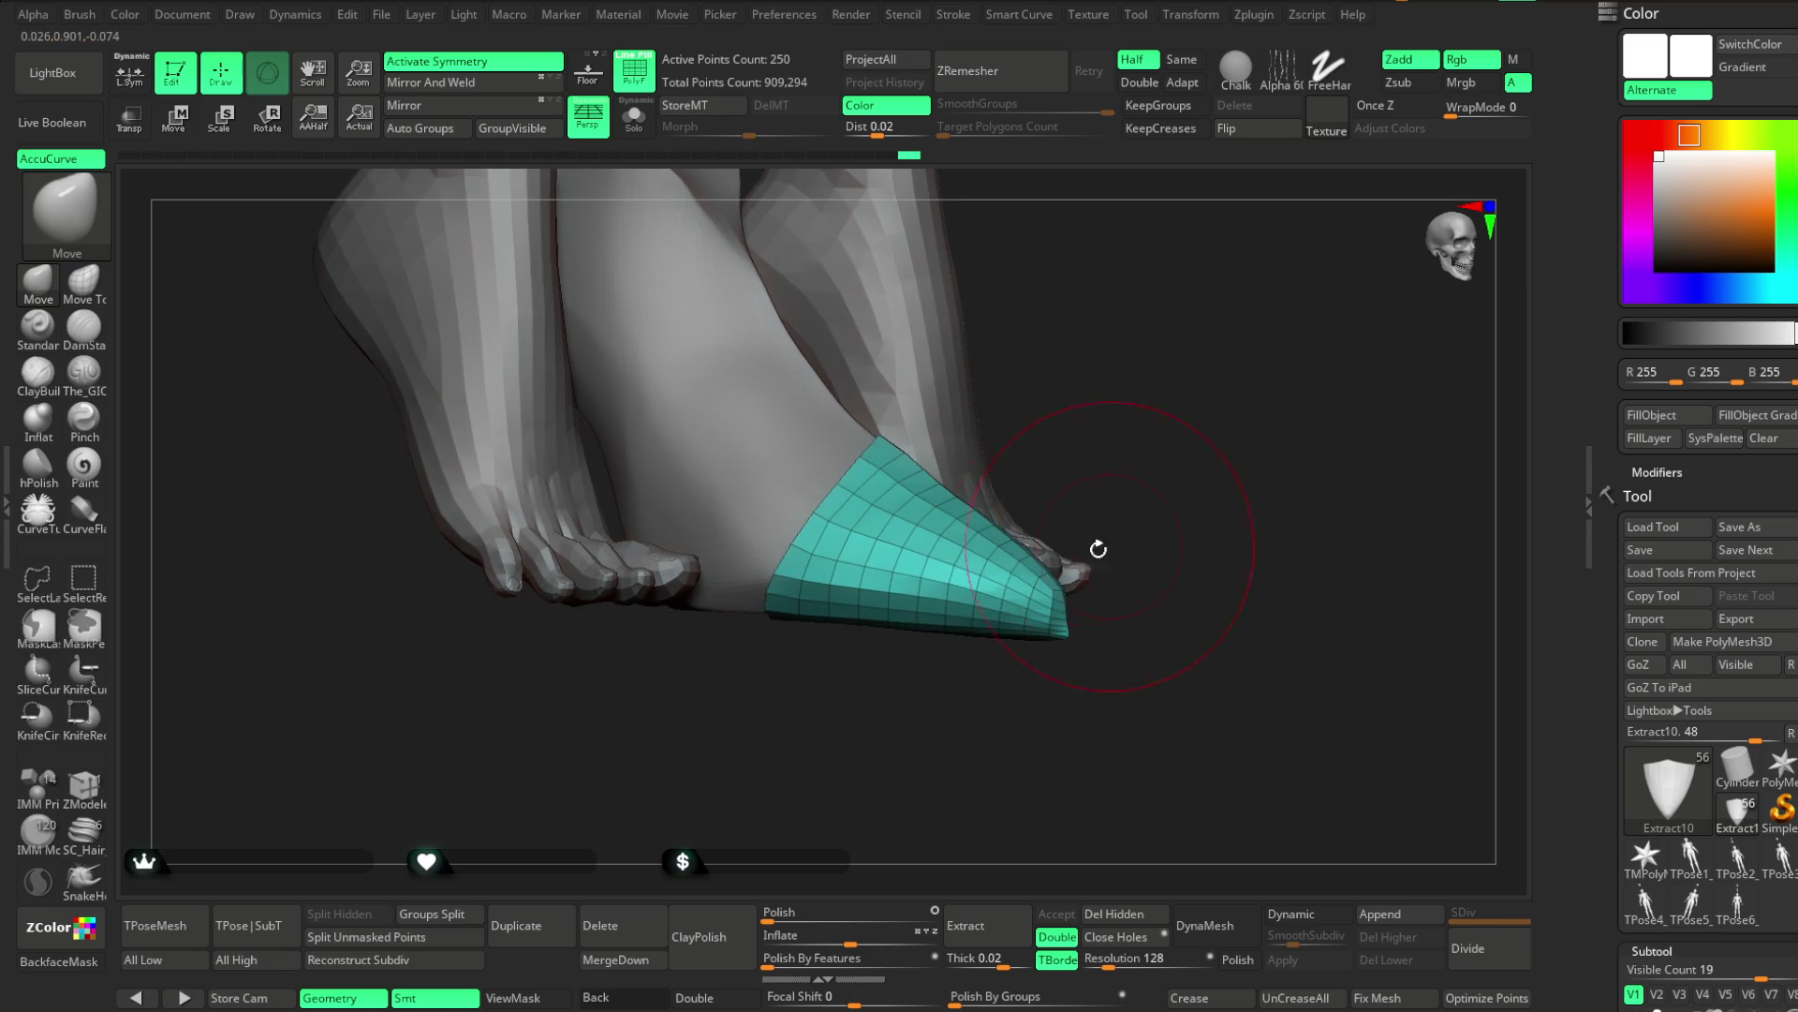
{"action": "mouse_move", "coordinate": [1160, 602]}
{"action": "left_mouse_down"}
{"action": "mouse_move", "coordinate": [1137, 641]}
{"action": "mouse_move", "coordinate": [1217, 675]}
{"action": "mouse_move", "coordinate": [1205, 603]}
{"action": "mouse_move", "coordinate": [1120, 630]}
{"action": "left_mouse_up"}
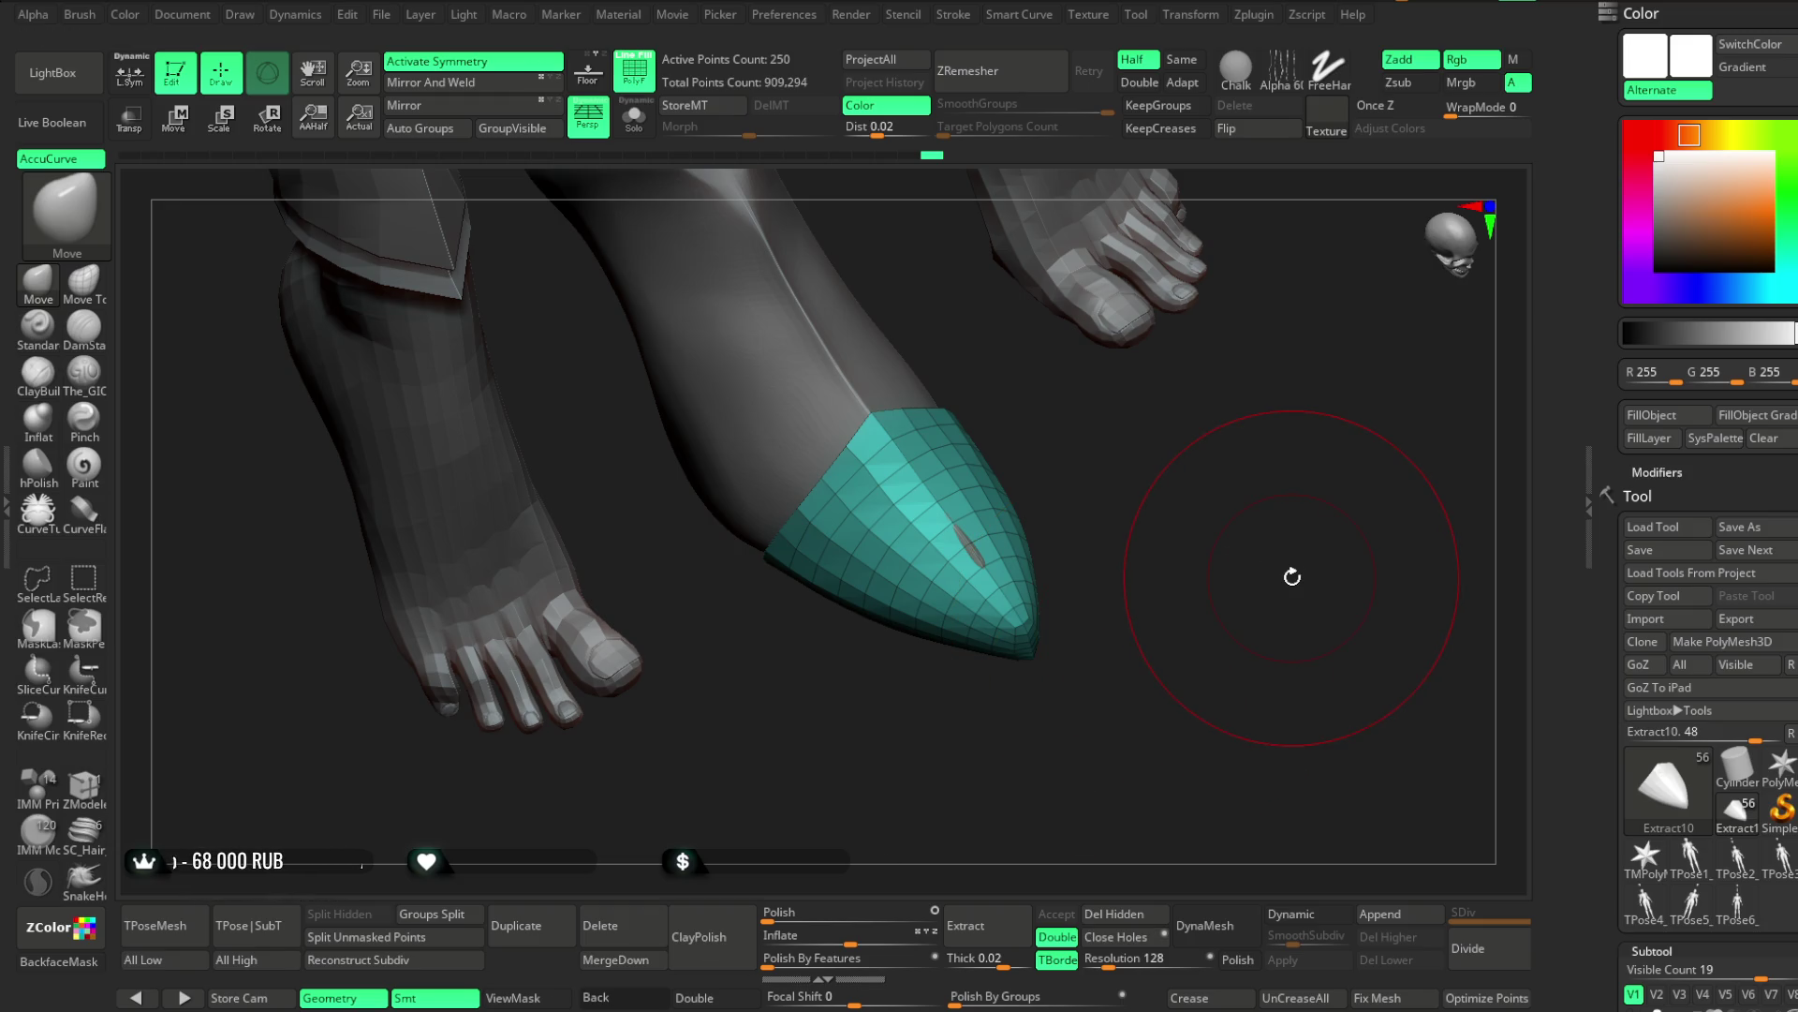
{"action": "mouse_move", "coordinate": [1166, 549]}
{"action": "left_mouse_down"}
{"action": "mouse_move", "coordinate": [1187, 462]}
{"action": "mouse_move", "coordinate": [1020, 494]}
{"action": "mouse_move", "coordinate": [1132, 429]}
{"action": "left_mouse_up"}
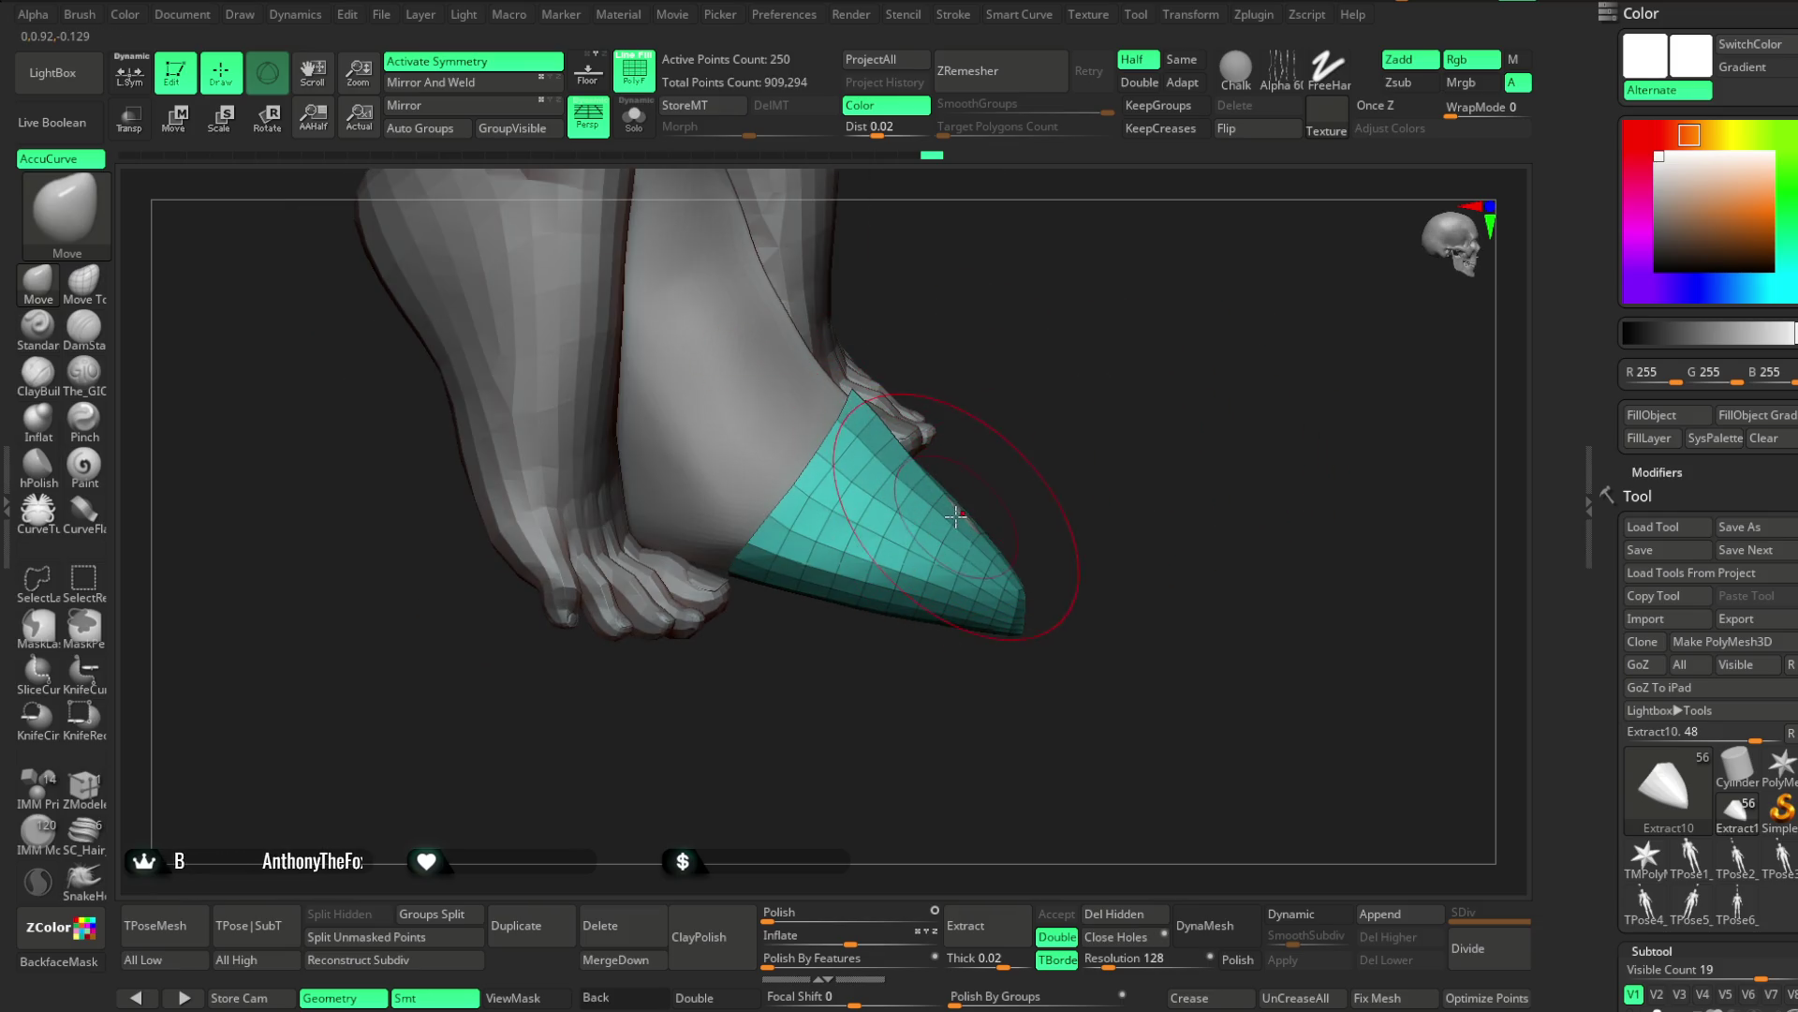
{"action": "mouse_move", "coordinate": [1045, 467]}
{"action": "left_mouse_down"}
{"action": "mouse_move", "coordinate": [1093, 341]}
{"action": "mouse_move", "coordinate": [1059, 361]}
{"action": "mouse_move", "coordinate": [1012, 515]}
{"action": "mouse_move", "coordinate": [993, 438]}
{"action": "mouse_move", "coordinate": [1015, 417]}
{"action": "mouse_move", "coordinate": [1118, 536]}
{"action": "left_mouse_up"}
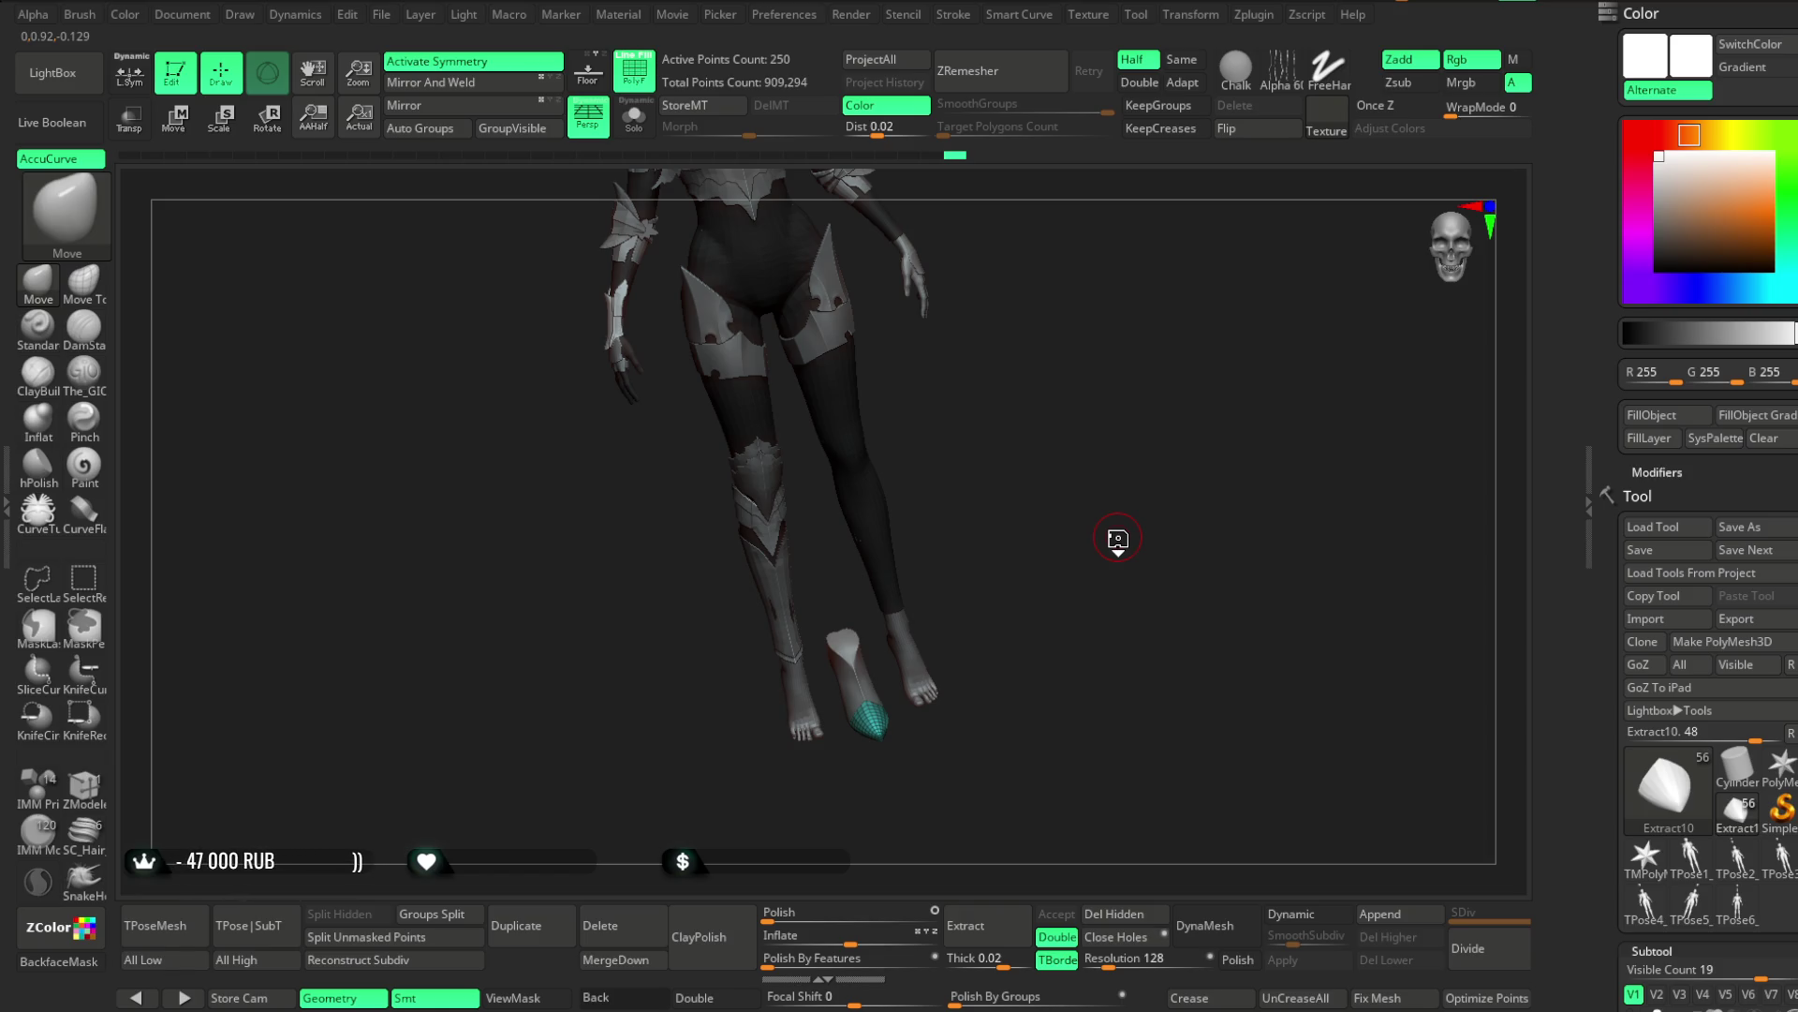
{"action": "mouse_move", "coordinate": [1075, 506]}
{"action": "left_mouse_down"}
{"action": "mouse_move", "coordinate": [1104, 486]}
{"action": "mouse_move", "coordinate": [1108, 546]}
{"action": "mouse_move", "coordinate": [1080, 653]}
{"action": "mouse_move", "coordinate": [1068, 644]}
{"action": "left_mouse_up"}
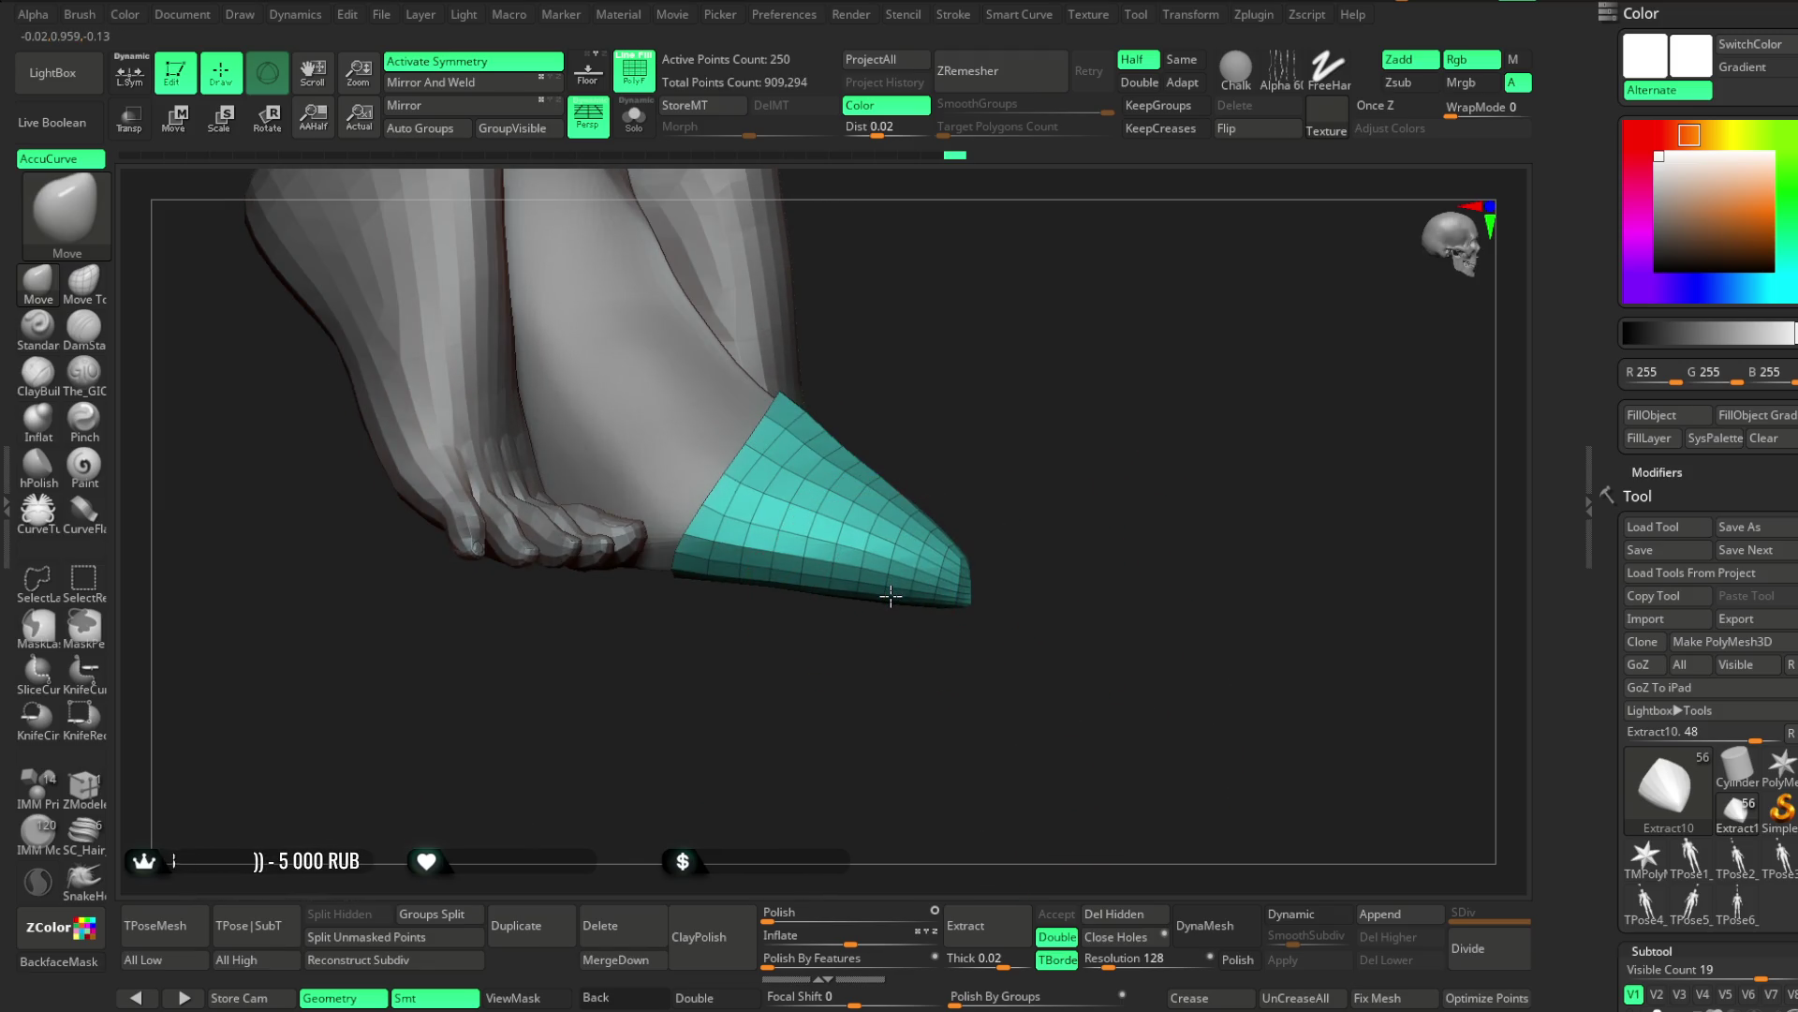
{"action": "left_click_drag", "start_coordinate": [1018, 502], "coordinate": [795, 602]}
{"action": "mouse_move", "coordinate": [1032, 478]}
{"action": "left_mouse_down"}
{"action": "mouse_move", "coordinate": [973, 488]}
{"action": "mouse_move", "coordinate": [975, 615]}
{"action": "mouse_move", "coordinate": [972, 594]}
{"action": "mouse_move", "coordinate": [1015, 609]}
{"action": "mouse_move", "coordinate": [1011, 653]}
{"action": "mouse_move", "coordinate": [1051, 603]}
{"action": "mouse_move", "coordinate": [939, 619]}
{"action": "mouse_move", "coordinate": [807, 799]}
{"action": "mouse_move", "coordinate": [891, 542]}
{"action": "left_mouse_up"}
{"action": "key", "text": "space"}
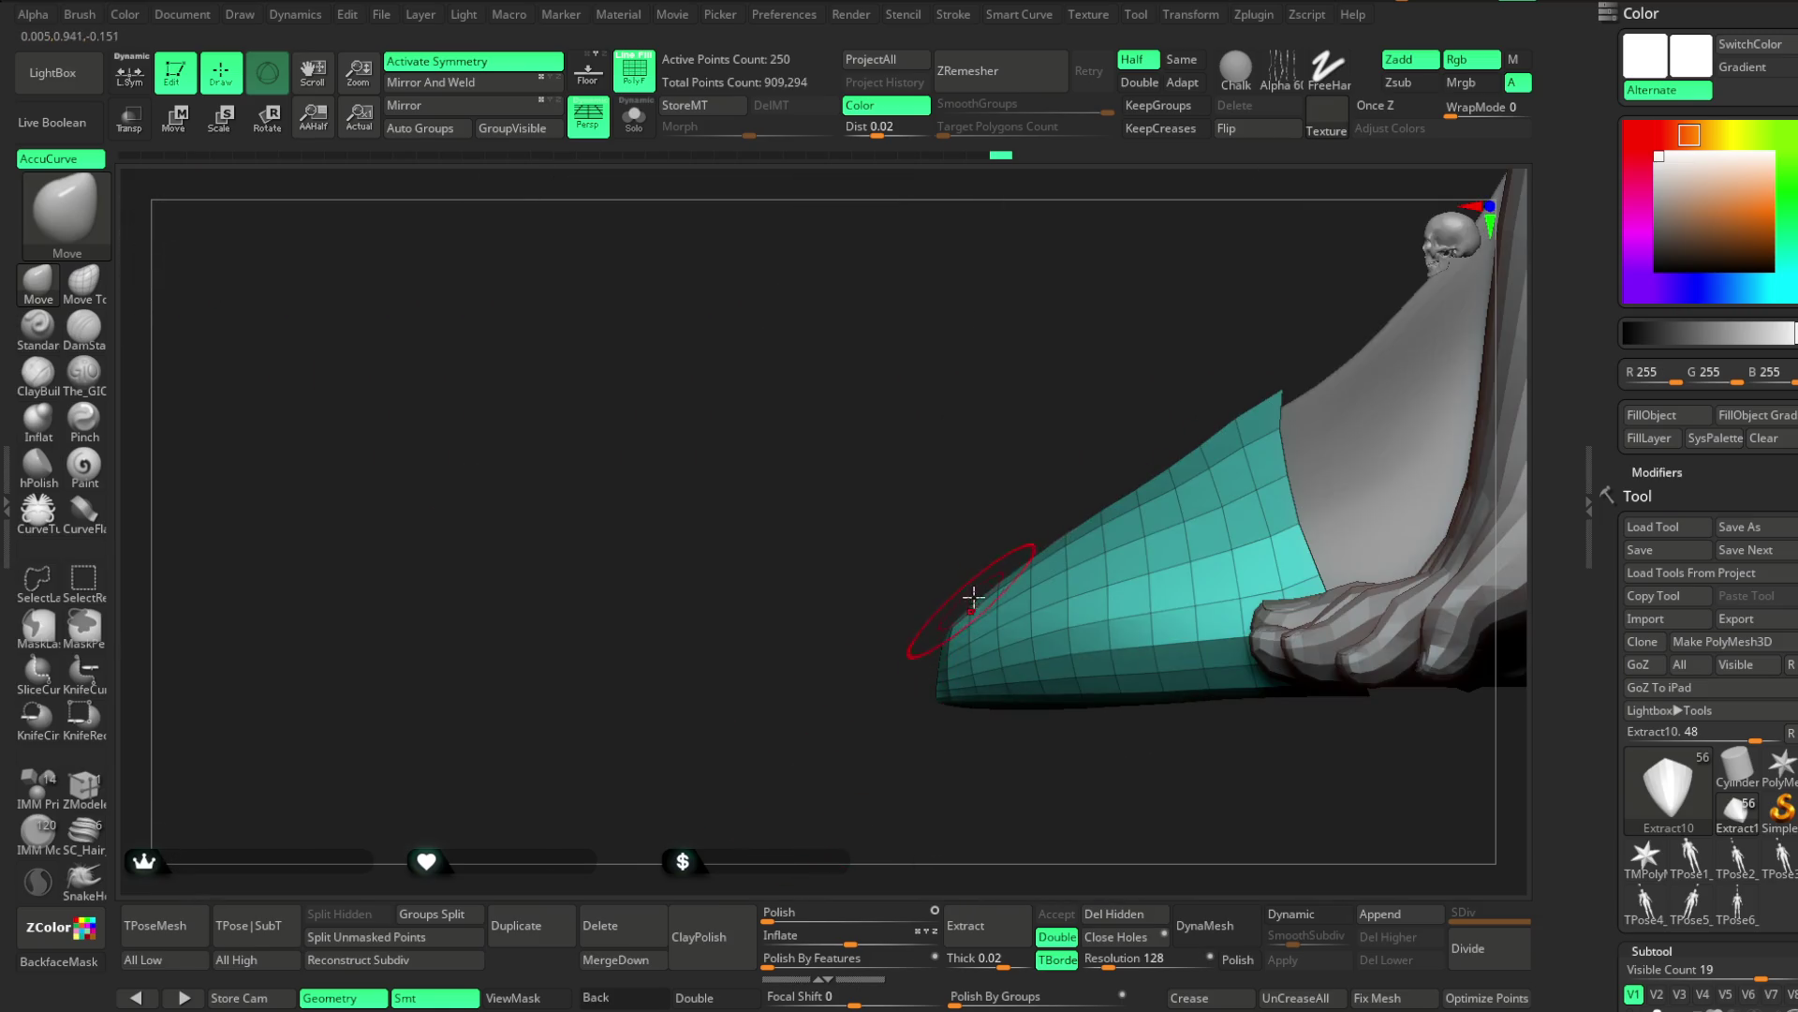
{"action": "key", "text": "space"}
{"action": "left_click_drag", "start_coordinate": [1085, 515], "coordinate": [1068, 516]}
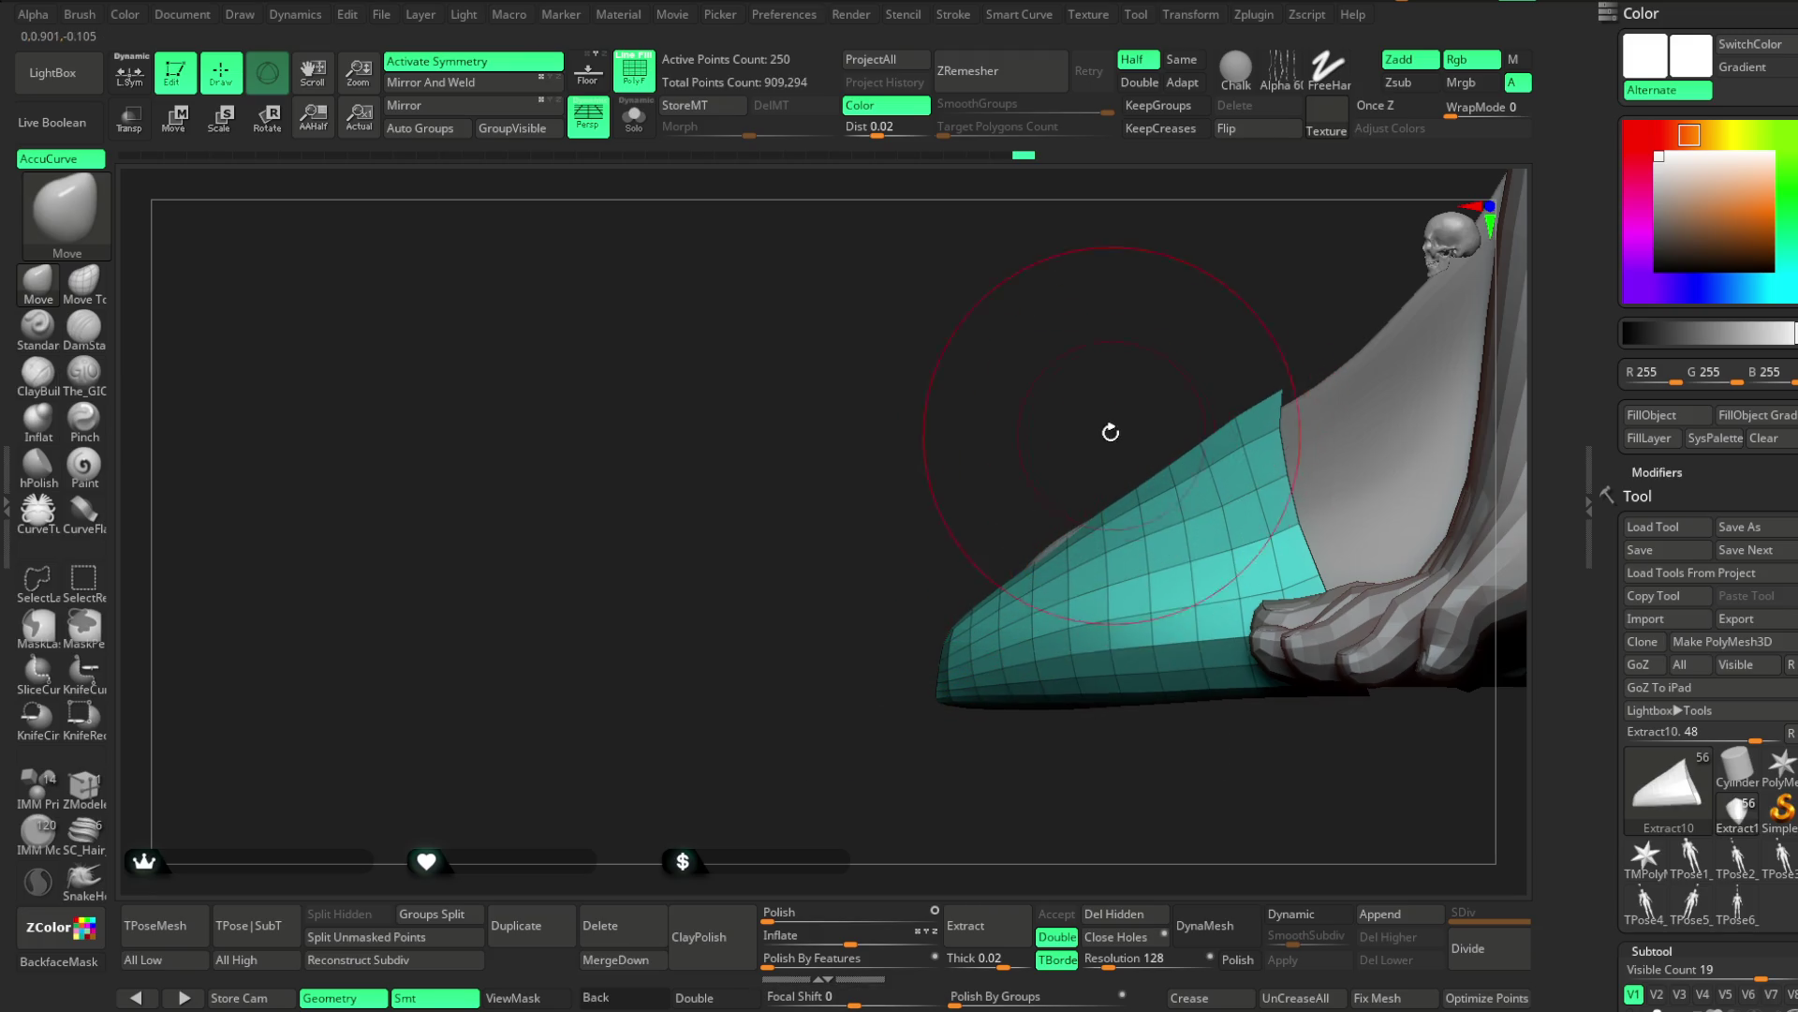
{"action": "left_click_drag", "start_coordinate": [1112, 434], "coordinate": [963, 505]}
{"action": "mouse_move", "coordinate": [862, 642]}
{"action": "left_mouse_down"}
{"action": "mouse_move", "coordinate": [919, 702]}
{"action": "mouse_move", "coordinate": [971, 627]}
{"action": "left_mouse_up"}
{"action": "key", "text": "space"}
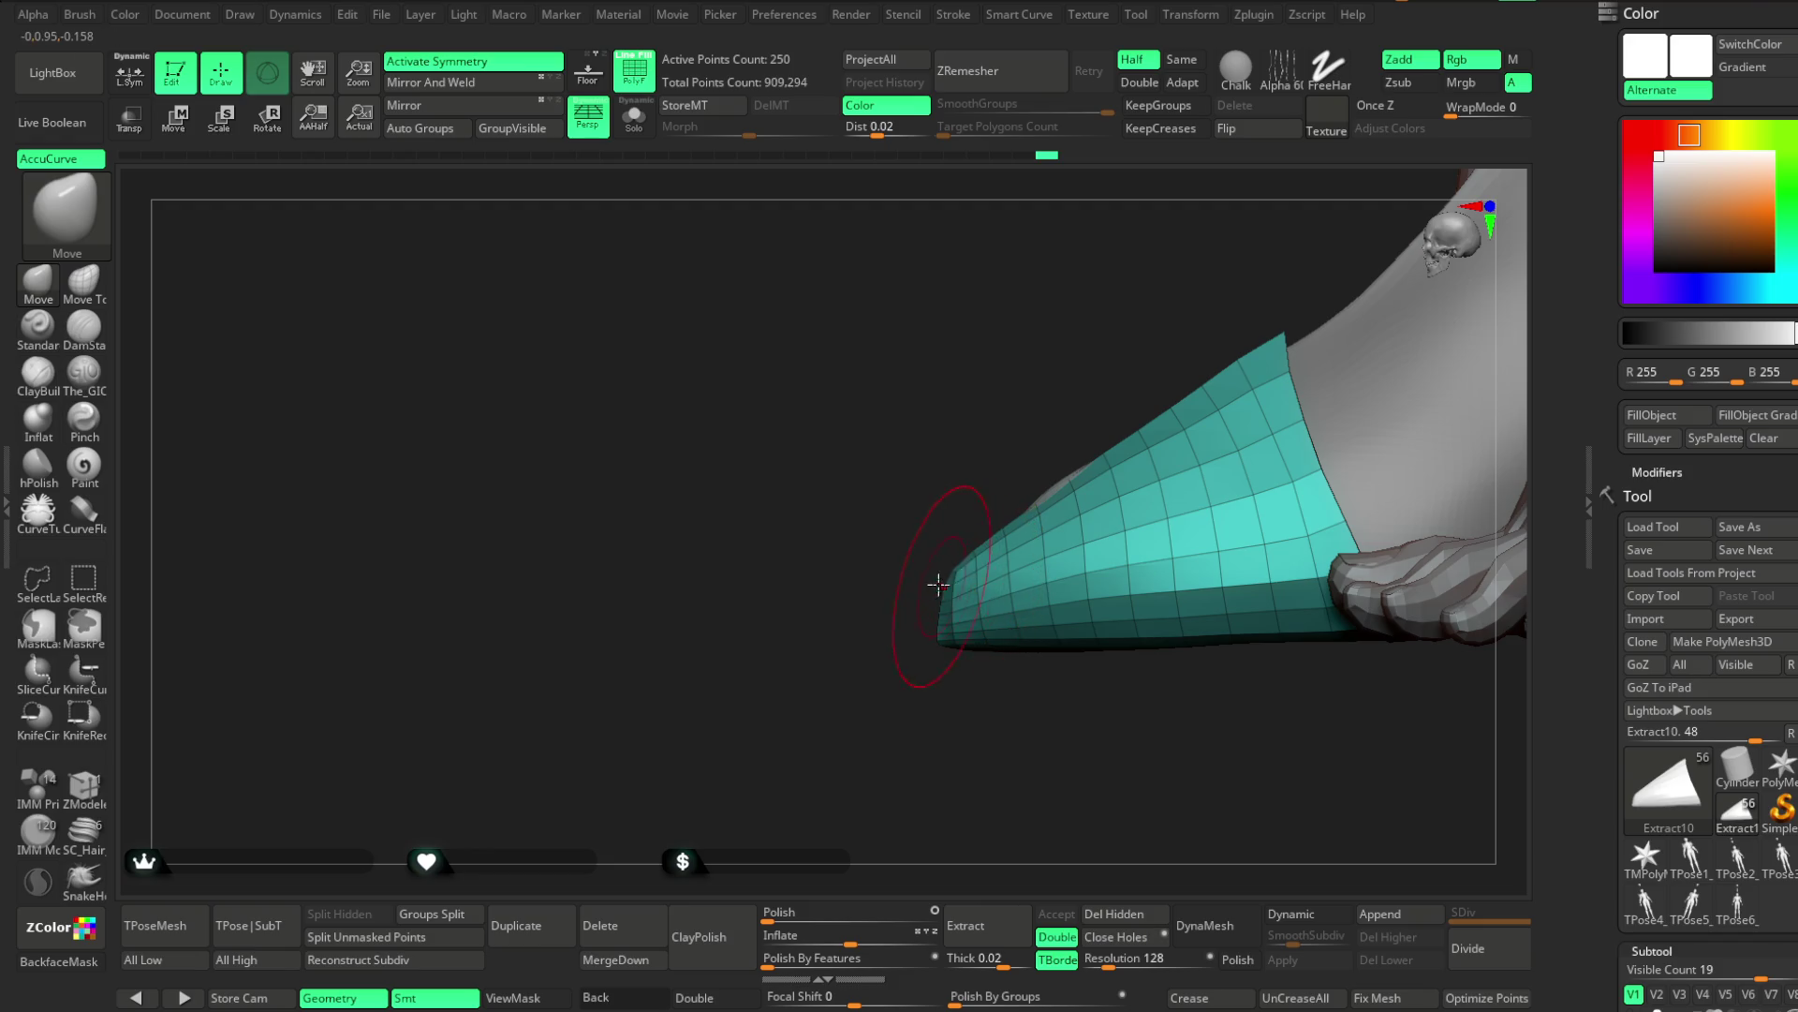
{"action": "key", "text": "space"}
{"action": "mouse_move", "coordinate": [918, 637]}
{"action": "left_mouse_down"}
{"action": "mouse_move", "coordinate": [903, 655]}
{"action": "mouse_move", "coordinate": [996, 767]}
{"action": "mouse_move", "coordinate": [962, 664]}
{"action": "mouse_move", "coordinate": [1015, 666]}
{"action": "mouse_move", "coordinate": [1044, 618]}
{"action": "mouse_move", "coordinate": [1081, 659]}
{"action": "left_mouse_up"}
{"action": "key", "text": "space"}
{"action": "mouse_move", "coordinate": [950, 612]}
{"action": "left_mouse_down"}
{"action": "mouse_move", "coordinate": [1040, 610]}
{"action": "mouse_move", "coordinate": [1039, 643]}
{"action": "mouse_move", "coordinate": [995, 609]}
{"action": "mouse_move", "coordinate": [1041, 600]}
{"action": "mouse_move", "coordinate": [1016, 627]}
{"action": "mouse_move", "coordinate": [1040, 566]}
{"action": "mouse_move", "coordinate": [1091, 548]}
{"action": "mouse_move", "coordinate": [1011, 481]}
{"action": "left_mouse_up"}
{"action": "key", "text": "space"}
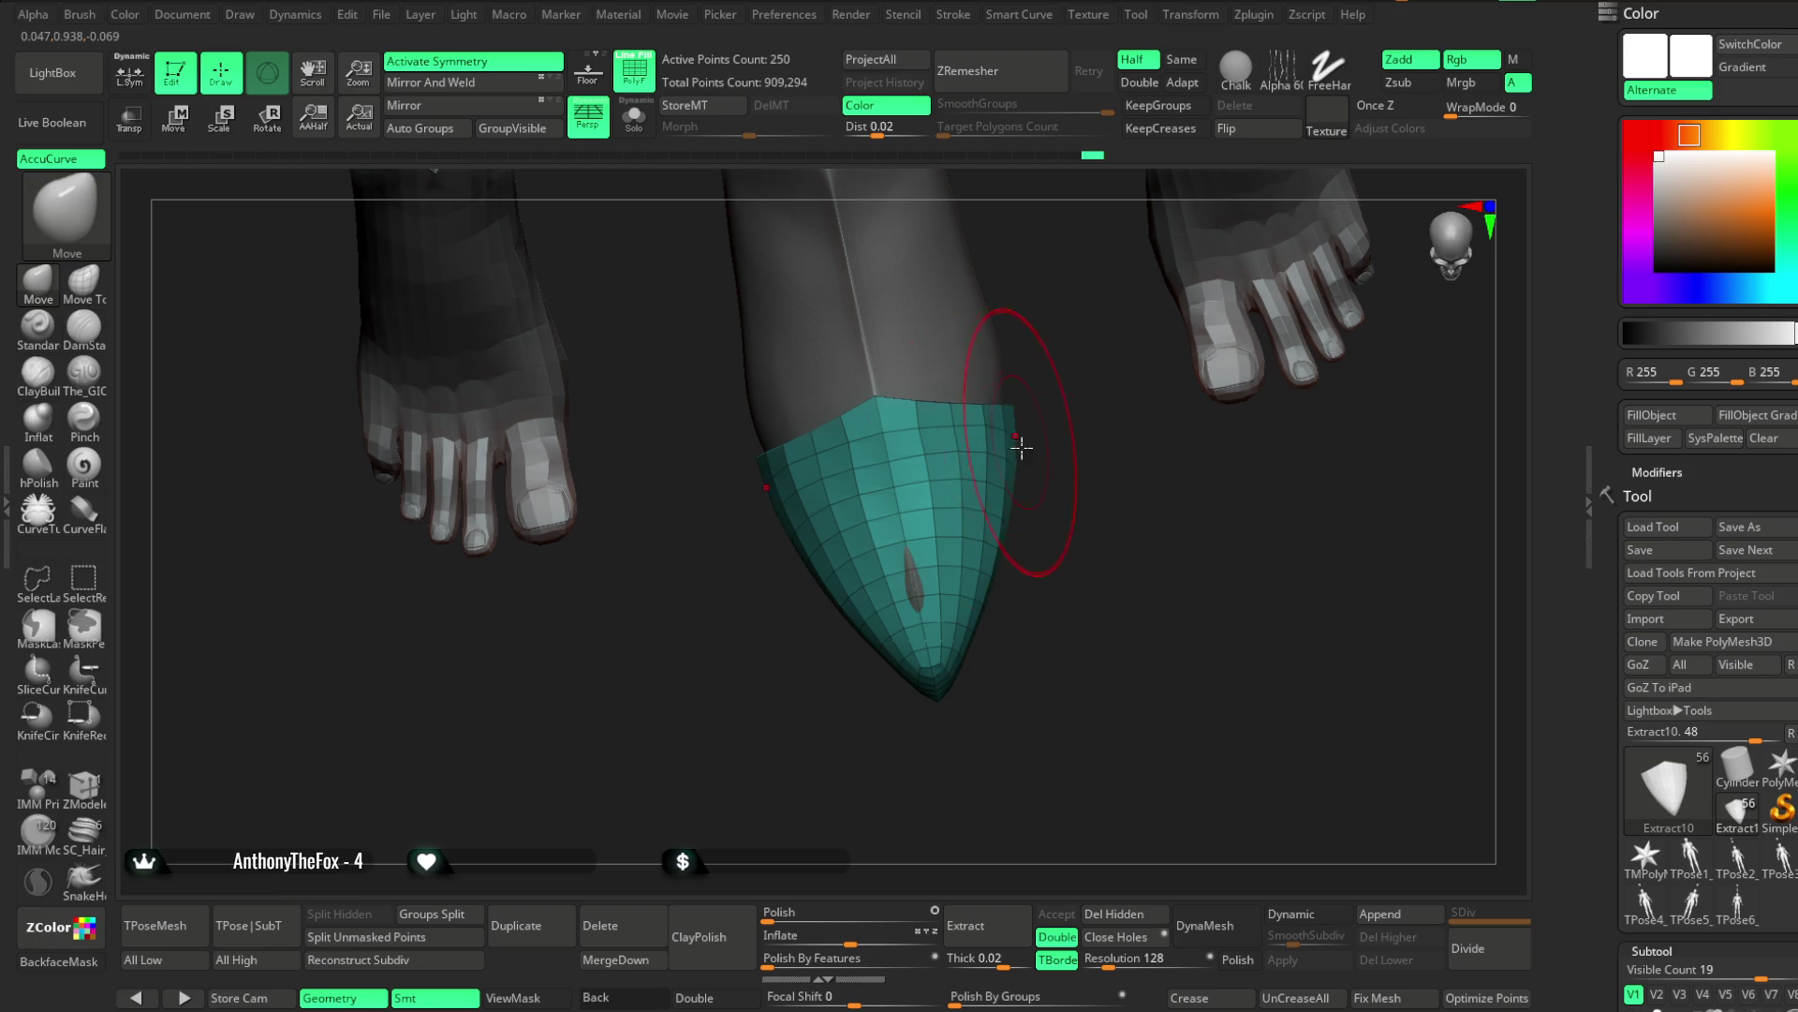
{"action": "mouse_move", "coordinate": [1076, 497]}
{"action": "left_mouse_down"}
{"action": "mouse_move", "coordinate": [1076, 514]}
{"action": "mouse_move", "coordinate": [1192, 446]}
{"action": "mouse_move", "coordinate": [1237, 325]}
{"action": "mouse_move", "coordinate": [1205, 317]}
{"action": "mouse_move", "coordinate": [1049, 434]}
{"action": "left_mouse_up"}
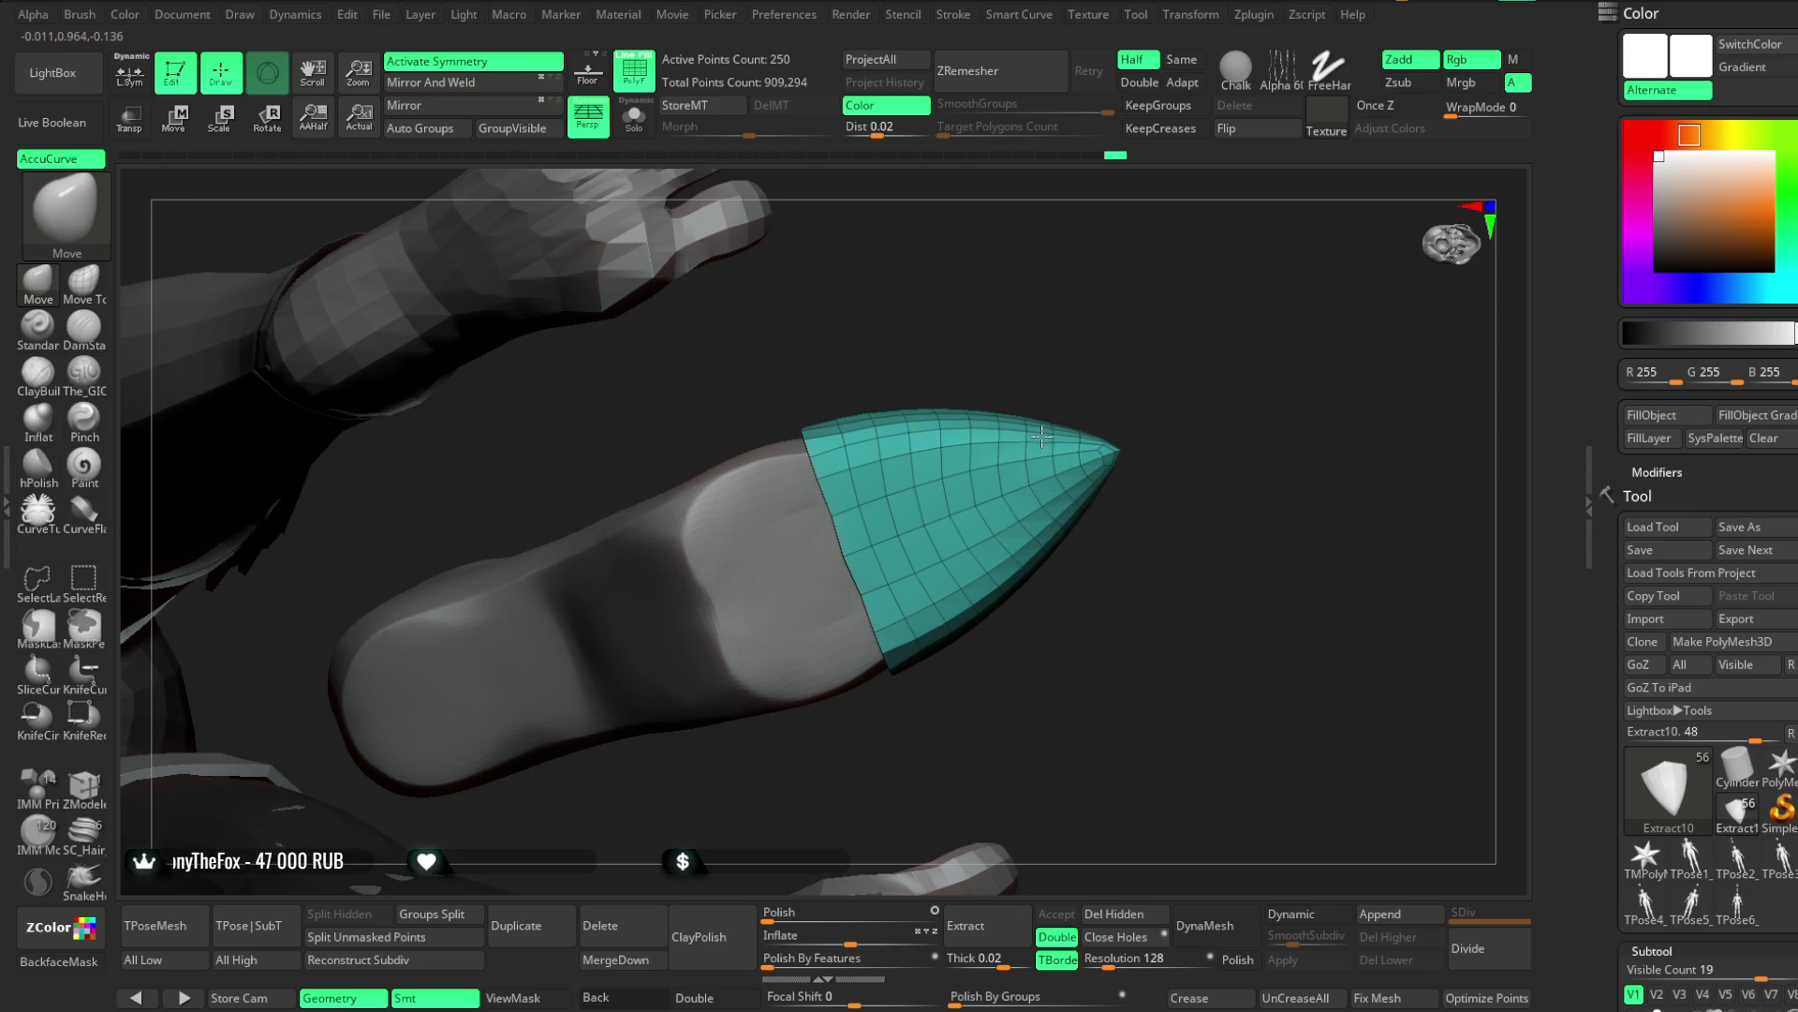
{"action": "mouse_move", "coordinate": [1081, 513]}
{"action": "left_mouse_down"}
{"action": "mouse_move", "coordinate": [1184, 462]}
{"action": "mouse_move", "coordinate": [1152, 662]}
{"action": "mouse_move", "coordinate": [1186, 321]}
{"action": "mouse_move", "coordinate": [1160, 390]}
{"action": "mouse_move", "coordinate": [883, 401]}
{"action": "mouse_move", "coordinate": [932, 422]}
{"action": "left_mouse_up"}
{"action": "key", "text": "space"}
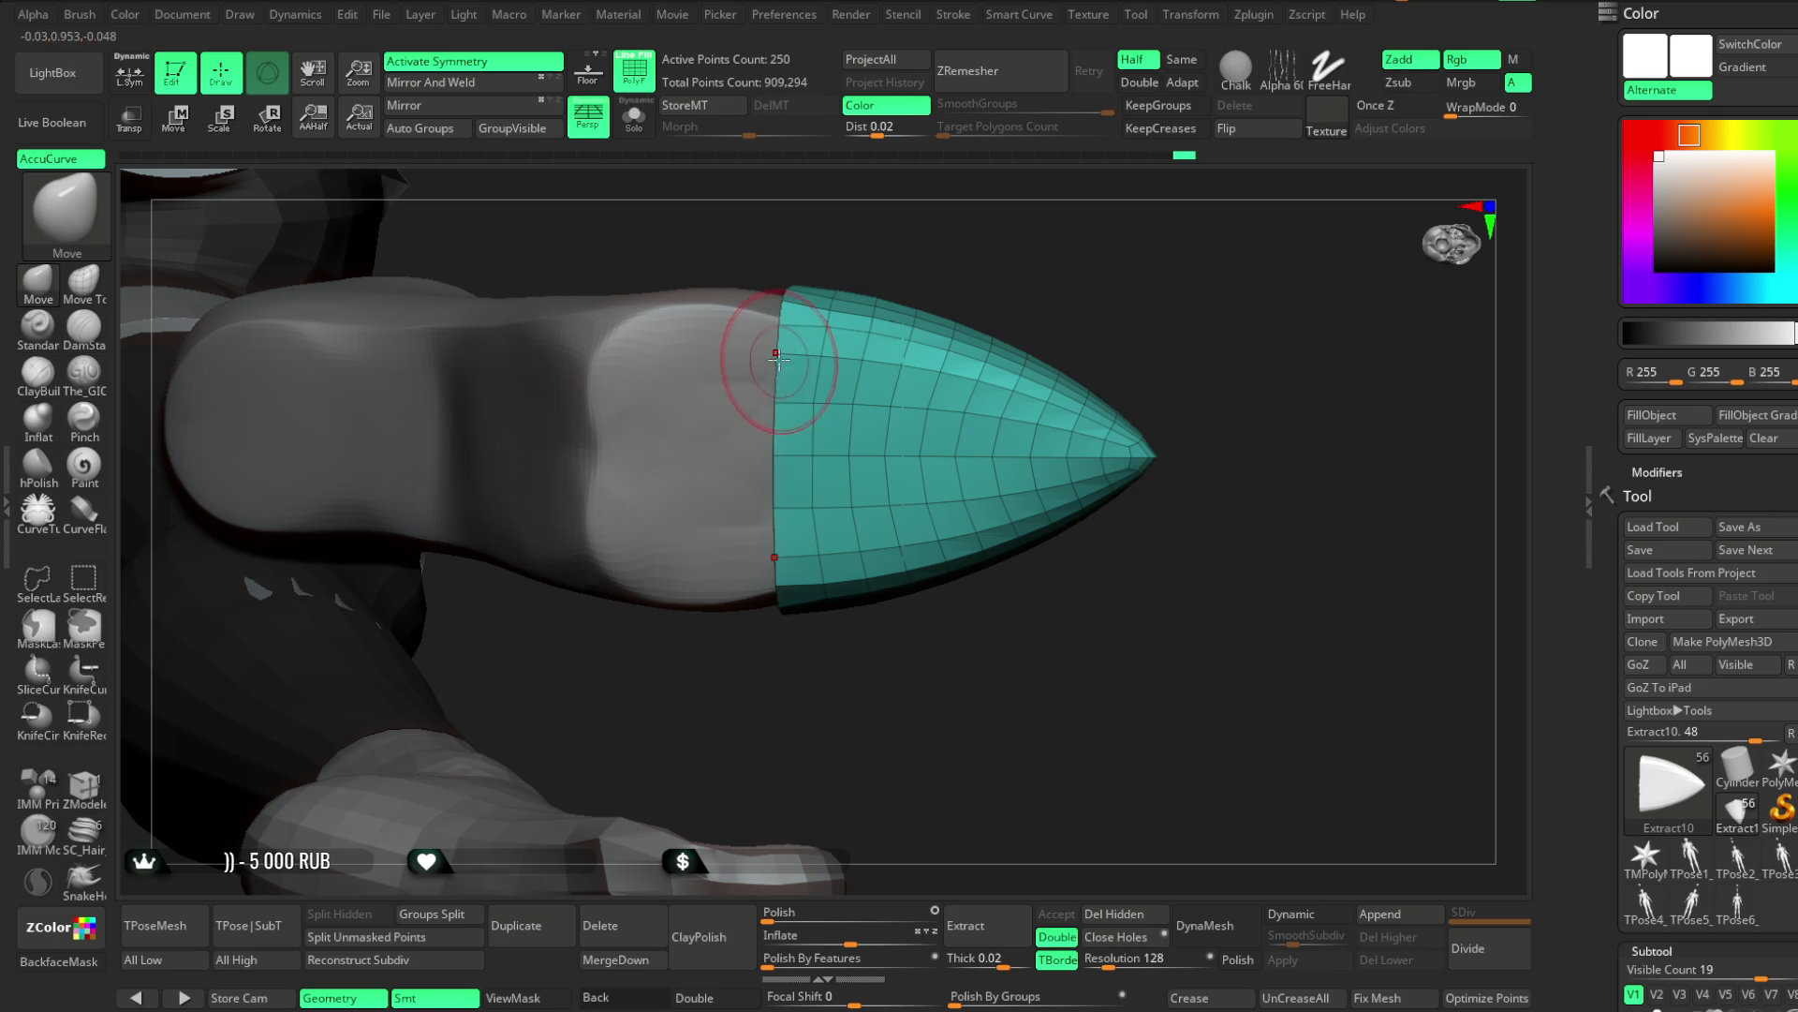
{"action": "mouse_move", "coordinate": [1041, 283]}
{"action": "left_mouse_down"}
{"action": "mouse_move", "coordinate": [1048, 361]}
{"action": "mouse_move", "coordinate": [1144, 393]}
{"action": "mouse_move", "coordinate": [1017, 398]}
{"action": "mouse_move", "coordinate": [1016, 307]}
{"action": "left_mouse_up"}
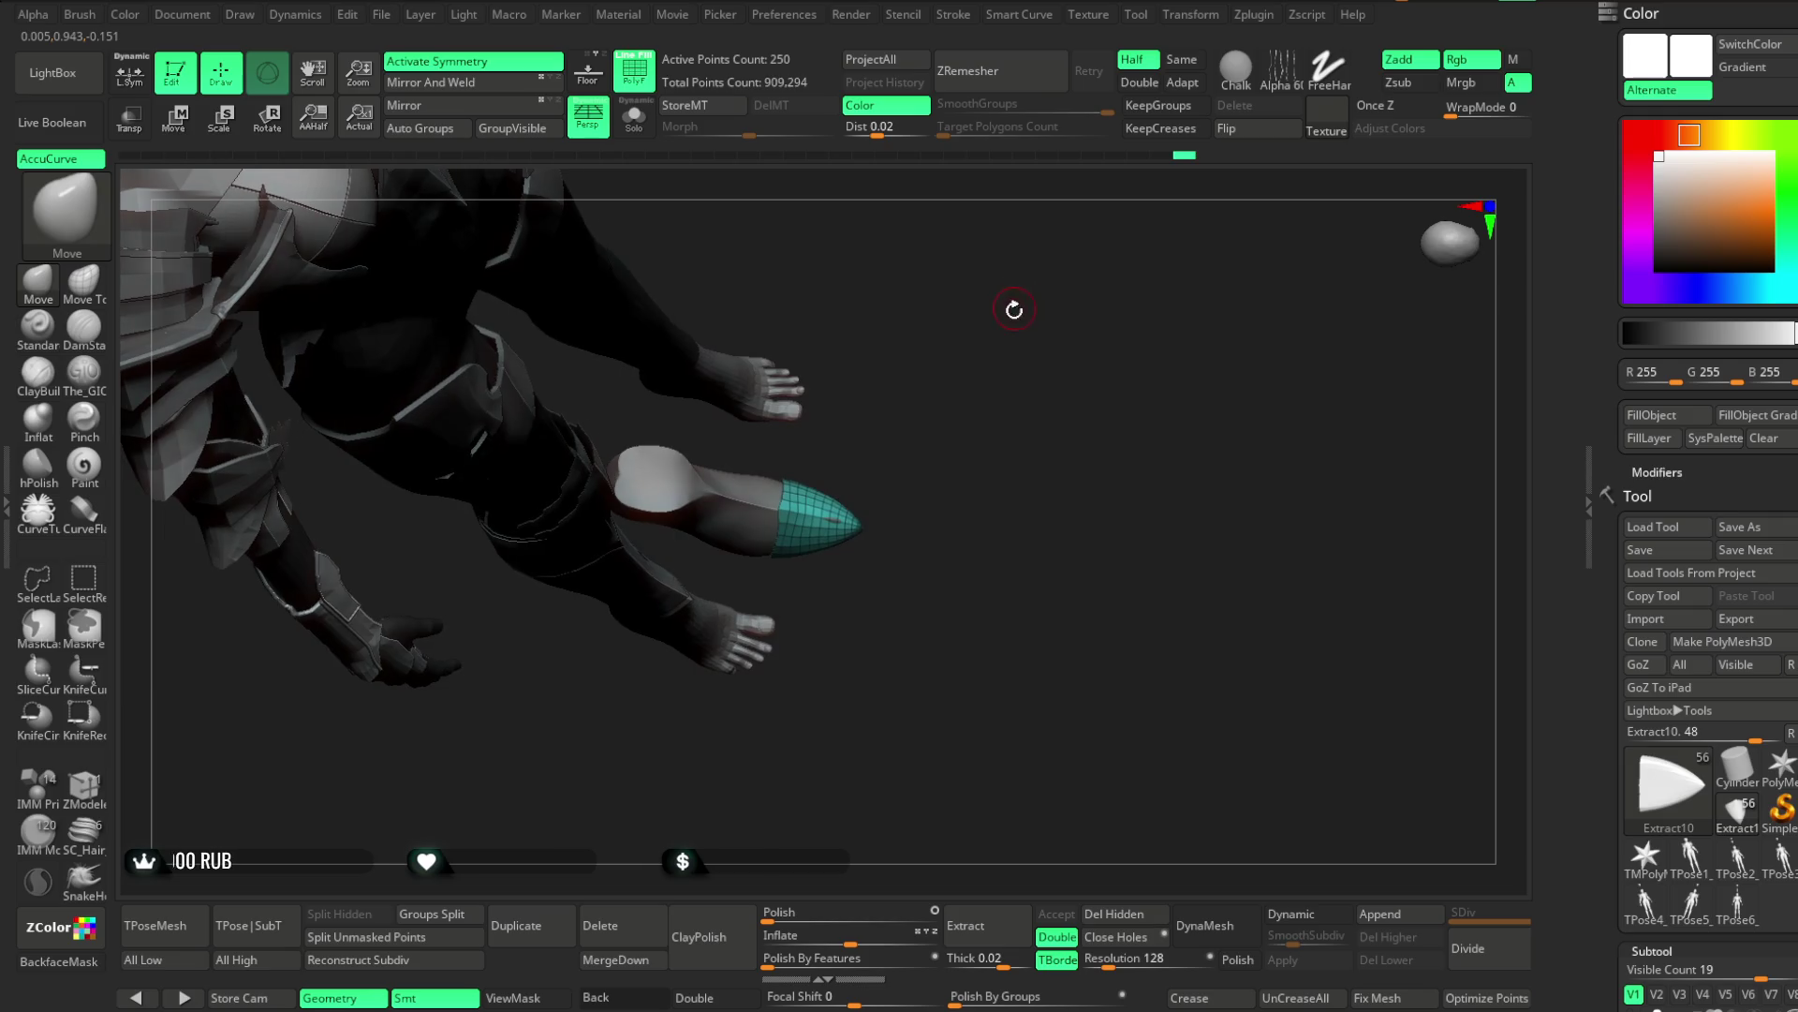
{"action": "mouse_move", "coordinate": [967, 369]}
{"action": "left_mouse_down"}
{"action": "mouse_move", "coordinate": [991, 509]}
{"action": "mouse_move", "coordinate": [1015, 334]}
{"action": "mouse_move", "coordinate": [911, 437]}
{"action": "left_mouse_up"}
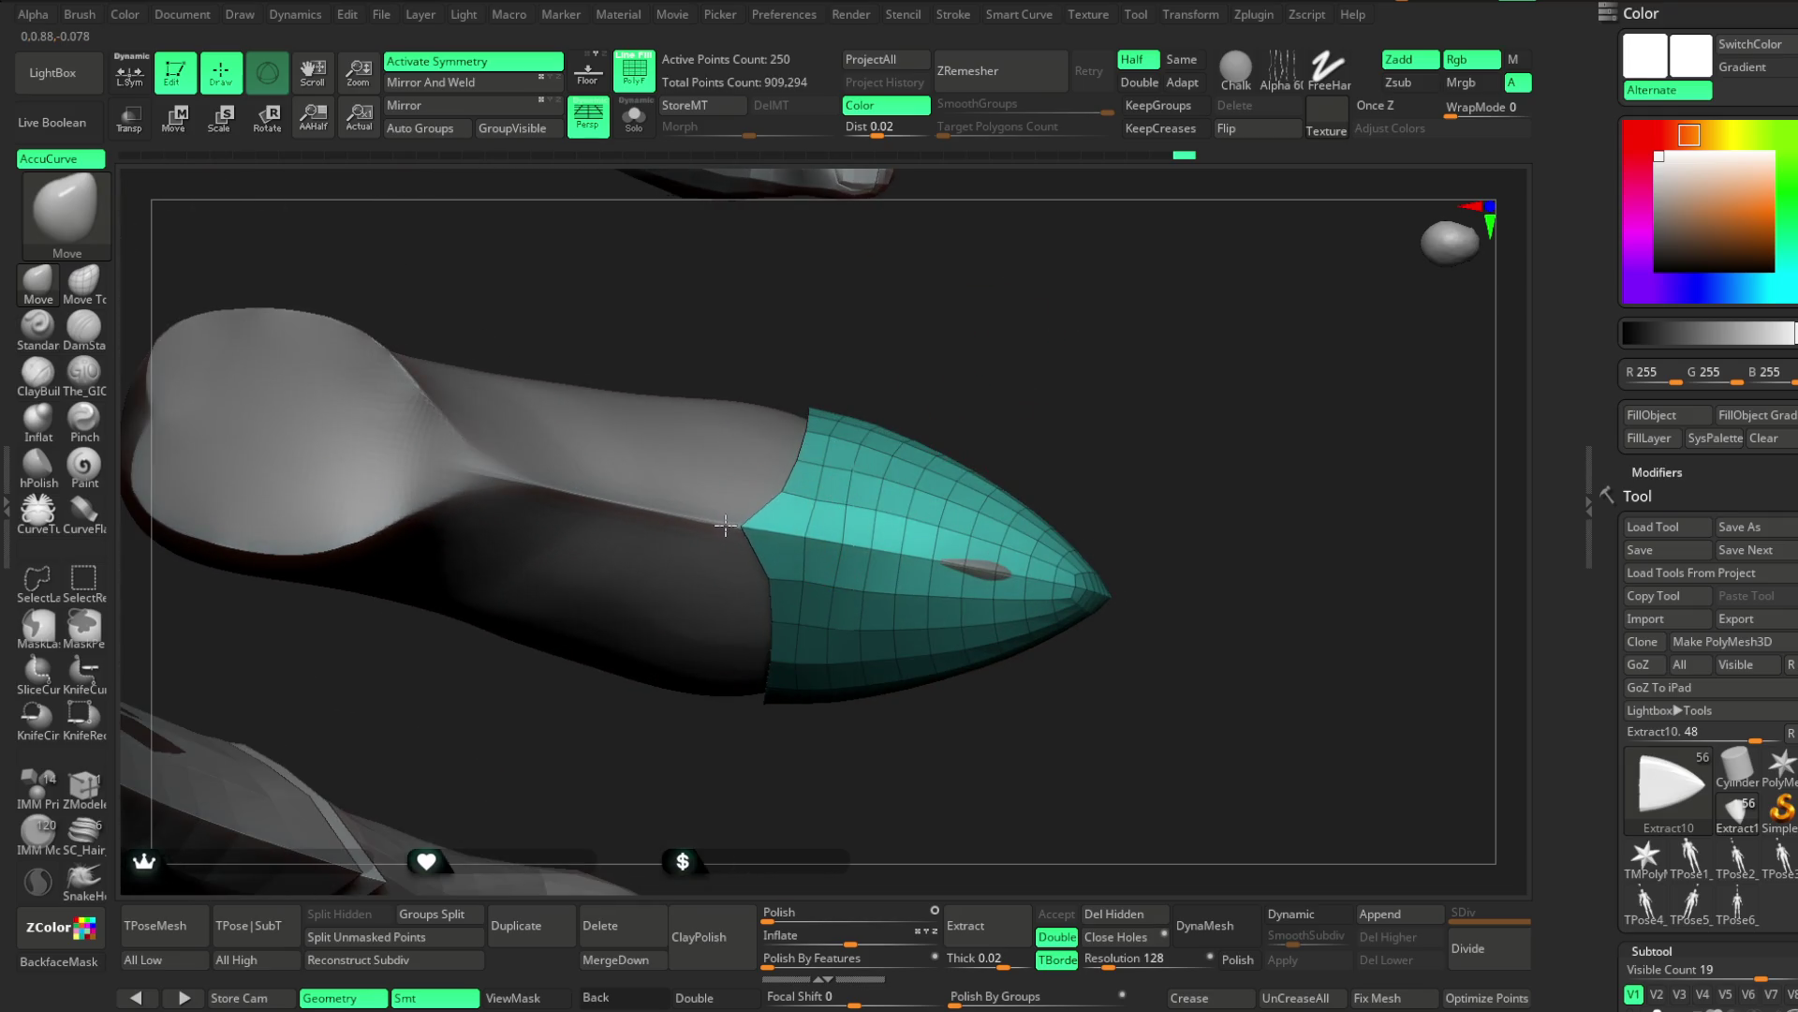
{"action": "mouse_move", "coordinate": [803, 459]}
{"action": "right_mouse_down"}
{"action": "mouse_move", "coordinate": [796, 496]}
{"action": "mouse_move", "coordinate": [903, 369]}
{"action": "mouse_move", "coordinate": [825, 431]}
{"action": "right_mouse_up"}
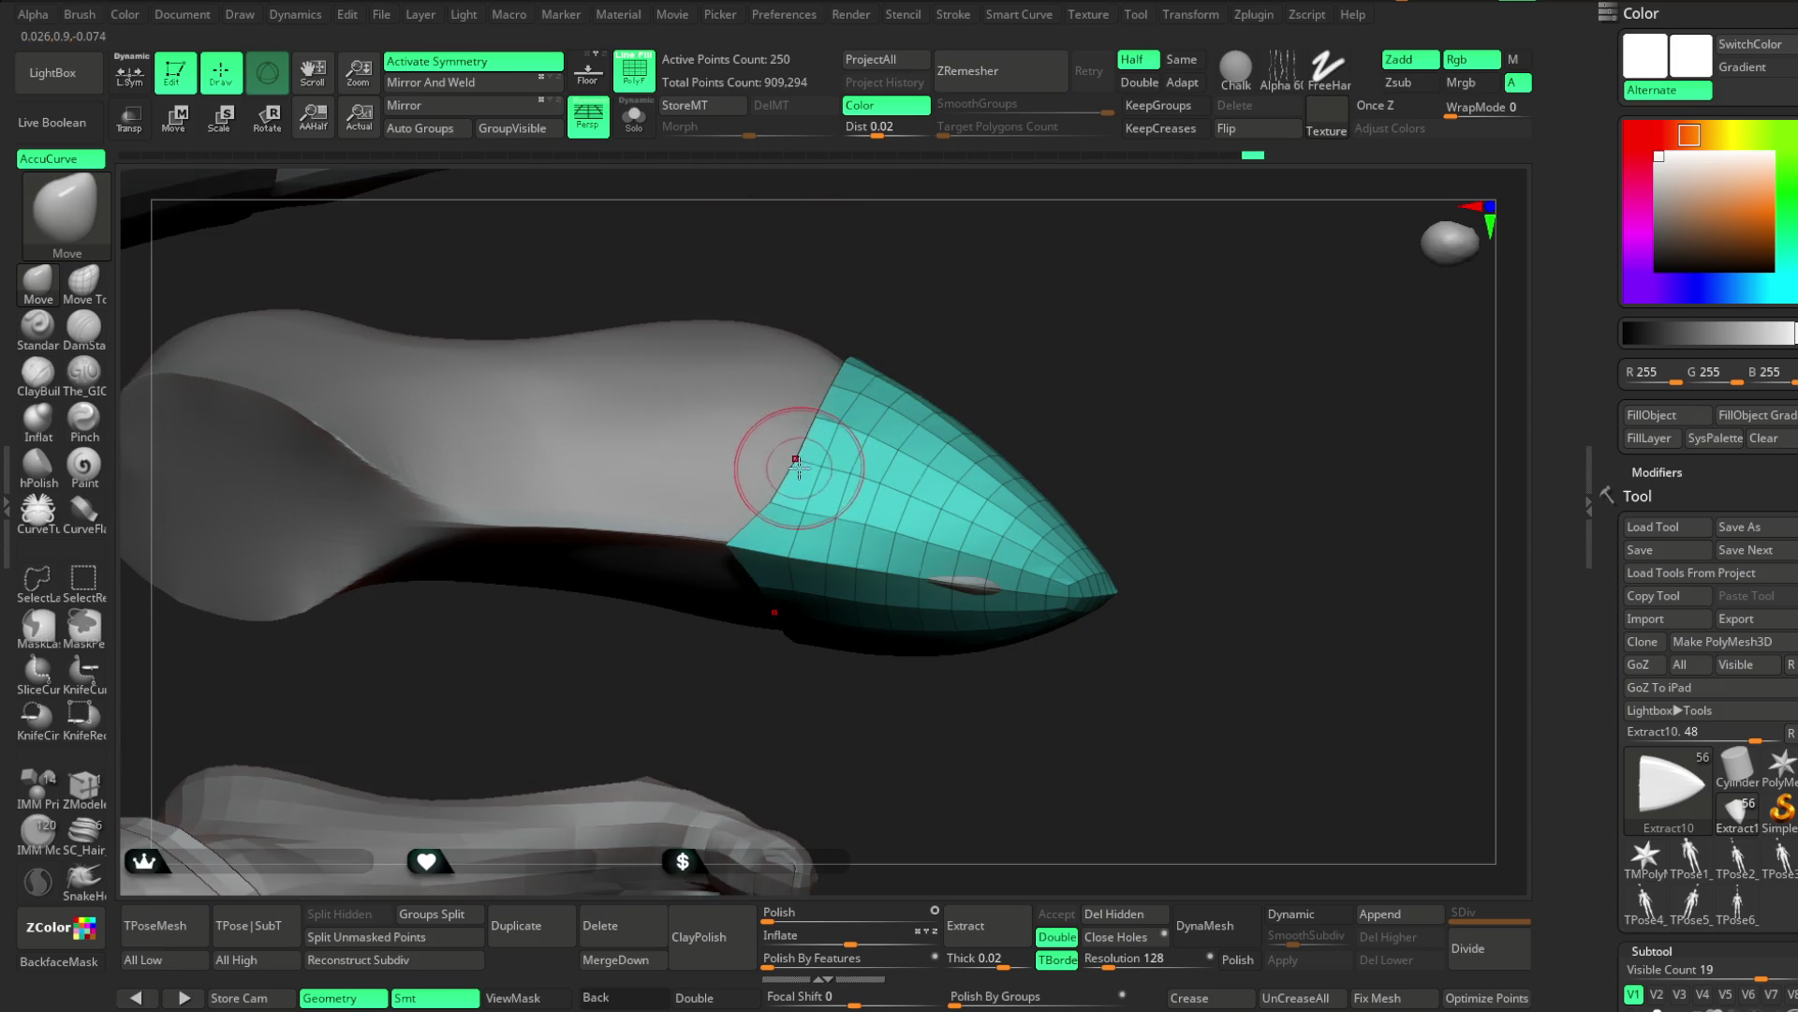
{"action": "mouse_move", "coordinate": [1027, 382]}
{"action": "right_mouse_down"}
{"action": "mouse_move", "coordinate": [1052, 261]}
{"action": "mouse_move", "coordinate": [939, 466]}
{"action": "right_mouse_up"}
{"action": "mouse_move", "coordinate": [818, 475]}
{"action": "right_mouse_down"}
{"action": "mouse_move", "coordinate": [971, 334]}
{"action": "mouse_move", "coordinate": [1020, 449]}
{"action": "right_mouse_up"}
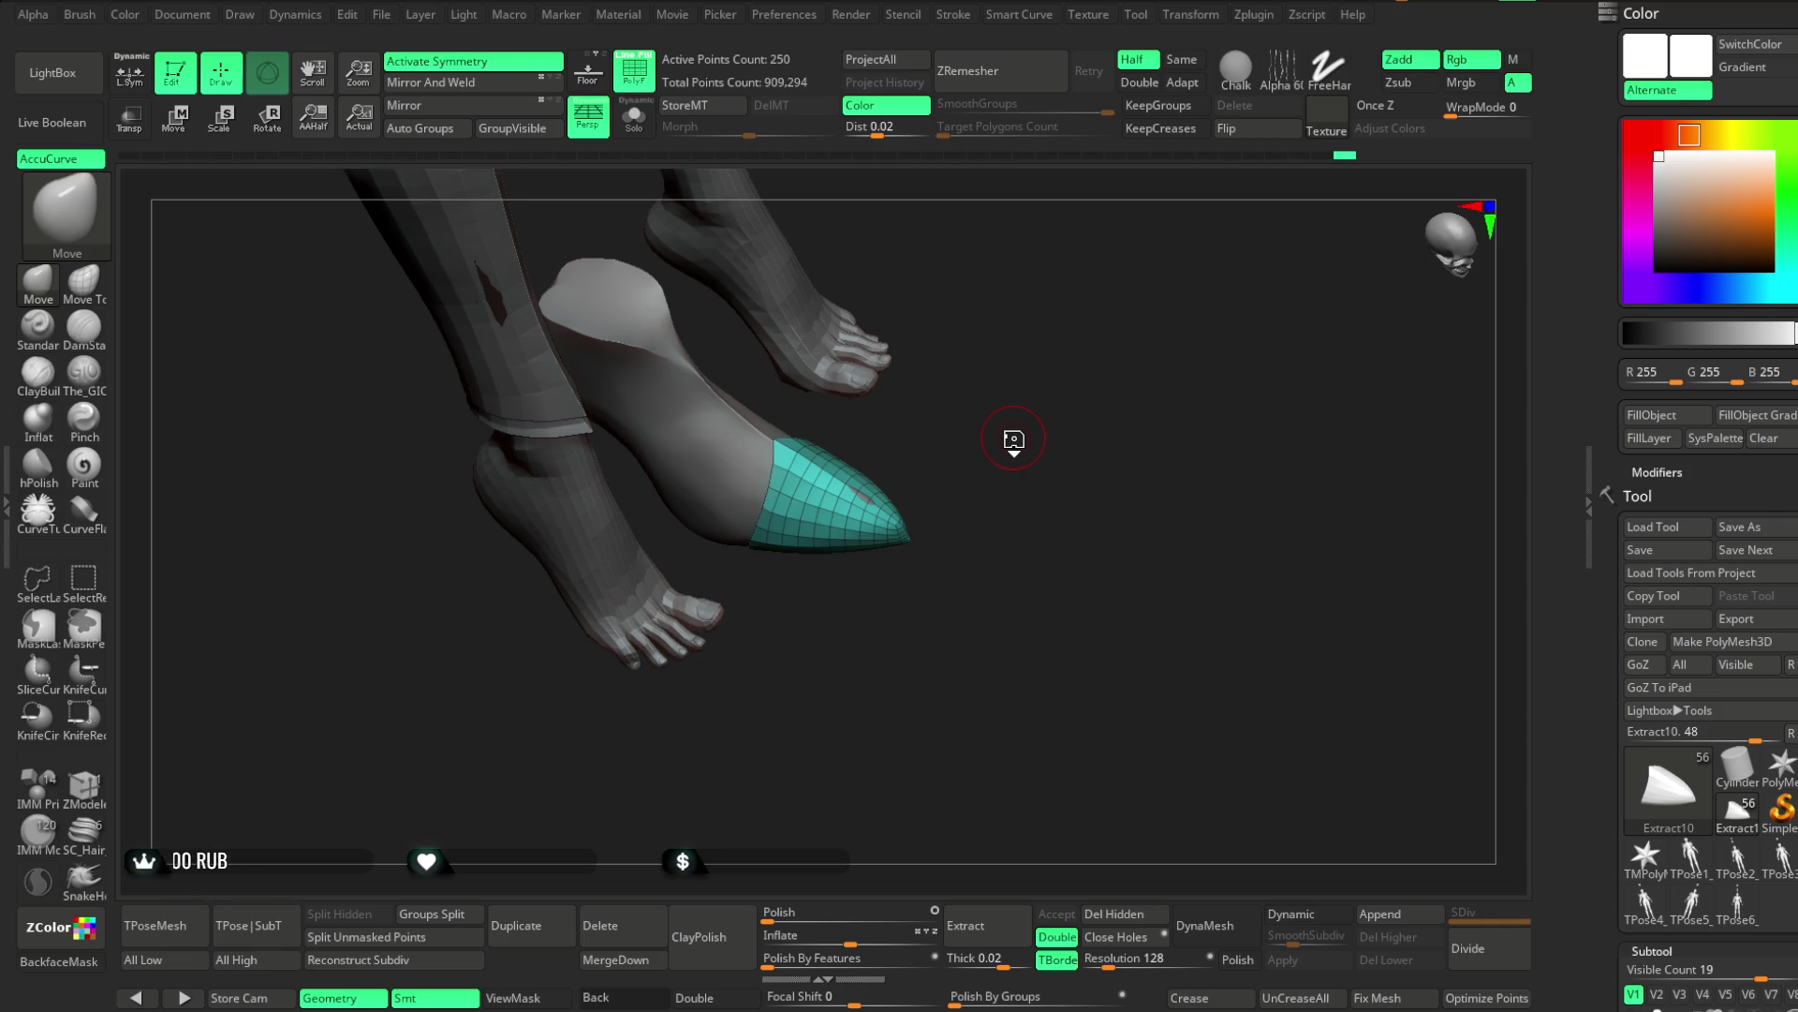
{"action": "mouse_move", "coordinate": [1059, 450]}
{"action": "left_mouse_down"}
{"action": "mouse_move", "coordinate": [1112, 301]}
{"action": "mouse_move", "coordinate": [1075, 559]}
{"action": "left_mouse_up"}
{"action": "key", "text": "space"}
{"action": "left_click_drag", "start_coordinate": [1056, 424], "coordinate": [1065, 424]}
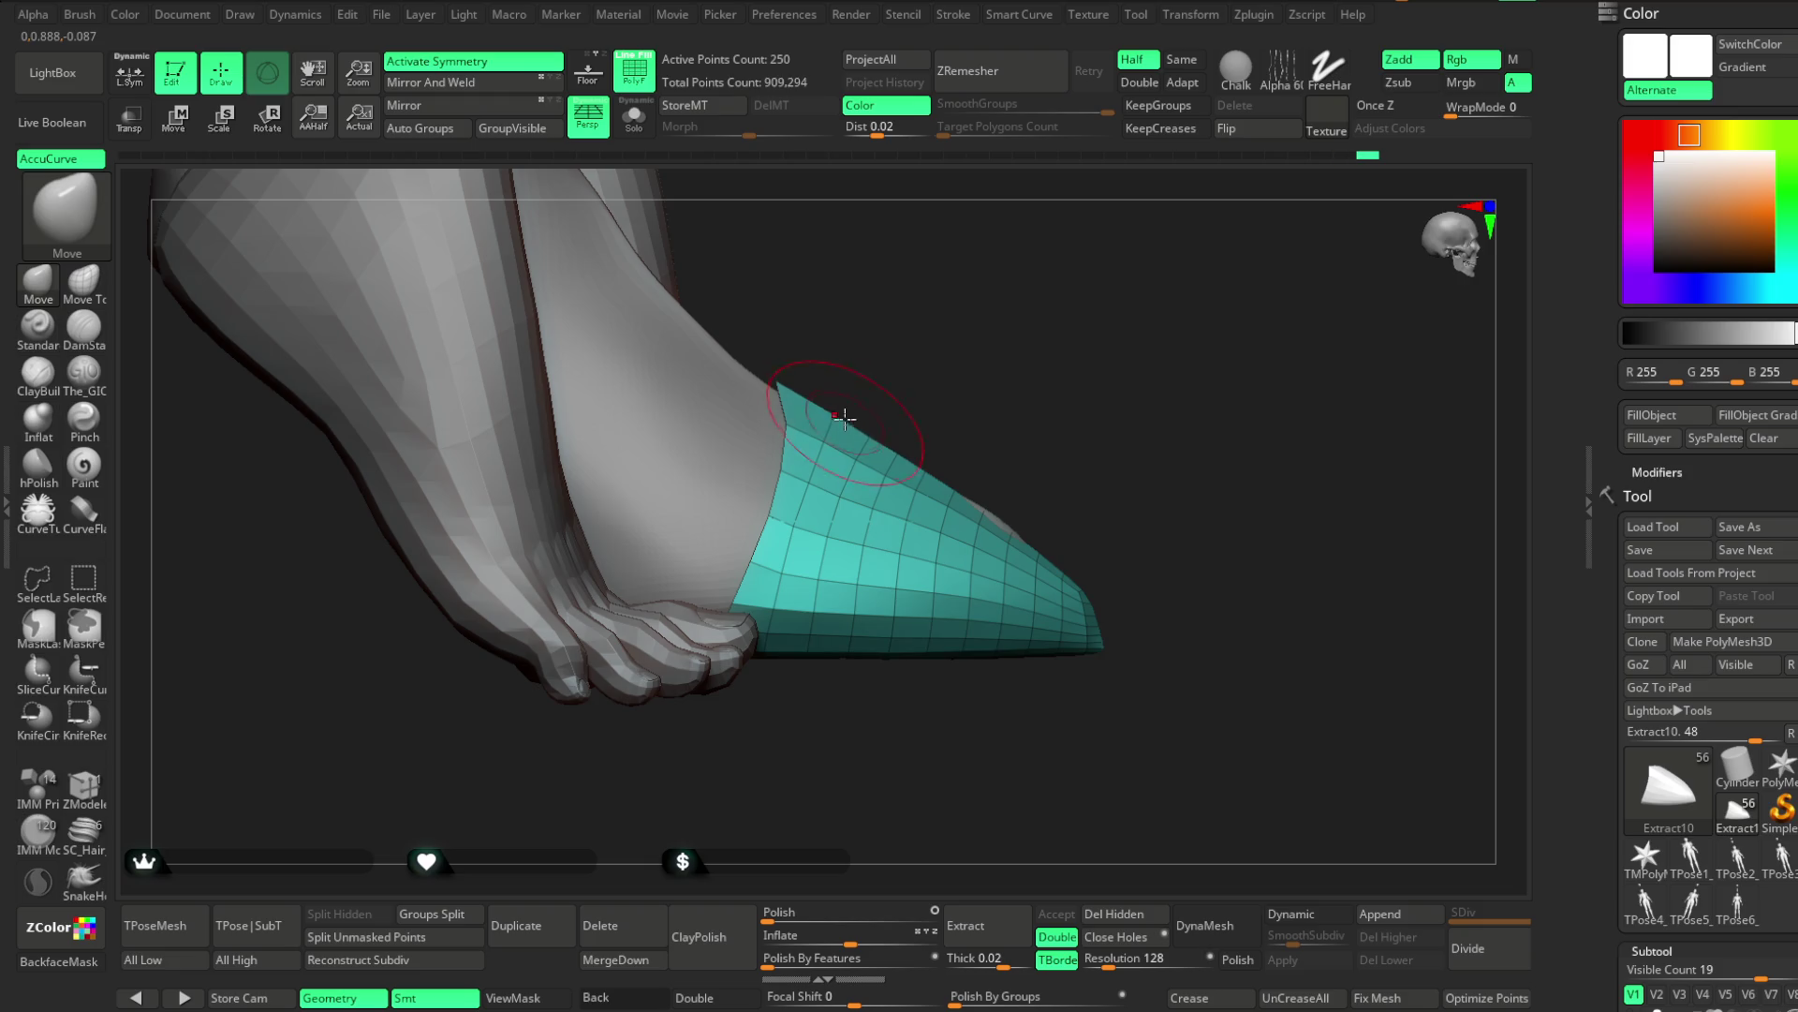
{"action": "mouse_move", "coordinate": [1068, 440]}
{"action": "left_mouse_down"}
{"action": "mouse_move", "coordinate": [1096, 452]}
{"action": "mouse_move", "coordinate": [1080, 454]}
{"action": "mouse_move", "coordinate": [1136, 362]}
{"action": "mouse_move", "coordinate": [1094, 604]}
{"action": "mouse_move", "coordinate": [1092, 429]}
{"action": "mouse_move", "coordinate": [1092, 581]}
{"action": "mouse_move", "coordinate": [1076, 498]}
{"action": "mouse_move", "coordinate": [1099, 393]}
{"action": "mouse_move", "coordinate": [1040, 385]}
{"action": "mouse_move", "coordinate": [1064, 511]}
{"action": "left_mouse_up"}
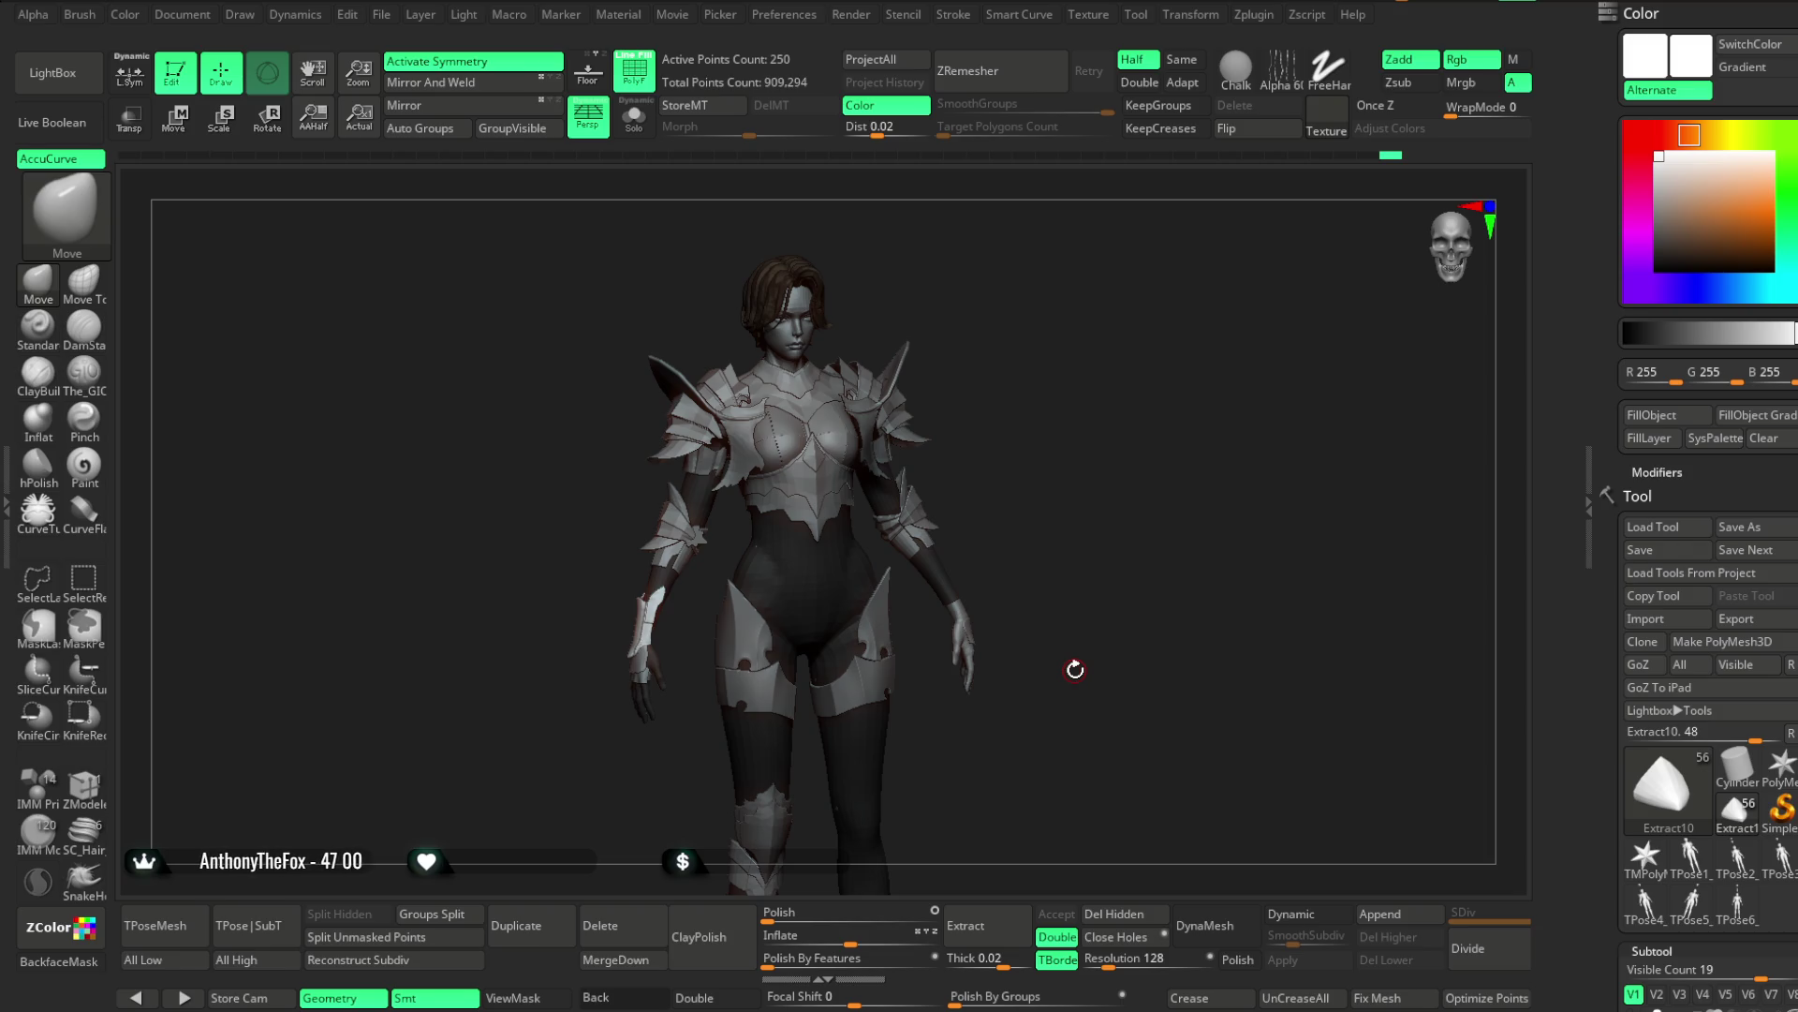
{"action": "mouse_move", "coordinate": [1038, 461]}
{"action": "left_mouse_down", "text": "alt"}
{"action": "mouse_move", "coordinate": [1084, 309]}
{"action": "mouse_move", "coordinate": [1084, 426]}
{"action": "mouse_move", "coordinate": [1046, 454]}
{"action": "mouse_move", "coordinate": [947, 678]}
{"action": "mouse_move", "coordinate": [1092, 674]}
{"action": "mouse_move", "coordinate": [947, 678]}
{"action": "mouse_move", "coordinate": [1060, 672]}
{"action": "mouse_move", "coordinate": [978, 623]}
{"action": "left_mouse_up", "text": "alt"}
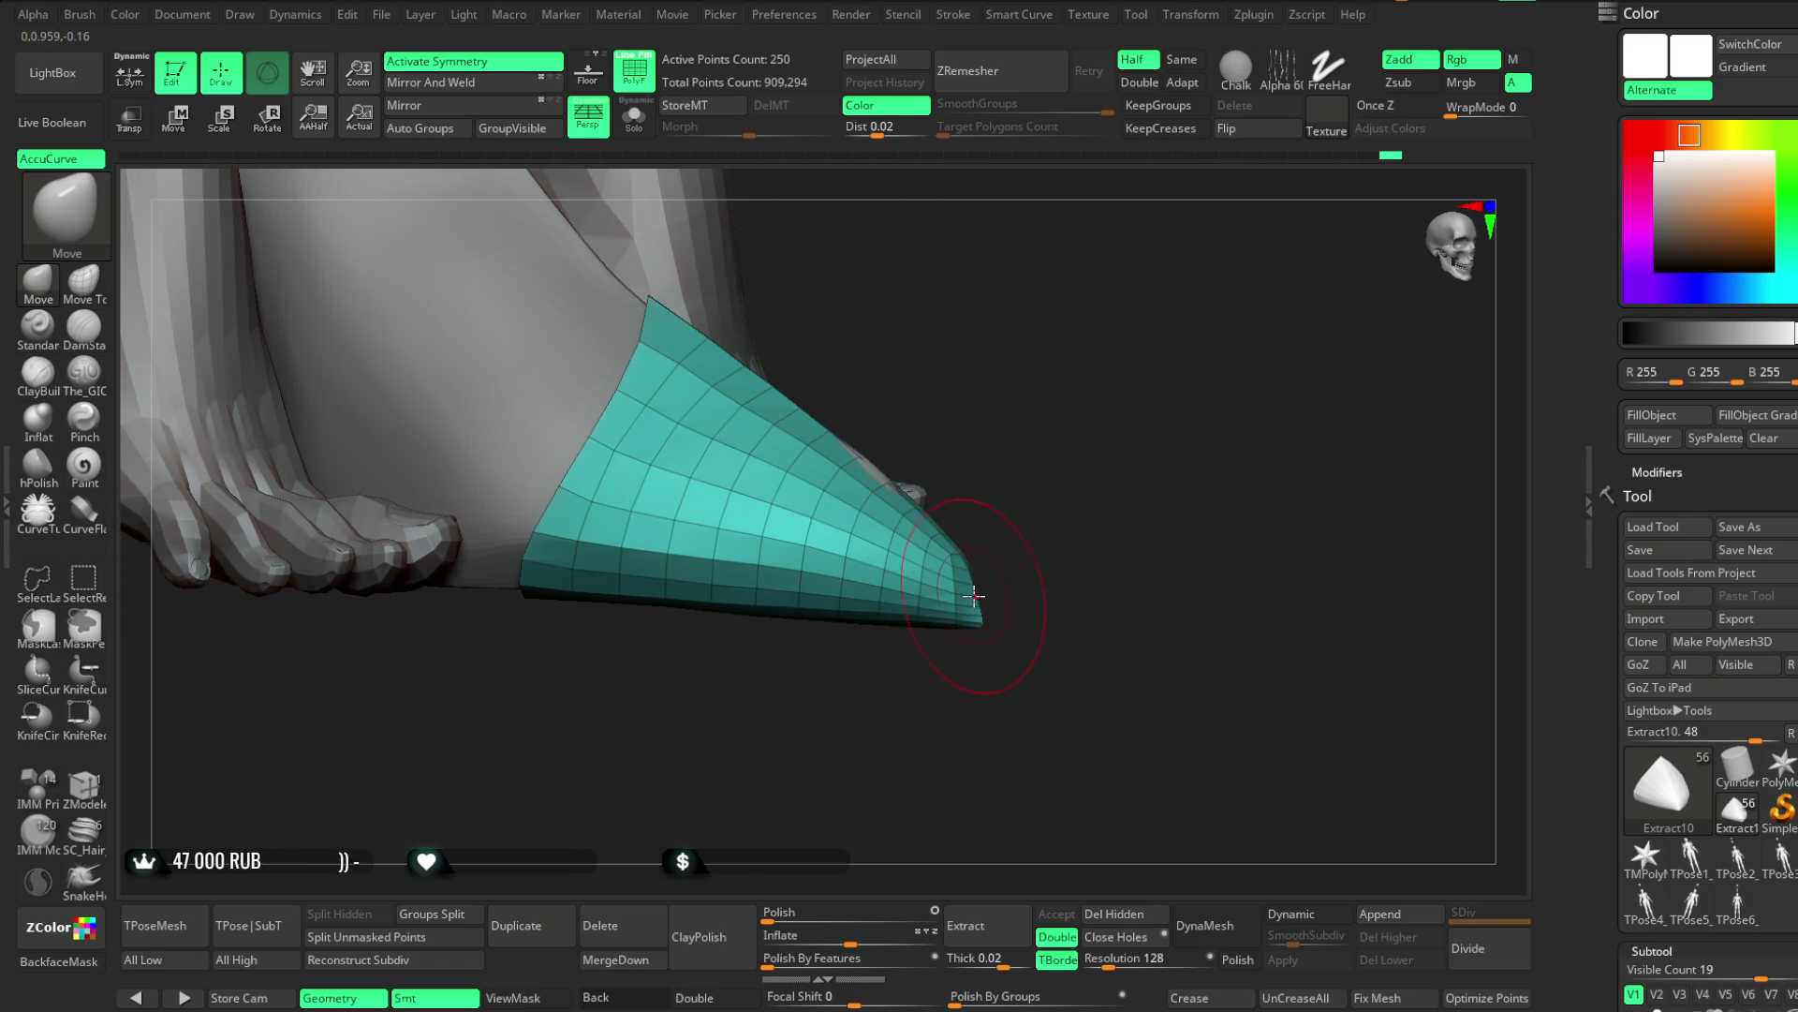
{"action": "mouse_move", "coordinate": [1042, 558]}
{"action": "left_mouse_down"}
{"action": "mouse_move", "coordinate": [1068, 414]}
{"action": "mouse_move", "coordinate": [1023, 618]}
{"action": "mouse_move", "coordinate": [984, 550]}
{"action": "mouse_move", "coordinate": [962, 556]}
{"action": "mouse_move", "coordinate": [1020, 478]}
{"action": "mouse_move", "coordinate": [969, 569]}
{"action": "mouse_move", "coordinate": [946, 309]}
{"action": "mouse_move", "coordinate": [1020, 482]}
{"action": "mouse_move", "coordinate": [887, 643]}
{"action": "mouse_move", "coordinate": [966, 544]}
{"action": "mouse_move", "coordinate": [881, 634]}
{"action": "mouse_move", "coordinate": [947, 655]}
{"action": "mouse_move", "coordinate": [1092, 534]}
{"action": "mouse_move", "coordinate": [1136, 465]}
{"action": "mouse_move", "coordinate": [1086, 497]}
{"action": "mouse_move", "coordinate": [1092, 462]}
{"action": "mouse_move", "coordinate": [1016, 509]}
{"action": "mouse_move", "coordinate": [1083, 453]}
{"action": "mouse_move", "coordinate": [978, 532]}
{"action": "mouse_move", "coordinate": [953, 509]}
{"action": "left_mouse_up"}
{"action": "key", "text": "space"}
{"action": "key", "text": "space"}
{"action": "right_click_drag", "start_coordinate": [996, 441], "coordinate": [875, 542]}
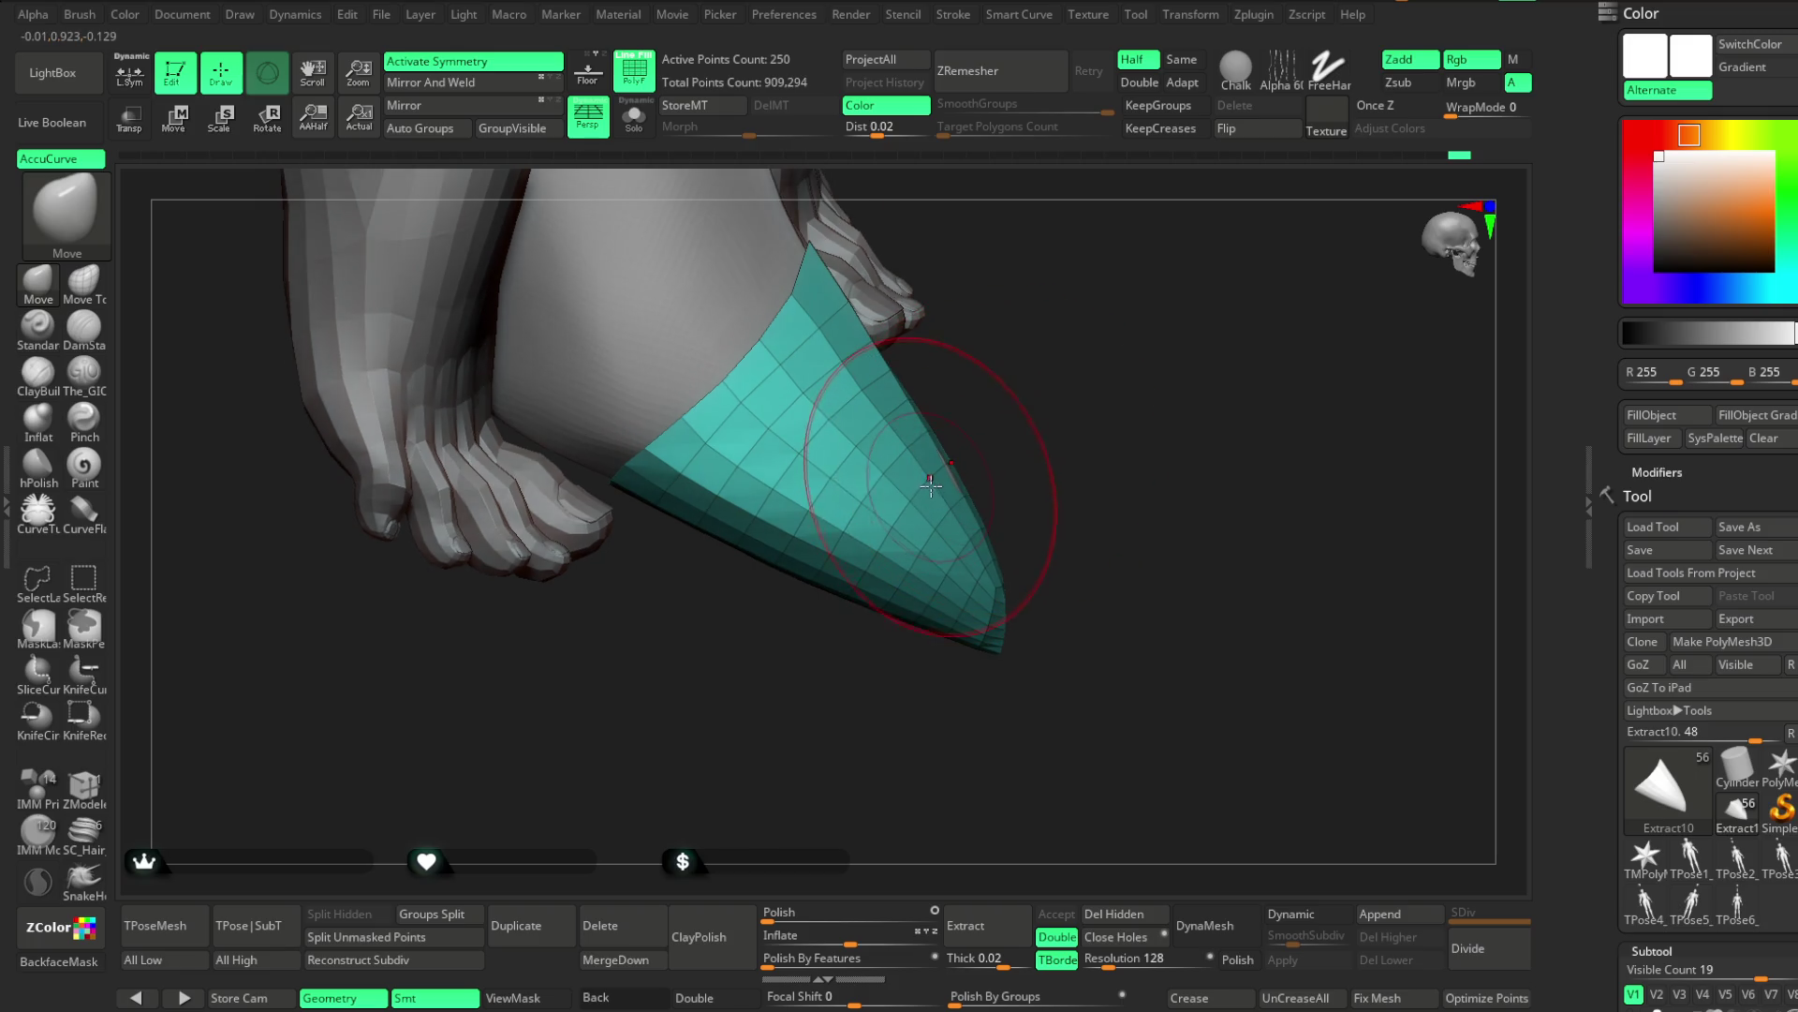
{"action": "mouse_move", "coordinate": [944, 482]}
{"action": "right_mouse_down"}
{"action": "mouse_move", "coordinate": [1009, 506]}
{"action": "mouse_move", "coordinate": [1071, 413]}
{"action": "mouse_move", "coordinate": [1091, 498]}
{"action": "mouse_move", "coordinate": [1132, 268]}
{"action": "mouse_move", "coordinate": [1137, 306]}
{"action": "mouse_move", "coordinate": [962, 503]}
{"action": "right_mouse_up"}
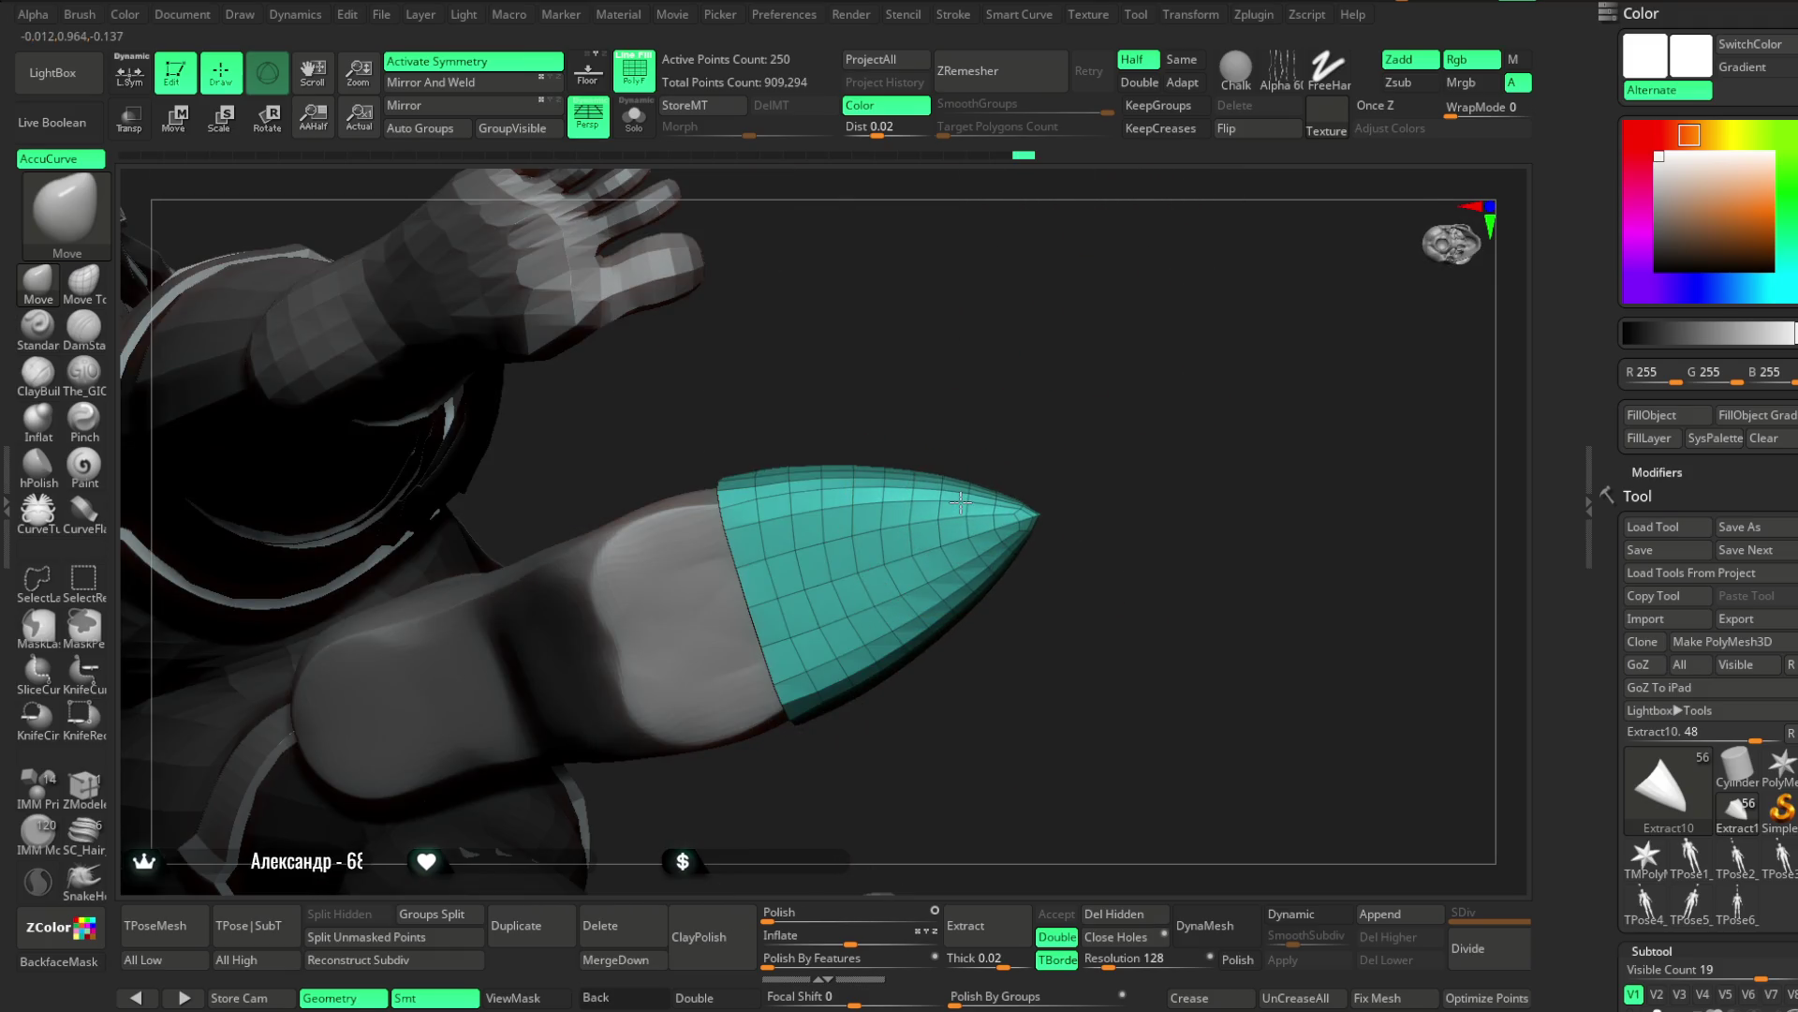
{"action": "mouse_move", "coordinate": [1069, 469]}
{"action": "right_mouse_down"}
{"action": "mouse_move", "coordinate": [1096, 474]}
{"action": "mouse_move", "coordinate": [1087, 514]}
{"action": "mouse_move", "coordinate": [1090, 394]}
{"action": "mouse_move", "coordinate": [1080, 446]}
{"action": "right_mouse_up"}
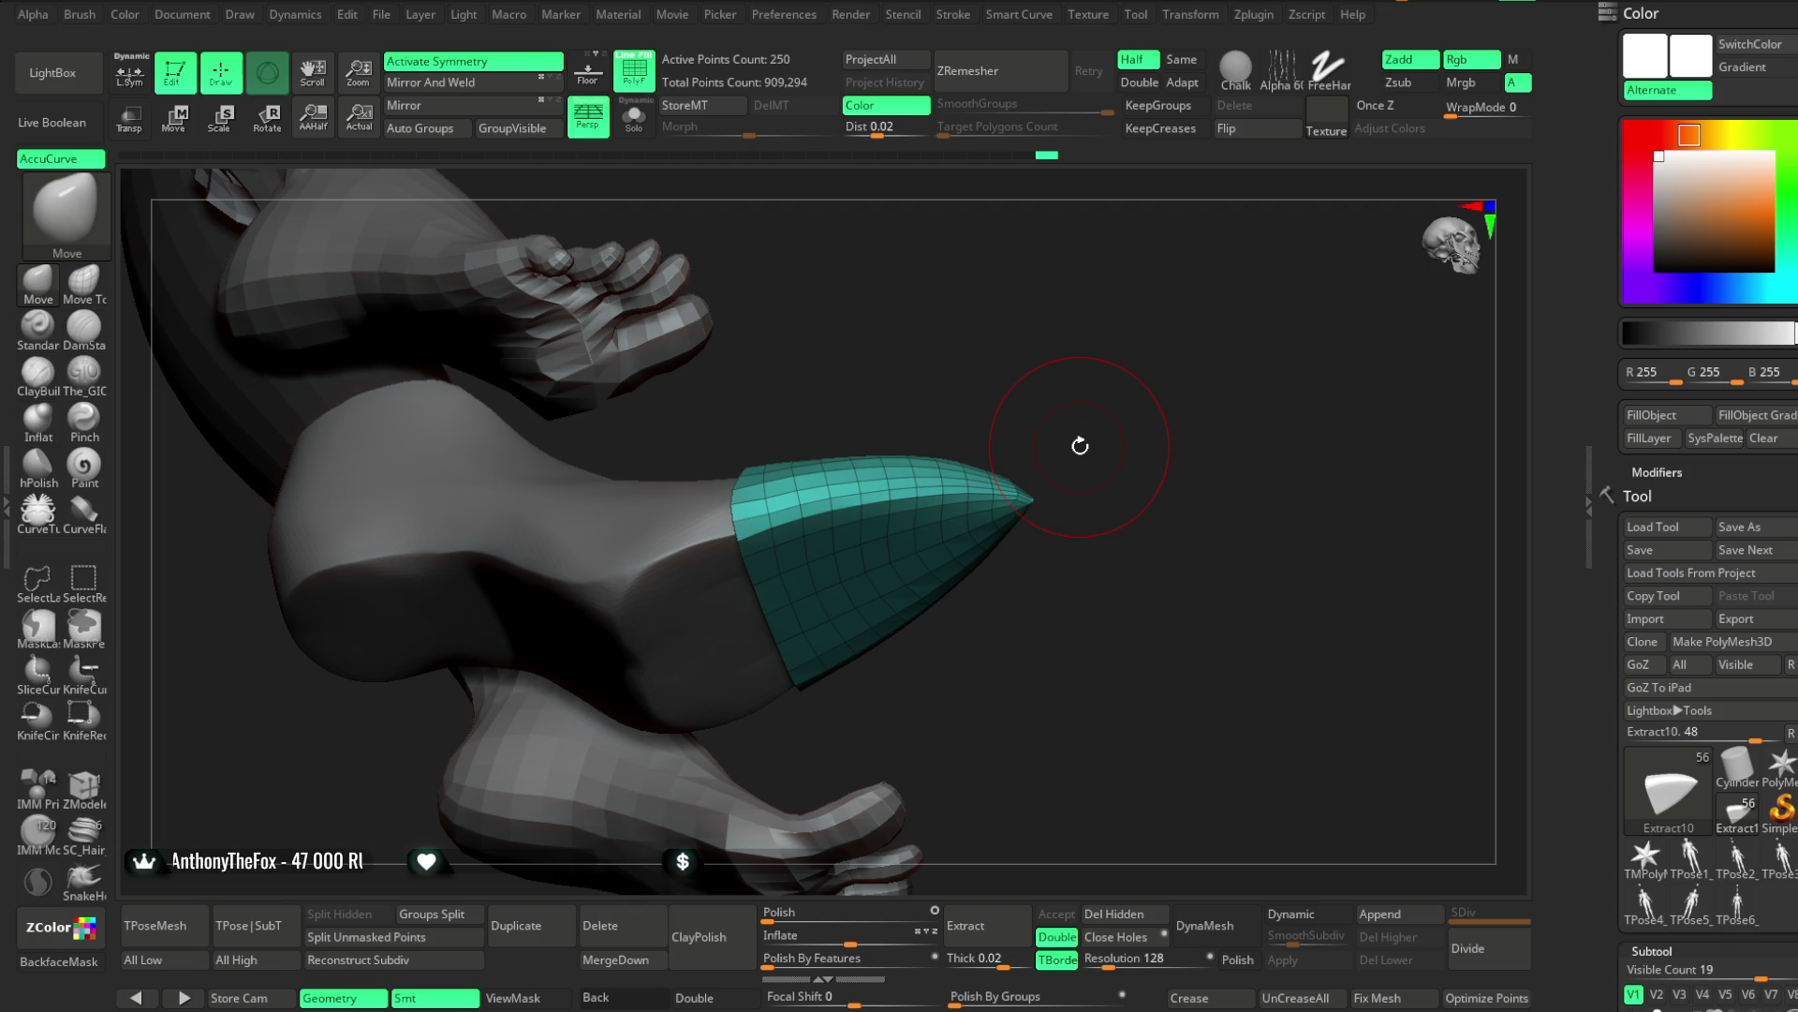
{"action": "mouse_move", "coordinate": [1059, 354]}
{"action": "right_mouse_down", "text": "ctrl"}
{"action": "mouse_move", "coordinate": [1184, 301]}
{"action": "mouse_move", "coordinate": [1162, 285]}
{"action": "mouse_move", "coordinate": [822, 522]}
{"action": "mouse_move", "coordinate": [722, 521]}
{"action": "mouse_move", "coordinate": [747, 525]}
{"action": "mouse_move", "coordinate": [918, 329]}
{"action": "right_mouse_up", "text": "ctrl"}
{"action": "key", "text": "space"}
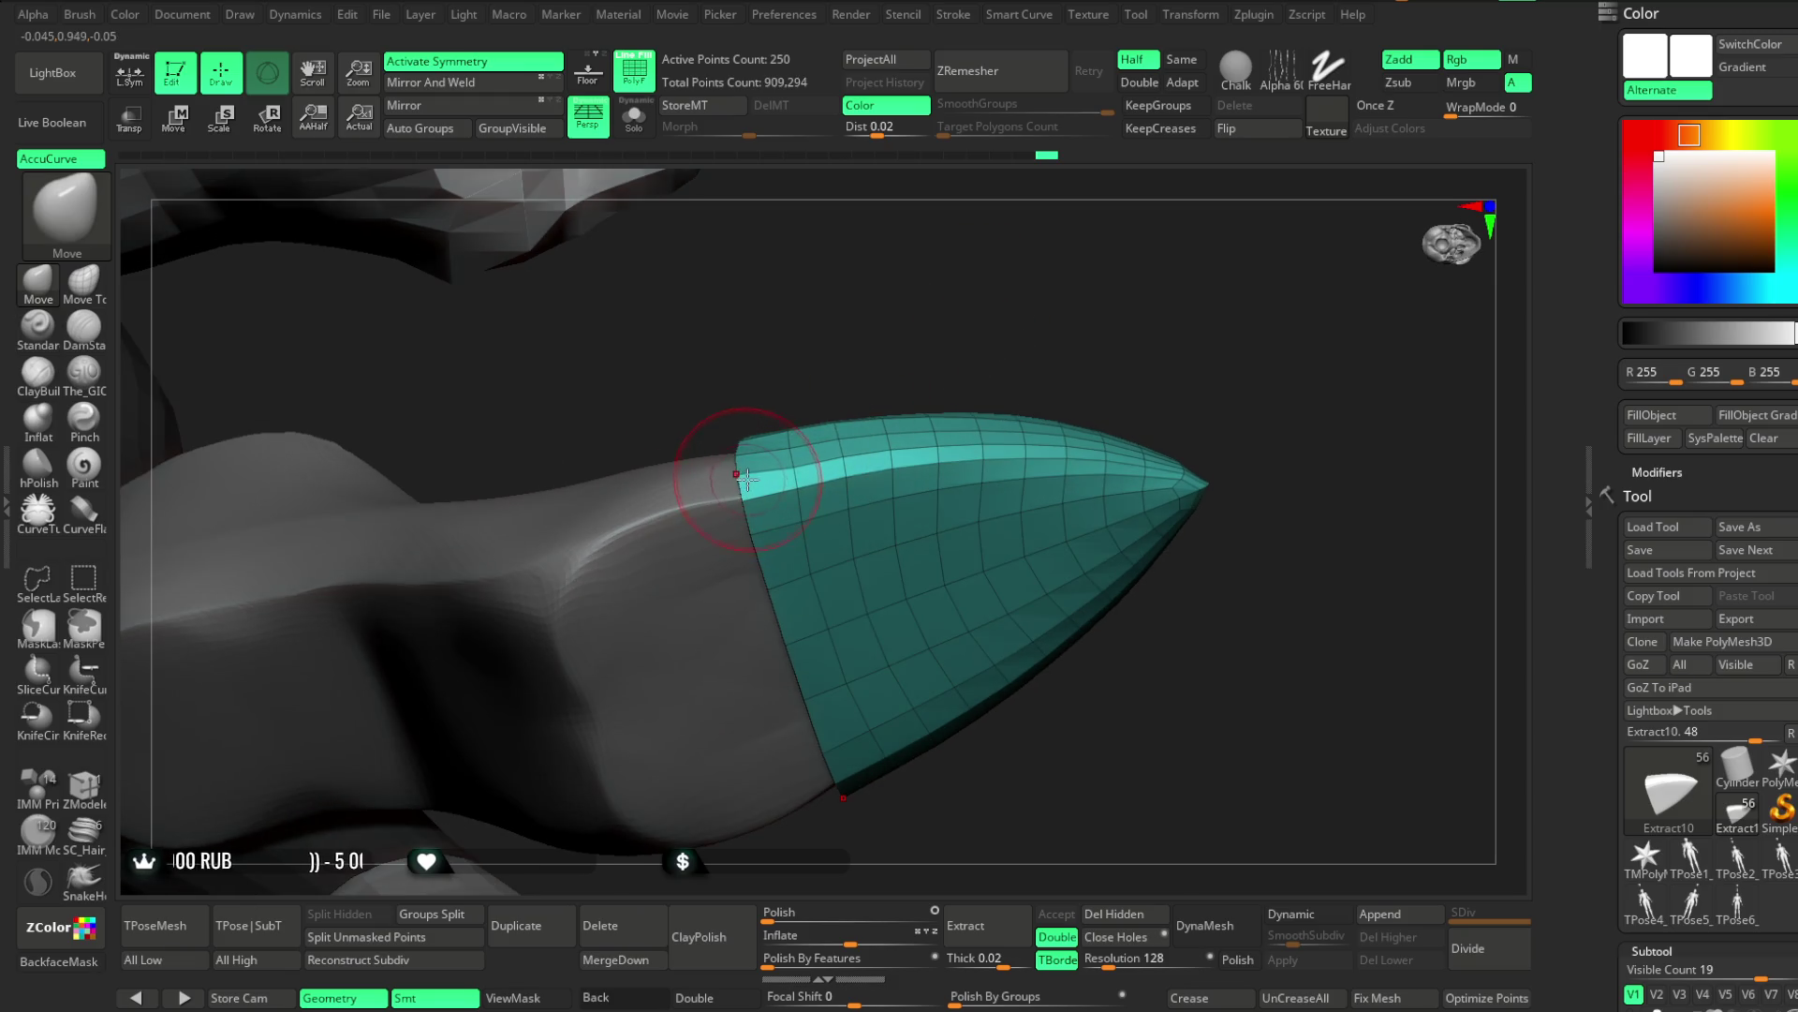
Frame the legs and toe cap and enlarge the sculpting brush's Draw Size
{"action": "mouse_move", "coordinate": [1040, 349]}
{"action": "right_mouse_down"}
{"action": "mouse_move", "coordinate": [1039, 334]}
{"action": "mouse_move", "coordinate": [761, 499]}
{"action": "right_mouse_up"}
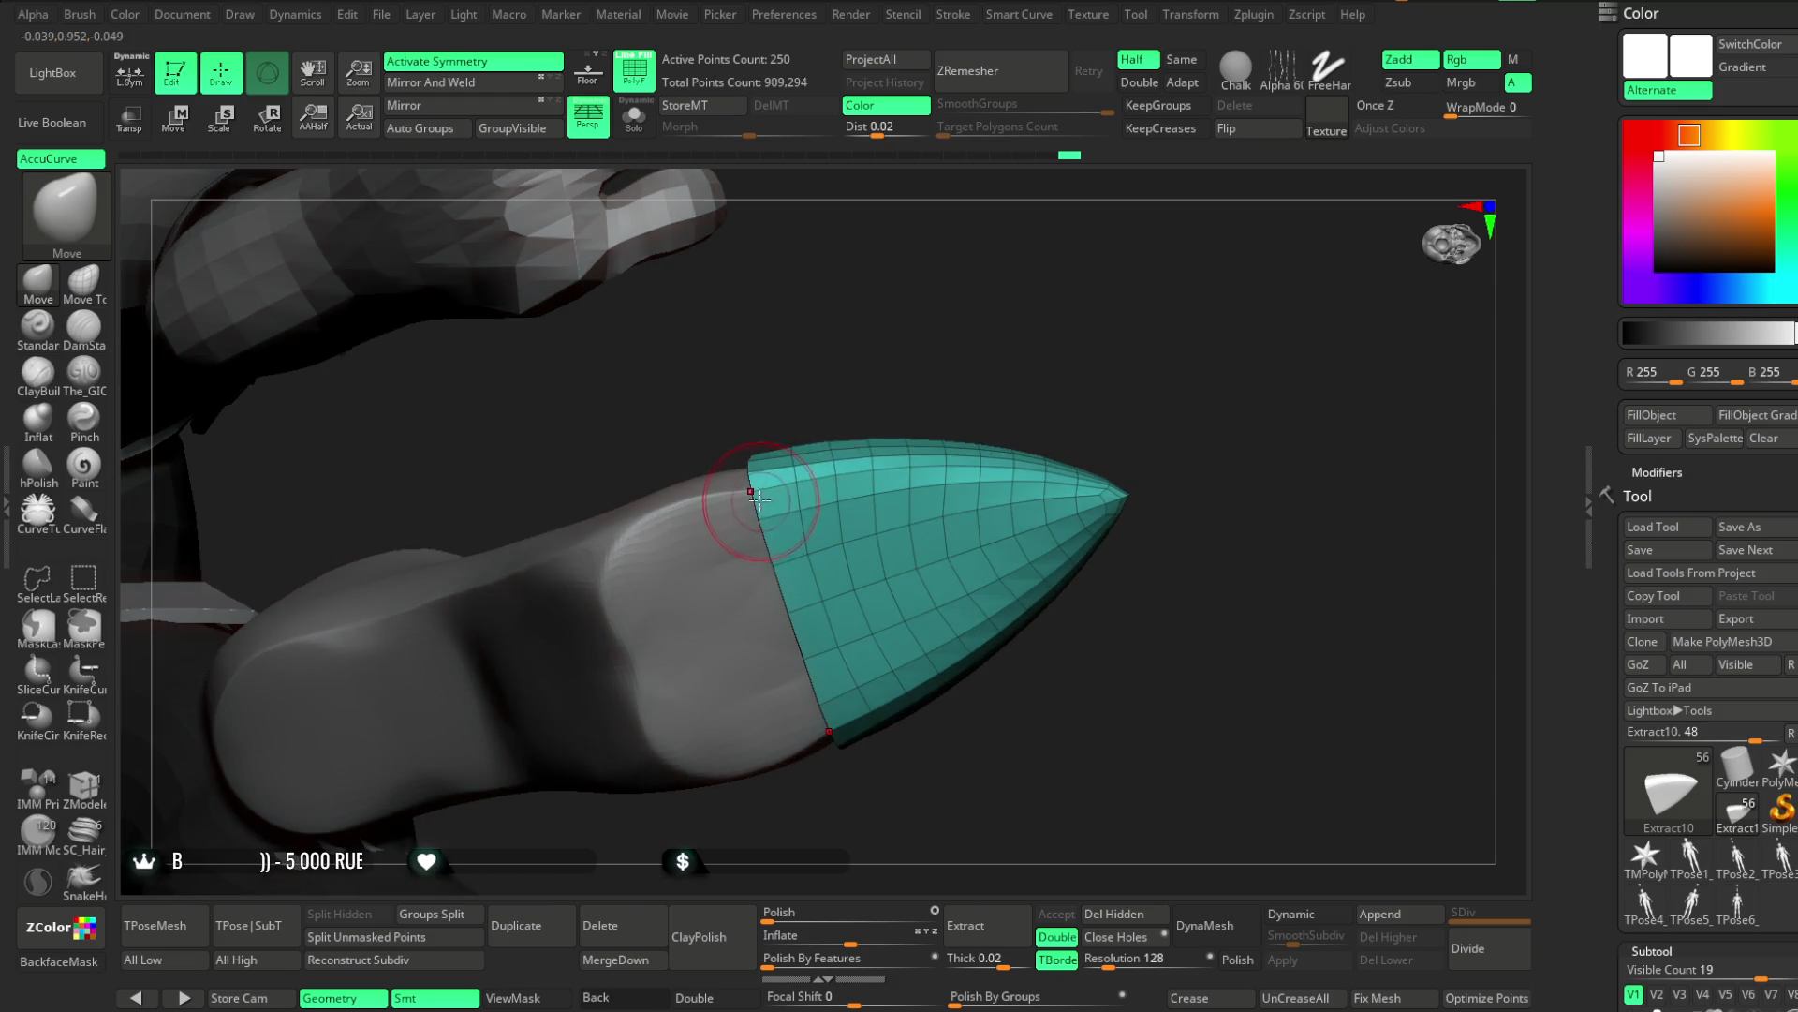
{"action": "mouse_move", "coordinate": [992, 382]}
{"action": "right_mouse_down"}
{"action": "mouse_move", "coordinate": [1076, 369]}
{"action": "mouse_move", "coordinate": [1184, 594]}
{"action": "mouse_move", "coordinate": [1076, 469]}
{"action": "mouse_move", "coordinate": [1085, 380]}
{"action": "mouse_move", "coordinate": [1104, 369]}
{"action": "mouse_move", "coordinate": [1060, 390]}
{"action": "mouse_move", "coordinate": [1076, 594]}
{"action": "mouse_move", "coordinate": [1060, 498]}
{"action": "right_mouse_up"}
{"action": "key", "text": "space"}
{"action": "left_click_drag", "start_coordinate": [1049, 489], "coordinate": [1124, 489]}
Orbit beneath and beside the foot to check the sole and toe cap underside
{"action": "mouse_move", "coordinate": [1096, 494]}
{"action": "right_mouse_down"}
{"action": "mouse_move", "coordinate": [982, 611]}
{"action": "mouse_move", "coordinate": [1087, 604]}
{"action": "mouse_move", "coordinate": [976, 602]}
{"action": "mouse_move", "coordinate": [983, 425]}
{"action": "mouse_move", "coordinate": [1025, 448]}
{"action": "mouse_move", "coordinate": [1011, 487]}
{"action": "right_mouse_up"}
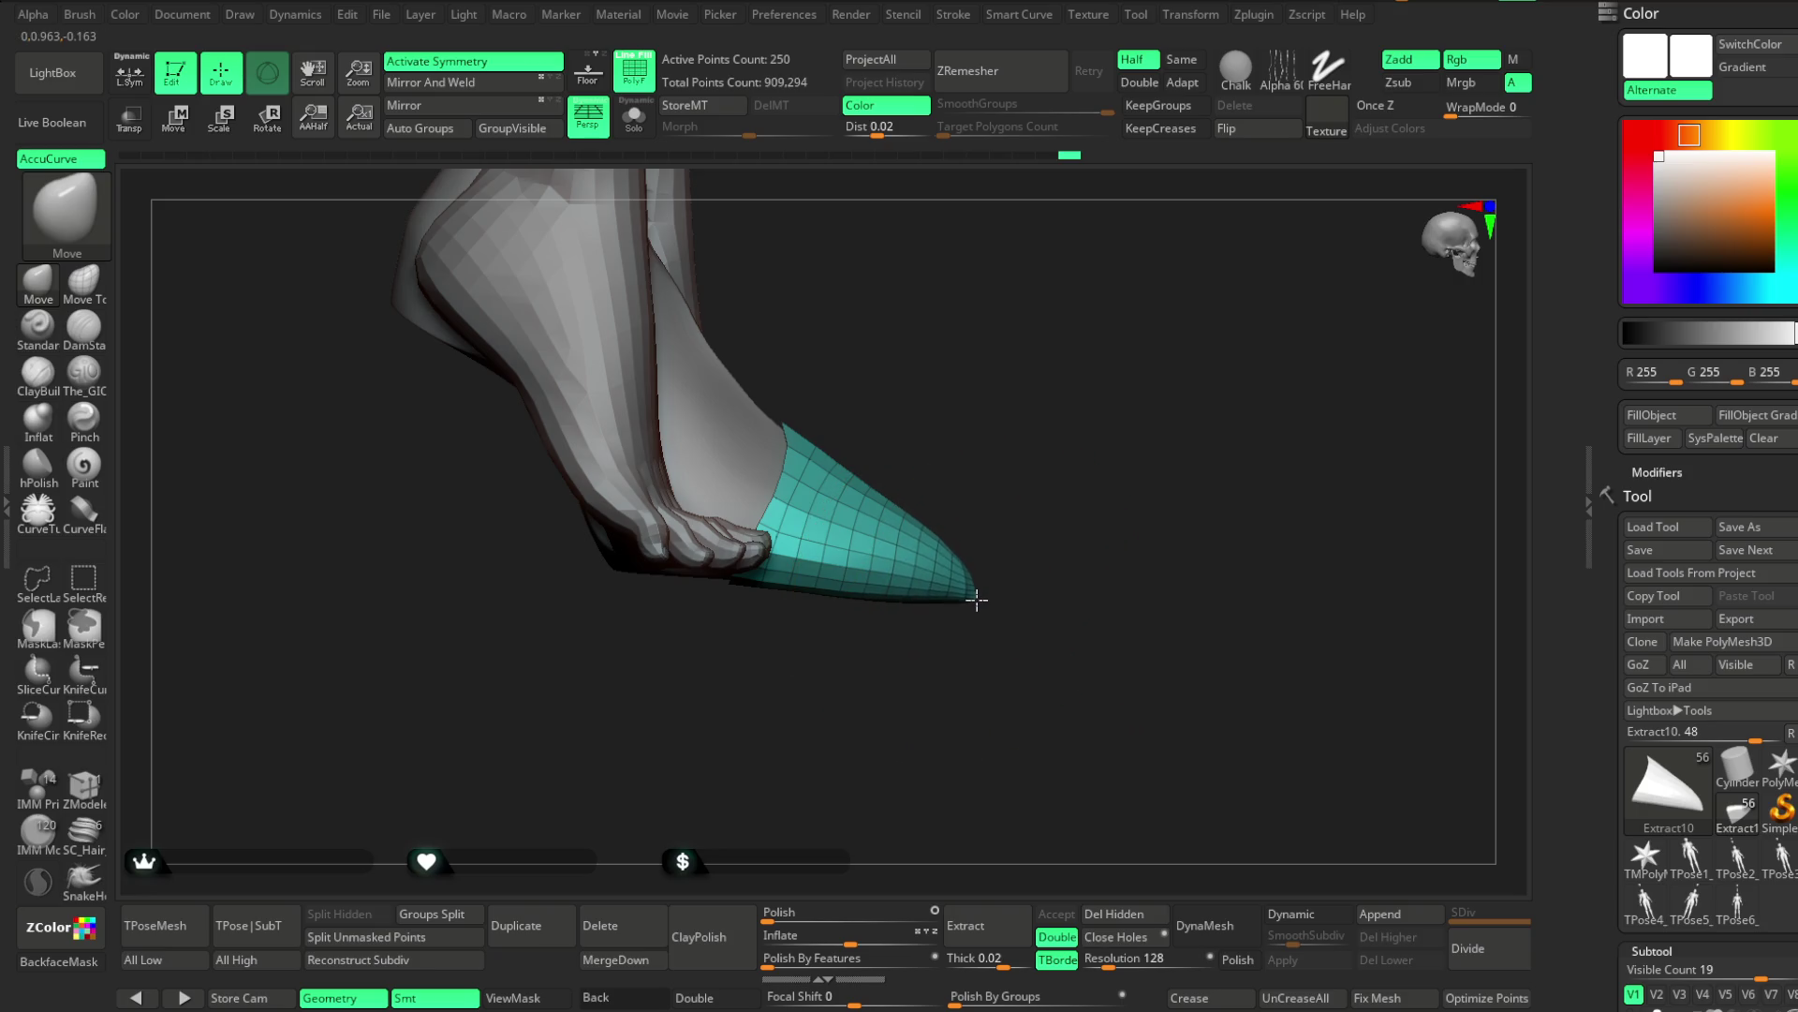
{"action": "mouse_move", "coordinate": [1068, 482]}
{"action": "left_mouse_down"}
{"action": "mouse_move", "coordinate": [1076, 385]}
{"action": "mouse_move", "coordinate": [1064, 474]}
{"action": "mouse_move", "coordinate": [817, 527]}
{"action": "left_mouse_up"}
{"action": "mouse_move", "coordinate": [988, 417]}
{"action": "left_mouse_down"}
{"action": "mouse_move", "coordinate": [955, 418]}
{"action": "mouse_move", "coordinate": [862, 517]}
{"action": "left_mouse_up"}
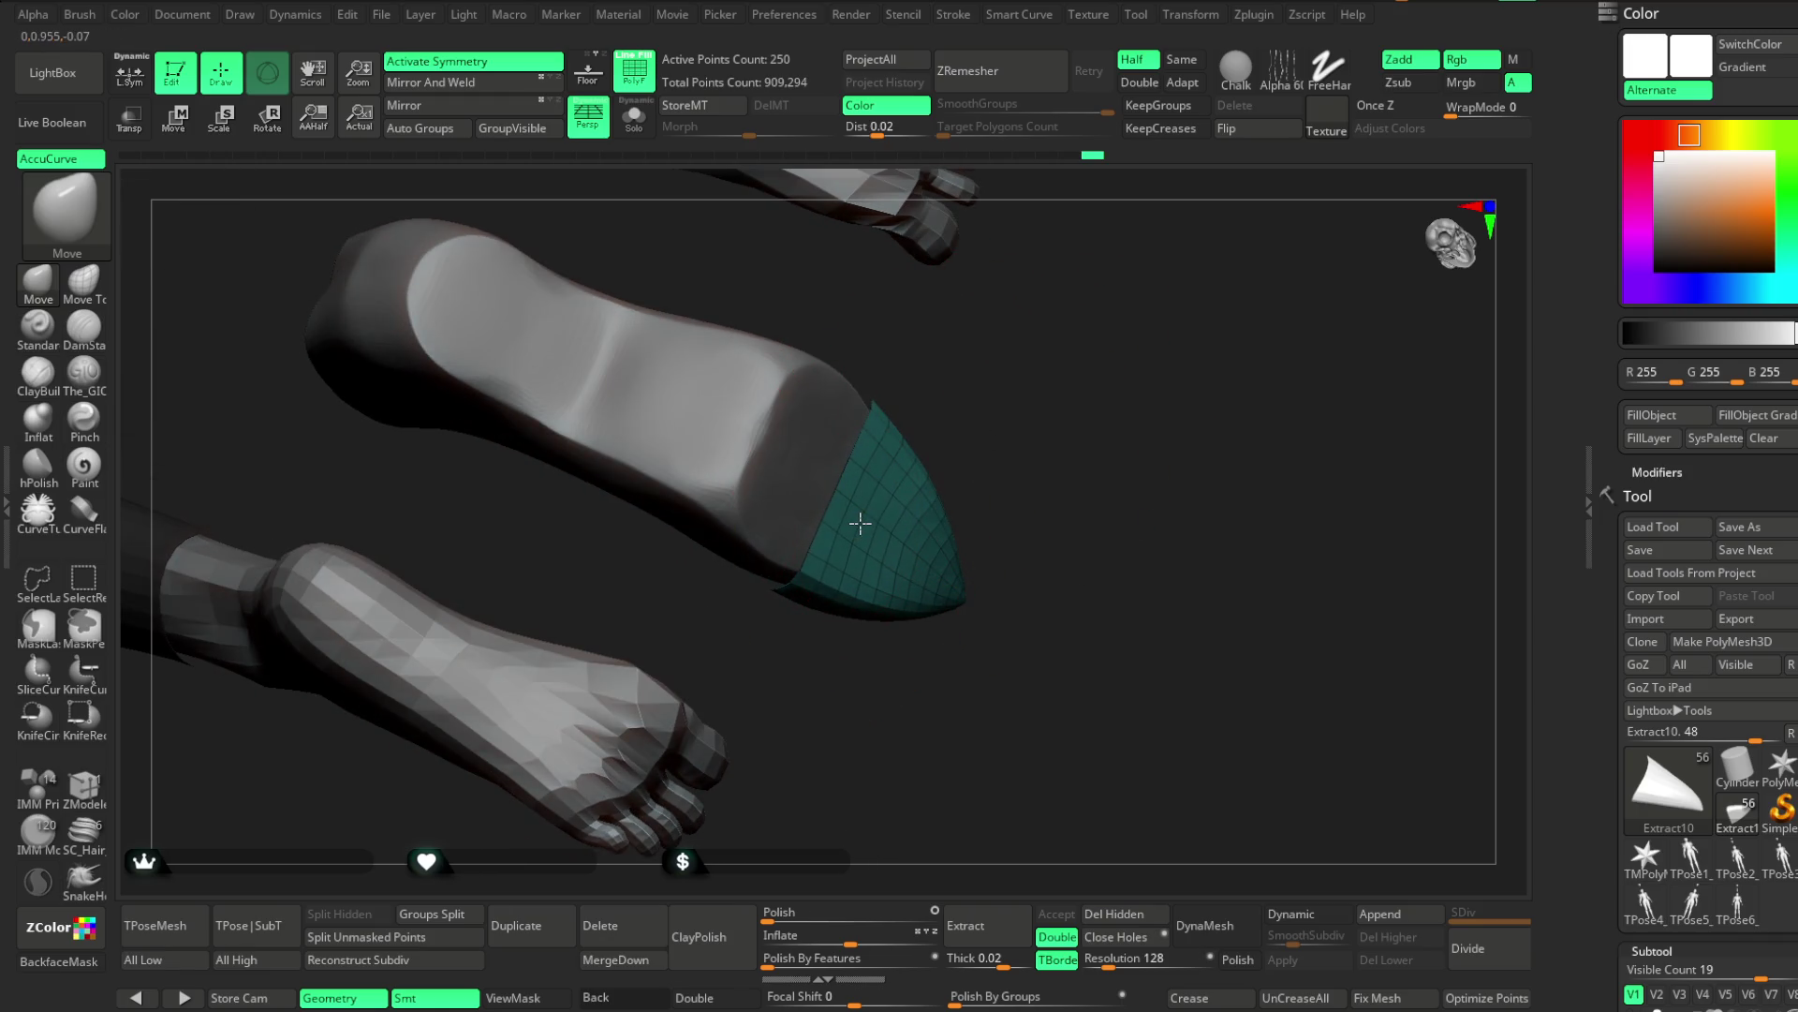
{"action": "mouse_move", "coordinate": [1038, 428]}
{"action": "left_mouse_down"}
{"action": "mouse_move", "coordinate": [953, 707]}
{"action": "mouse_move", "coordinate": [1027, 558]}
{"action": "mouse_move", "coordinate": [1099, 509]}
{"action": "mouse_move", "coordinate": [1074, 553]}
{"action": "left_mouse_up"}
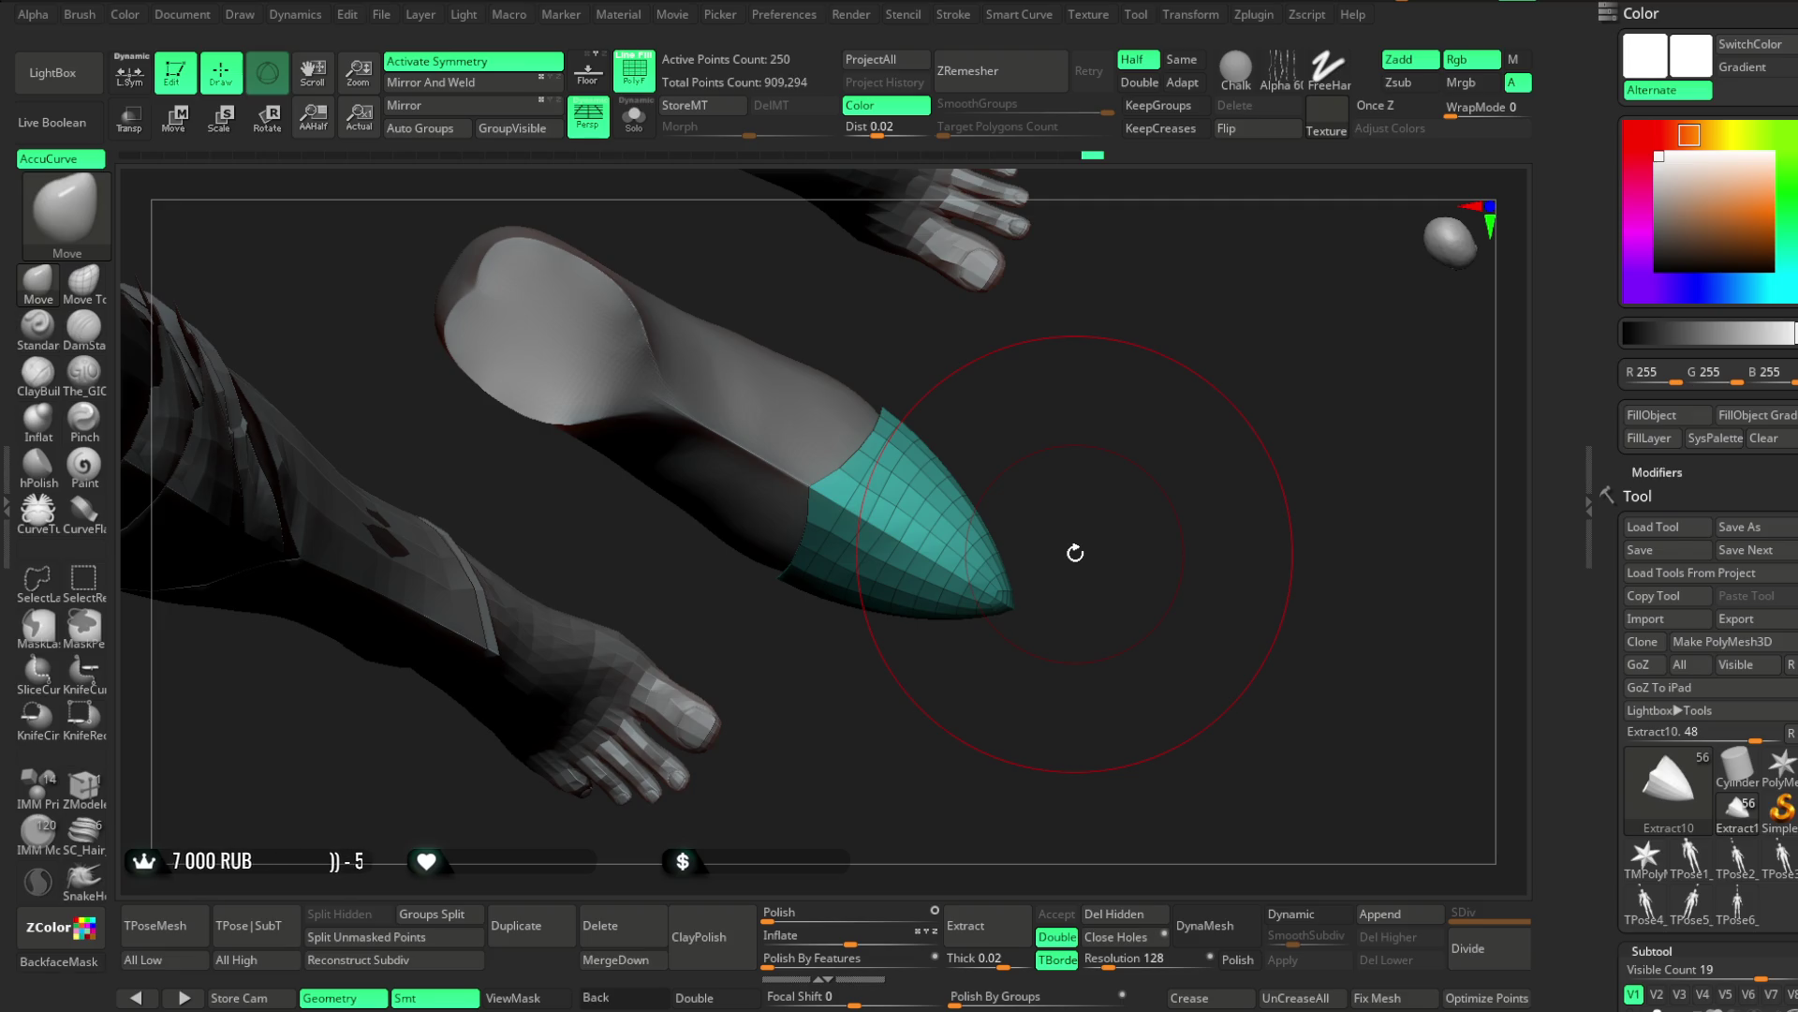
{"action": "left_click_drag", "start_coordinate": [1075, 553], "coordinate": [1132, 333]}
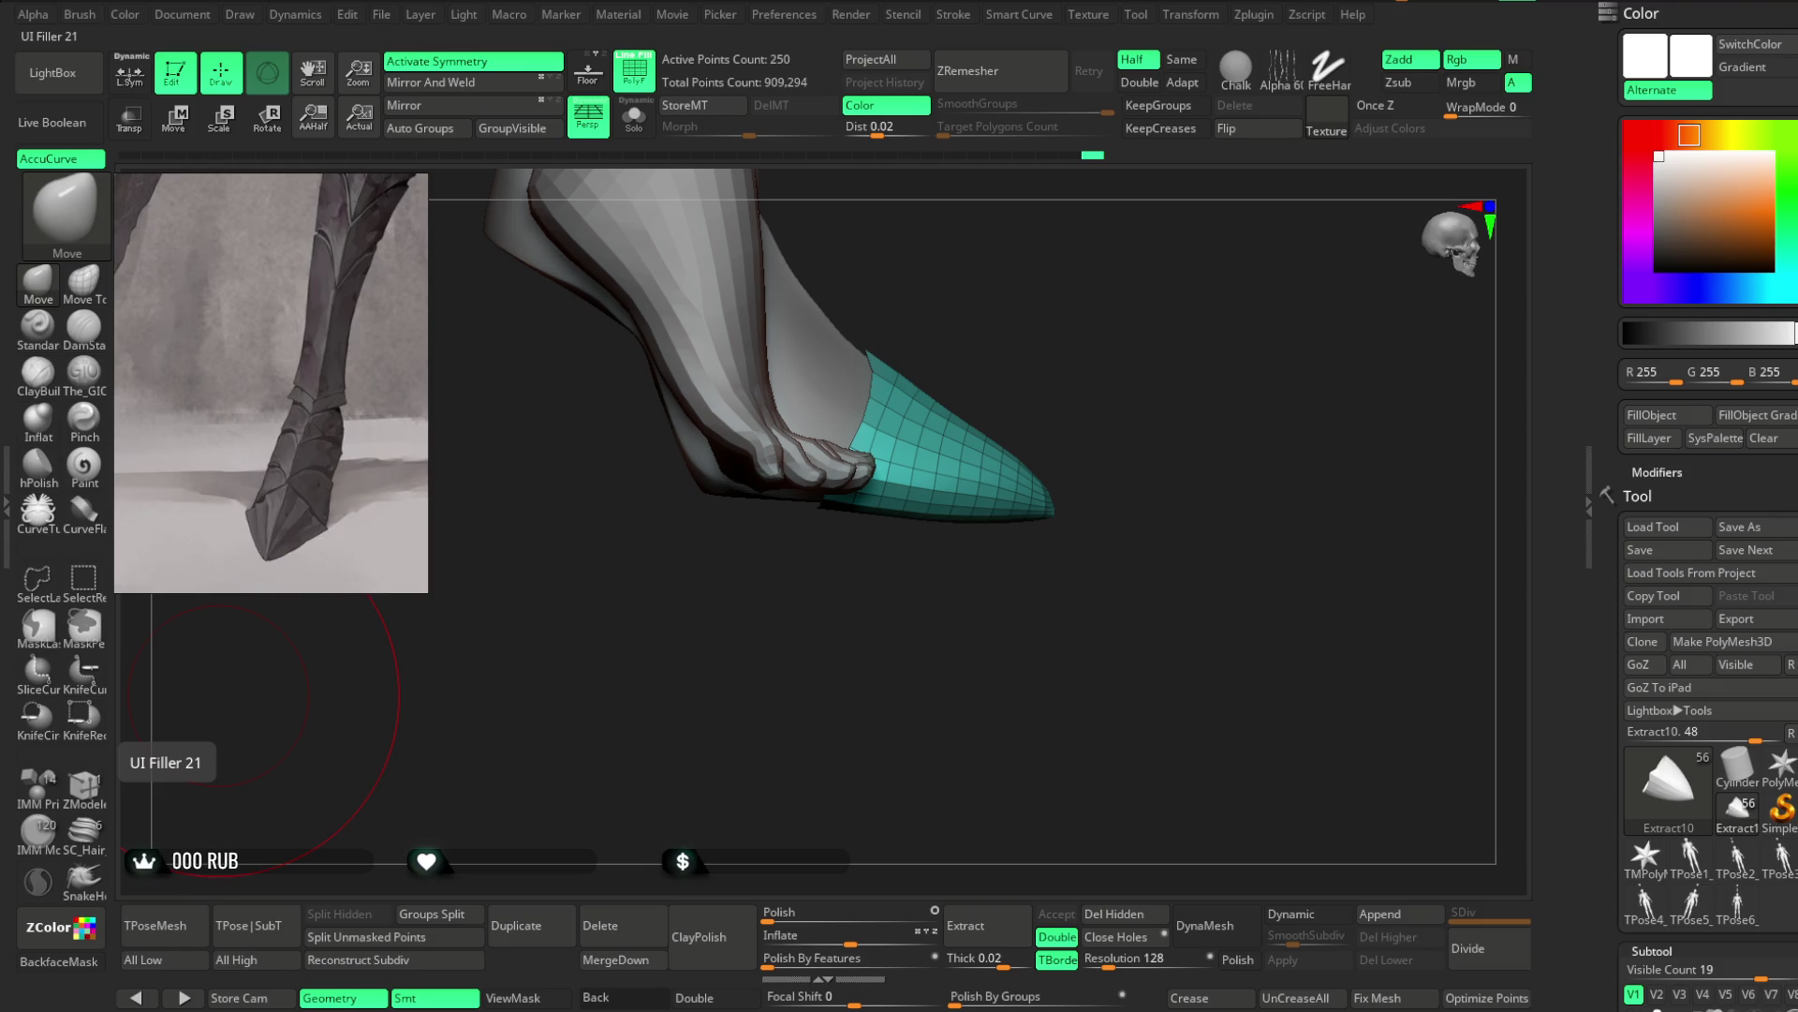
Zoom in on the toe cap and shrink the brush Draw Size
{"action": "mouse_move", "coordinate": [1083, 381]}
{"action": "left_mouse_down"}
{"action": "mouse_move", "coordinate": [1070, 474]}
{"action": "mouse_move", "coordinate": [1040, 378]}
{"action": "mouse_move", "coordinate": [1084, 498]}
{"action": "mouse_move", "coordinate": [1090, 446]}
{"action": "mouse_move", "coordinate": [1144, 400]}
{"action": "mouse_move", "coordinate": [1124, 422]}
{"action": "left_mouse_up"}
{"action": "right_click", "coordinate": [1089, 446]}
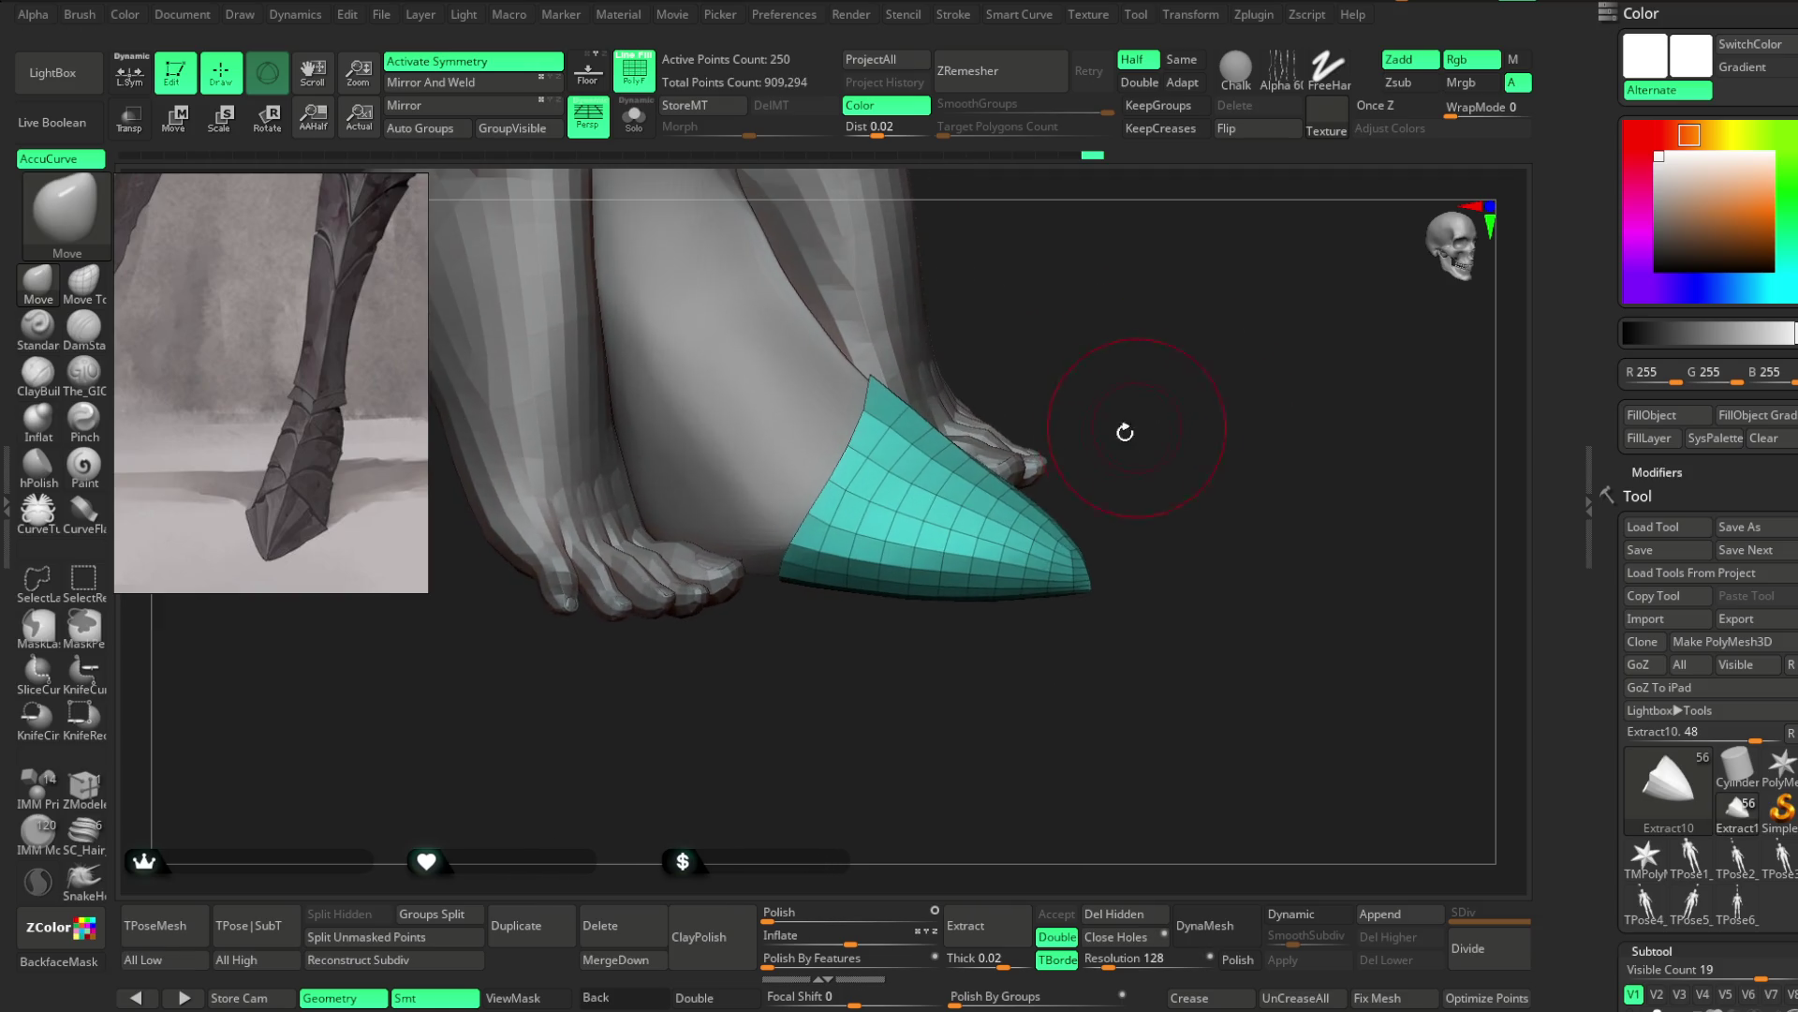
{"action": "right_click", "coordinate": [811, 511]}
{"action": "left_click_drag", "start_coordinate": [862, 534], "coordinate": [838, 534]}
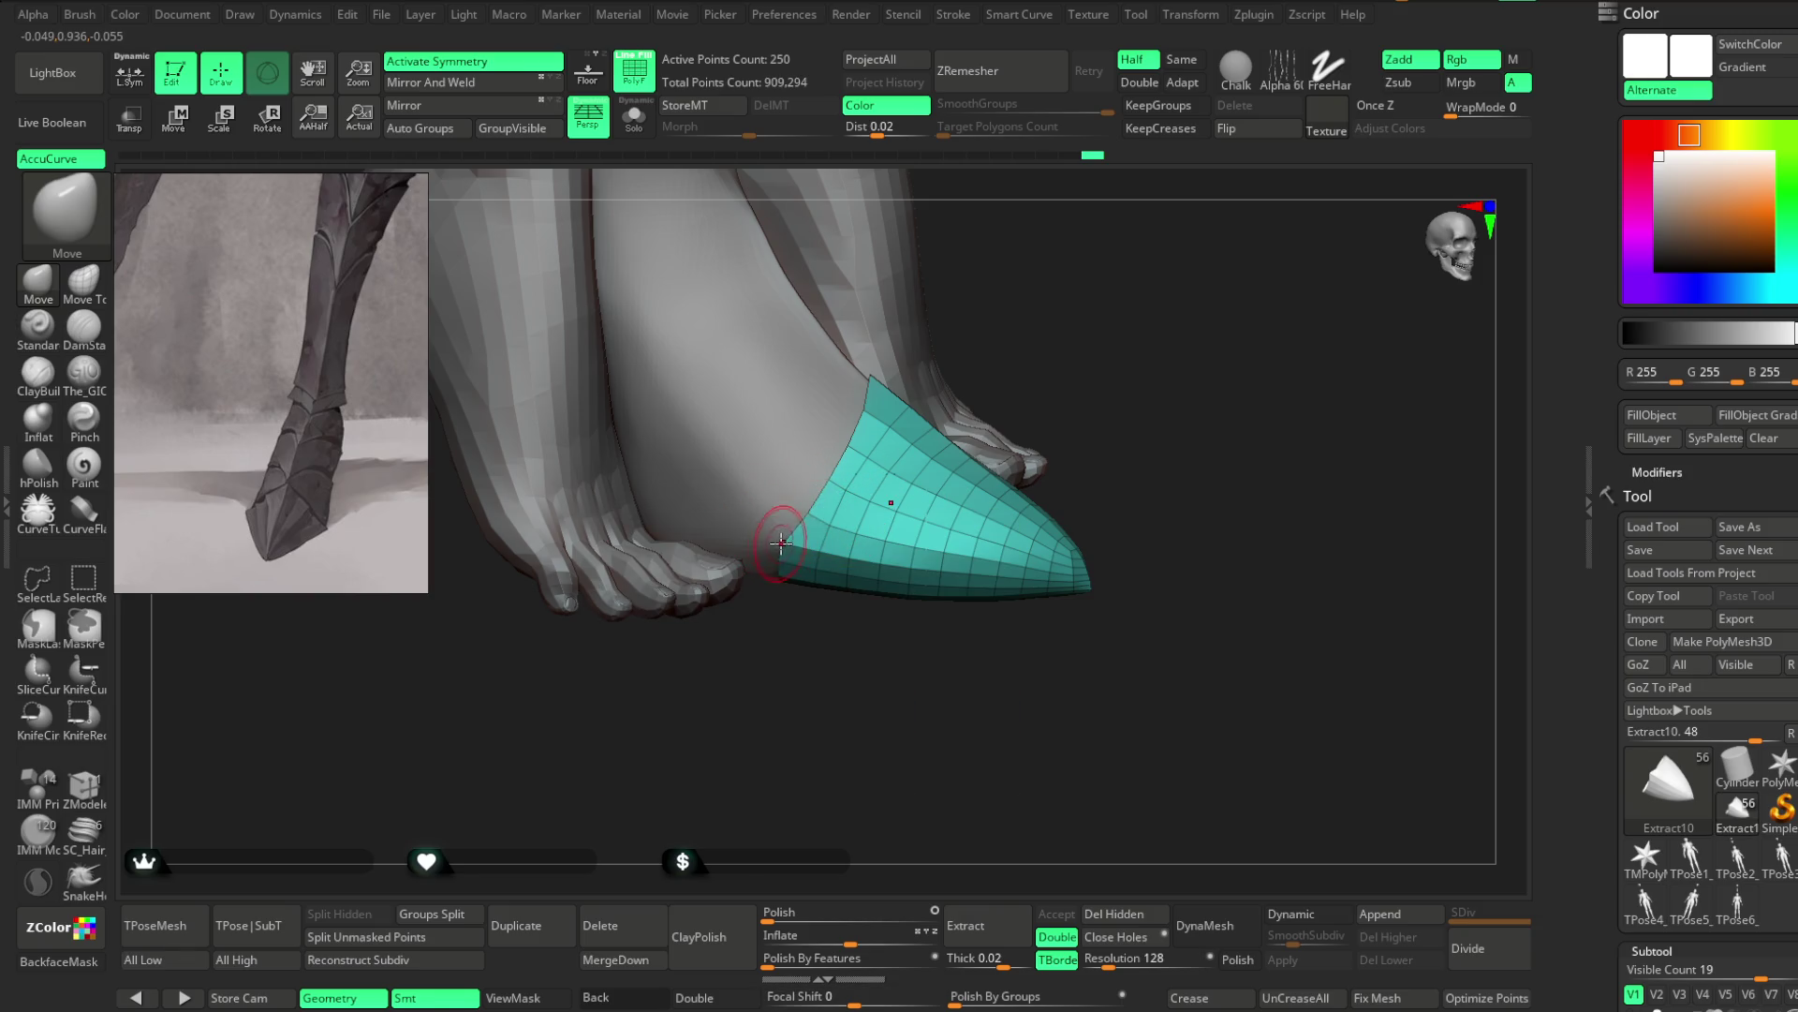
Move the toe cap's rear edge vertices out into pointed corners
{"action": "left_click_drag", "start_coordinate": [774, 550], "coordinate": [784, 571]}
{"action": "mouse_move", "coordinate": [792, 637]}
{"action": "left_mouse_down"}
{"action": "mouse_move", "coordinate": [795, 727]}
{"action": "mouse_move", "coordinate": [1080, 402]}
{"action": "mouse_move", "coordinate": [1008, 462]}
{"action": "left_mouse_up"}
{"action": "left_click_drag", "start_coordinate": [766, 573], "coordinate": [731, 592]}
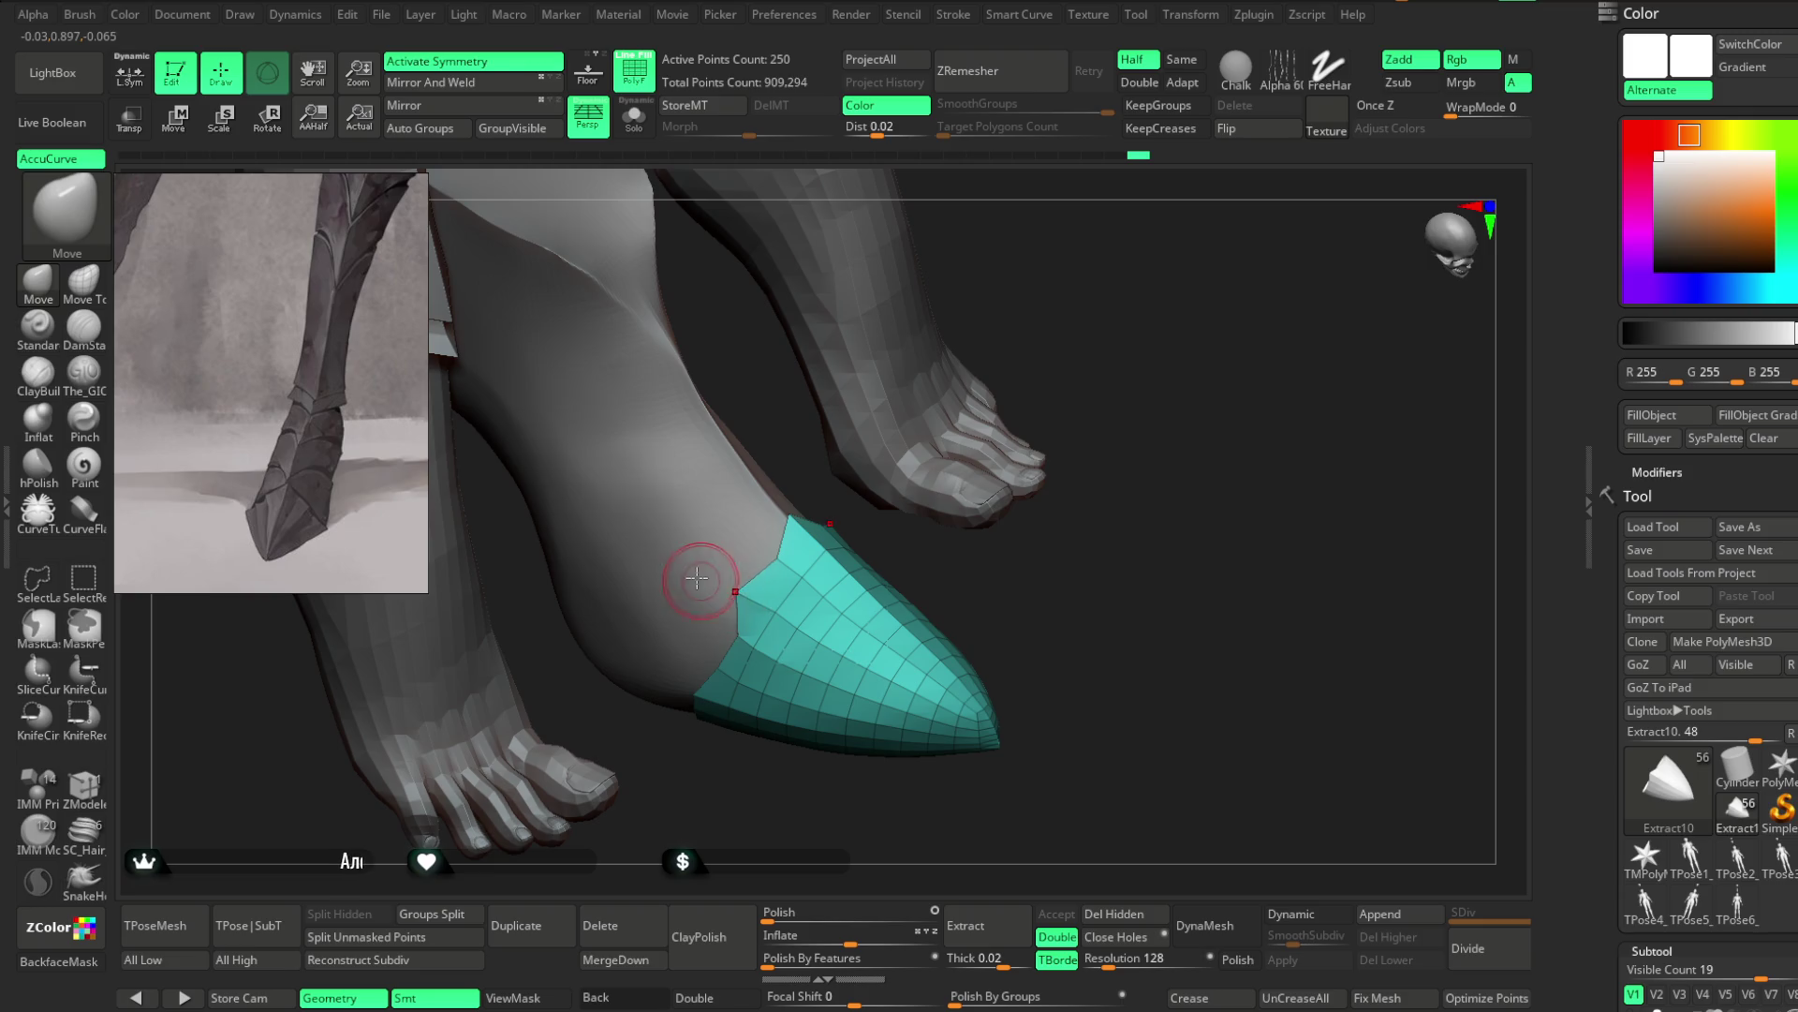
{"action": "left_click_drag", "start_coordinate": [1043, 540], "coordinate": [965, 571]}
{"action": "left_click_drag", "start_coordinate": [1136, 385], "coordinate": [1129, 510]}
{"action": "left_click_drag", "start_coordinate": [709, 604], "coordinate": [672, 588]}
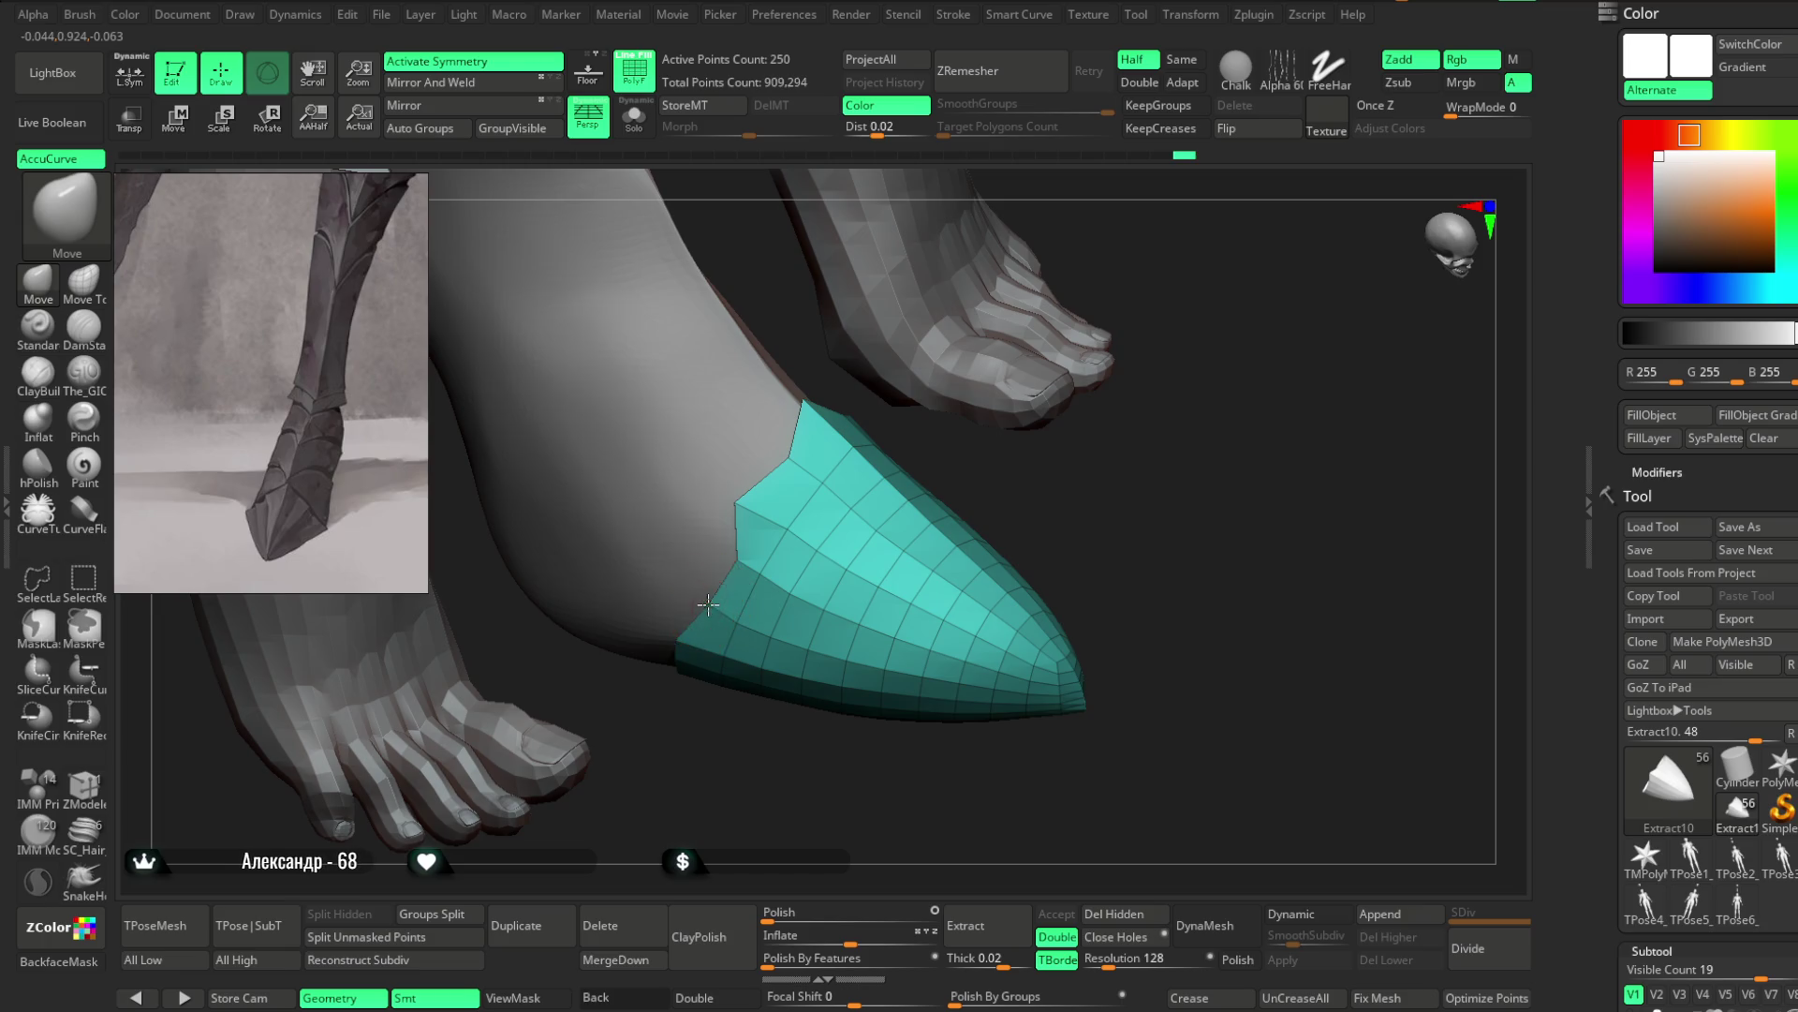
{"action": "mouse_move", "coordinate": [755, 758]}
{"action": "left_mouse_down"}
{"action": "mouse_move", "coordinate": [1087, 486]}
{"action": "mouse_move", "coordinate": [971, 630]}
{"action": "mouse_move", "coordinate": [968, 570]}
{"action": "mouse_move", "coordinate": [988, 666]}
{"action": "mouse_move", "coordinate": [972, 636]}
{"action": "left_mouse_up"}
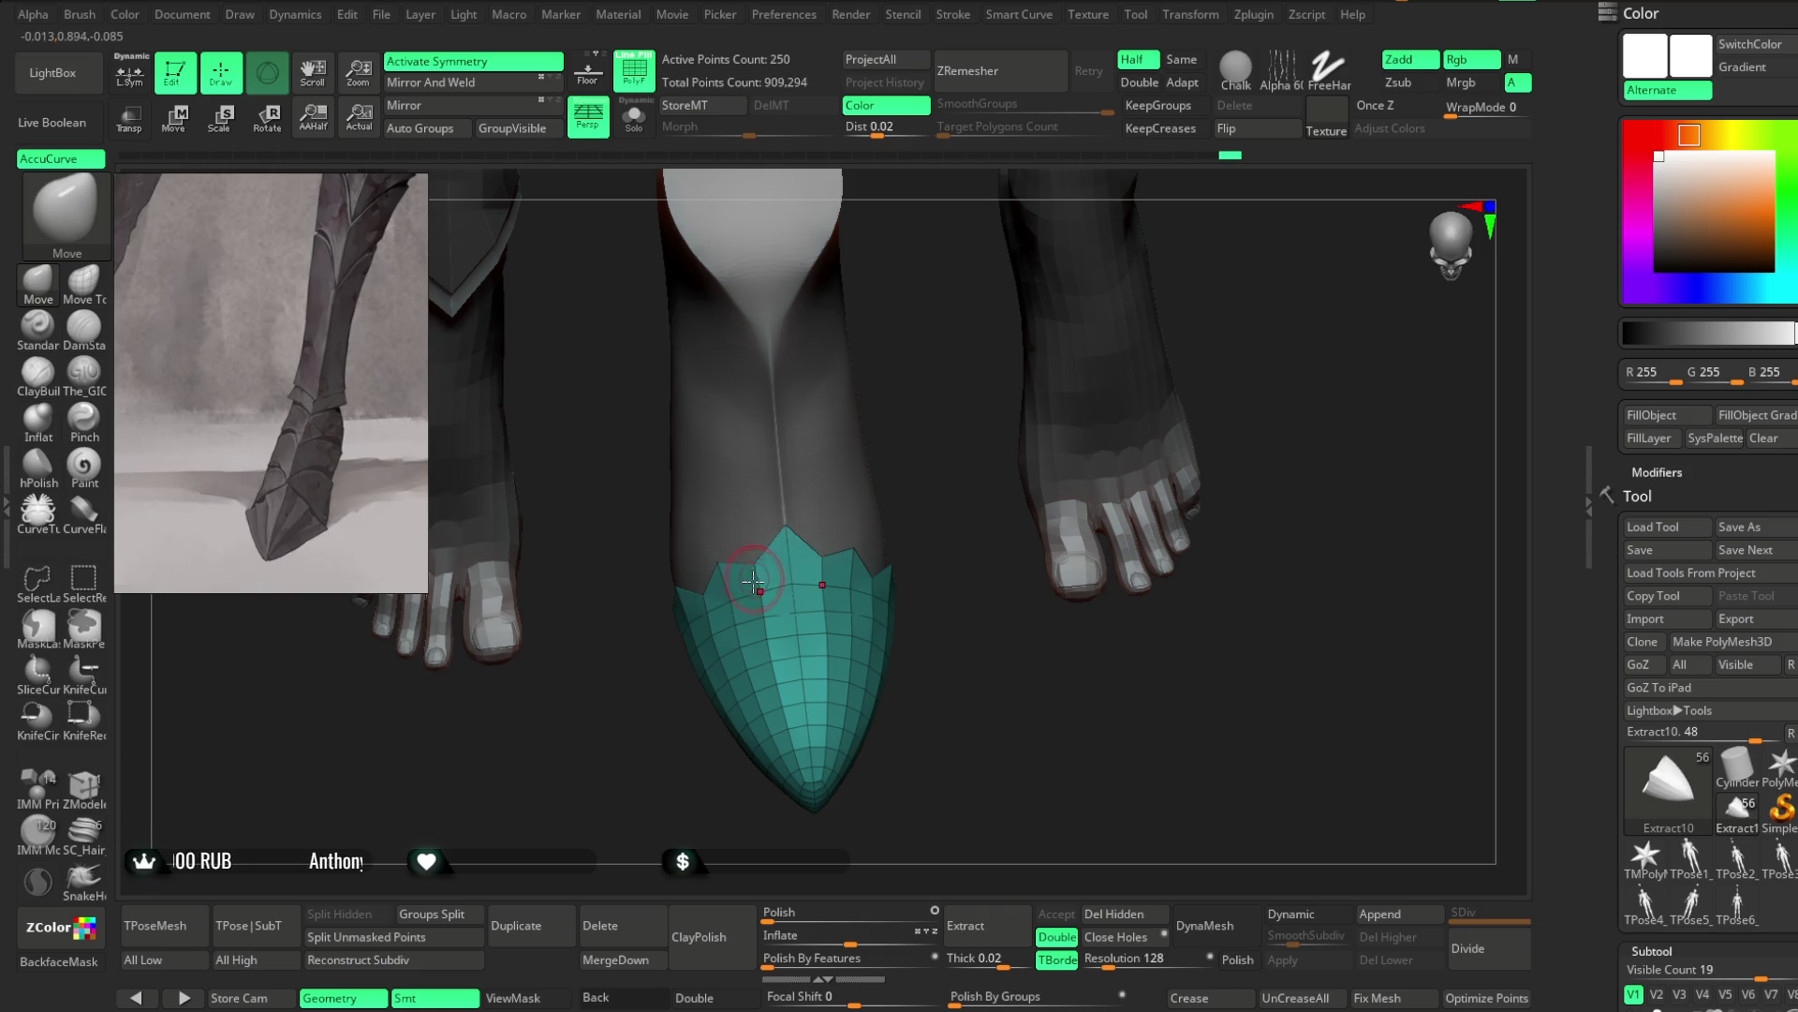
{"action": "mouse_move", "coordinate": [1084, 566]}
{"action": "left_mouse_down"}
{"action": "mouse_move", "coordinate": [881, 573]}
{"action": "mouse_move", "coordinate": [936, 605]}
{"action": "mouse_move", "coordinate": [938, 583]}
{"action": "mouse_move", "coordinate": [976, 675]}
{"action": "mouse_move", "coordinate": [959, 739]}
{"action": "mouse_move", "coordinate": [1131, 359]}
{"action": "mouse_move", "coordinate": [1108, 502]}
{"action": "left_mouse_up"}
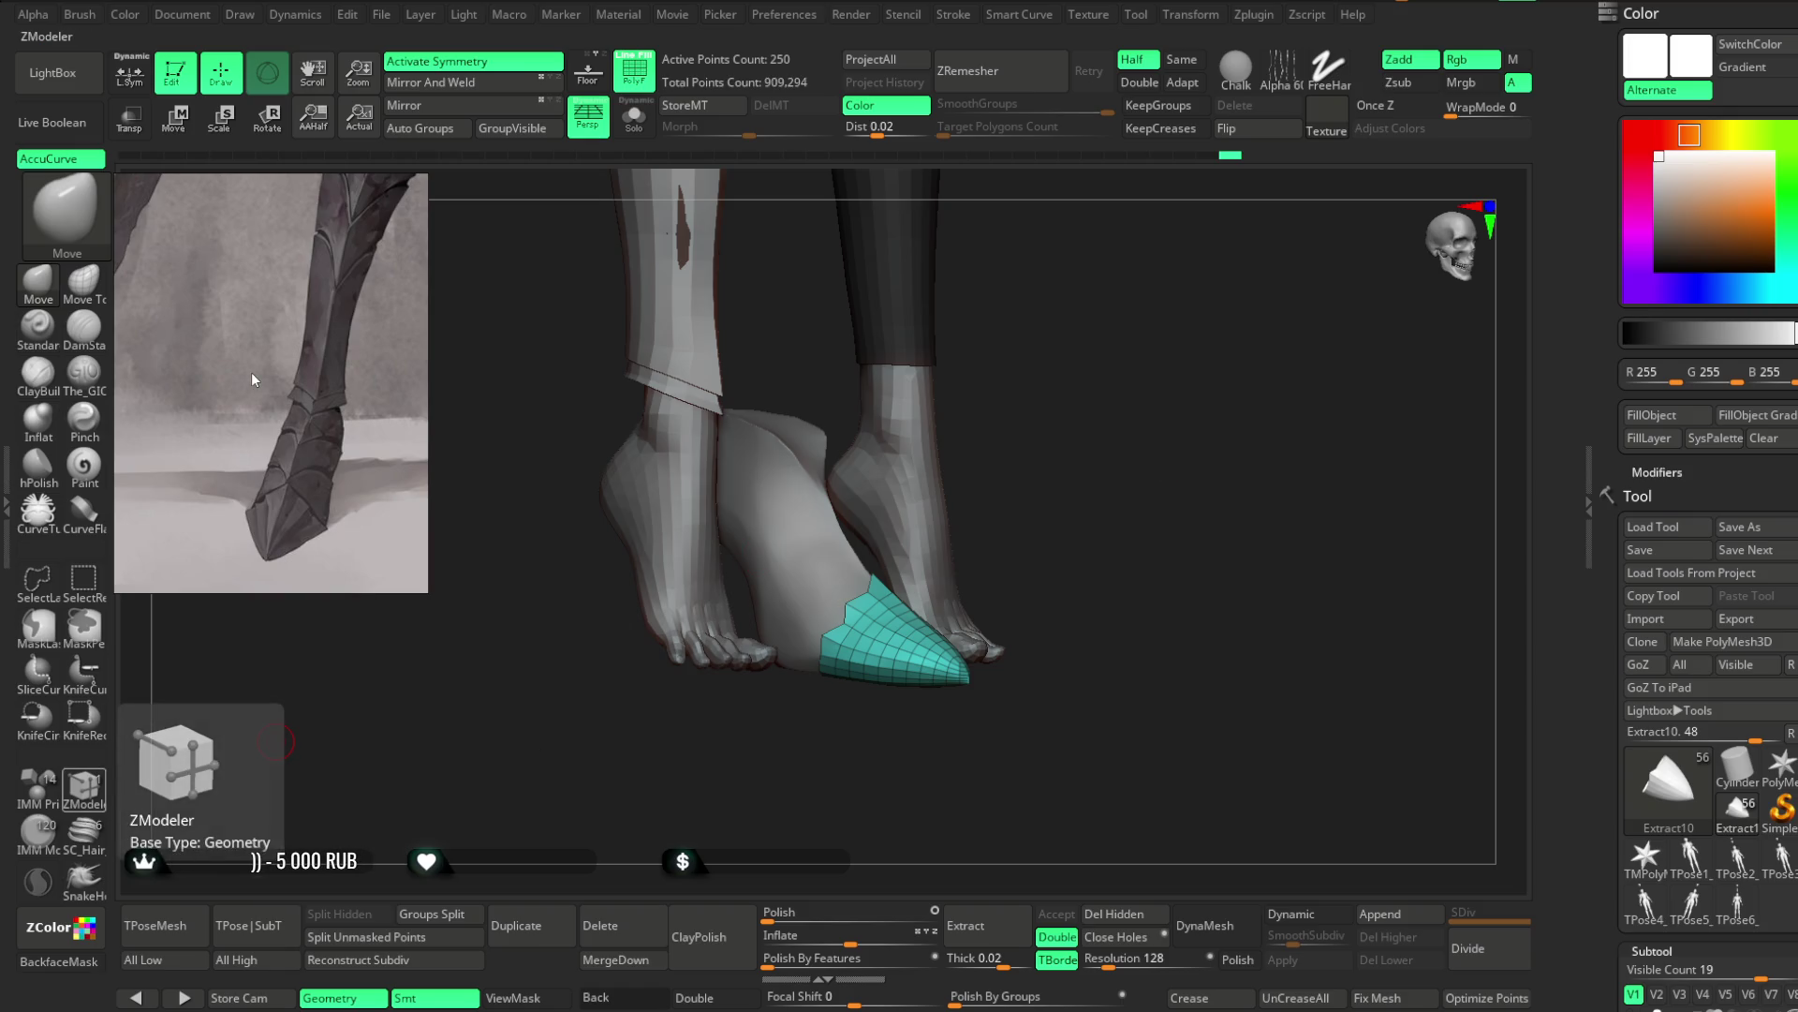
Zoom the reference onto the boot and trace the toe plate's upper and left edges in red
{"action": "mouse_move", "coordinate": [248, 375]}
{"action": "scroll", "coordinate": [211, 348], "scroll_direction": "down", "scroll_amount": 3}
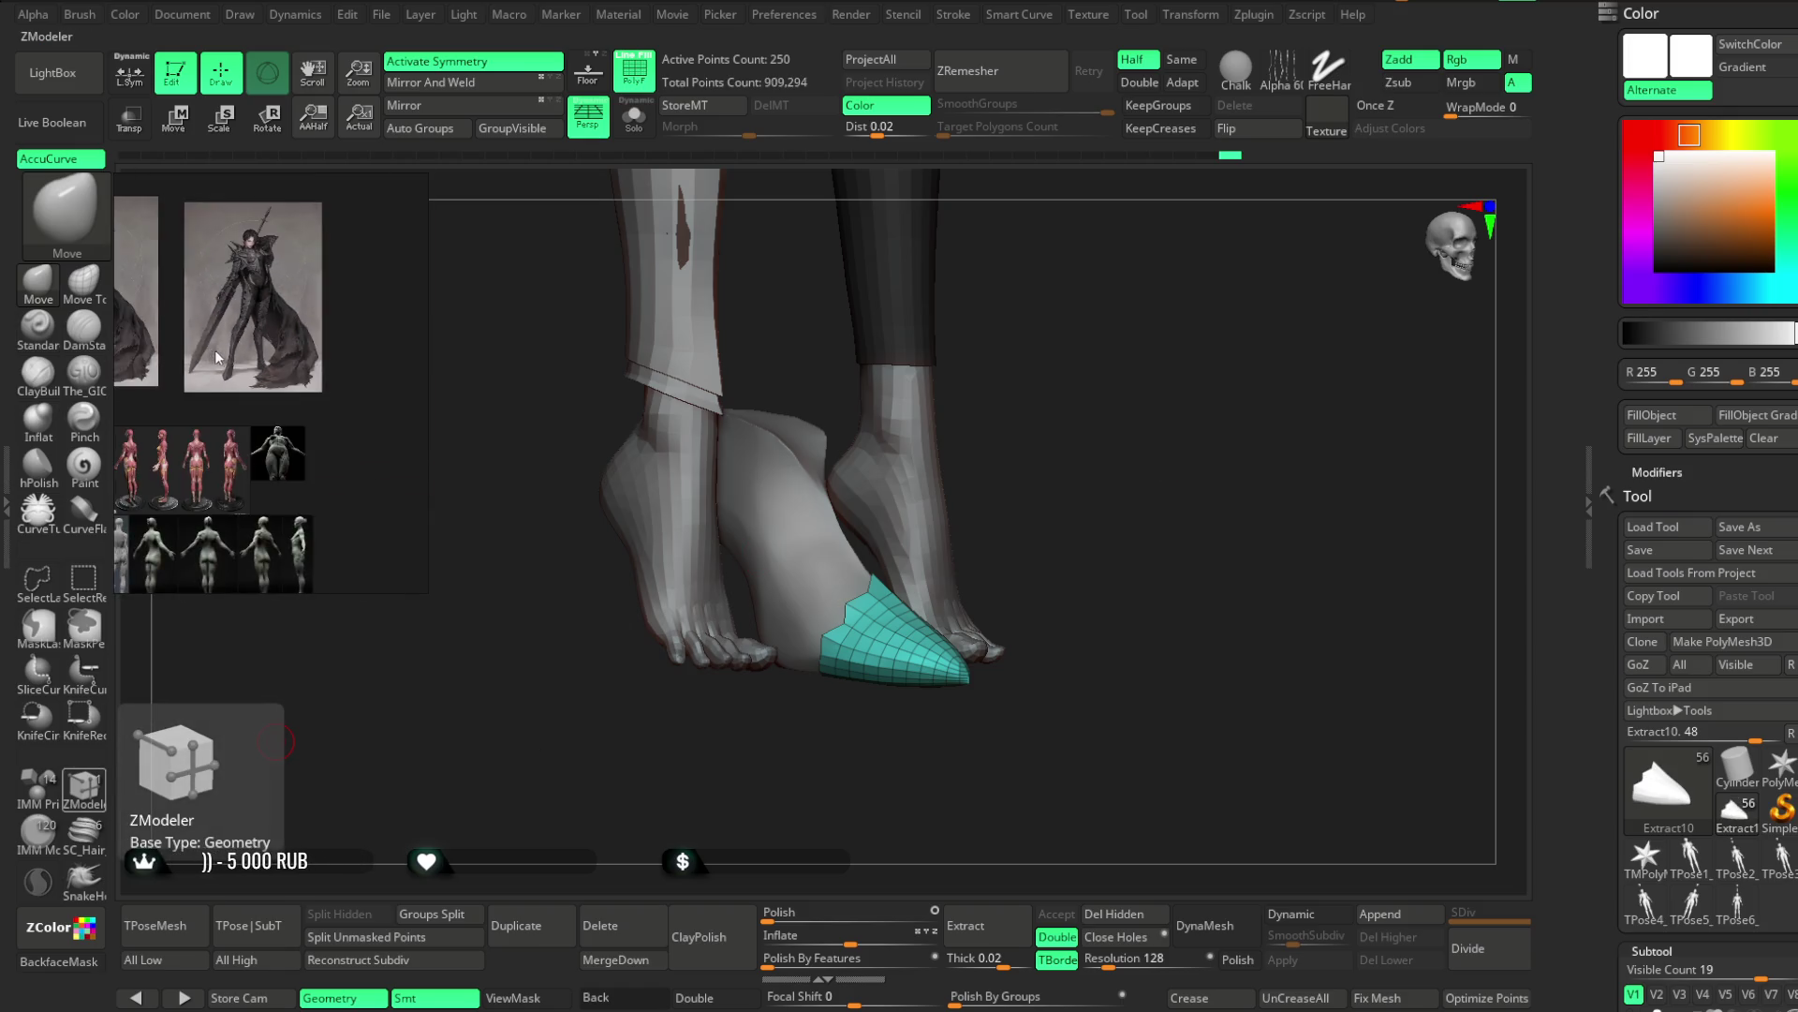
{"action": "scroll", "coordinate": [255, 361], "scroll_direction": "up", "scroll_amount": 5}
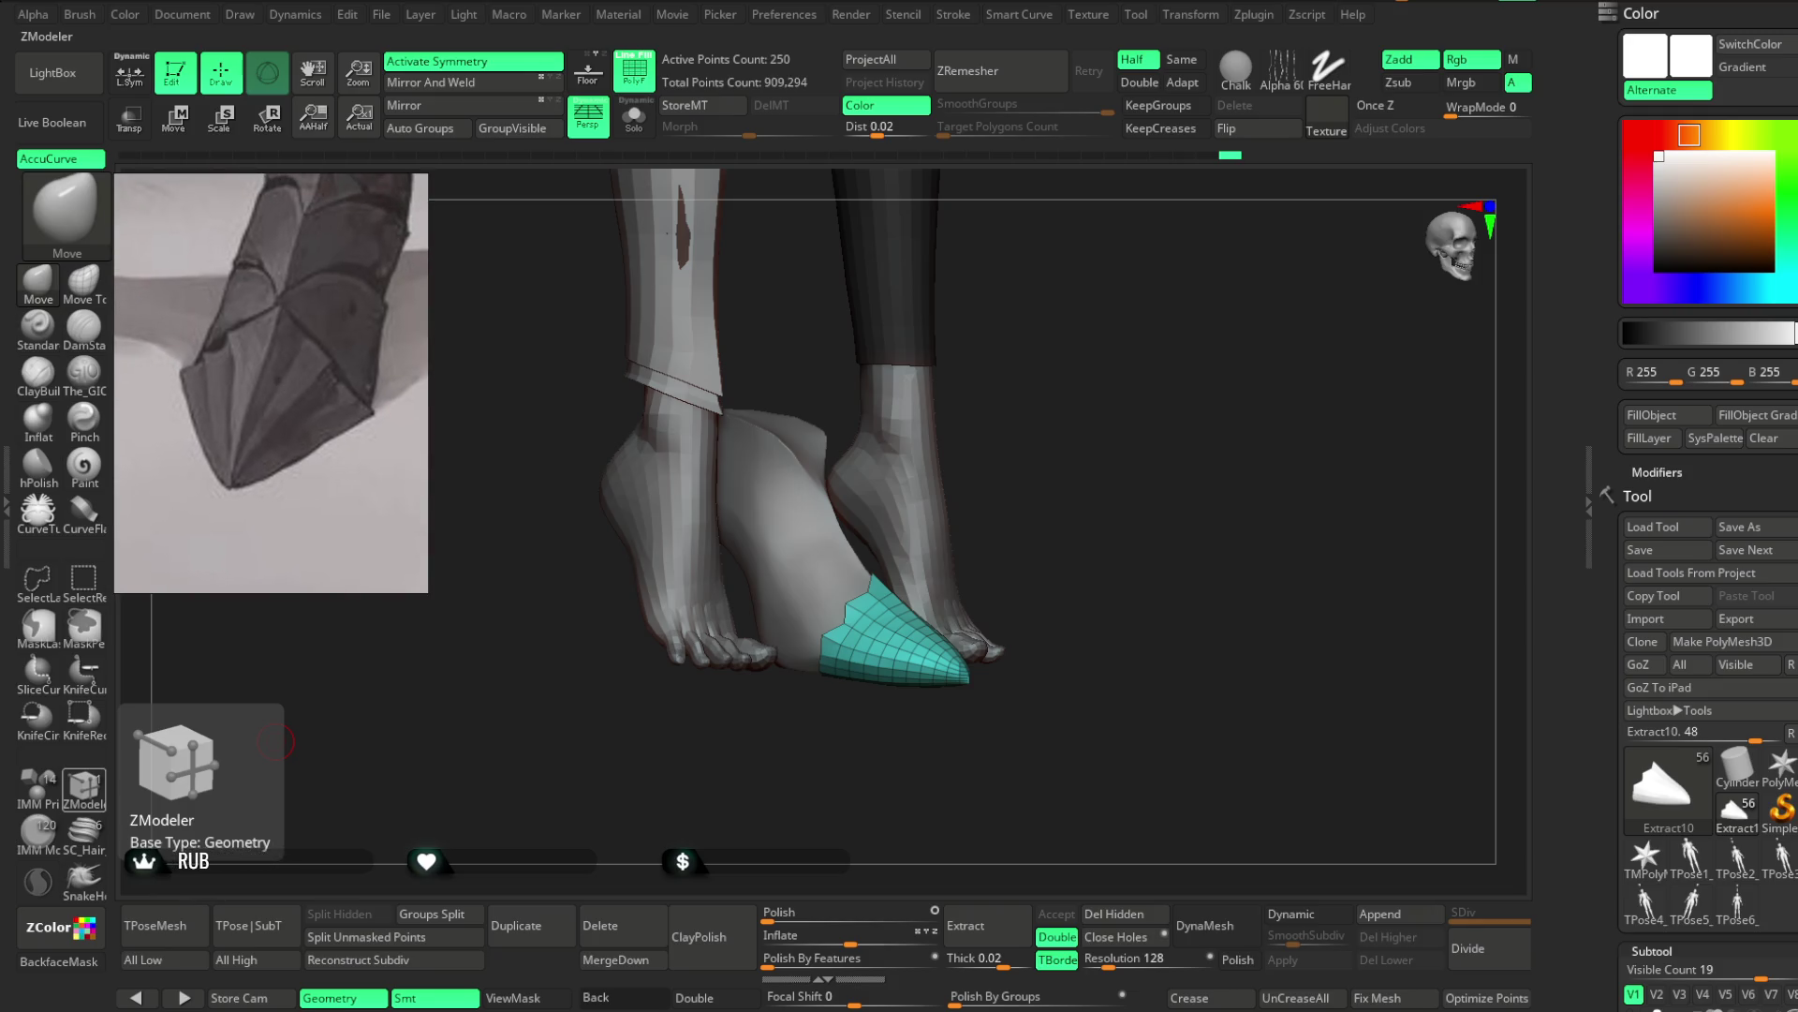
{"action": "mouse_move", "coordinate": [375, 262]}
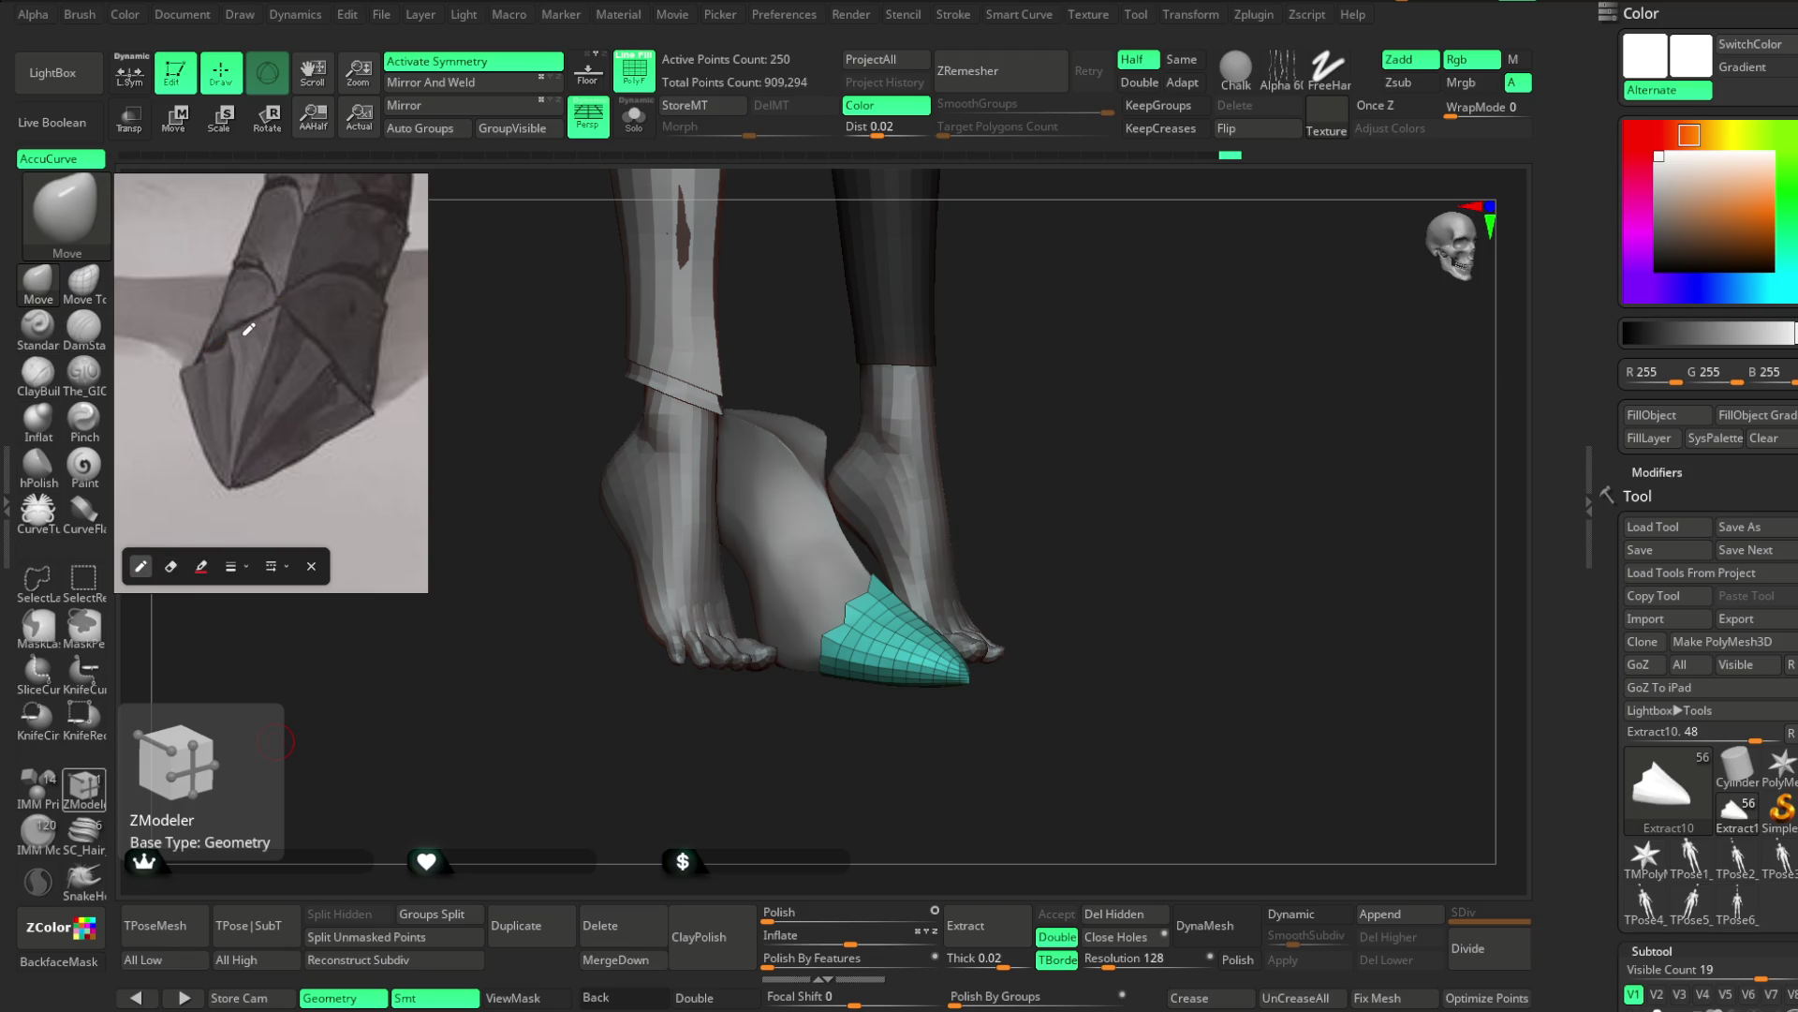
{"action": "left_click_drag", "start_coordinate": [253, 317], "coordinate": [281, 300]}
{"action": "left_click_drag", "start_coordinate": [187, 378], "coordinate": [227, 489]}
Close the red toe-plate outline at the tip and add blue and green guide lines inside
{"action": "left_click_drag", "start_coordinate": [283, 302], "coordinate": [373, 412]}
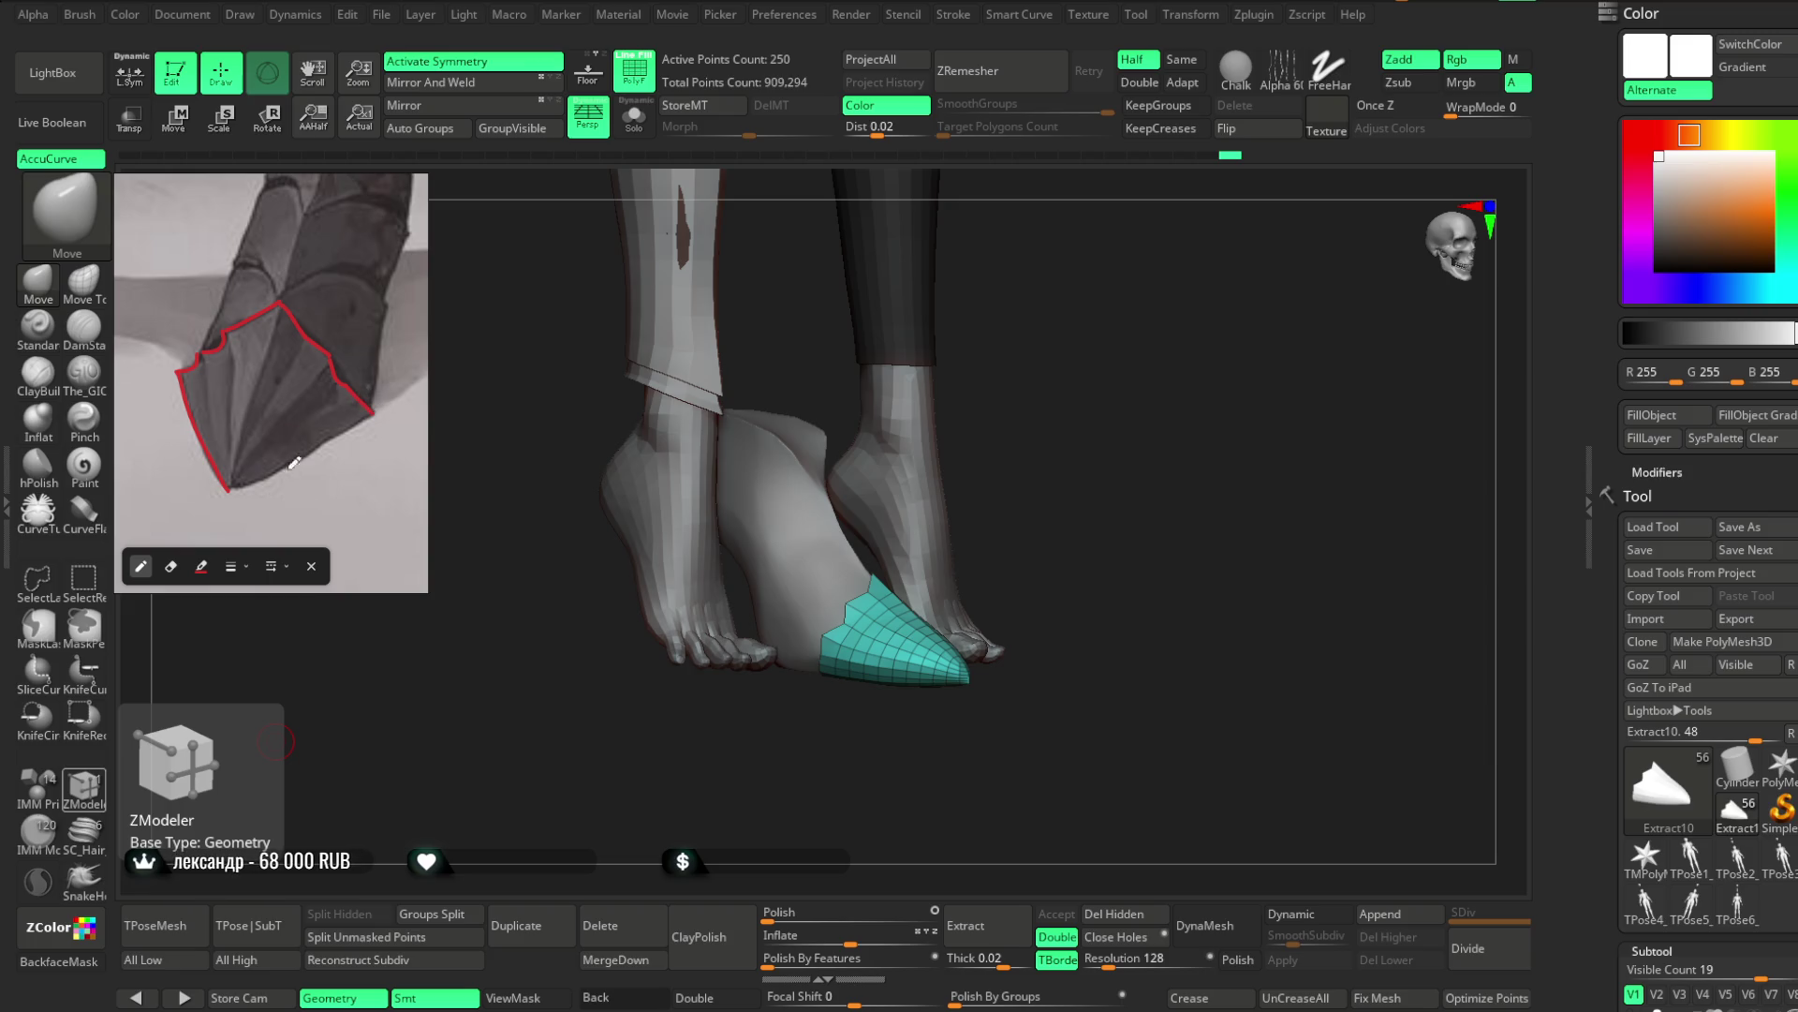
{"action": "left_click_drag", "start_coordinate": [229, 487], "coordinate": [374, 405]}
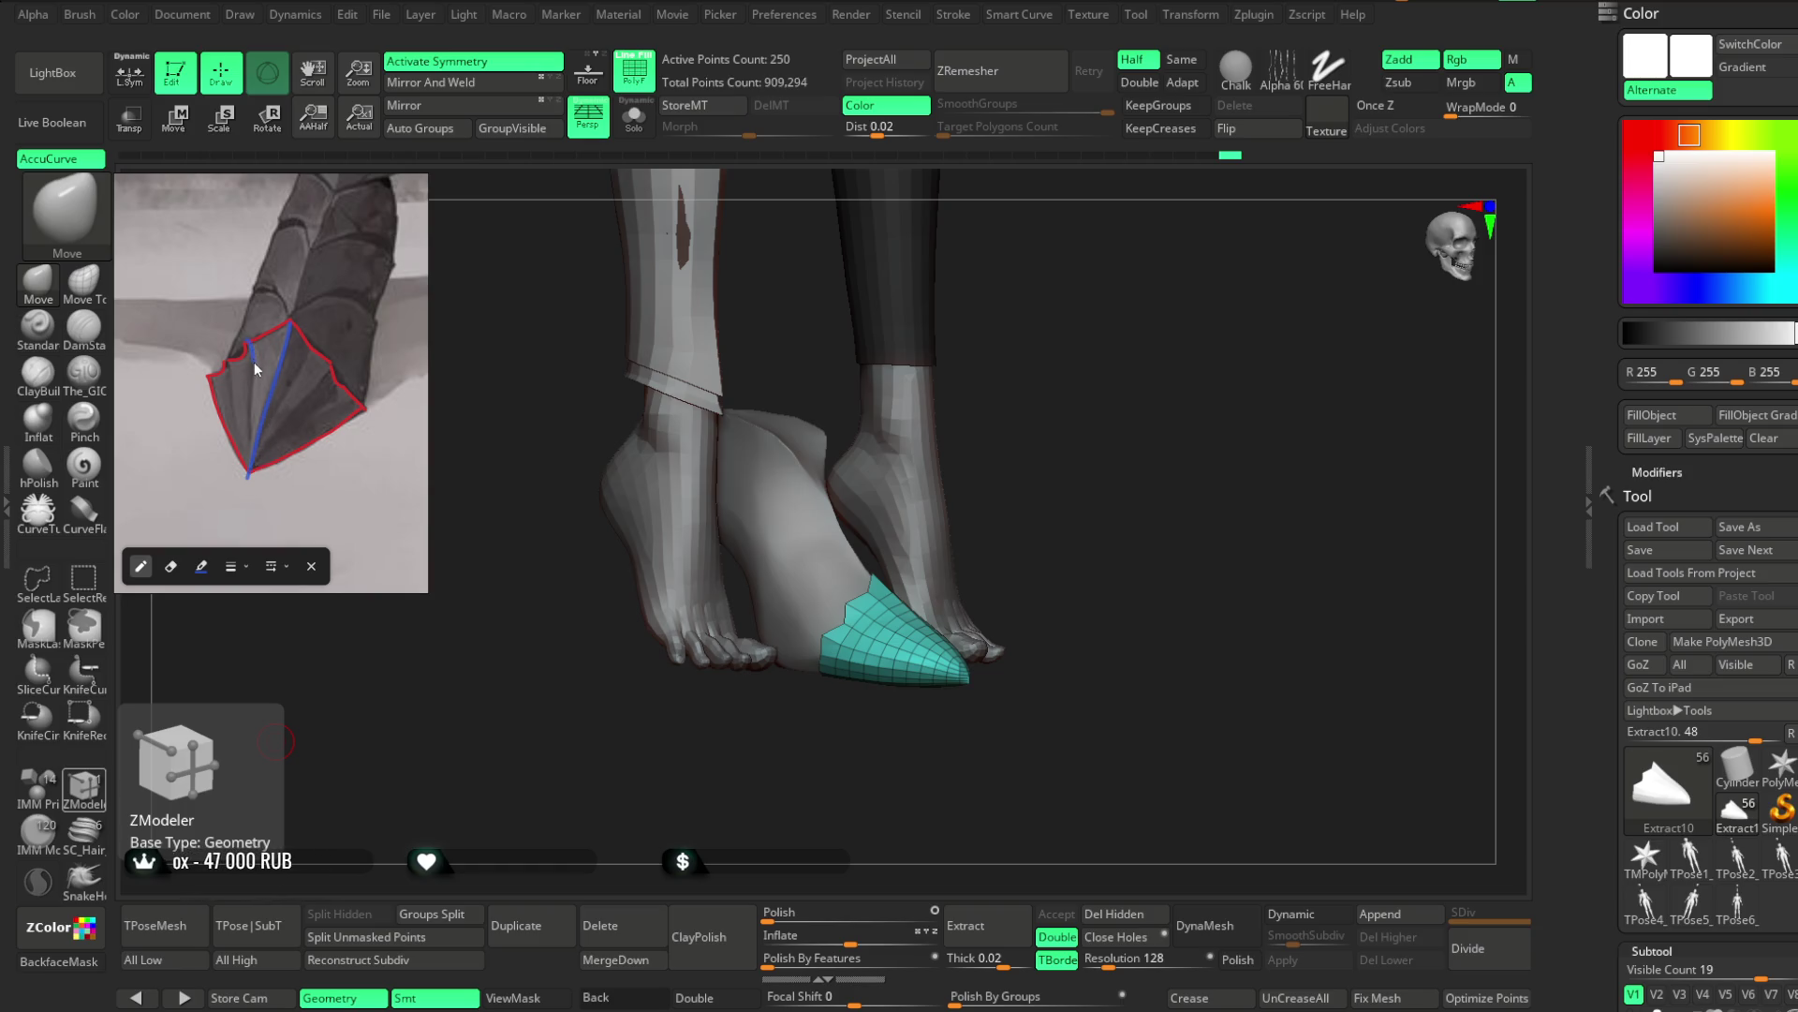
{"action": "mouse_move", "coordinate": [289, 323]}
{"action": "left_mouse_down"}
{"action": "mouse_move", "coordinate": [251, 455]}
{"action": "mouse_move", "coordinate": [286, 340]}
{"action": "mouse_move", "coordinate": [279, 363]}
{"action": "left_mouse_up"}
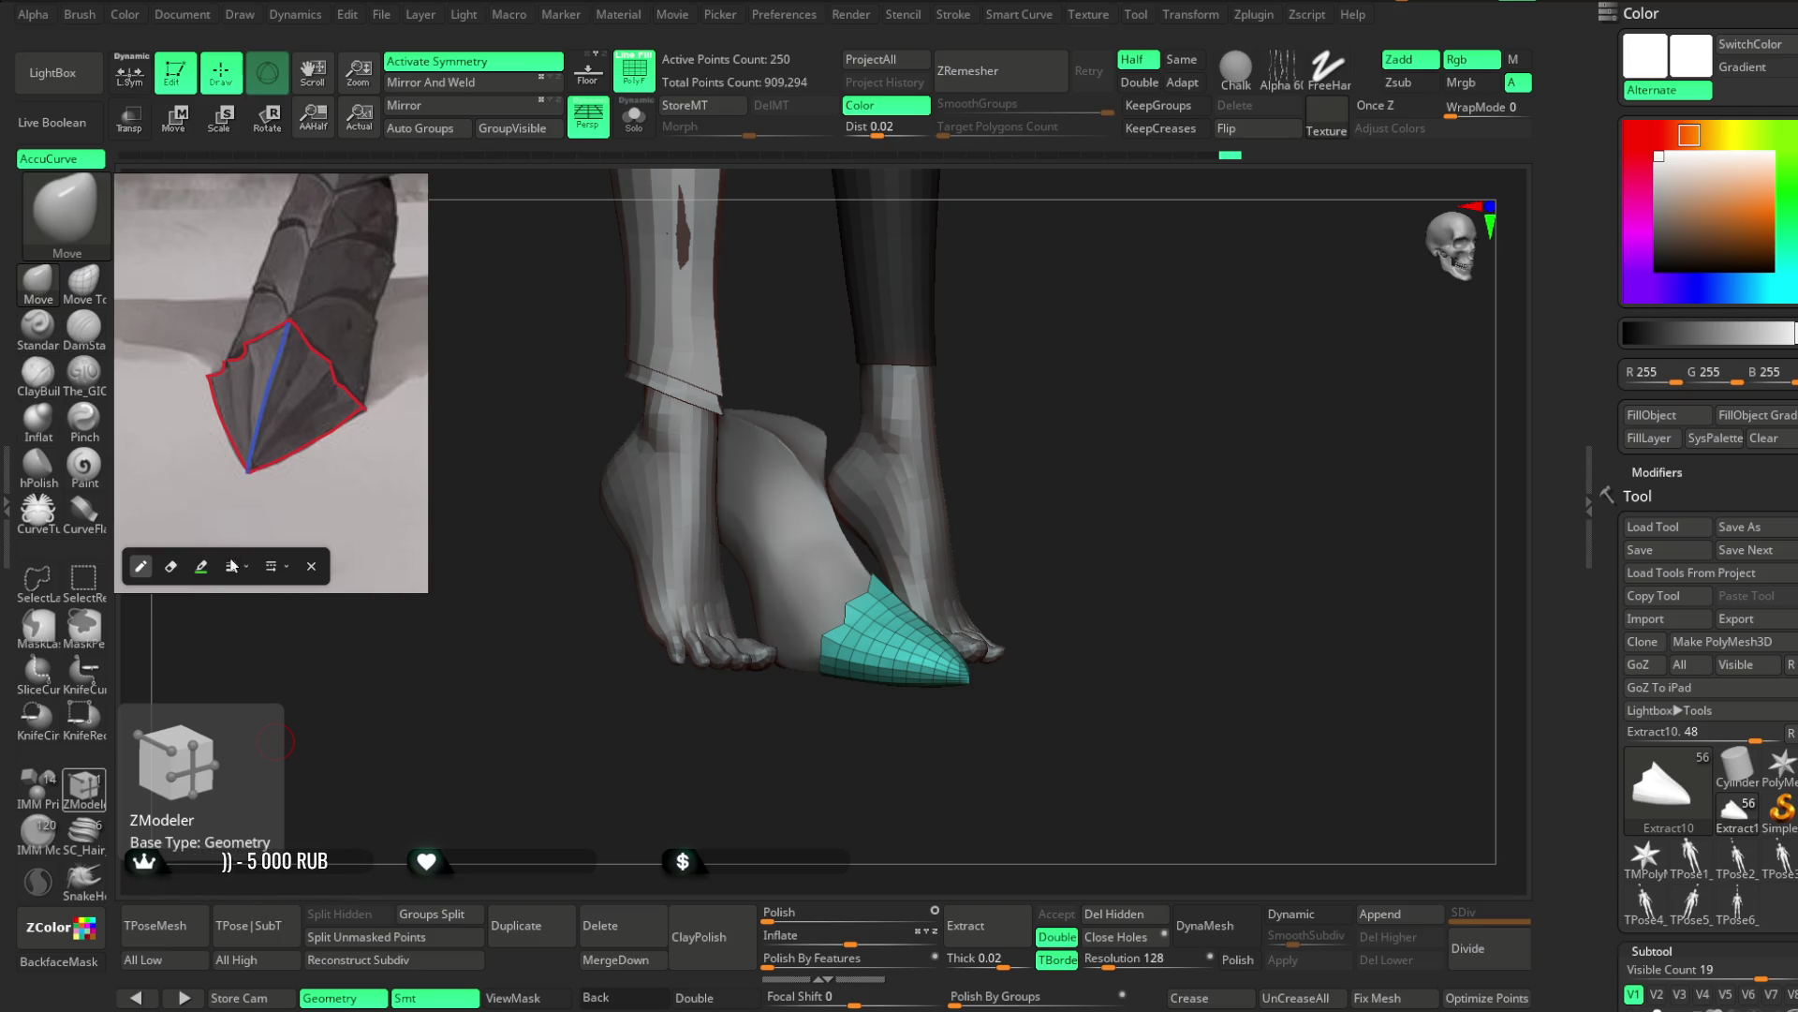
{"action": "left_click_drag", "start_coordinate": [251, 348], "coordinate": [248, 473]}
Undo the green and blue guide lines and draw red ridge lines fanning from the tip
{"action": "key", "text": "ctrl+z"}
{"action": "key", "text": "ctrl+z"}
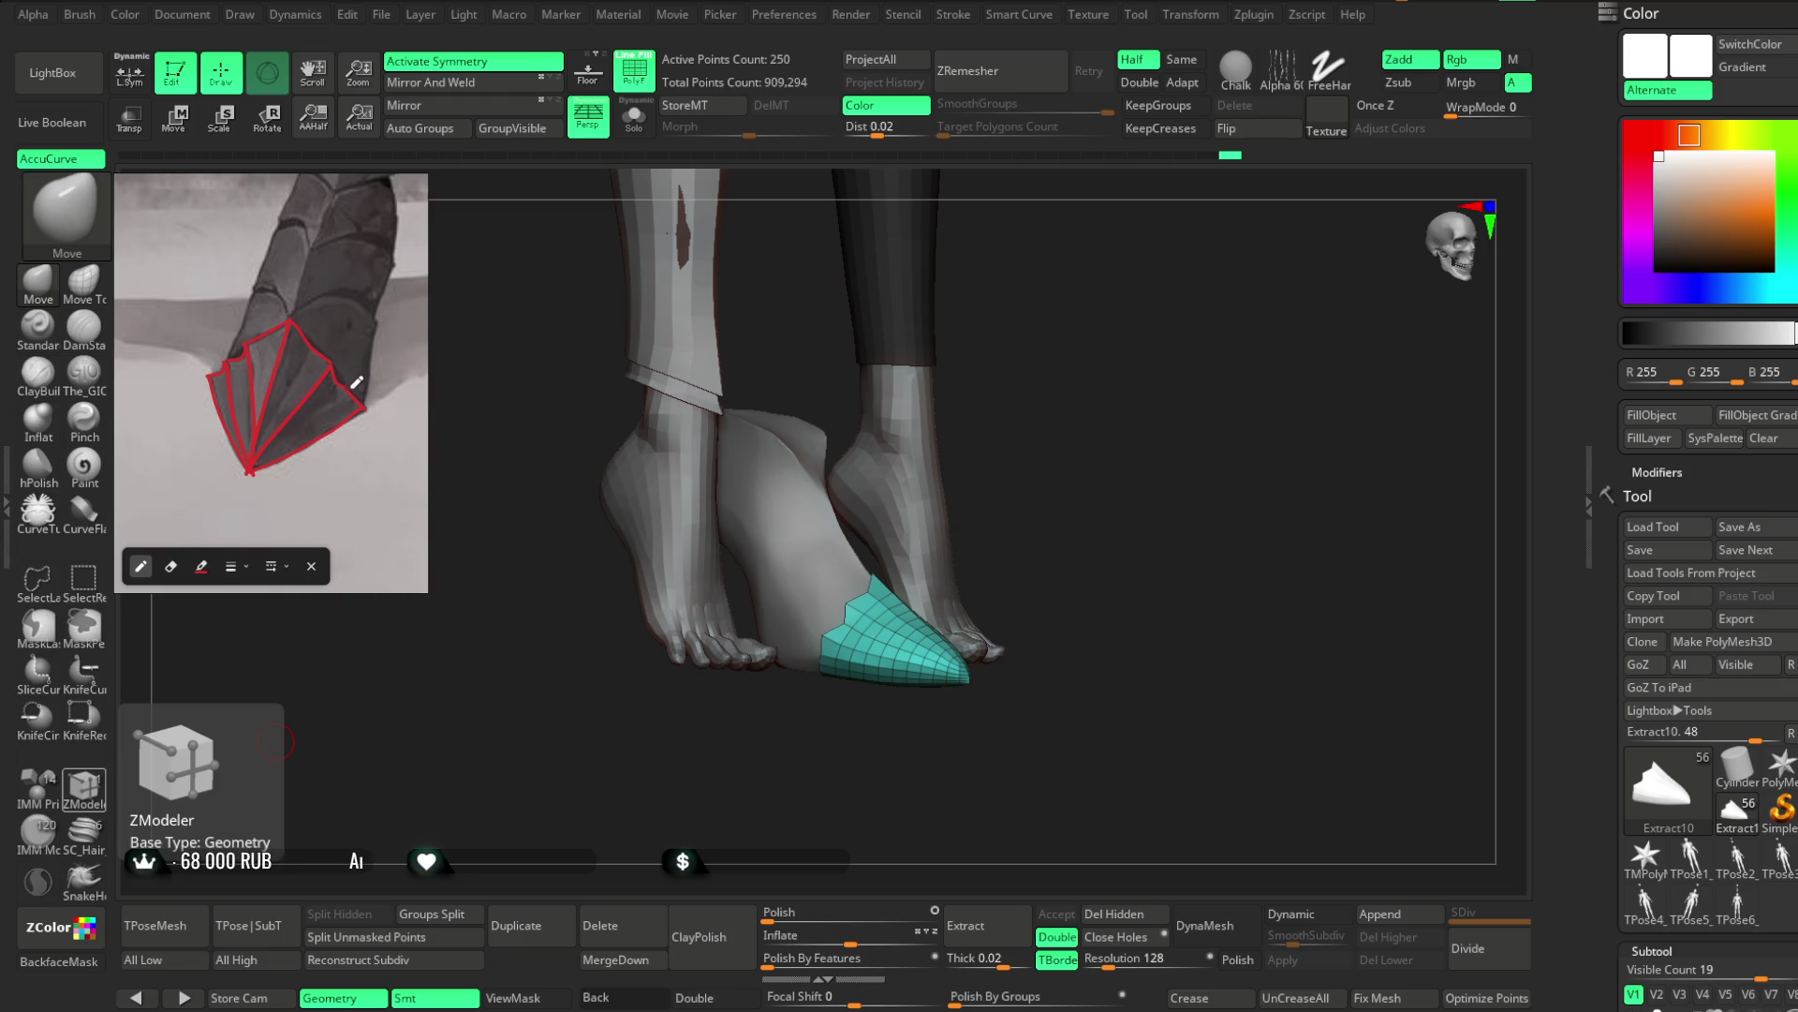
{"action": "mouse_move", "coordinate": [309, 353]}
{"action": "left_mouse_down"}
{"action": "mouse_move", "coordinate": [338, 341]}
{"action": "mouse_move", "coordinate": [283, 350]}
{"action": "mouse_move", "coordinate": [249, 469]}
{"action": "left_mouse_up"}
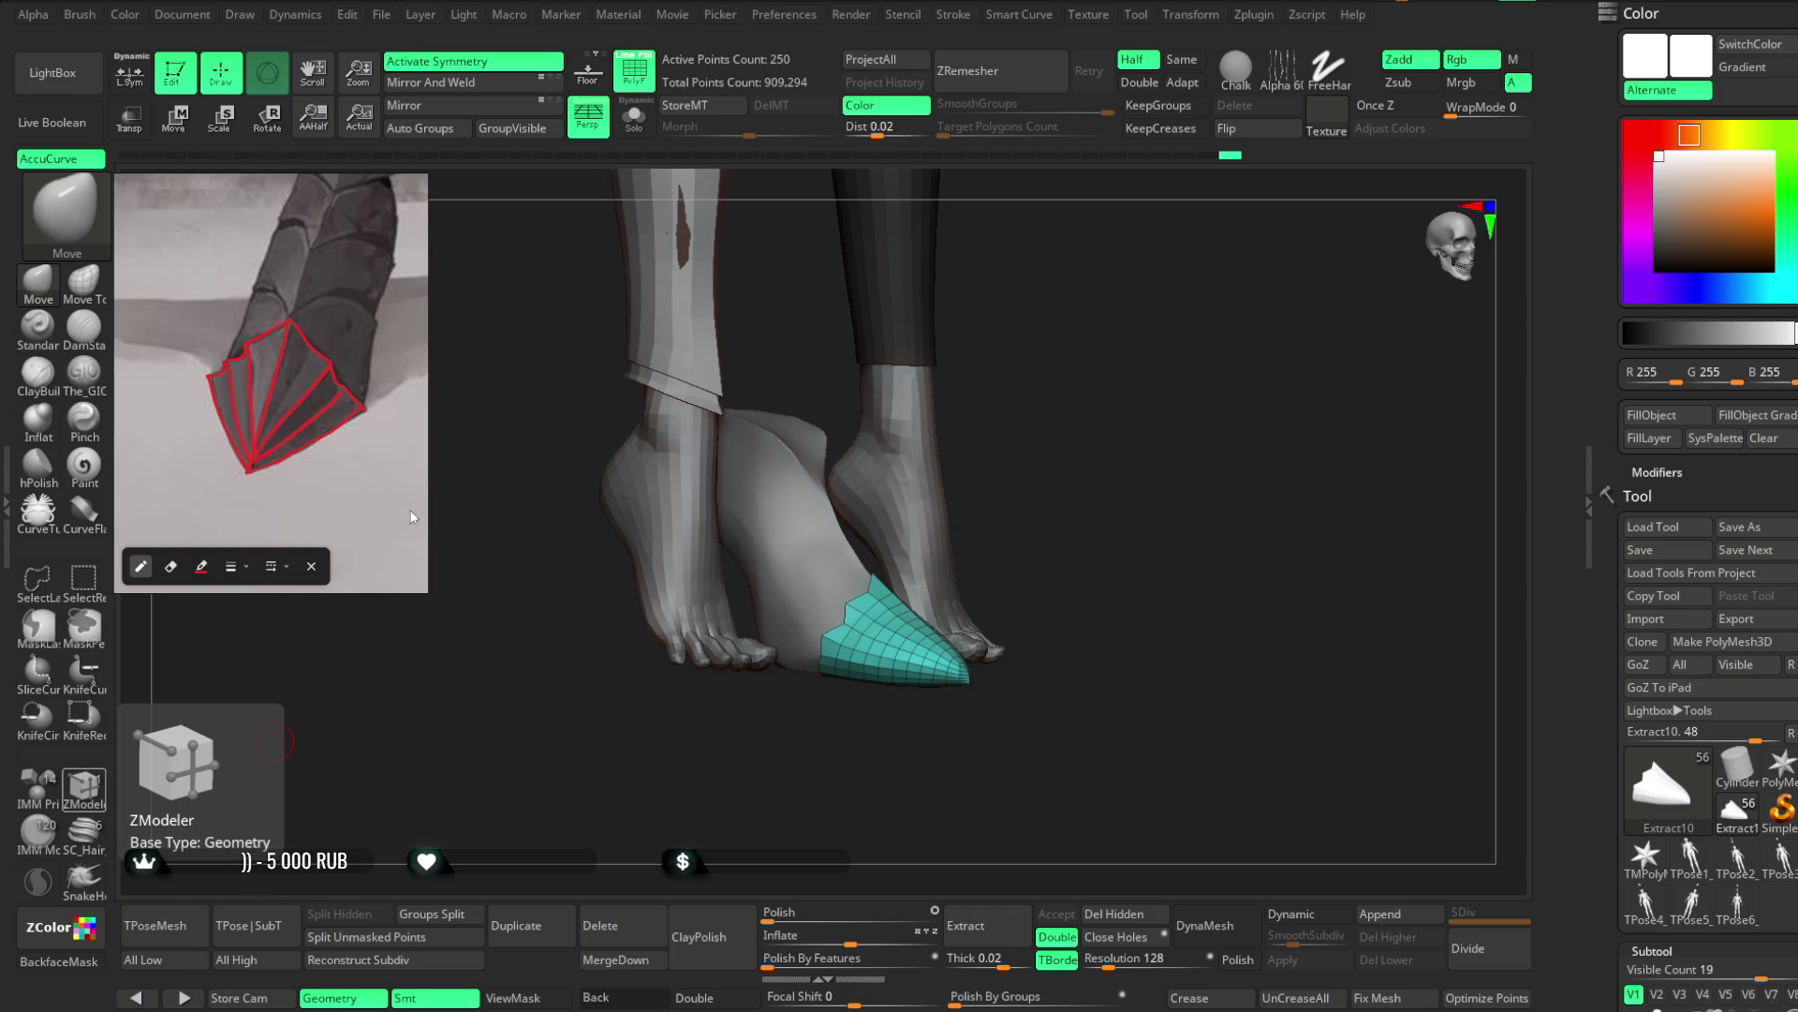
Outline the plate above the toe cap in green with the highlighter, redoing its right arc
{"action": "left_click", "coordinate": [200, 564]}
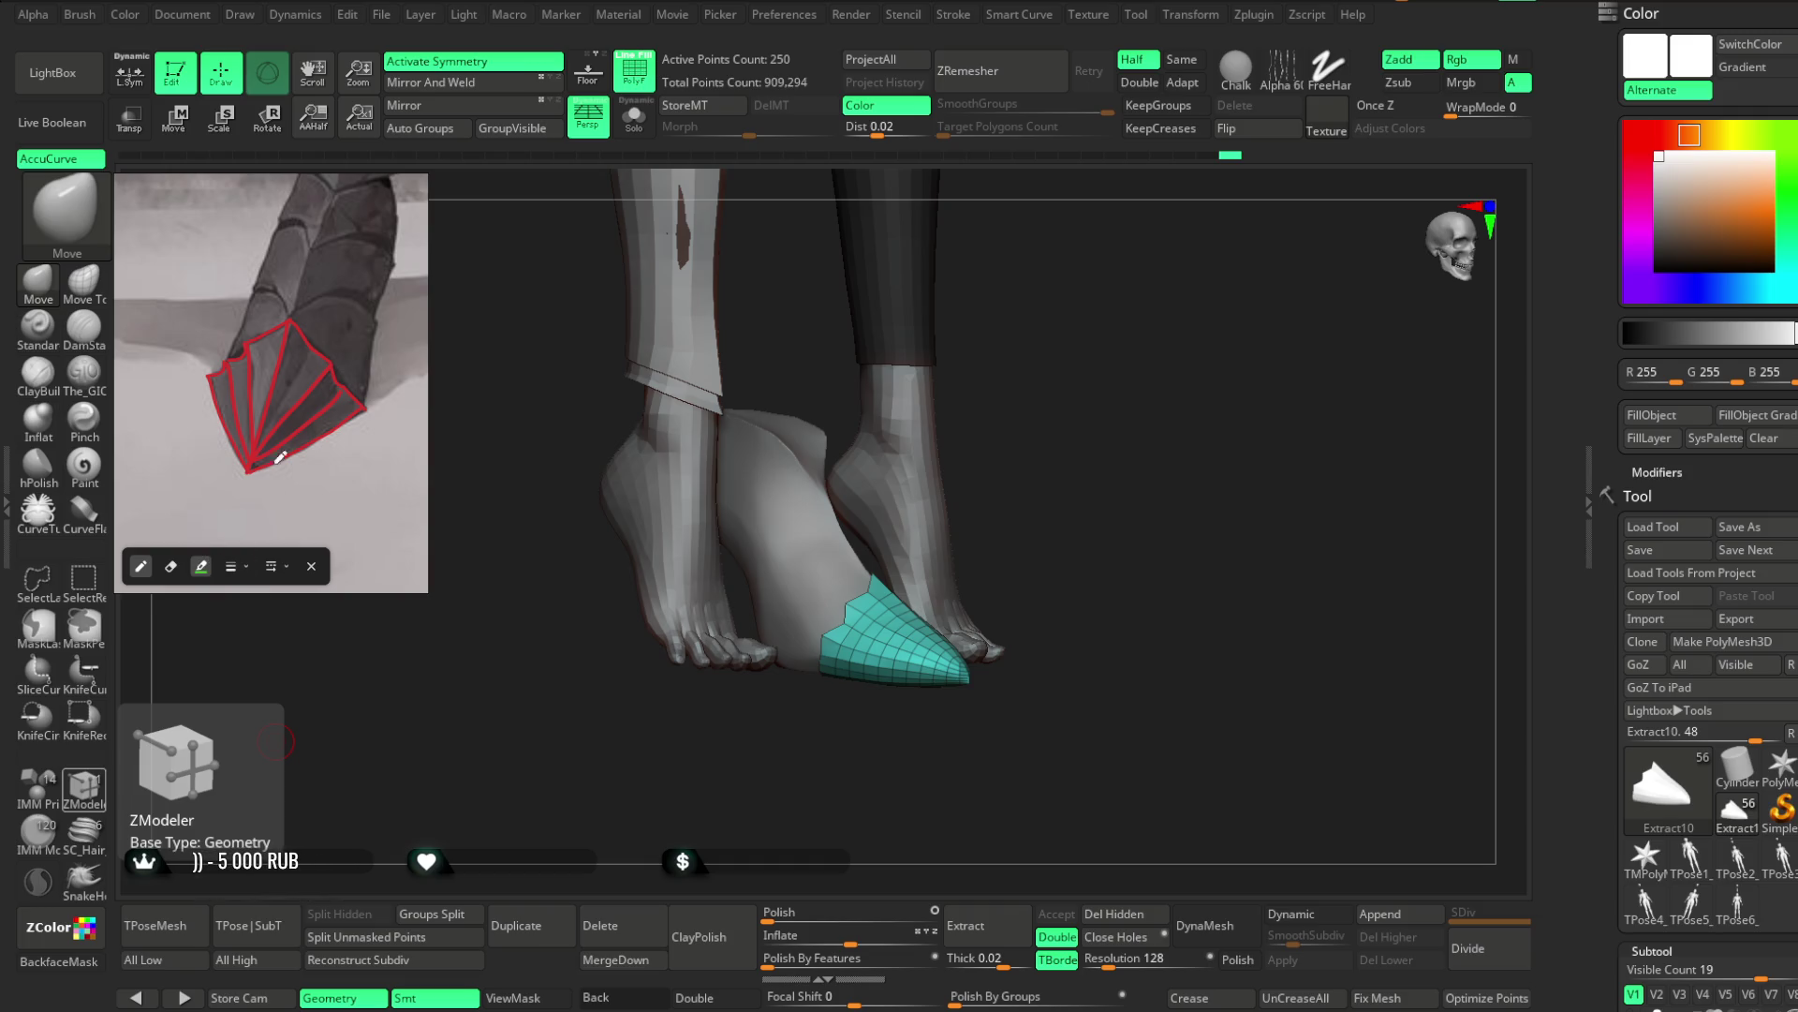
{"action": "left_click_drag", "start_coordinate": [251, 296], "coordinate": [290, 317]}
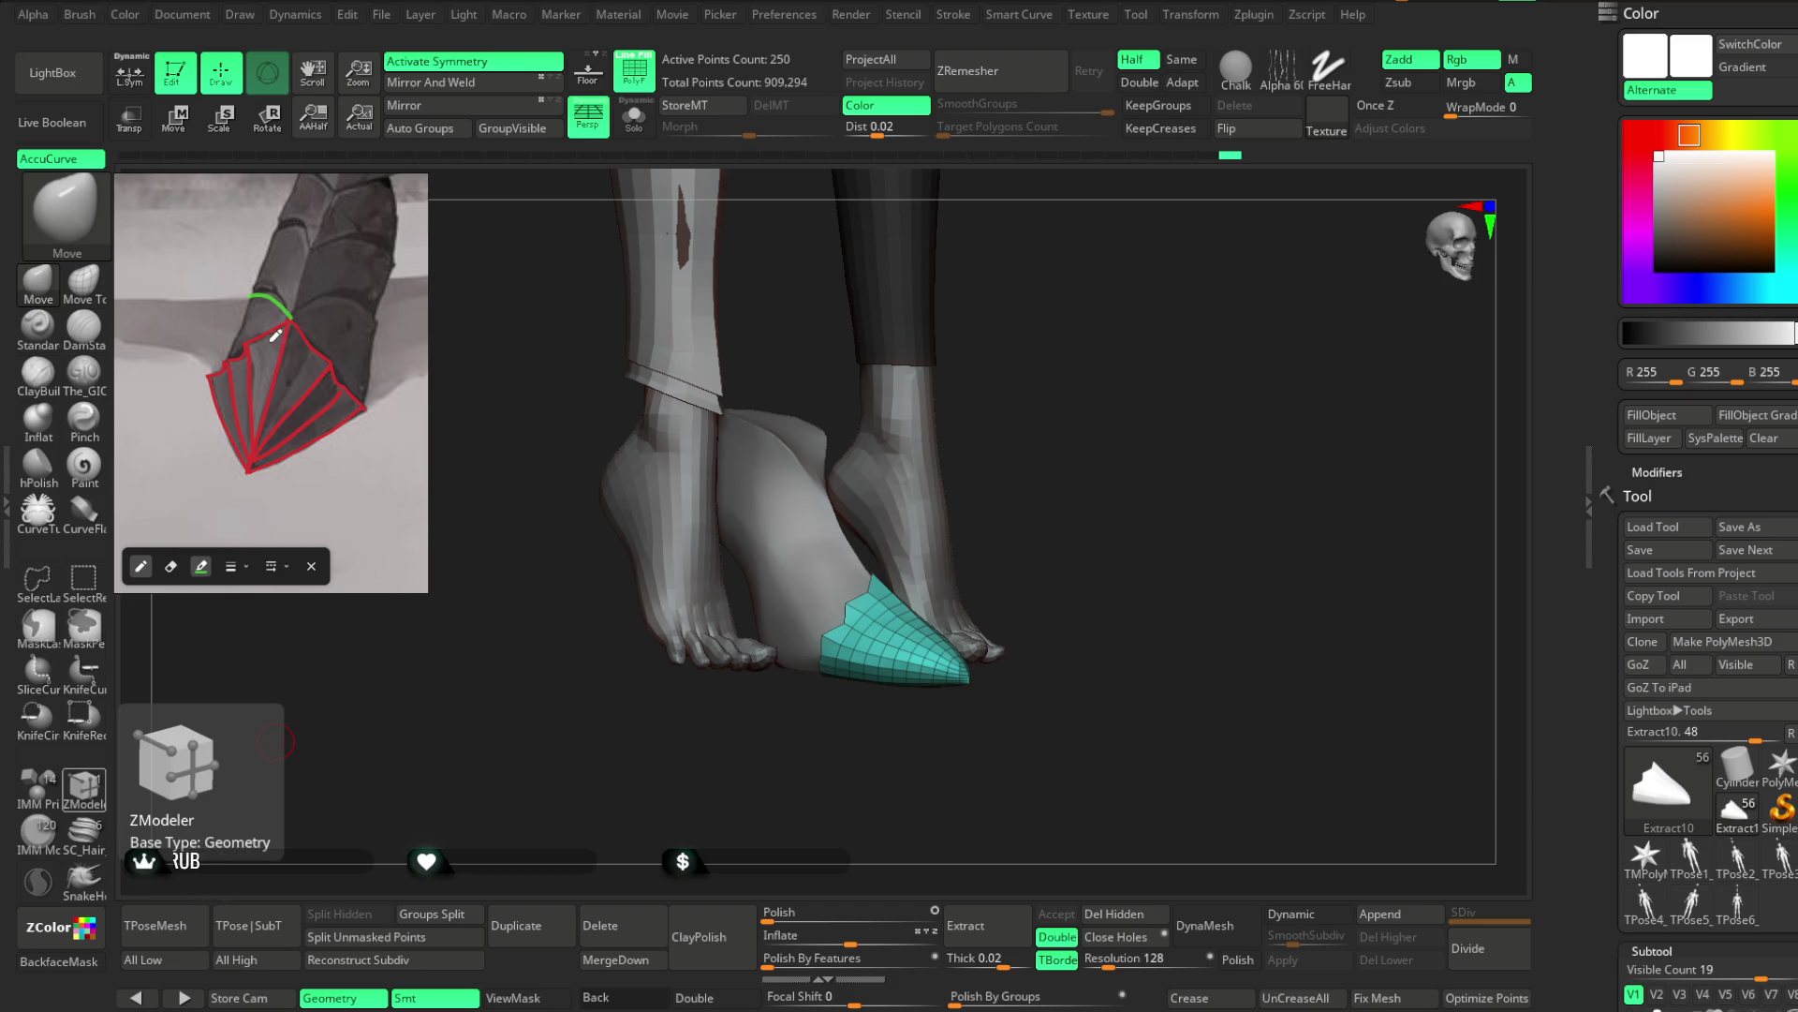
{"action": "mouse_move", "coordinate": [252, 306]}
{"action": "left_mouse_down"}
{"action": "mouse_move", "coordinate": [227, 357]}
{"action": "mouse_move", "coordinate": [330, 303]}
{"action": "mouse_move", "coordinate": [369, 310]}
{"action": "left_mouse_up"}
{"action": "key", "text": "ctrl+z"}
{"action": "mouse_move", "coordinate": [307, 305]}
{"action": "left_mouse_down"}
{"action": "mouse_move", "coordinate": [378, 310]}
{"action": "mouse_move", "coordinate": [362, 405]}
{"action": "left_mouse_up"}
Start a blue outline of the next plate up, undoing a misplaced blue stroke
{"action": "scroll", "coordinate": [393, 317], "scroll_direction": "up", "scroll_amount": 1}
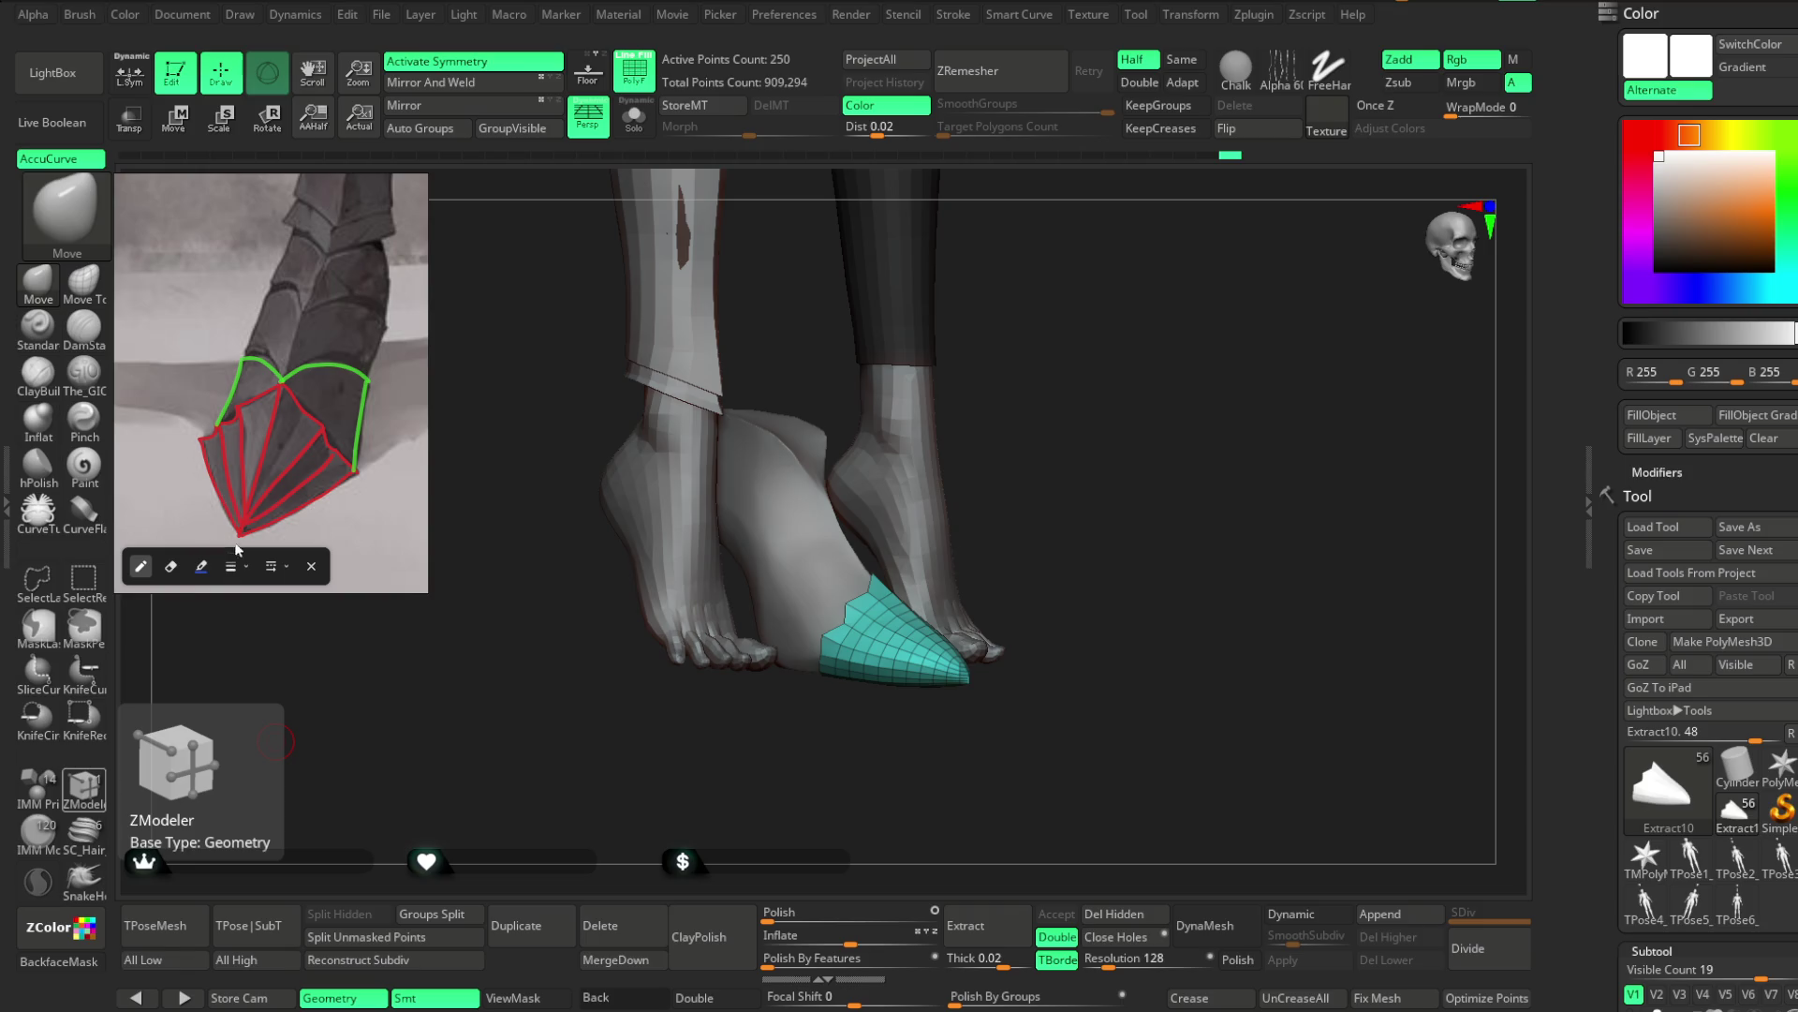
{"action": "mouse_move", "coordinate": [247, 348]}
{"action": "left_mouse_down"}
{"action": "mouse_move", "coordinate": [281, 373]}
{"action": "mouse_move", "coordinate": [343, 353]}
{"action": "left_mouse_up"}
{"action": "mouse_move", "coordinate": [264, 298]}
{"action": "left_mouse_down"}
{"action": "mouse_move", "coordinate": [292, 299]}
{"action": "mouse_move", "coordinate": [243, 349]}
{"action": "mouse_move", "coordinate": [352, 307]}
{"action": "mouse_move", "coordinate": [389, 326]}
{"action": "left_mouse_up"}
{"action": "key", "text": "ctrl+z"}
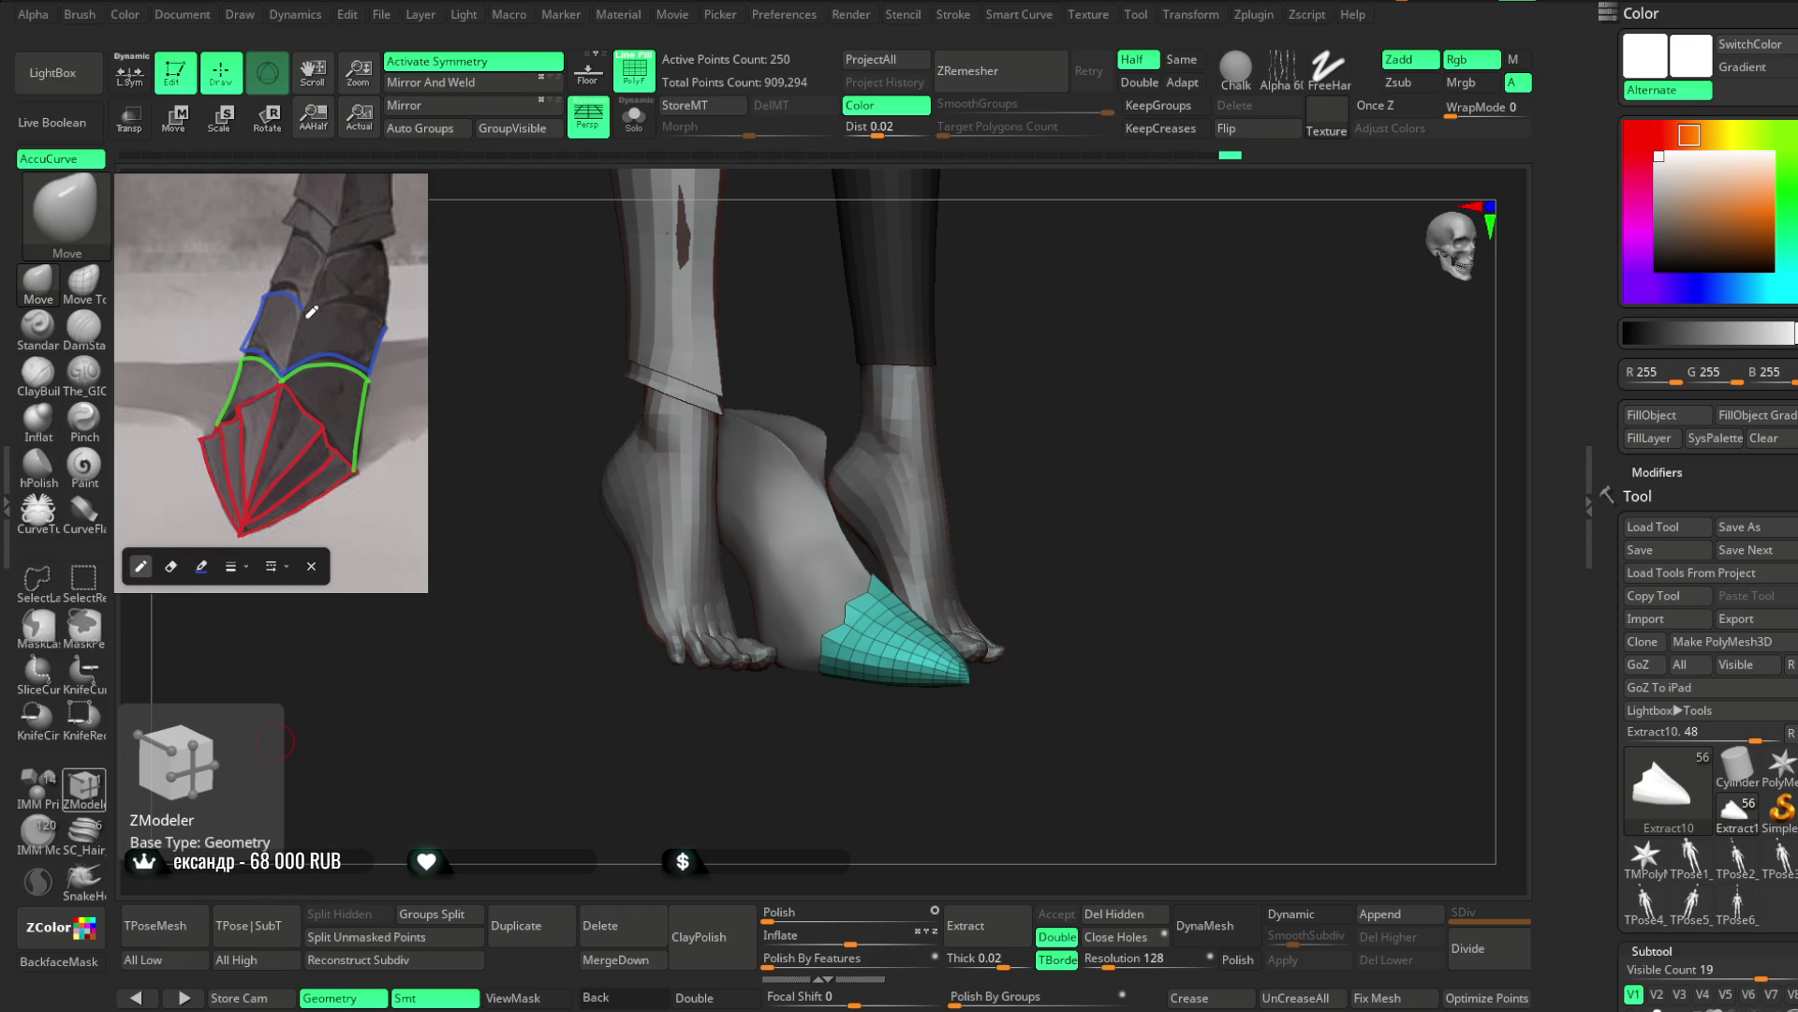
Redraw the blue plate outline and trace the purple plate's edges above it
{"action": "key", "text": "ctrl+z"}
{"action": "key", "text": "ctrl+z"}
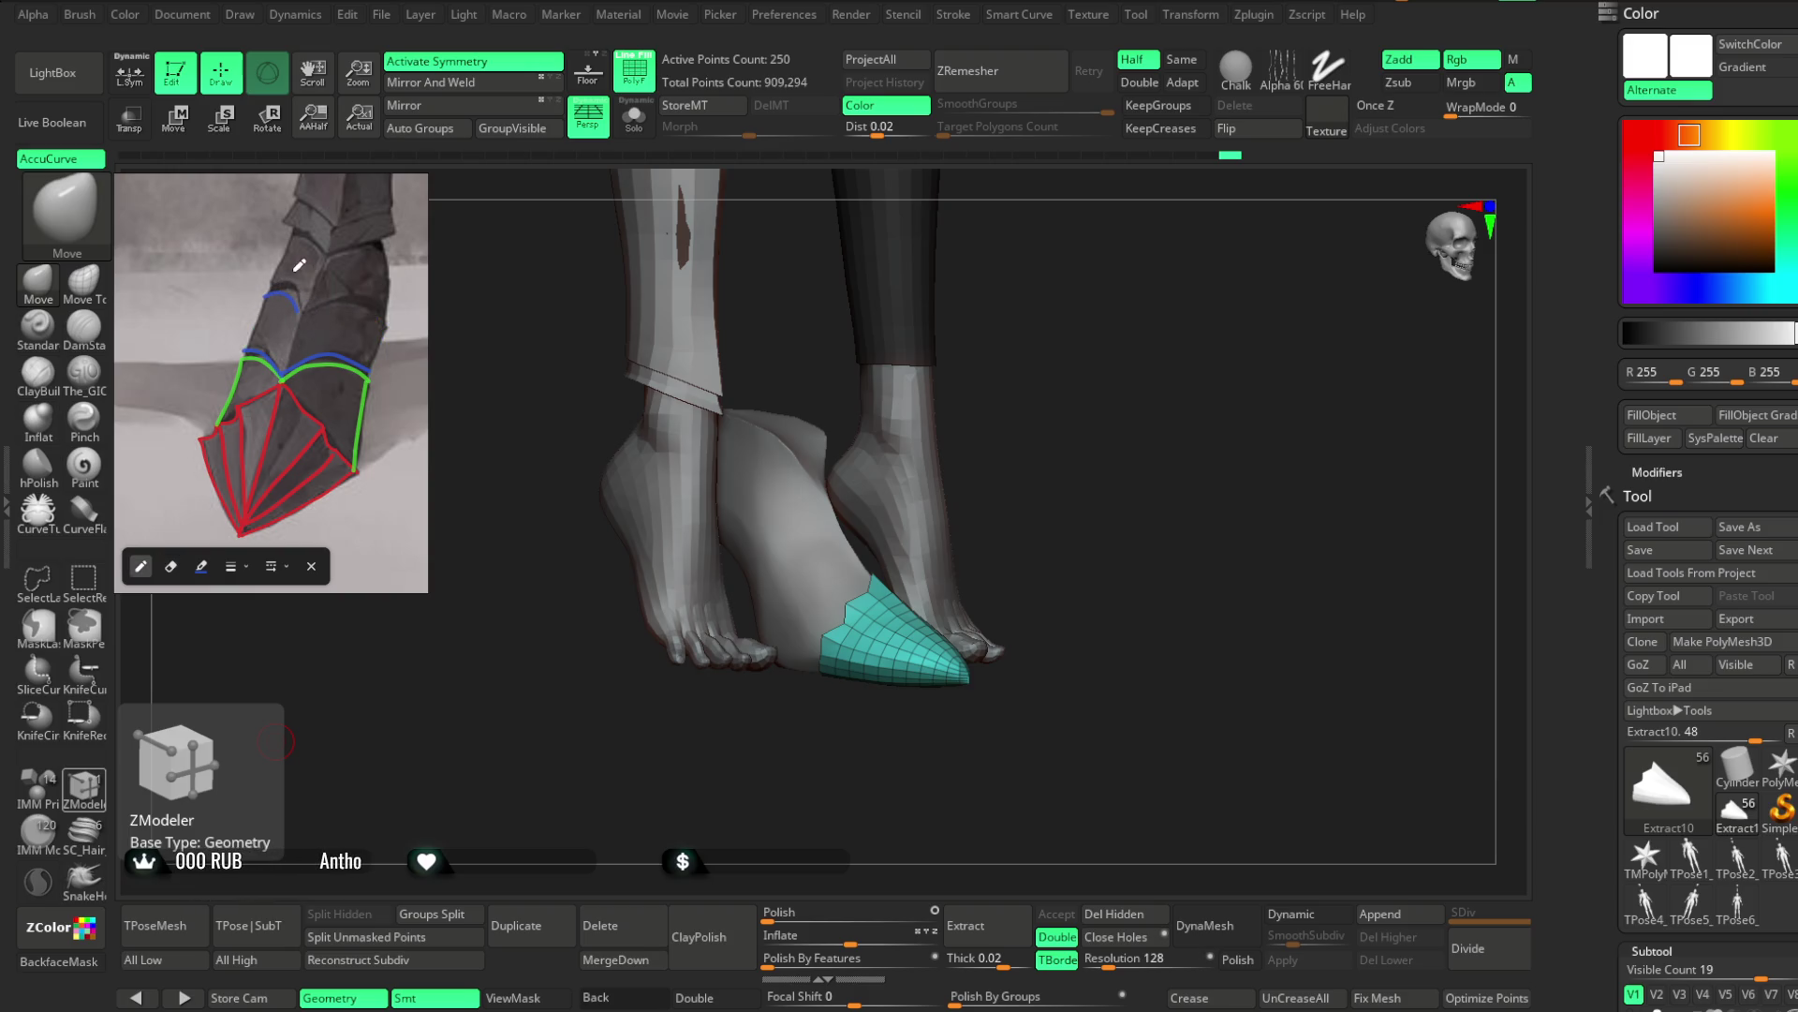
{"action": "left_click_drag", "start_coordinate": [266, 297], "coordinate": [387, 329]}
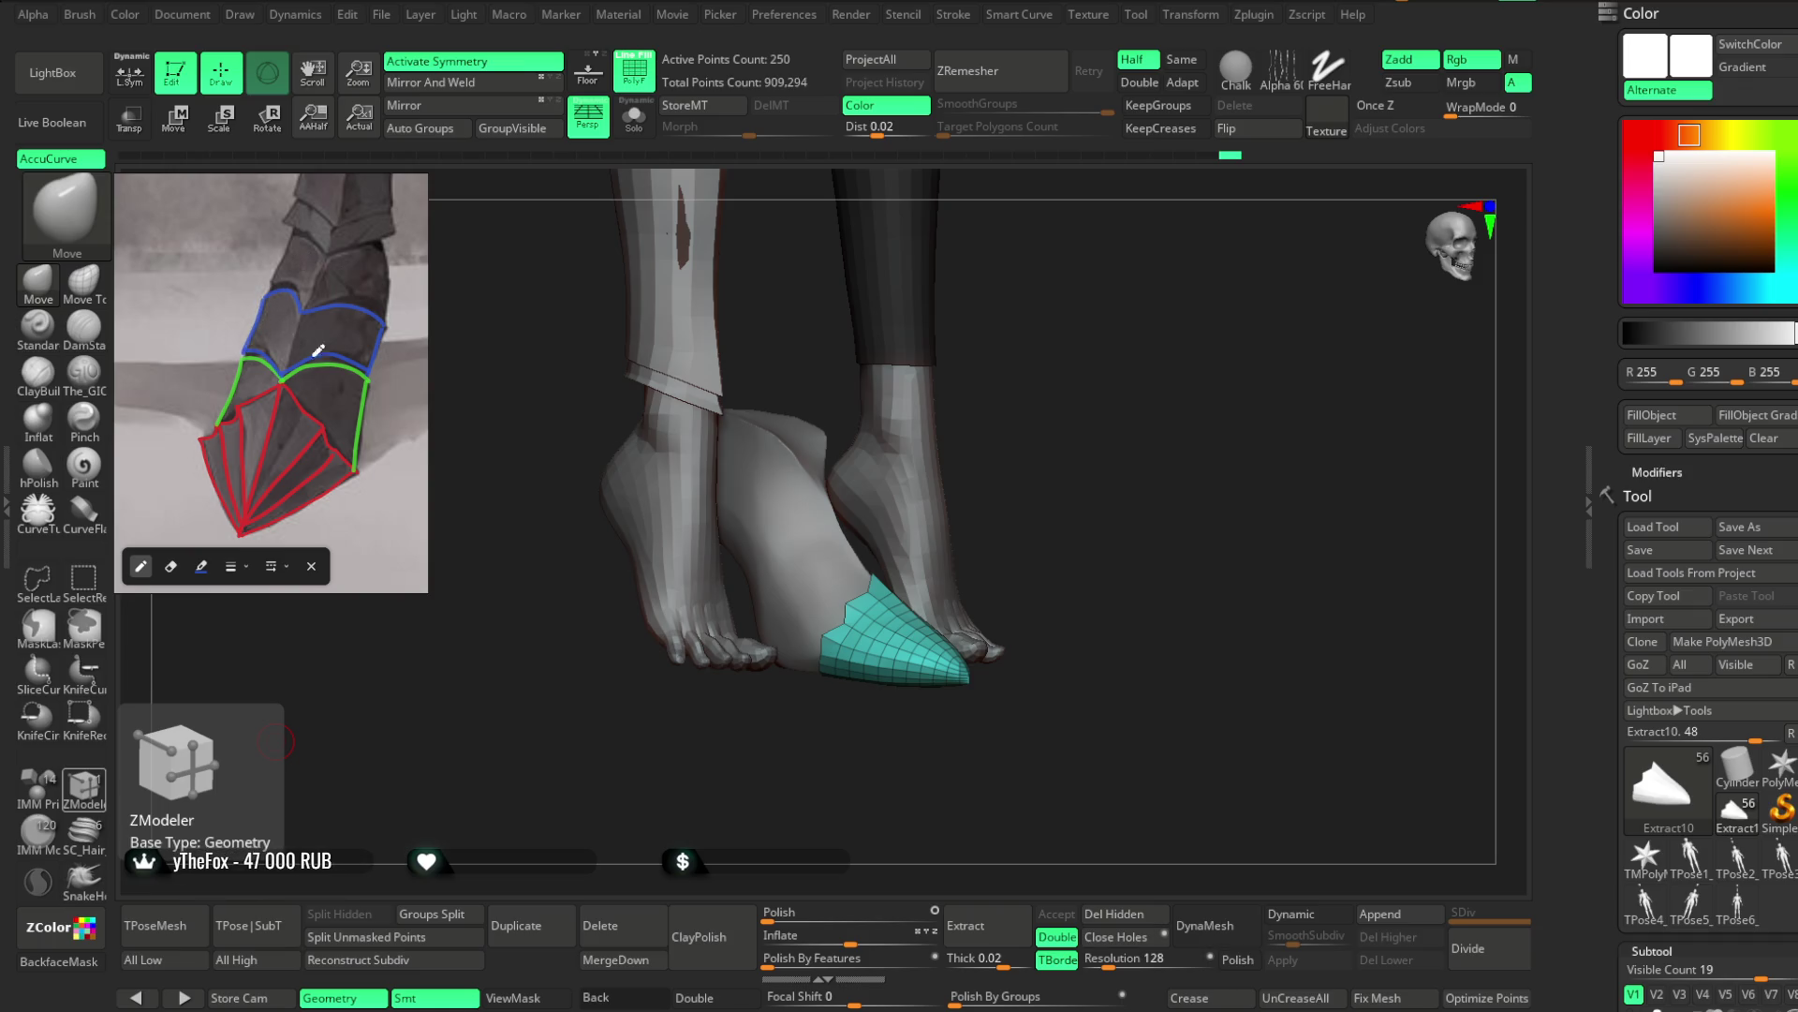
{"action": "middle_click_drag", "start_coordinate": [367, 272], "coordinate": [310, 327]}
{"action": "left_click_drag", "start_coordinate": [251, 317], "coordinate": [363, 351]}
{"action": "mouse_move", "coordinate": [267, 275]}
{"action": "left_mouse_down"}
{"action": "mouse_move", "coordinate": [248, 319]}
{"action": "mouse_move", "coordinate": [276, 272]}
{"action": "mouse_move", "coordinate": [359, 305]}
{"action": "left_mouse_up"}
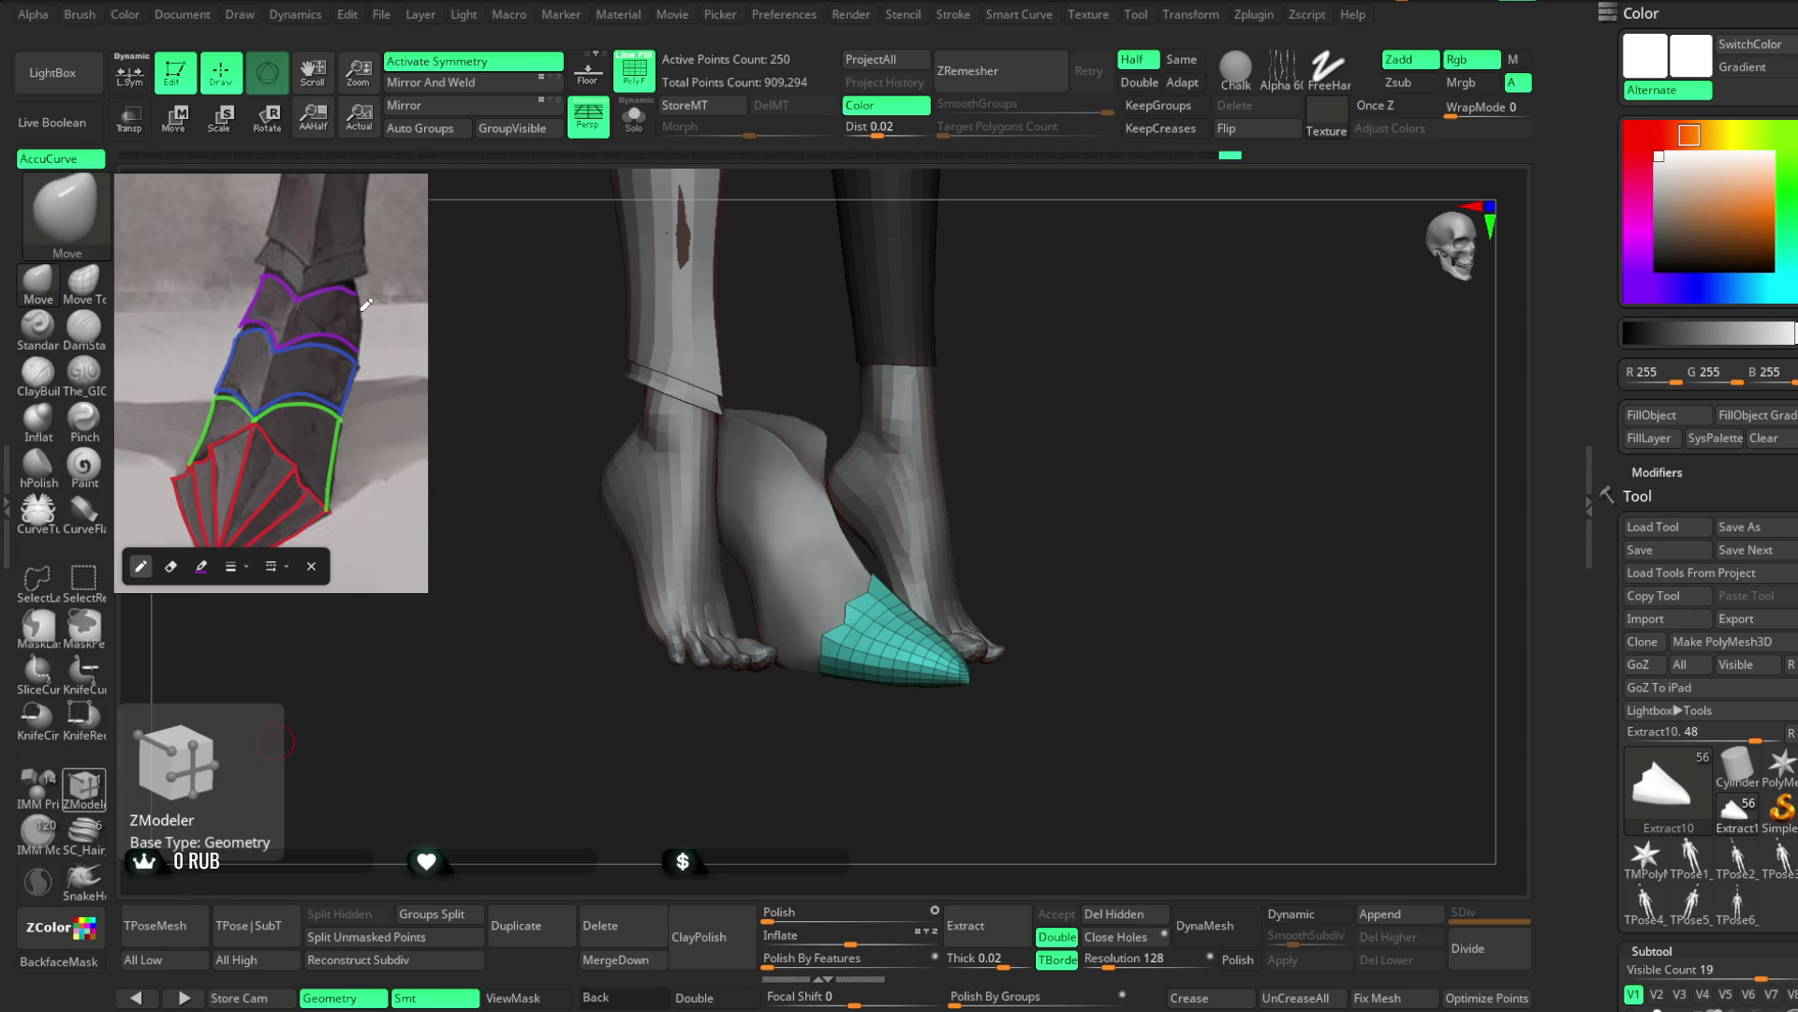
{"action": "left_click_drag", "start_coordinate": [361, 287], "coordinate": [362, 346]}
Zoom the reference toward the ankle, draw a yellow line across the ankle plate, then switch to erasing
{"action": "left_click", "coordinate": [311, 565]}
{"action": "scroll", "coordinate": [325, 448], "scroll_direction": "down", "scroll_amount": 4}
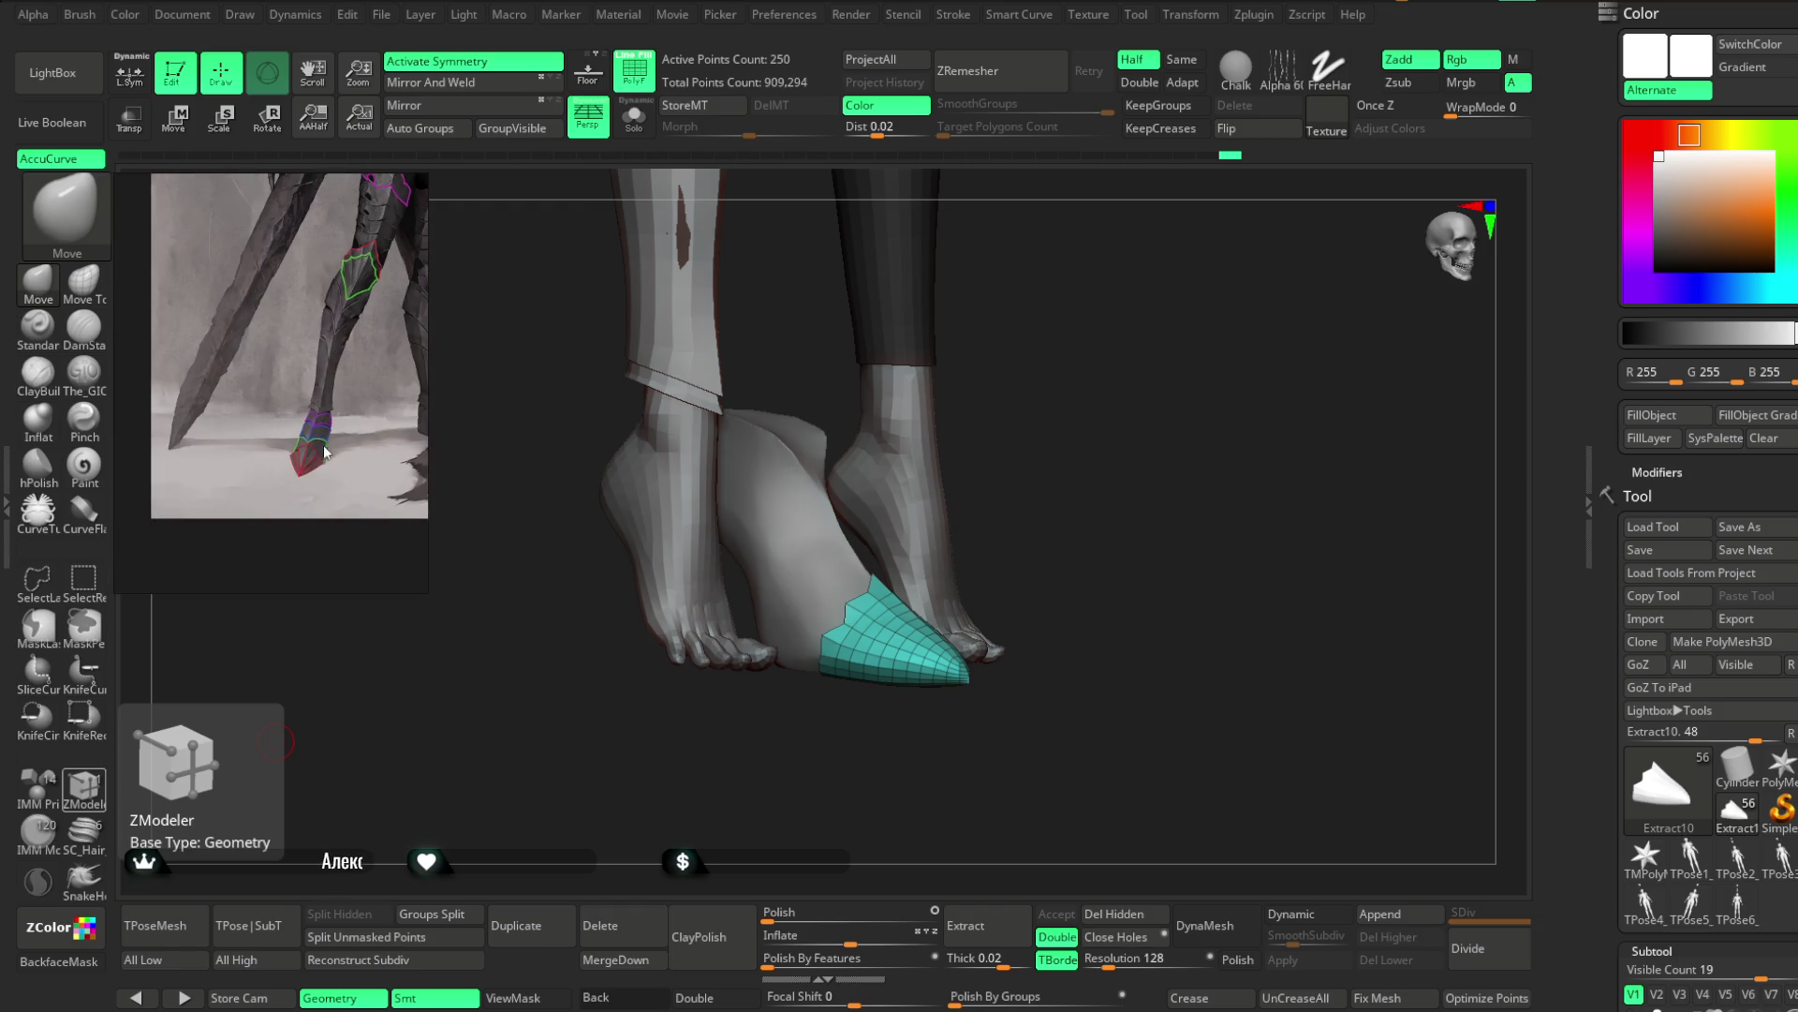
{"action": "scroll", "coordinate": [380, 441], "scroll_direction": "up", "scroll_amount": 4}
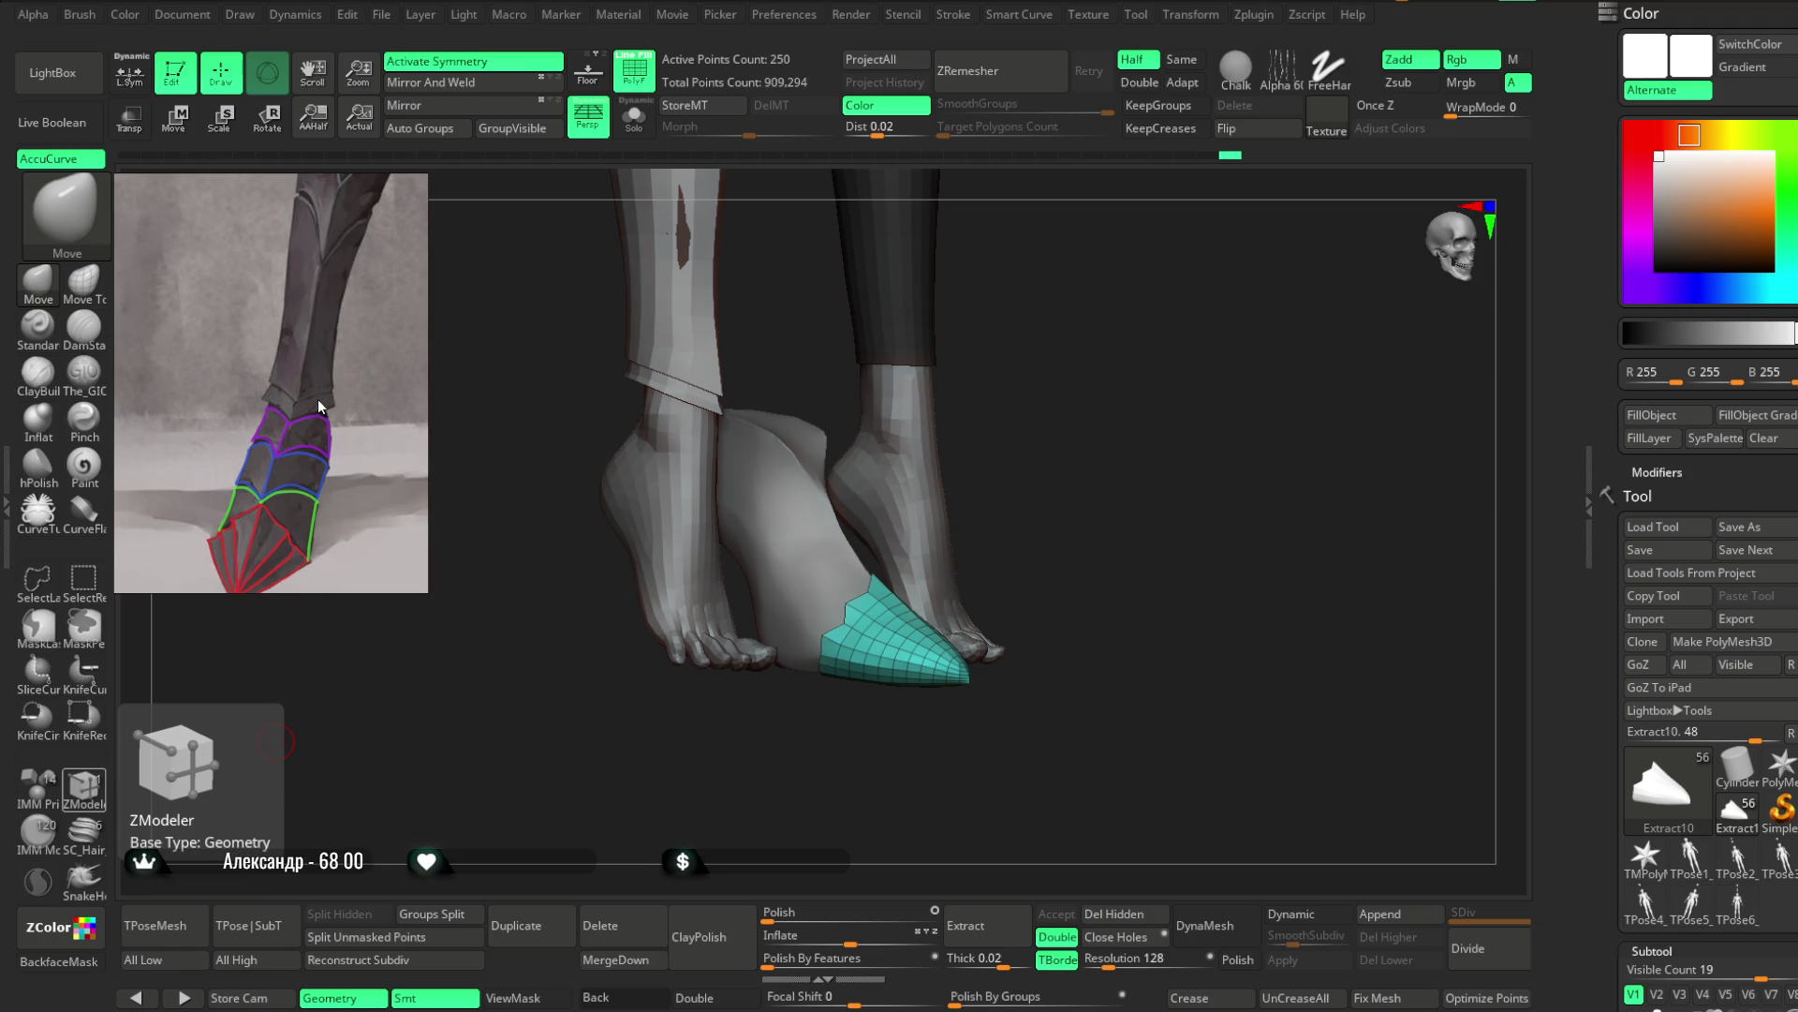
{"action": "scroll", "coordinate": [318, 399], "scroll_direction": "up", "scroll_amount": 2}
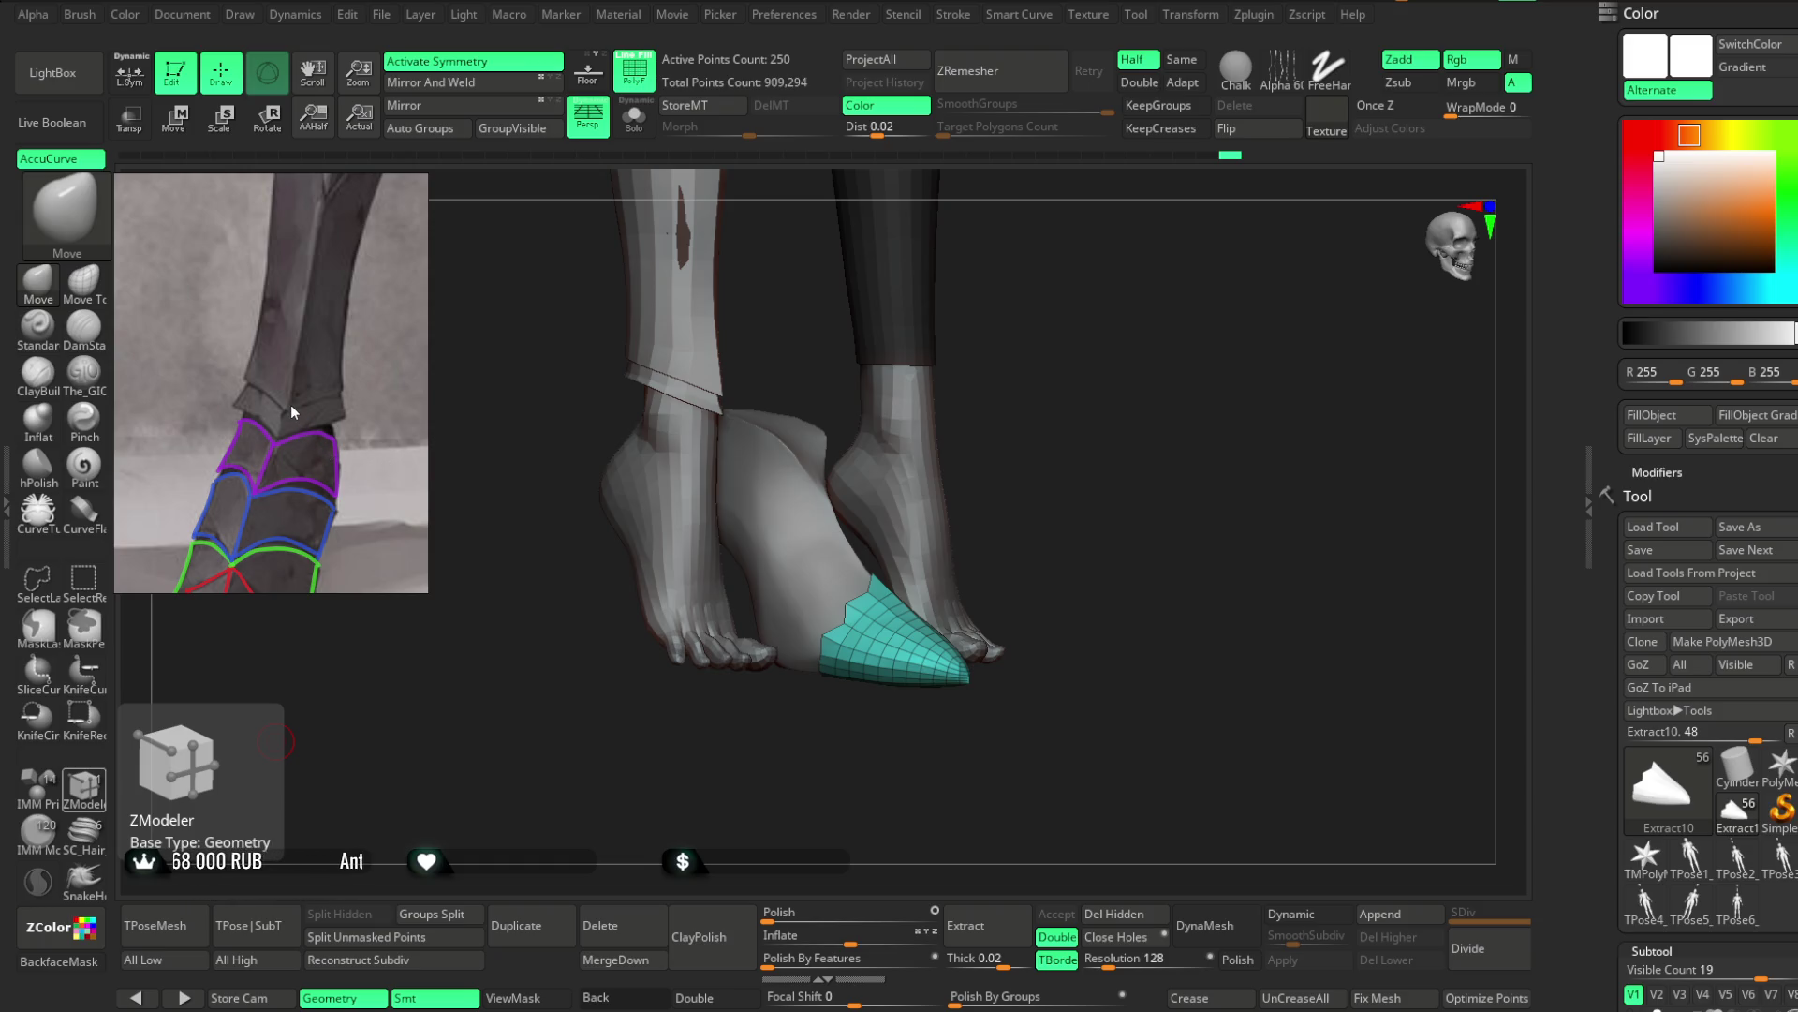
{"action": "mouse_move", "coordinate": [286, 299]}
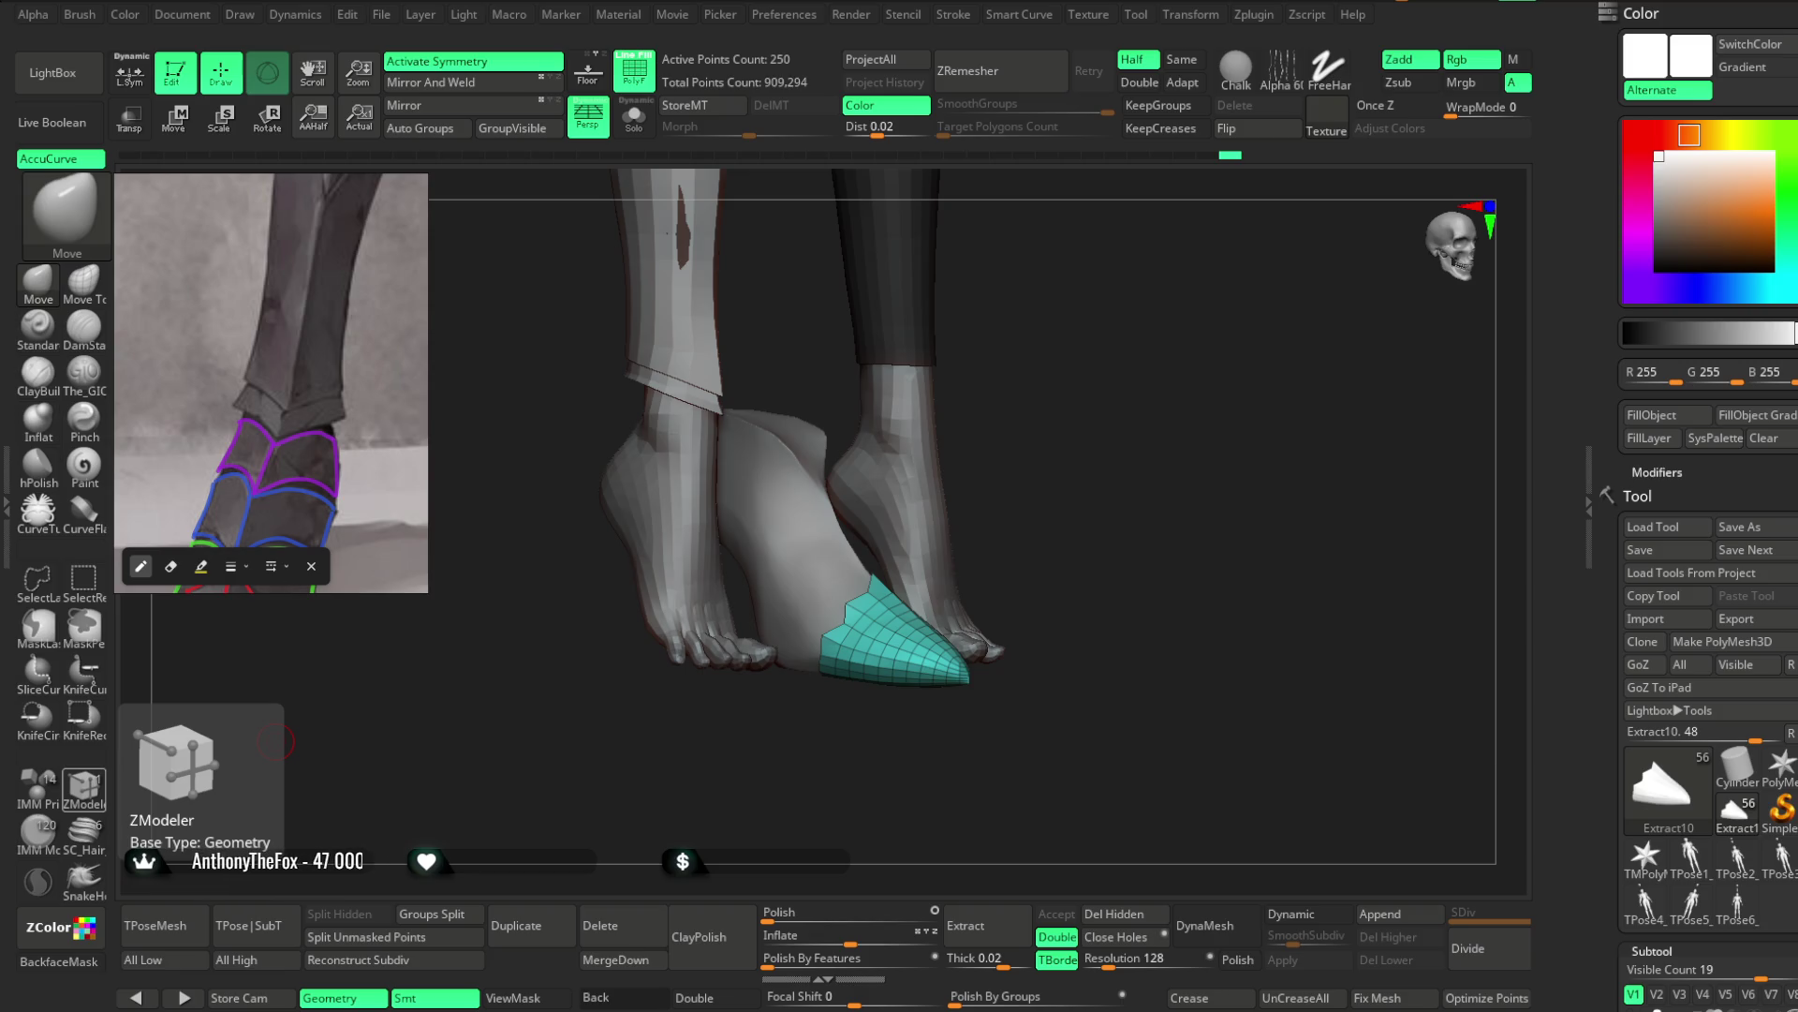
{"action": "scroll", "coordinate": [280, 403], "scroll_direction": "up", "scroll_amount": 5}
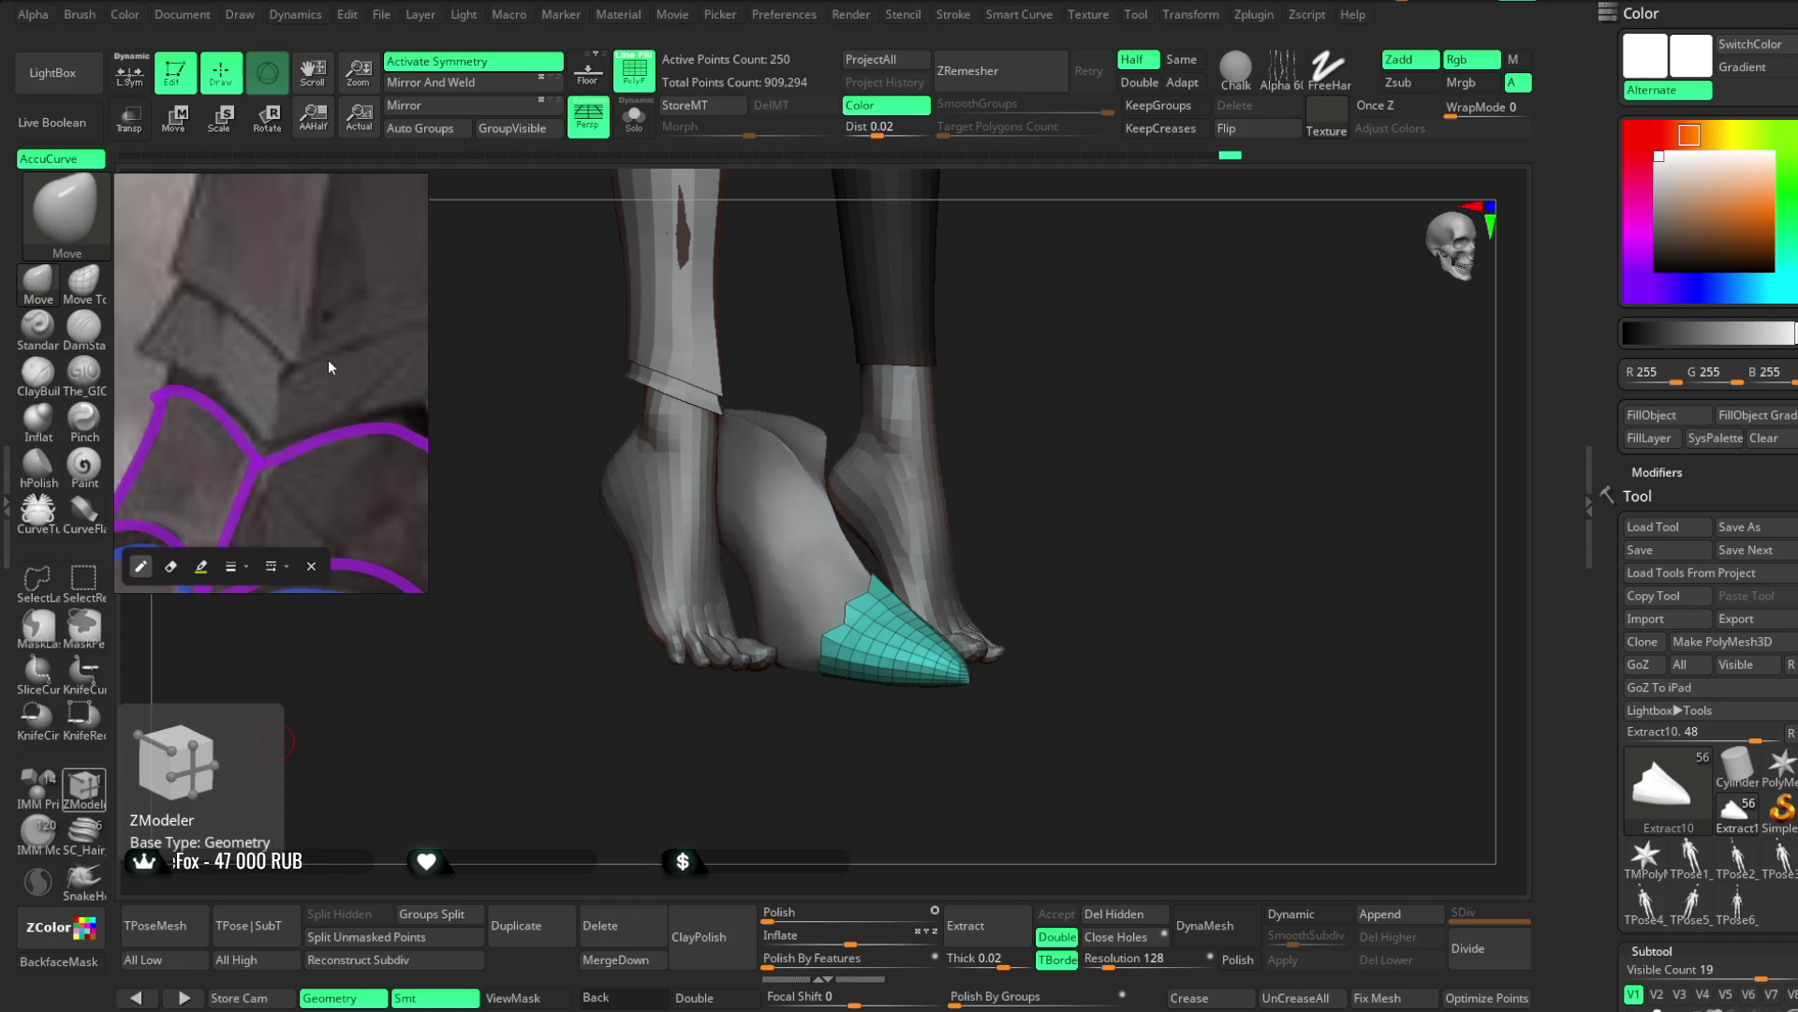
{"action": "scroll", "coordinate": [352, 416], "scroll_direction": "up", "scroll_amount": 2}
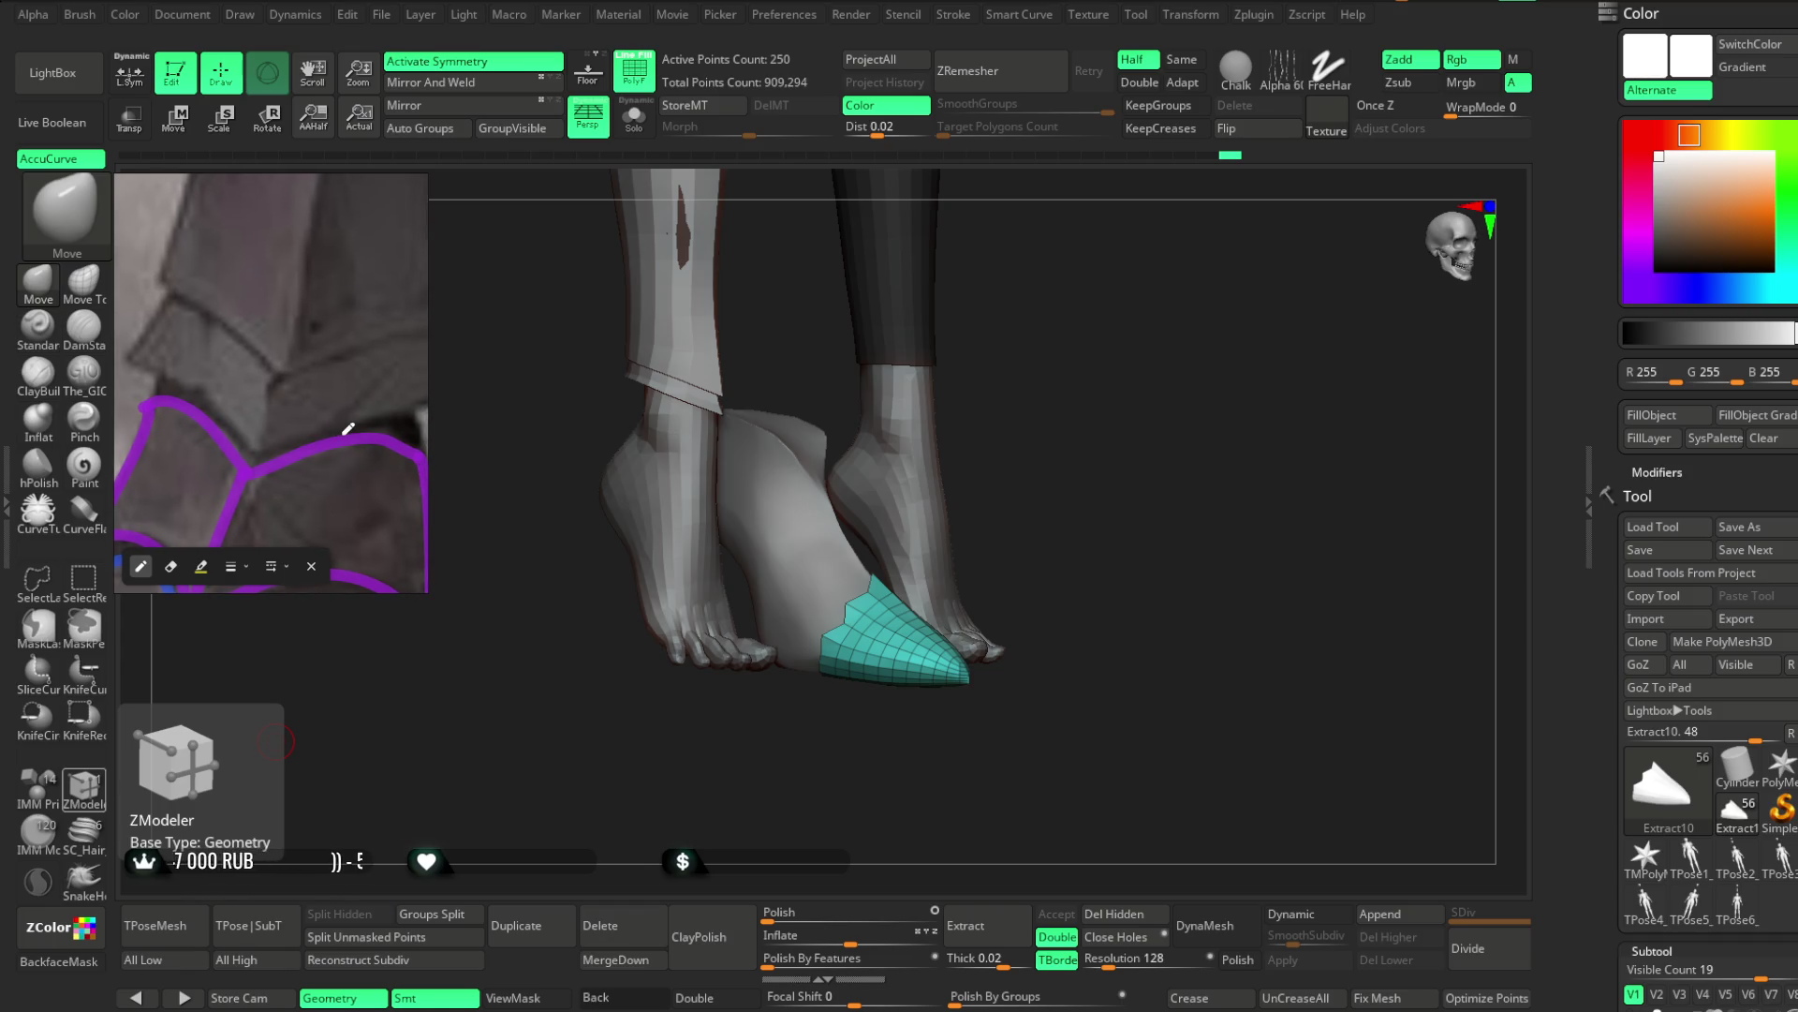
{"action": "scroll", "coordinate": [341, 422], "scroll_direction": "down", "scroll_amount": 4}
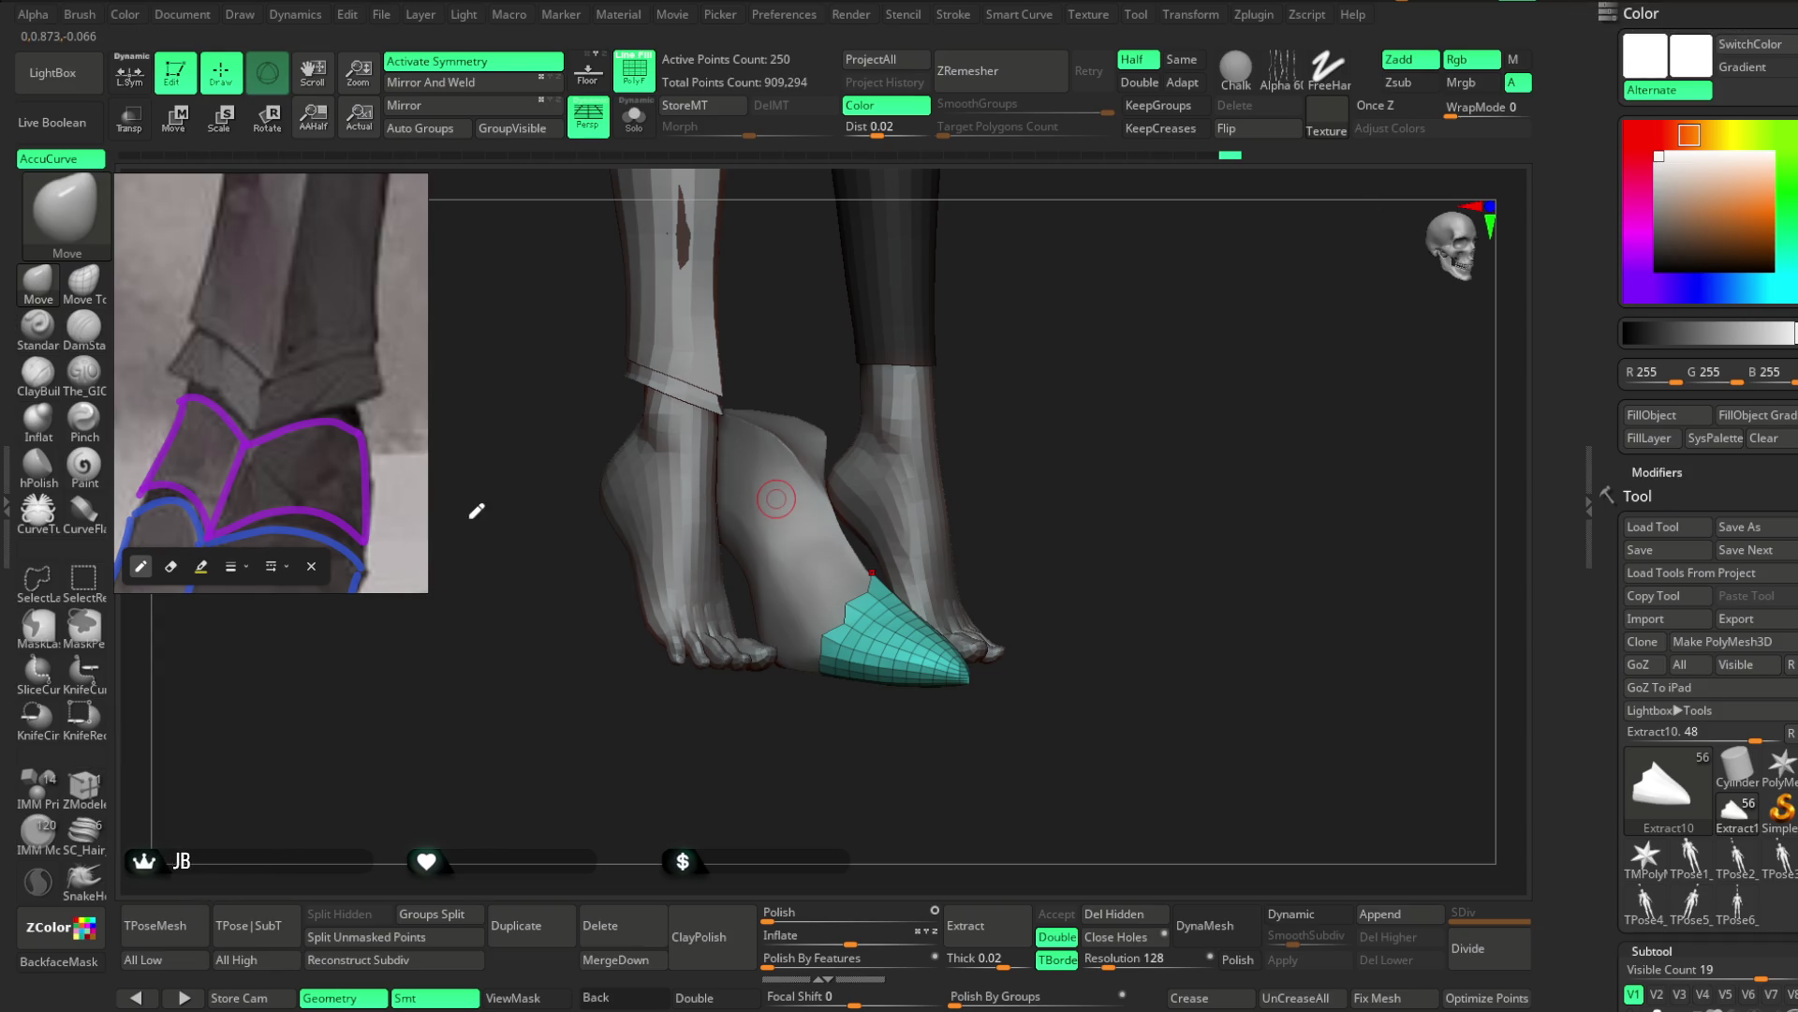
{"action": "mouse_move", "coordinate": [167, 366]}
{"action": "left_mouse_down"}
{"action": "mouse_move", "coordinate": [213, 381]}
{"action": "mouse_move", "coordinate": [257, 431]}
{"action": "mouse_move", "coordinate": [384, 375]}
{"action": "left_mouse_up"}
{"action": "key", "text": "e"}
{"action": "left_click", "coordinate": [318, 392]}
Redraw the yellow line across the ankle and extend it up the ankle plate's edge
{"action": "left_click", "coordinate": [232, 392]}
{"action": "key", "text": "p"}
{"action": "mouse_move", "coordinate": [165, 367]}
{"action": "left_mouse_down"}
{"action": "mouse_move", "coordinate": [275, 422]}
{"action": "mouse_move", "coordinate": [383, 392]}
{"action": "left_mouse_up"}
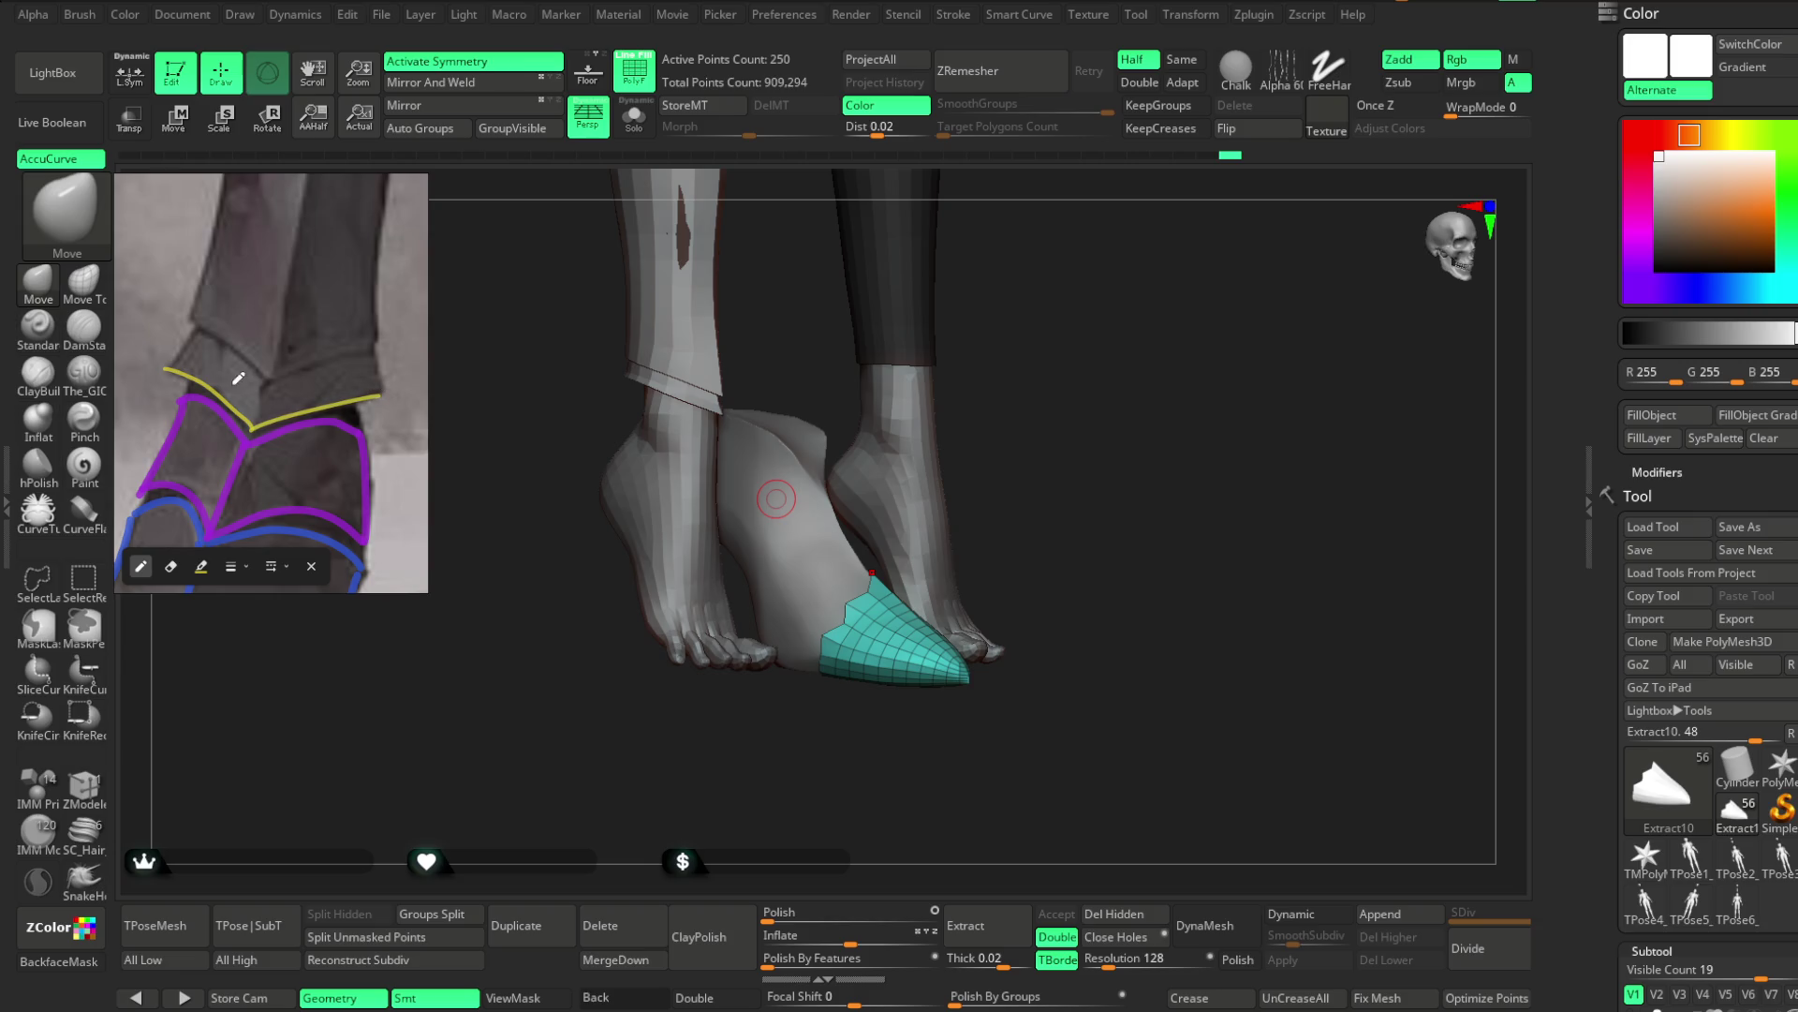
{"action": "mouse_move", "coordinate": [169, 366]}
{"action": "left_mouse_down"}
{"action": "mouse_move", "coordinate": [202, 323]}
{"action": "mouse_move", "coordinate": [268, 378]}
{"action": "mouse_move", "coordinate": [373, 355]}
{"action": "mouse_move", "coordinate": [379, 395]}
{"action": "left_mouse_up"}
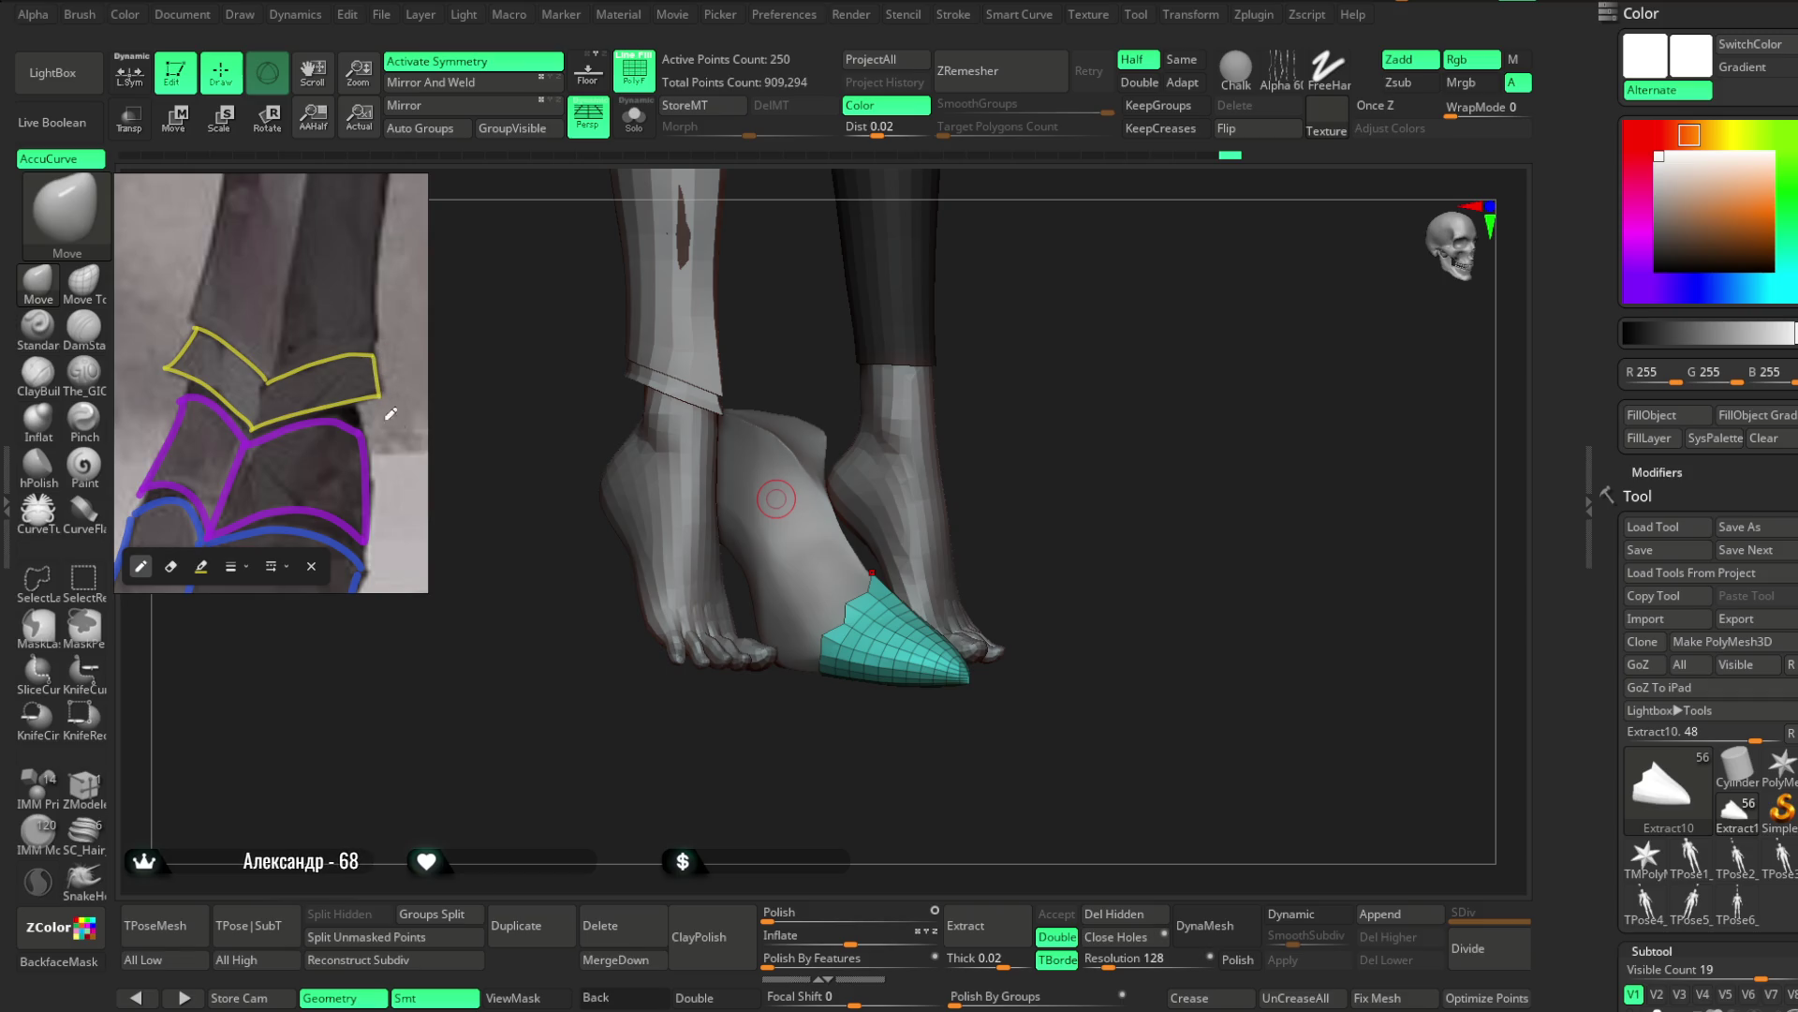
Zoom the reference in and out to check the finished yellow ankle-plate outline
{"action": "scroll", "coordinate": [296, 332], "scroll_direction": "down", "scroll_amount": 5}
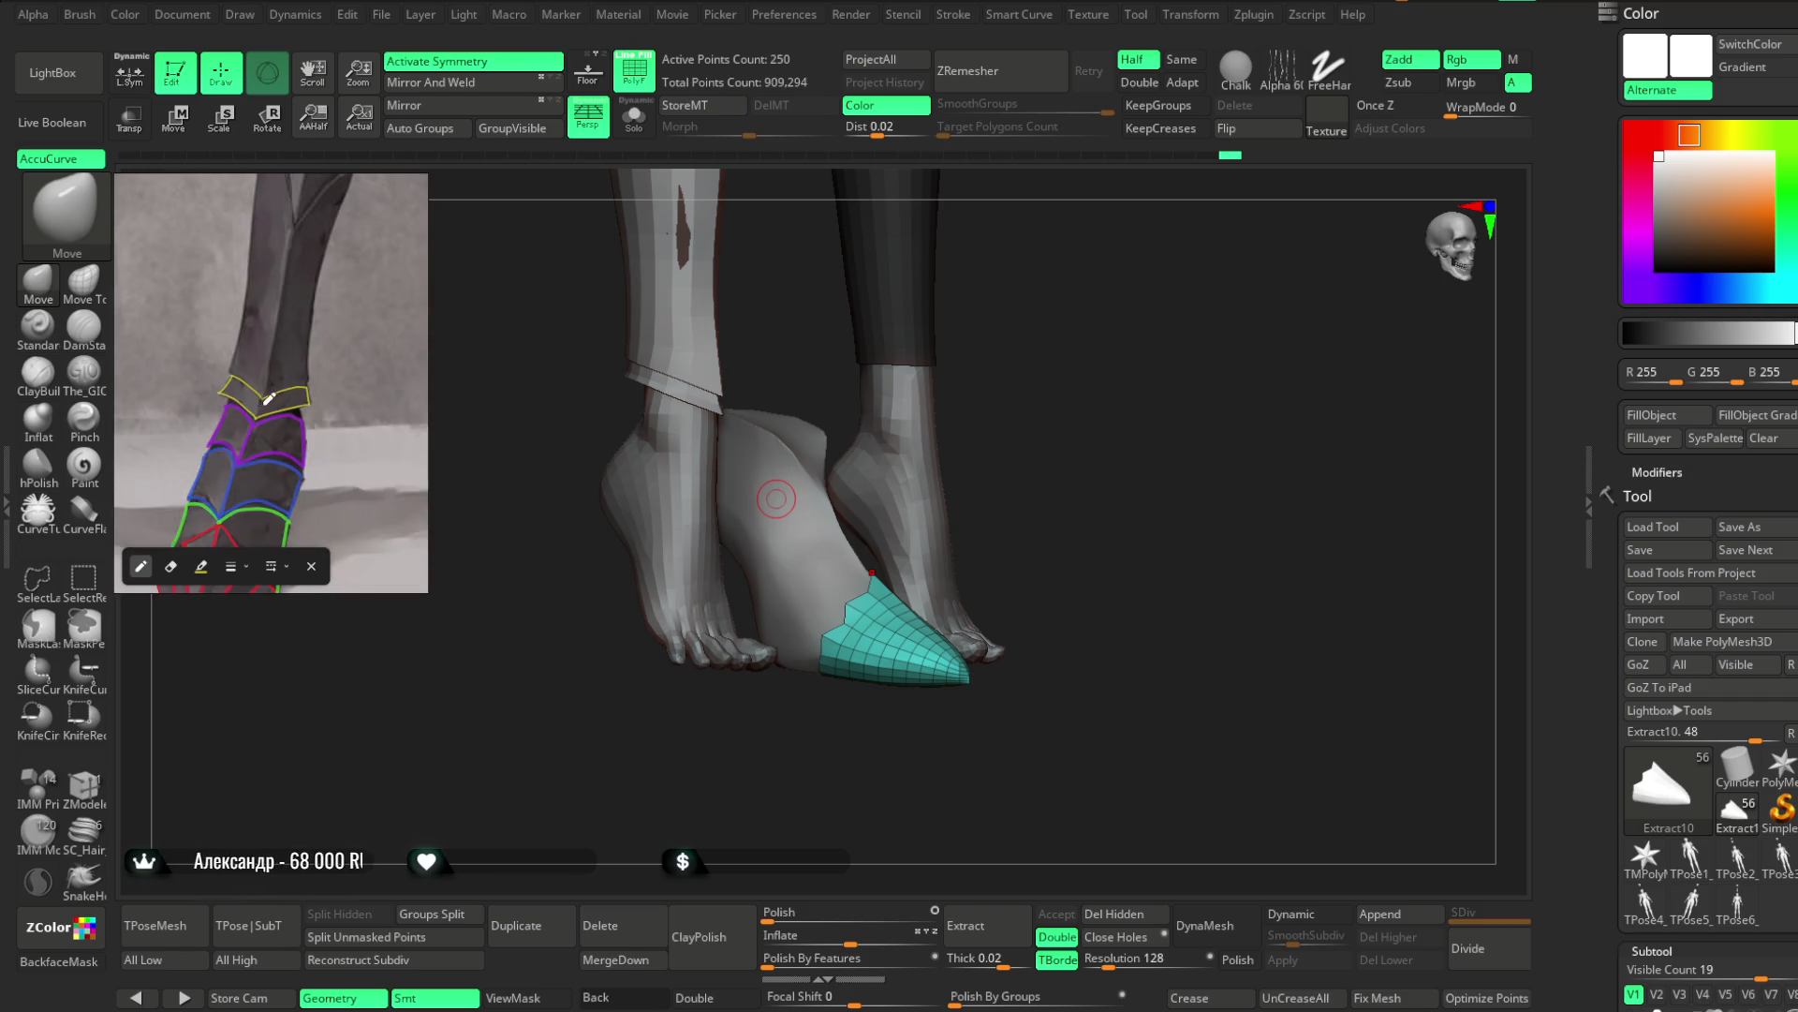
{"action": "scroll", "coordinate": [288, 333], "scroll_direction": "up", "scroll_amount": 3}
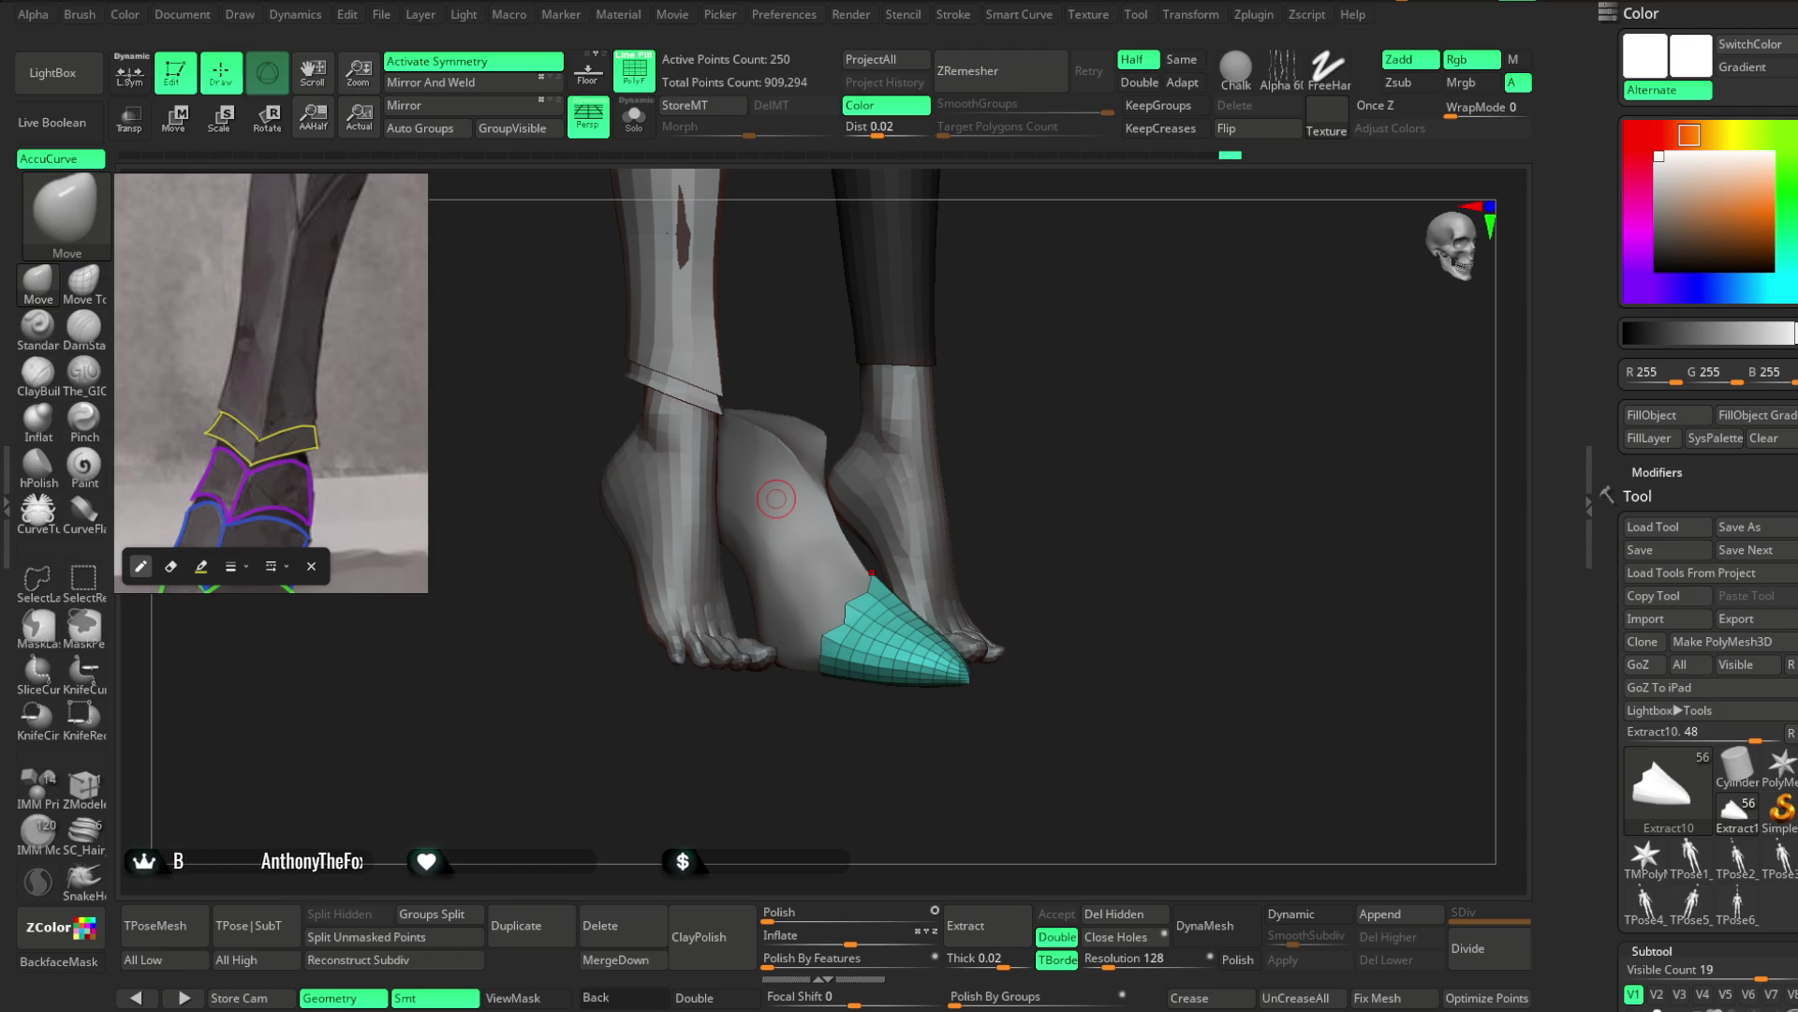
{"action": "scroll", "coordinate": [248, 398], "scroll_direction": "up", "scroll_amount": 2}
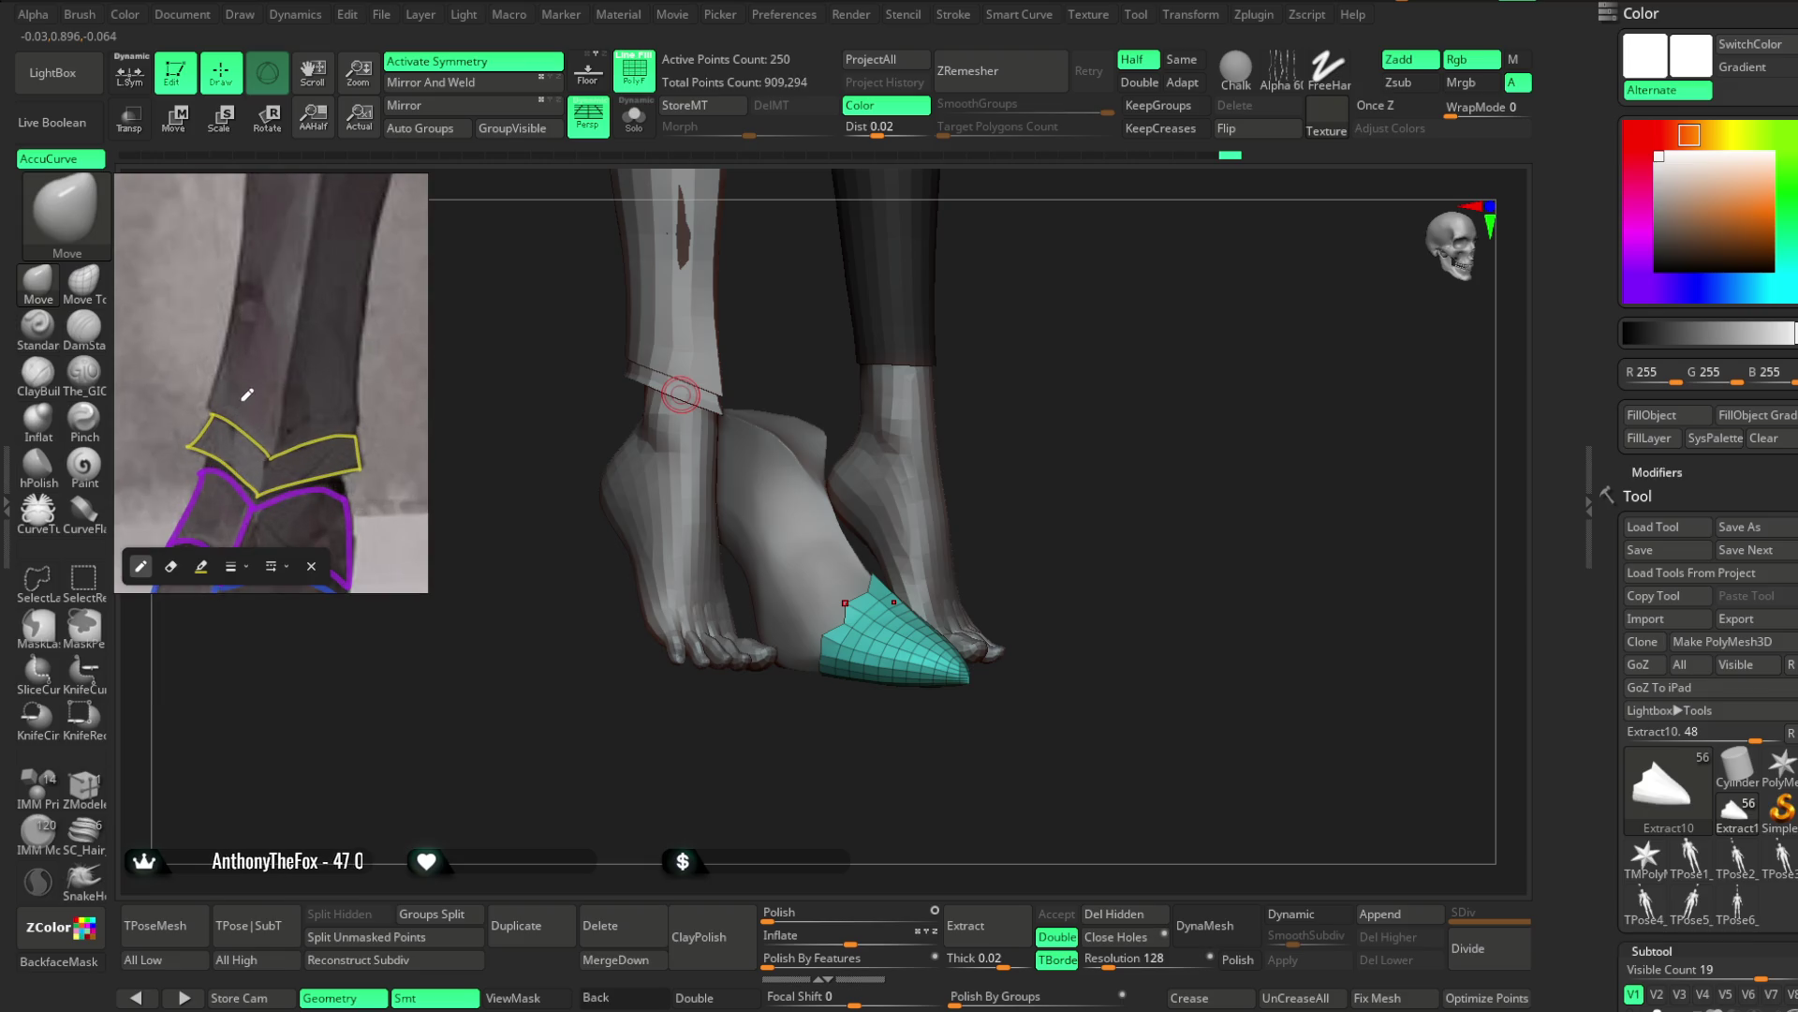
{"action": "scroll", "coordinate": [242, 391], "scroll_direction": "down", "scroll_amount": 2}
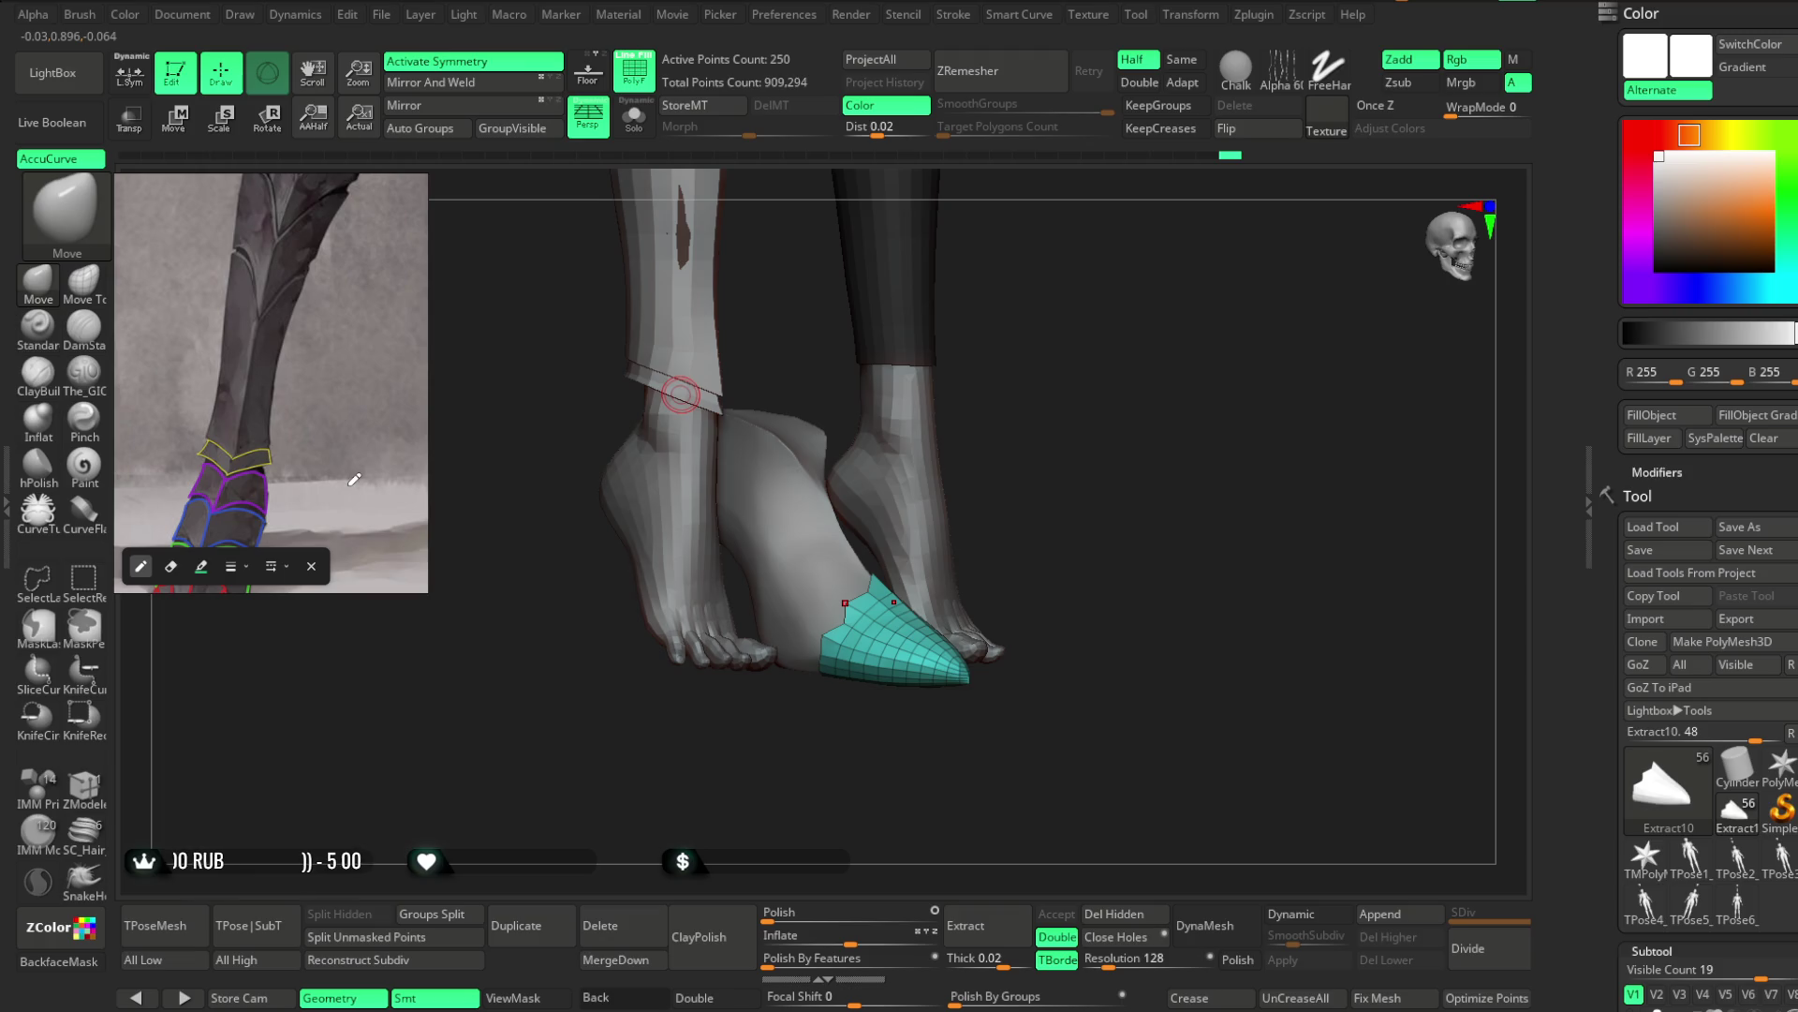
{"action": "scroll", "coordinate": [303, 426], "scroll_direction": "up", "scroll_amount": 2}
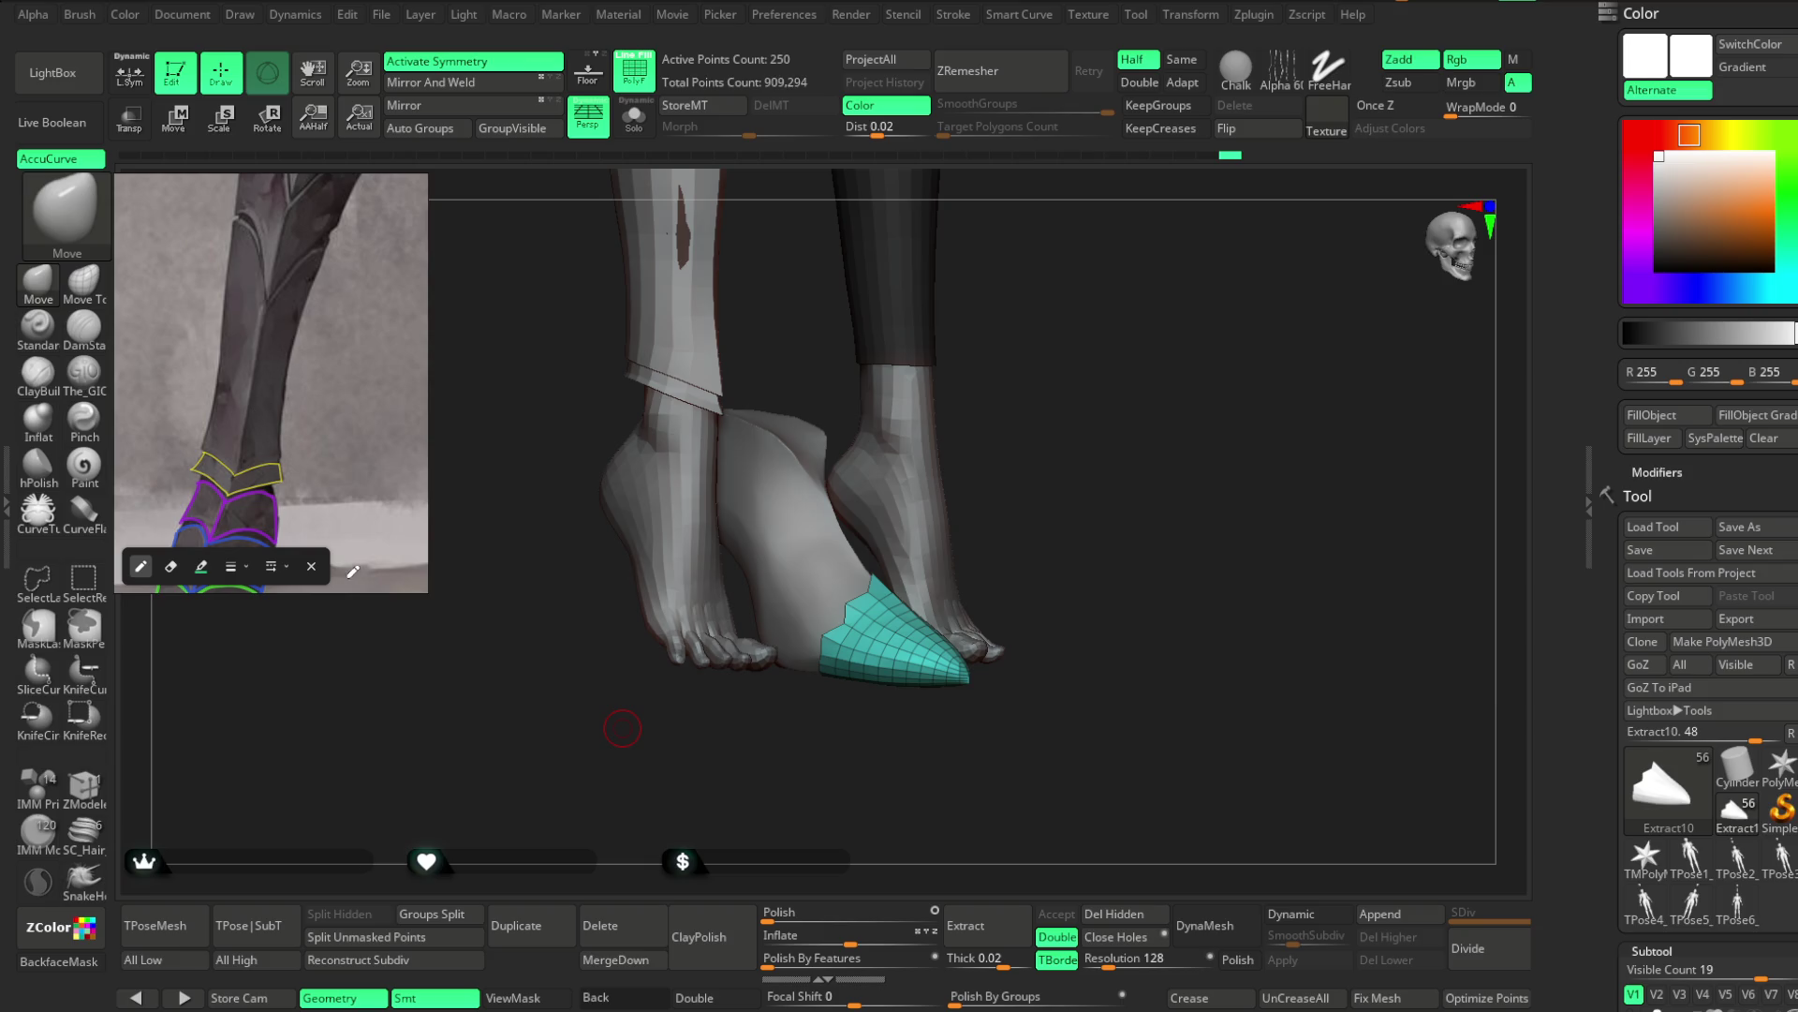
Enlarge the reference window, zoom into the shin, and enable drawing over it
{"action": "left_click", "coordinate": [311, 565]}
{"action": "left_click_drag", "start_coordinate": [422, 588], "coordinate": [487, 692]}
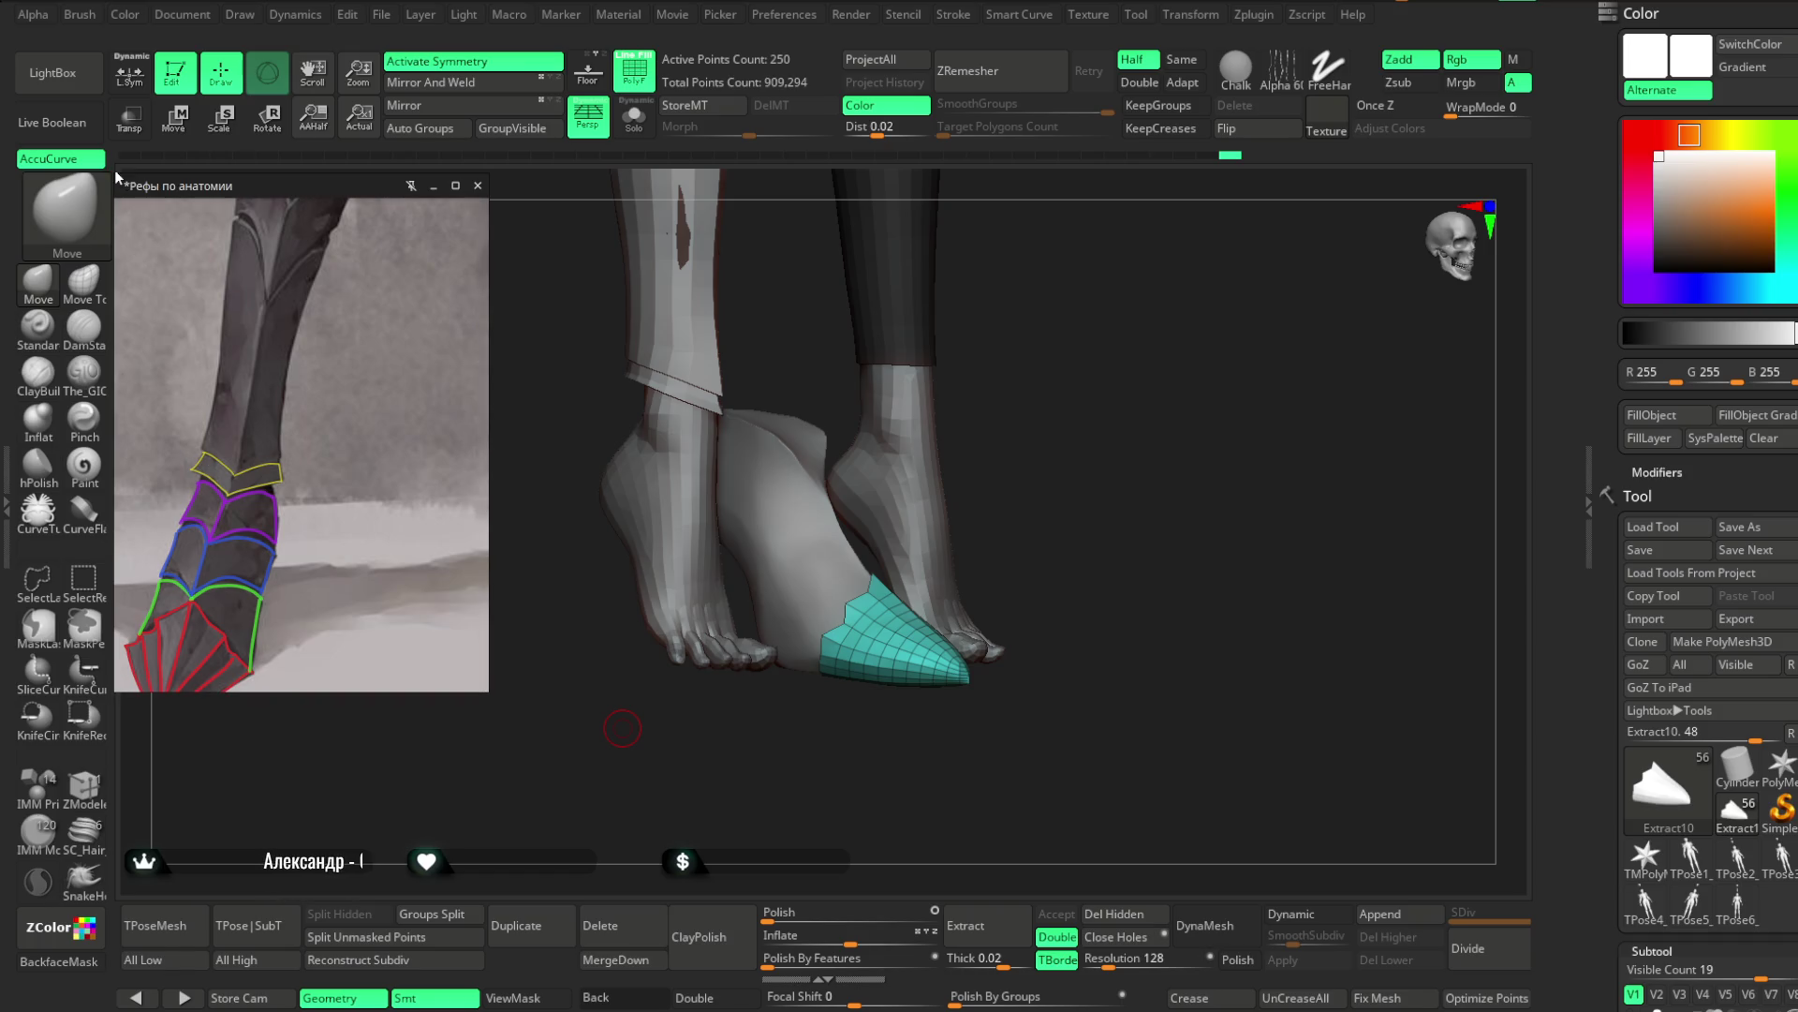
{"action": "scroll", "coordinate": [342, 413], "scroll_direction": "up", "scroll_amount": 3}
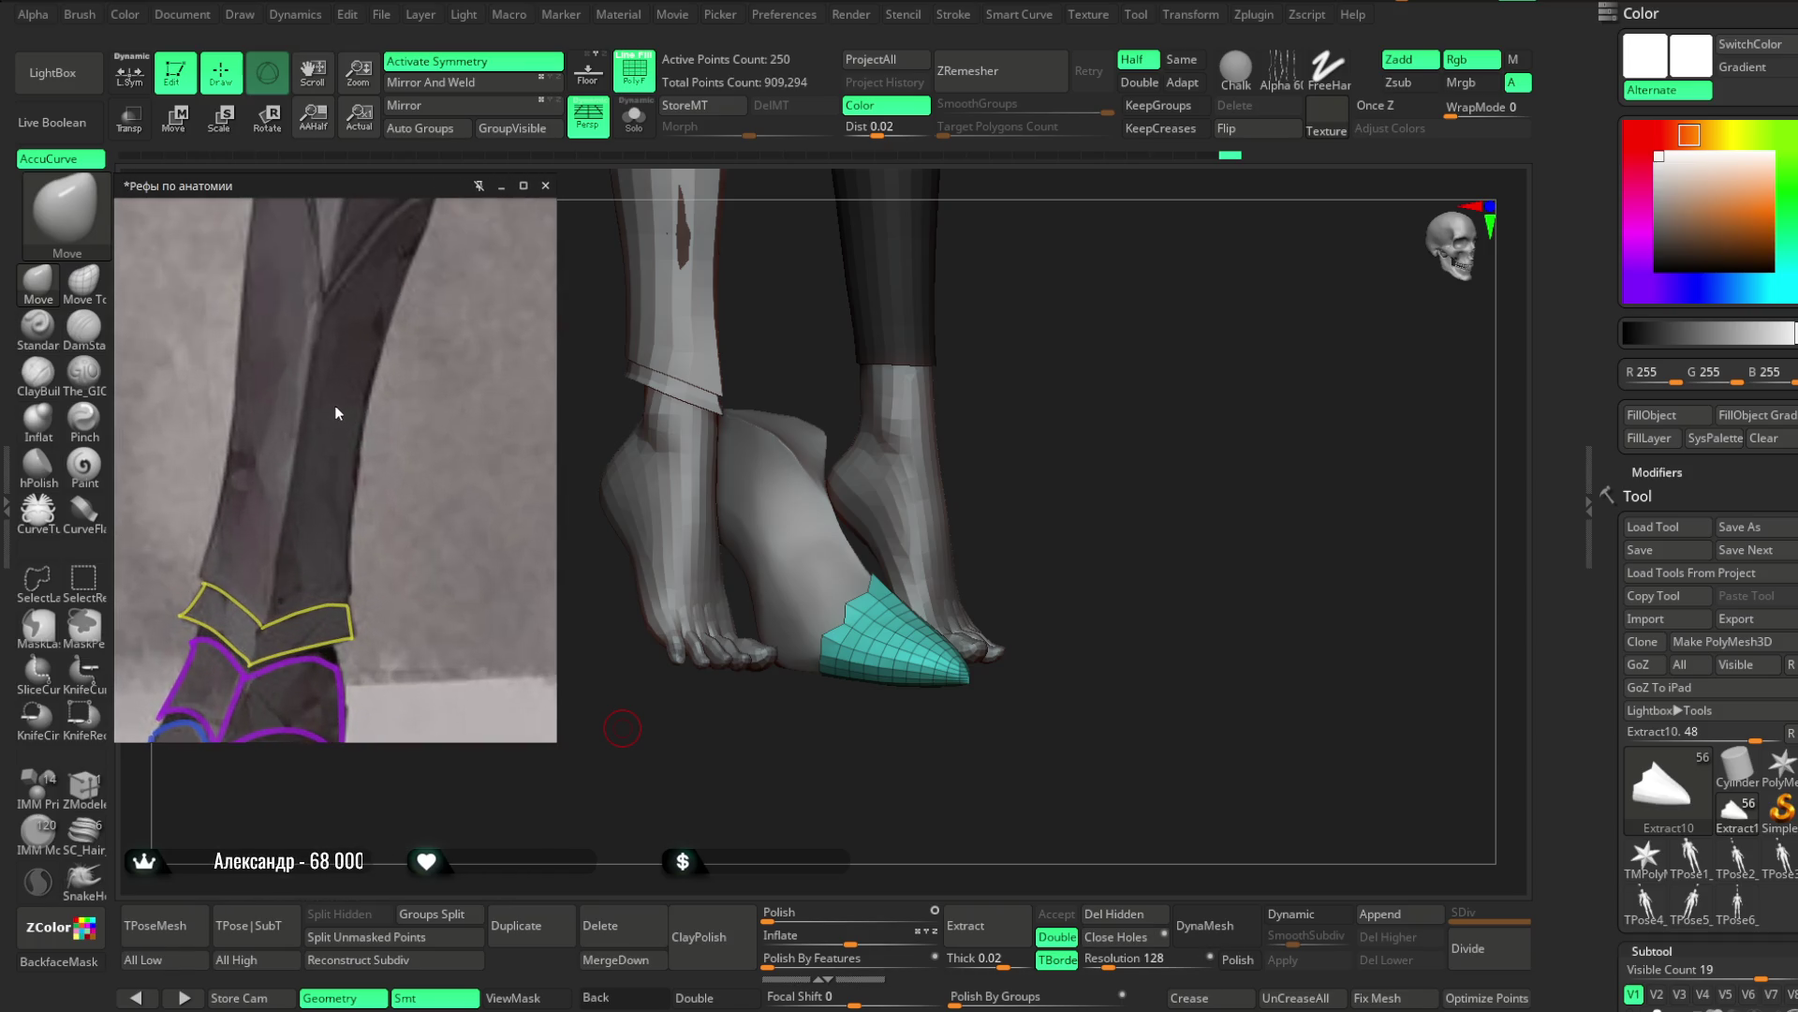
{"action": "scroll", "coordinate": [374, 468], "scroll_direction": "up", "scroll_amount": 2}
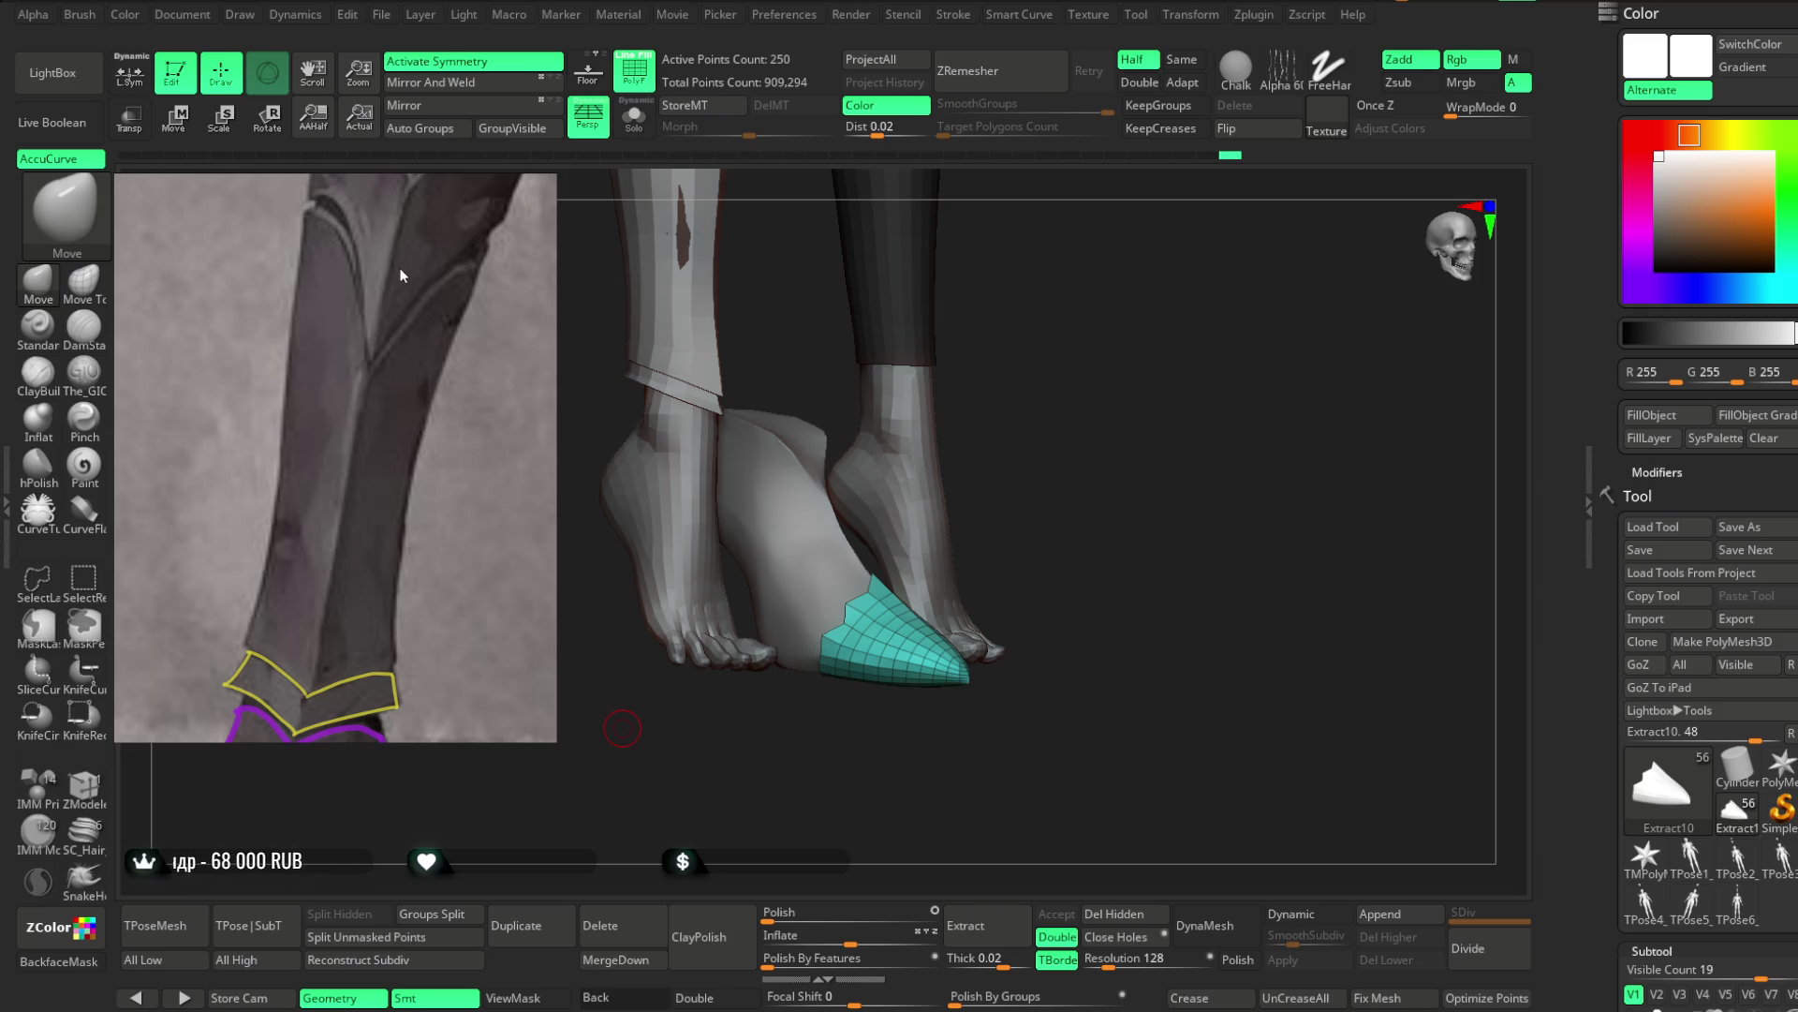
{"action": "key", "text": "d"}
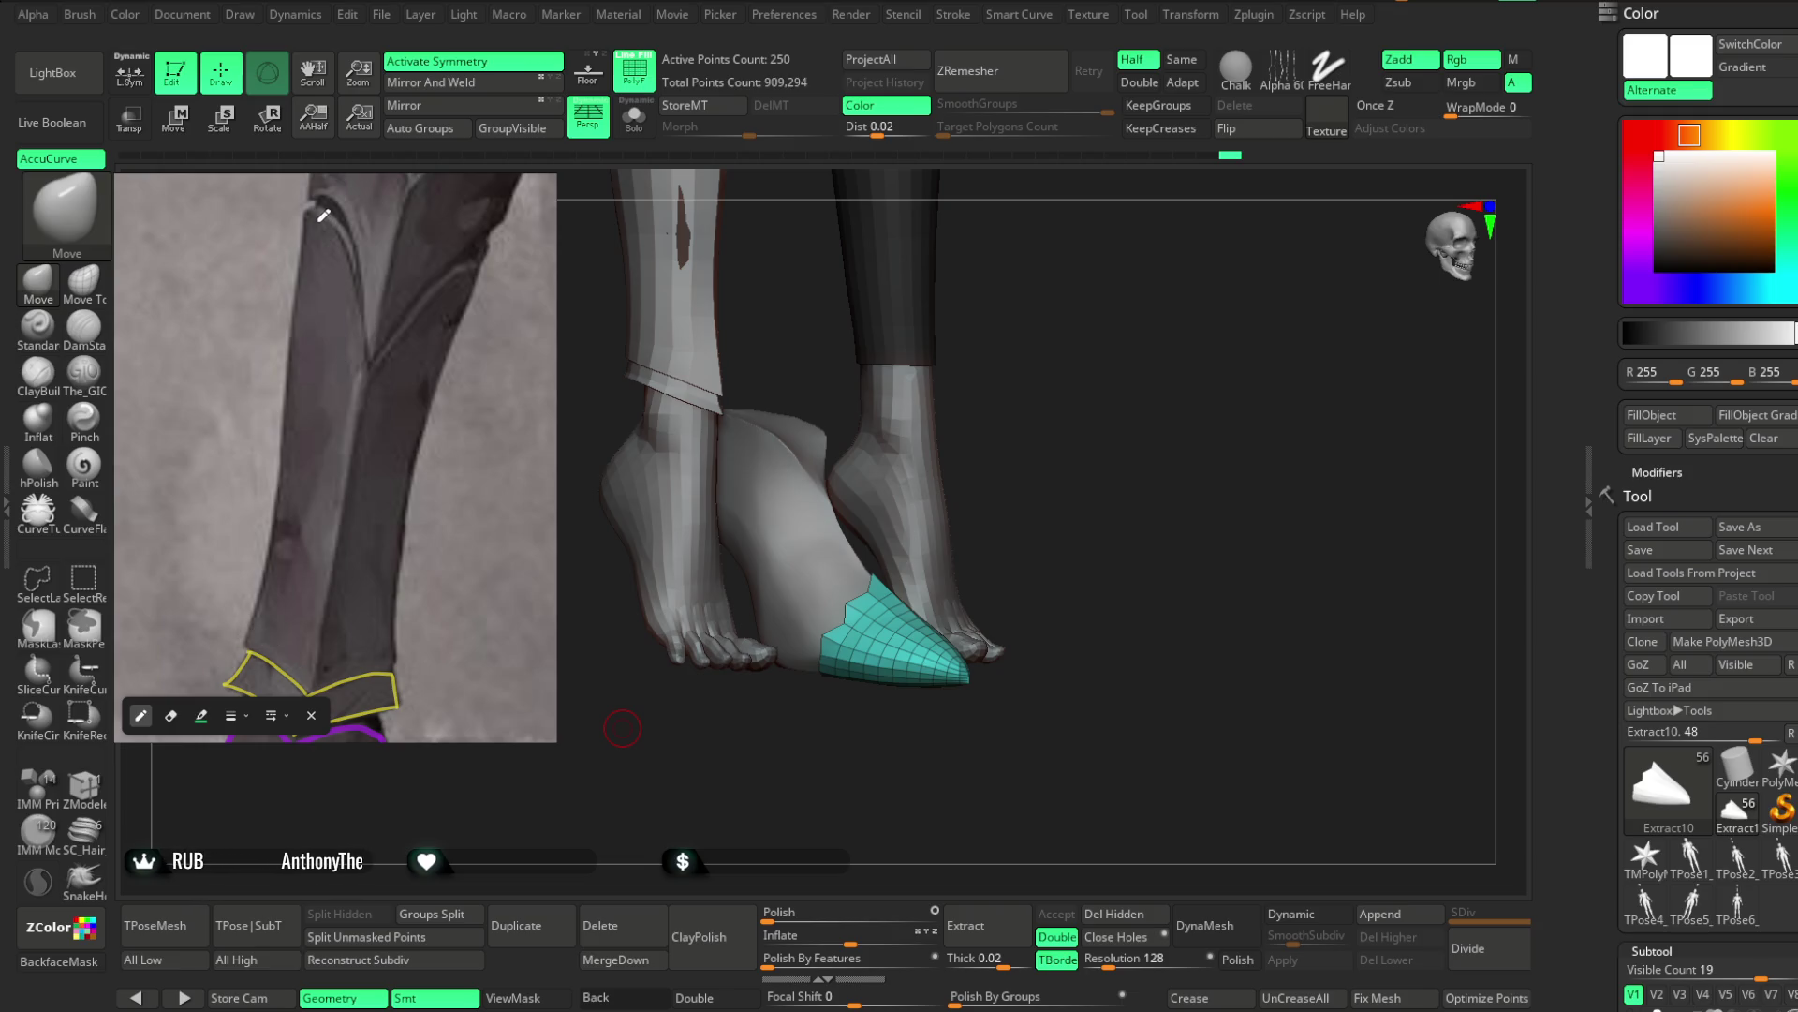
Trace a green outline around the lower shin plate, including its V-notched lower edge
{"action": "mouse_move", "coordinate": [306, 209]}
{"action": "left_mouse_down"}
{"action": "mouse_move", "coordinate": [349, 246]}
{"action": "mouse_move", "coordinate": [368, 365]}
{"action": "mouse_move", "coordinate": [483, 245]}
{"action": "left_mouse_up"}
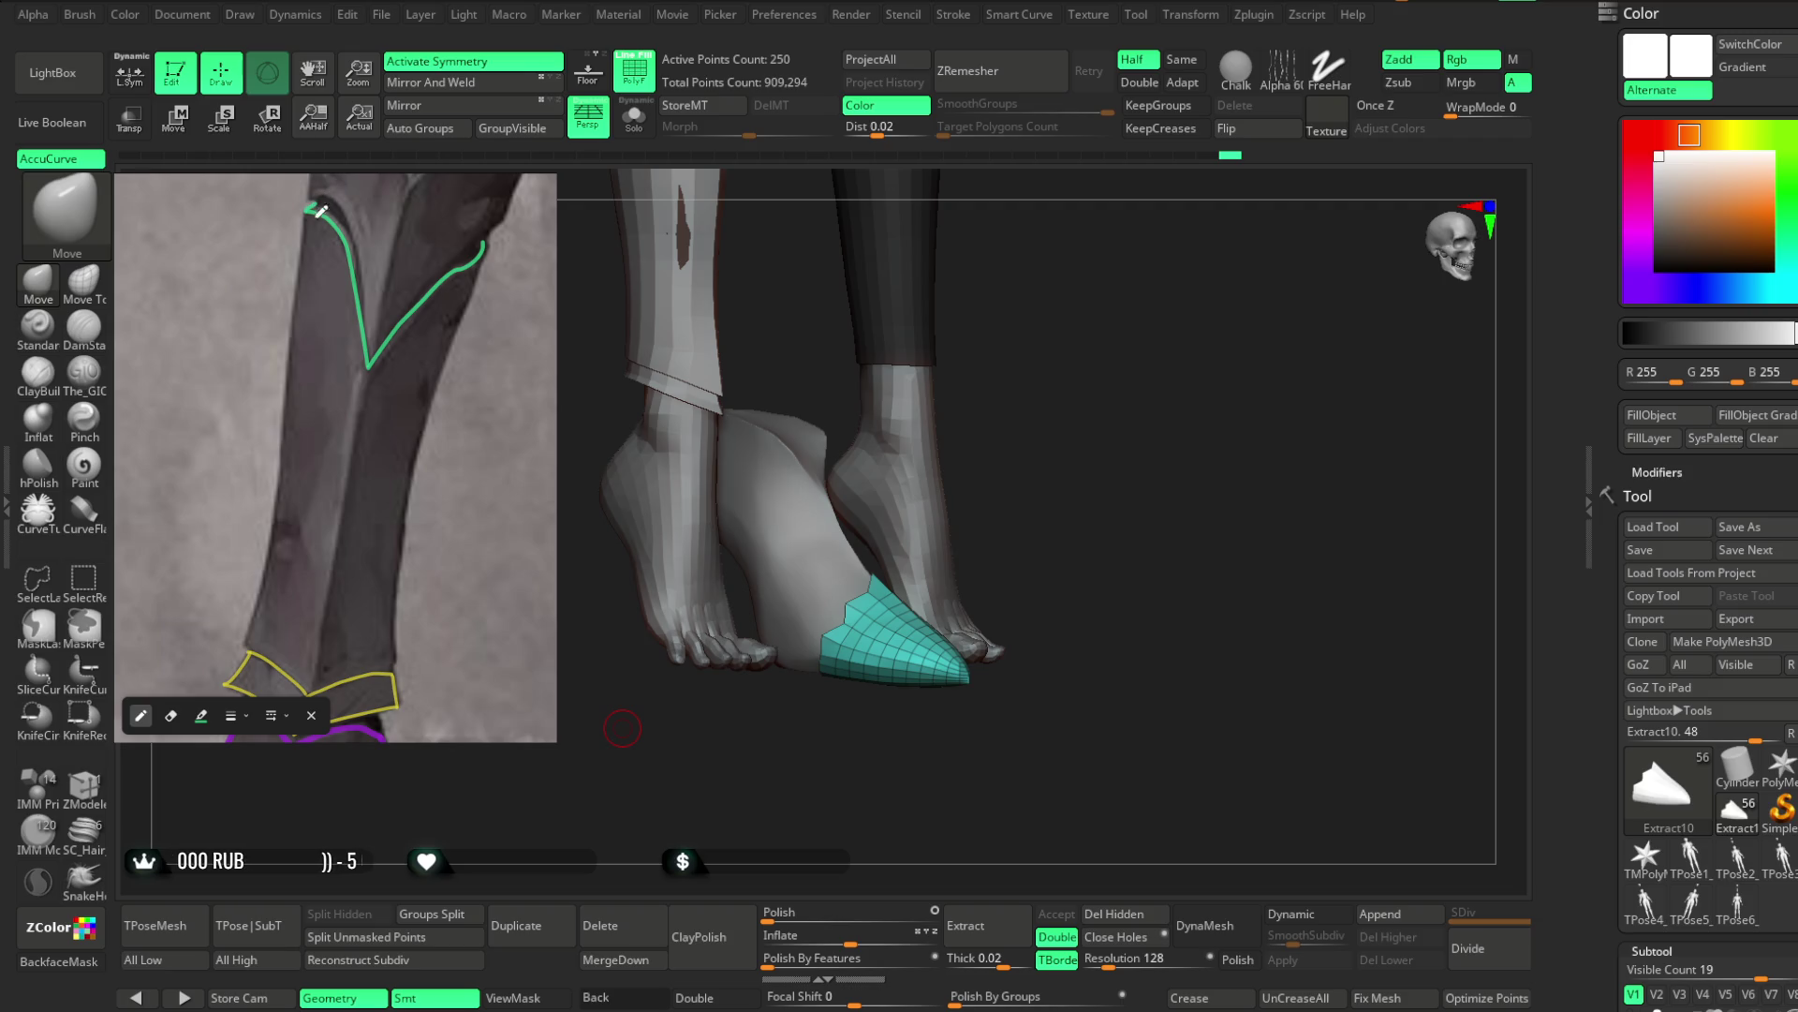
{"action": "left_click_drag", "start_coordinate": [304, 244], "coordinate": [244, 631]}
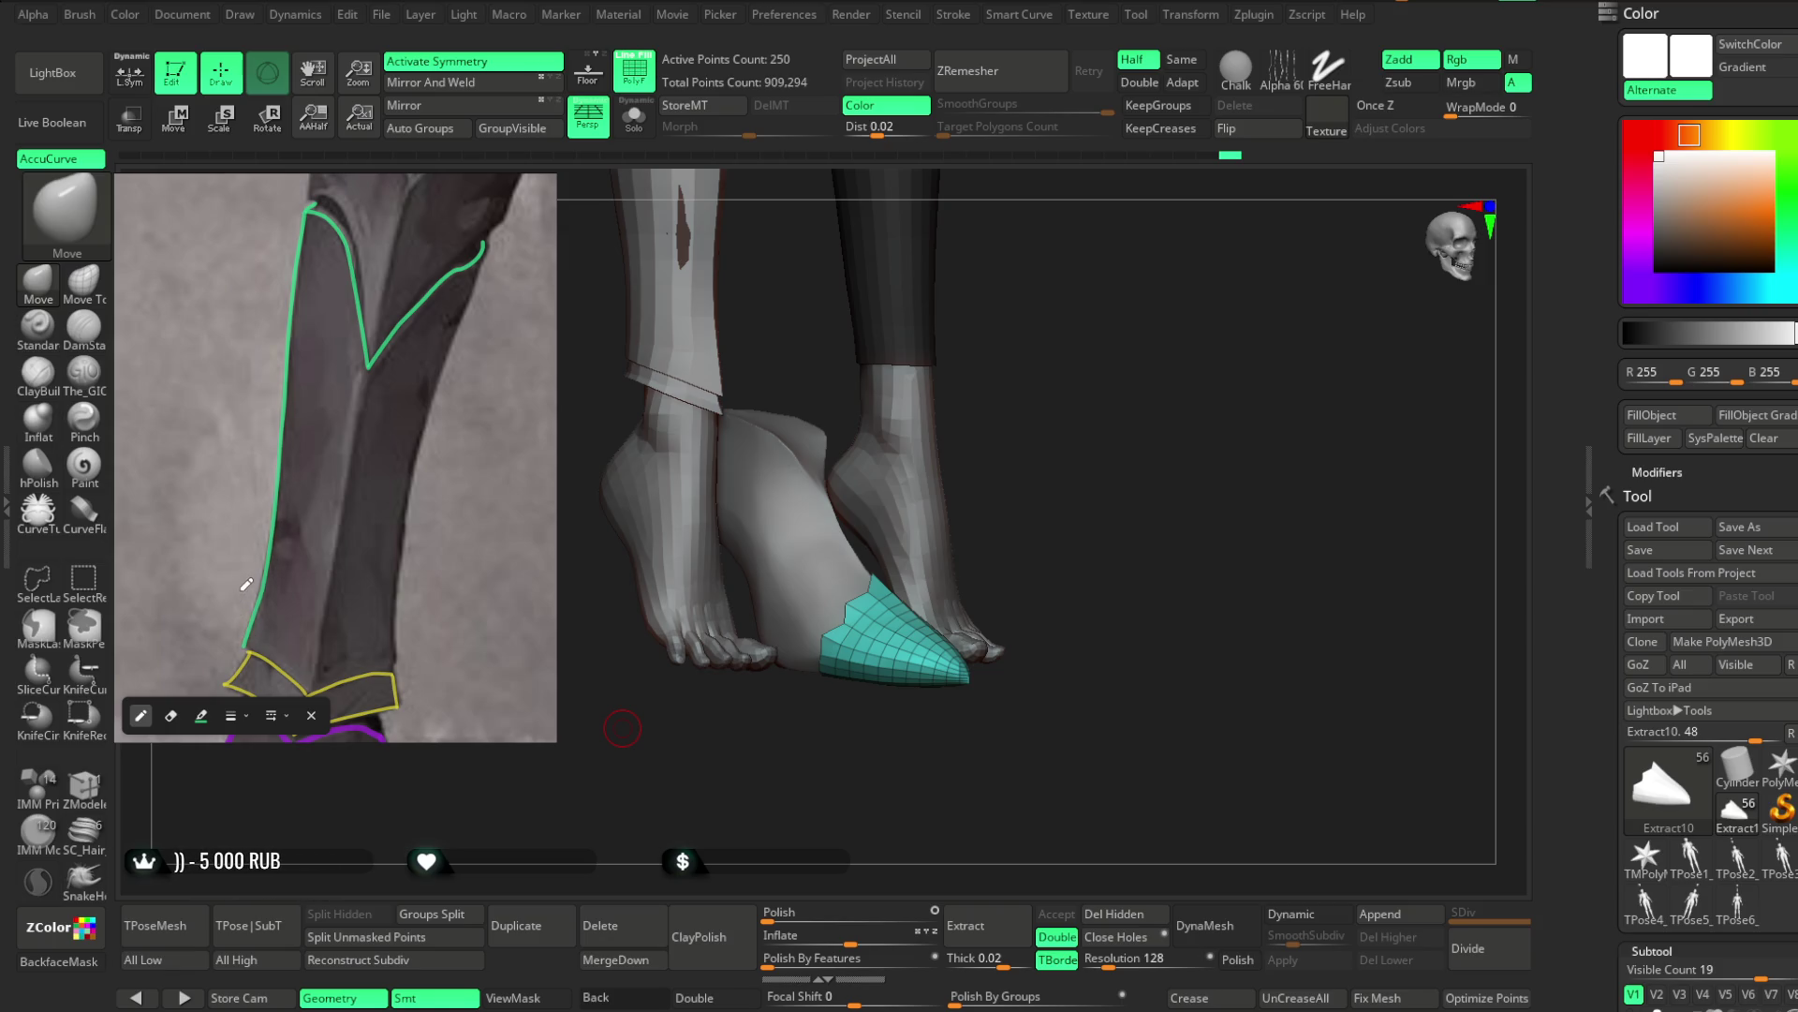
{"action": "mouse_move", "coordinate": [491, 238]}
{"action": "left_mouse_down"}
{"action": "mouse_move", "coordinate": [410, 504]}
{"action": "mouse_move", "coordinate": [401, 663]}
{"action": "left_mouse_up"}
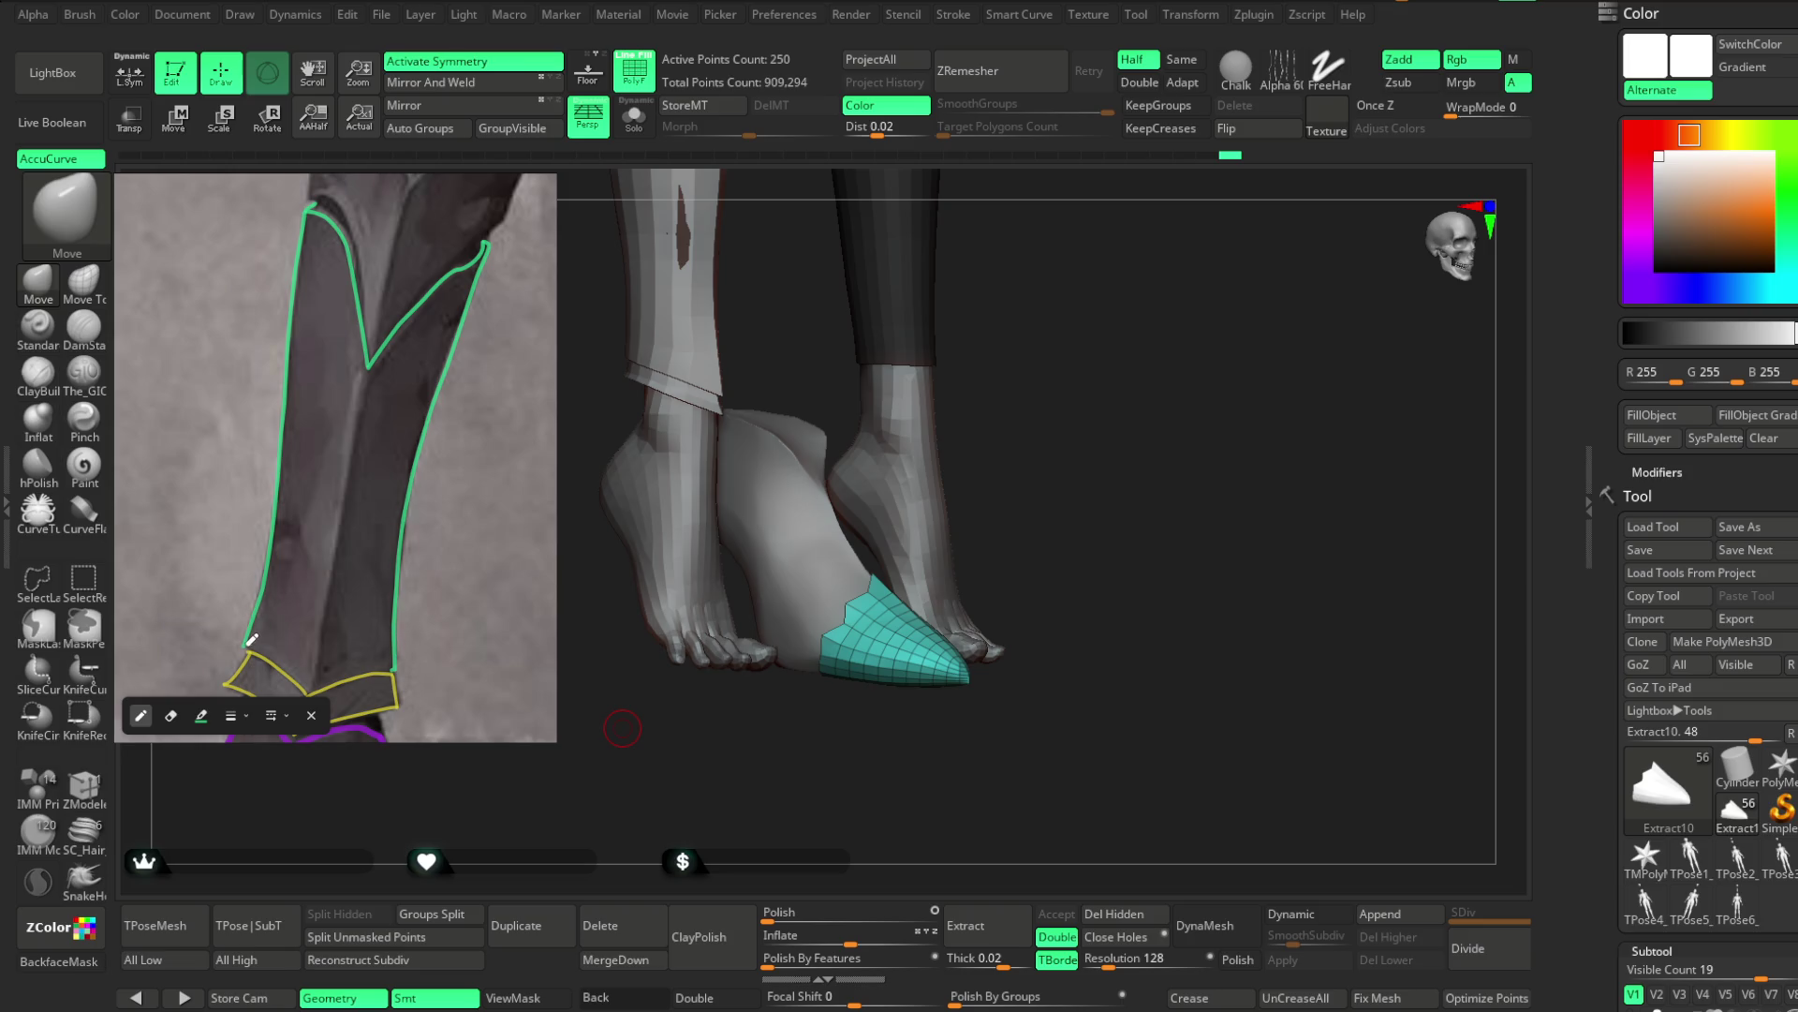
{"action": "mouse_move", "coordinate": [247, 646]}
{"action": "left_mouse_down"}
{"action": "mouse_move", "coordinate": [308, 691]}
{"action": "mouse_move", "coordinate": [395, 667]}
{"action": "left_mouse_up"}
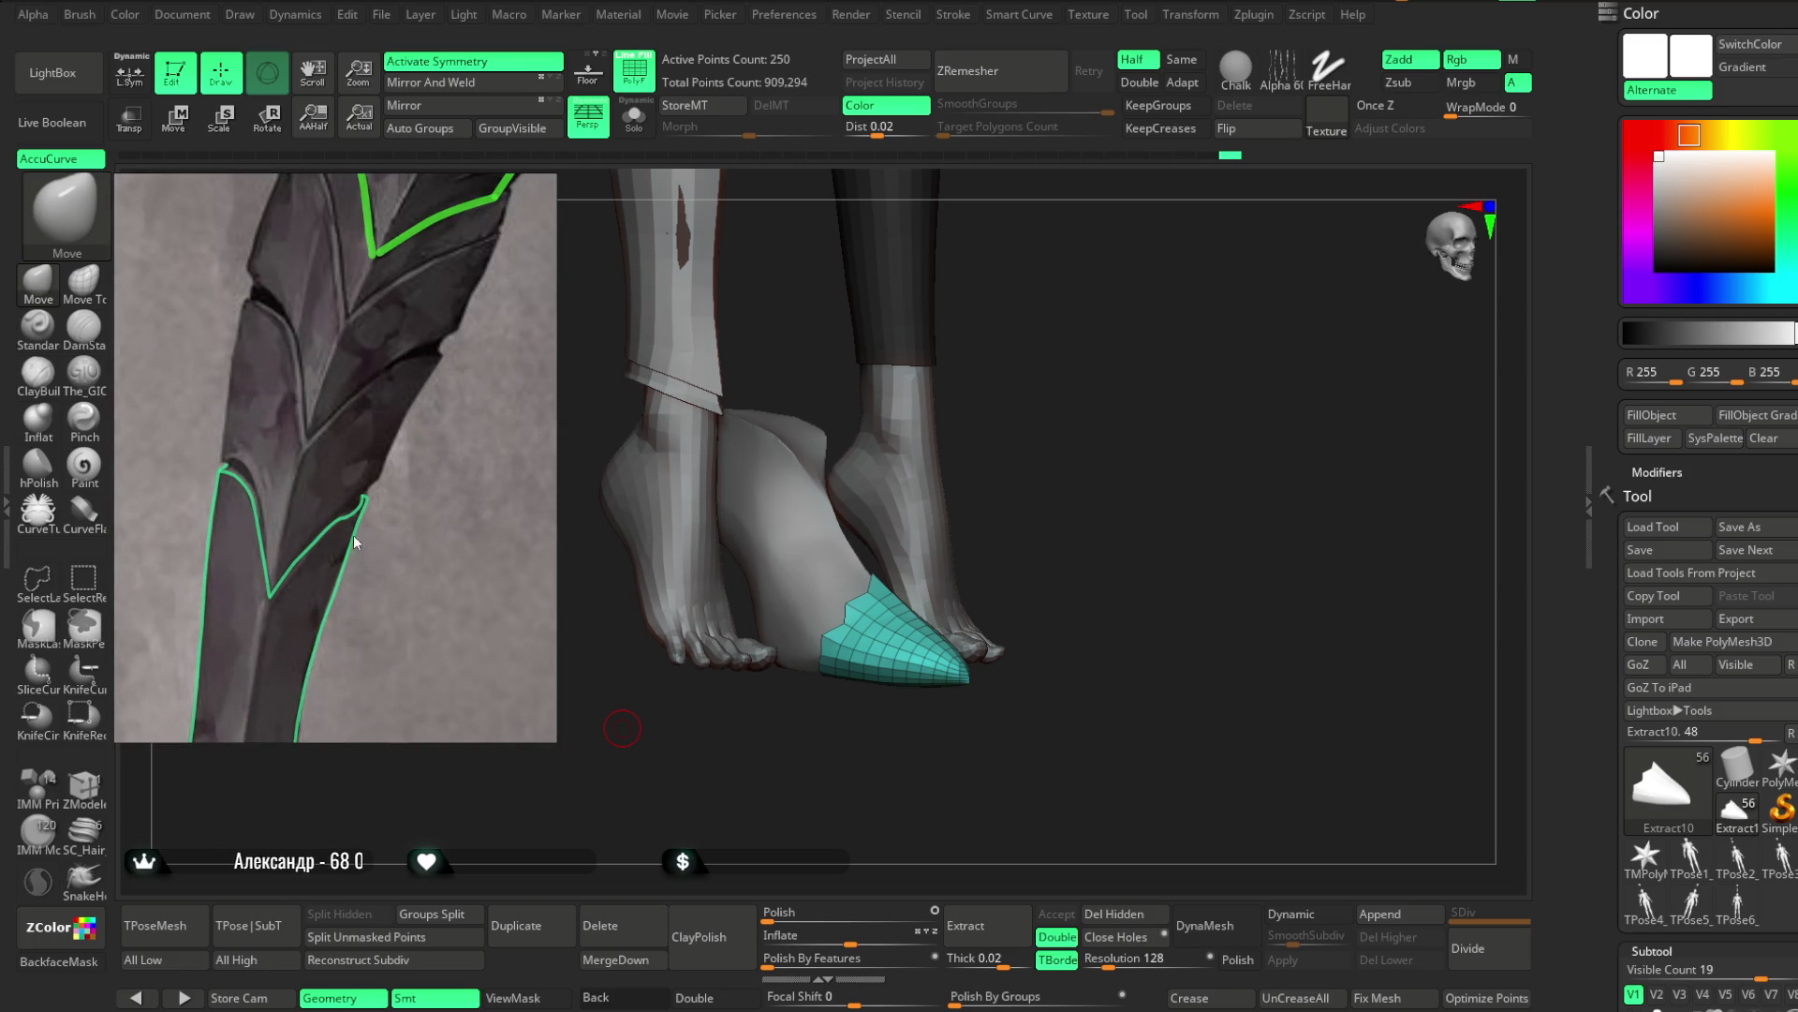
{"action": "mouse_move", "coordinate": [351, 587]}
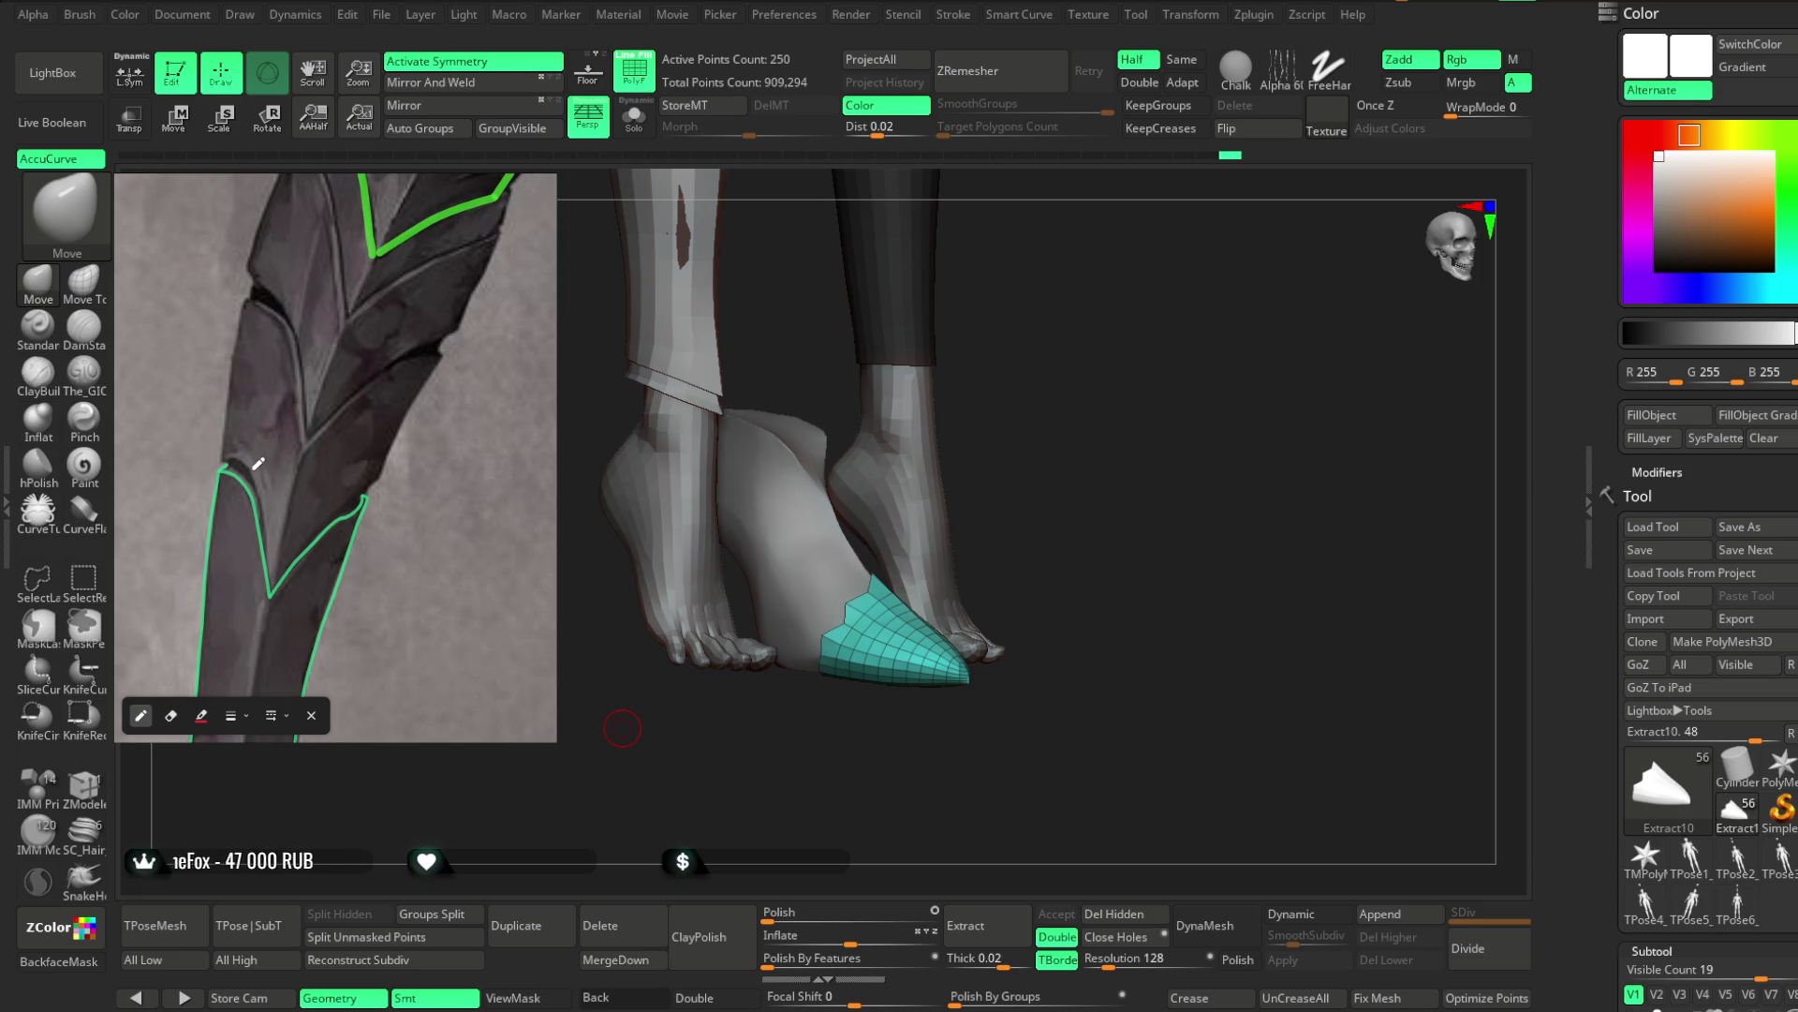
Draw the red plate's lower edge, left side and inner edge rising from the V
{"action": "left_click_drag", "start_coordinate": [226, 461], "coordinate": [272, 526]}
{"action": "mouse_move", "coordinate": [221, 460]}
{"action": "left_mouse_down"}
{"action": "mouse_move", "coordinate": [267, 503]}
{"action": "mouse_move", "coordinate": [272, 588]}
{"action": "left_mouse_up"}
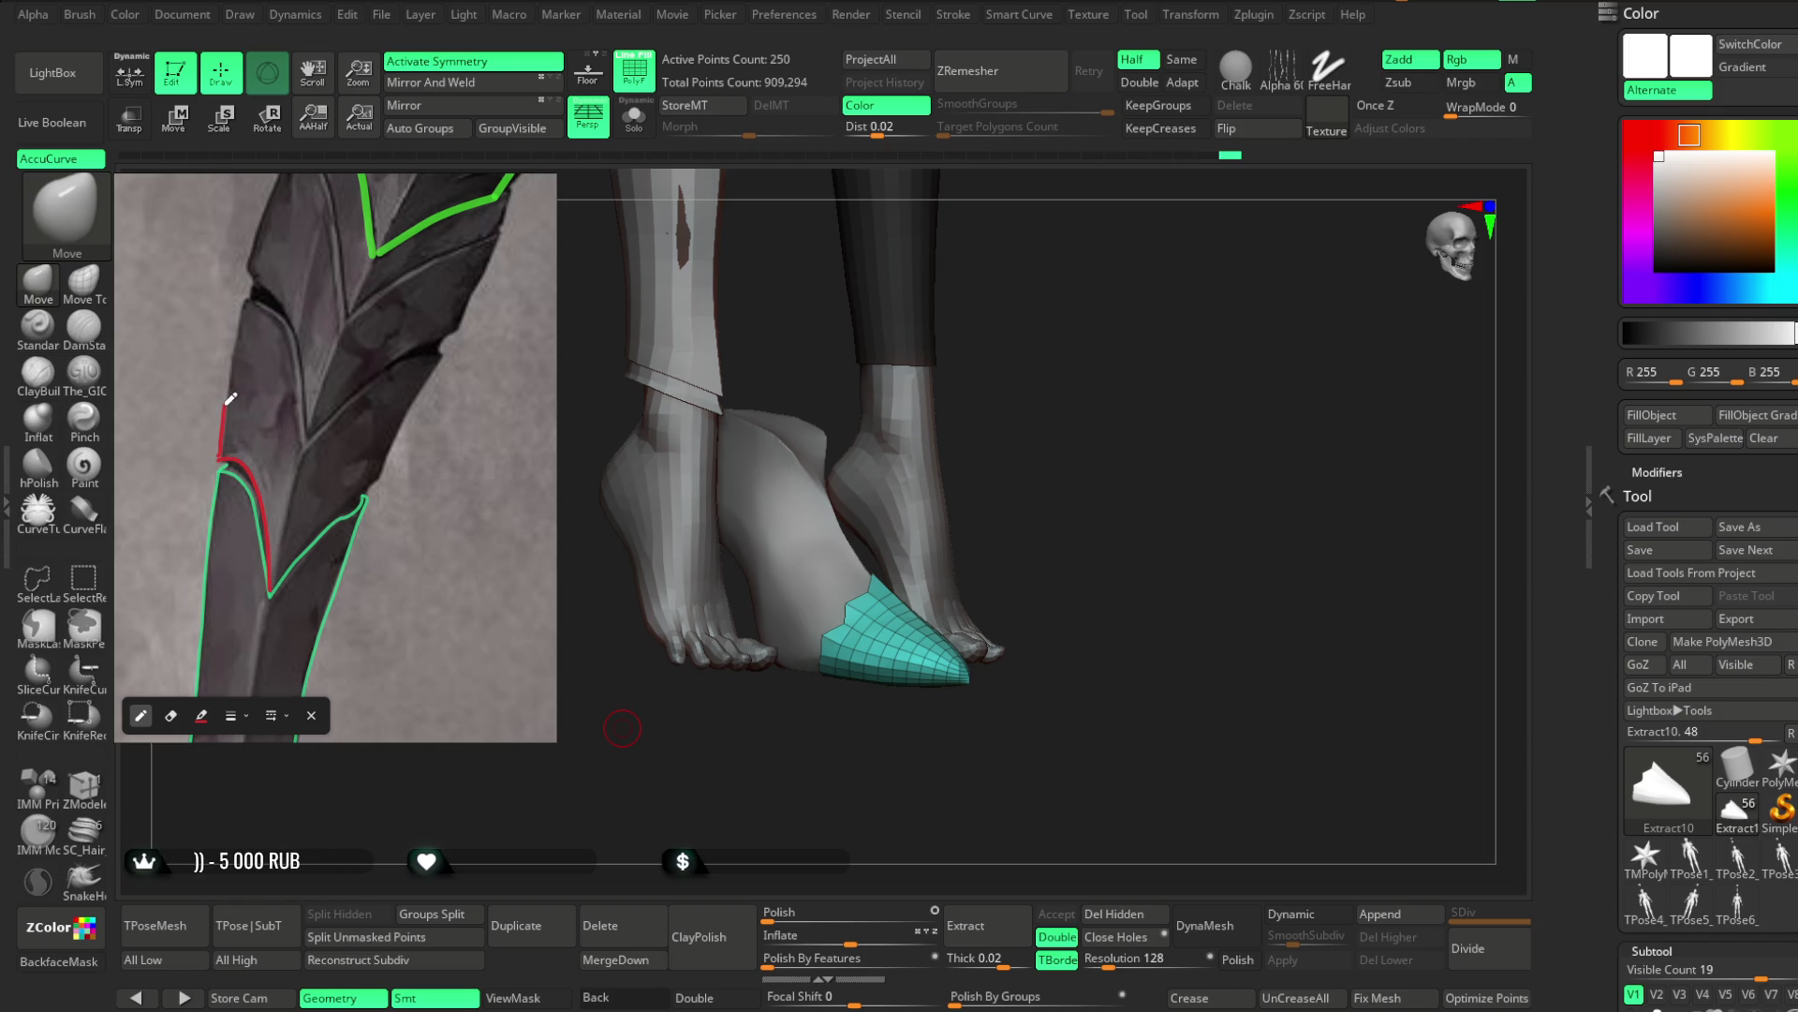
{"action": "left_click_drag", "start_coordinate": [223, 456], "coordinate": [247, 303]}
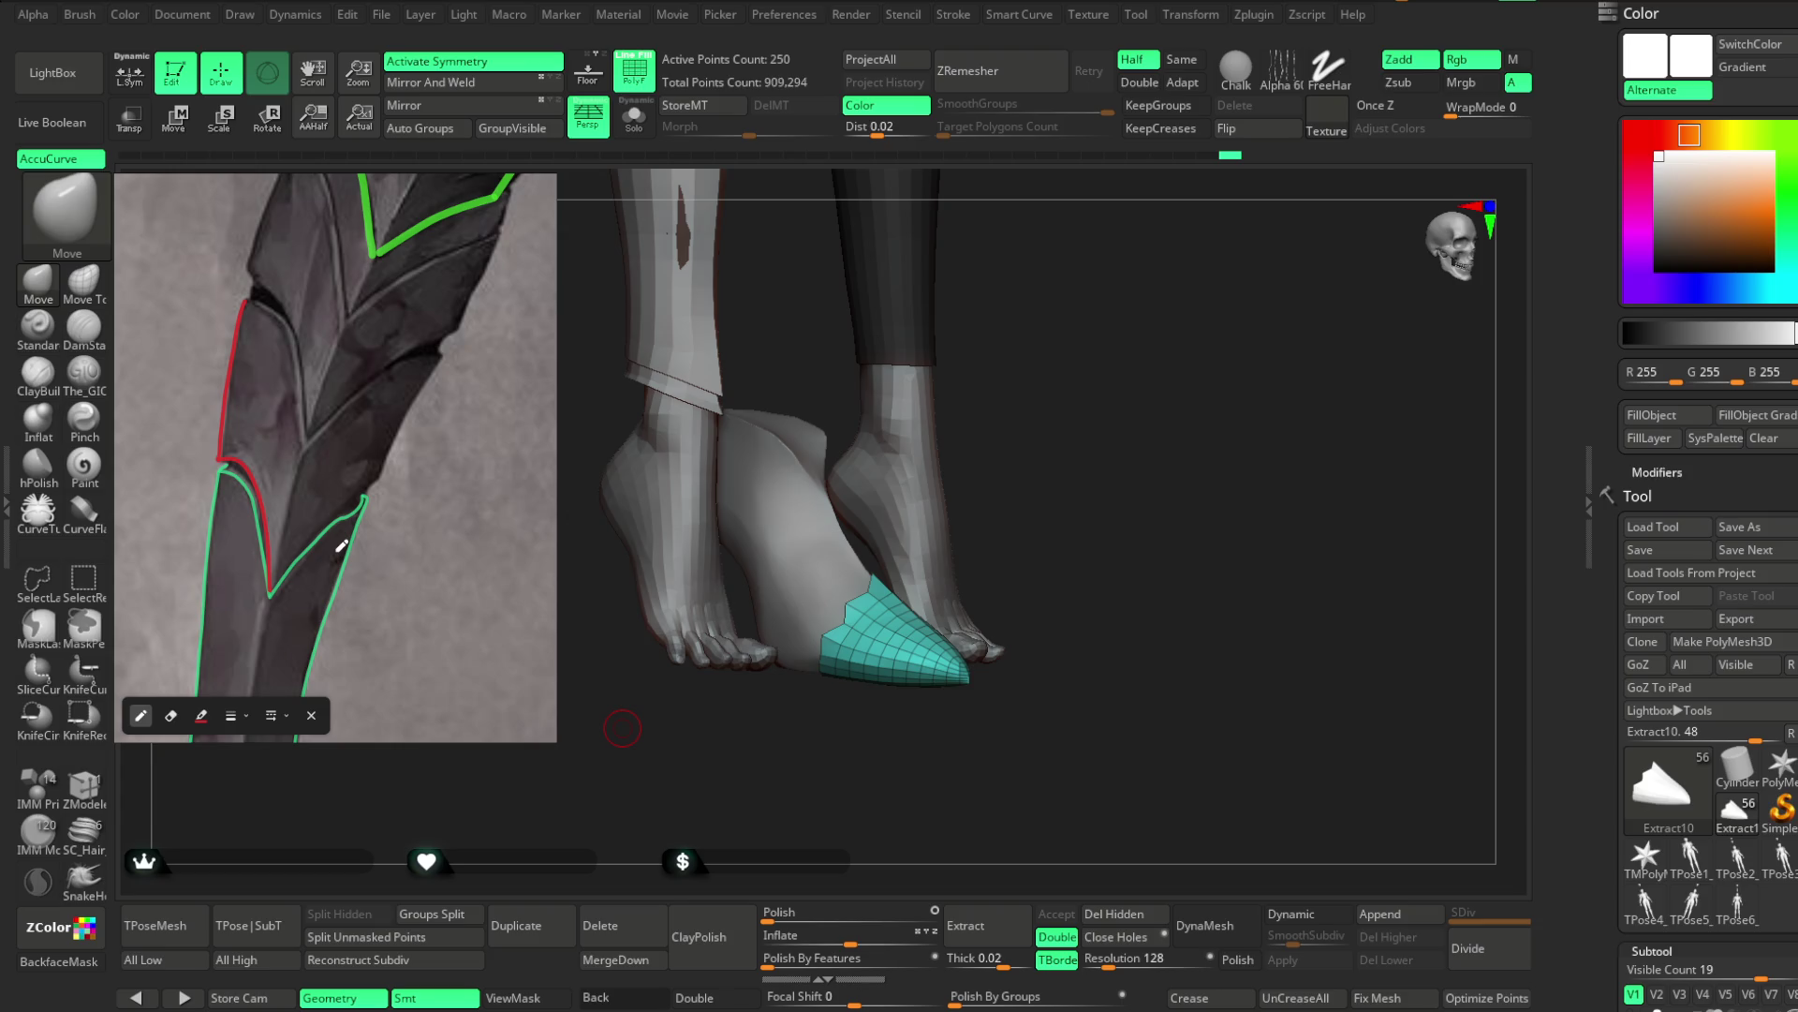
{"action": "left_click_drag", "start_coordinate": [273, 590], "coordinate": [379, 478]}
Draw the red plate's top edge and its right edge down to the V, redoing misplaced strokes
{"action": "mouse_move", "coordinate": [255, 293]}
{"action": "left_mouse_down"}
{"action": "mouse_move", "coordinate": [291, 326]}
{"action": "mouse_move", "coordinate": [310, 426]}
{"action": "mouse_move", "coordinate": [441, 353]}
{"action": "left_mouse_up"}
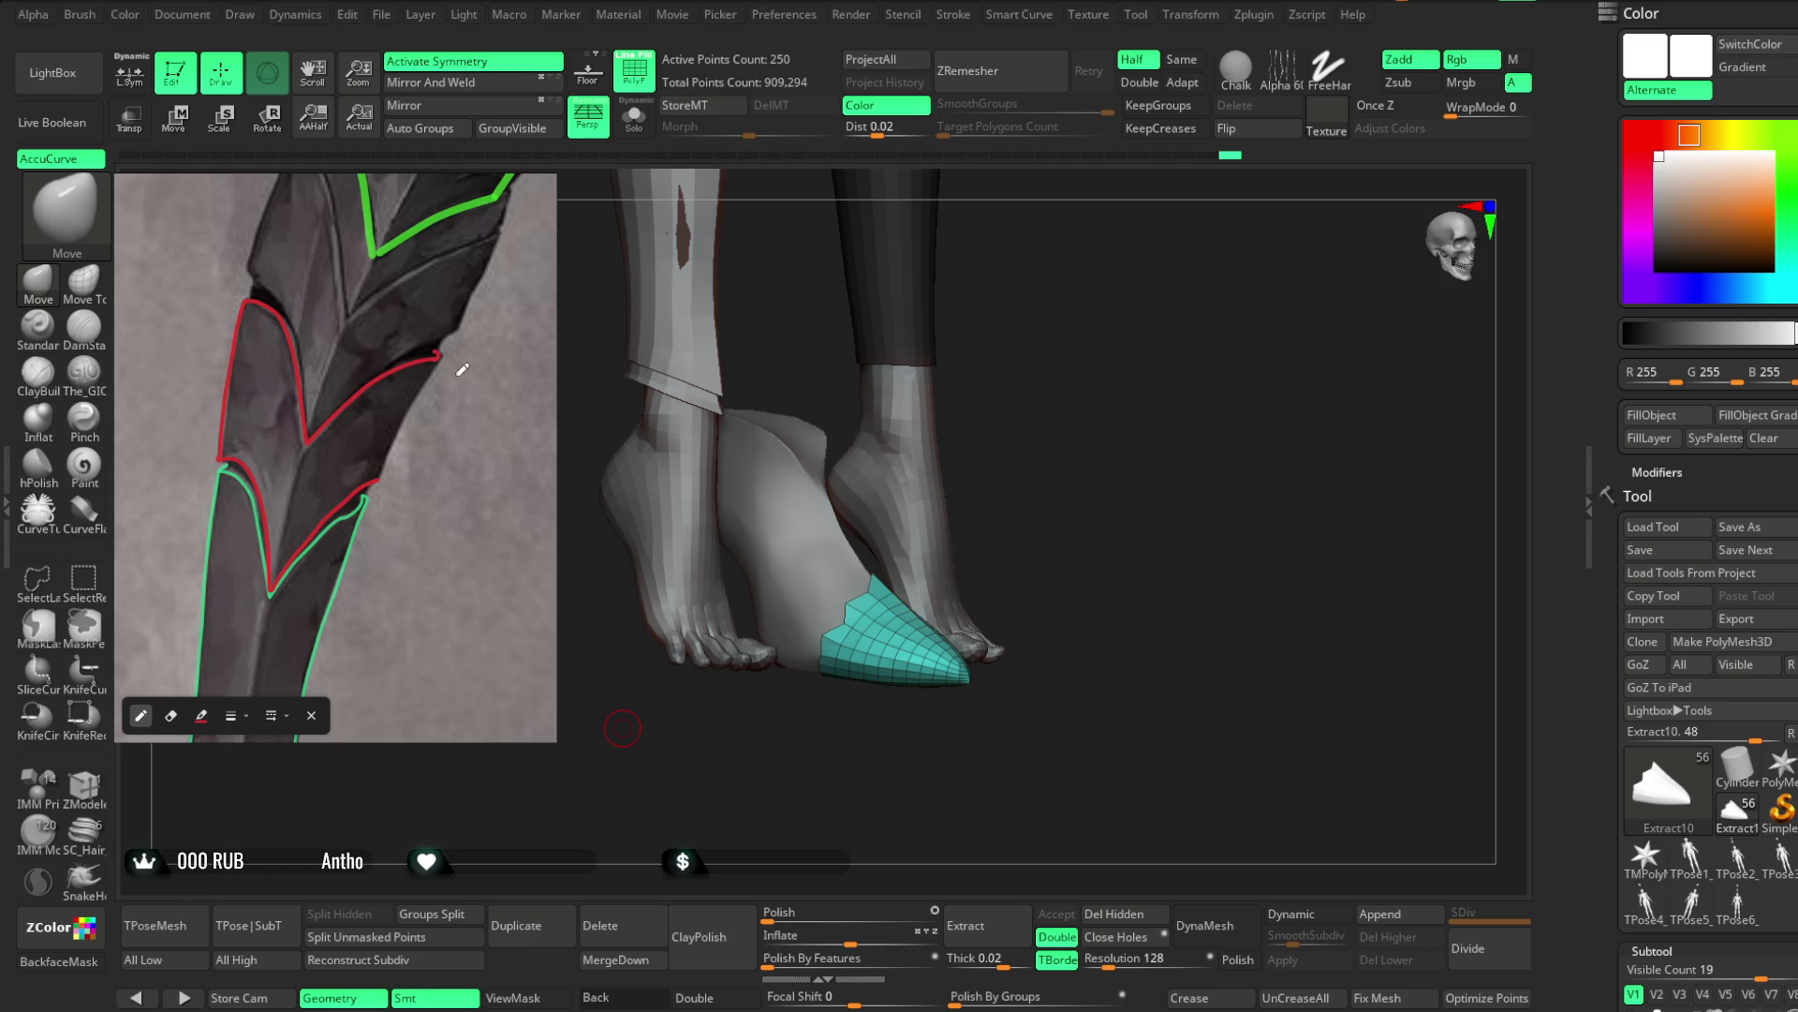
{"action": "left_click_drag", "start_coordinate": [442, 354], "coordinate": [379, 485]}
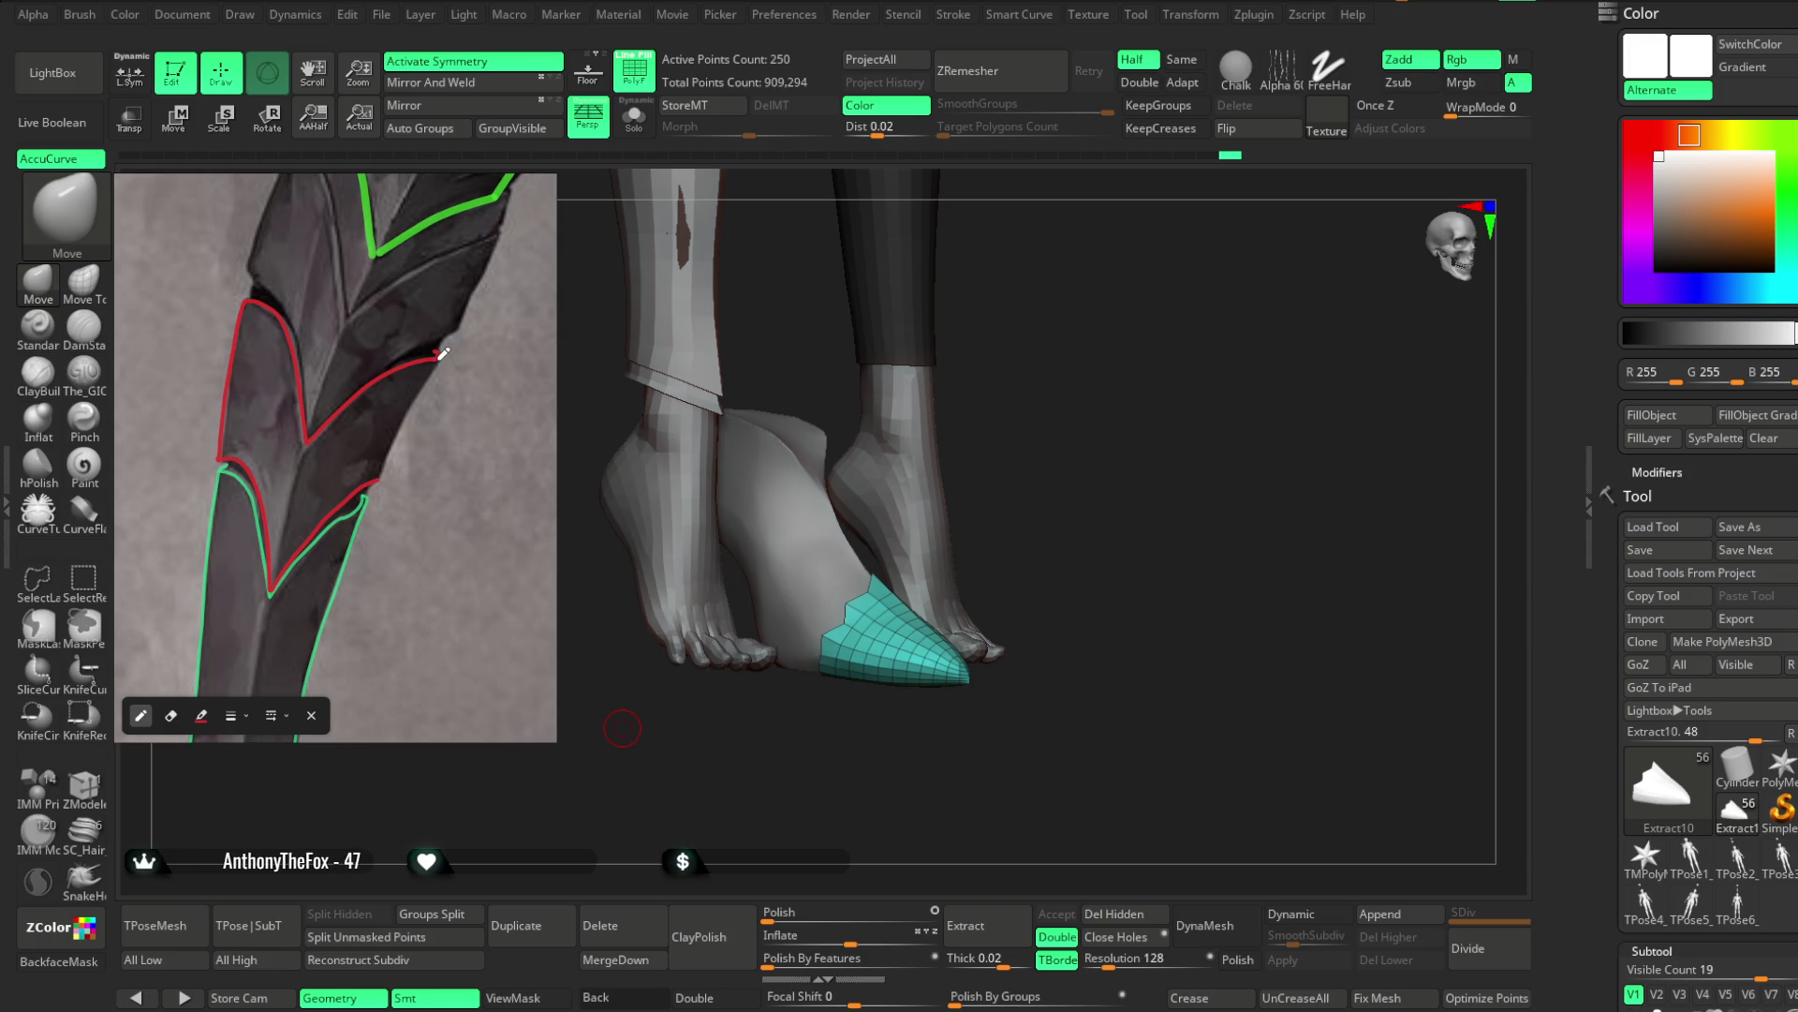
{"action": "left_click_drag", "start_coordinate": [442, 355], "coordinate": [379, 485]}
{"action": "key", "text": "ctrl+z"}
{"action": "left_click_drag", "start_coordinate": [442, 354], "coordinate": [382, 480]}
{"action": "key", "text": "ctrl+z"}
{"action": "left_click_drag", "start_coordinate": [442, 354], "coordinate": [379, 485]}
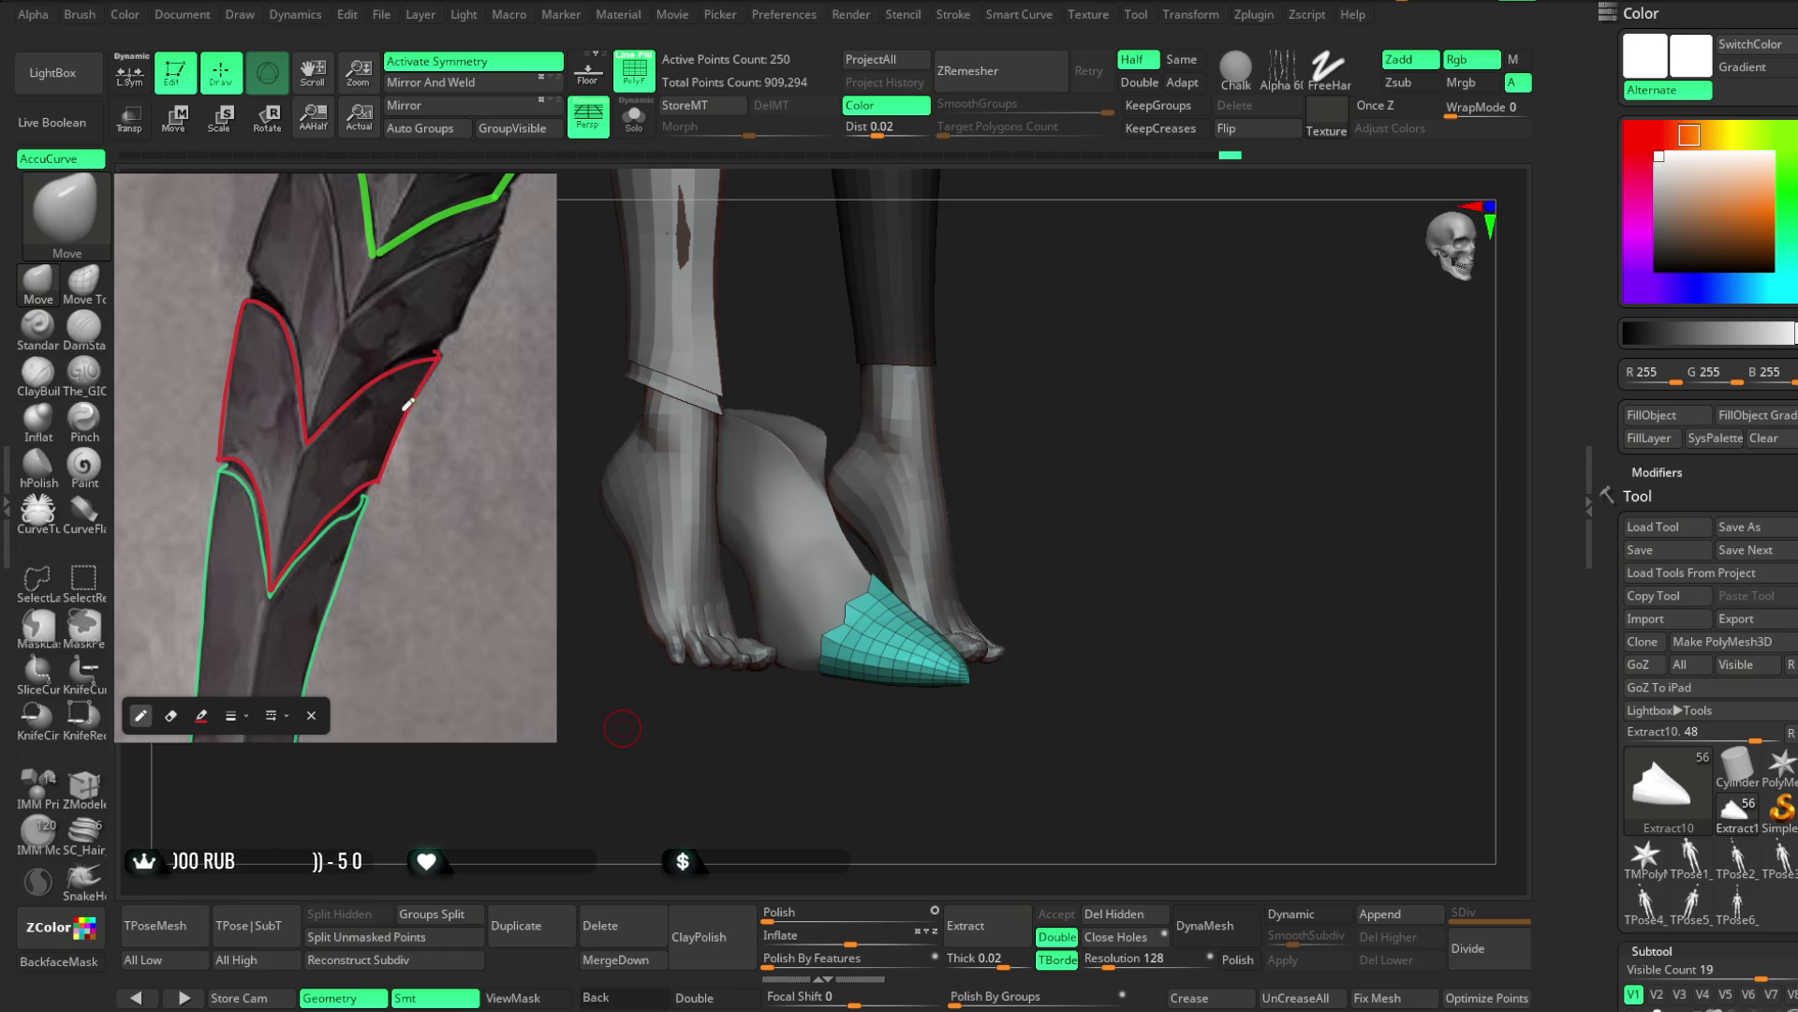
{"action": "scroll", "coordinate": [441, 384], "scroll_direction": "down", "scroll_amount": 5}
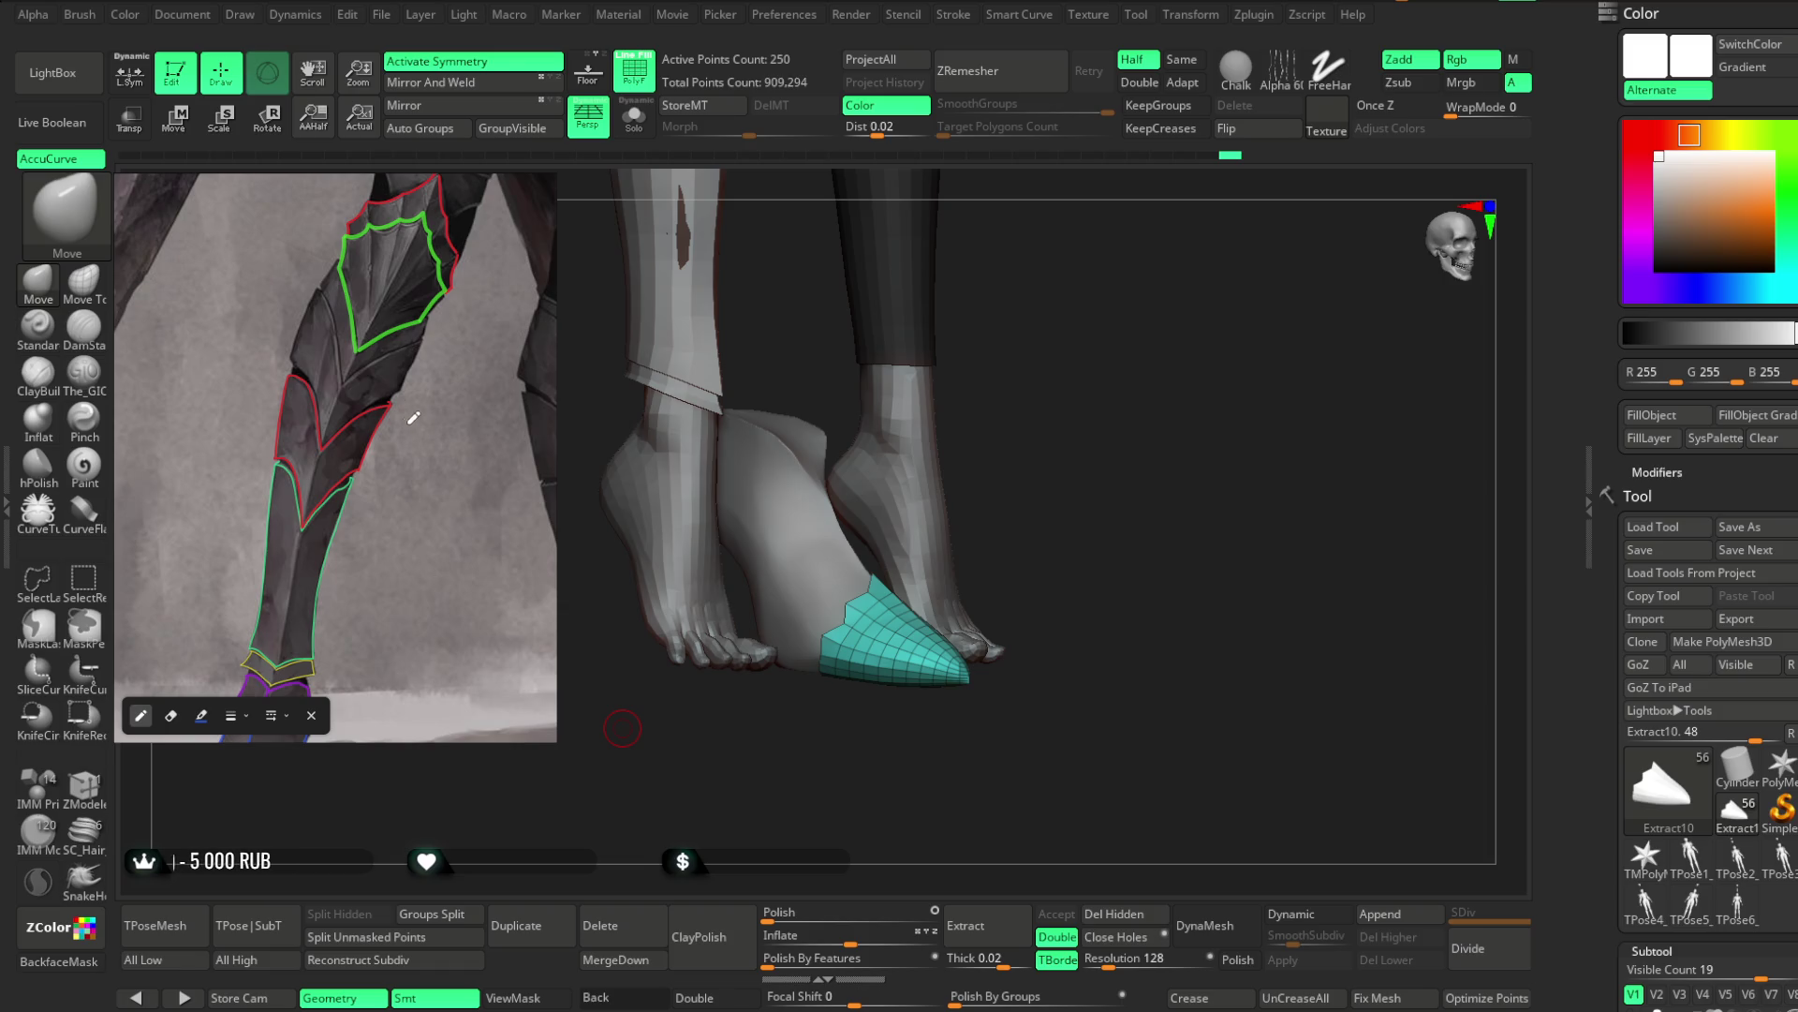
Trace the next plate's edges and lower V in blue, then outline the knee plate in light green
{"action": "scroll", "coordinate": [398, 422], "scroll_direction": "up", "scroll_amount": 5}
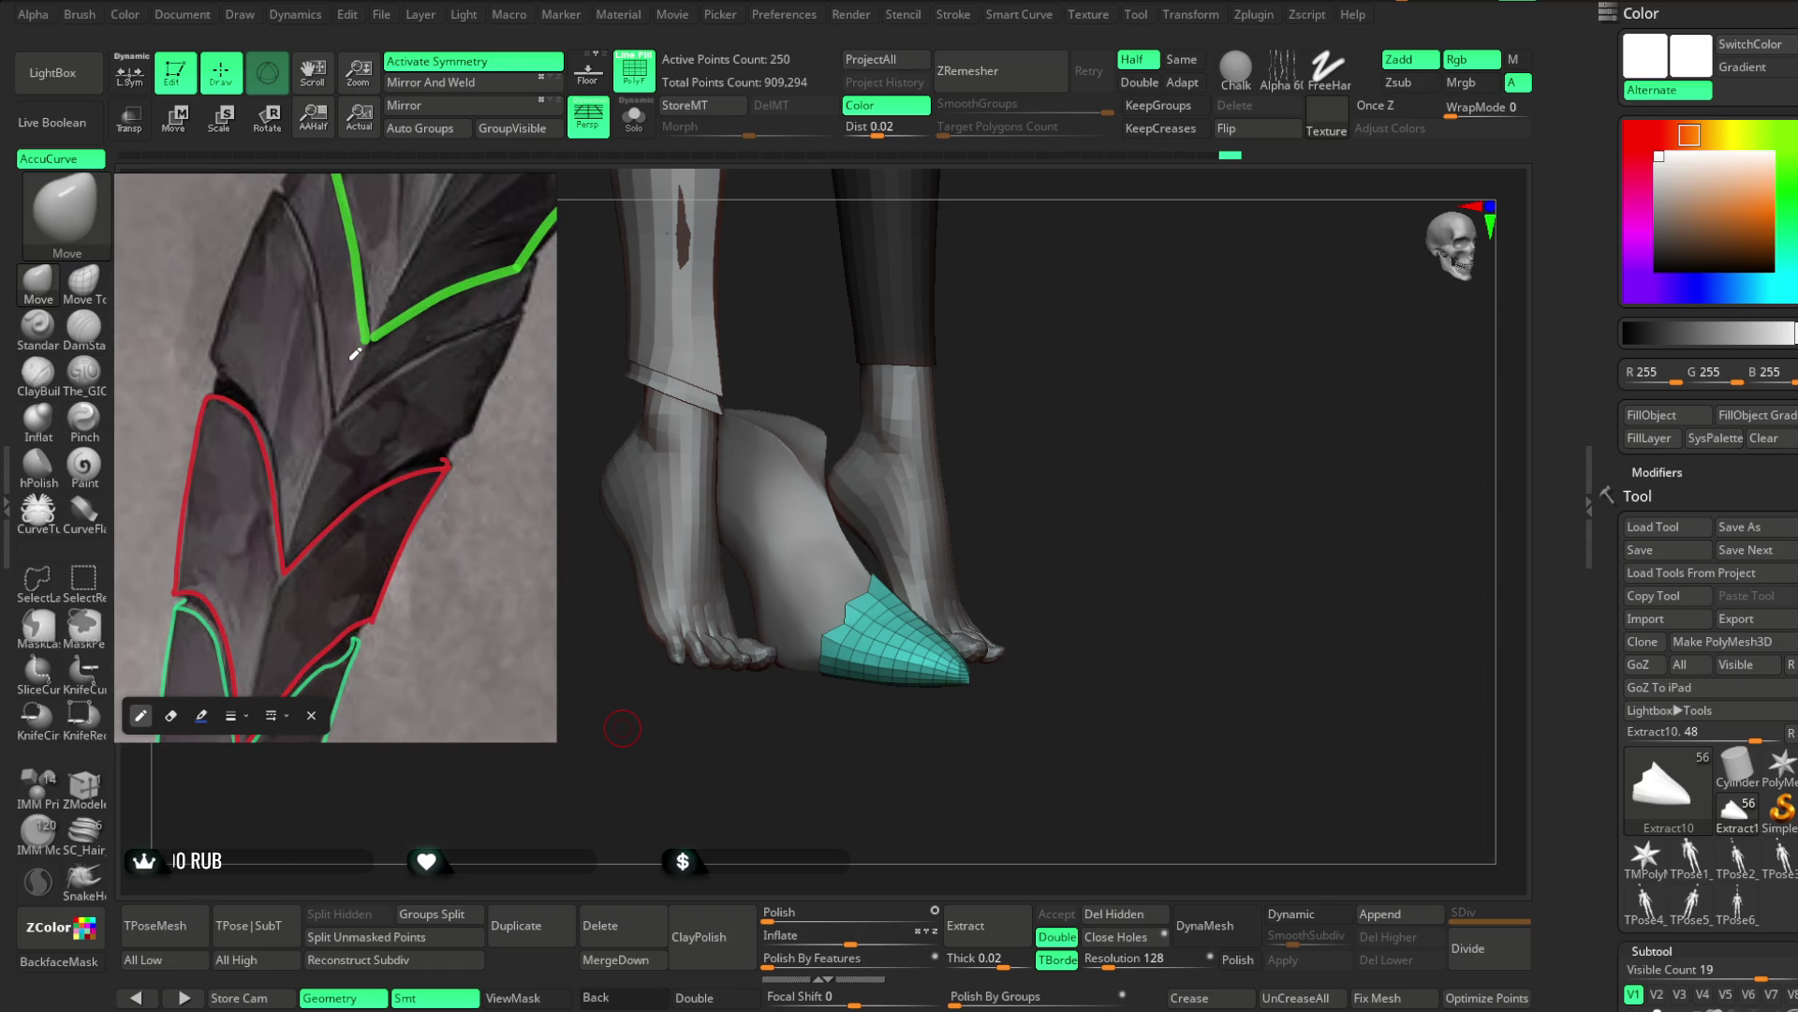
{"action": "scroll", "coordinate": [412, 403], "scroll_direction": "up", "scroll_amount": 1}
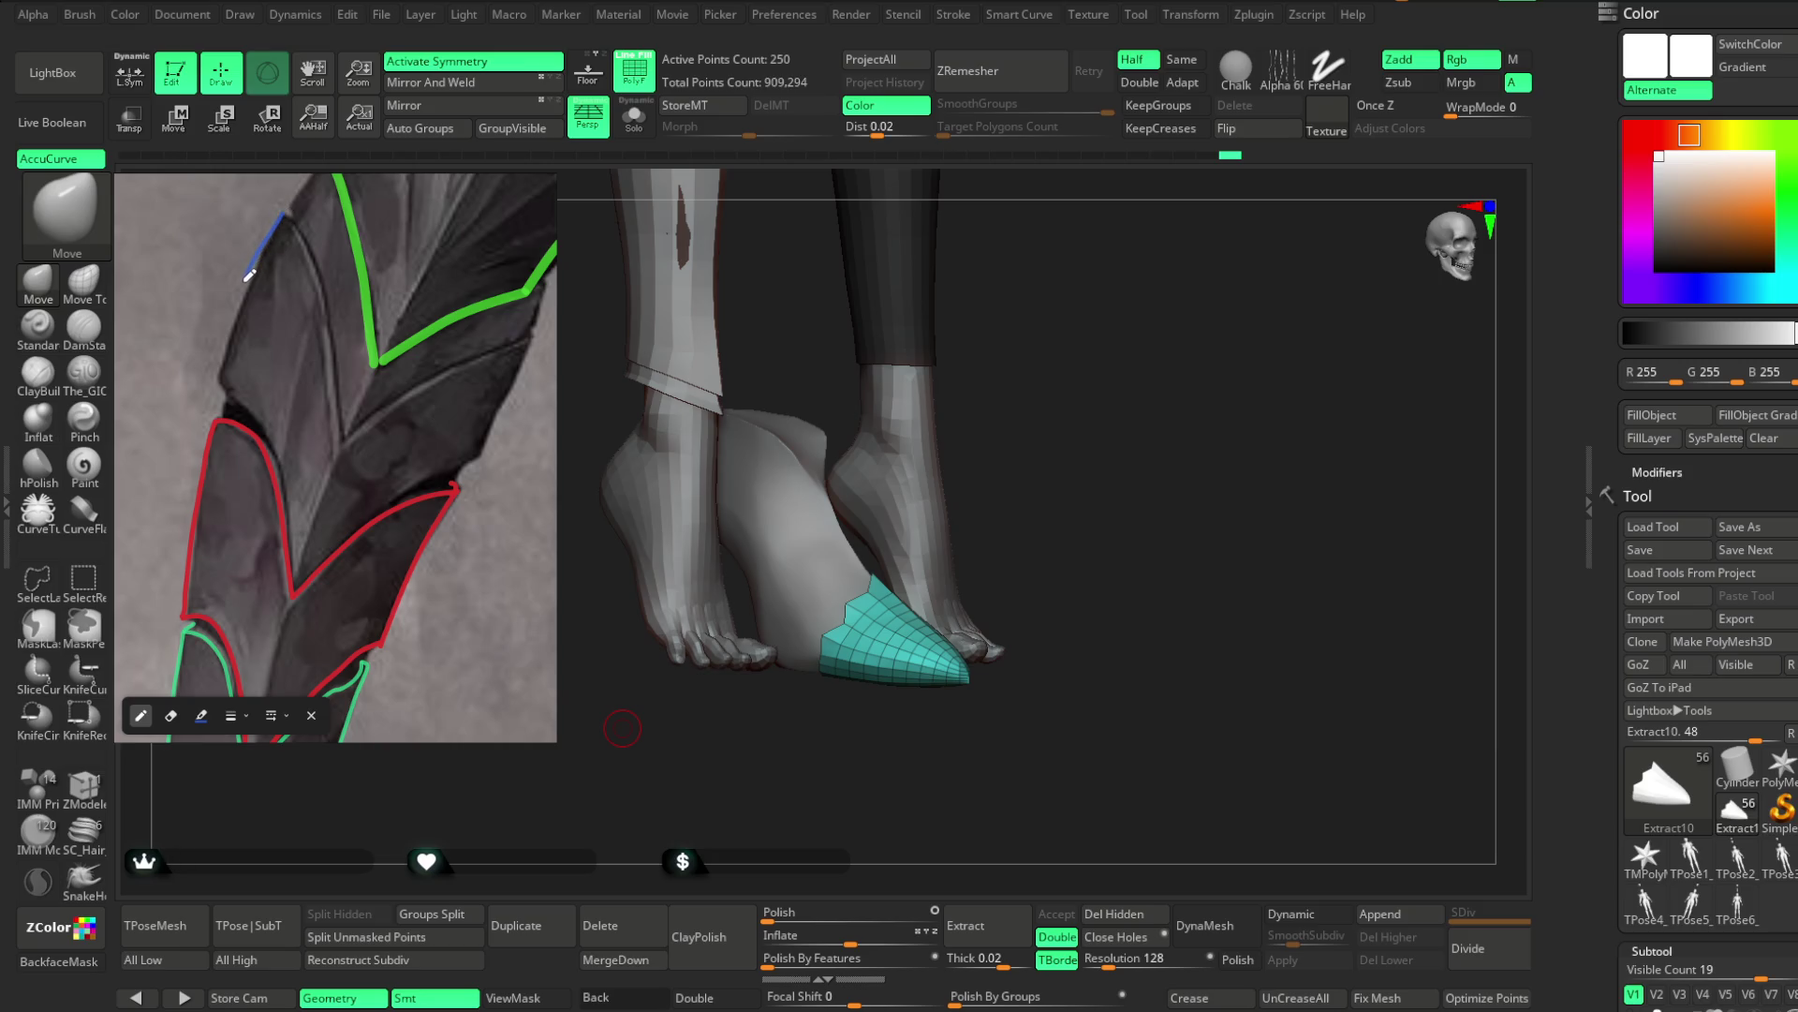
{"action": "left_click_drag", "start_coordinate": [287, 214], "coordinate": [223, 366]}
{"action": "key", "text": "ctrl+z"}
{"action": "mouse_move", "coordinate": [289, 210]}
{"action": "left_mouse_down"}
{"action": "mouse_move", "coordinate": [219, 379]}
{"action": "mouse_move", "coordinate": [289, 445]}
{"action": "left_mouse_up"}
{"action": "key", "text": "ctrl+z"}
{"action": "mouse_move", "coordinate": [226, 374]}
{"action": "left_mouse_down"}
{"action": "mouse_move", "coordinate": [272, 435]}
{"action": "mouse_move", "coordinate": [301, 581]}
{"action": "mouse_move", "coordinate": [480, 456]}
{"action": "left_mouse_up"}
{"action": "left_click_drag", "start_coordinate": [535, 334], "coordinate": [486, 449]}
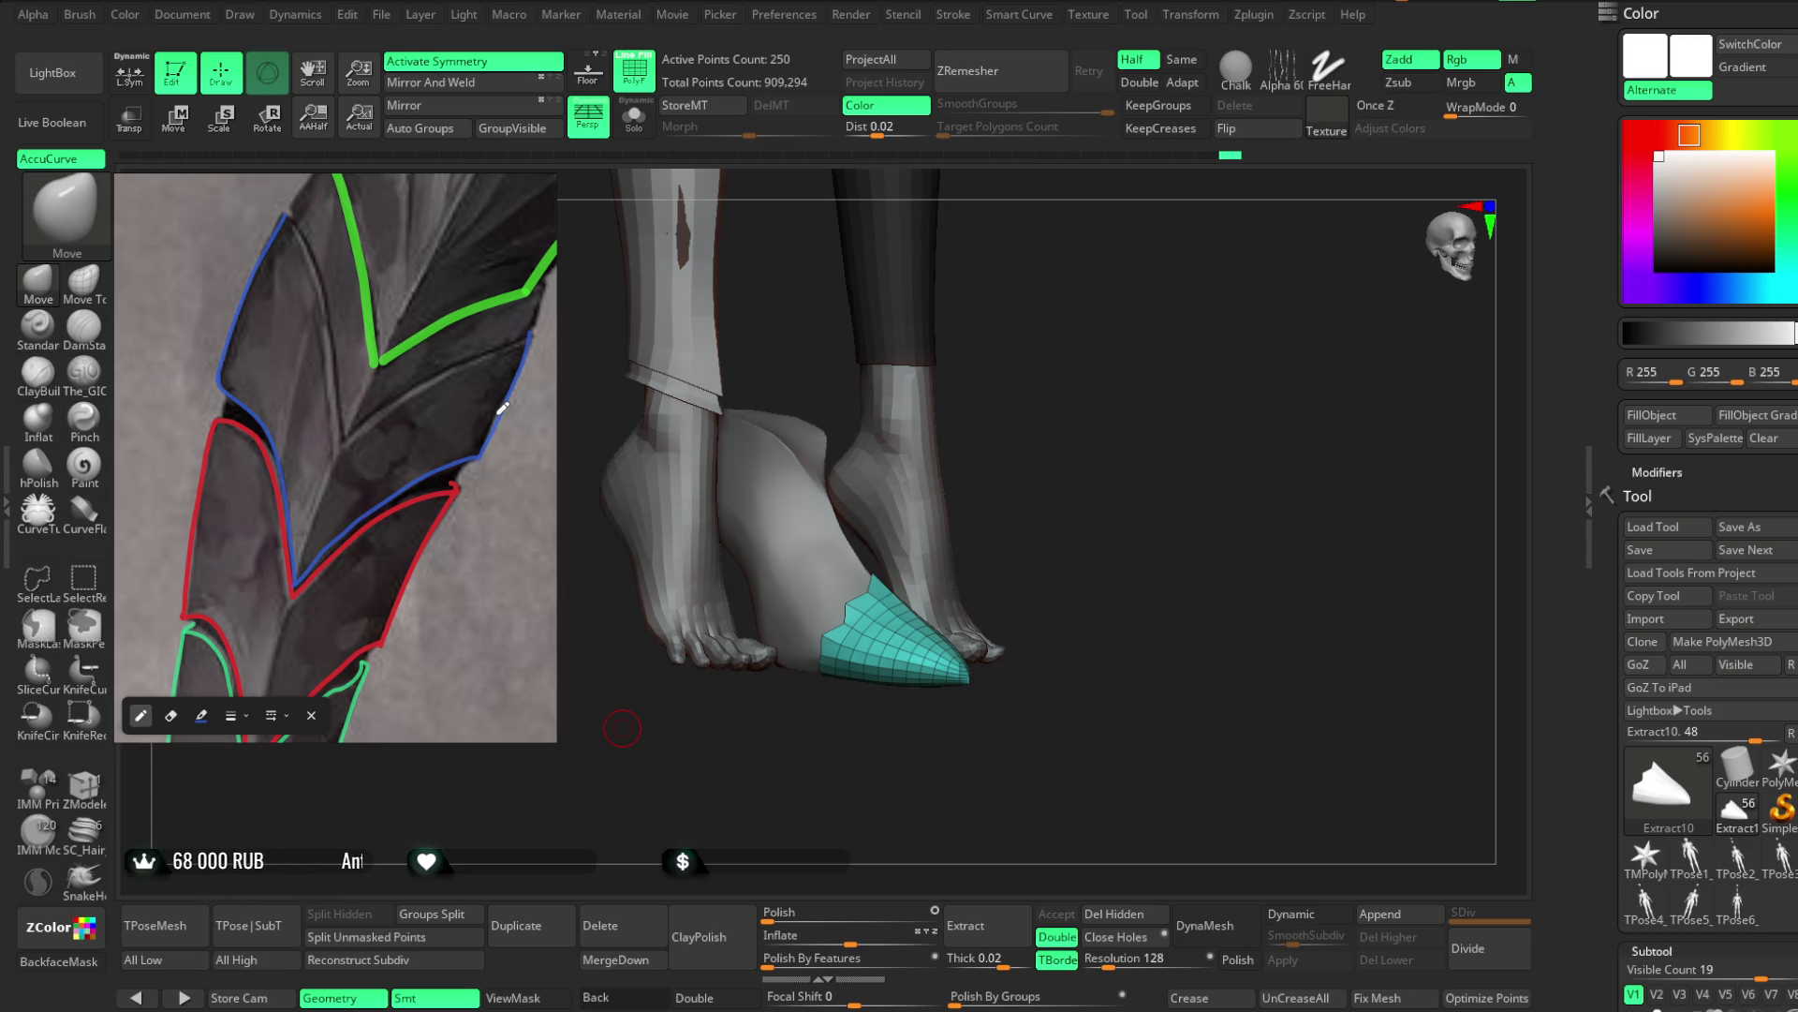
{"action": "mouse_move", "coordinate": [339, 446]}
{"action": "left_mouse_down"}
{"action": "mouse_move", "coordinate": [401, 390]}
{"action": "mouse_move", "coordinate": [533, 331]}
{"action": "left_mouse_up"}
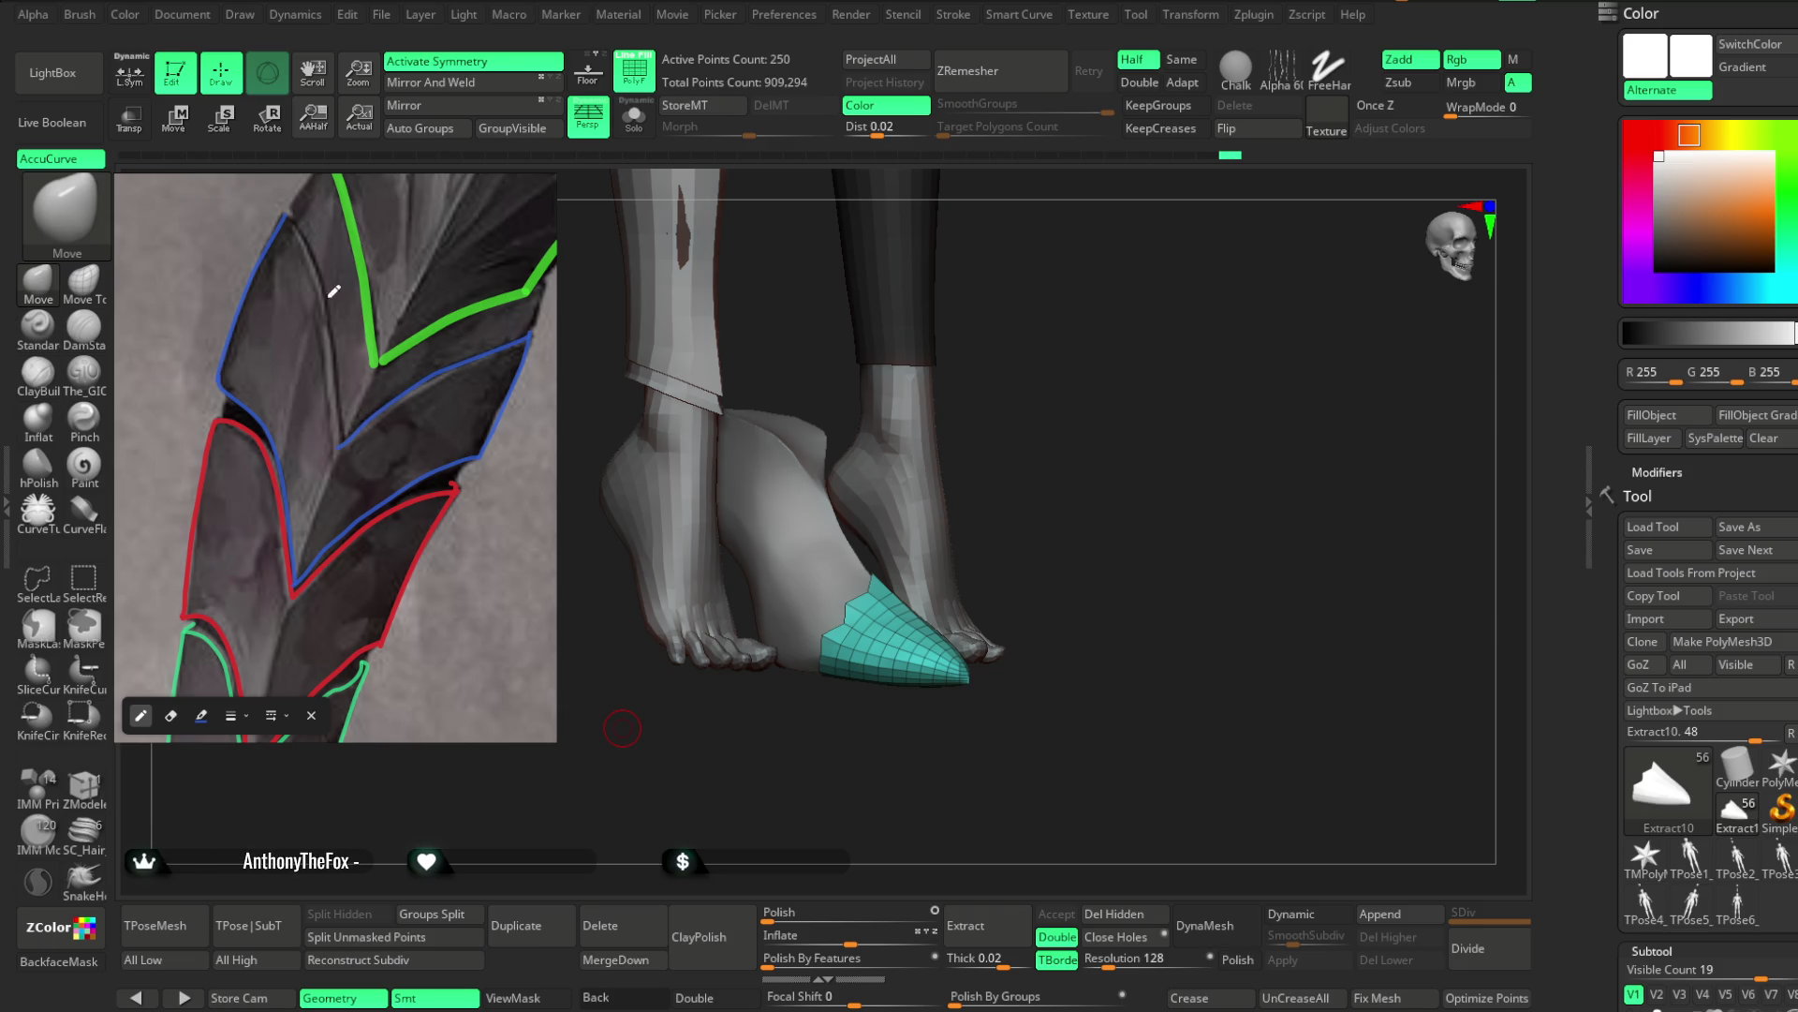
{"action": "mouse_move", "coordinate": [289, 215]}
{"action": "left_mouse_down"}
{"action": "mouse_move", "coordinate": [325, 311]}
{"action": "mouse_move", "coordinate": [339, 446]}
{"action": "left_mouse_up"}
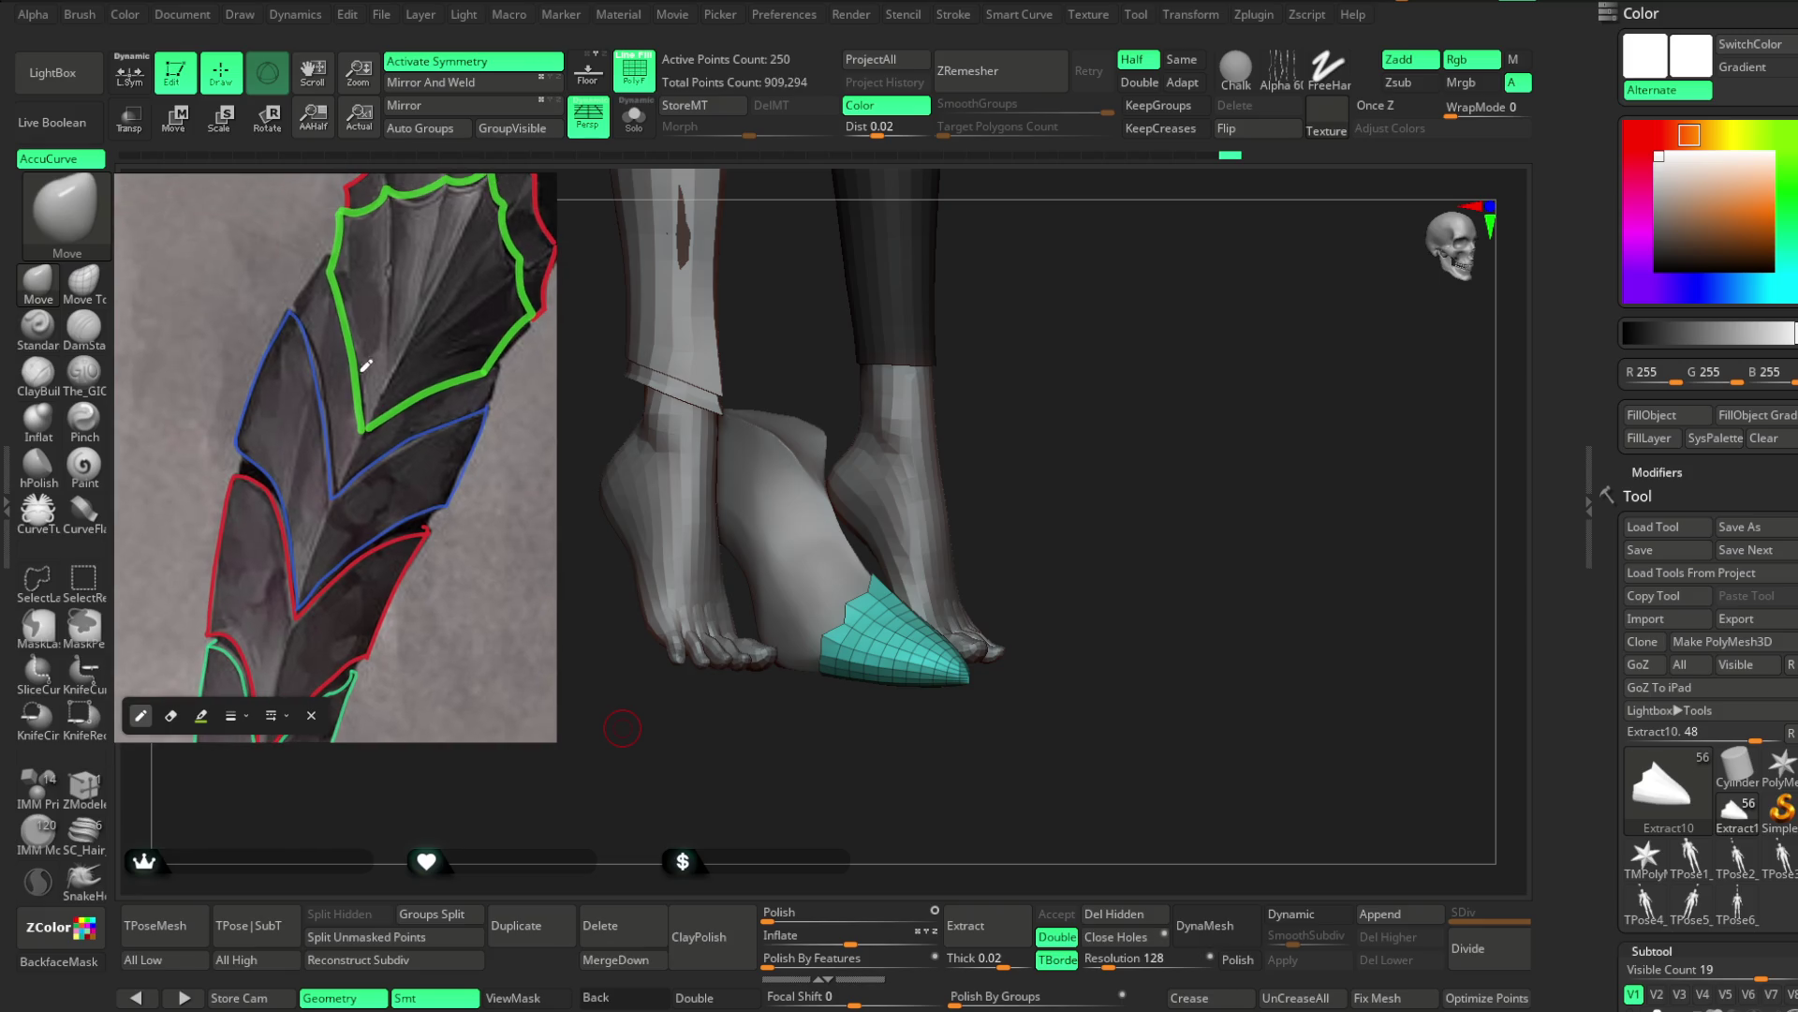
{"action": "mouse_move", "coordinate": [335, 250]}
{"action": "left_mouse_down"}
{"action": "mouse_move", "coordinate": [301, 302]}
{"action": "mouse_move", "coordinate": [336, 488]}
{"action": "mouse_move", "coordinate": [480, 398]}
{"action": "mouse_move", "coordinate": [508, 357]}
{"action": "left_mouse_up"}
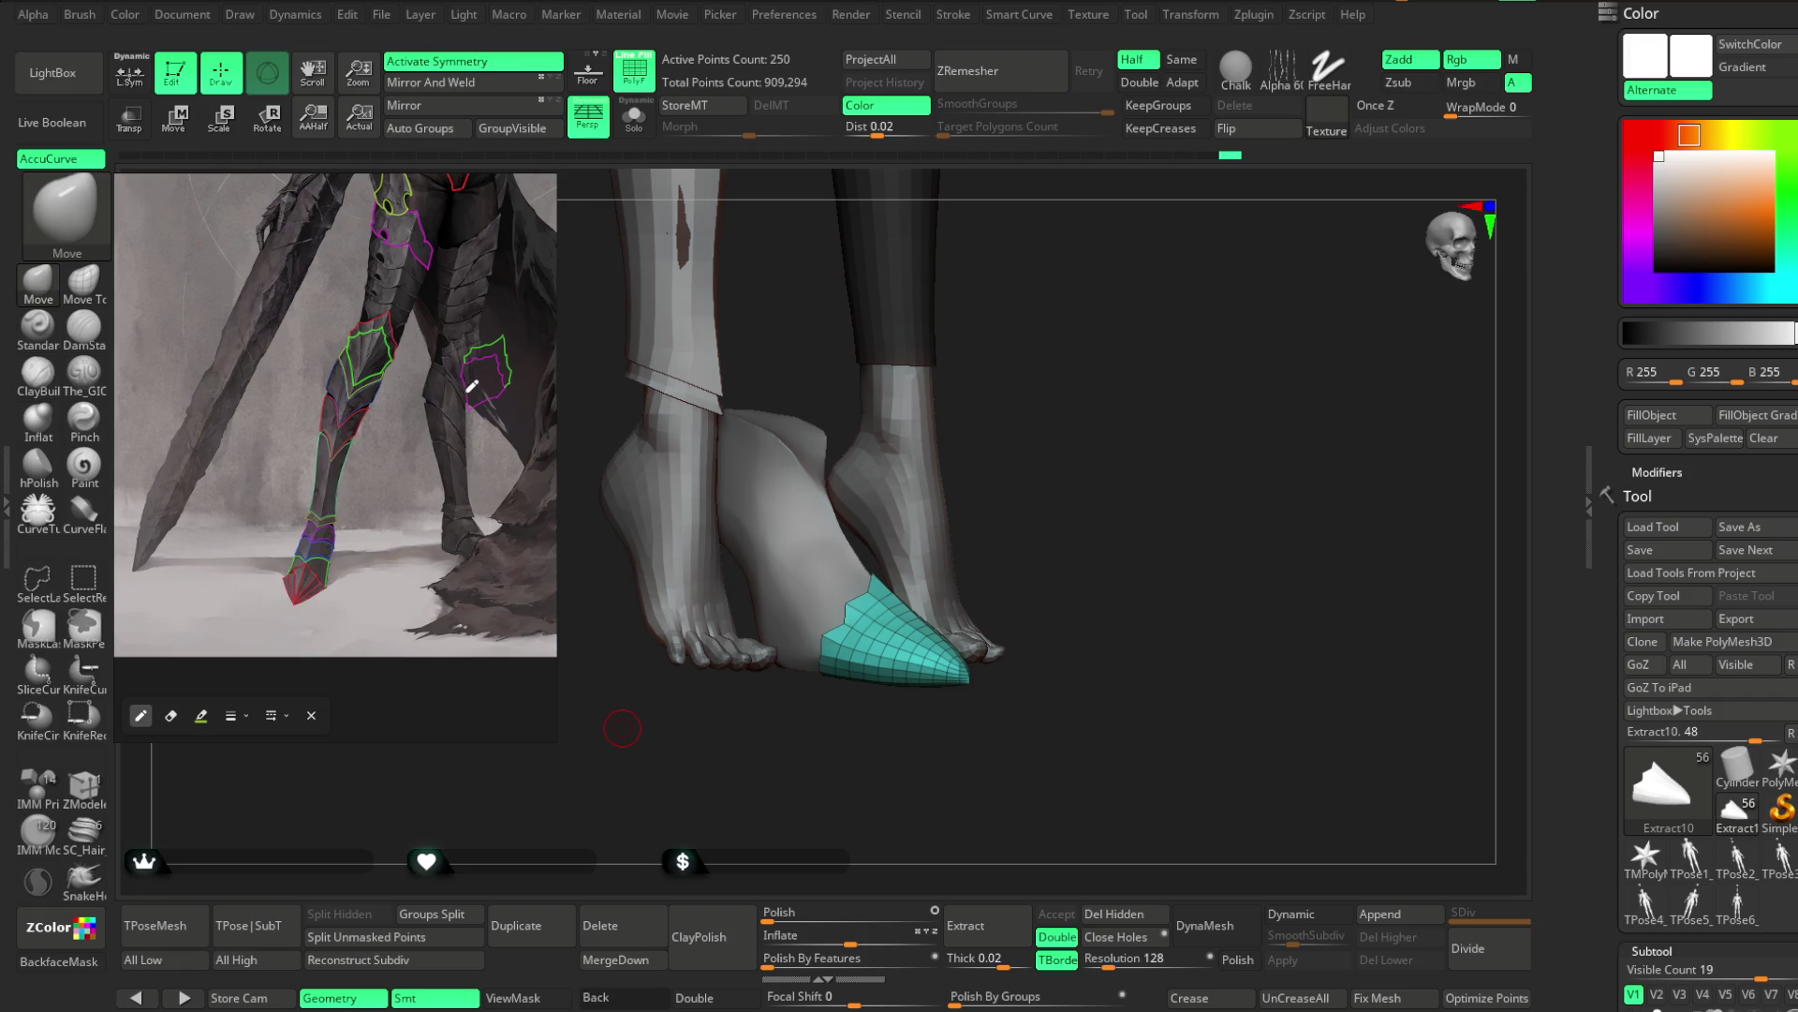
Erase the stray outline on the other leg with the annotation eraser
{"action": "scroll", "coordinate": [505, 378], "scroll_direction": "down", "scroll_amount": 5}
{"action": "scroll", "coordinate": [502, 379], "scroll_direction": "up", "scroll_amount": 6}
{"action": "left_click", "coordinate": [171, 714]}
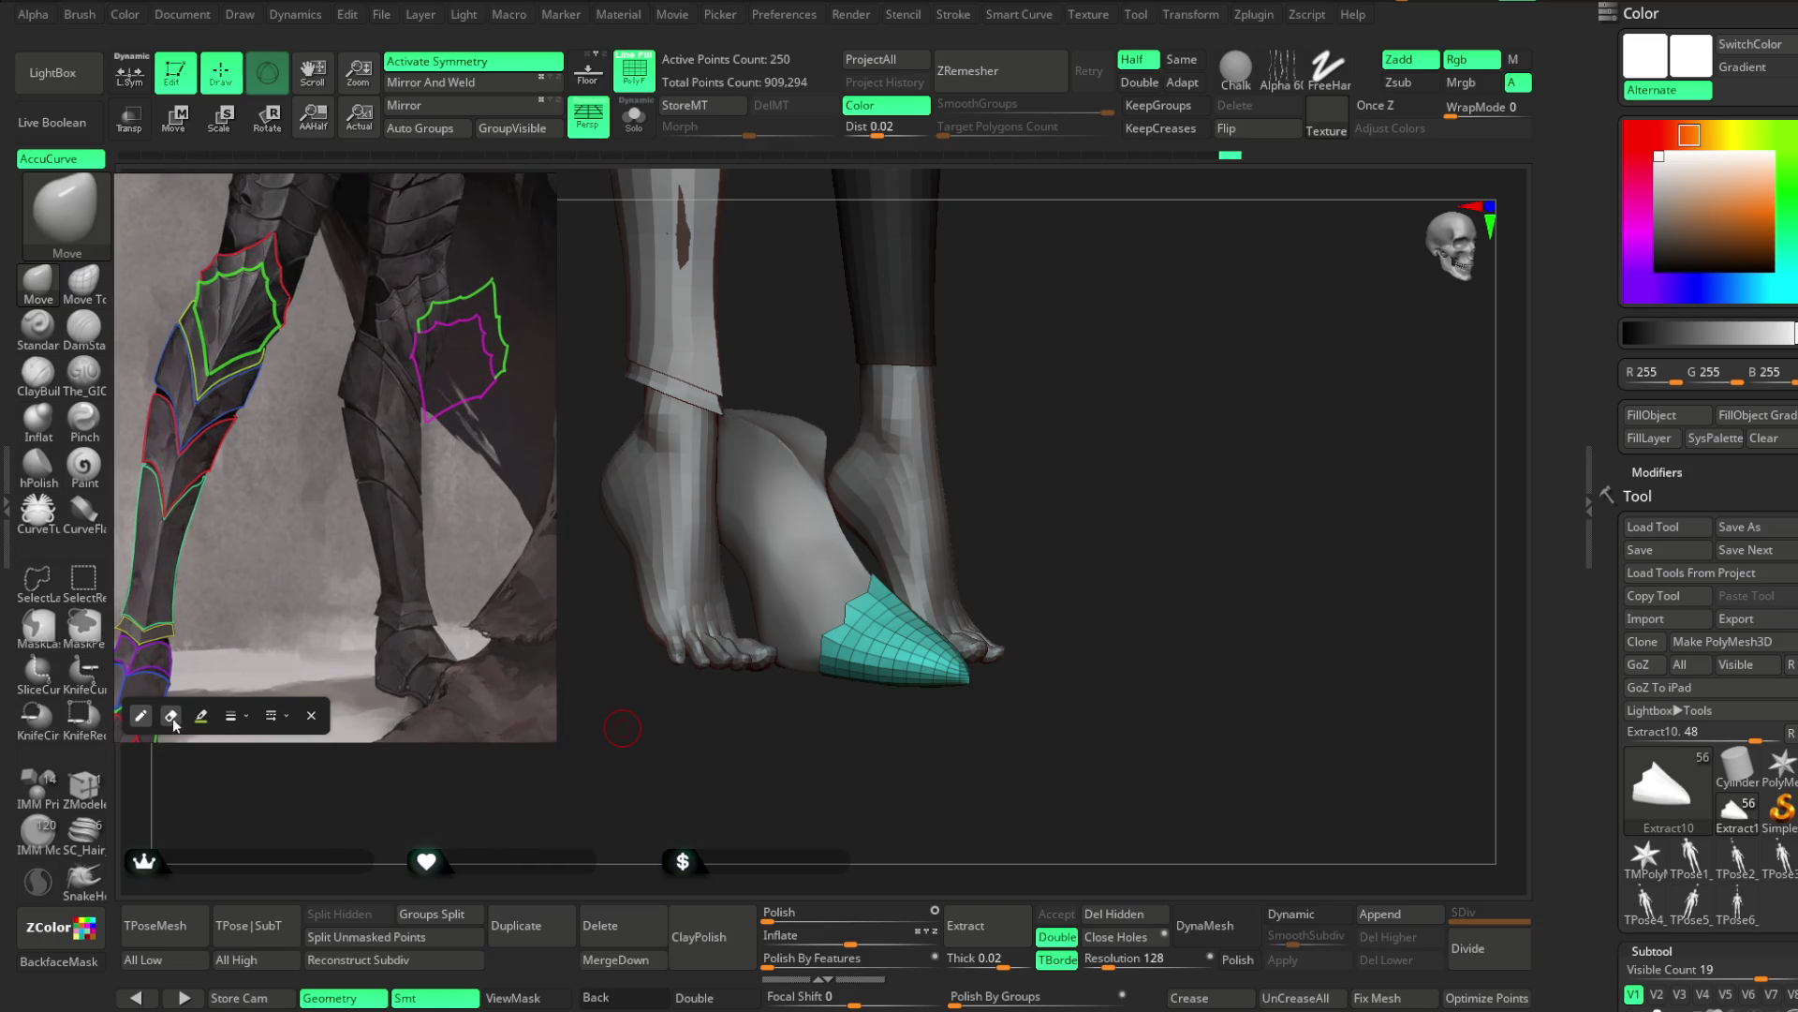
{"action": "mouse_move", "coordinate": [506, 279]}
{"action": "left_mouse_down"}
{"action": "mouse_move", "coordinate": [426, 319]}
{"action": "mouse_move", "coordinate": [434, 402]}
{"action": "mouse_move", "coordinate": [514, 361]}
{"action": "mouse_move", "coordinate": [490, 313]}
{"action": "mouse_move", "coordinate": [507, 358]}
{"action": "left_mouse_up"}
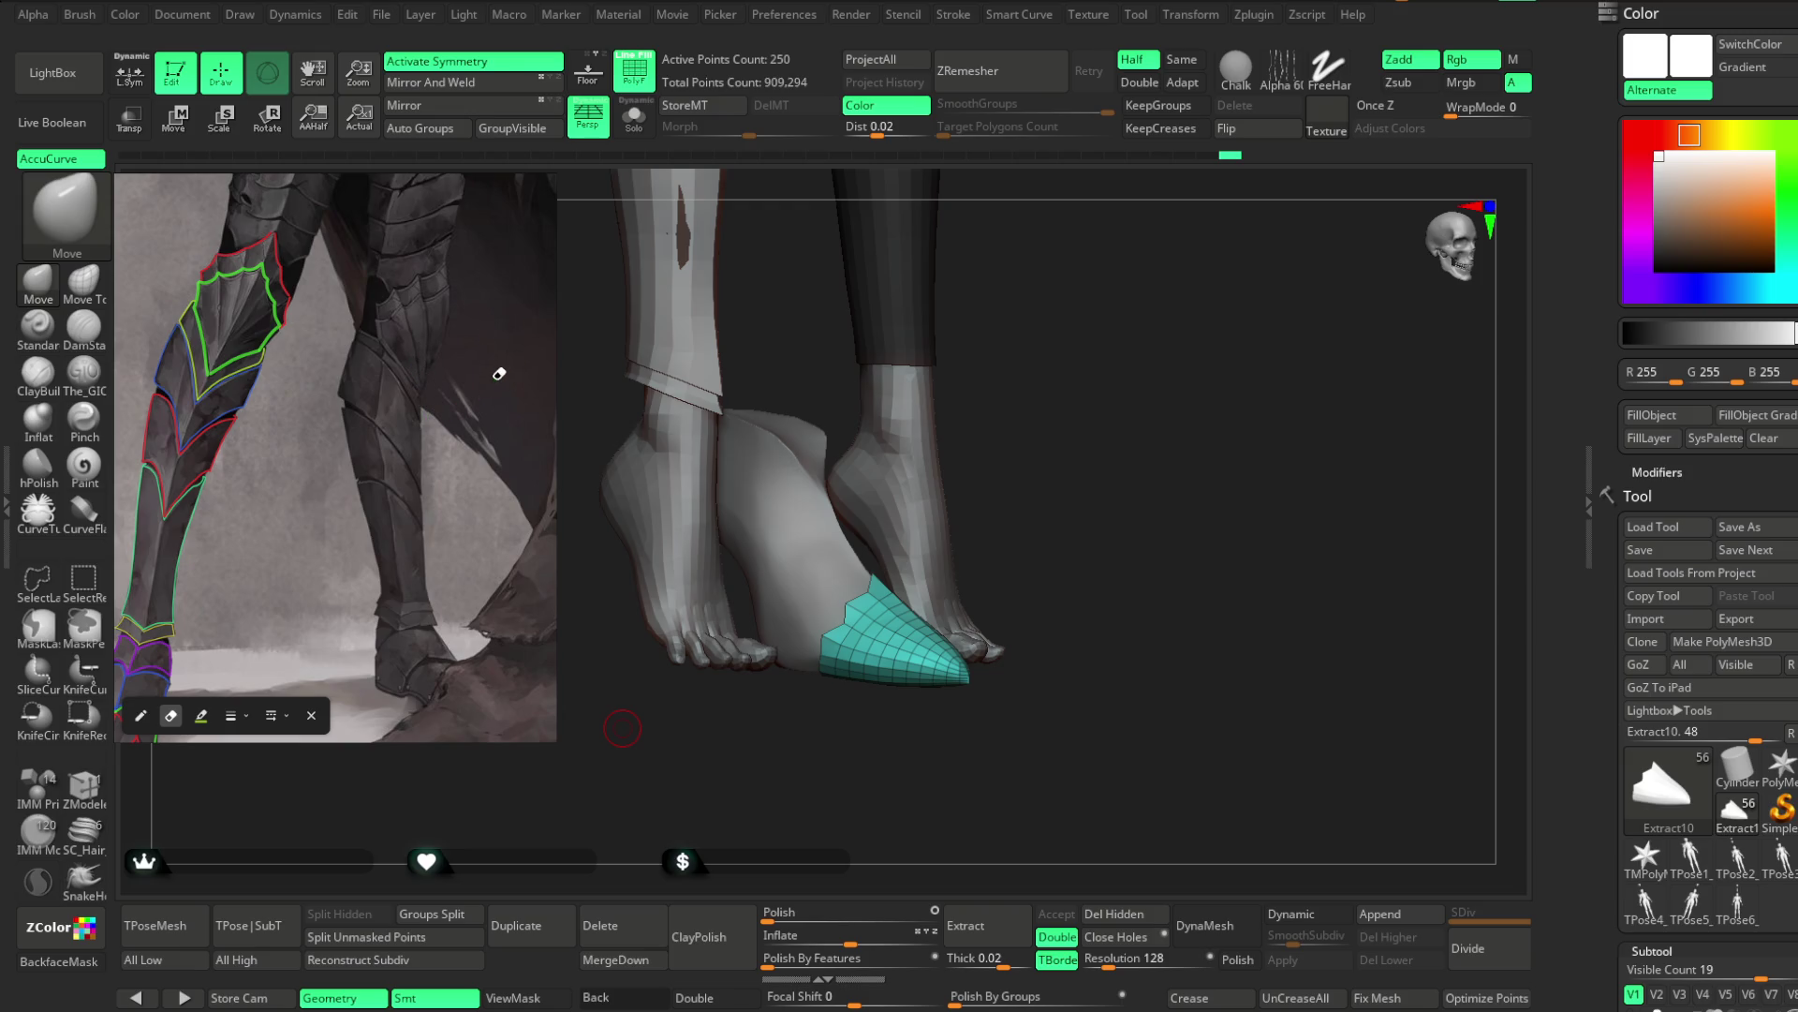
Zoom in and out to review the colored plate outlines on the leg reference
{"action": "scroll", "coordinate": [493, 373], "scroll_direction": "down", "scroll_amount": 3}
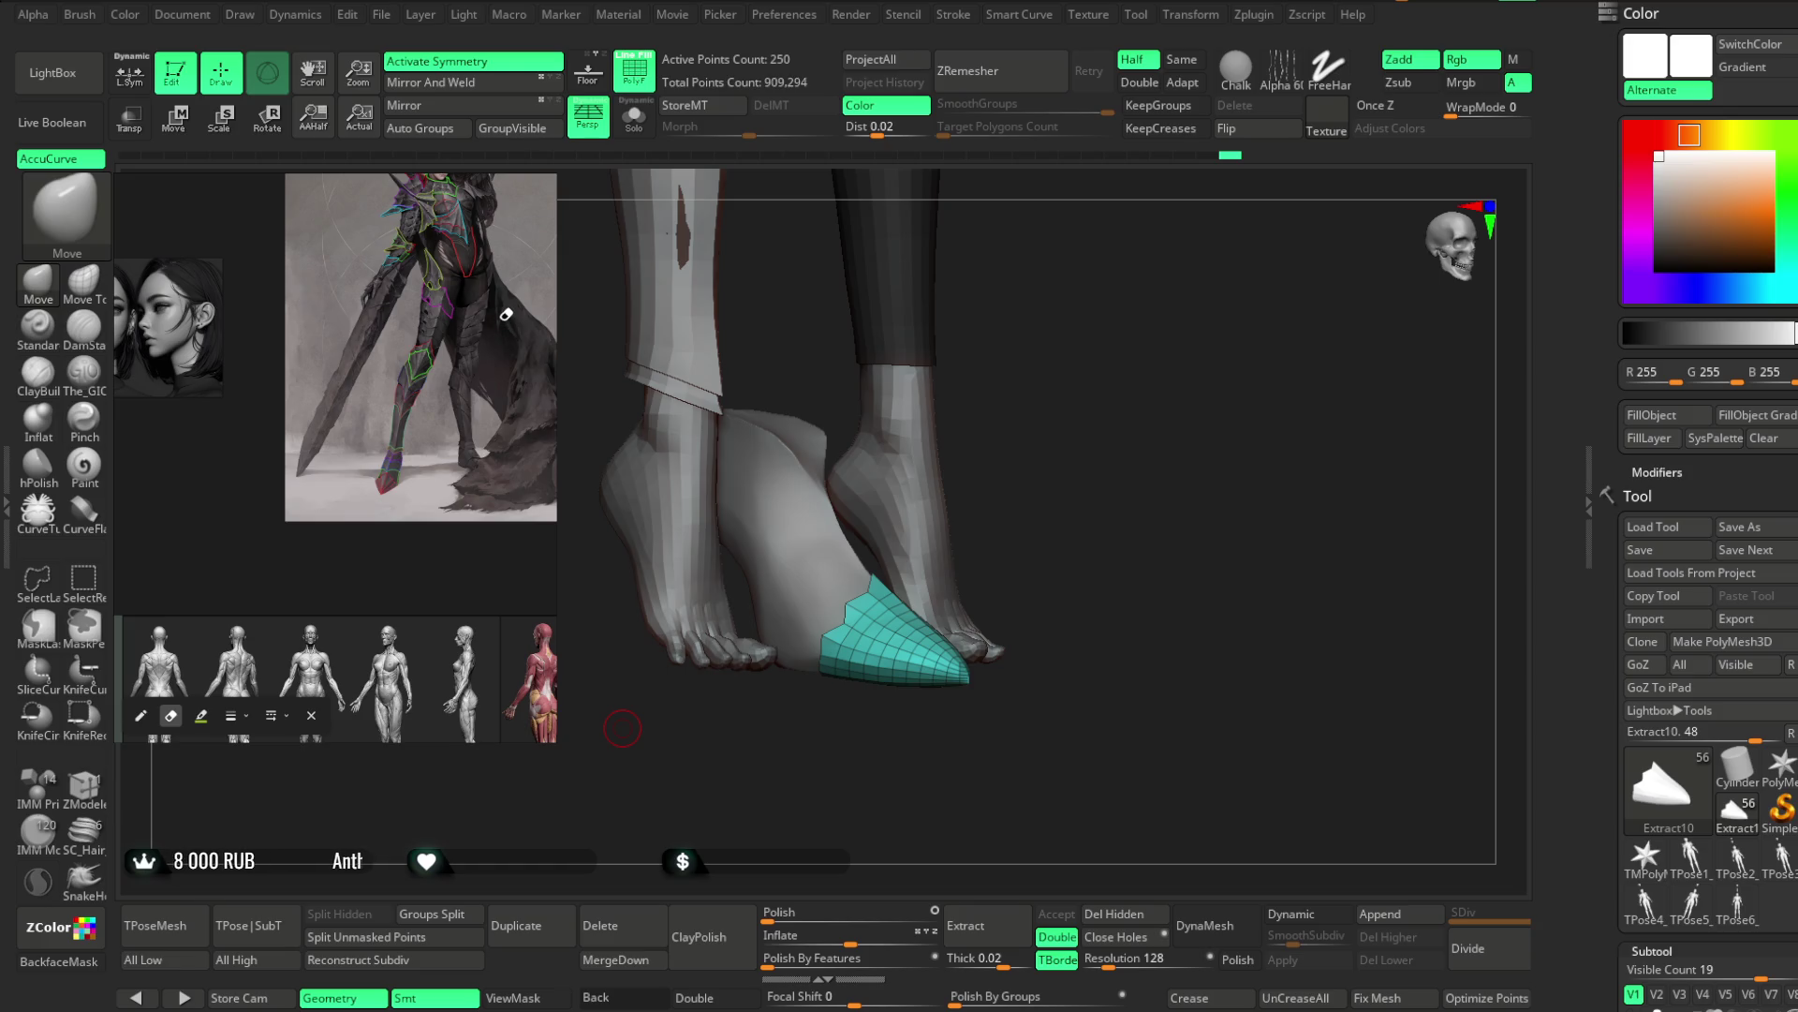
{"action": "scroll", "coordinate": [506, 314], "scroll_direction": "up", "scroll_amount": 5}
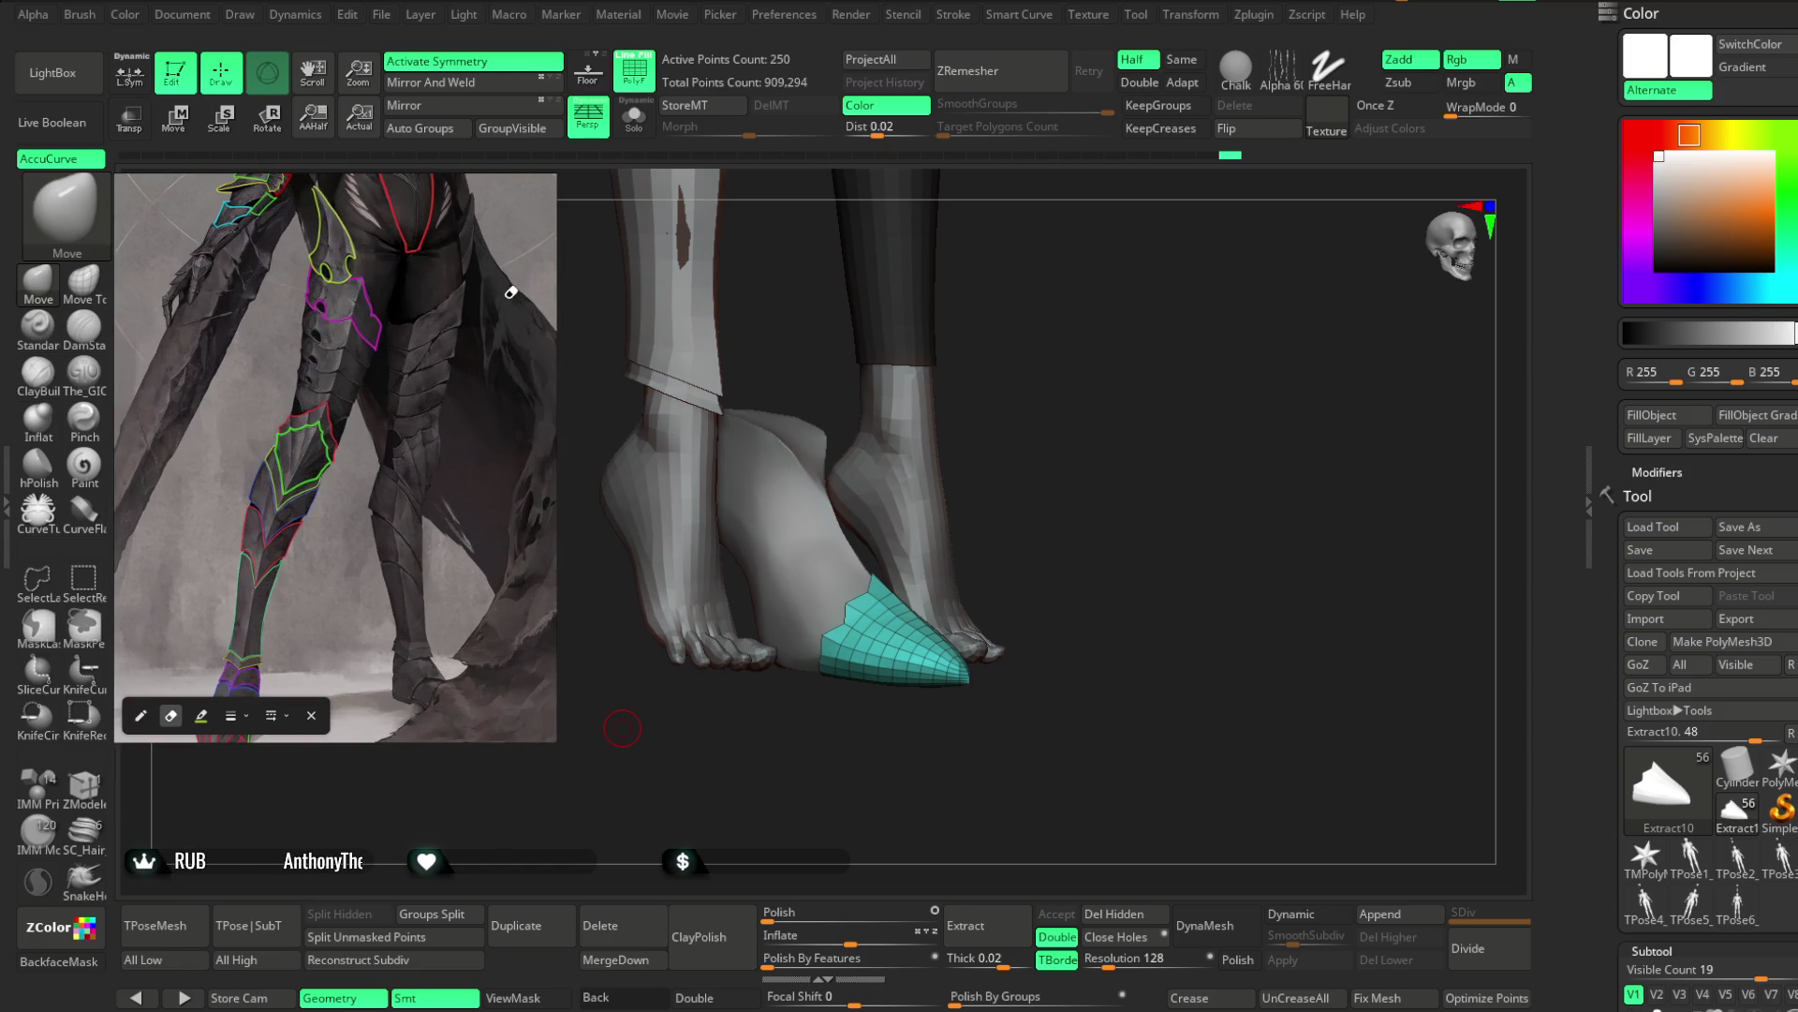
{"action": "scroll", "coordinate": [488, 303], "scroll_direction": "down", "scroll_amount": 5}
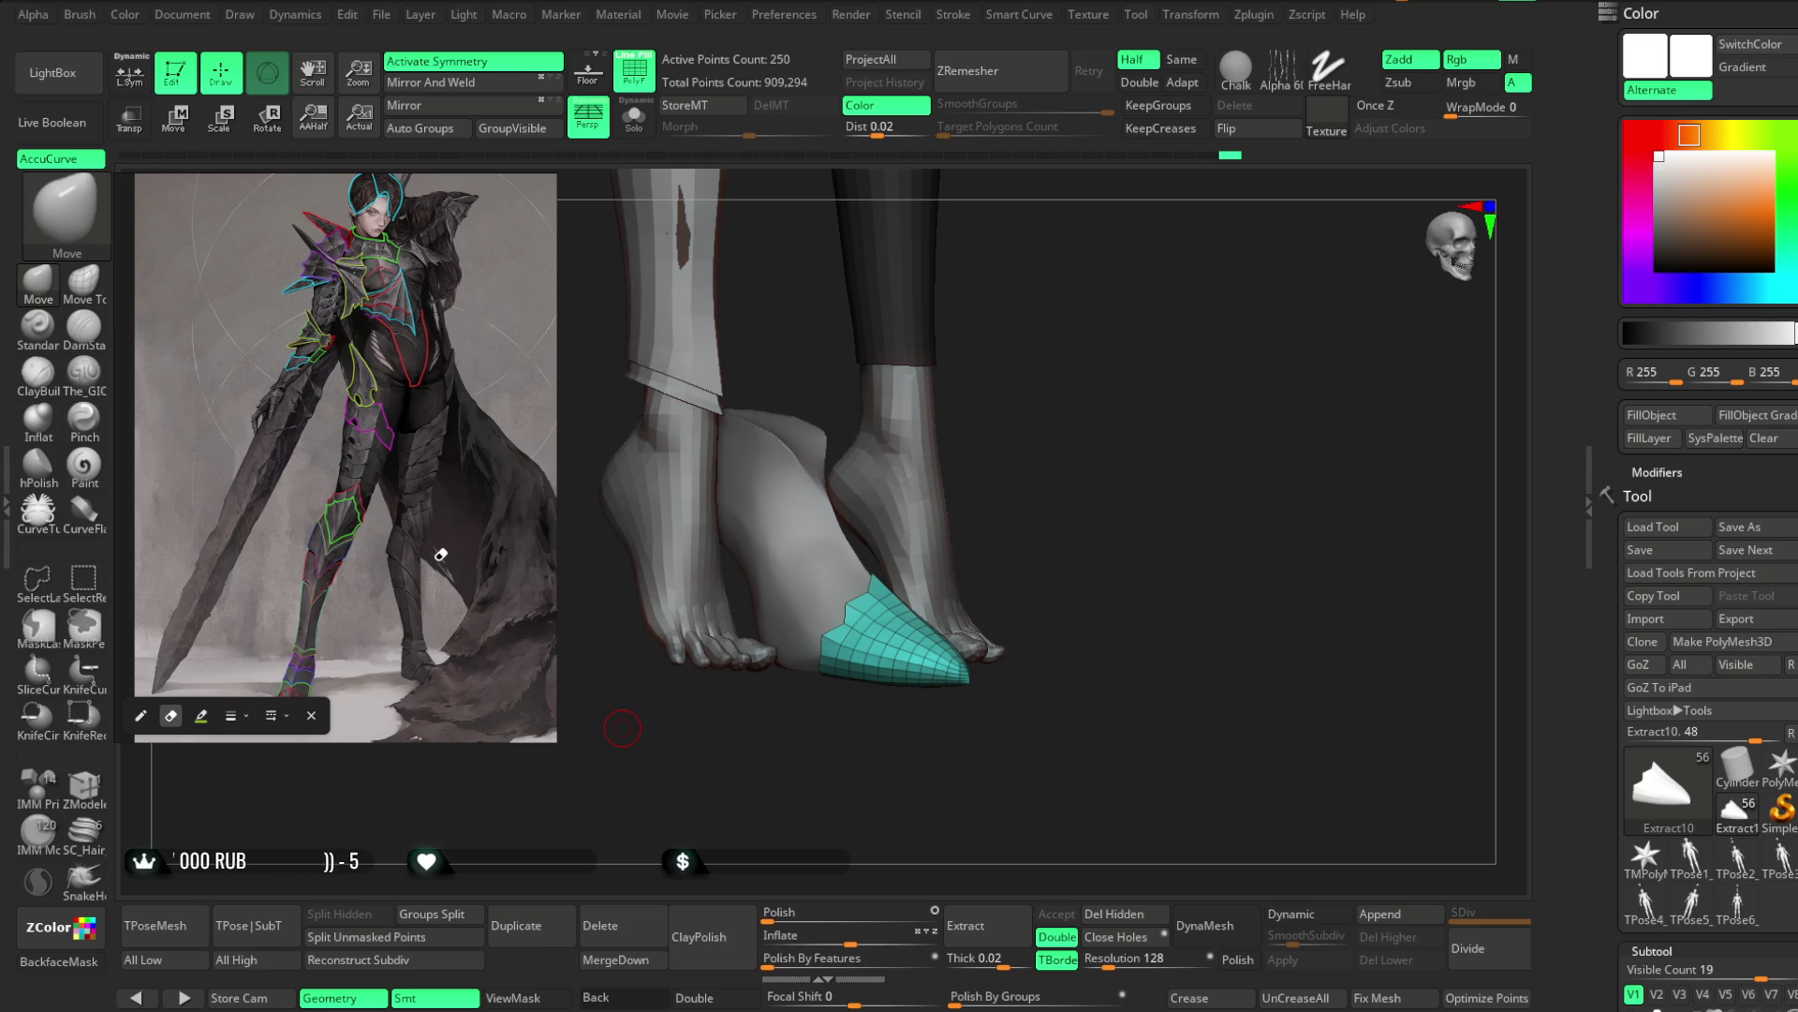
{"action": "scroll", "coordinate": [402, 566], "scroll_direction": "up", "scroll_amount": 3}
{"action": "scroll", "coordinate": [396, 576], "scroll_direction": "down", "scroll_amount": 1}
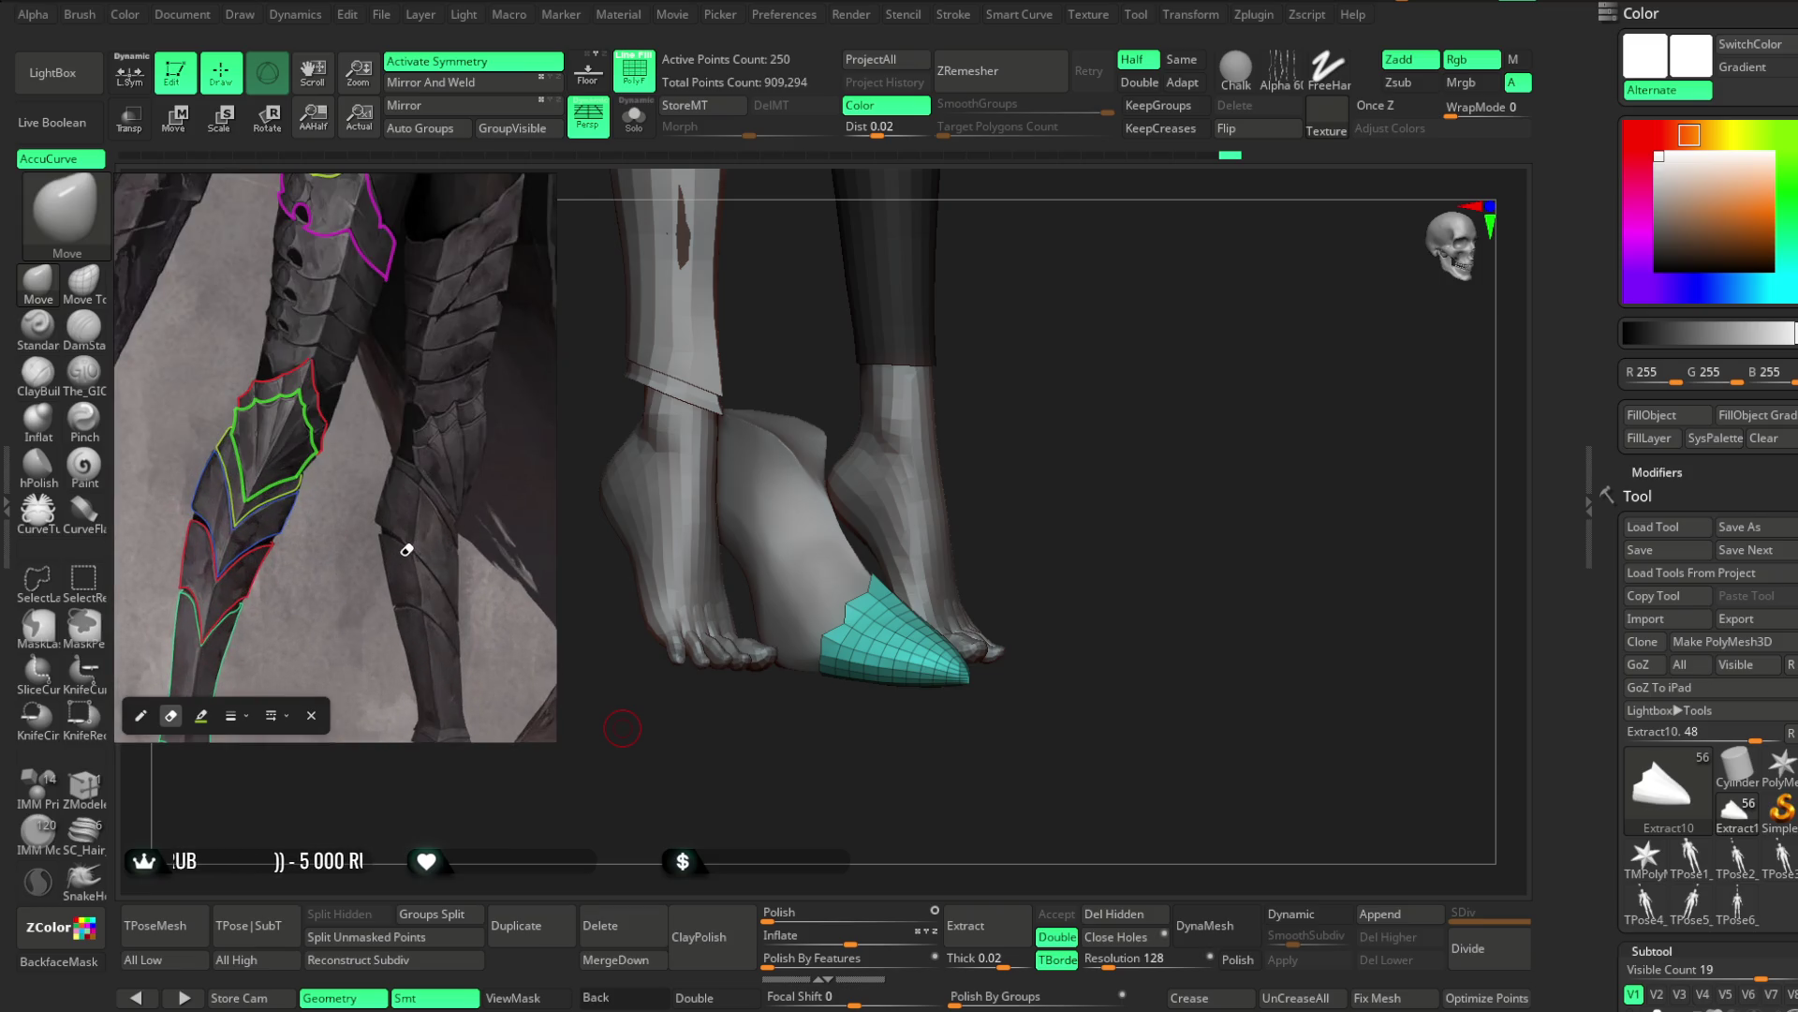
{"action": "scroll", "coordinate": [403, 553], "scroll_direction": "down", "scroll_amount": 2}
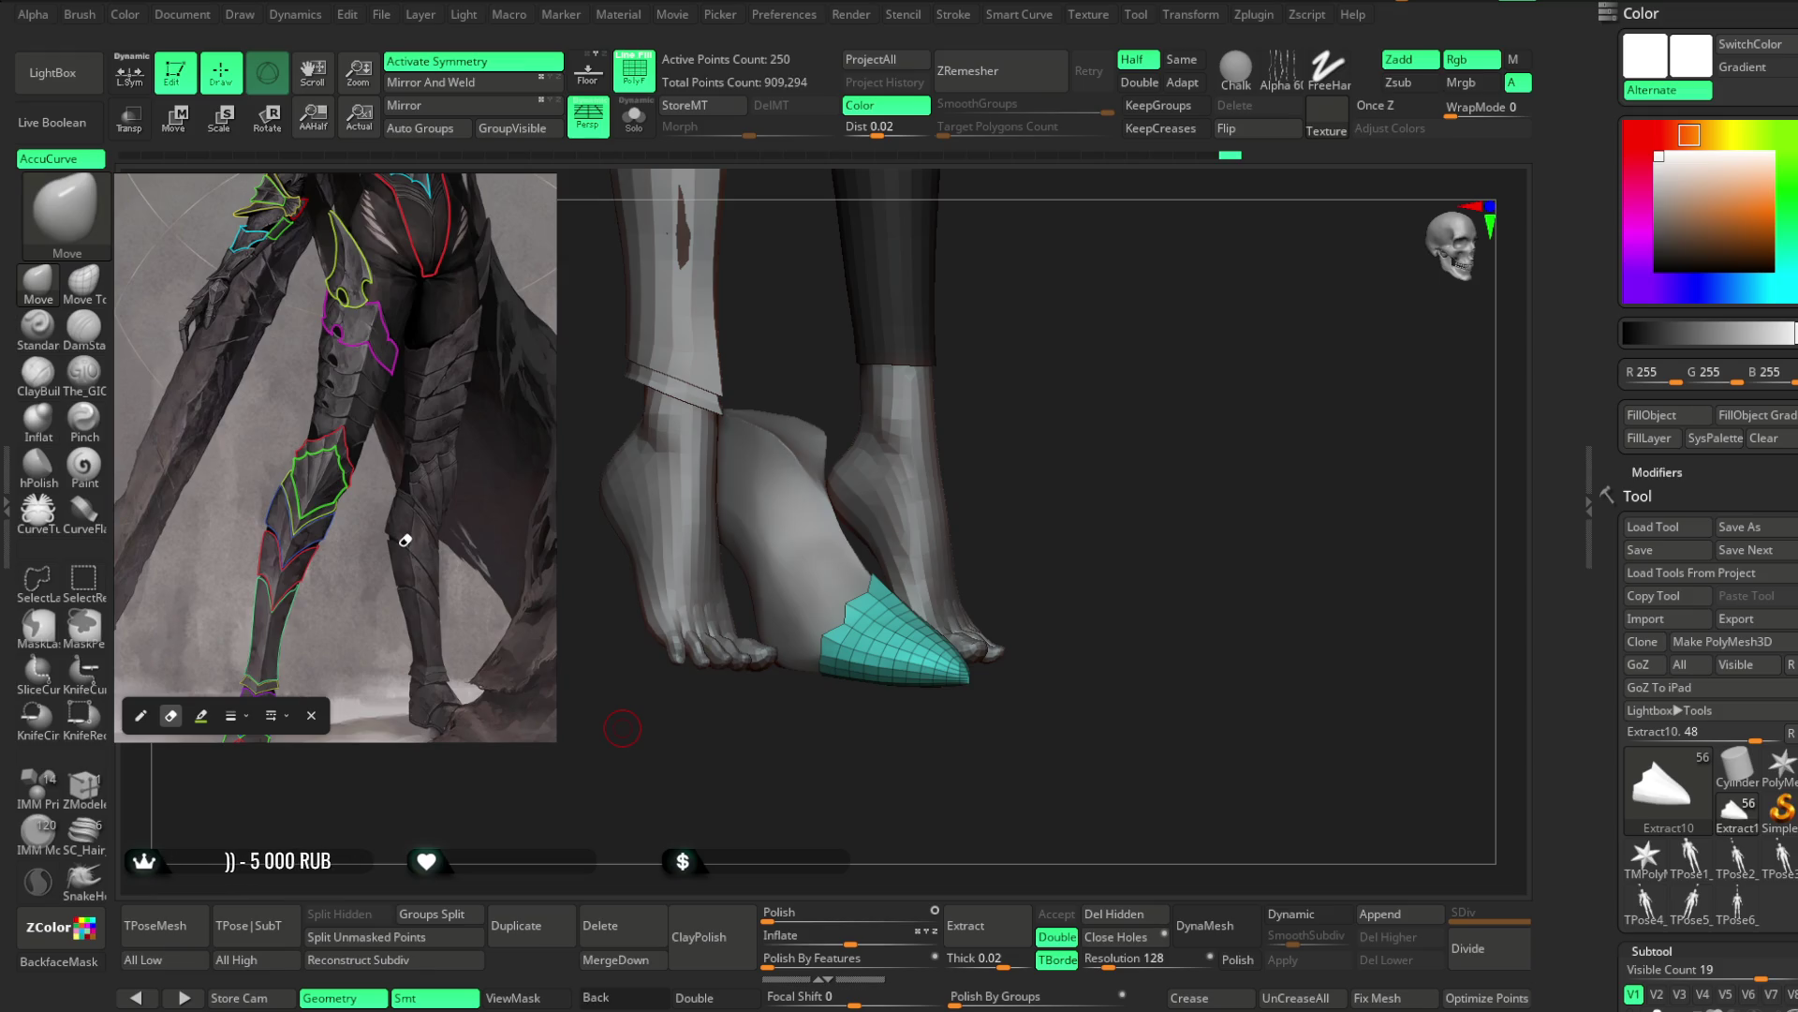
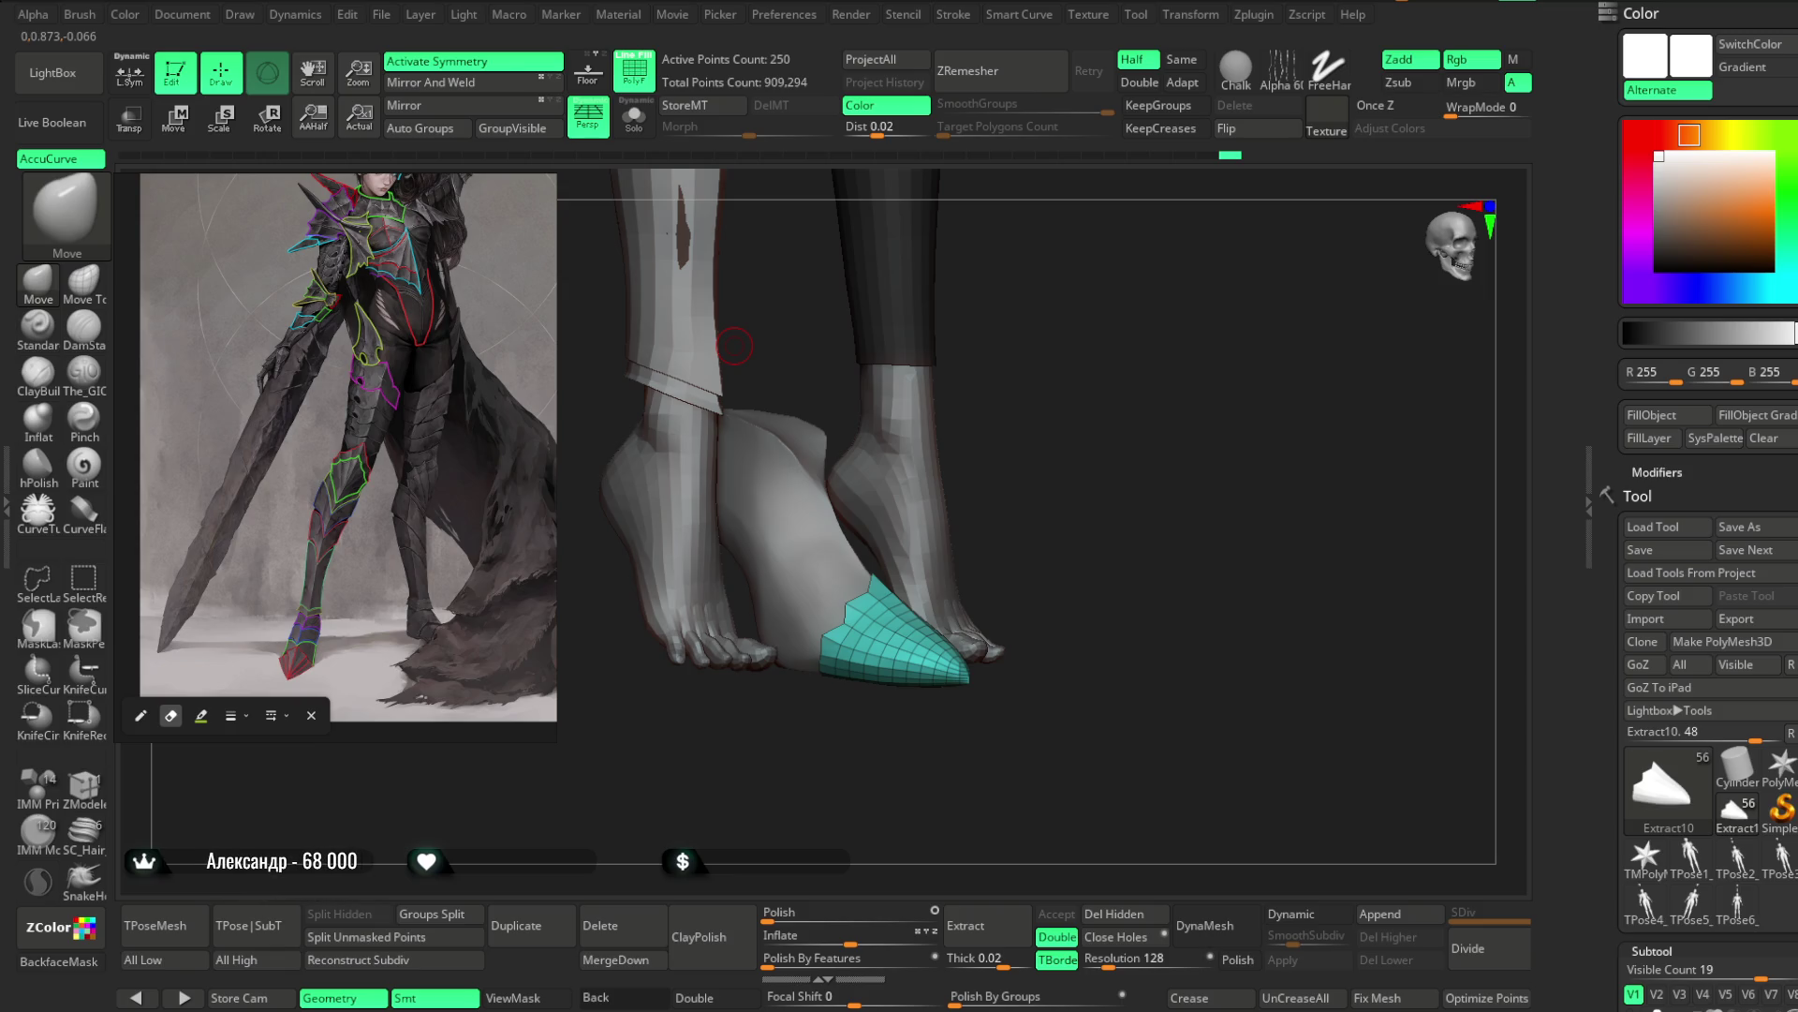
Zoom and pan the reference image onto the clawed gauntlet fingers
{"action": "scroll", "coordinate": [365, 664], "scroll_direction": "up", "scroll_amount": 2}
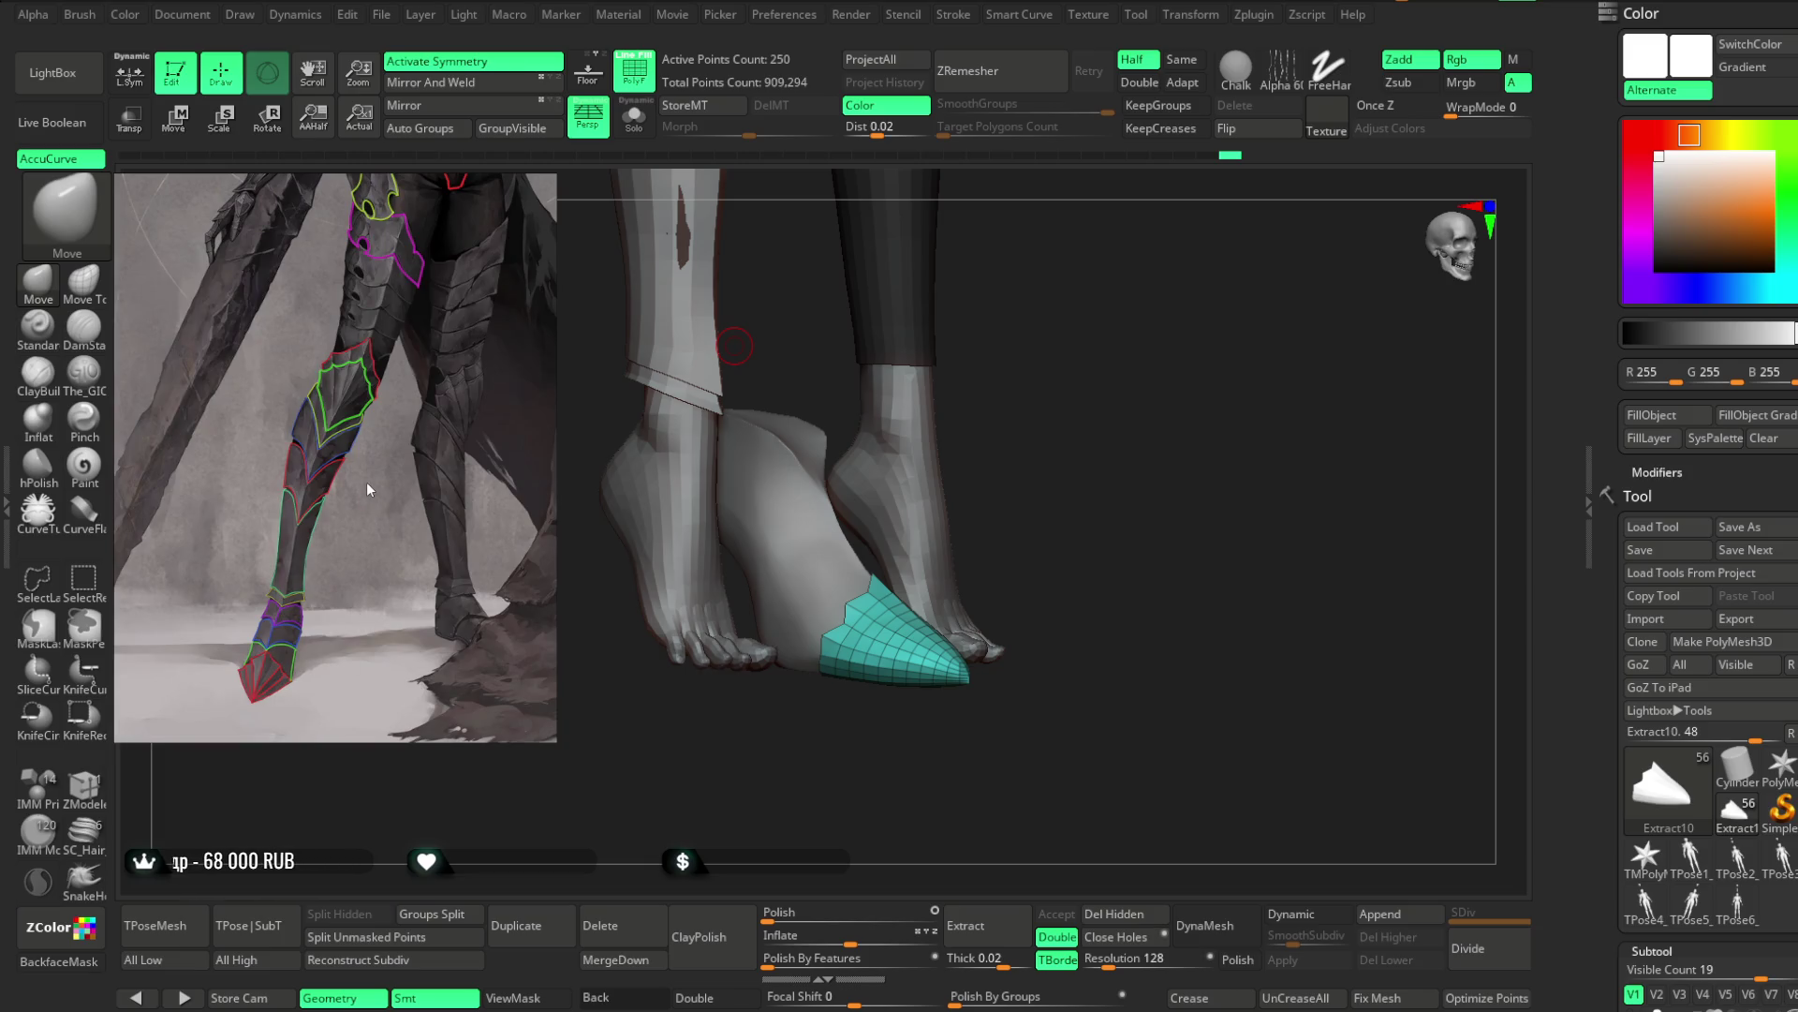
{"action": "mouse_move", "coordinate": [389, 430]}
{"action": "middle_mouse_down"}
{"action": "mouse_move", "coordinate": [442, 384]}
{"action": "mouse_move", "coordinate": [458, 532]}
{"action": "mouse_move", "coordinate": [272, 361]}
{"action": "middle_mouse_up"}
{"action": "scroll", "coordinate": [281, 374], "scroll_direction": "up", "scroll_amount": 3}
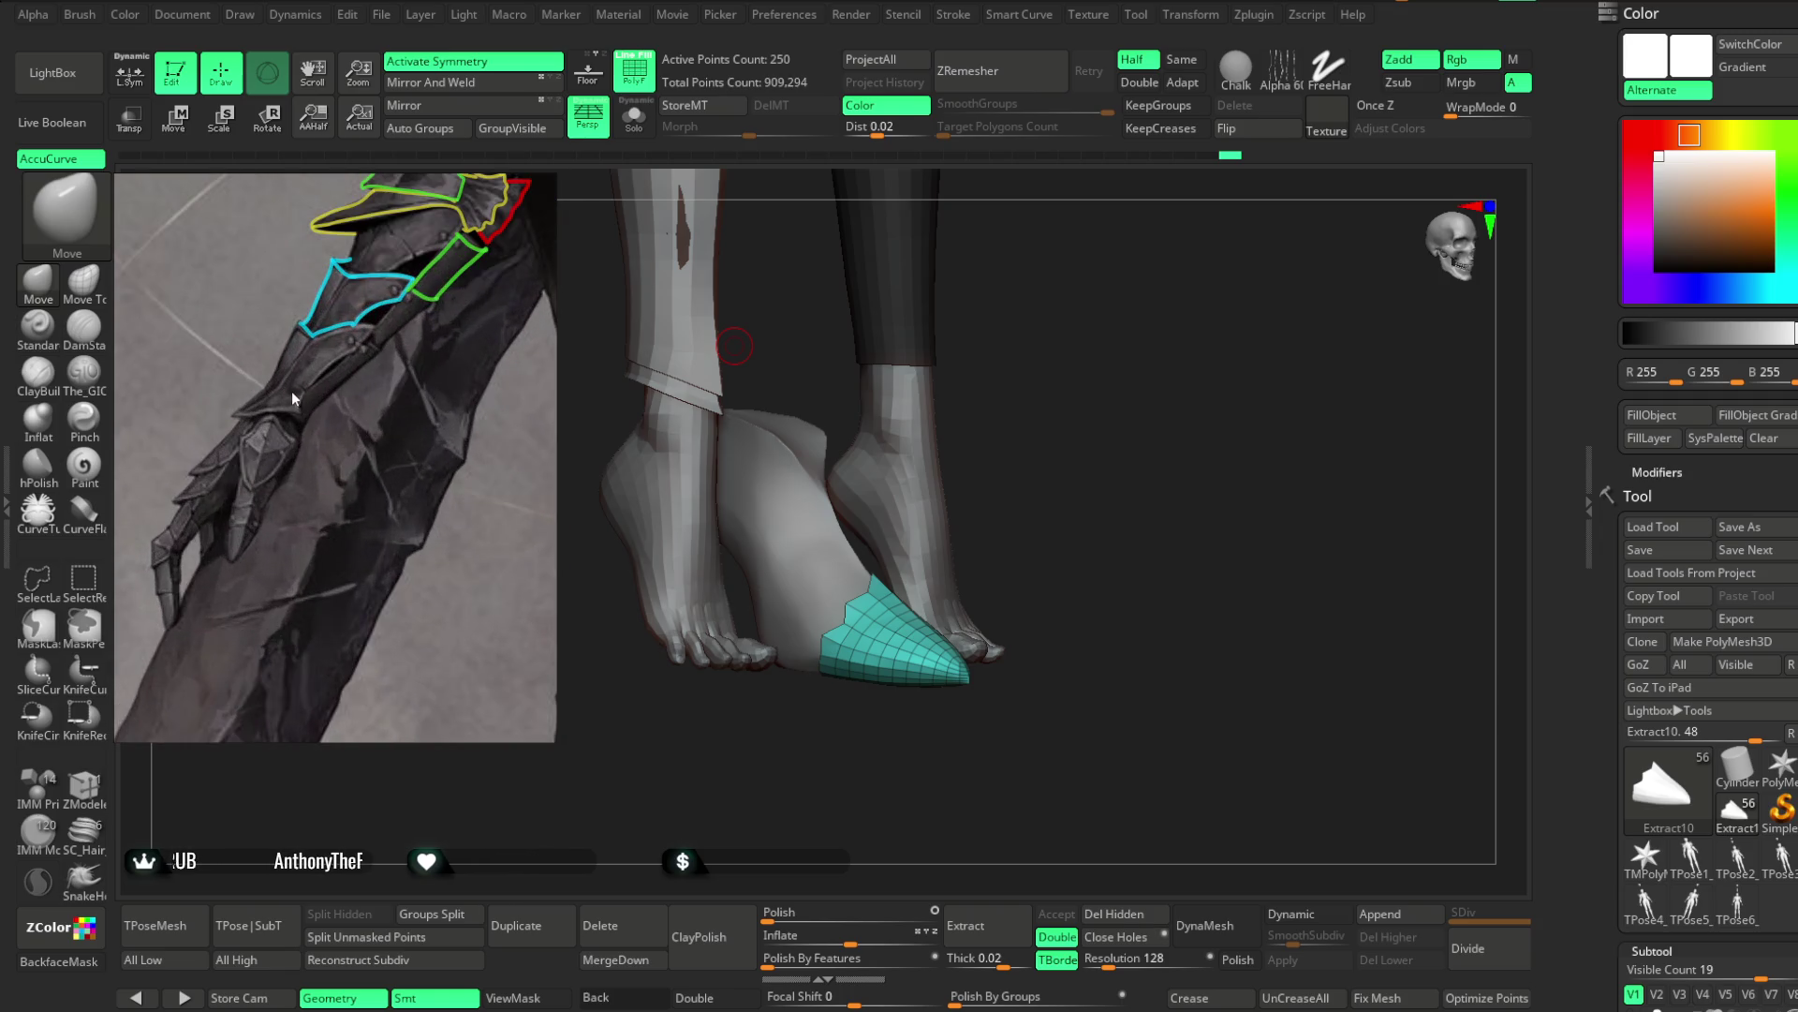
{"action": "scroll", "coordinate": [319, 402], "scroll_direction": "up", "scroll_amount": 2}
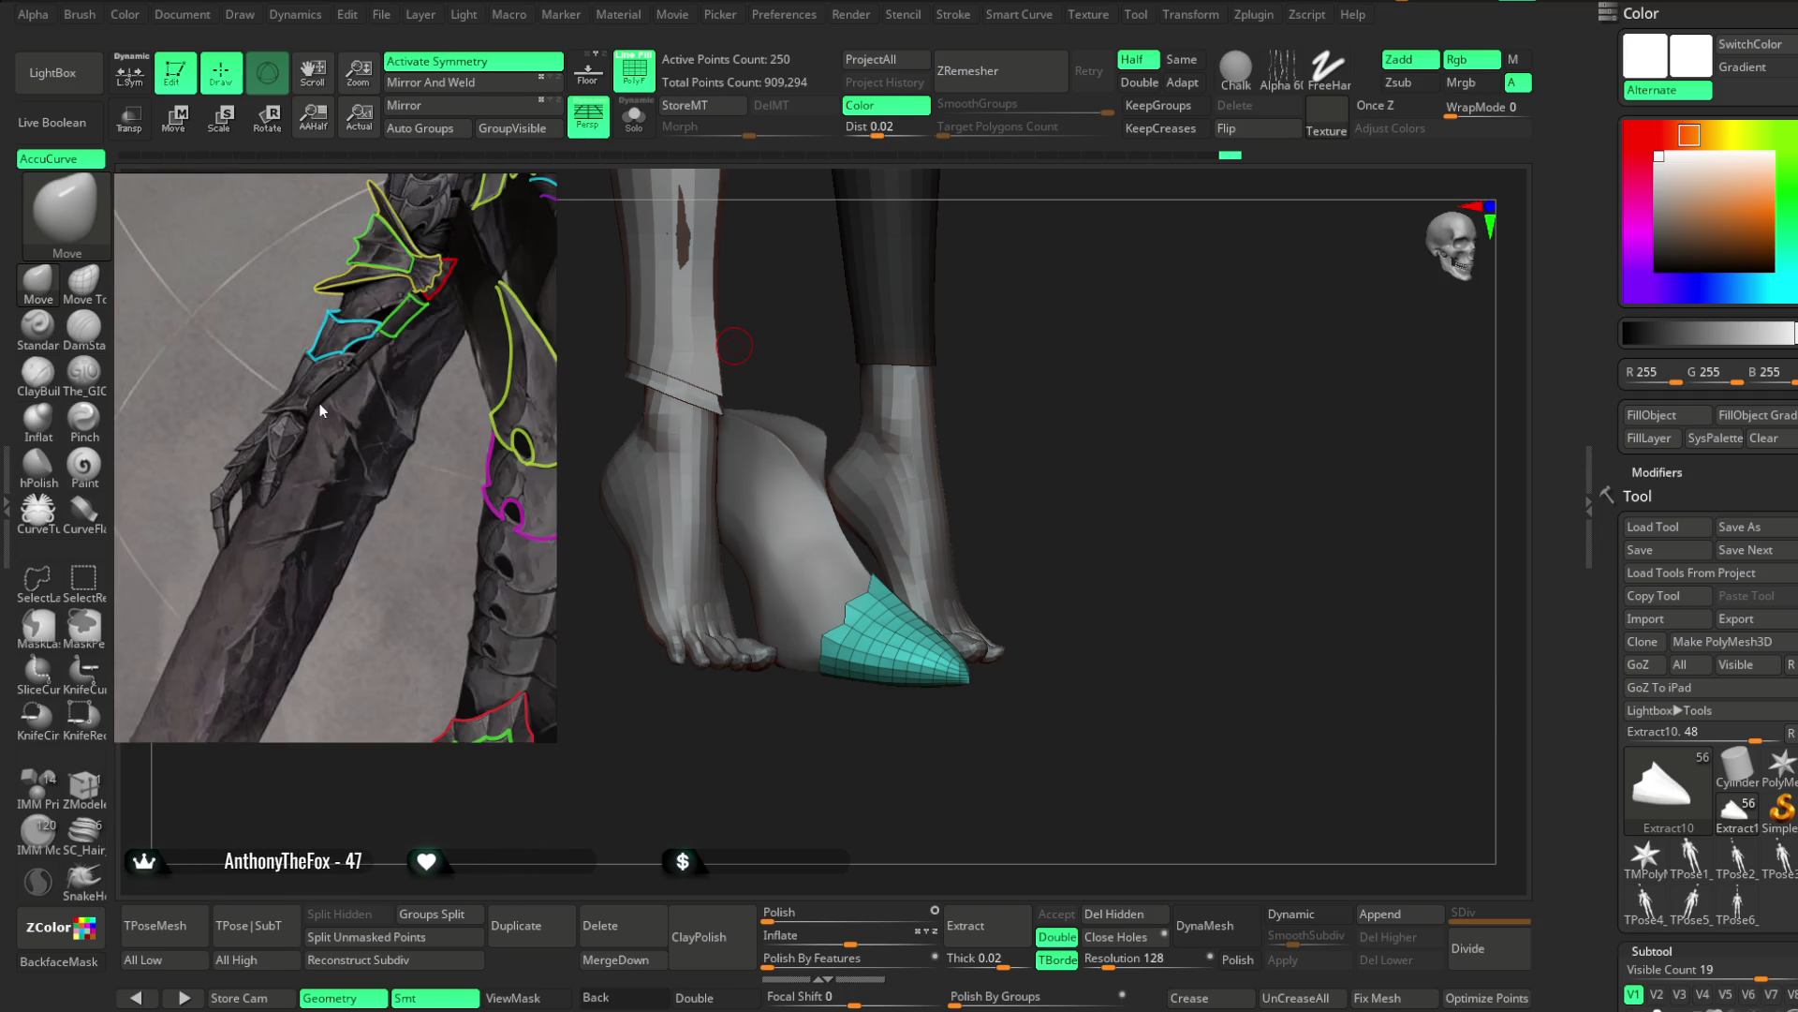
{"action": "scroll", "coordinate": [277, 476], "scroll_direction": "up", "scroll_amount": 2}
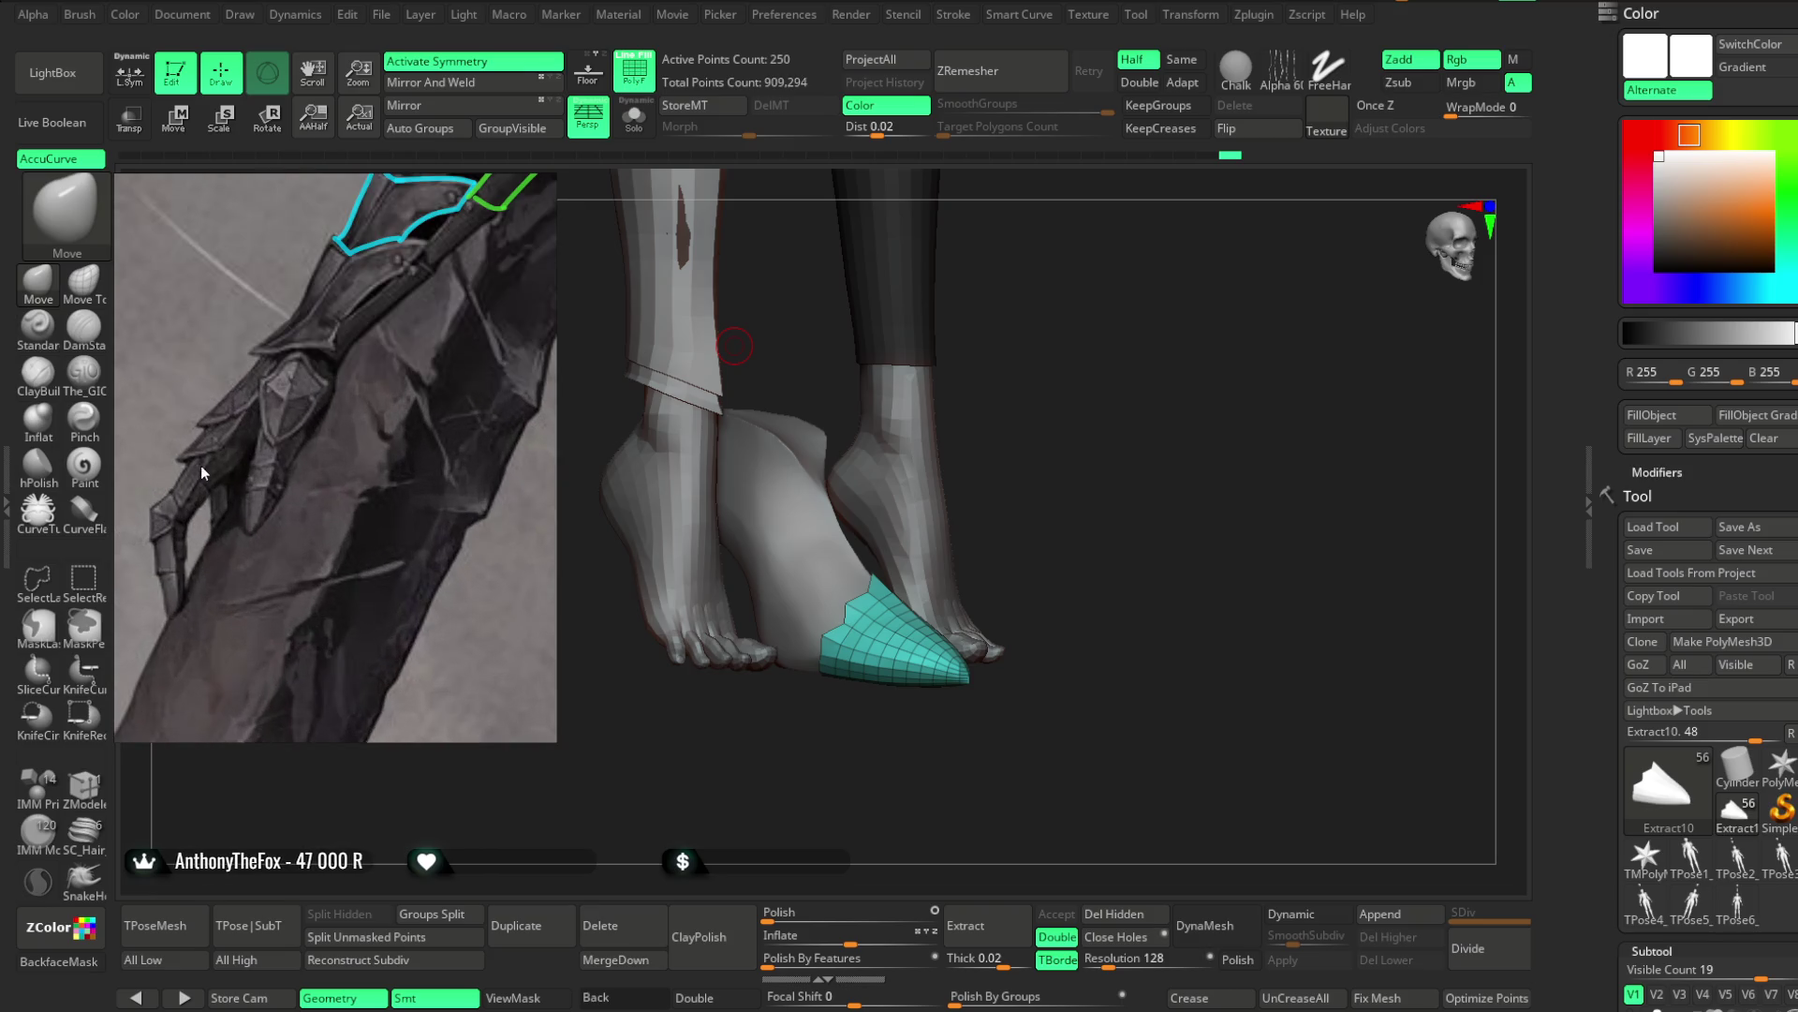
{"action": "scroll", "coordinate": [281, 450], "scroll_direction": "up", "scroll_amount": 4}
{"action": "scroll", "coordinate": [290, 431], "scroll_direction": "down", "scroll_amount": 4}
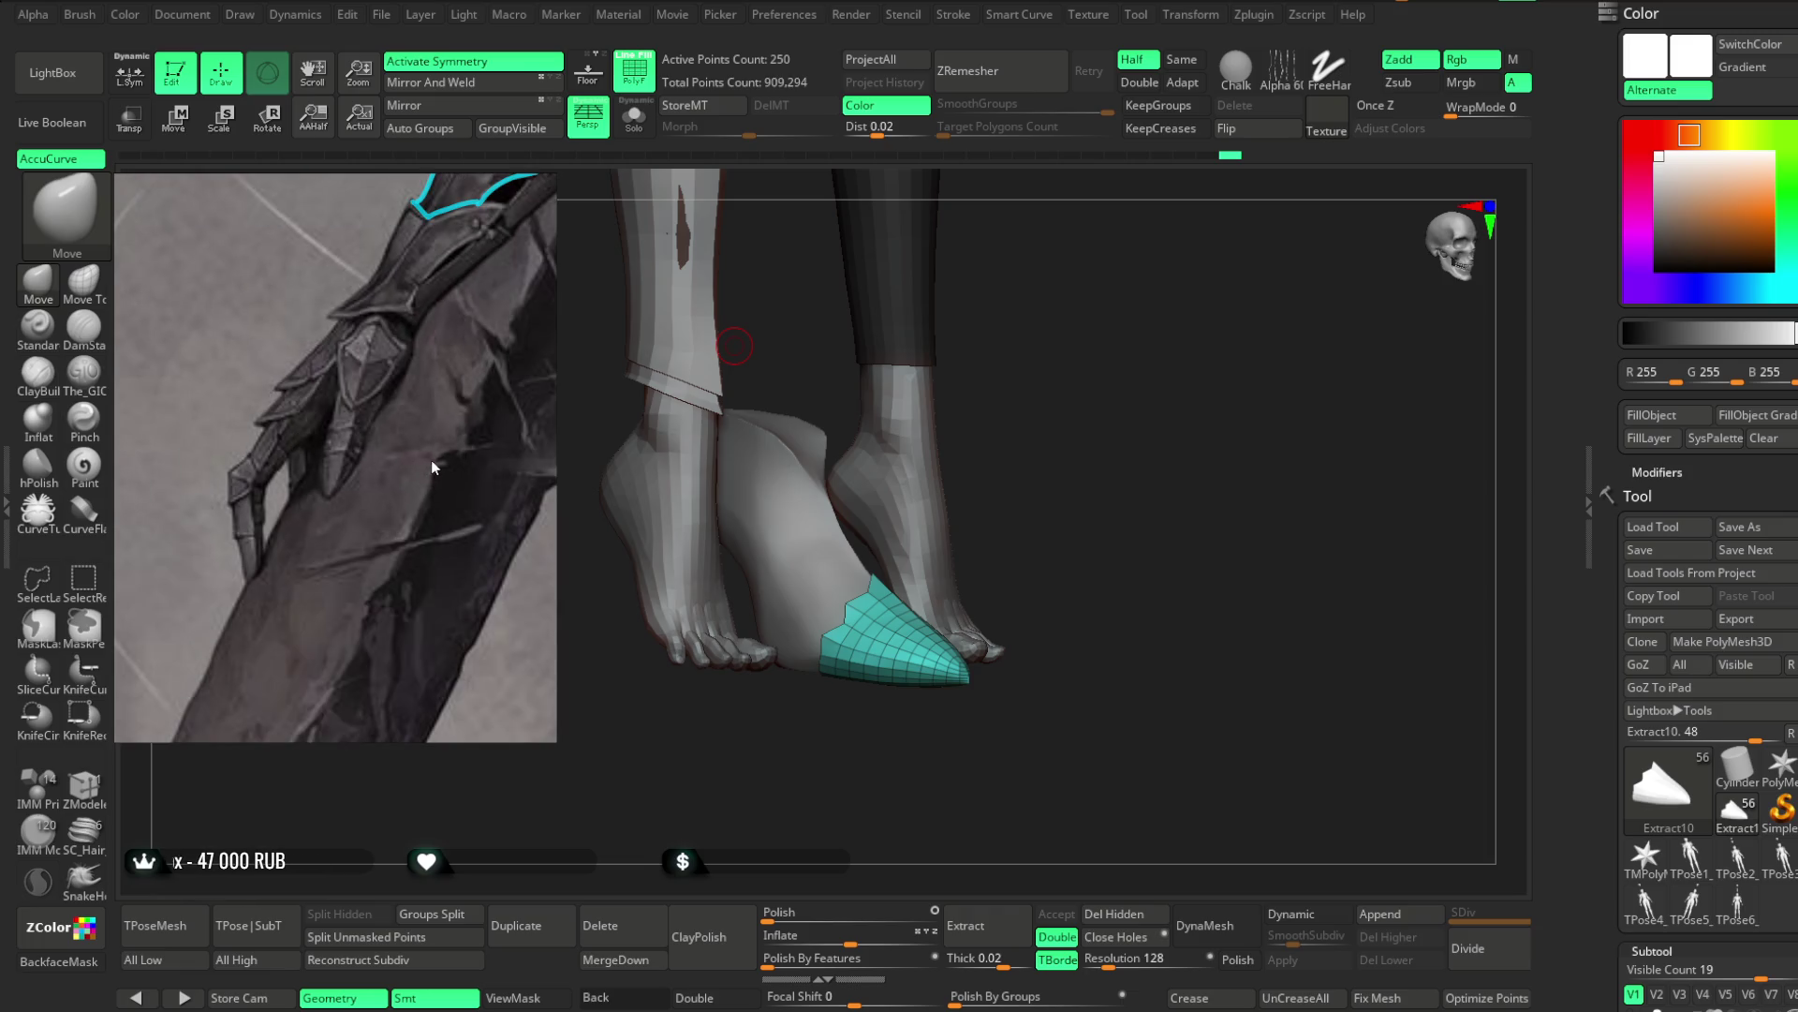
Shrink the reference window and nudge the gauntlet close-up down and right
{"action": "left_click_drag", "start_coordinate": [557, 741], "coordinate": [439, 563]}
{"action": "scroll", "coordinate": [330, 436], "scroll_direction": "up", "scroll_amount": 3}
{"action": "scroll", "coordinate": [281, 375], "scroll_direction": "down", "scroll_amount": 3}
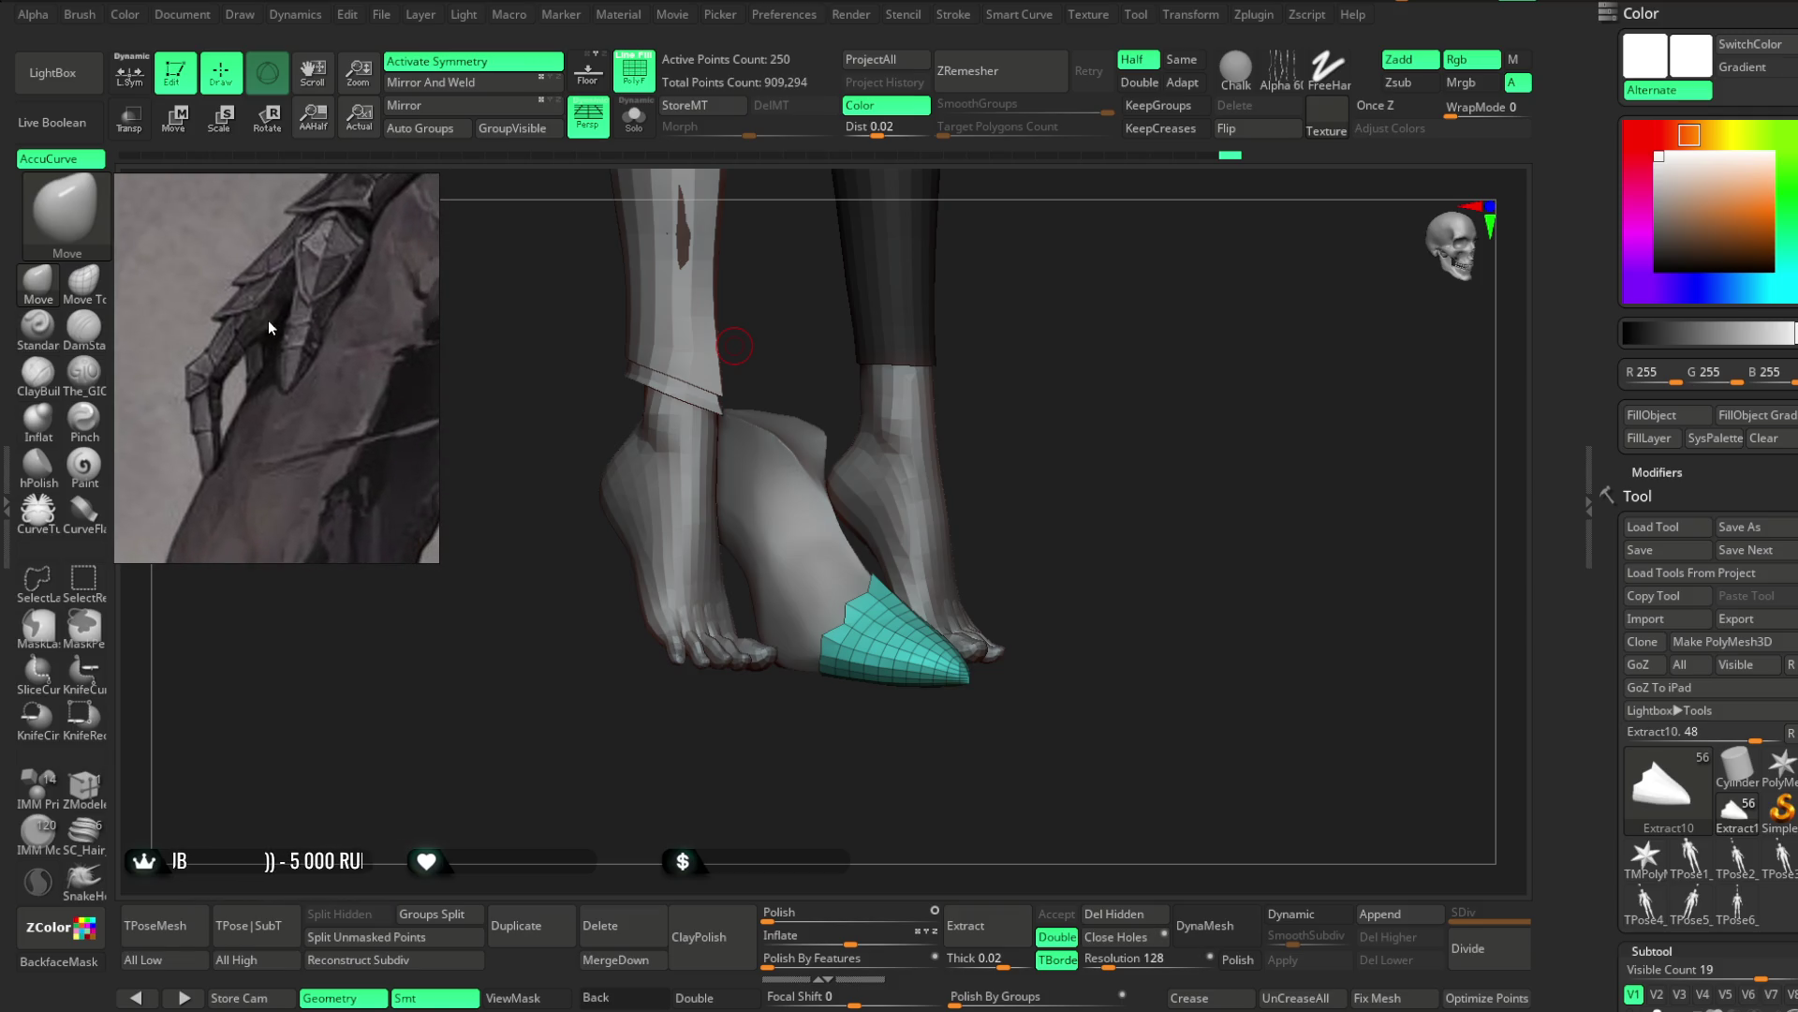
{"action": "scroll", "coordinate": [247, 321], "scroll_direction": "up", "scroll_amount": 4}
{"action": "left_click_drag", "start_coordinate": [245, 352], "coordinate": [272, 354]}
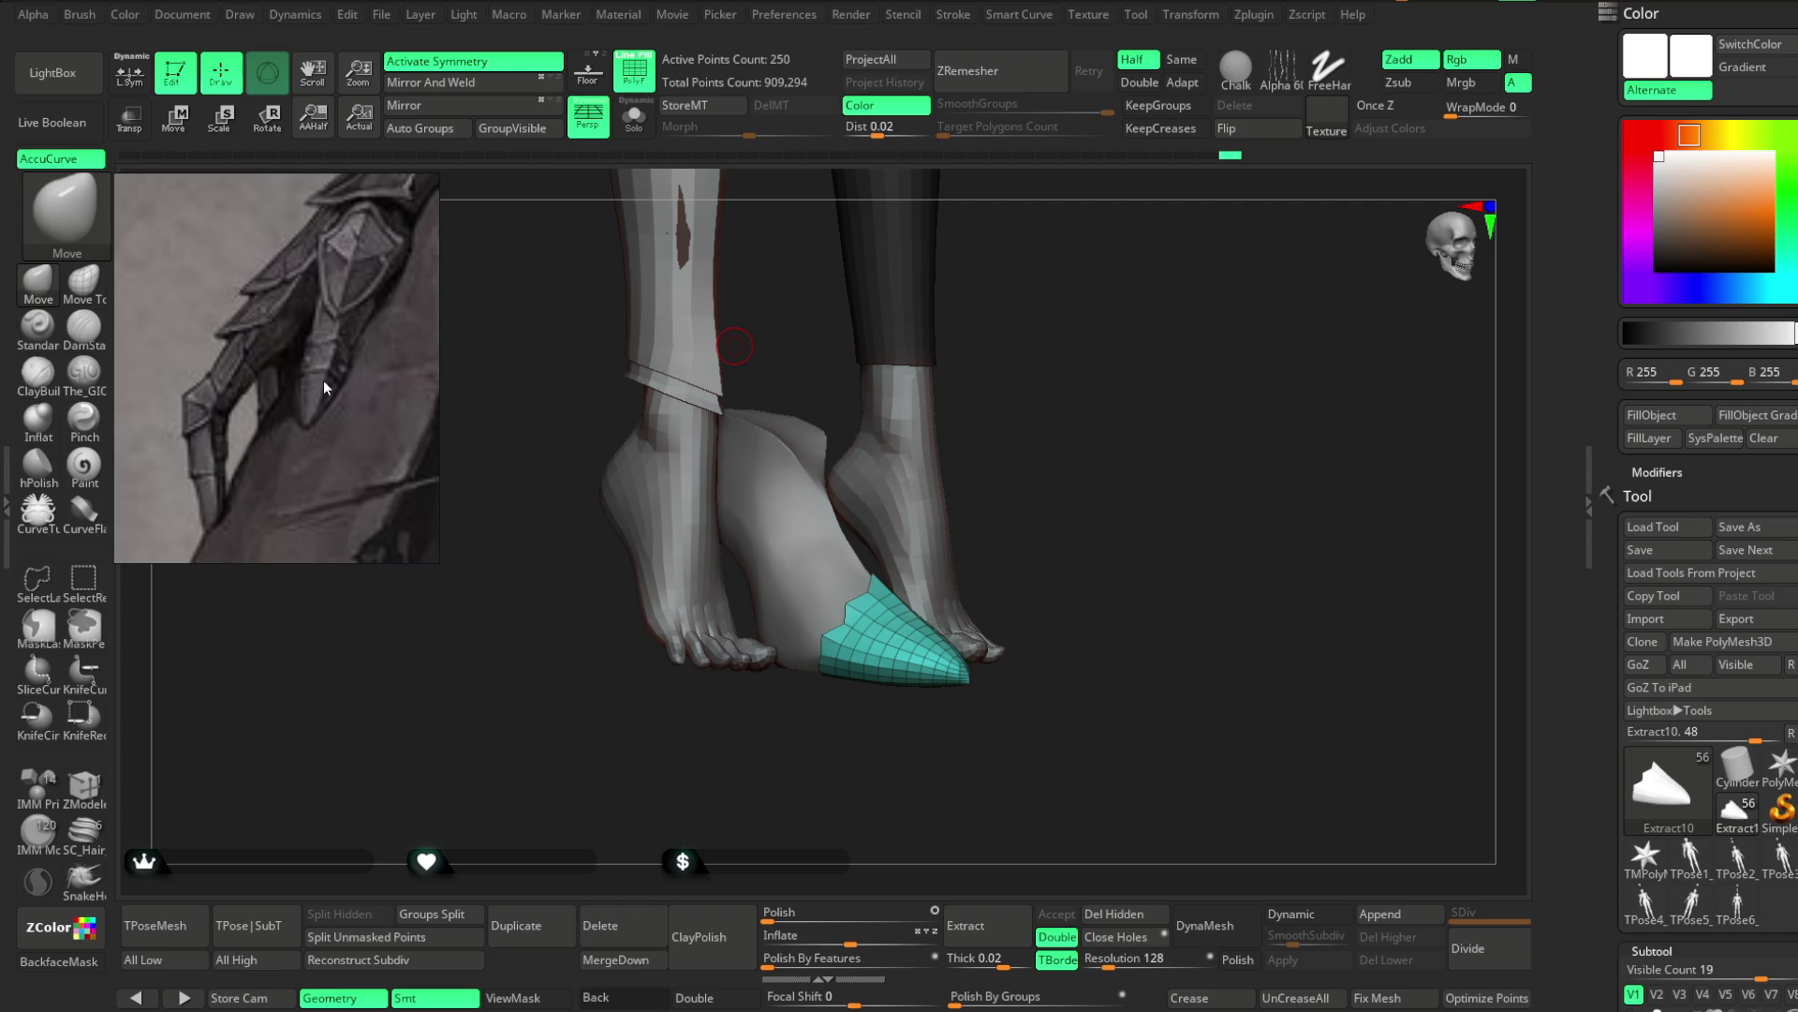
{"action": "left_click", "coordinate": [296, 369]}
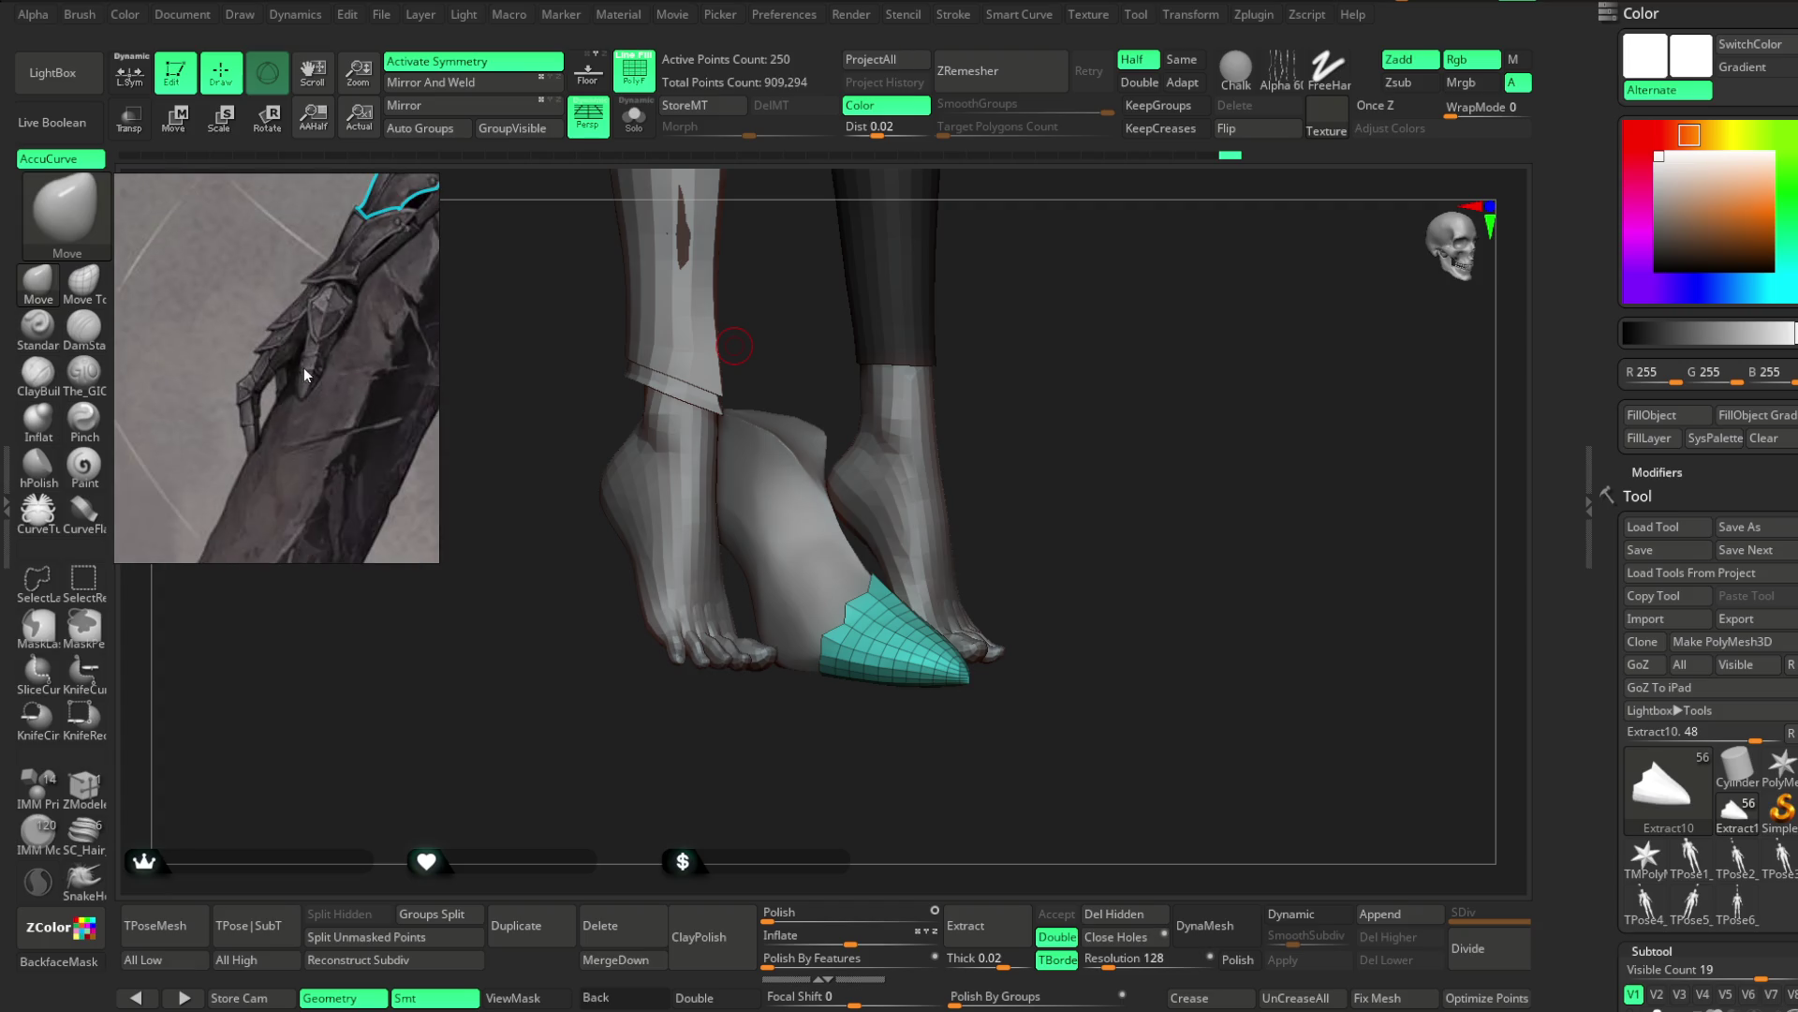
{"action": "left_click", "coordinate": [303, 368]}
{"action": "left_click", "coordinate": [305, 368]}
{"action": "left_click", "coordinate": [301, 385]}
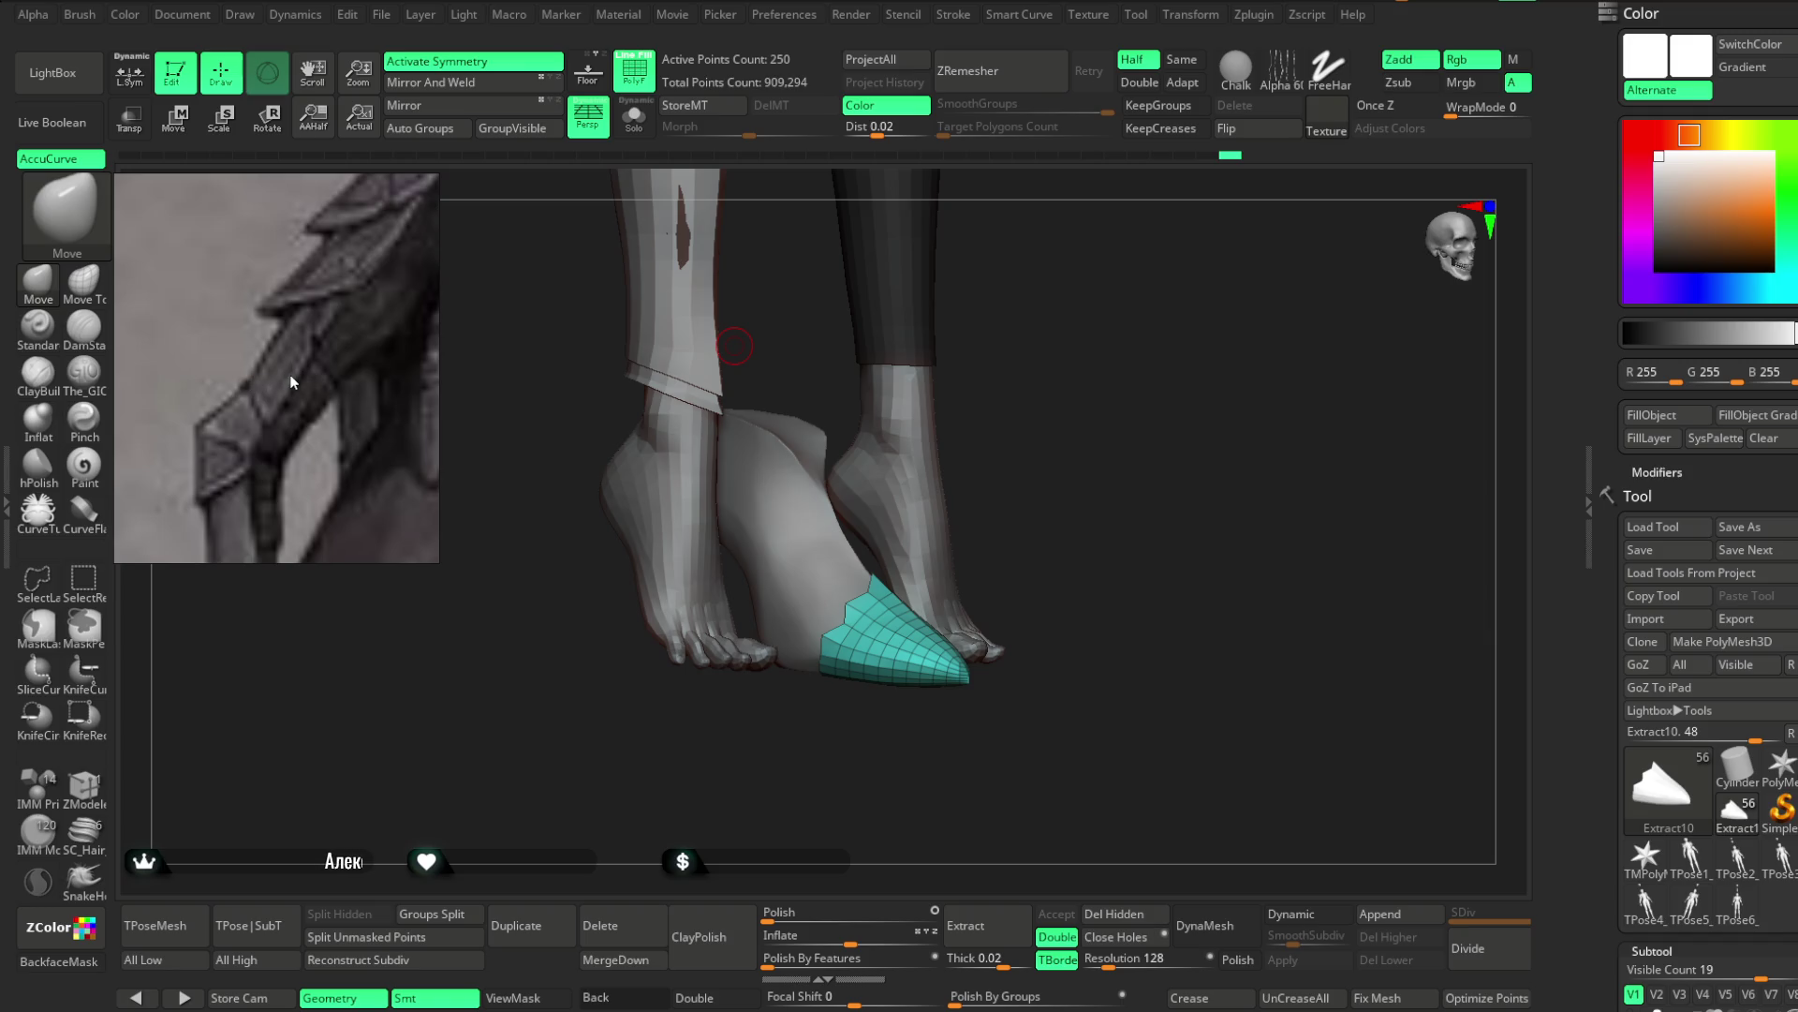
{"action": "scroll", "coordinate": [291, 381], "scroll_direction": "down", "scroll_amount": 3}
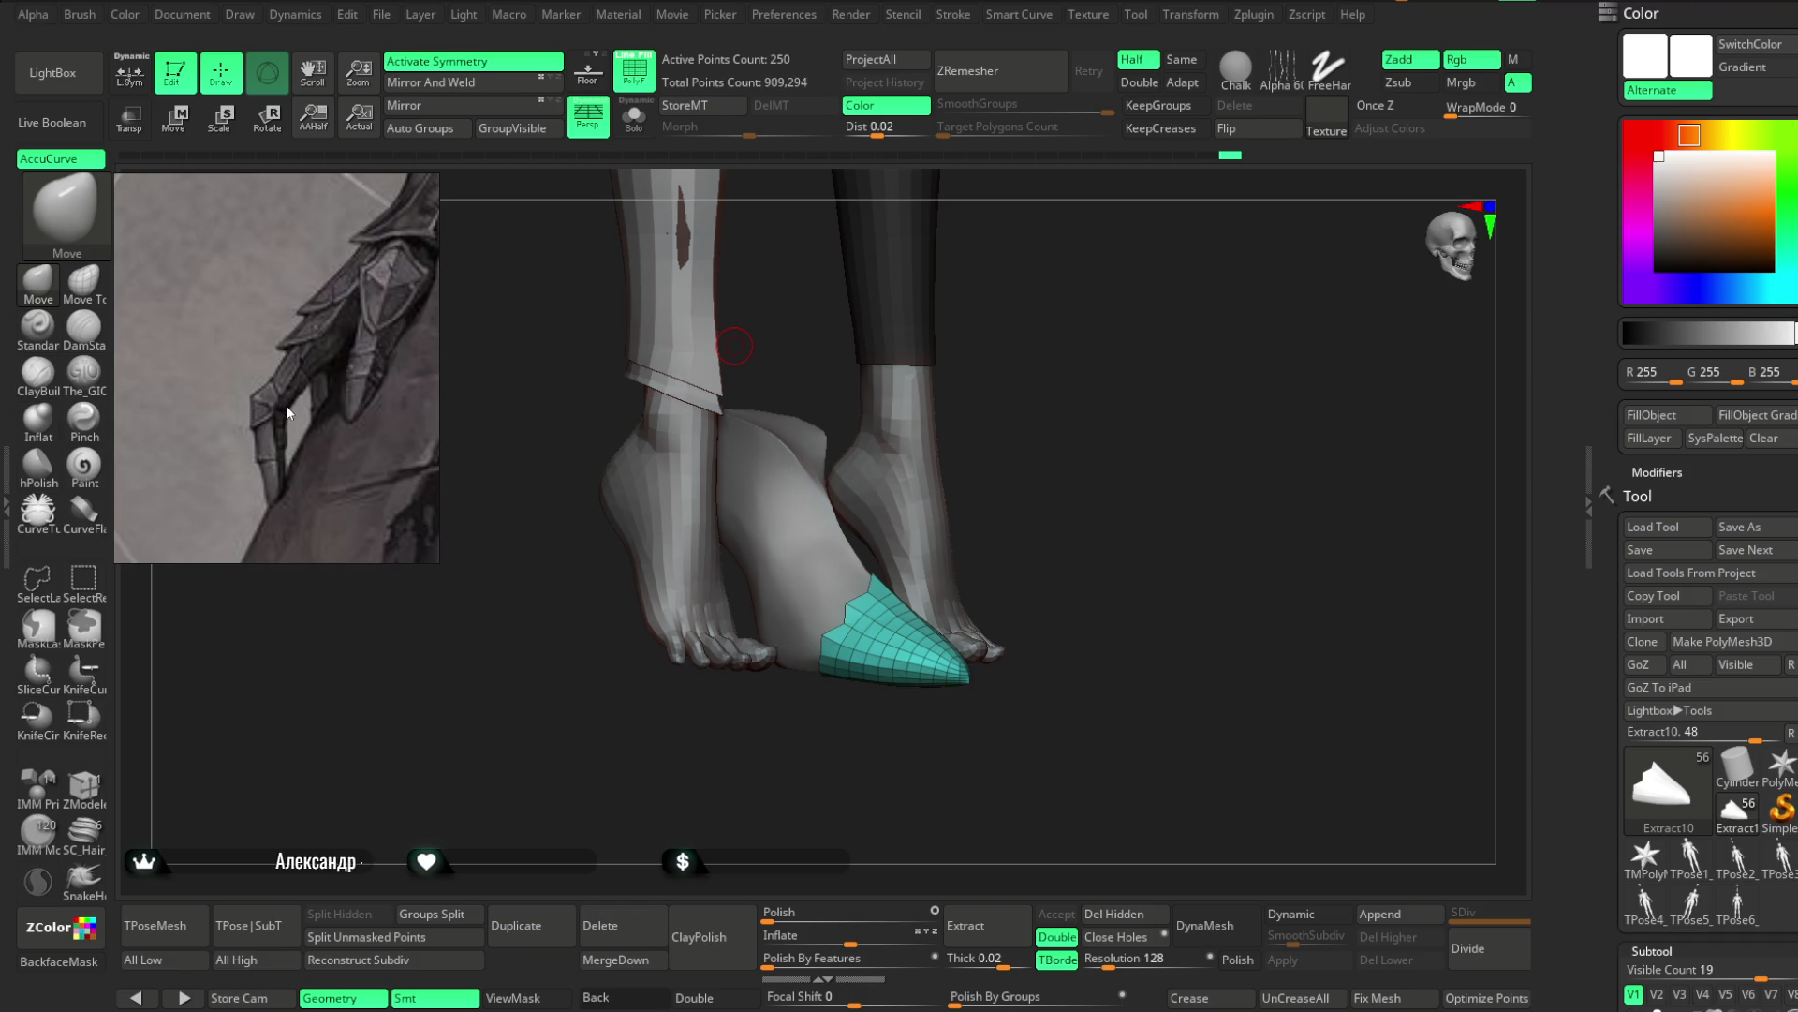
{"action": "scroll", "coordinate": [262, 380], "scroll_direction": "up", "scroll_amount": 1}
{"action": "scroll", "coordinate": [262, 382], "scroll_direction": "up", "scroll_amount": 3}
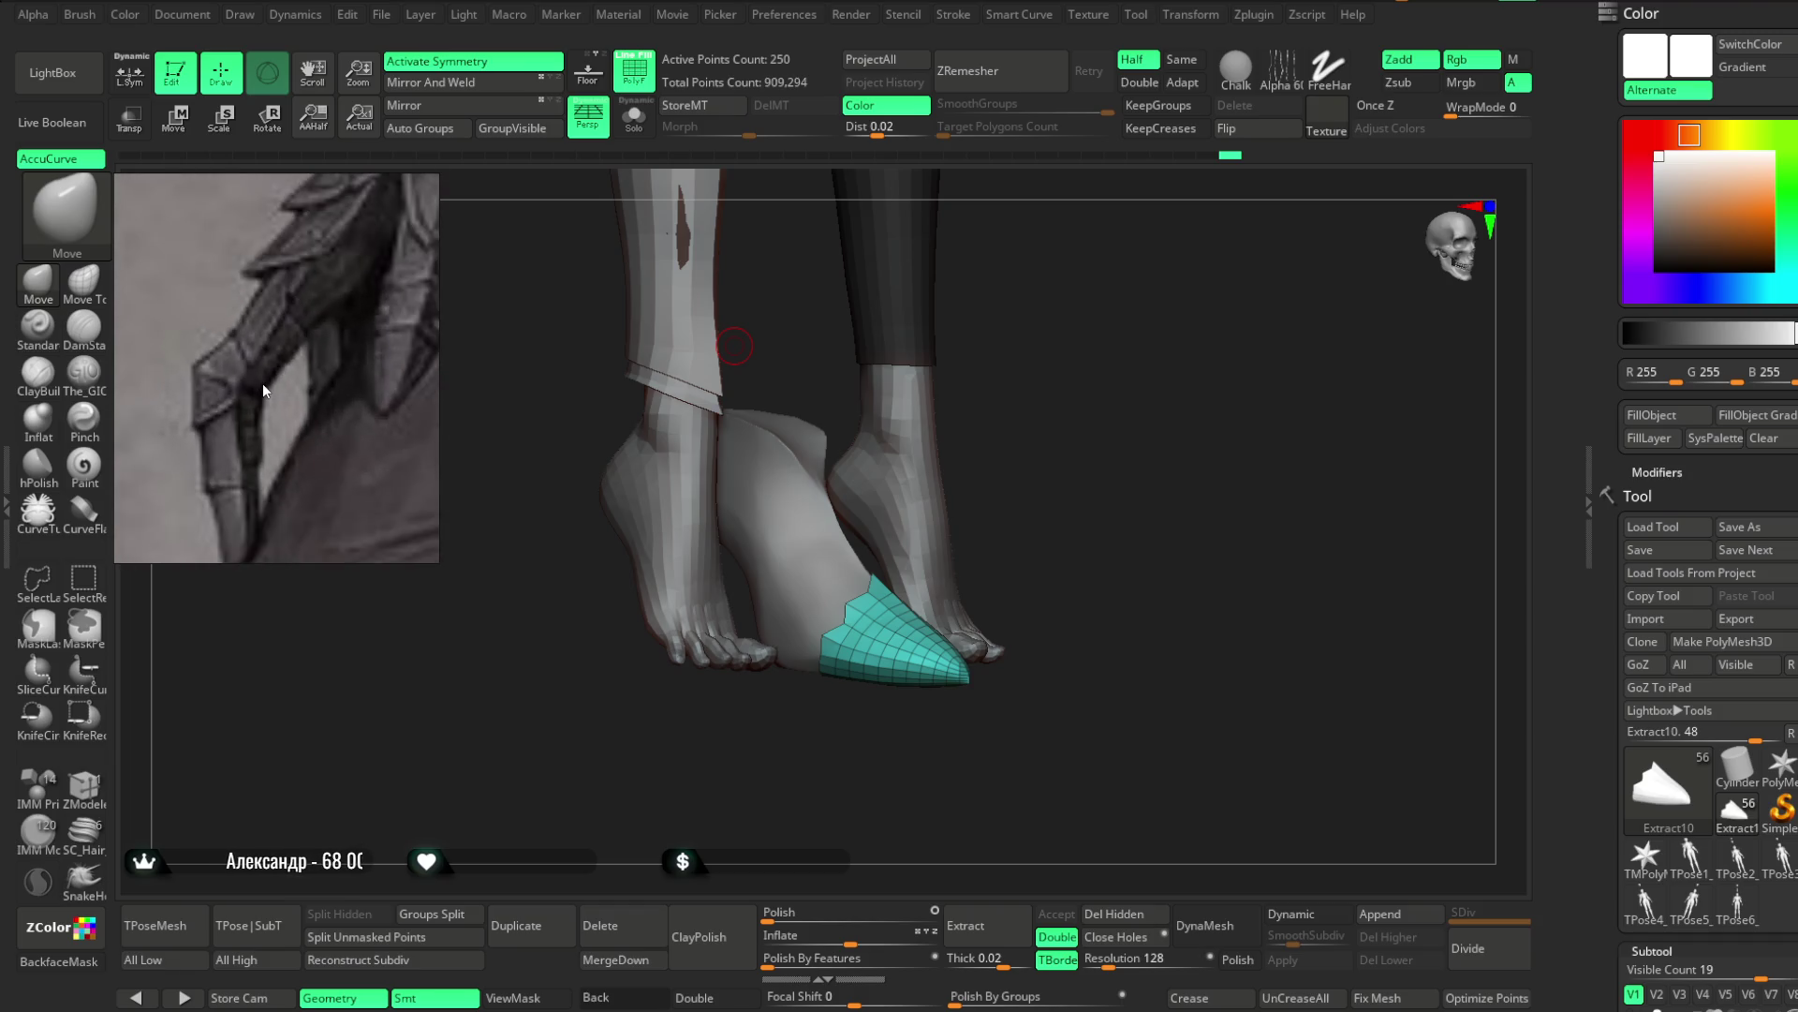
{"action": "left_click_drag", "start_coordinate": [267, 380], "coordinate": [266, 358]}
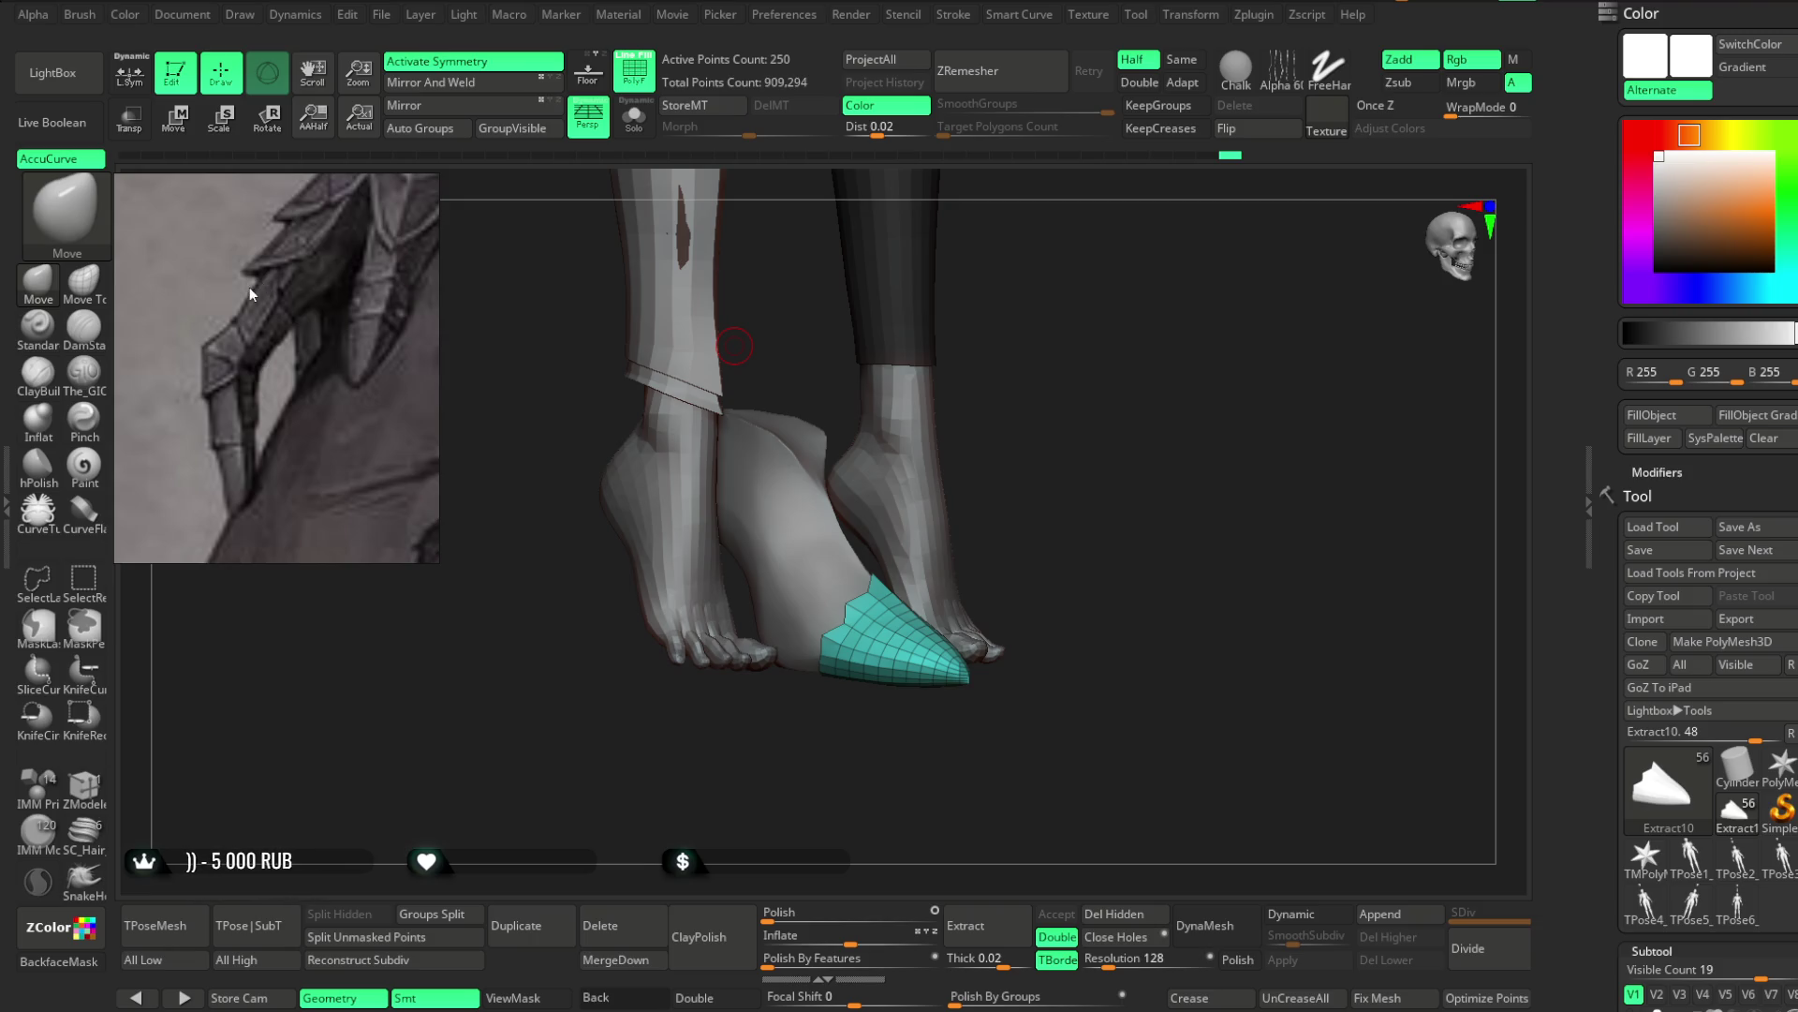
Outline the first claw plate in green, erasing a stray stroke
{"action": "mouse_move", "coordinate": [340, 302]}
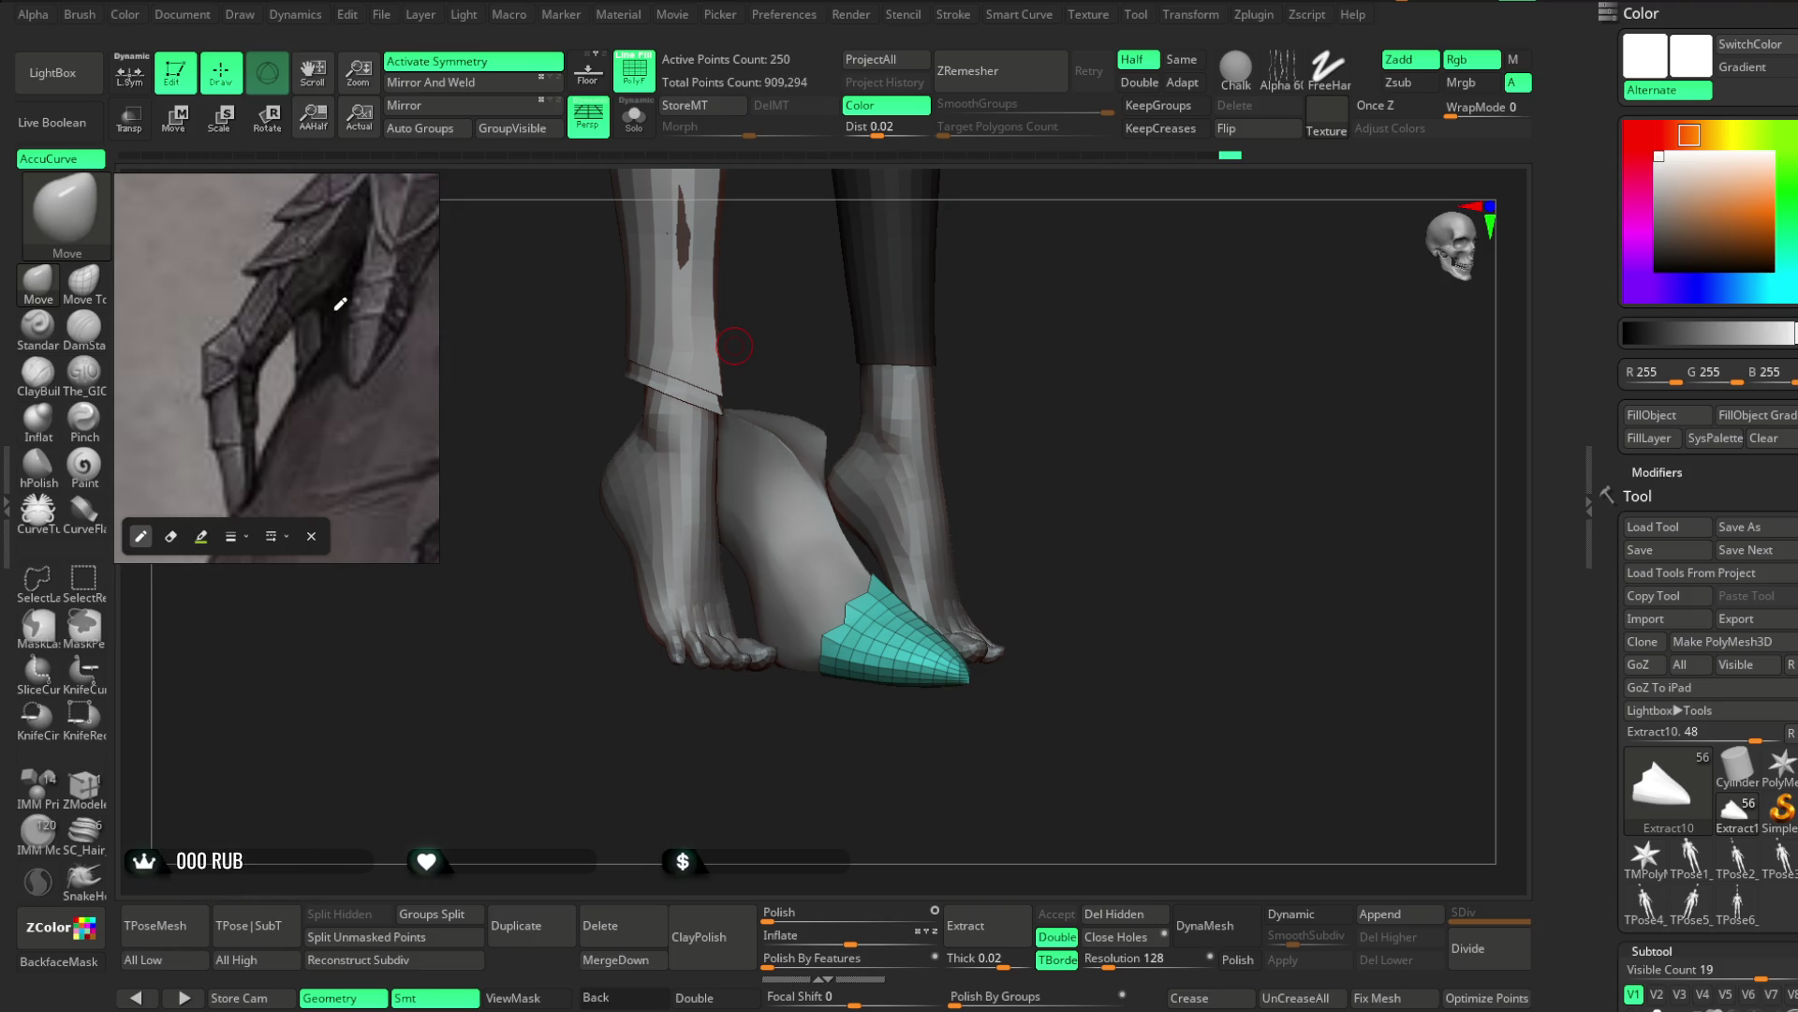
{"action": "scroll", "coordinate": [307, 312], "scroll_direction": "up", "scroll_amount": 2}
{"action": "scroll", "coordinate": [307, 312], "scroll_direction": "up", "scroll_amount": 2}
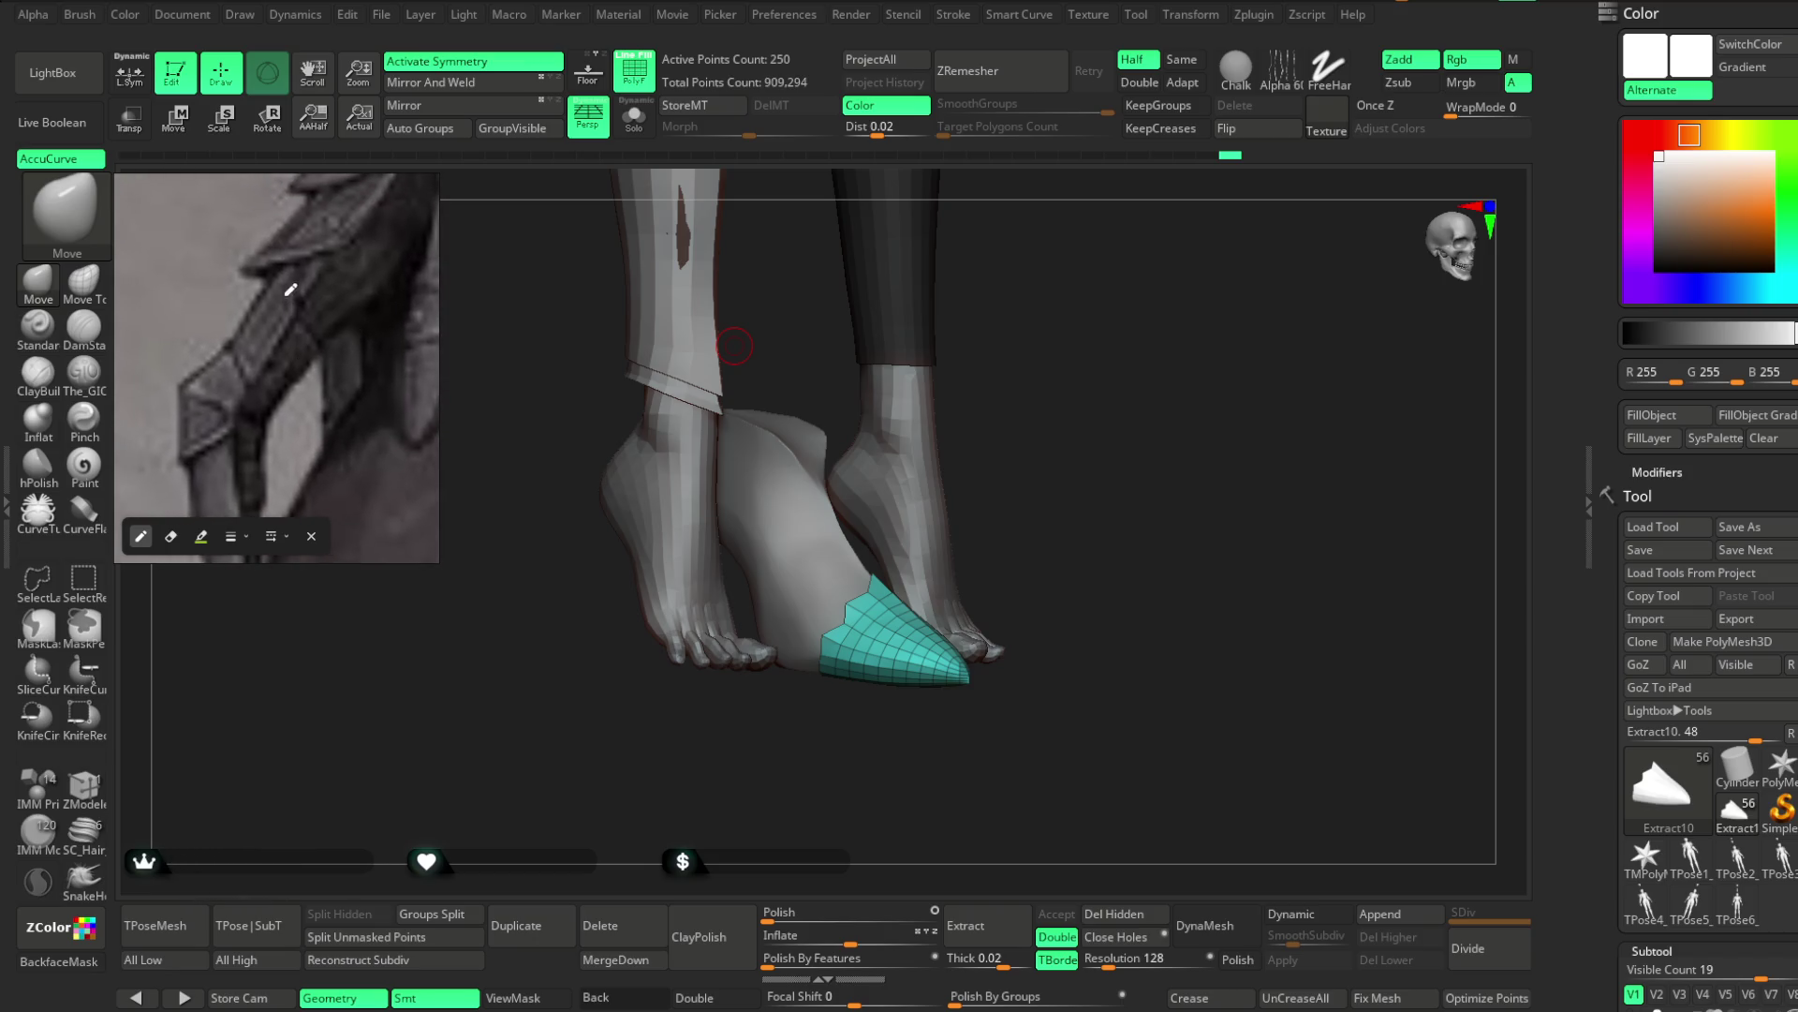
{"action": "mouse_move", "coordinate": [294, 264]}
{"action": "left_mouse_down"}
{"action": "mouse_move", "coordinate": [296, 326]}
{"action": "mouse_move", "coordinate": [252, 384]}
{"action": "mouse_move", "coordinate": [231, 339]}
{"action": "mouse_move", "coordinate": [305, 242]}
{"action": "left_mouse_up"}
{"action": "left_click", "coordinate": [245, 333]}
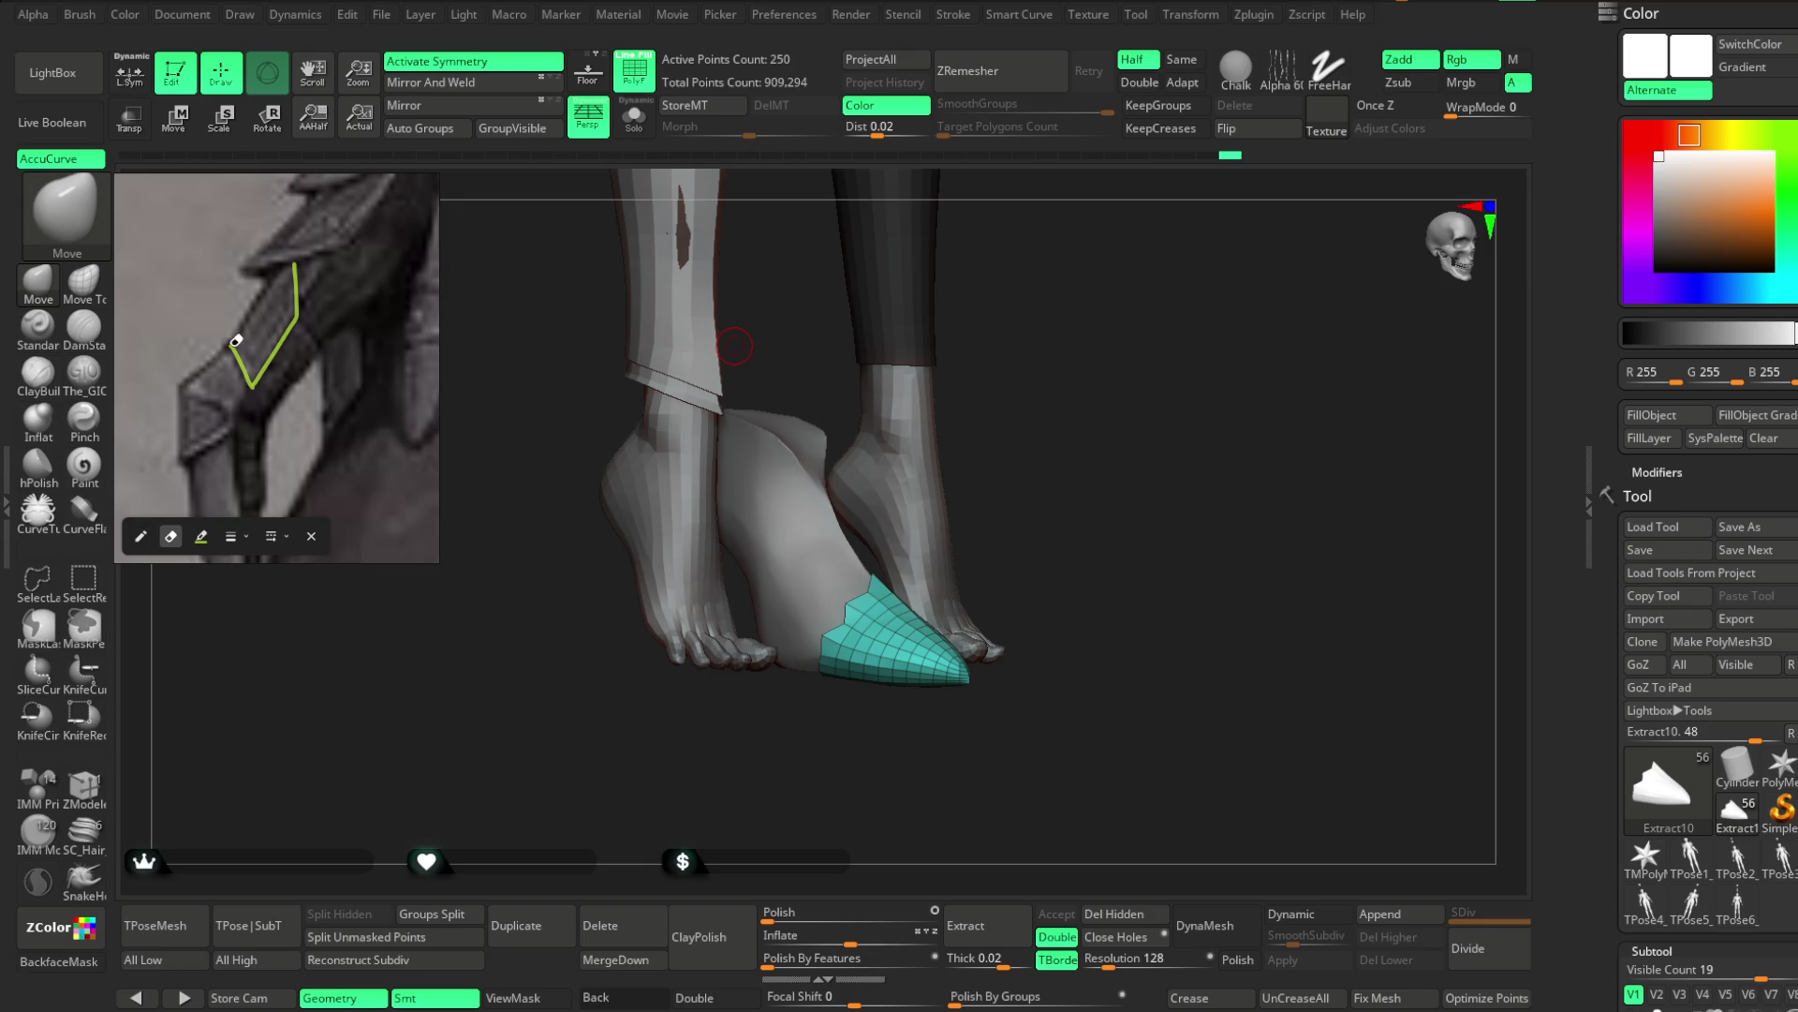
{"action": "left_click", "coordinate": [140, 536]}
{"action": "left_click_drag", "start_coordinate": [232, 337], "coordinate": [275, 280]}
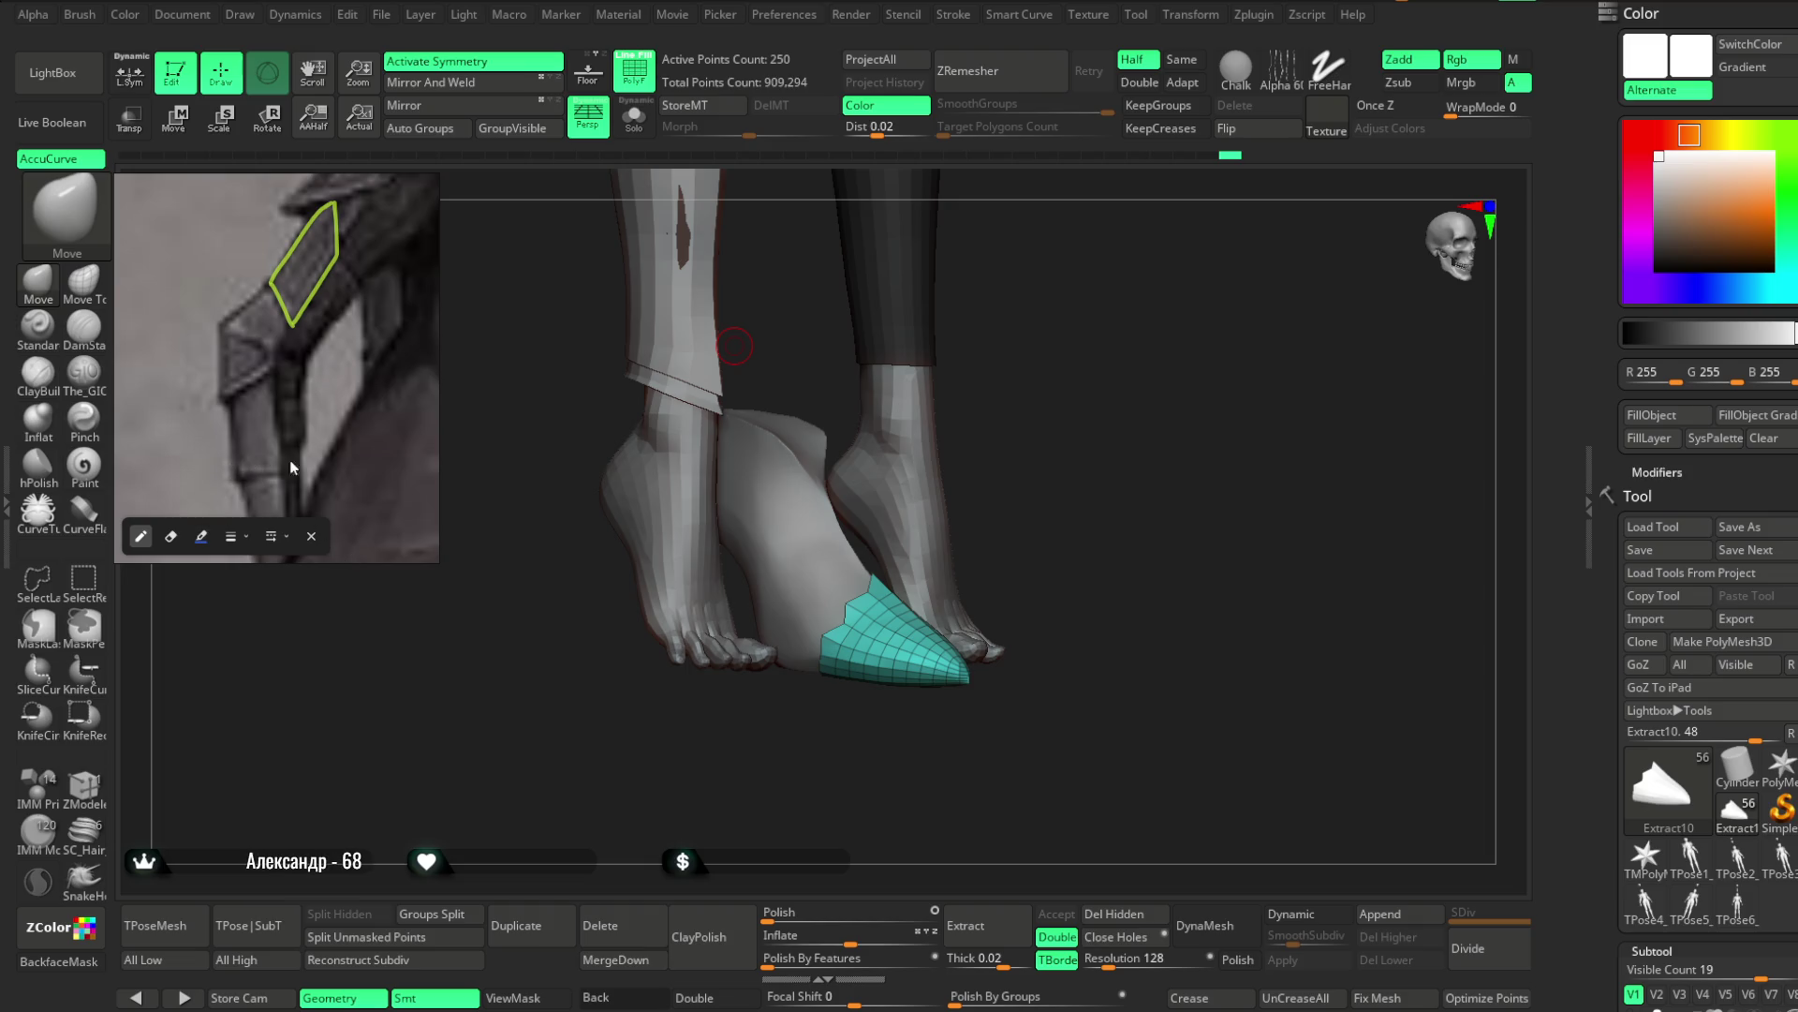
Outline the next claw plates in blue and in cyan
{"action": "left_click_drag", "start_coordinate": [270, 286], "coordinate": [285, 326]}
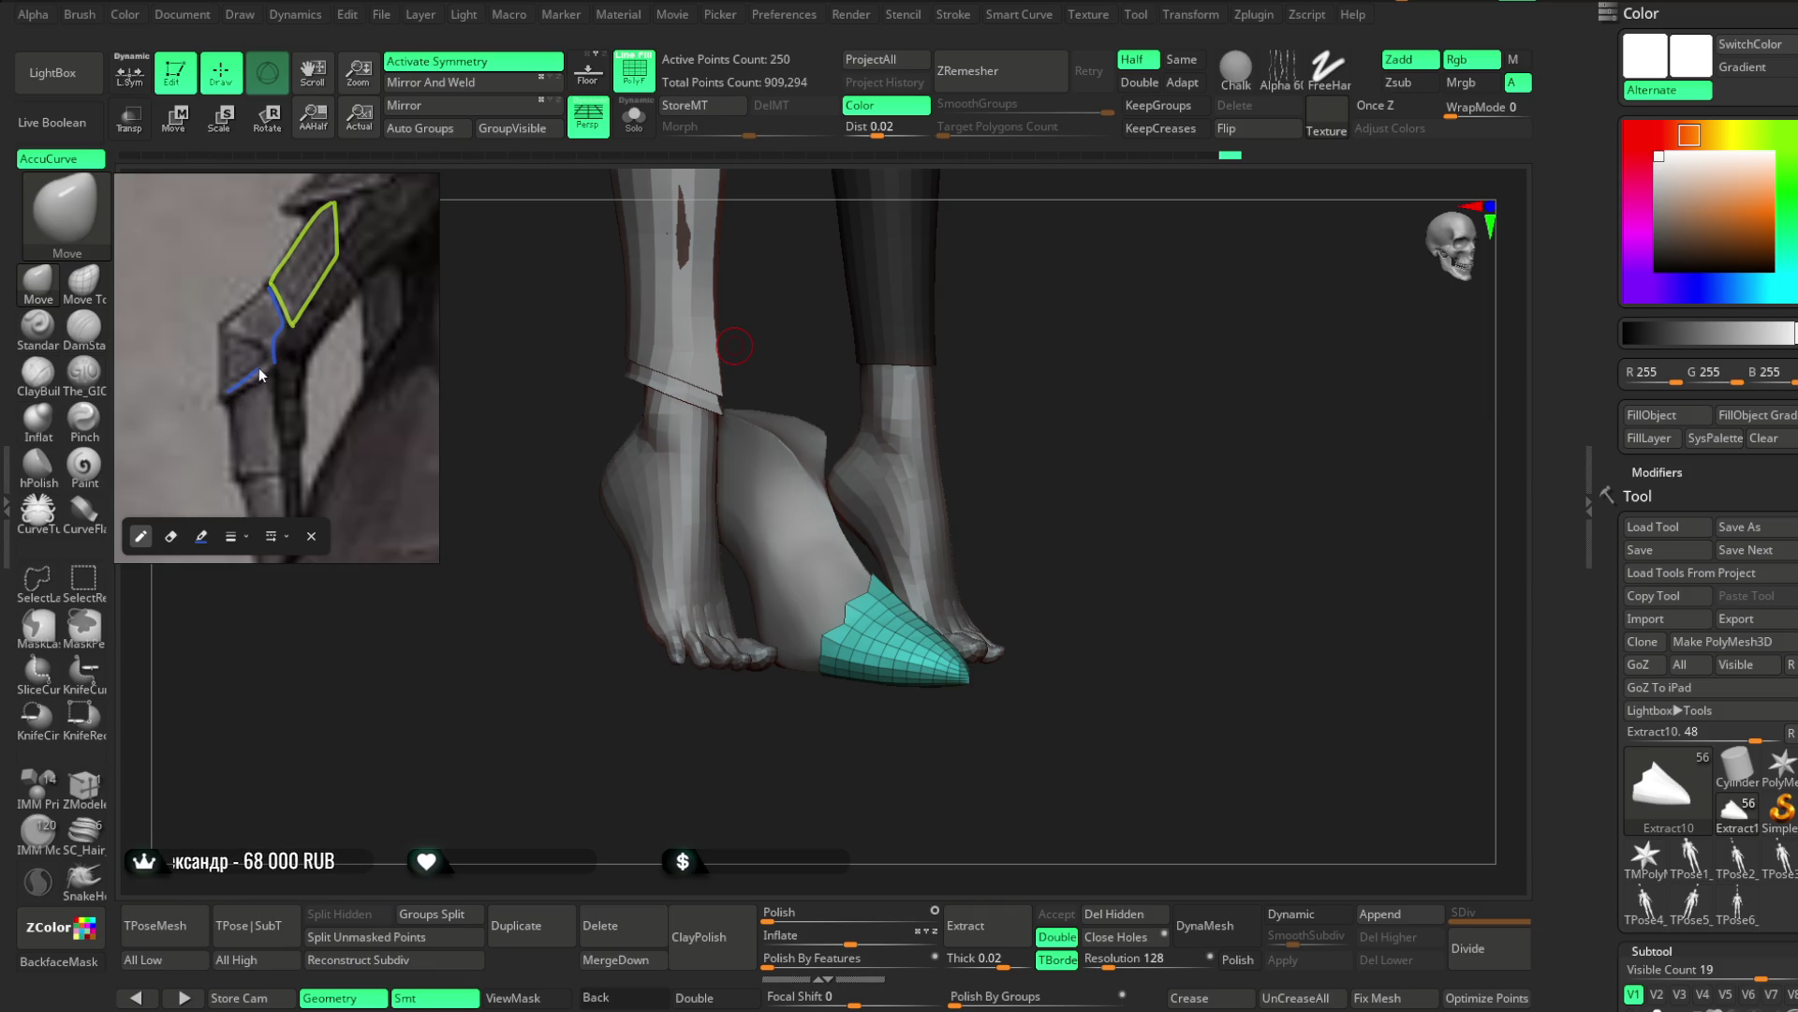
{"action": "mouse_move", "coordinate": [229, 394]}
{"action": "left_mouse_down"}
{"action": "mouse_move", "coordinate": [273, 363]}
{"action": "mouse_move", "coordinate": [239, 306]}
{"action": "mouse_move", "coordinate": [269, 284]}
{"action": "mouse_move", "coordinate": [224, 342]}
{"action": "mouse_move", "coordinate": [234, 390]}
{"action": "left_mouse_up"}
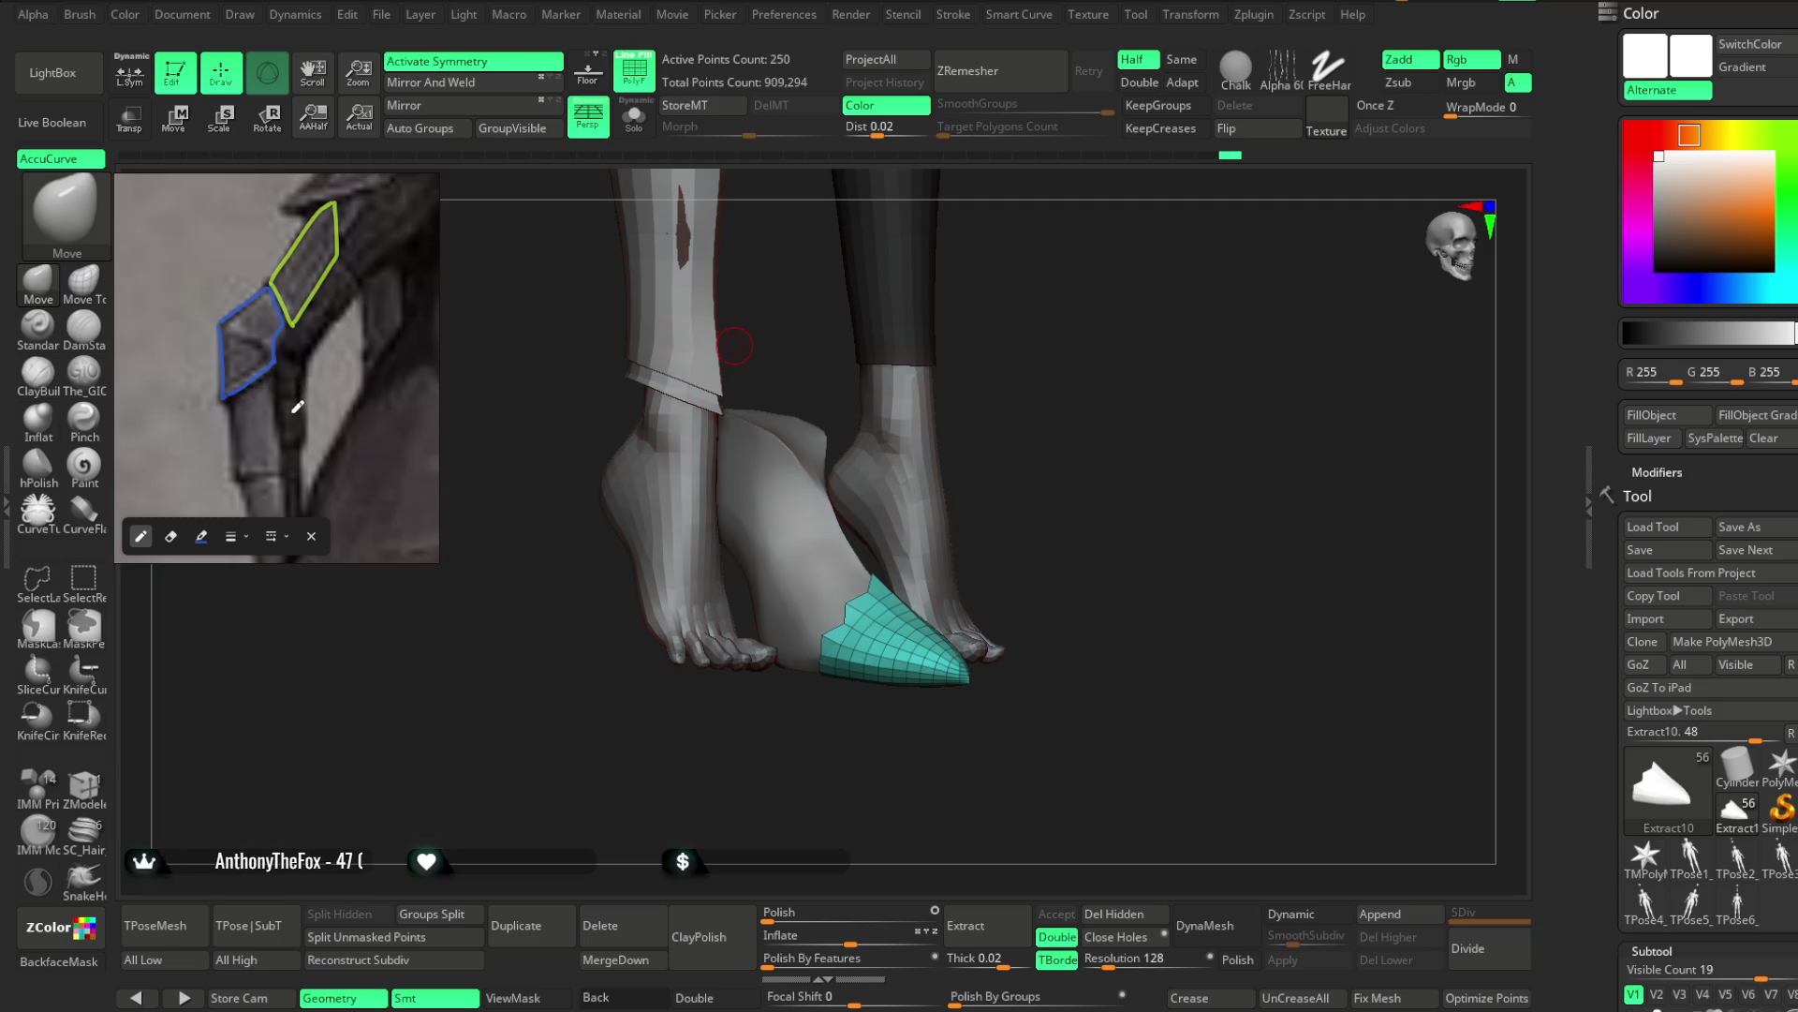
{"action": "scroll", "coordinate": [305, 426], "scroll_direction": "down", "scroll_amount": 3}
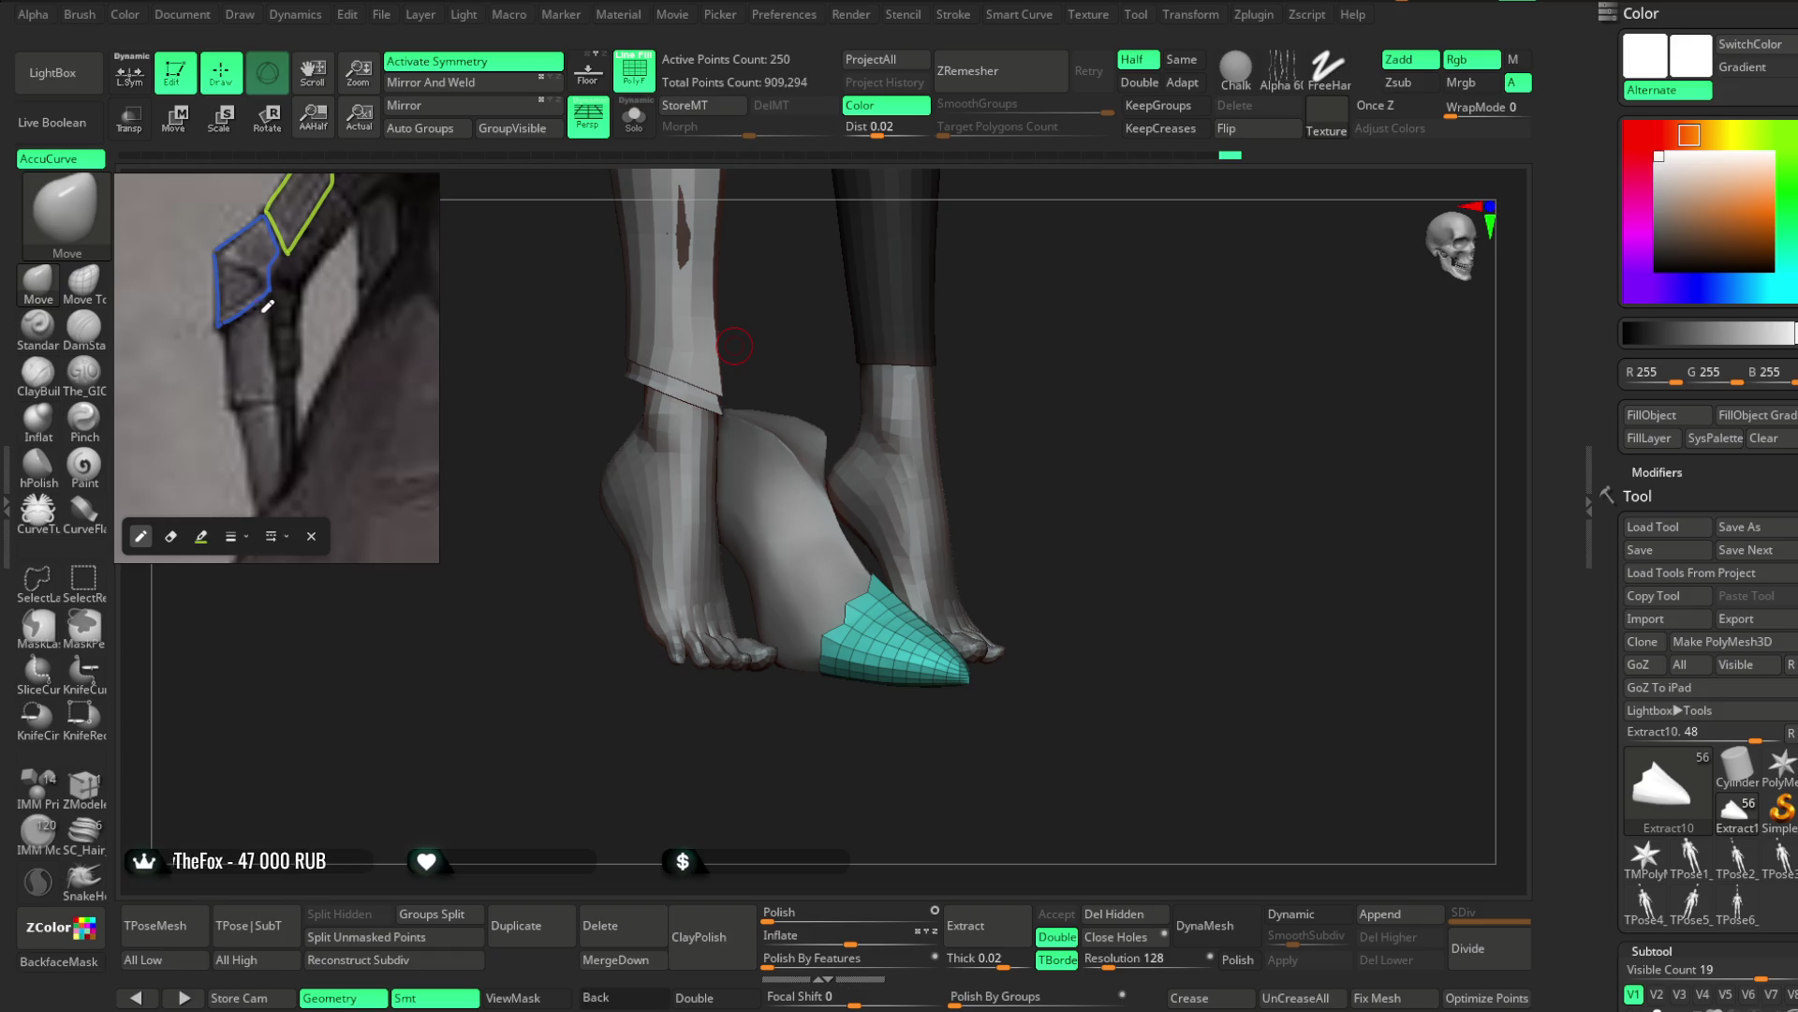
{"action": "left_click", "coordinate": [201, 535]}
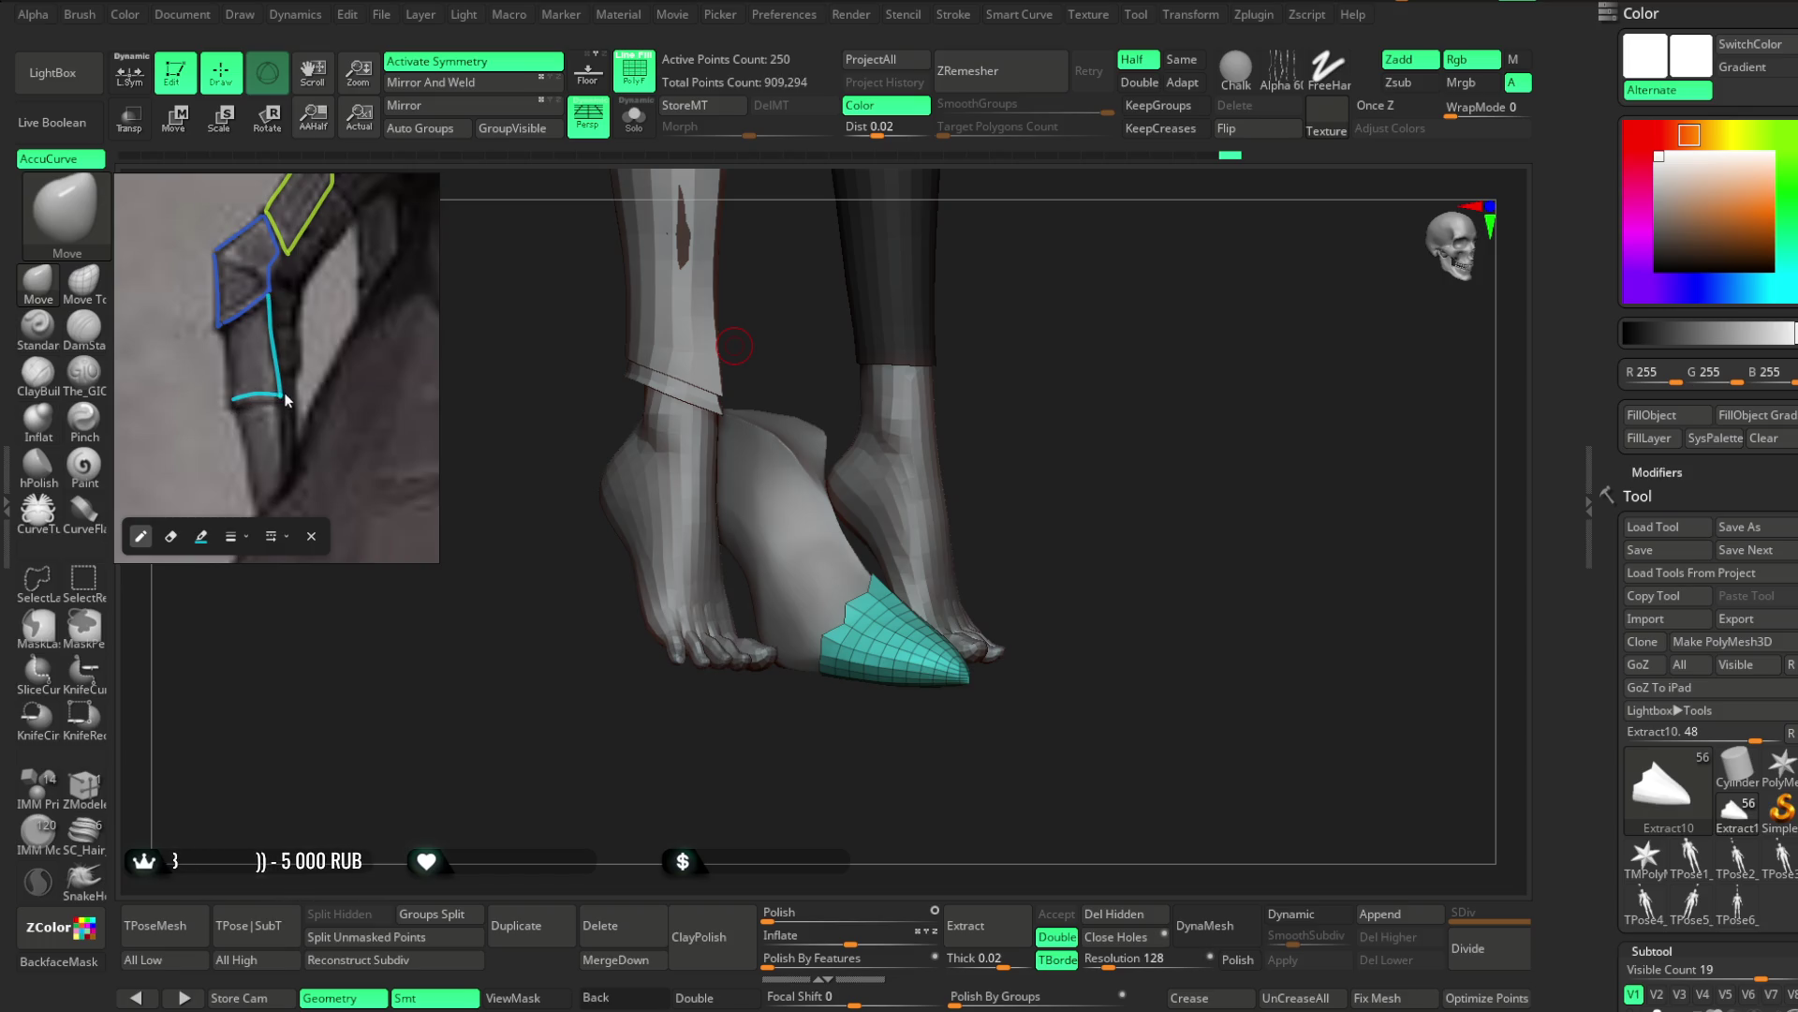
{"action": "left_click_drag", "start_coordinate": [239, 396], "coordinate": [281, 398]}
{"action": "left_click_drag", "start_coordinate": [225, 328], "coordinate": [236, 394]}
{"action": "scroll", "coordinate": [321, 374], "scroll_direction": "down", "scroll_amount": 2}
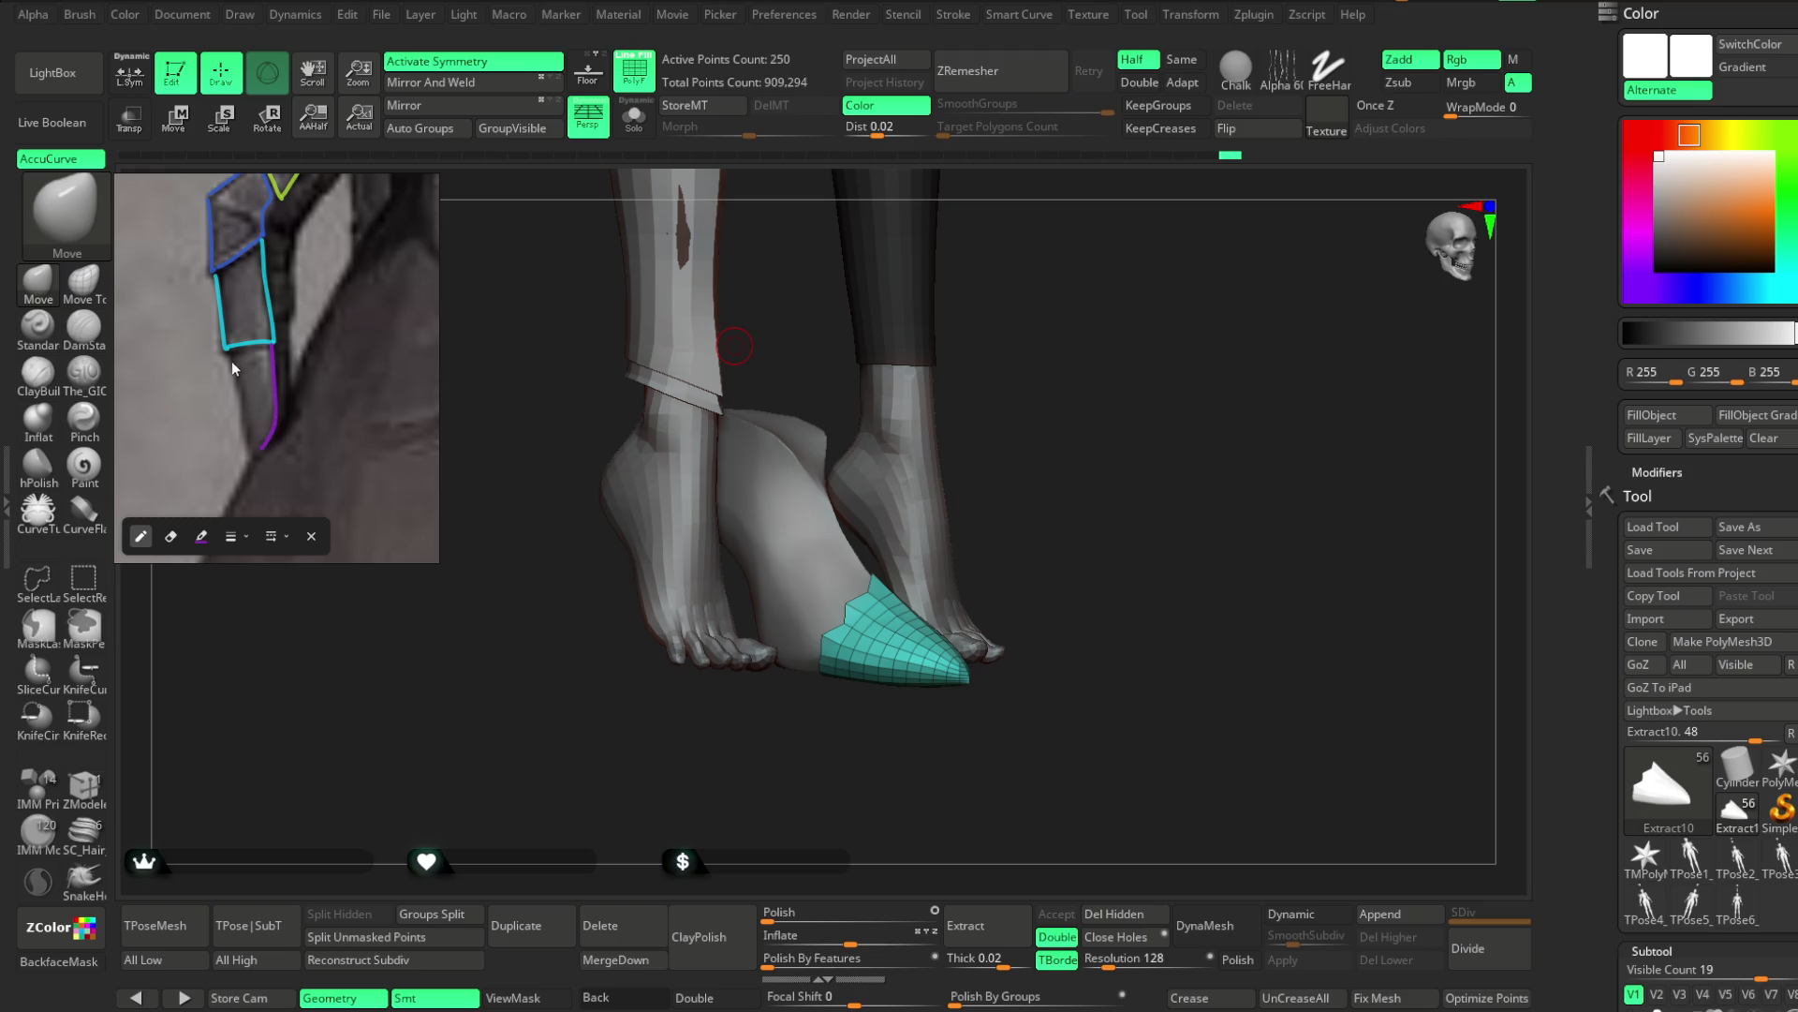
Trace the claw tip in purple, joining it to the cyan outline
{"action": "left_click_drag", "start_coordinate": [238, 375], "coordinate": [256, 446]}
{"action": "left_click_drag", "start_coordinate": [230, 349], "coordinate": [263, 447]}
{"action": "left_click_drag", "start_coordinate": [234, 348], "coordinate": [271, 342]}
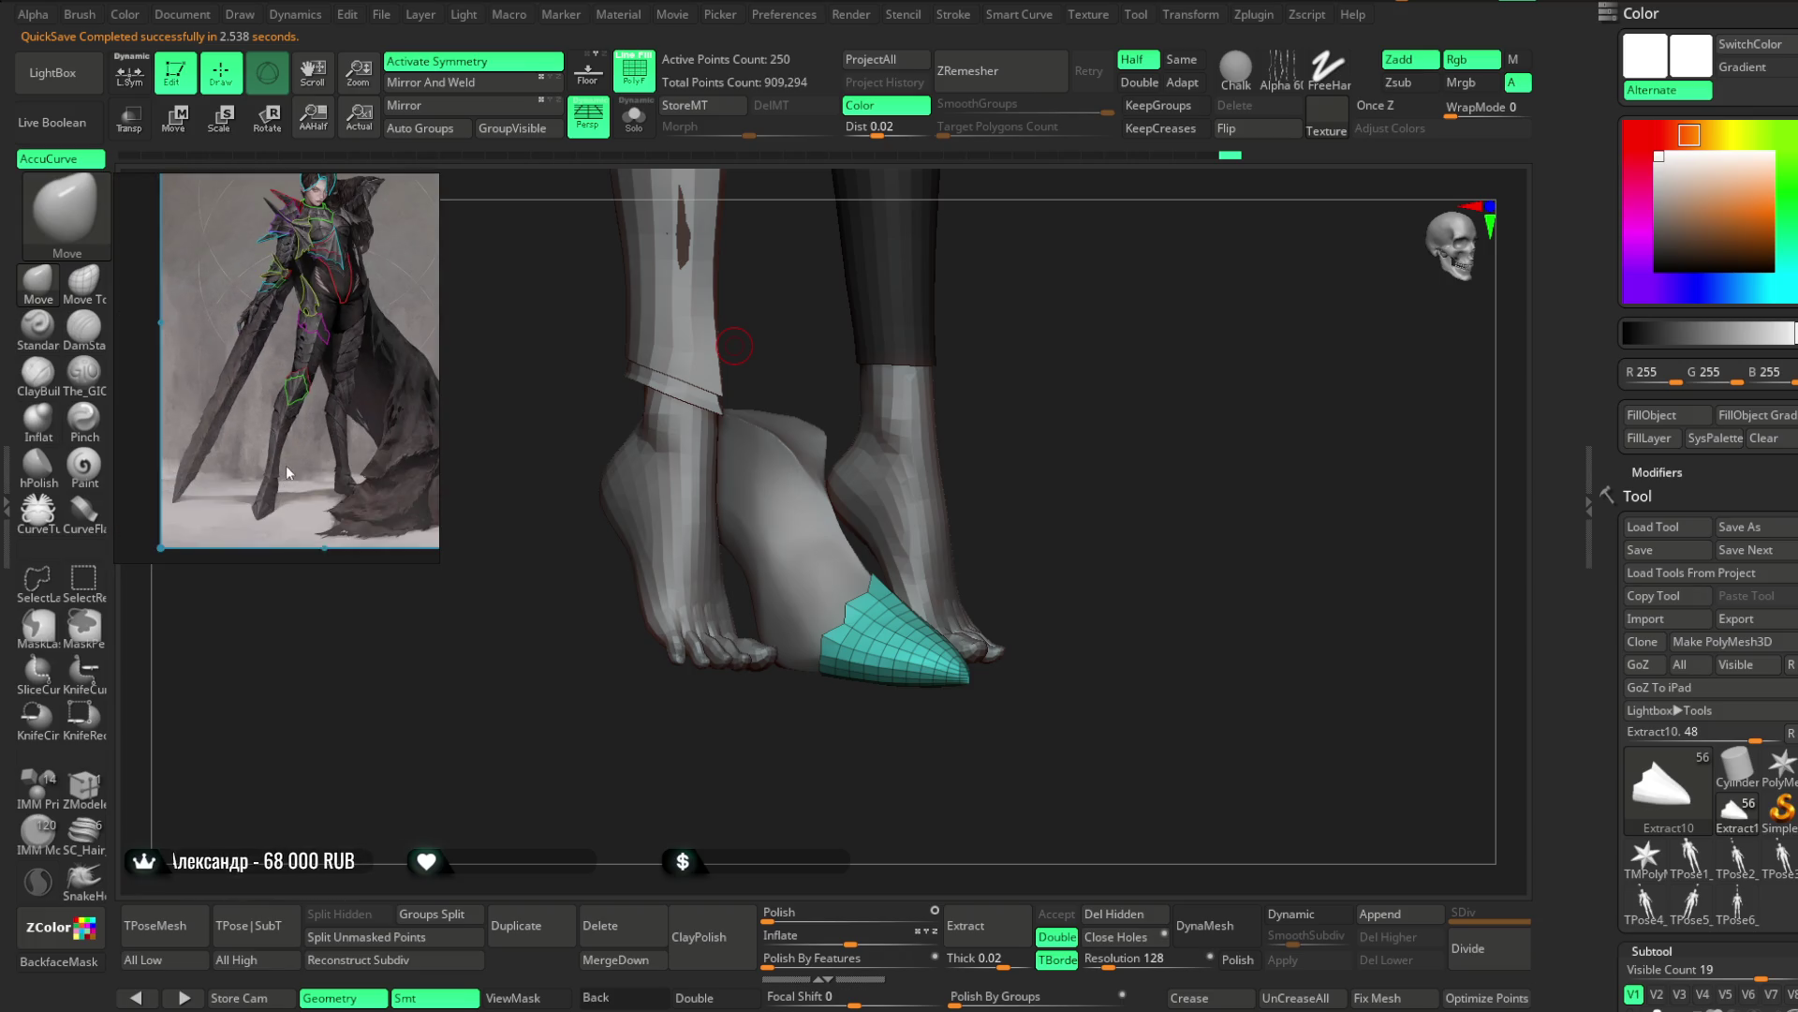
Zoom out to the whole figure, widen the reference area leftward, then zoom in on the legs
{"action": "scroll", "coordinate": [298, 417], "scroll_direction": "down", "scroll_amount": 2}
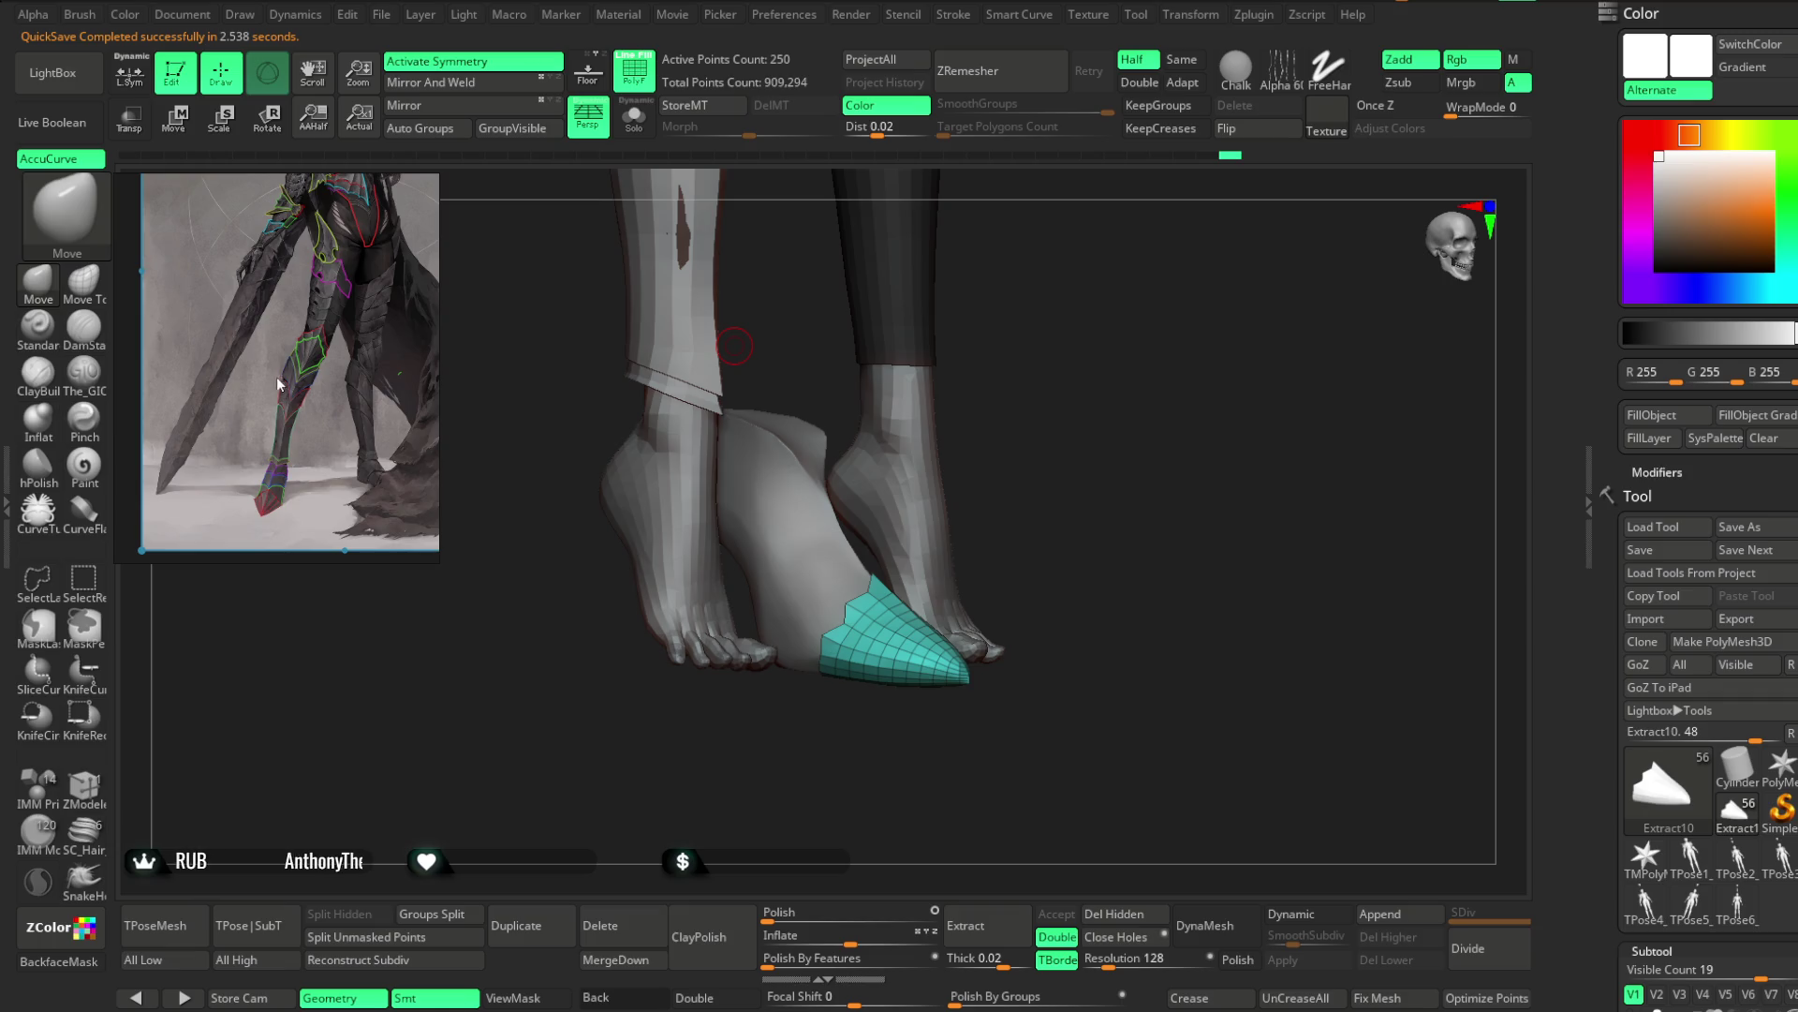
{"action": "scroll", "coordinate": [244, 271], "scroll_direction": "up", "scroll_amount": 3}
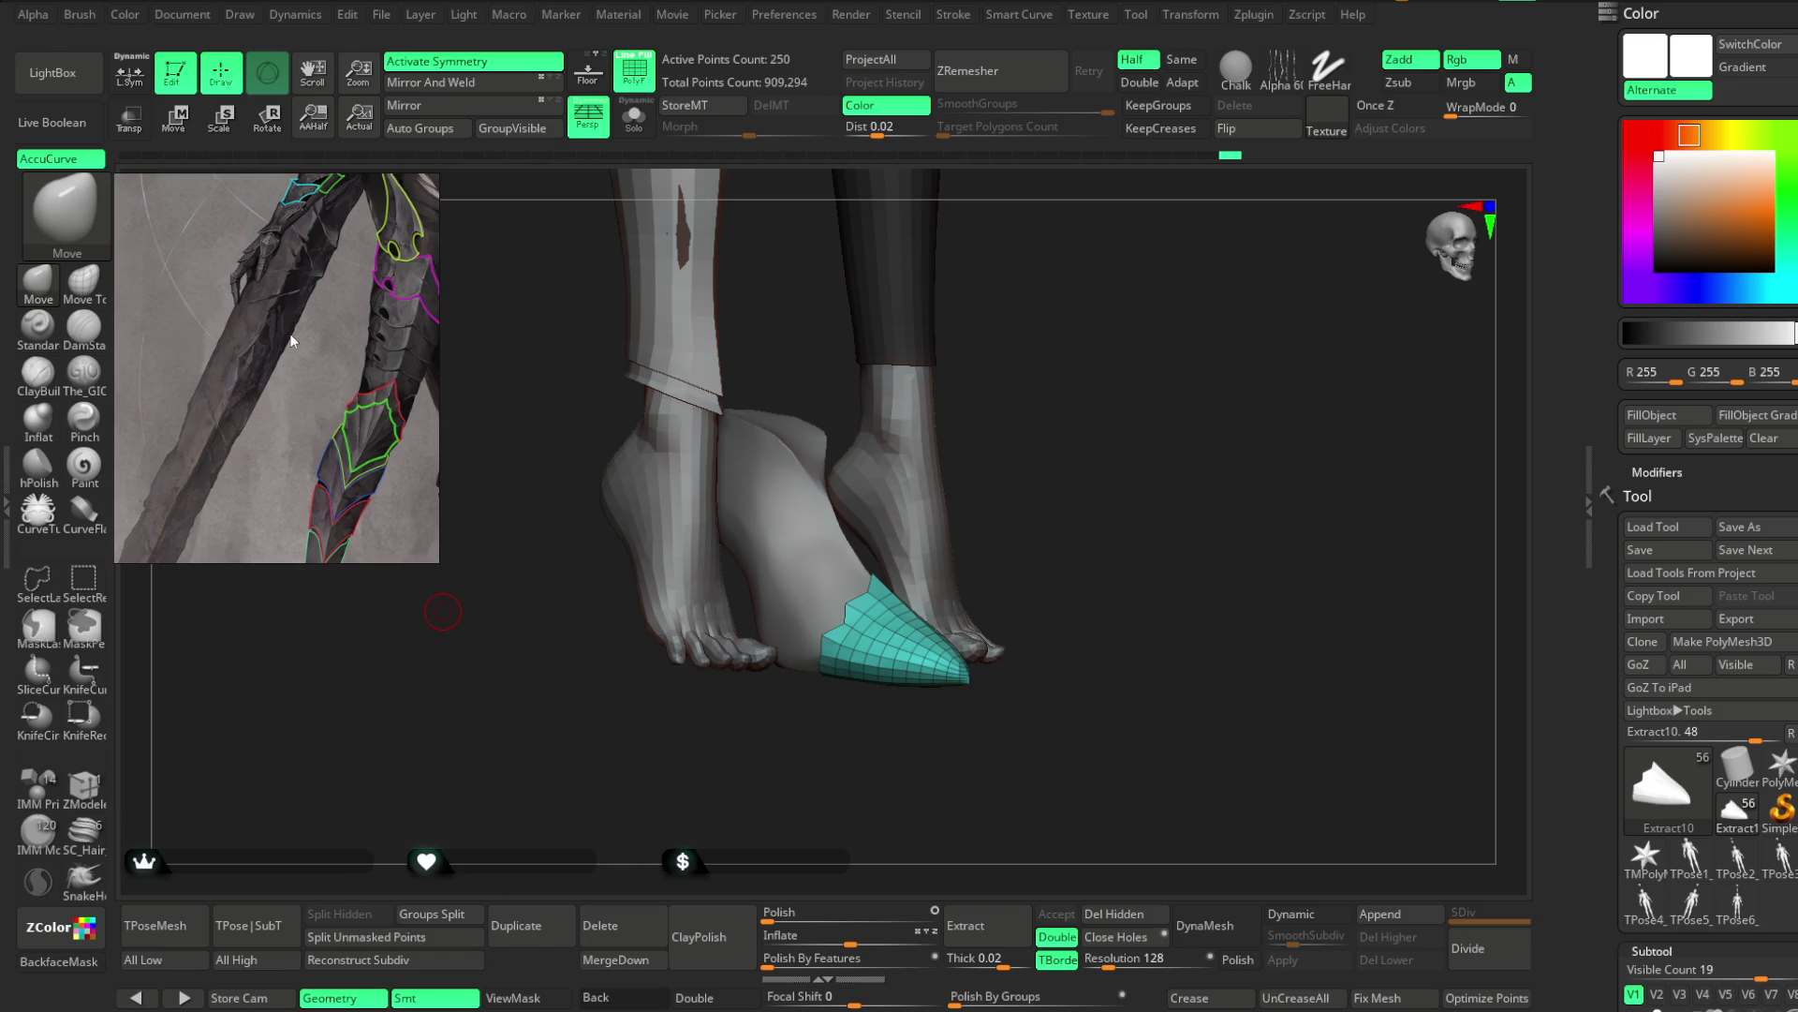
{"action": "scroll", "coordinate": [318, 373], "scroll_direction": "down", "scroll_amount": 2}
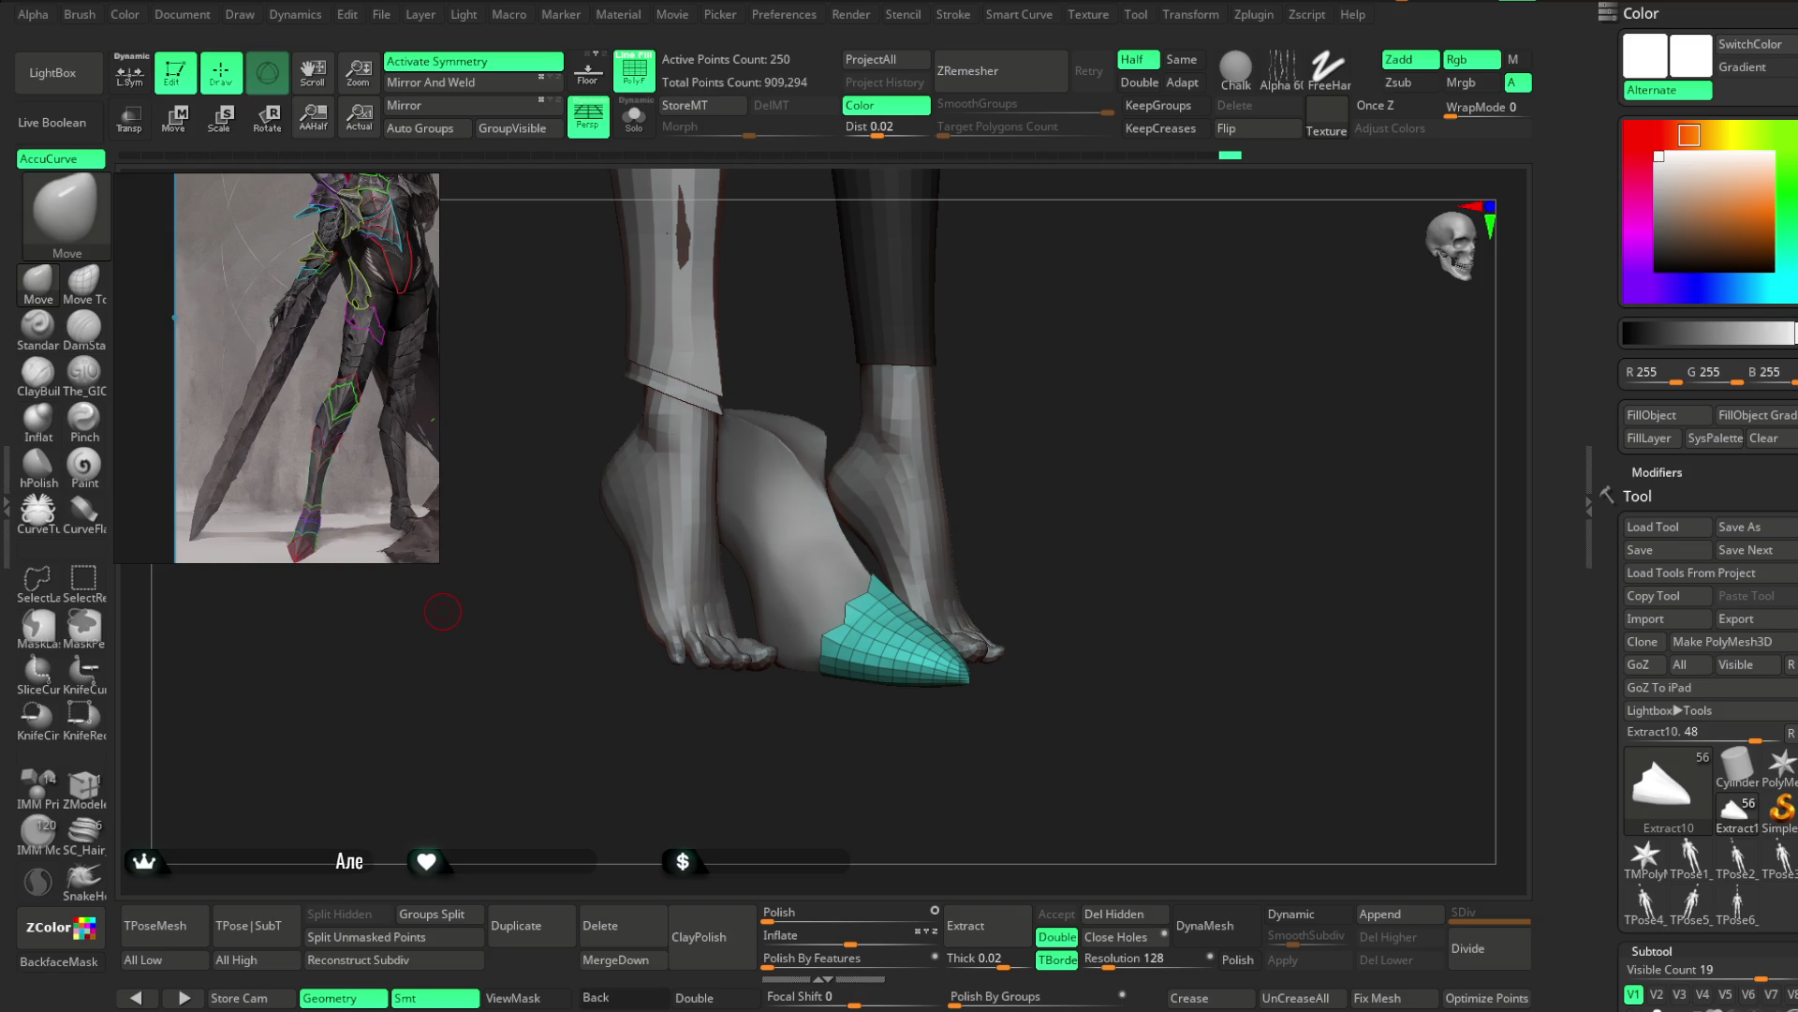
{"action": "left_click_drag", "start_coordinate": [301, 367], "coordinate": [245, 368]}
{"action": "scroll", "coordinate": [247, 368], "scroll_direction": "down", "scroll_amount": 3}
{"action": "scroll", "coordinate": [272, 427], "scroll_direction": "up", "scroll_amount": 3}
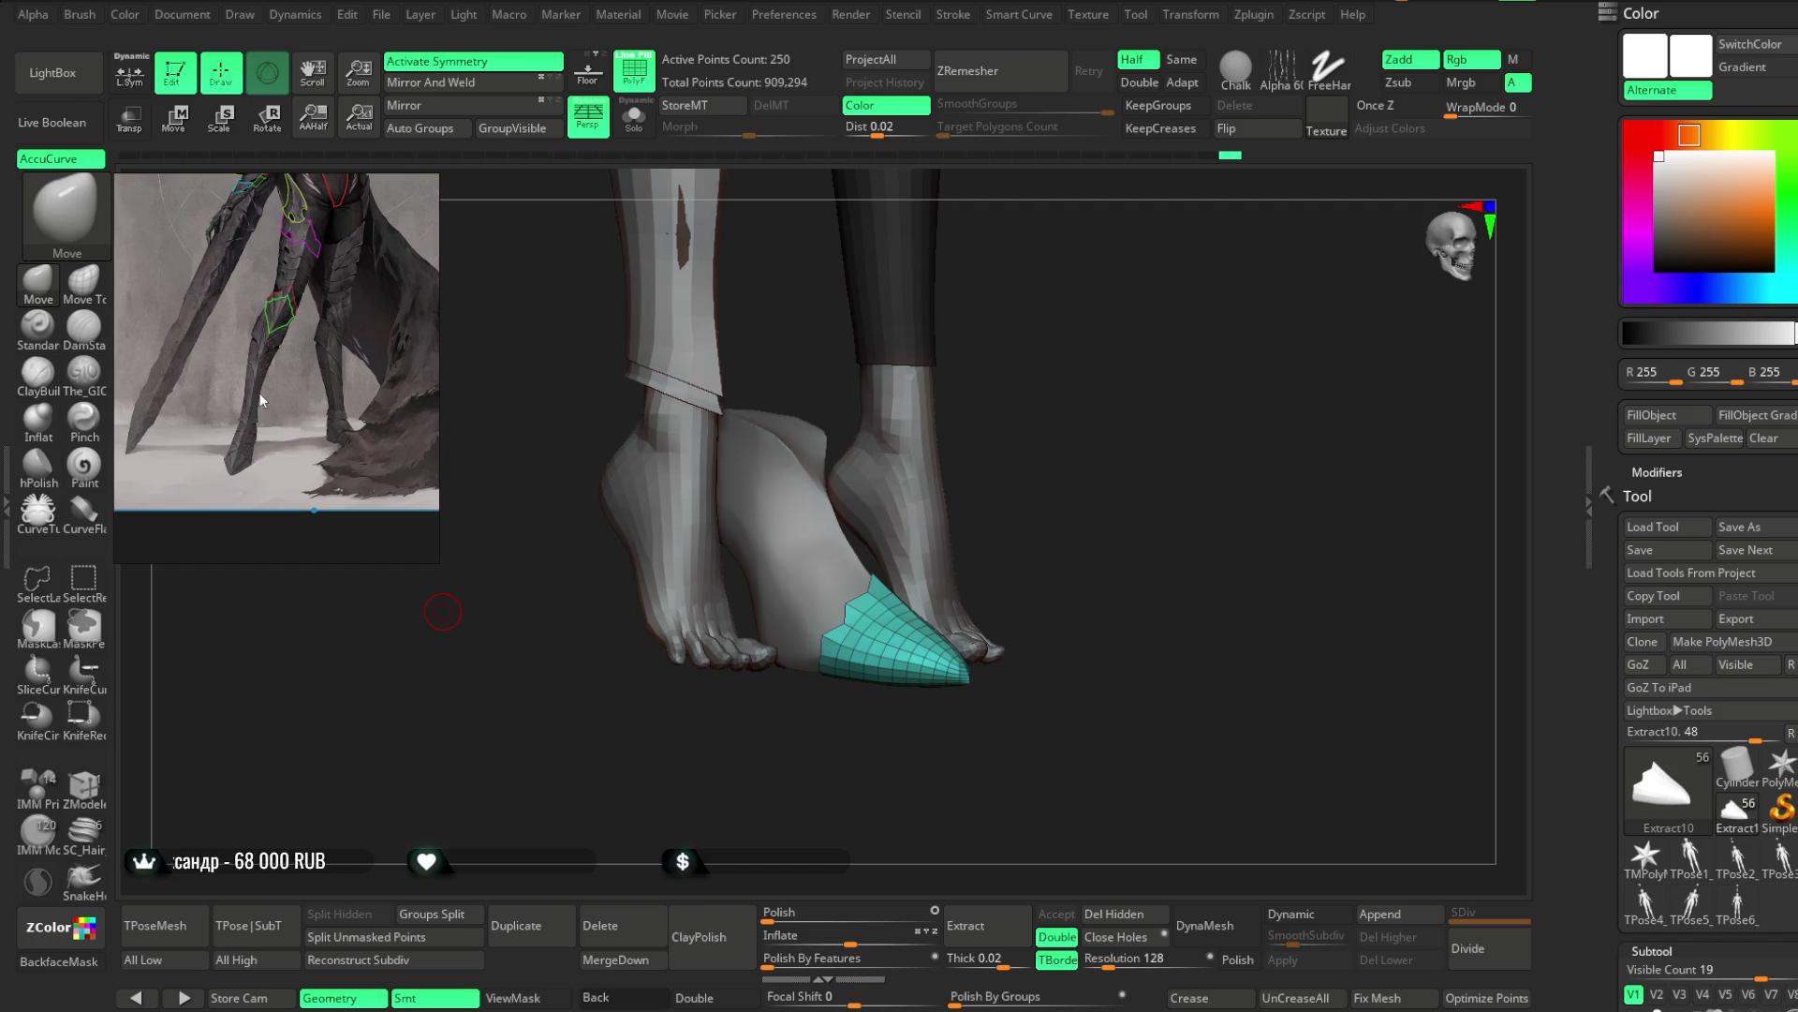
{"action": "scroll", "coordinate": [260, 390], "scroll_direction": "left", "scroll_amount": 2}
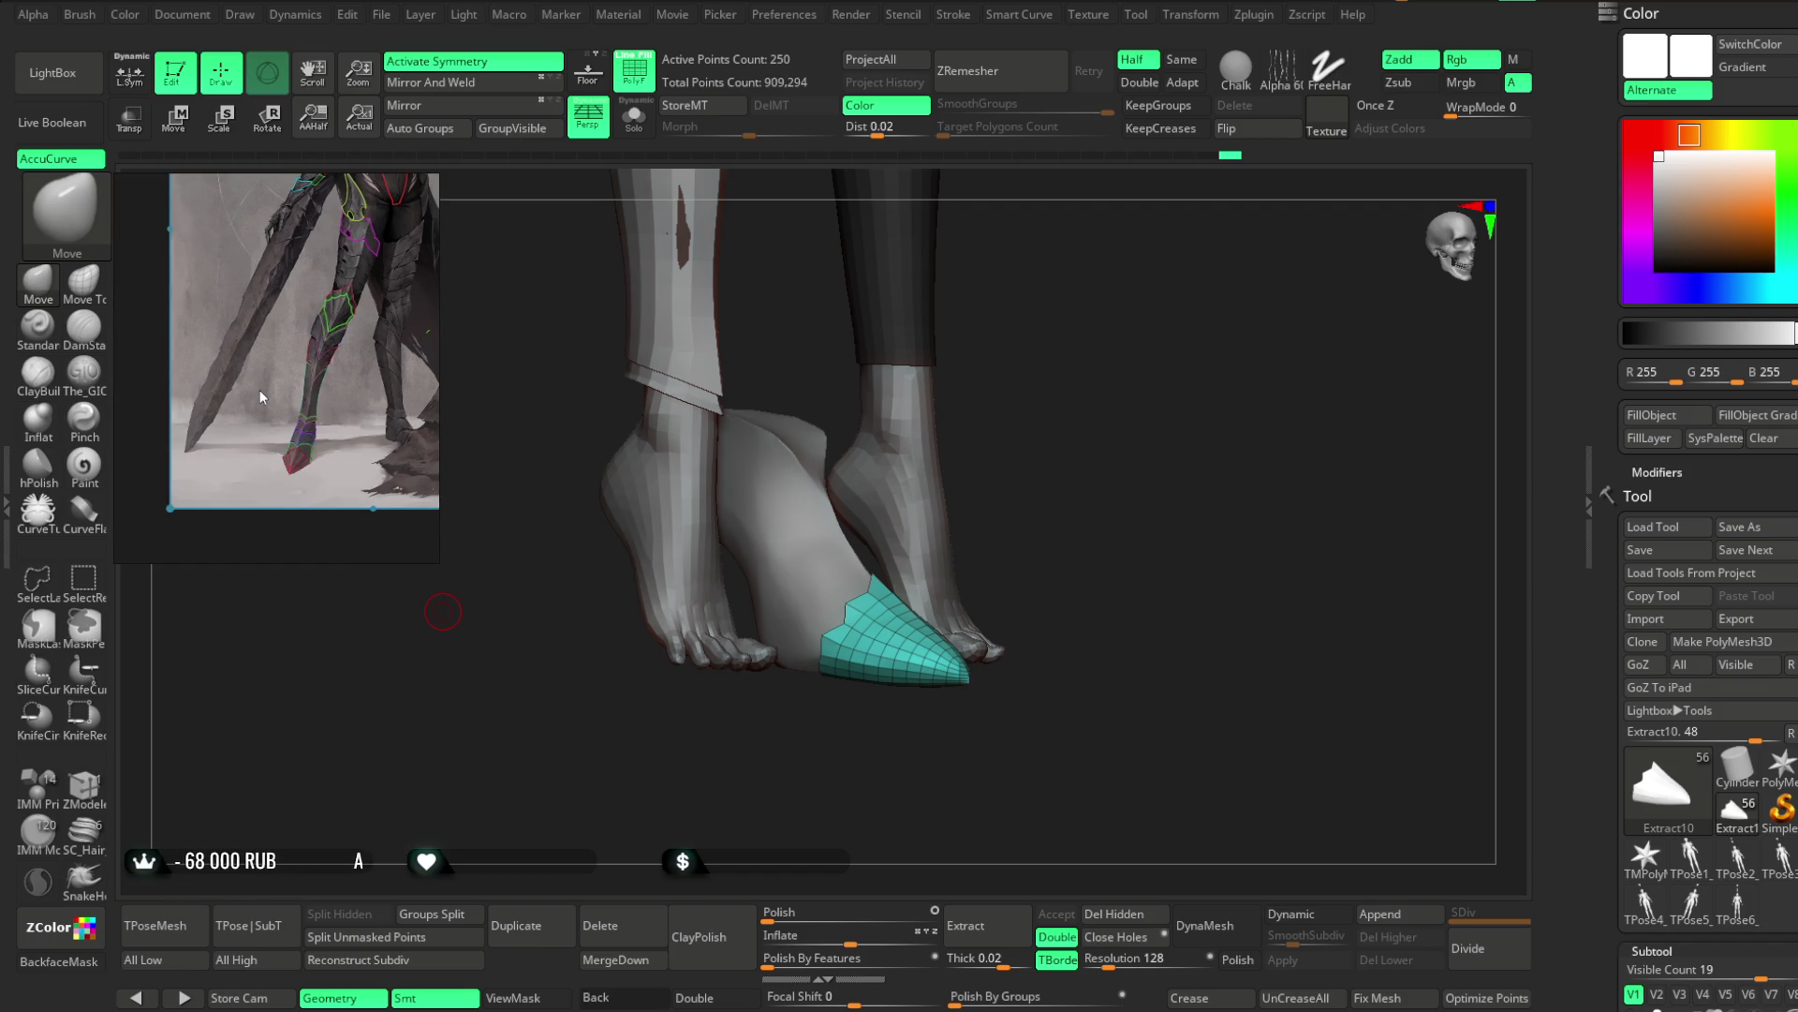